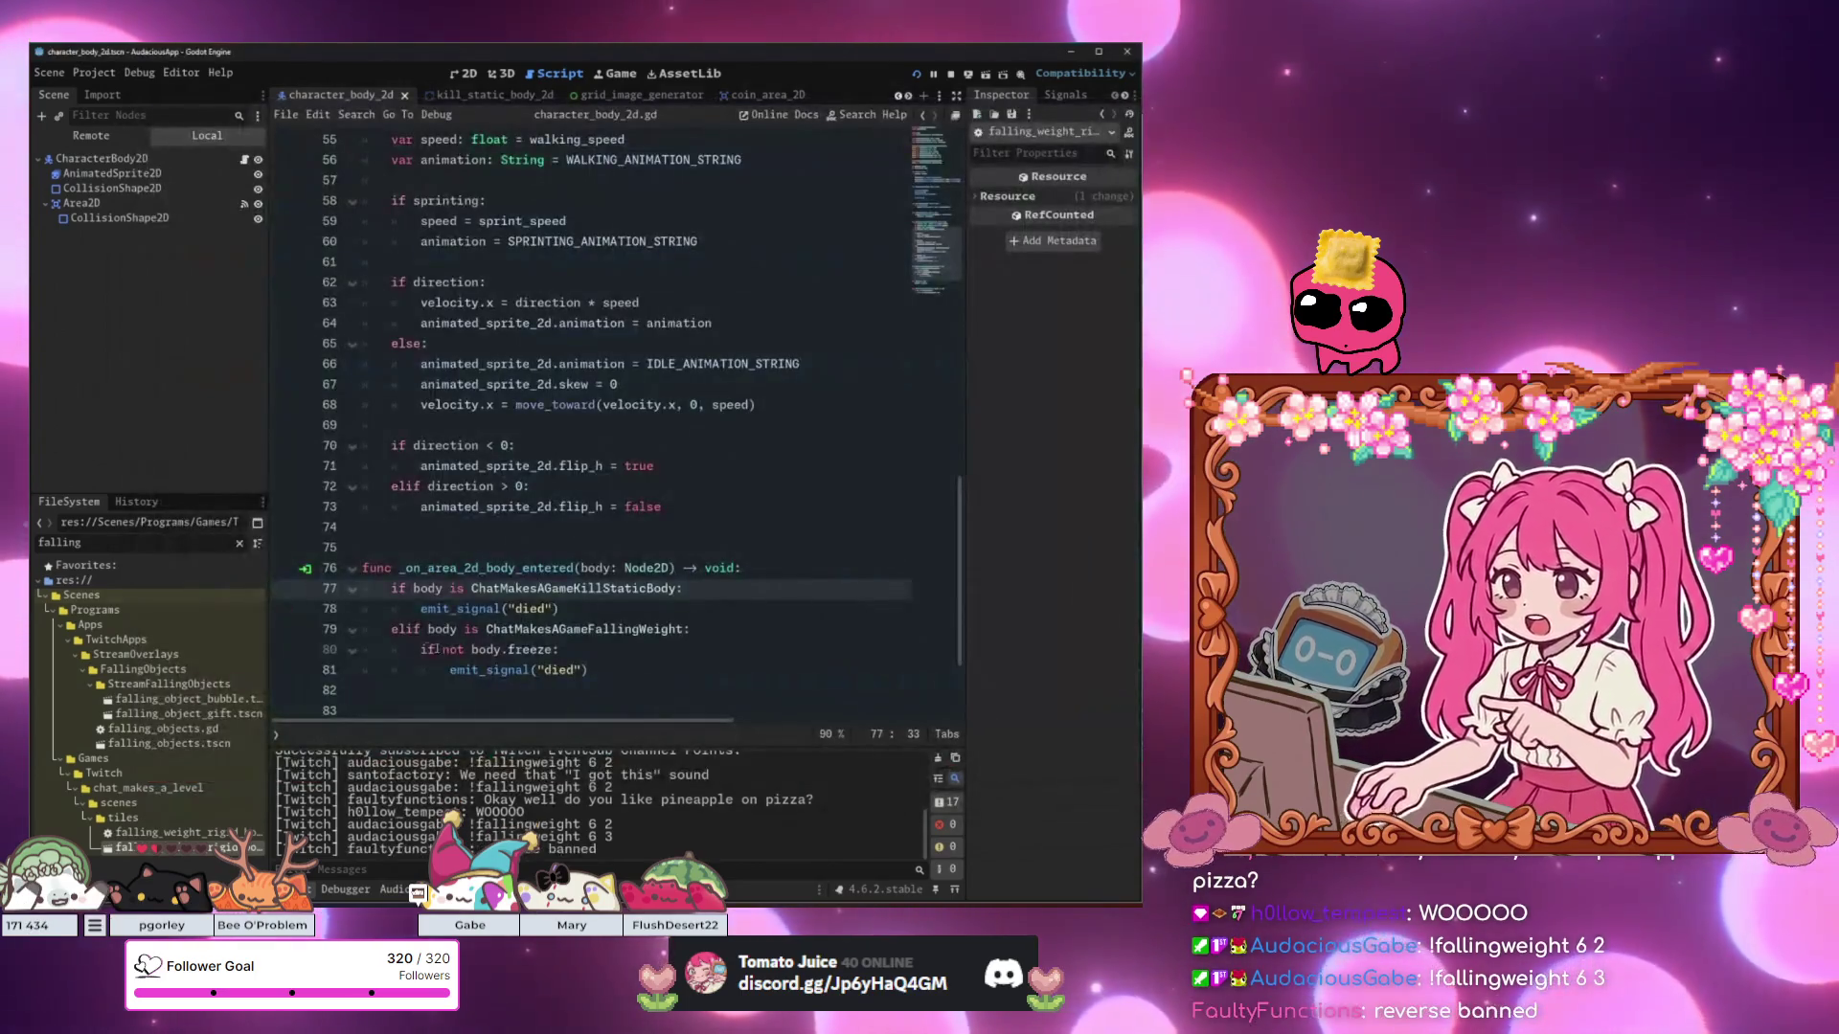
# Set a breakpoint on the falling-weight branch at line 80 and debug-run the game with F5.
pyautogui.click(623, 630)
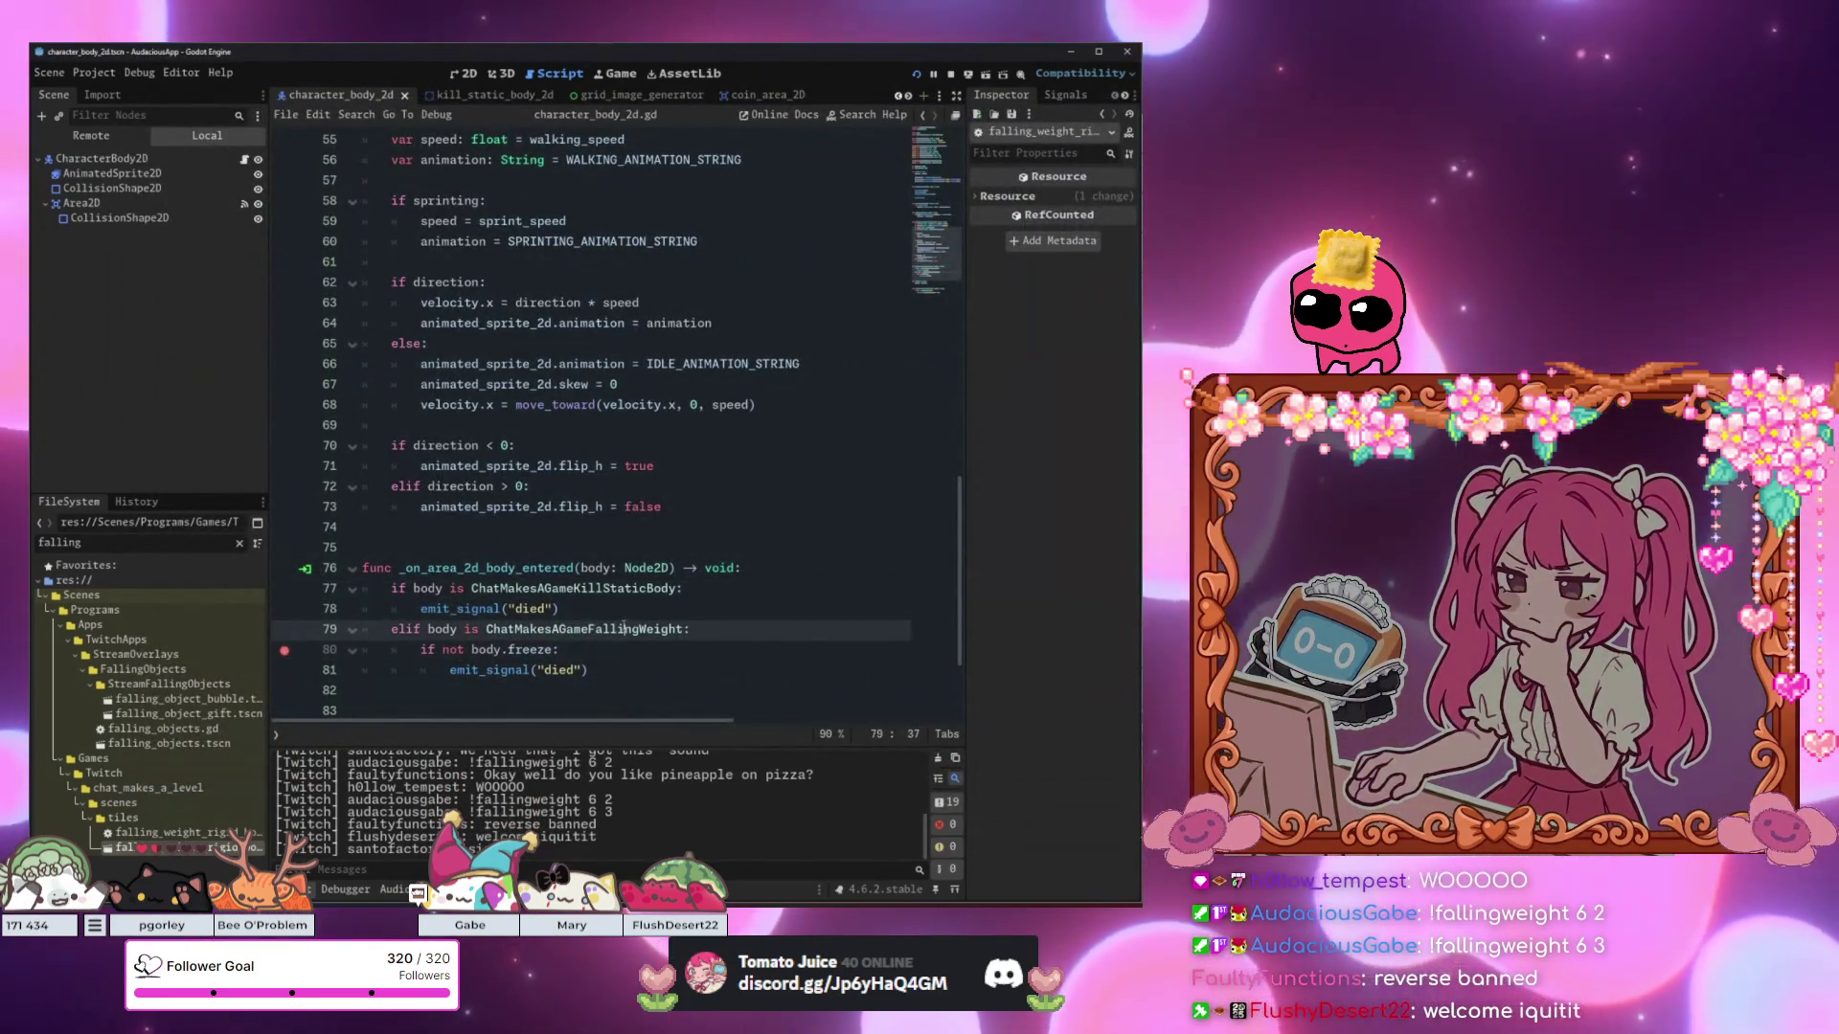
pyautogui.press('F5')
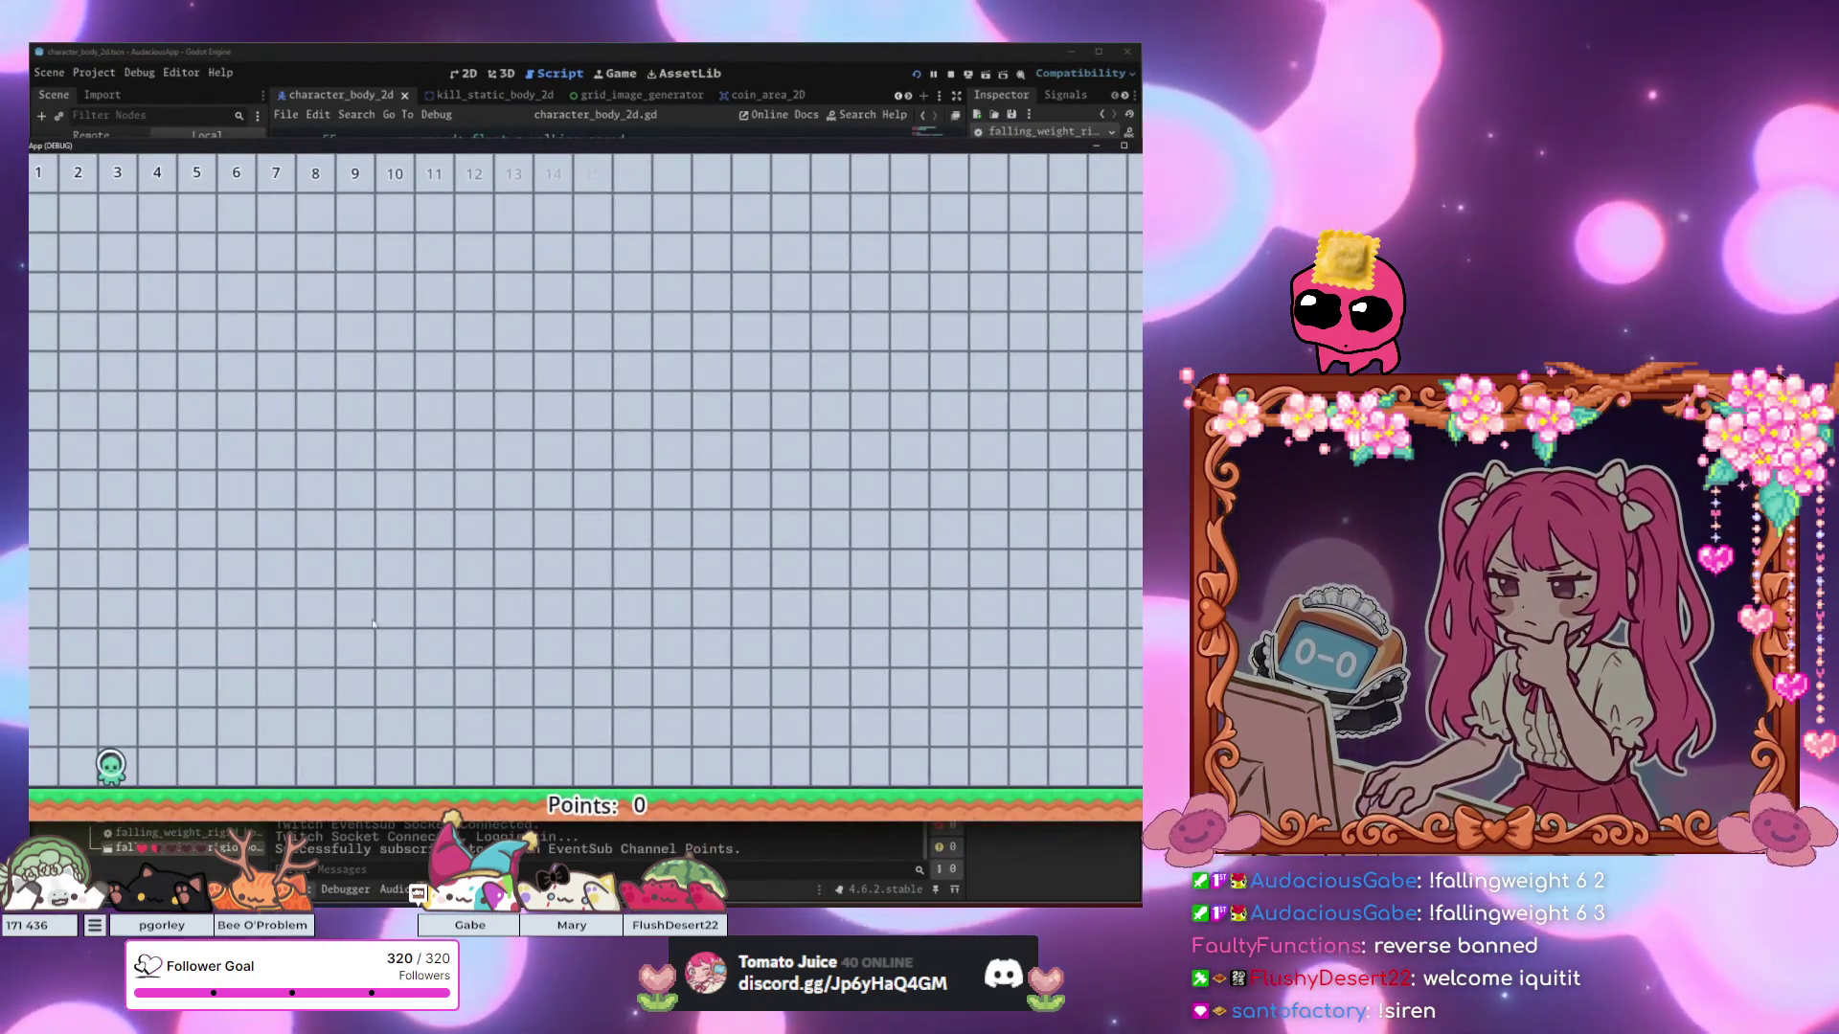
pyautogui.moveTo(507, 148); pyautogui.dragTo(643, 116)
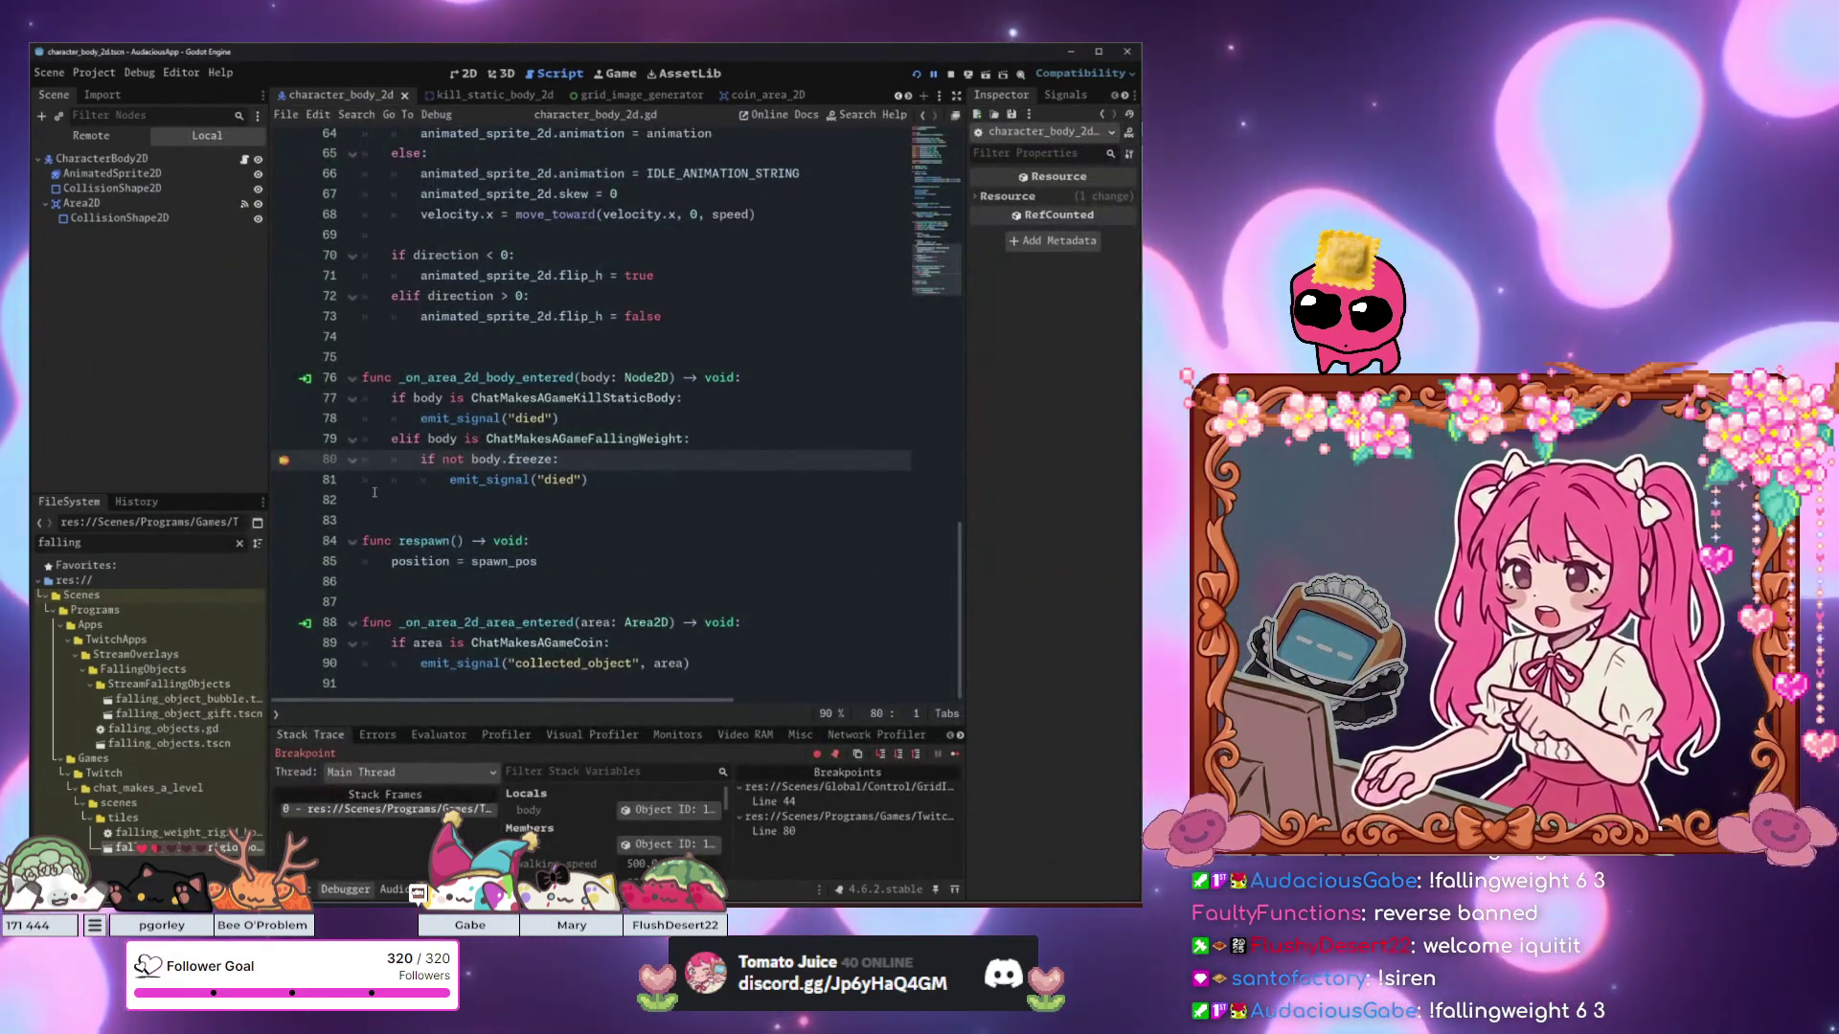
# Step onto the died-signal line 81, resume the game, and open falling_weight_rigid_body_2d.gd.
pyautogui.press('F10')
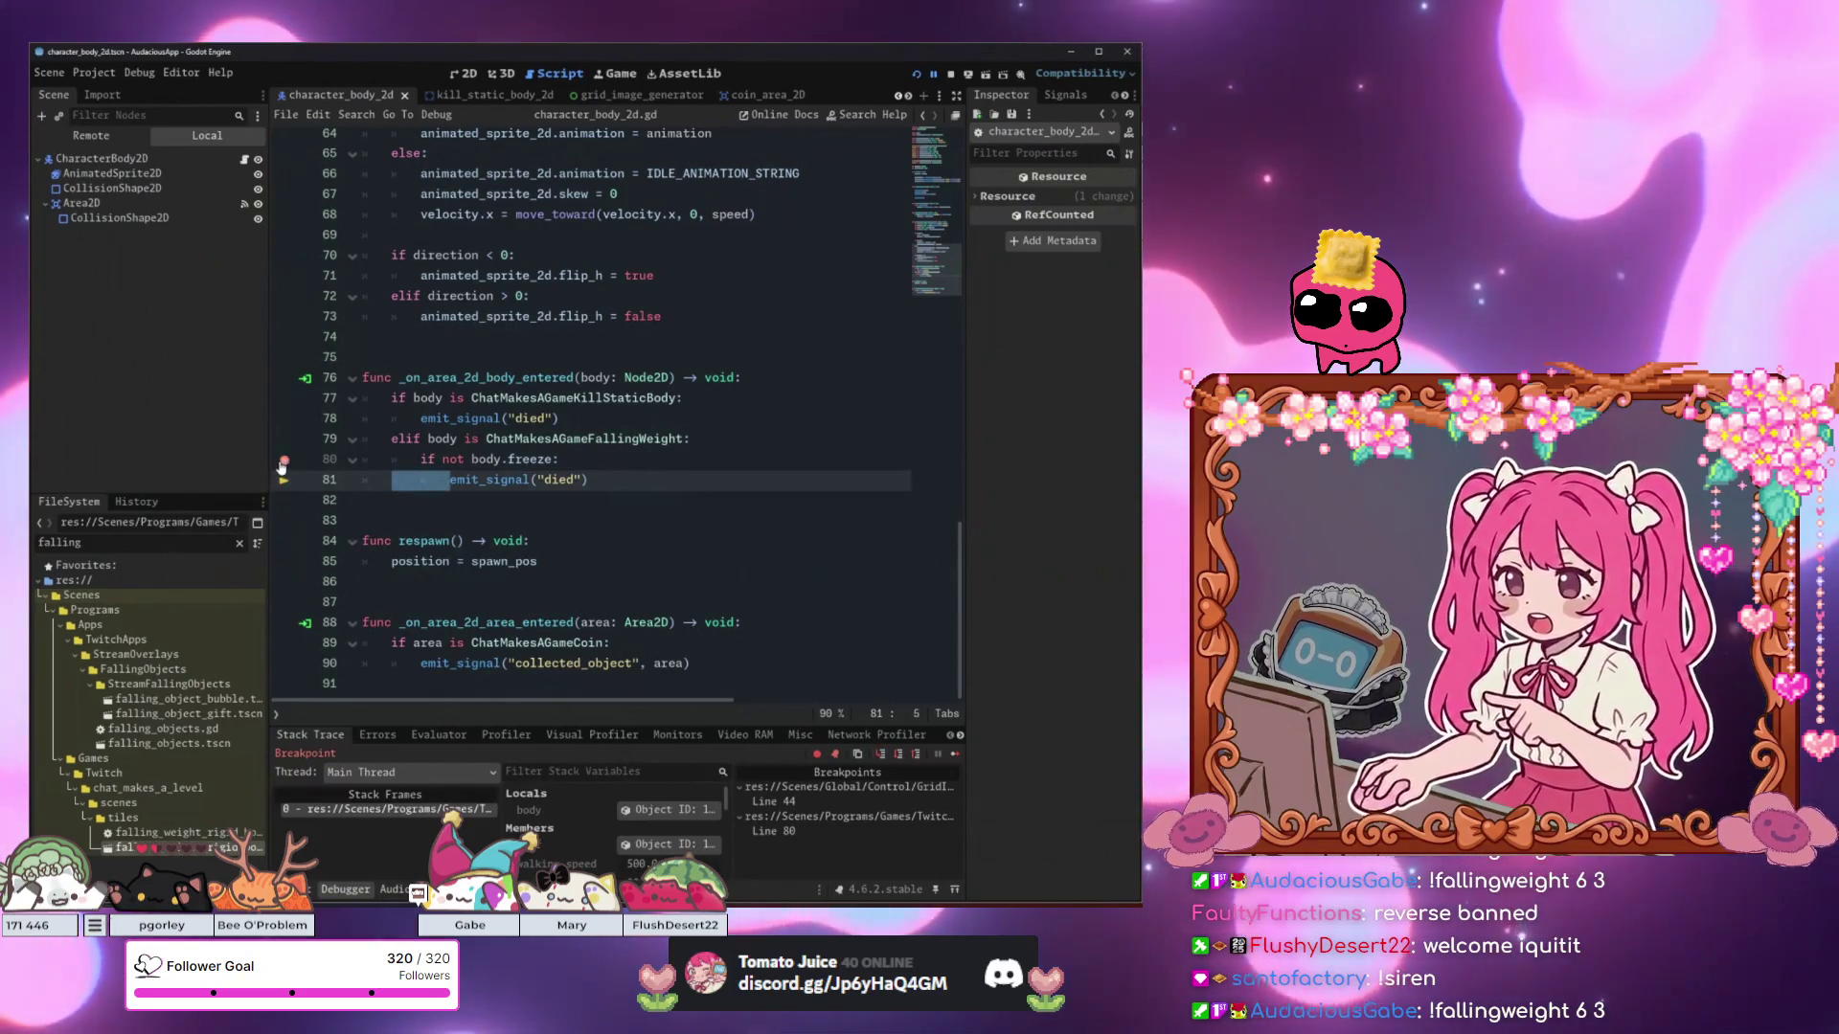
pyautogui.click(675, 487)
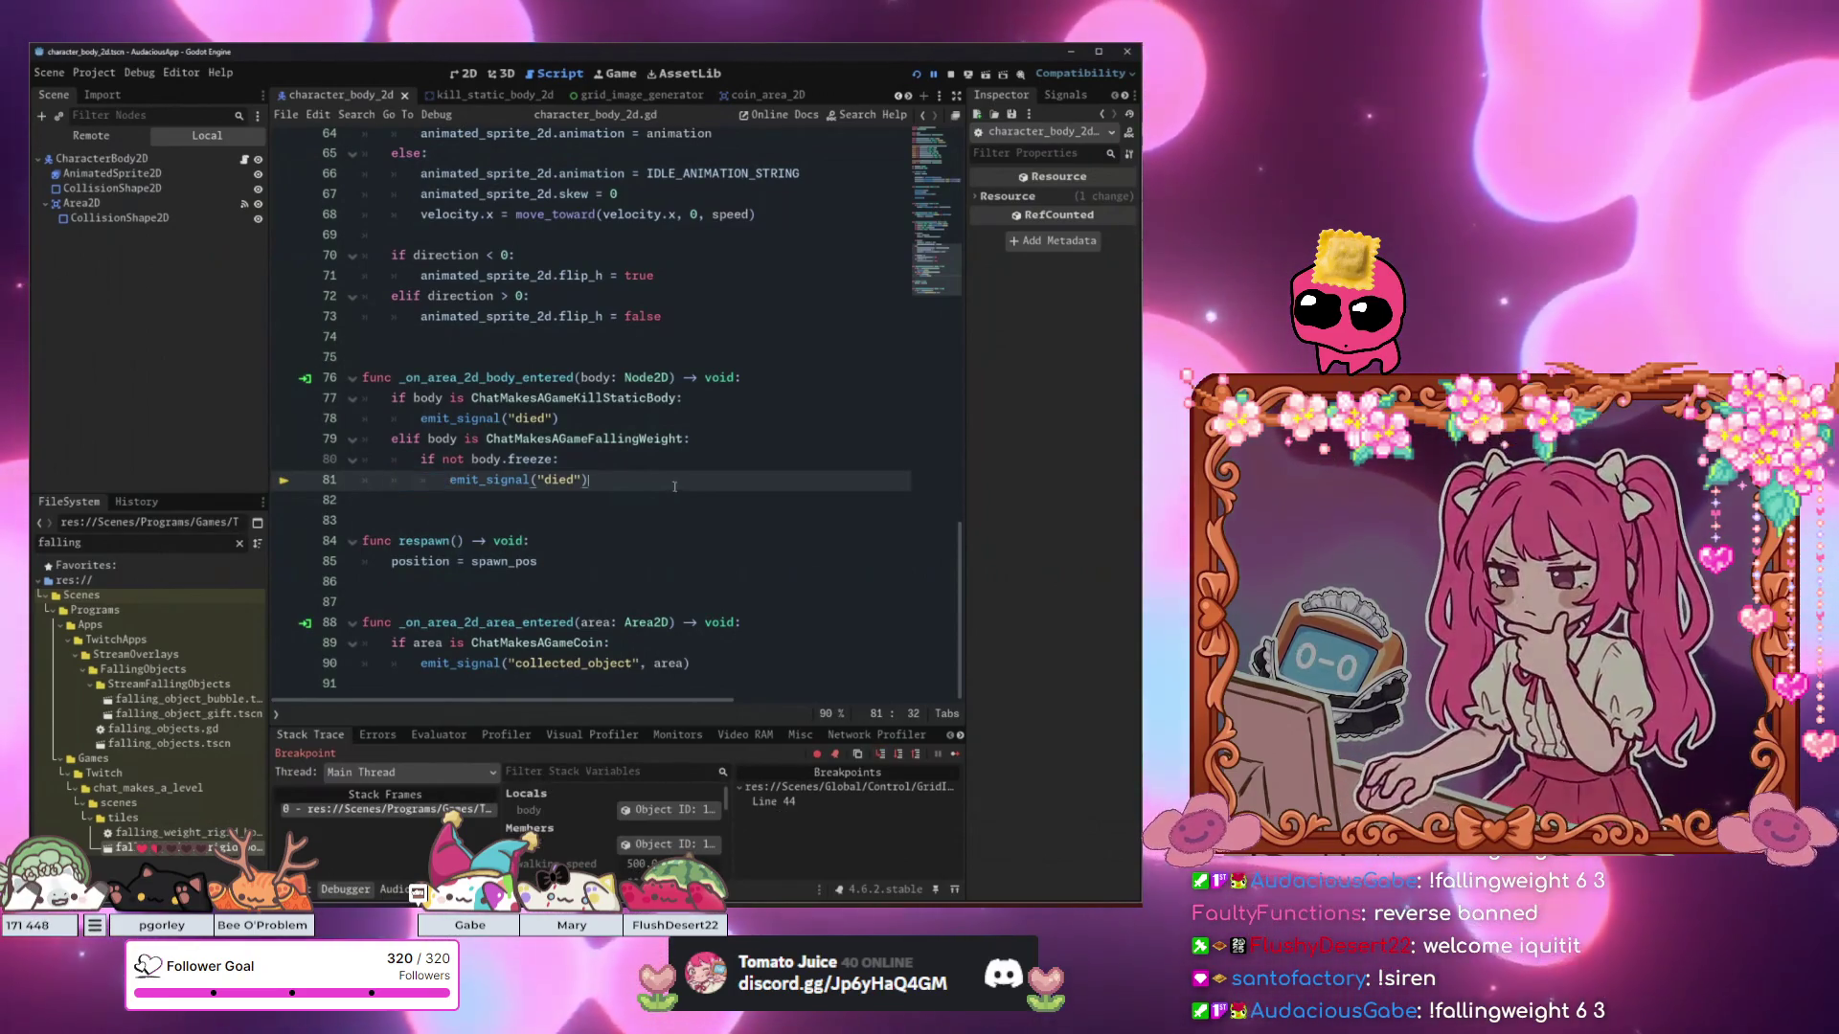
pyautogui.press('F12')
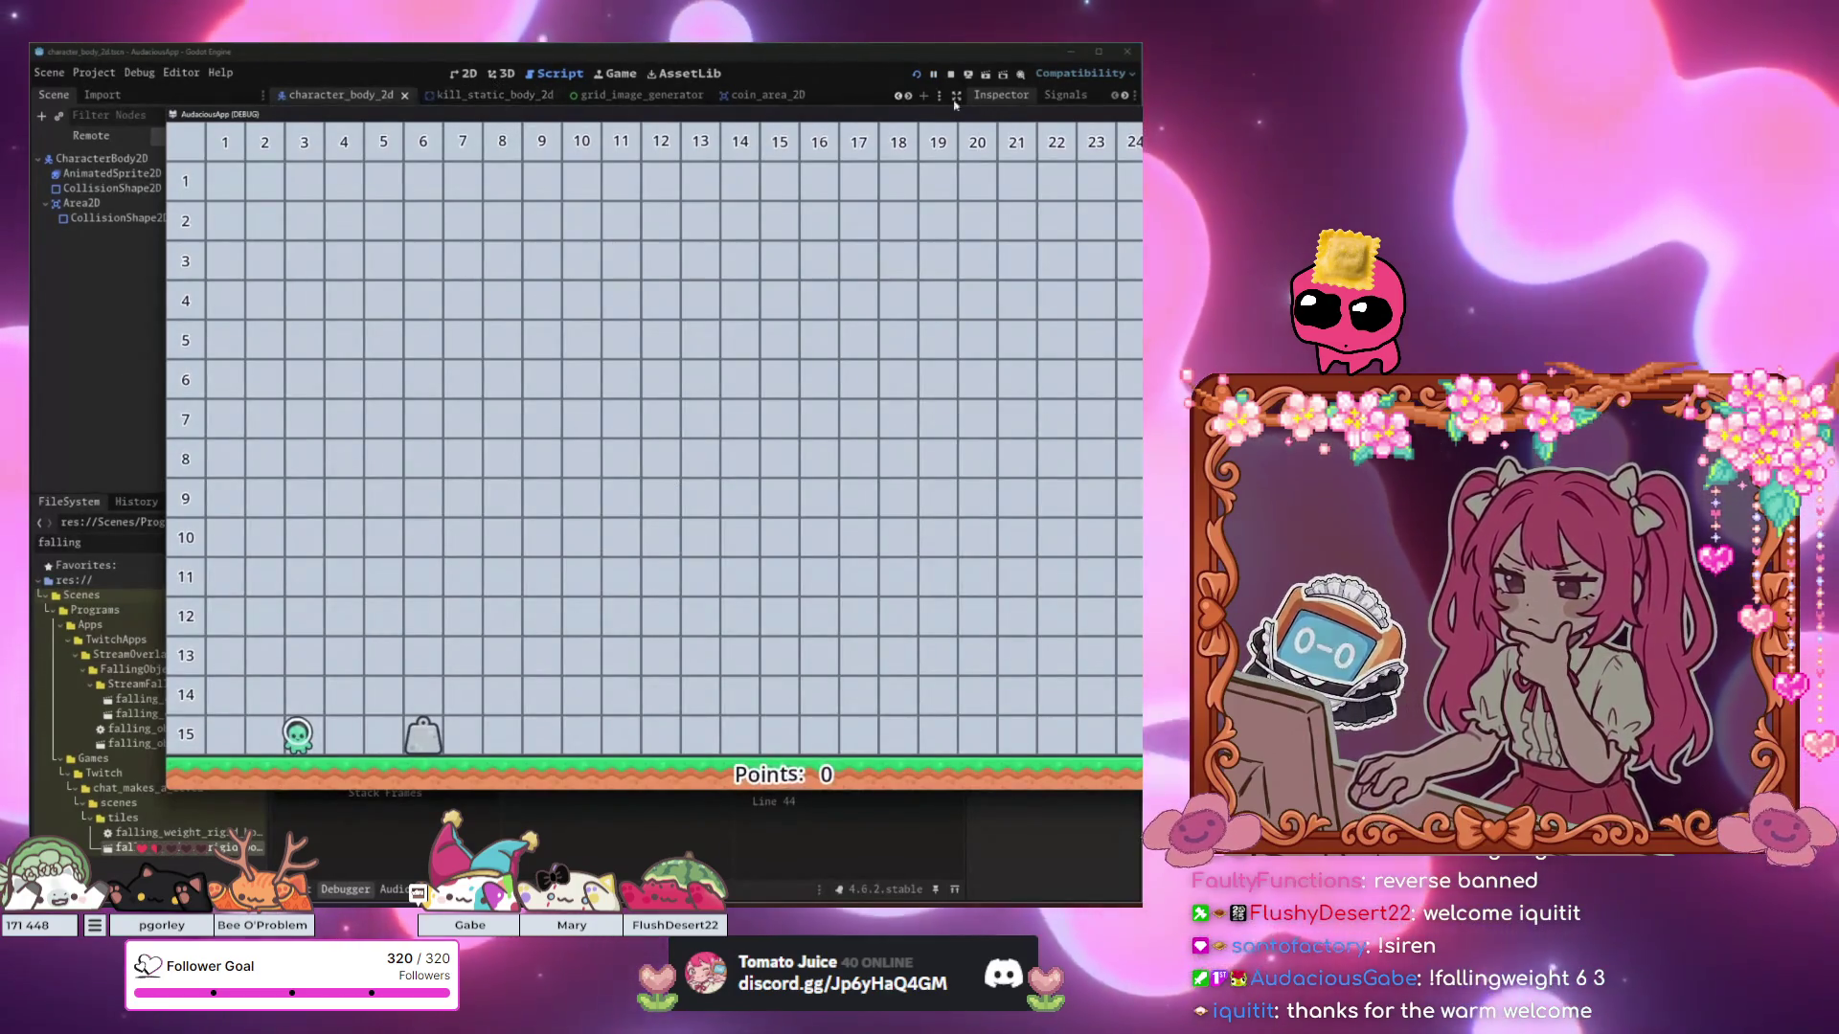
pyautogui.click(834, 95)
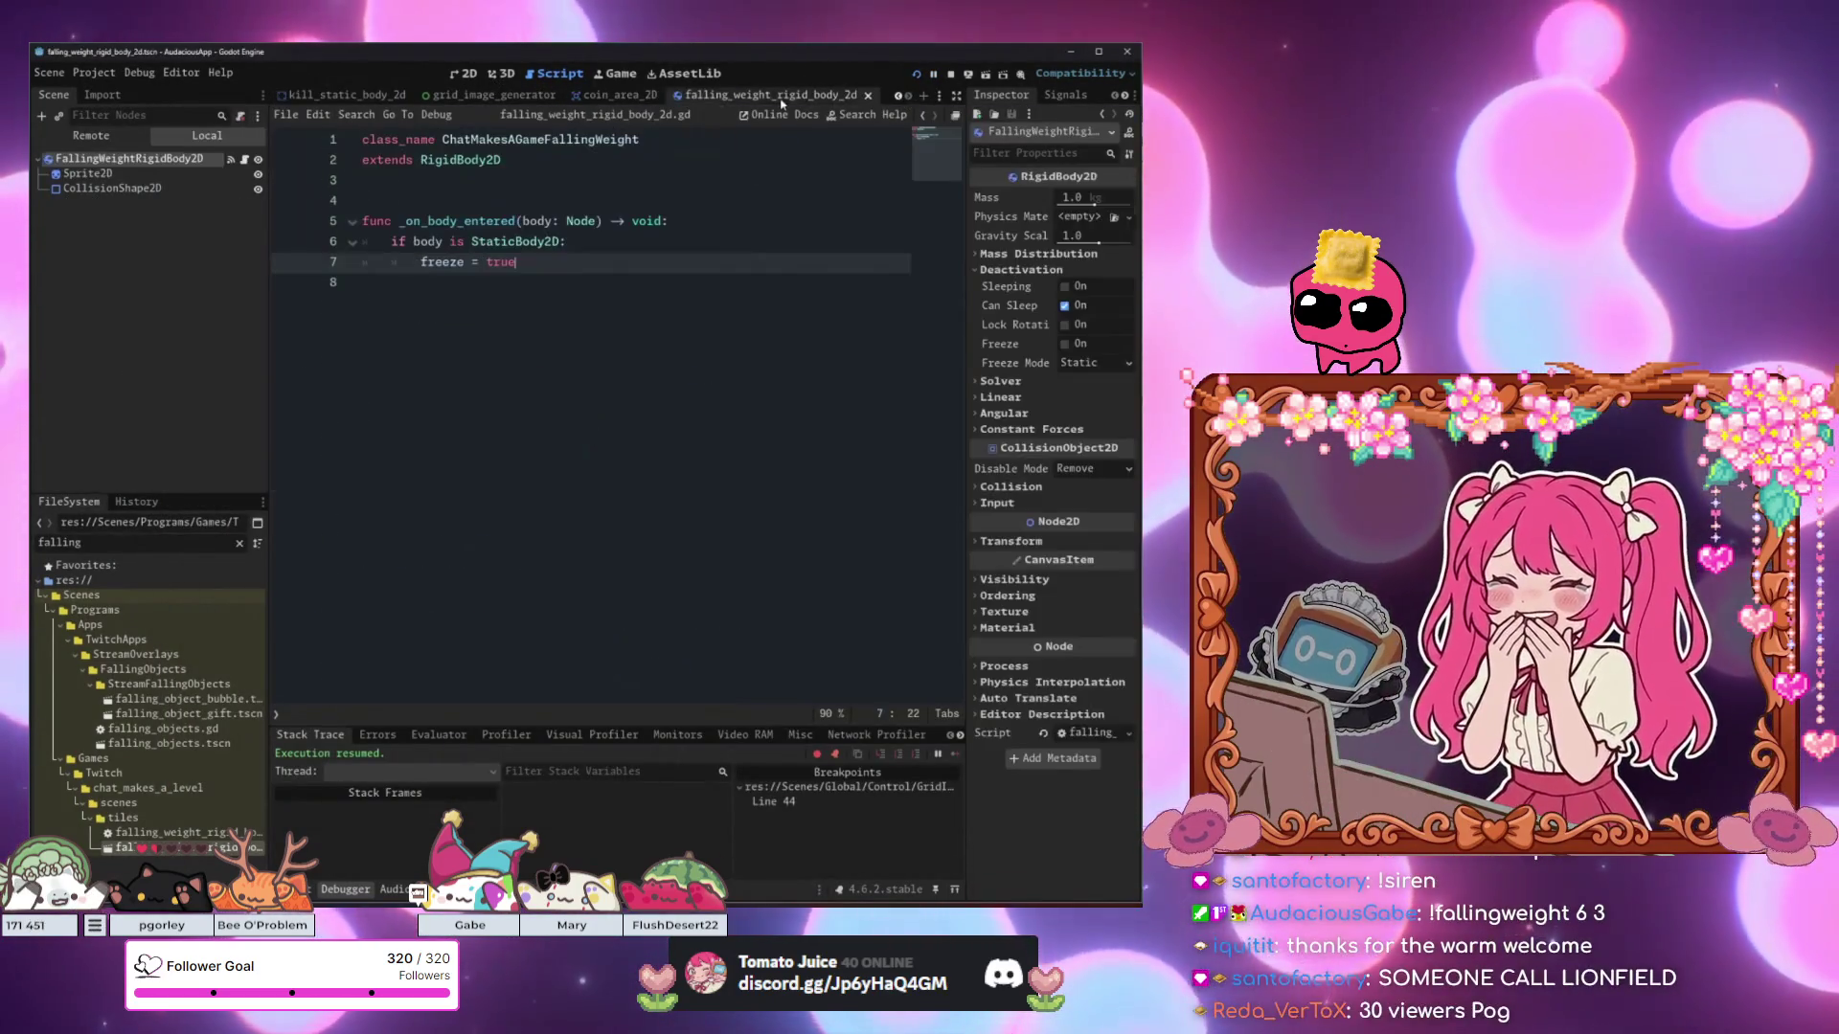
# Review the weight script's freeze assignment and stop the running game.
pyautogui.click(569, 241)
pyautogui.click(457, 262)
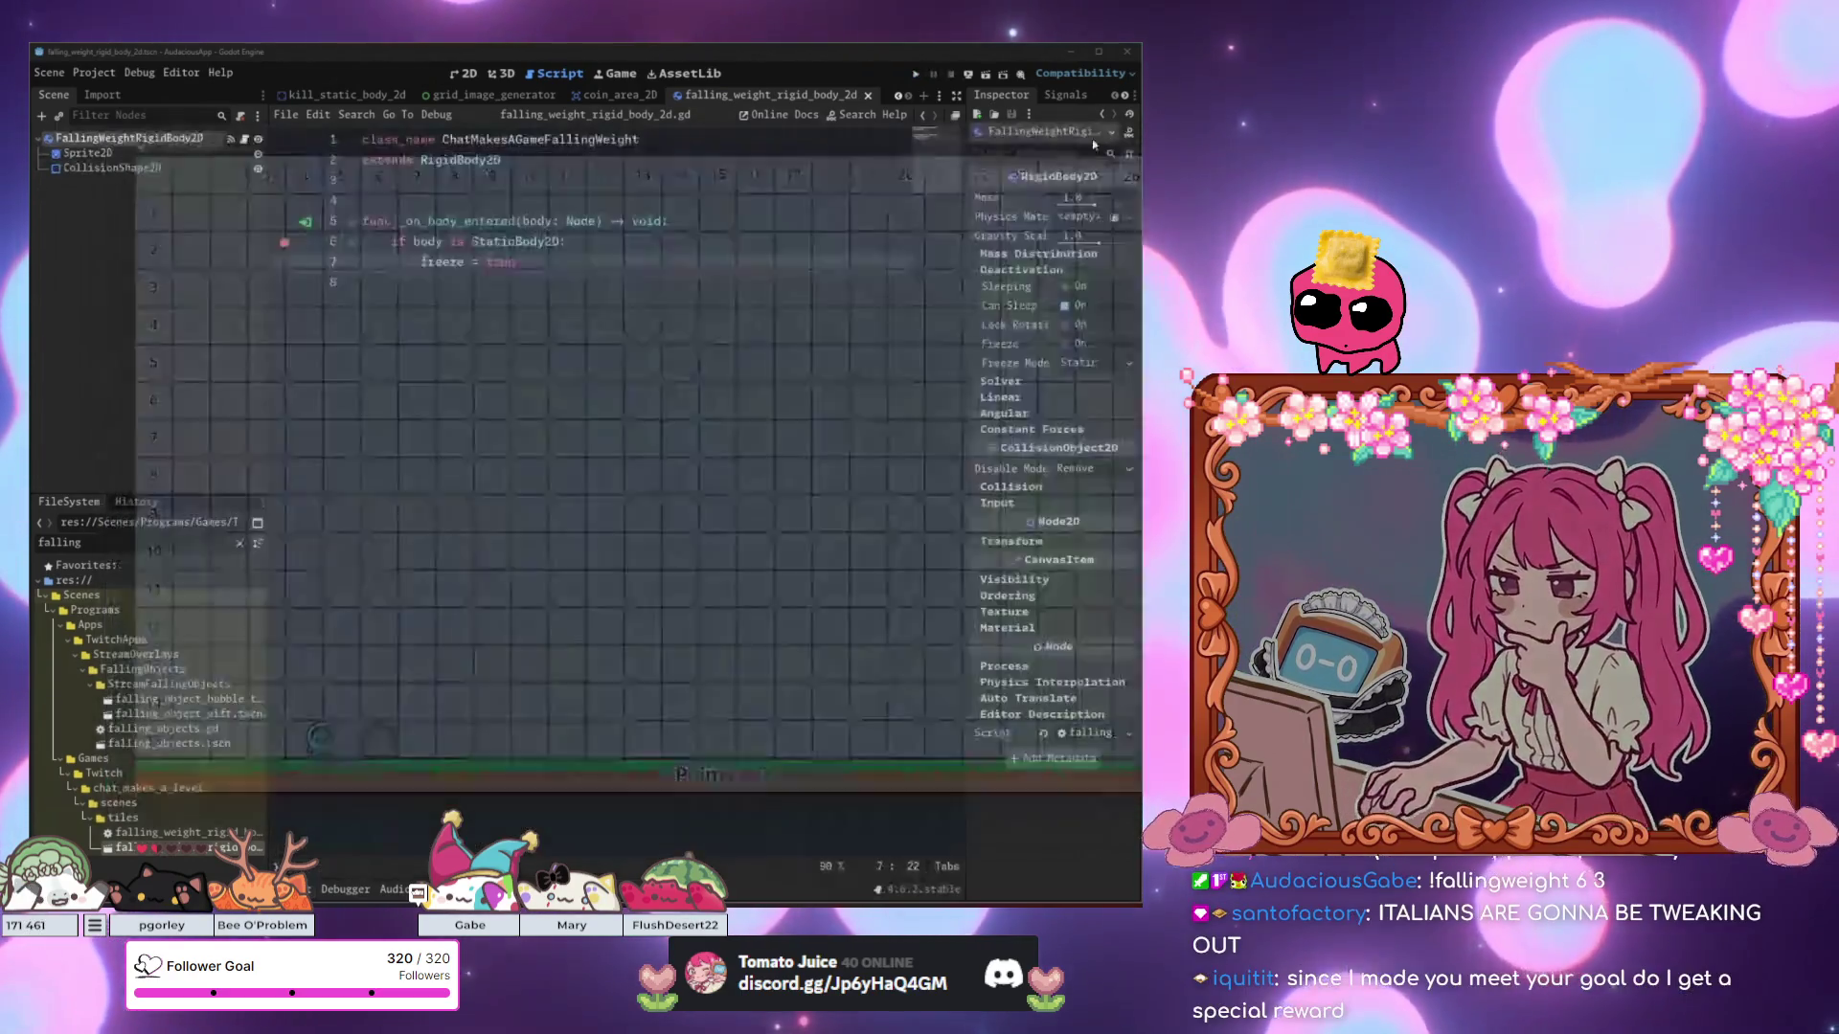
pyautogui.press('F8')
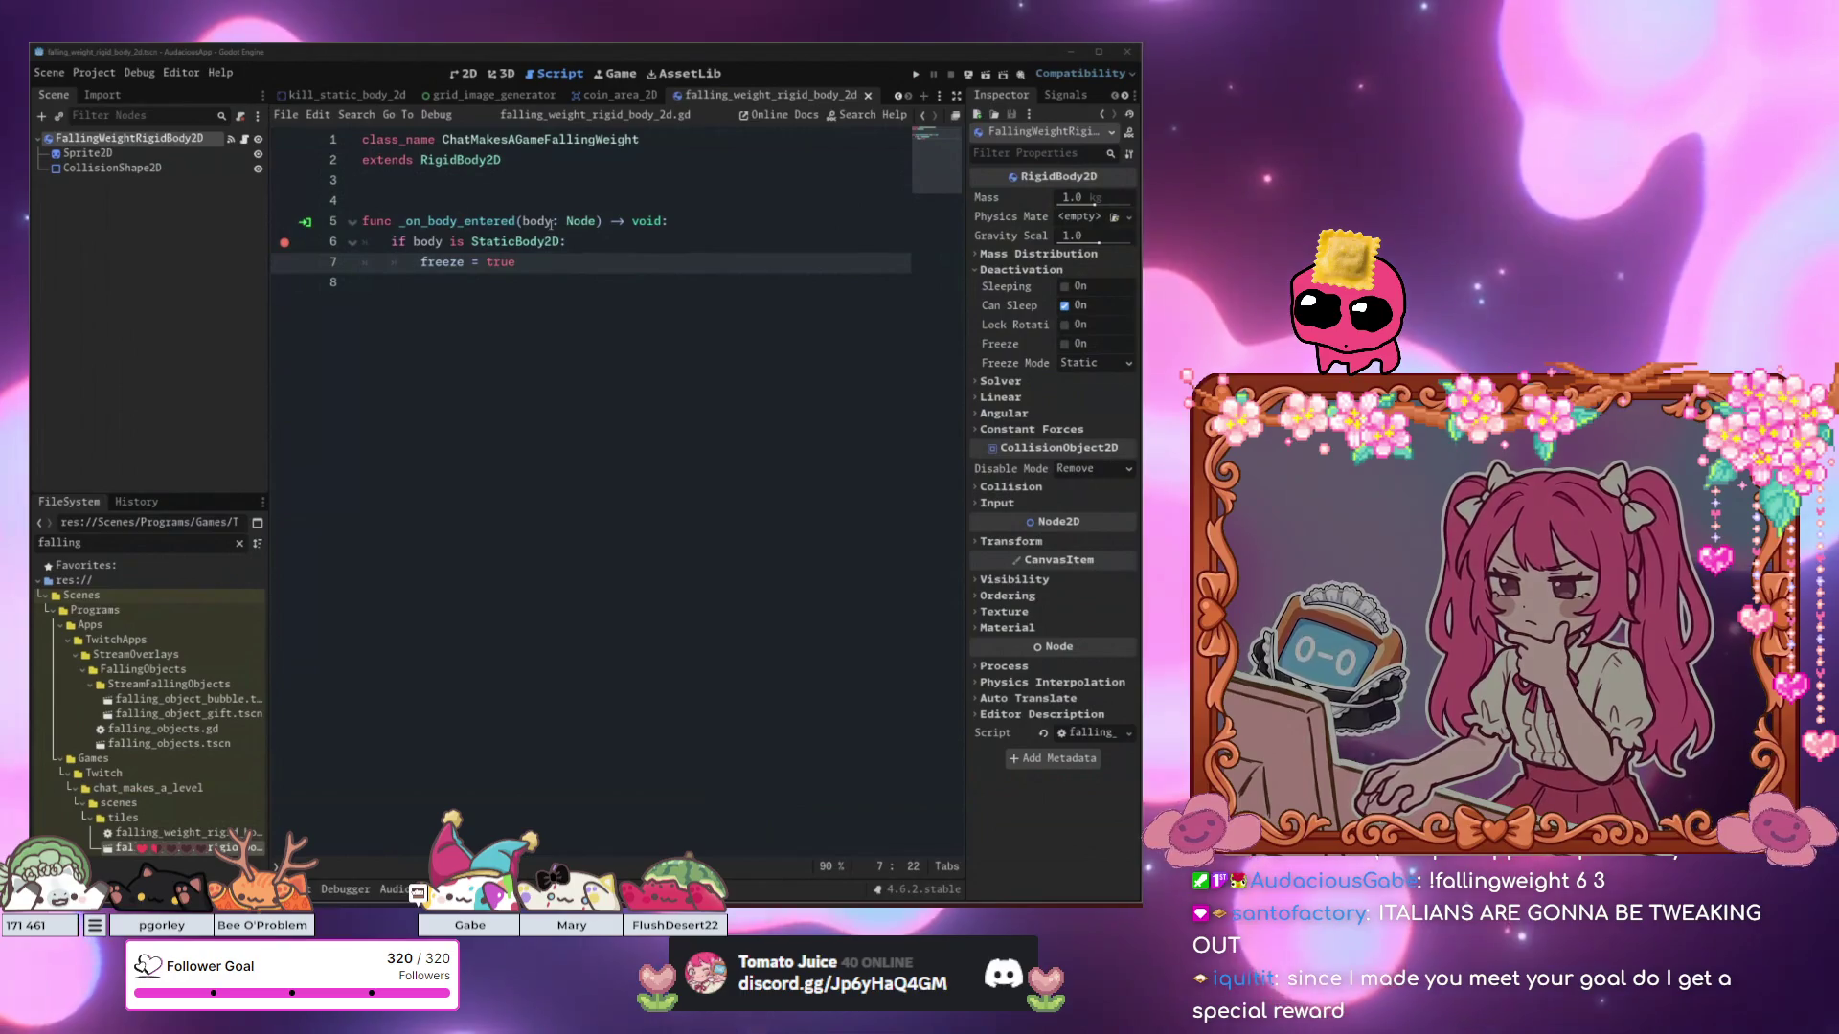
# Check the weight body's body_entered connection in the Signals dock, then select the root in the 2D view.
pyautogui.click(552, 222)
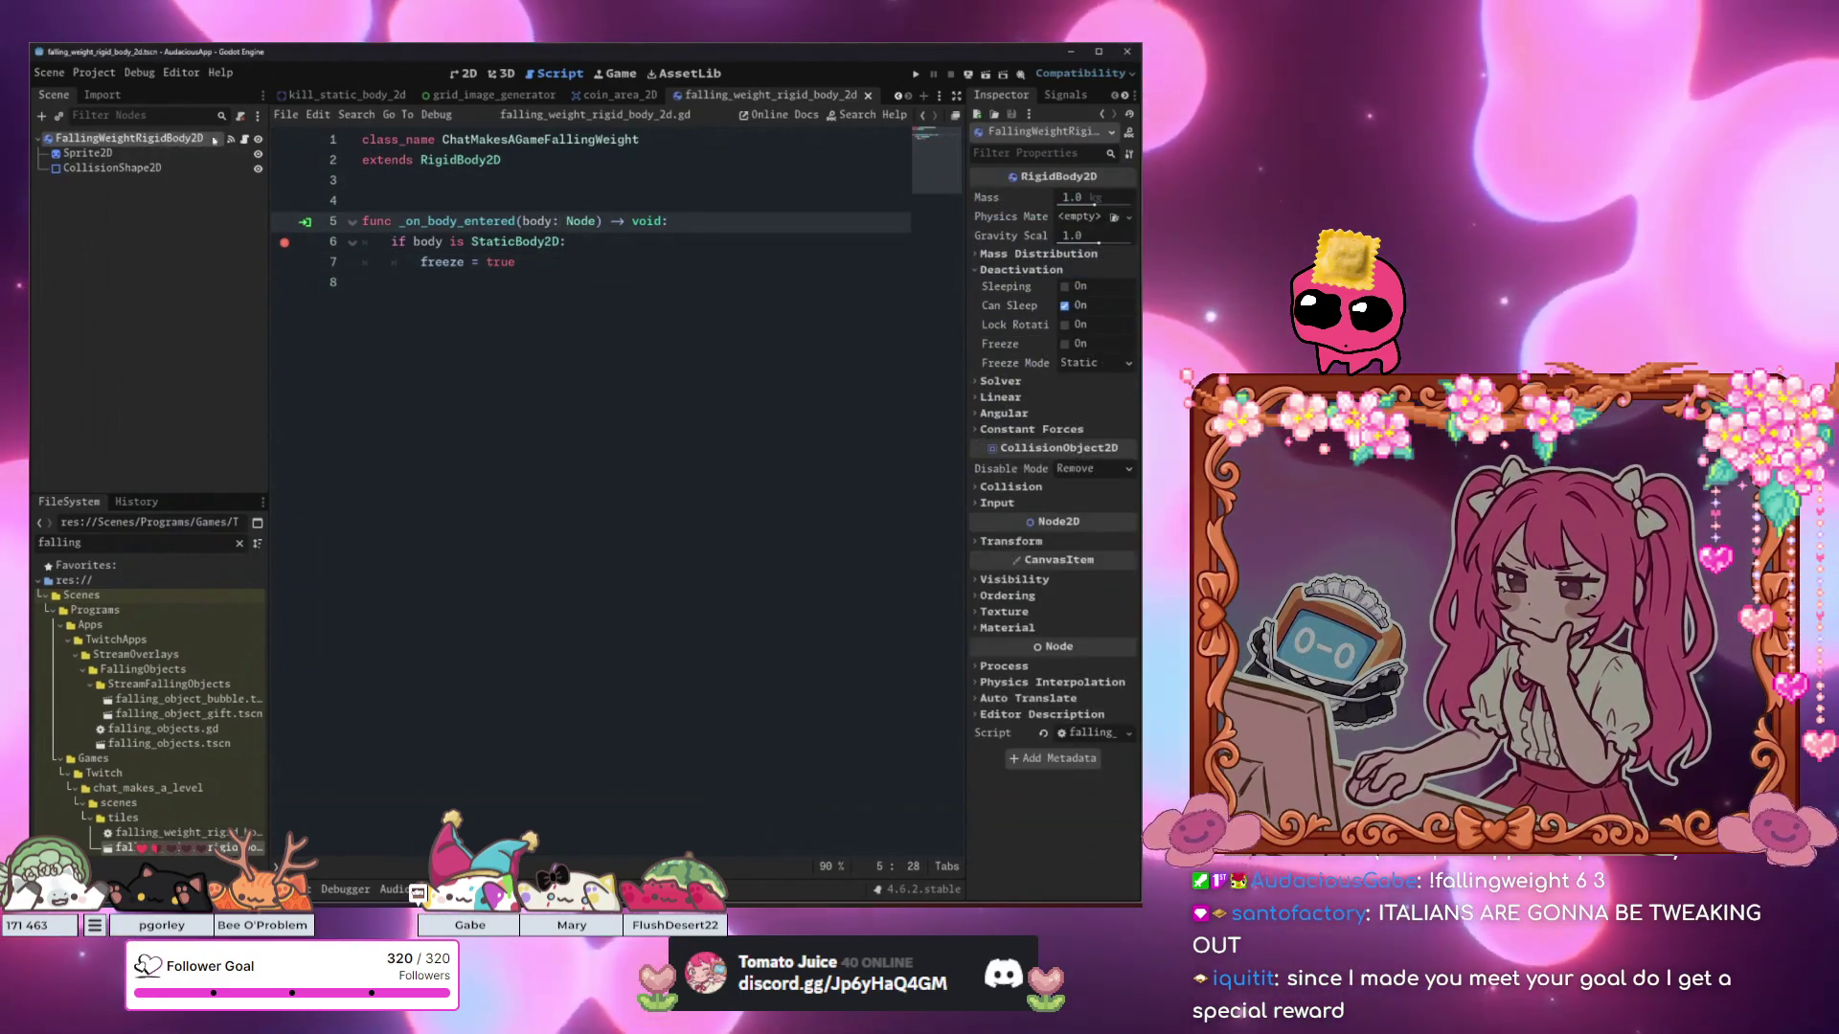
pyautogui.click(1075, 93)
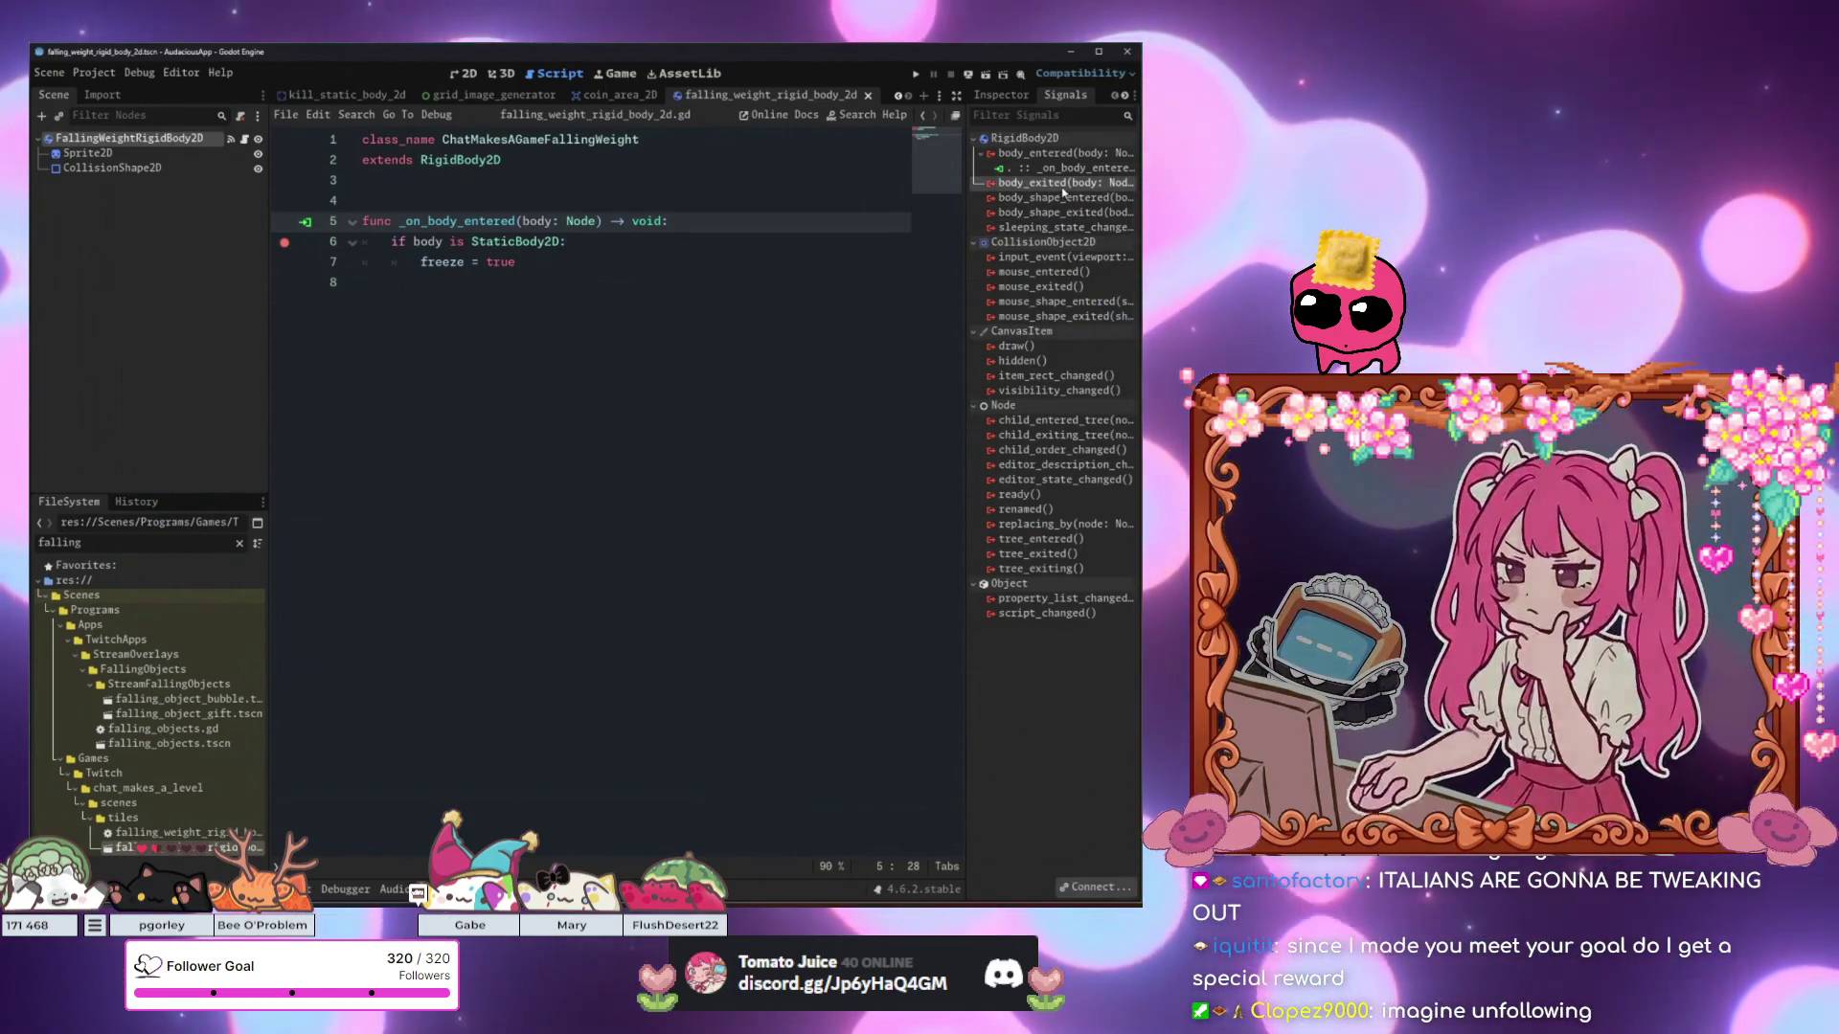
pyautogui.click(885, 313)
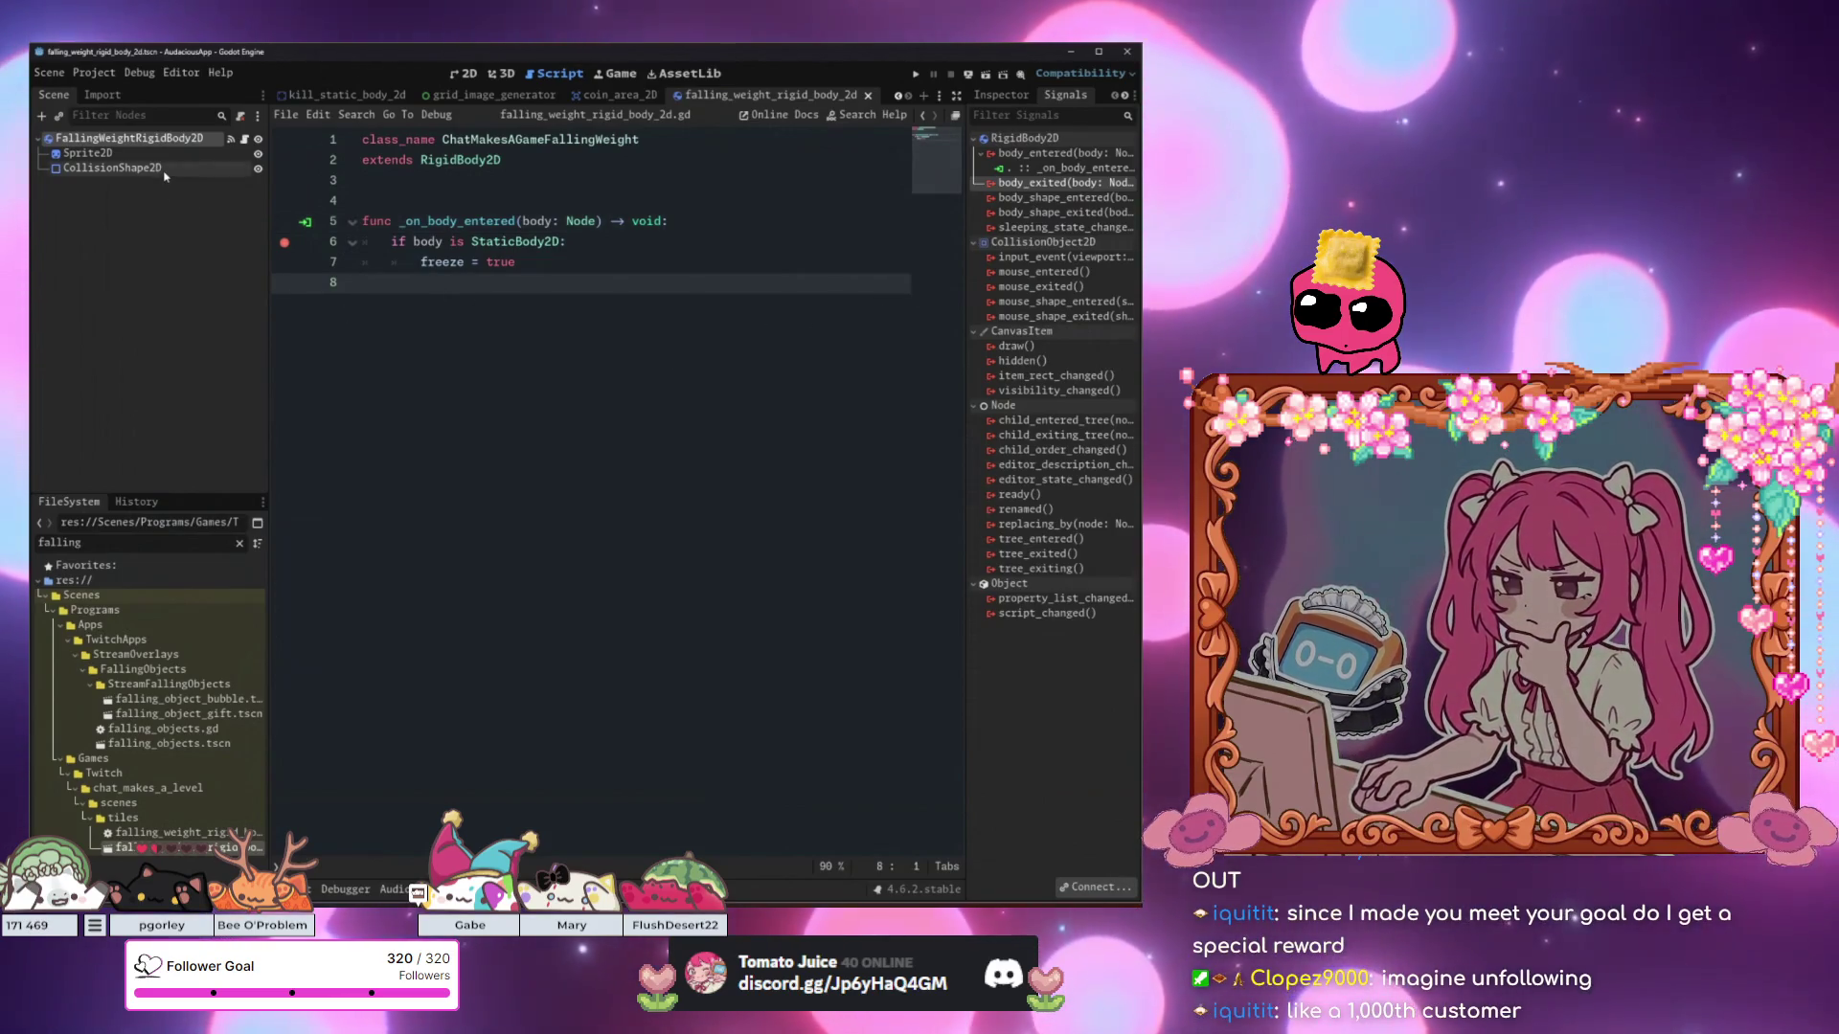
pyautogui.click(164, 173)
pyautogui.click(460, 74)
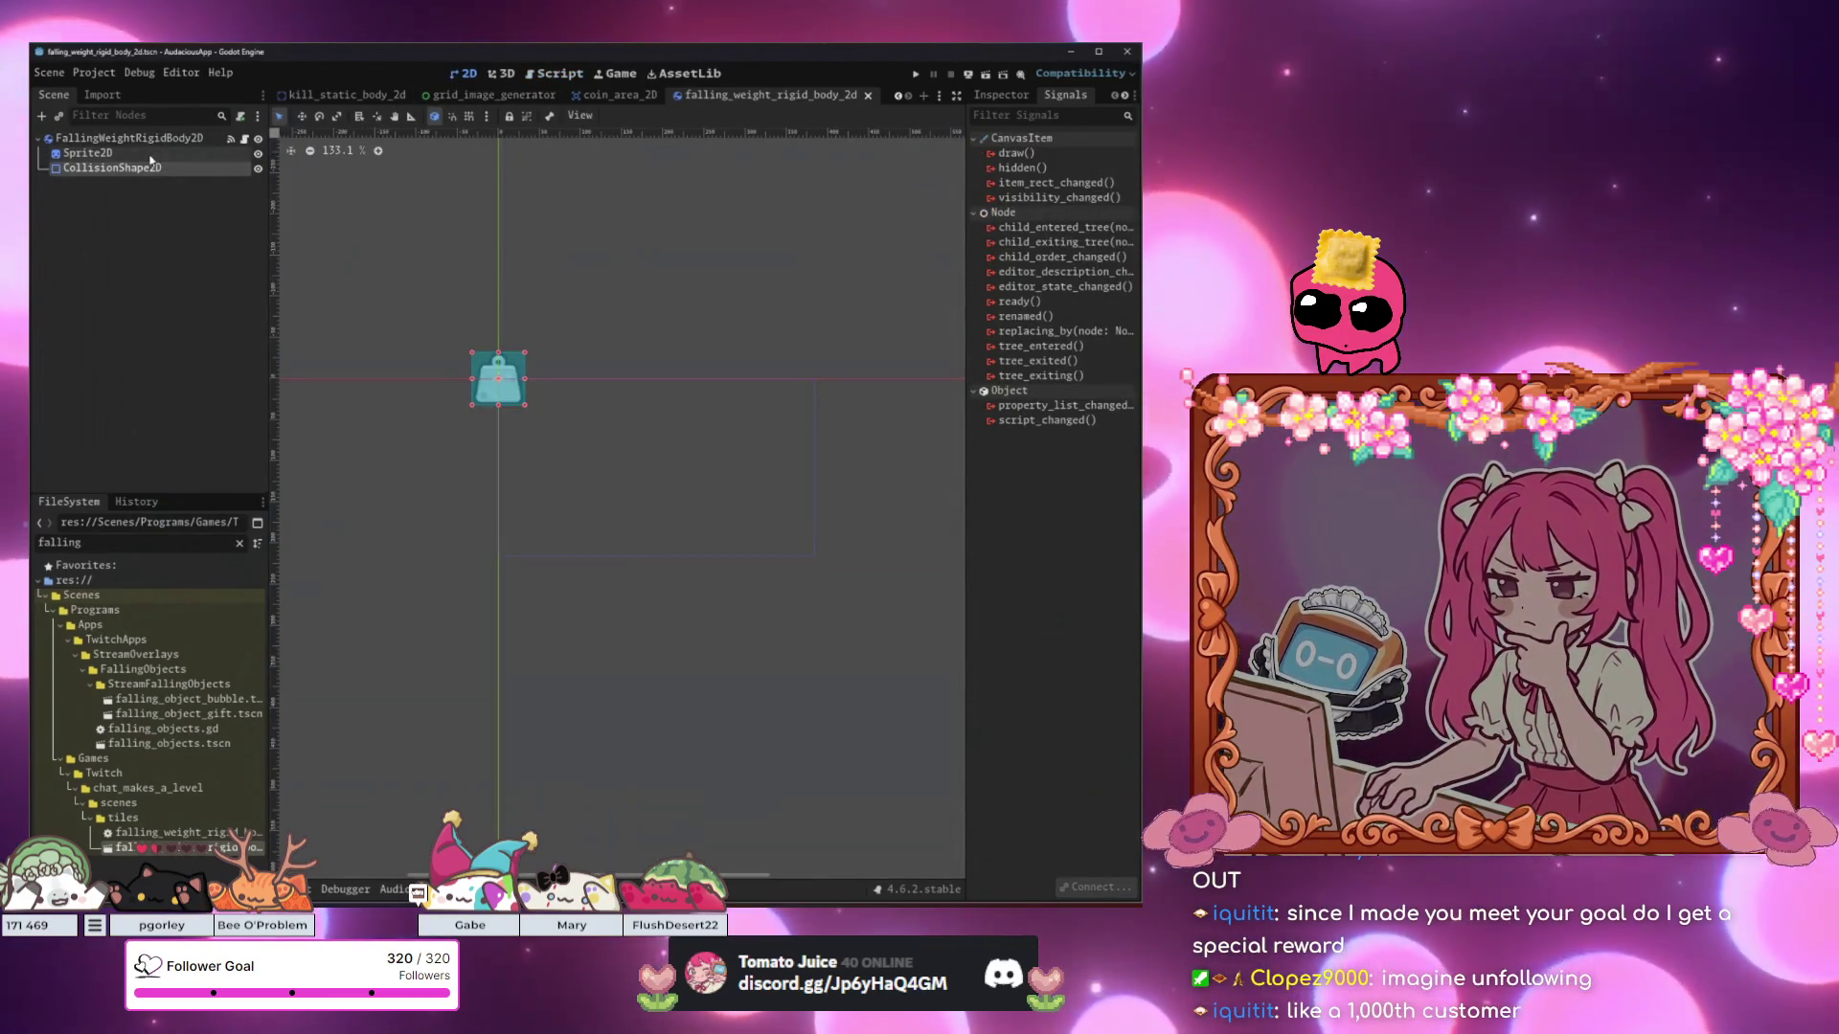
# Add an Area2D child node to the falling weight root.
pyautogui.click(144, 139)
pyautogui.hotkey('ctrl', 'a')
pyautogui.write('area')
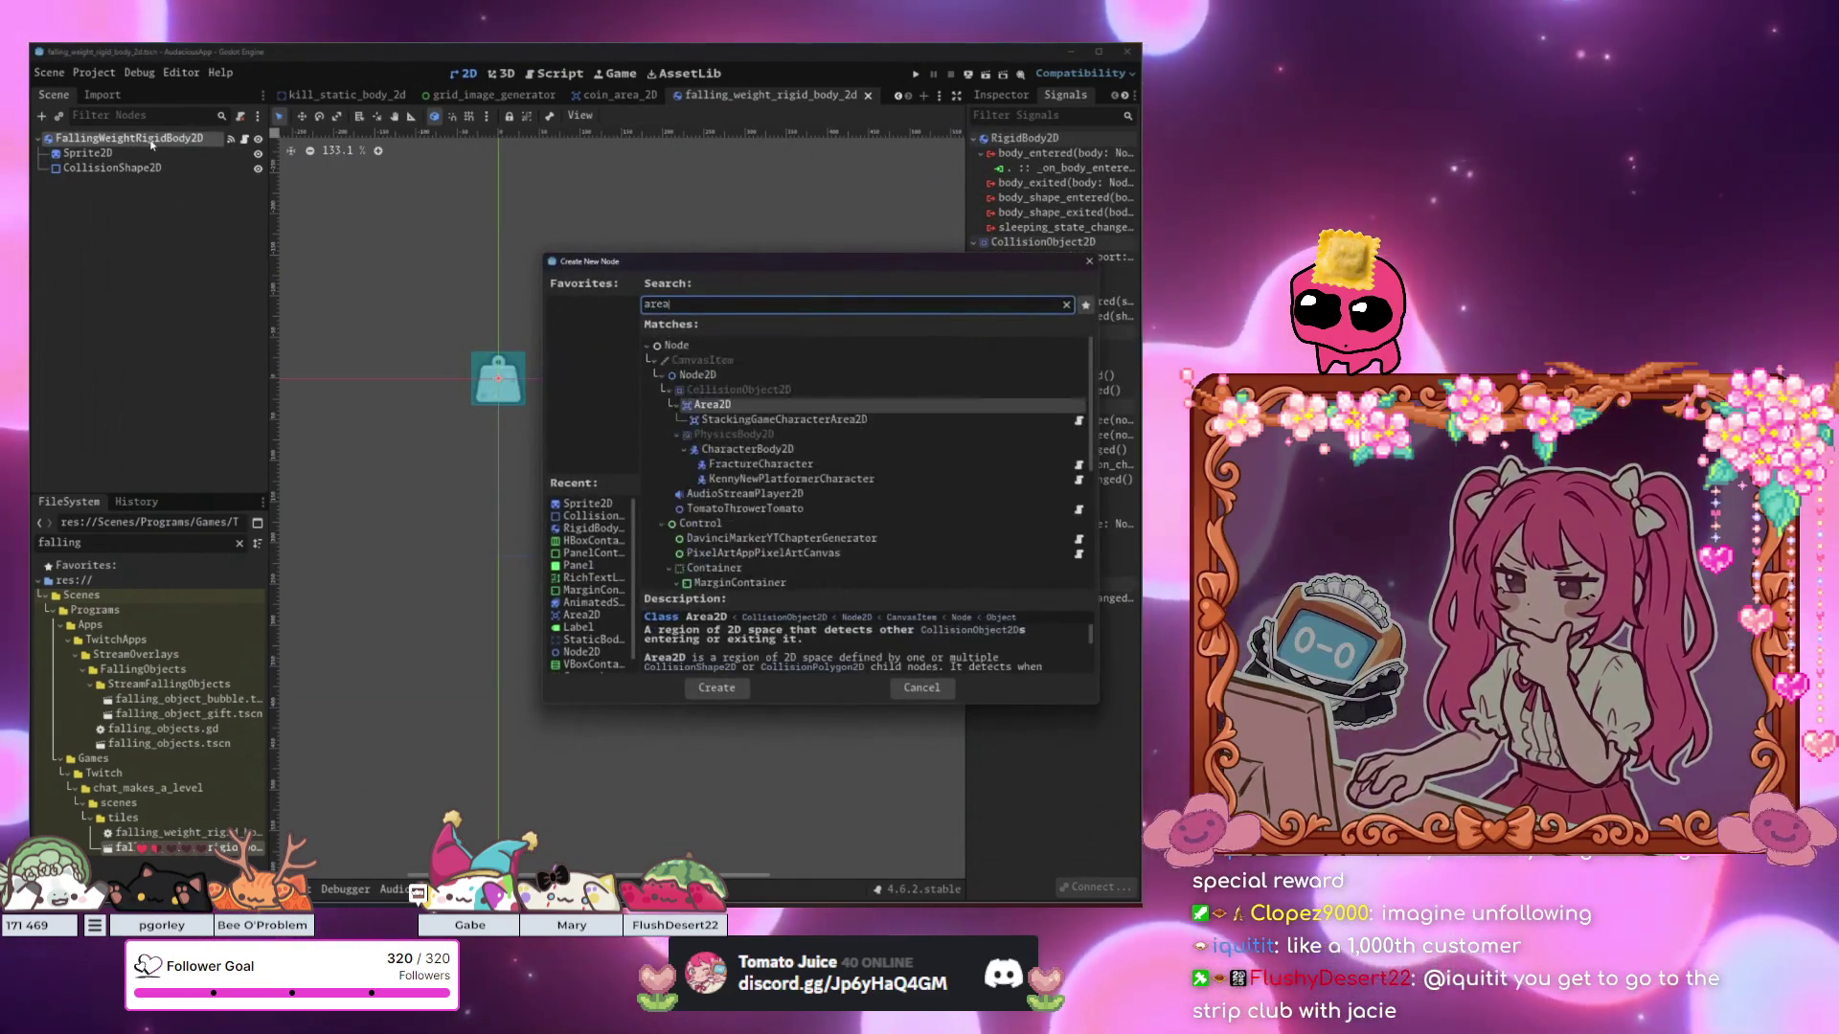
pyautogui.press('Return')
# Add a CollisionShape2D under the Area2D and bring up its properties.
pyautogui.hotkey('ctrl', 'a')
pyautogui.write('collision')
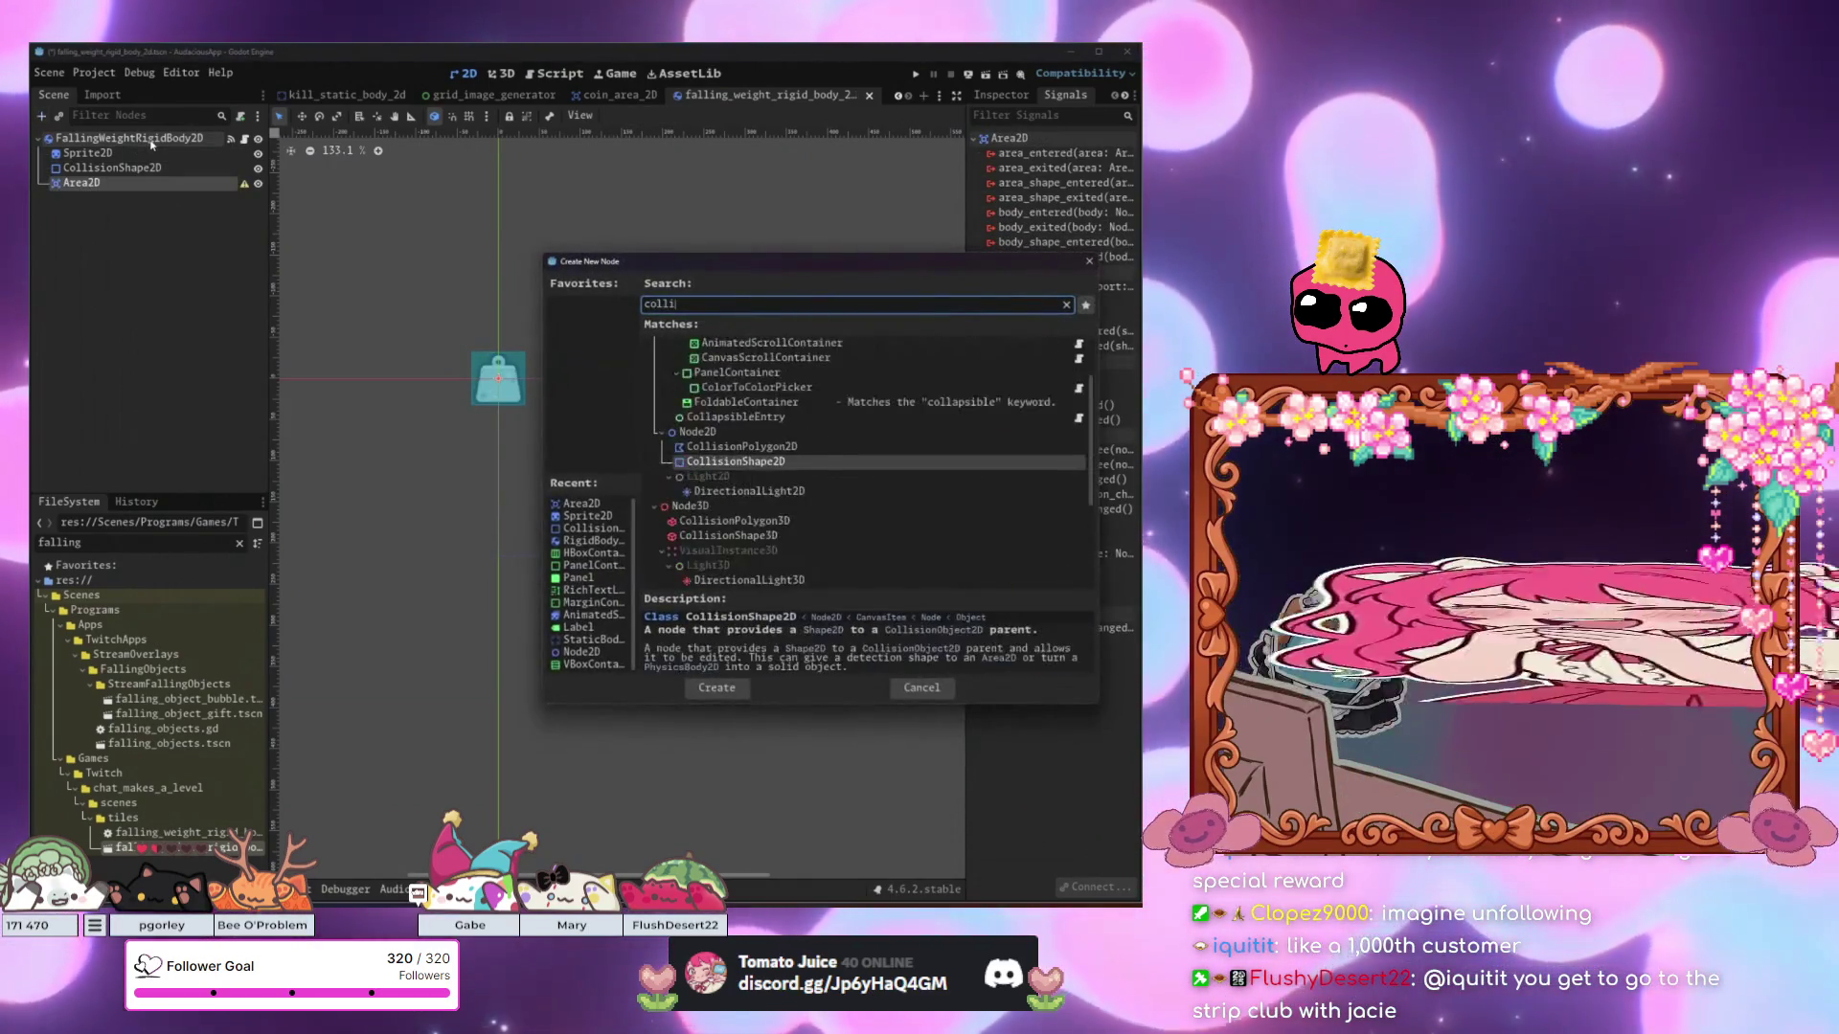
pyautogui.press('Return')
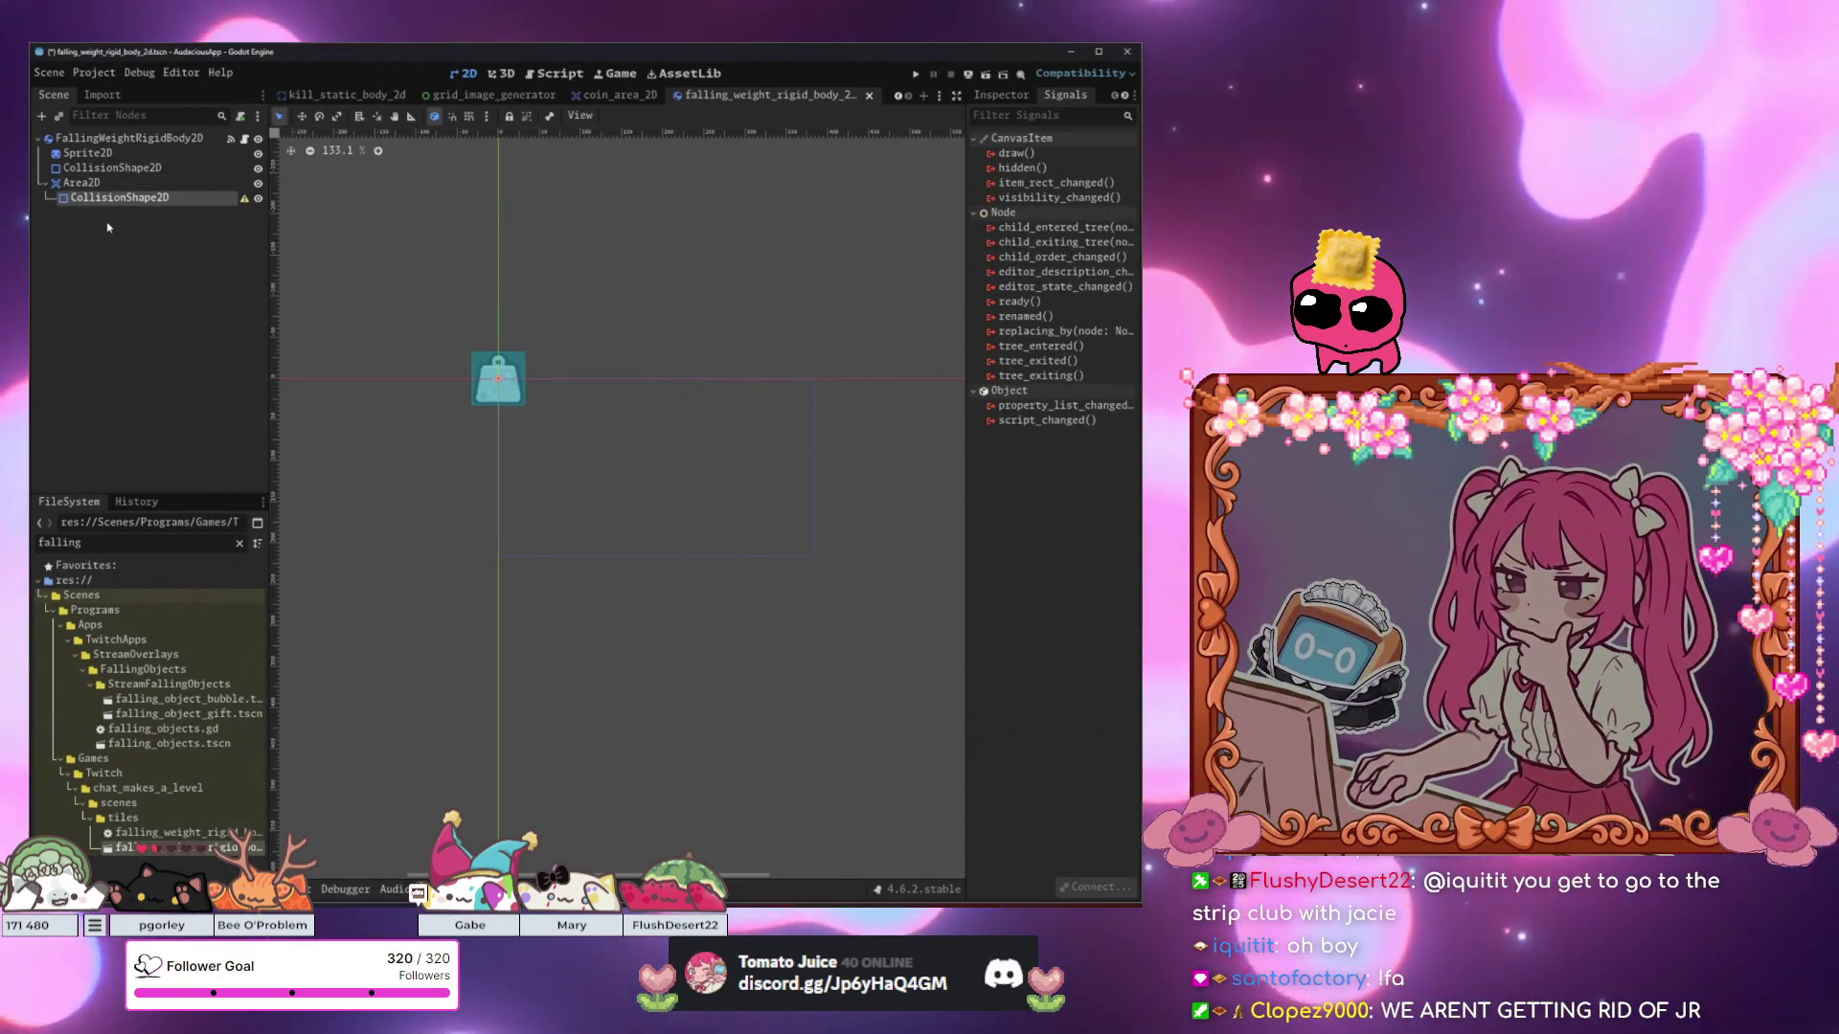
pyautogui.click(901, 98)
pyautogui.click(900, 98)
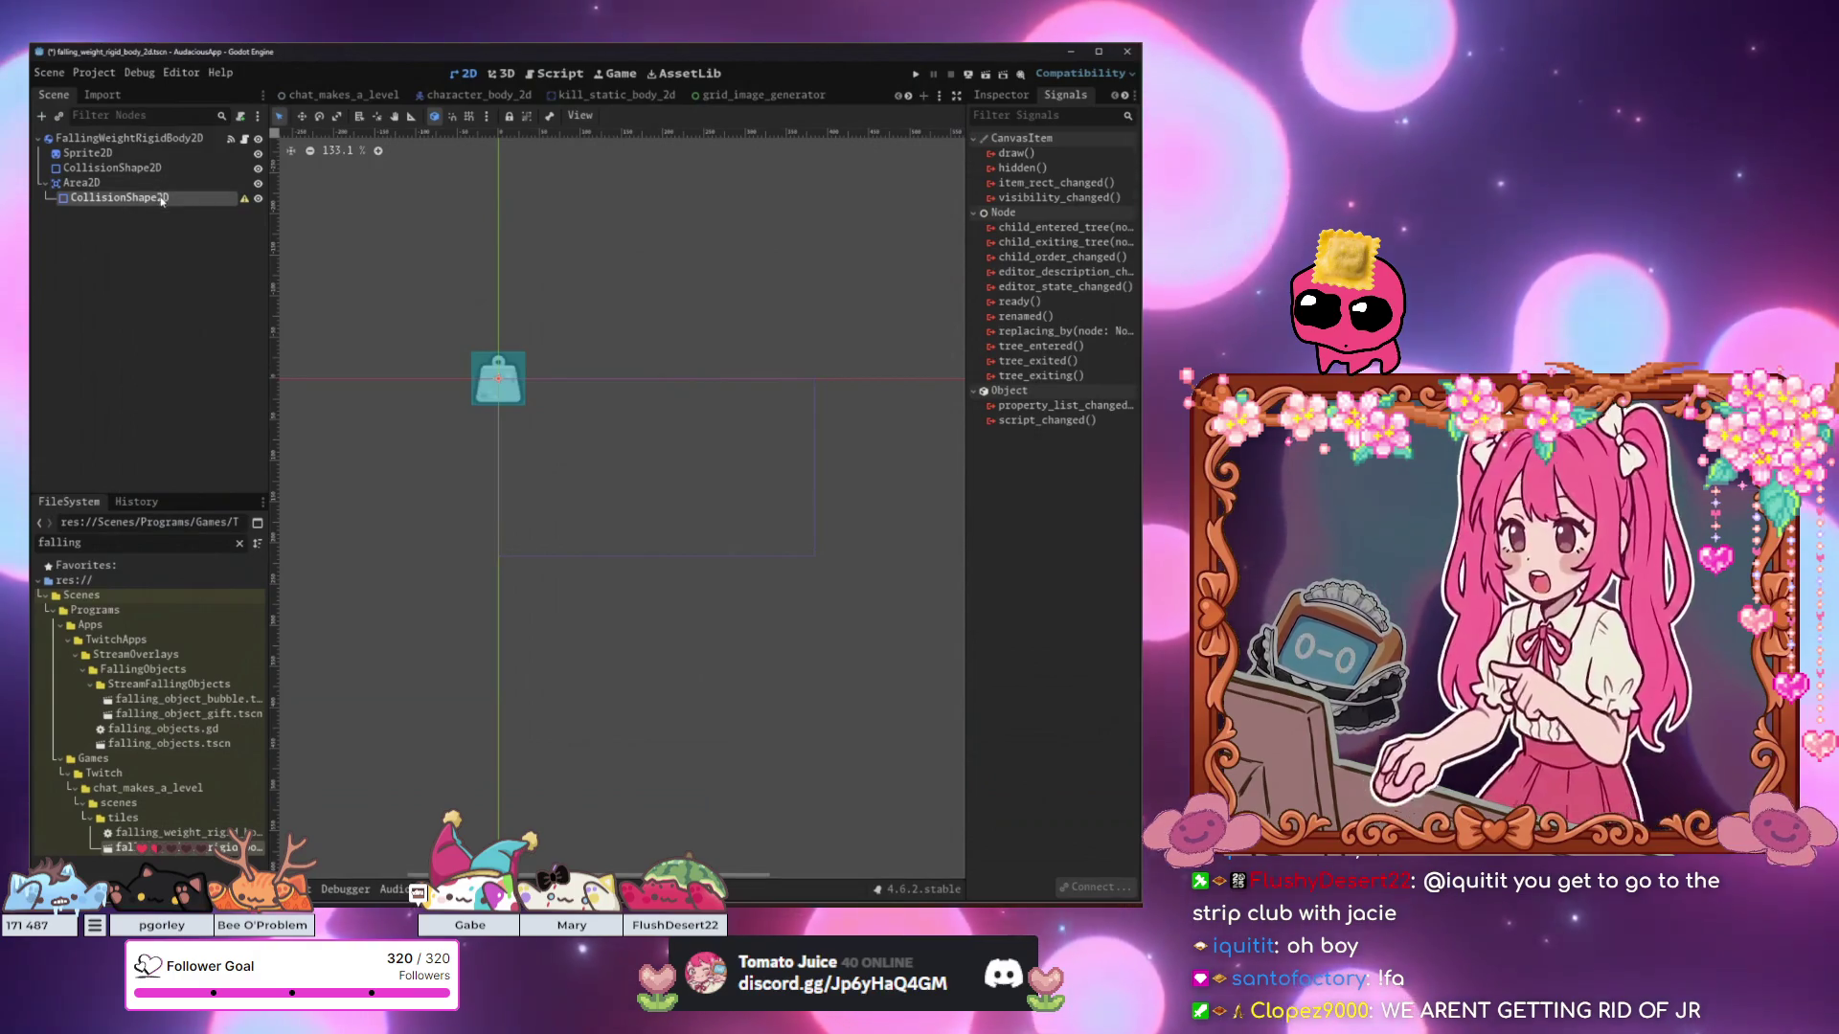
pyautogui.click(1006, 96)
# Give the Area2D's CollisionShape2D a new RectangleShape2D and centre the weight sprite in view.
pyautogui.click(1079, 198)
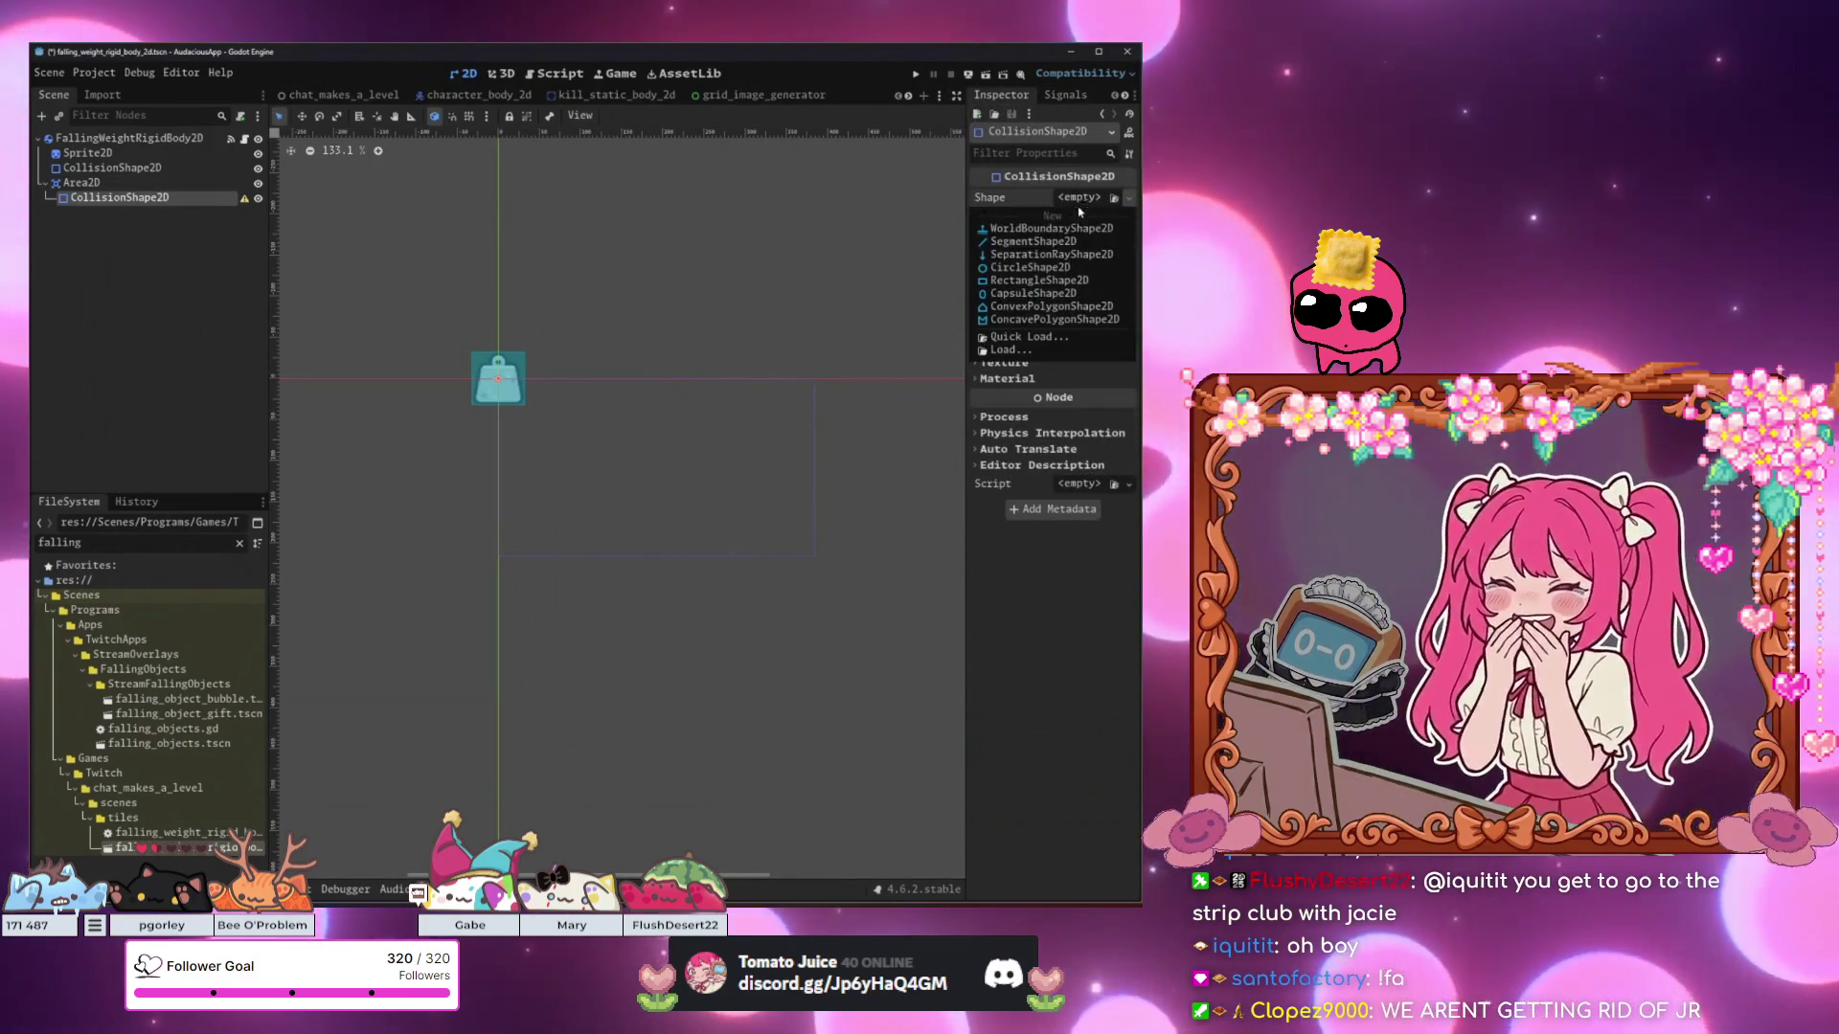
pyautogui.click(1042, 281)
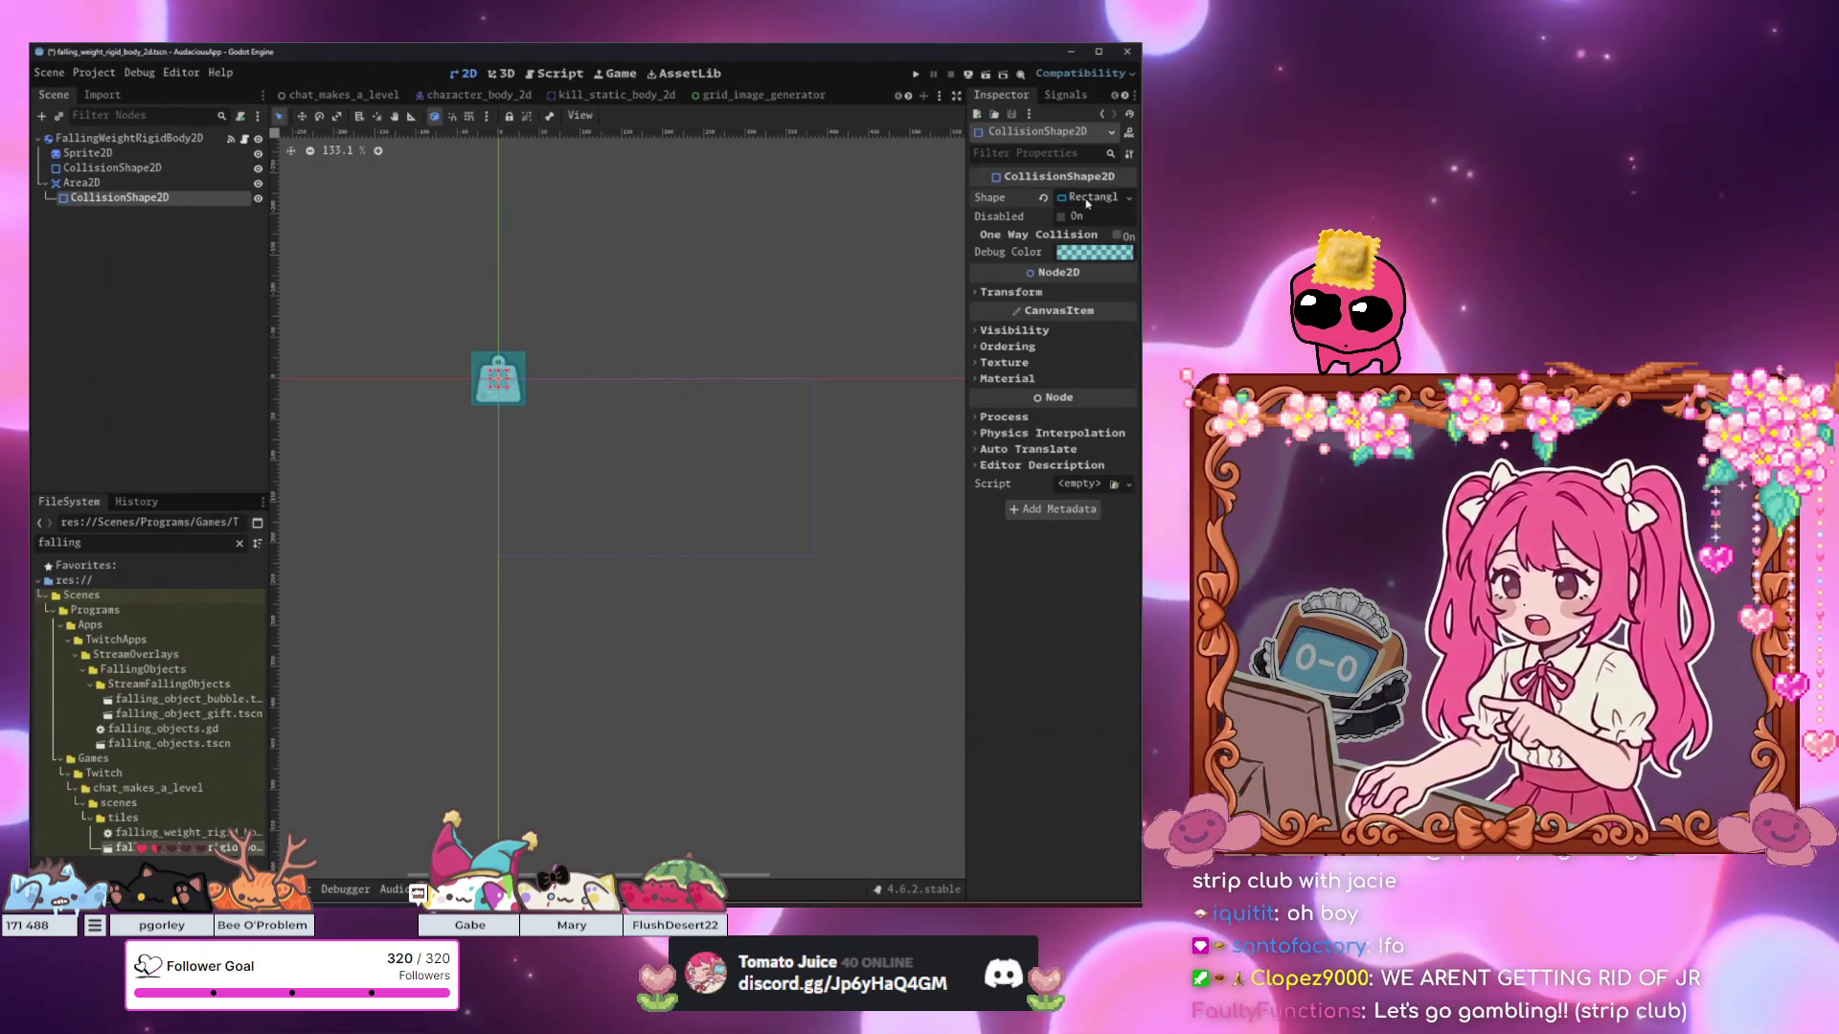
pyautogui.click(1087, 201)
pyautogui.scroll(8, 622, 359)
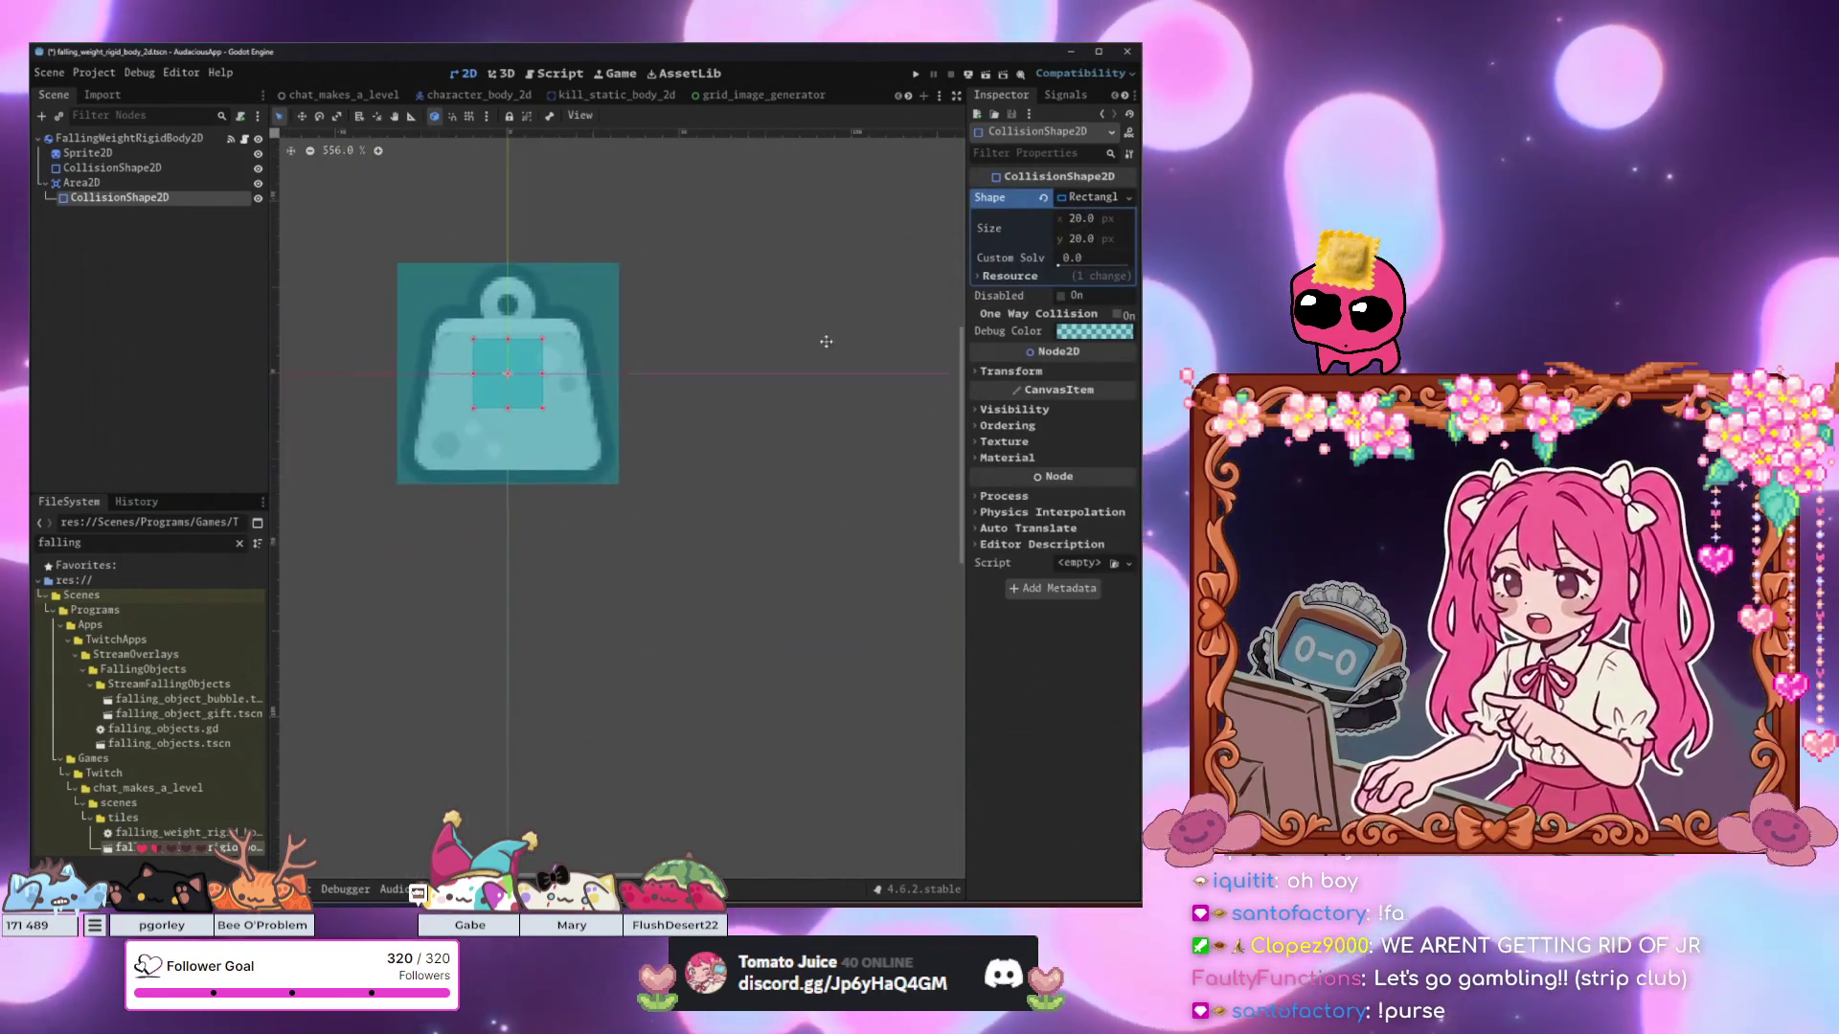
pyautogui.moveTo(809, 349); pyautogui.dragTo(943, 301)
# Size the rectangle 64 × 64, then stretch its bottom edge to about 66 px.
pyautogui.click(1082, 219)
pyautogui.write('64')
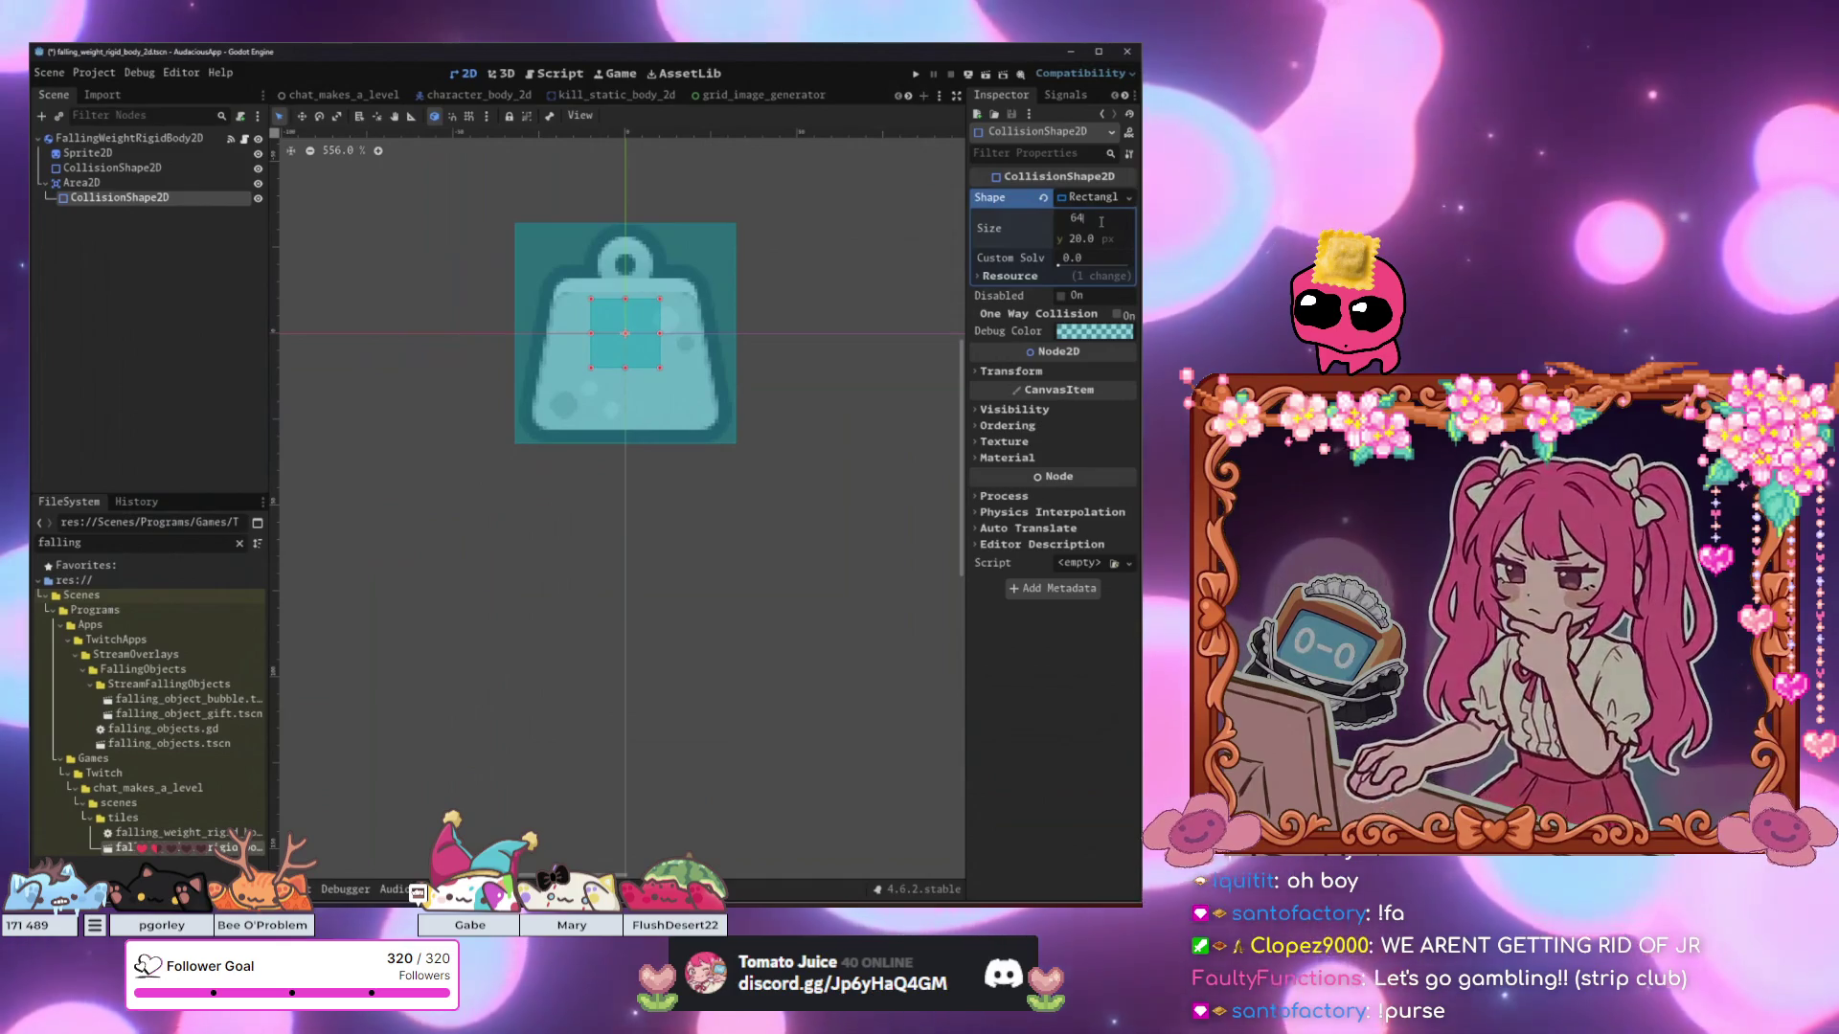
pyautogui.click(1106, 240)
pyautogui.write('64')
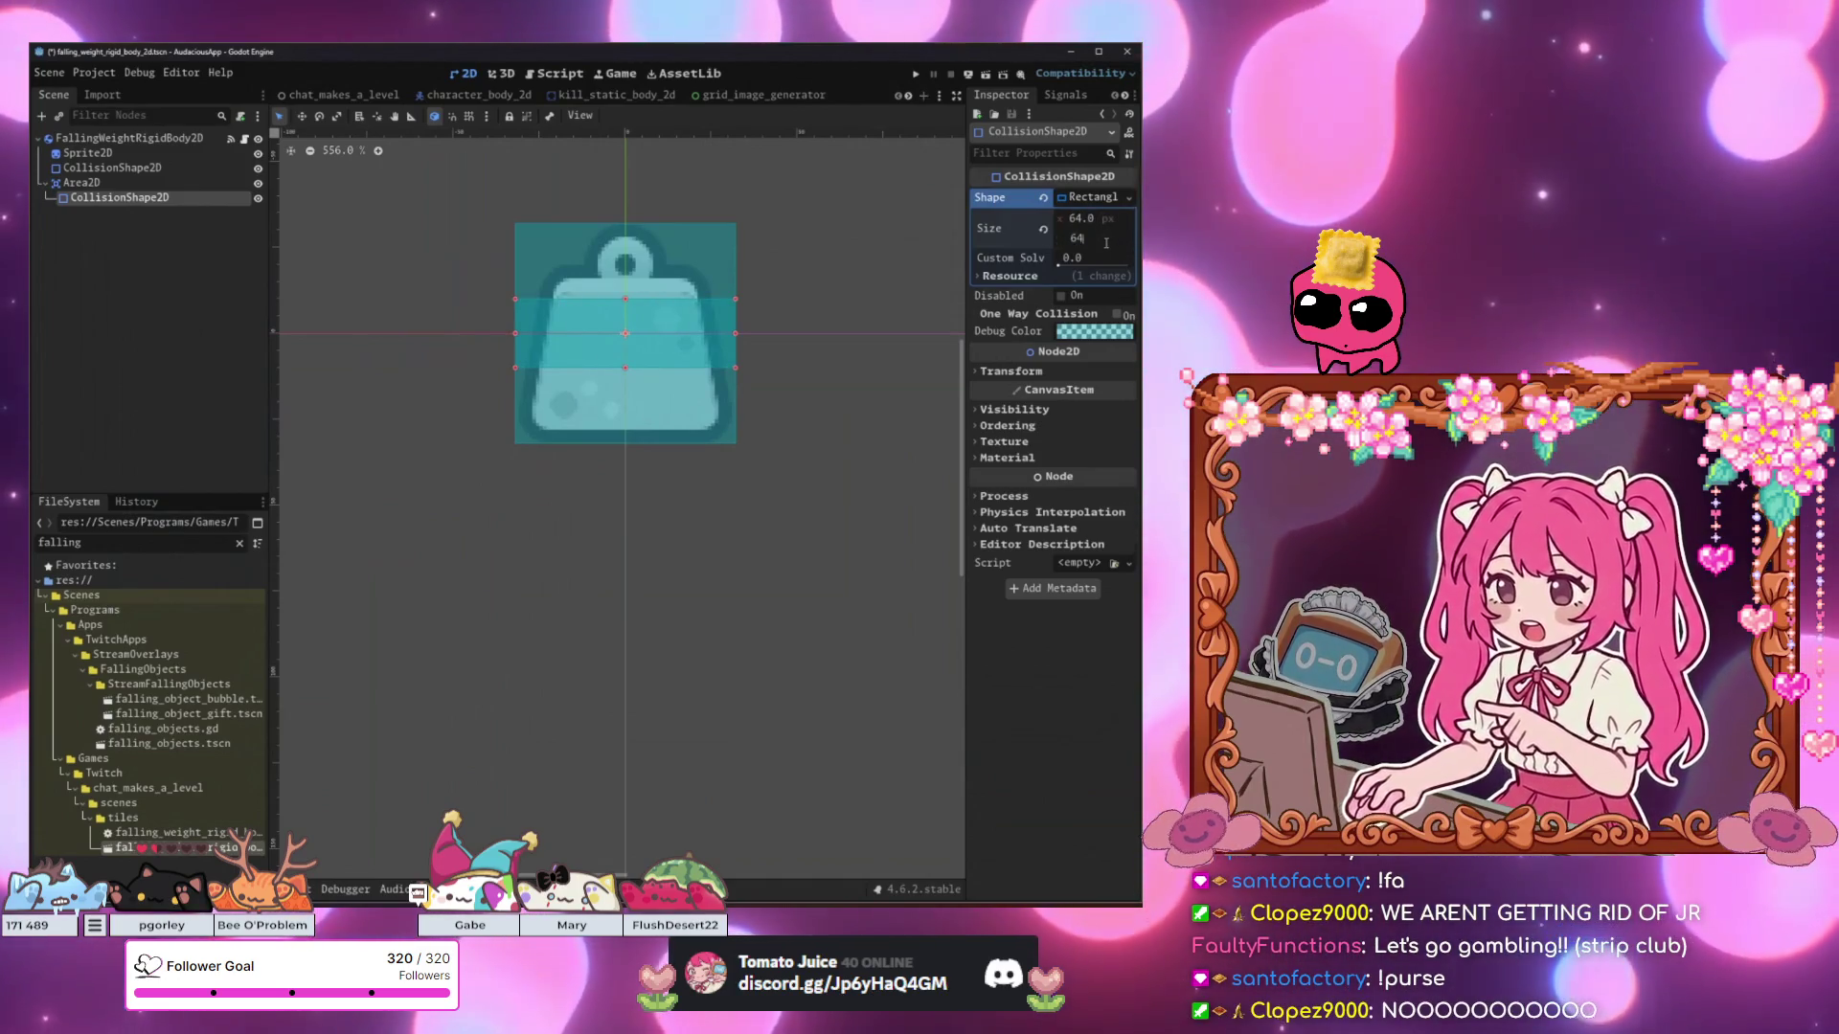
pyautogui.press('Return')
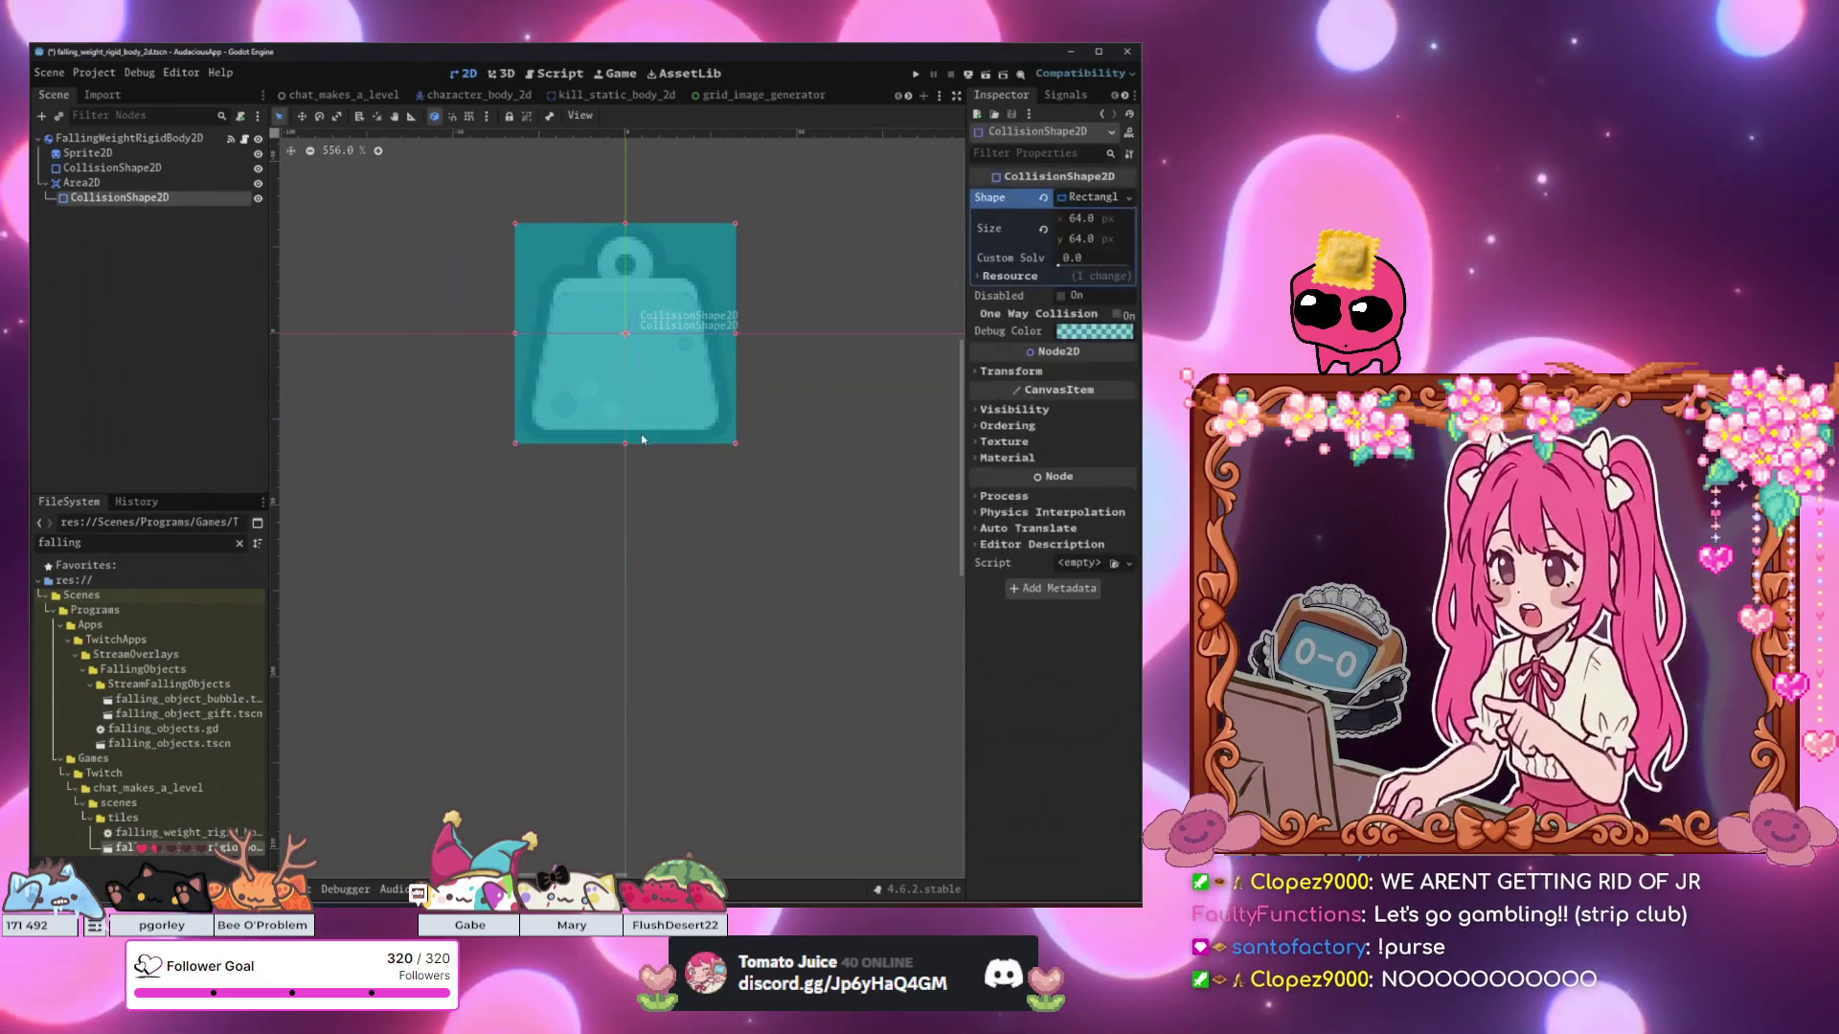
pyautogui.moveTo(621, 451); pyautogui.dragTo(624, 457)
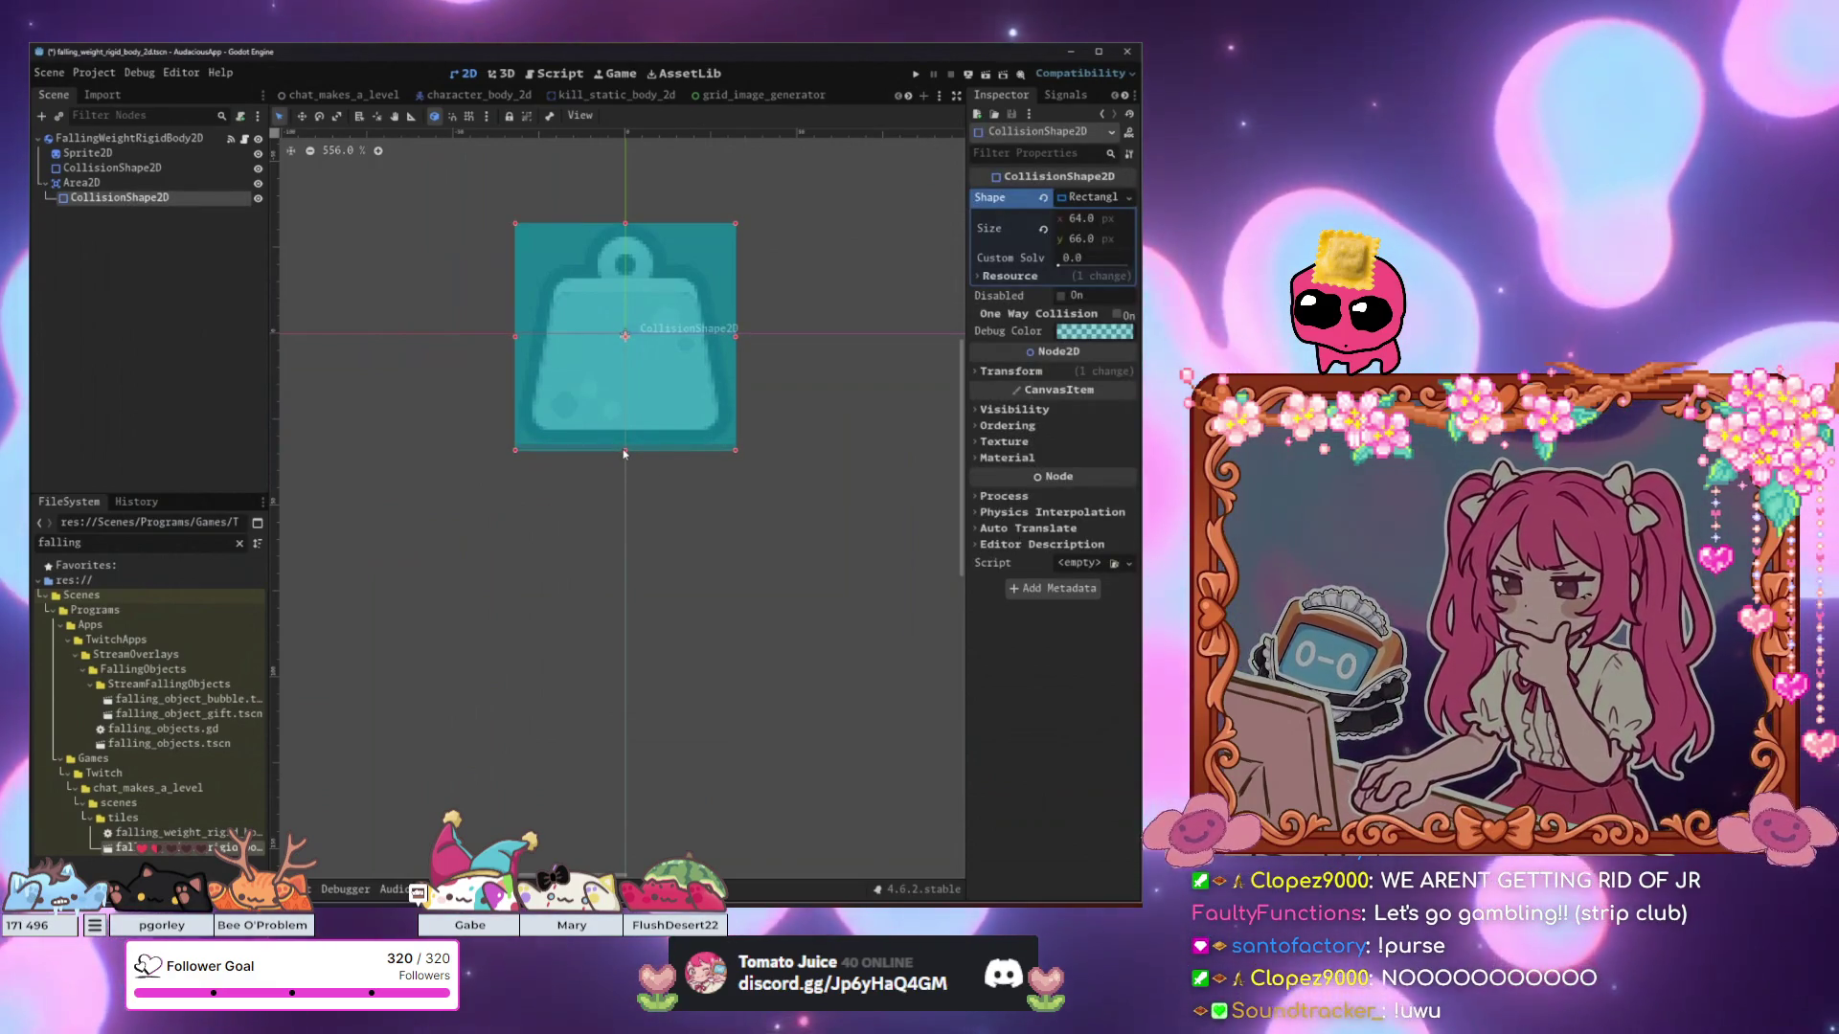
pyautogui.click(627, 490)
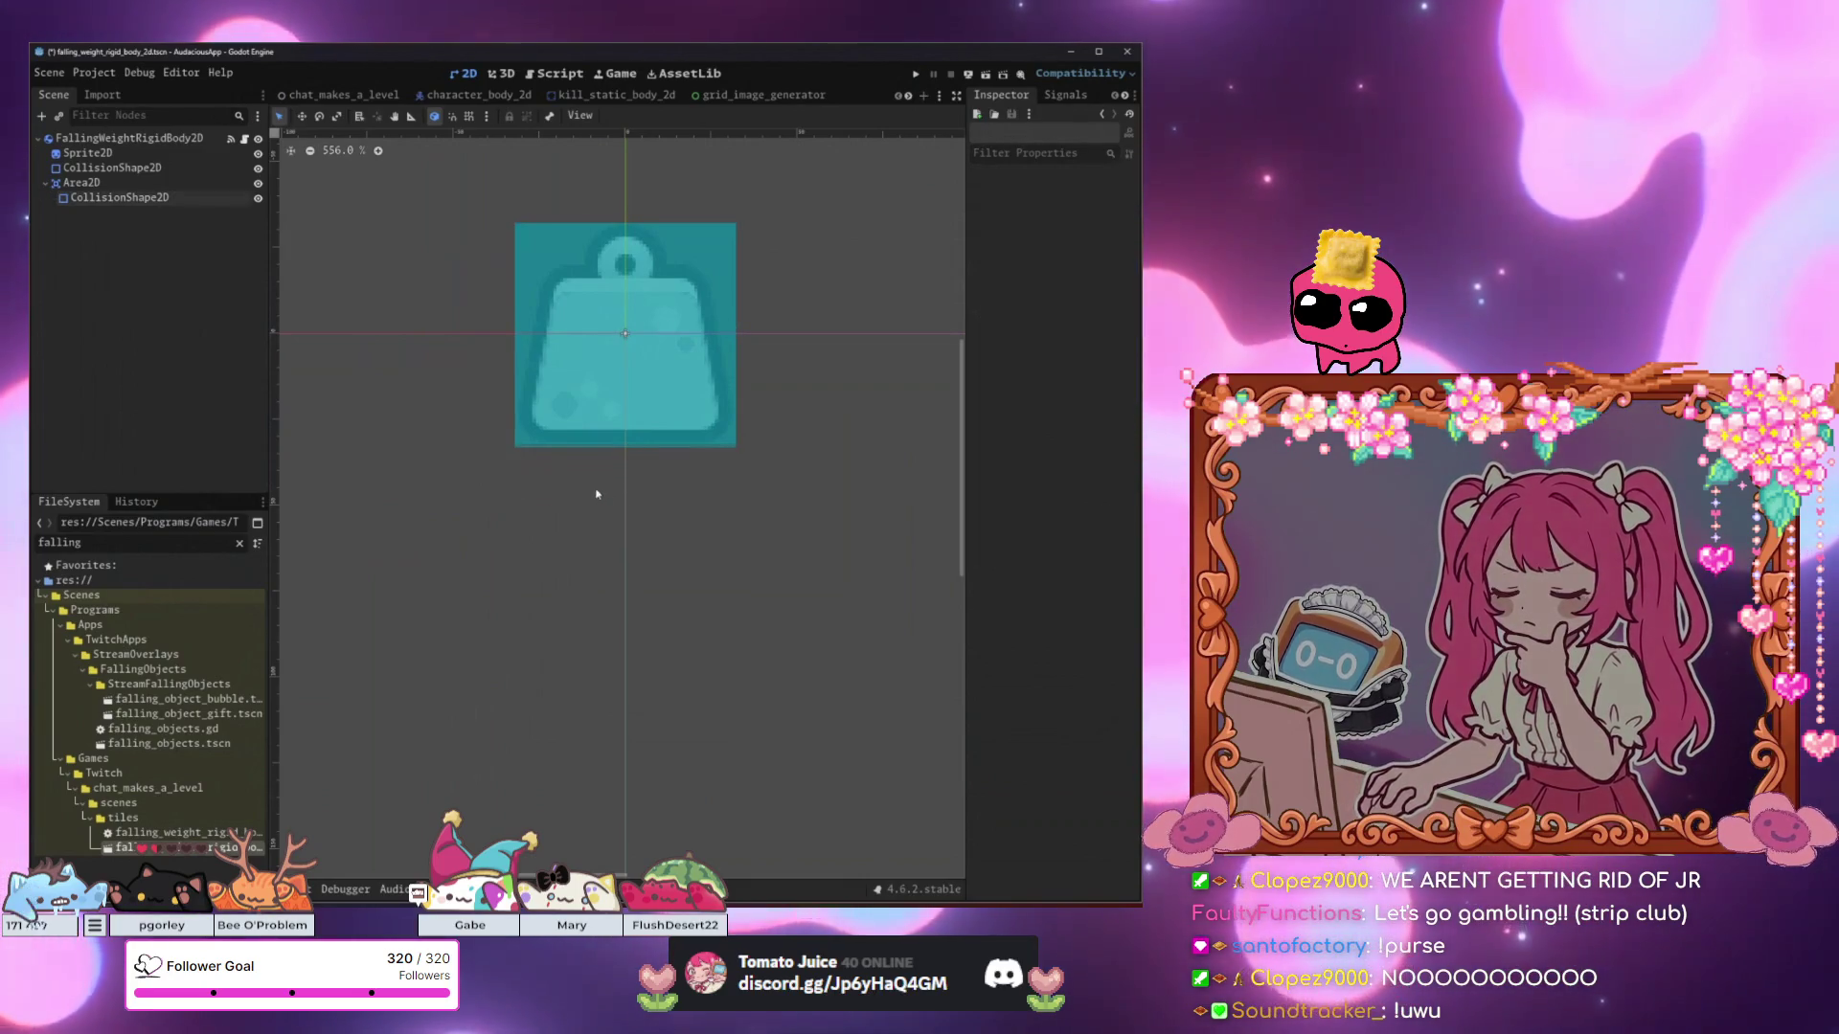
pyautogui.scroll(-4, 594, 494)
pyautogui.click(148, 187)
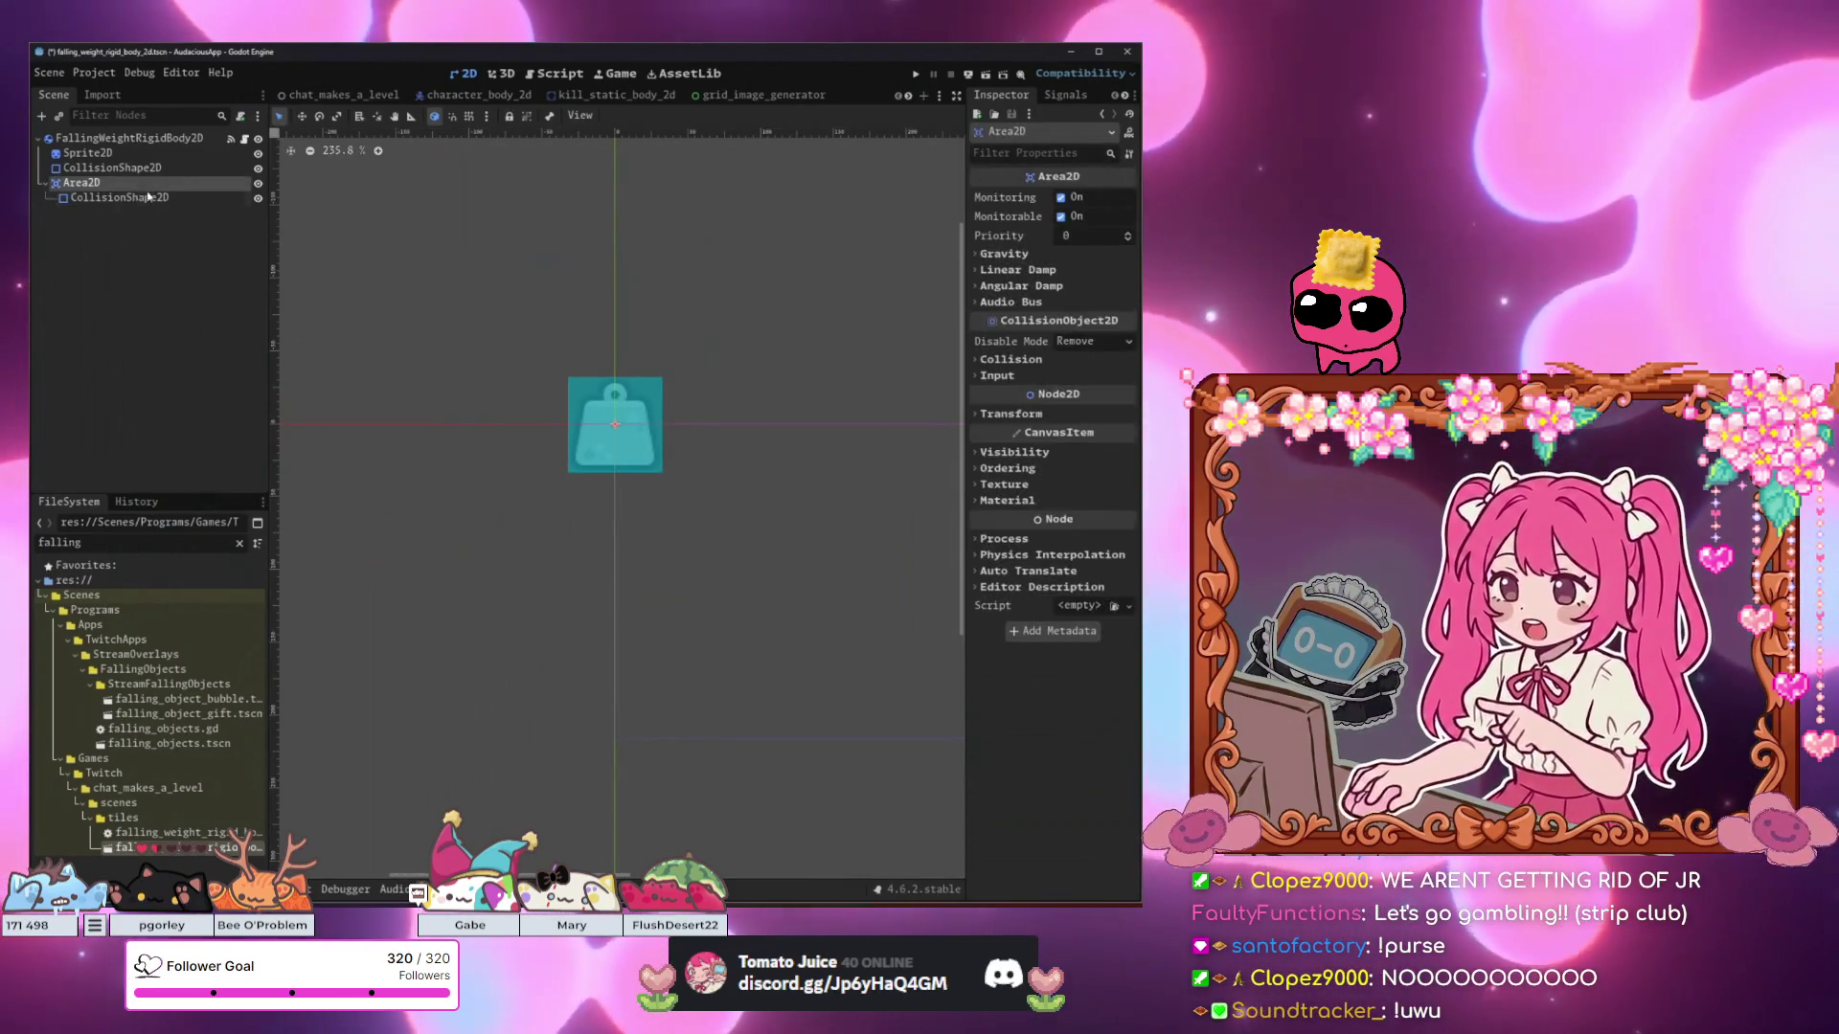
# Connect the Area2D's body_entered signal to a new _on_area_2d_body_entered handler.
pyautogui.click(148, 196)
pyautogui.click(1063, 95)
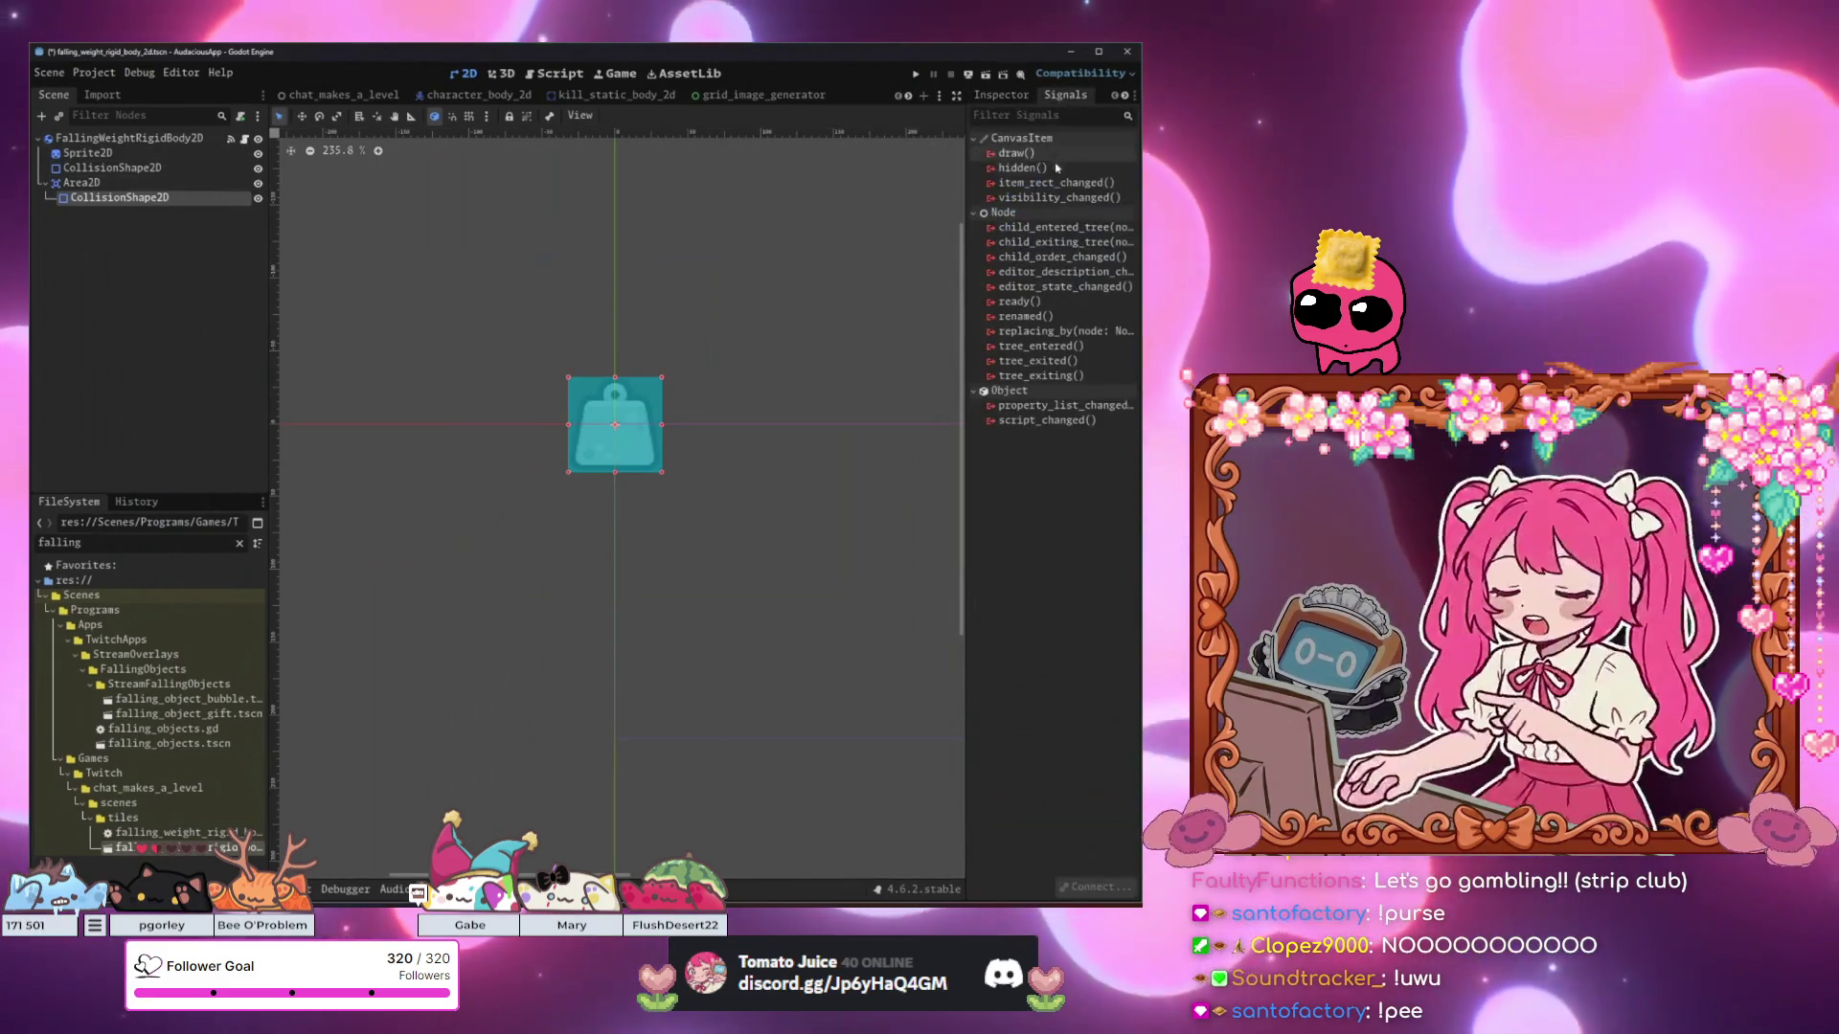
pyautogui.click(178, 183)
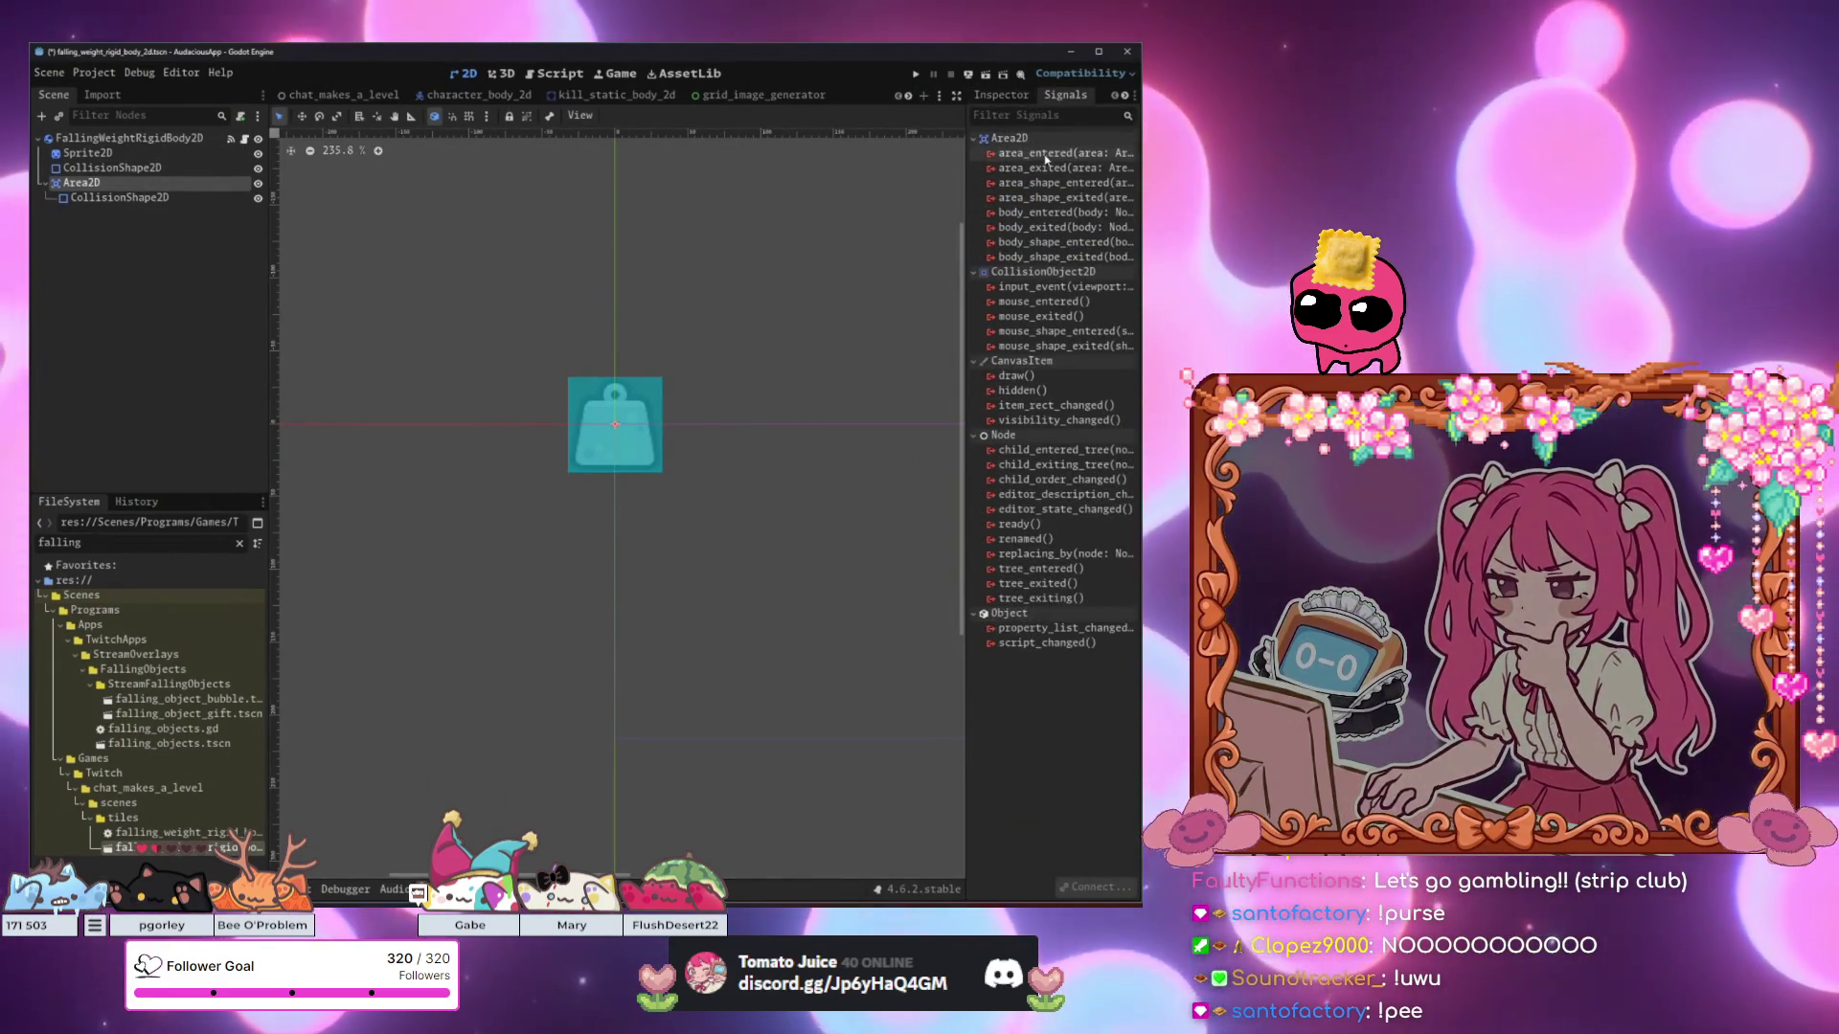
pyautogui.doubleClick(1053, 211)
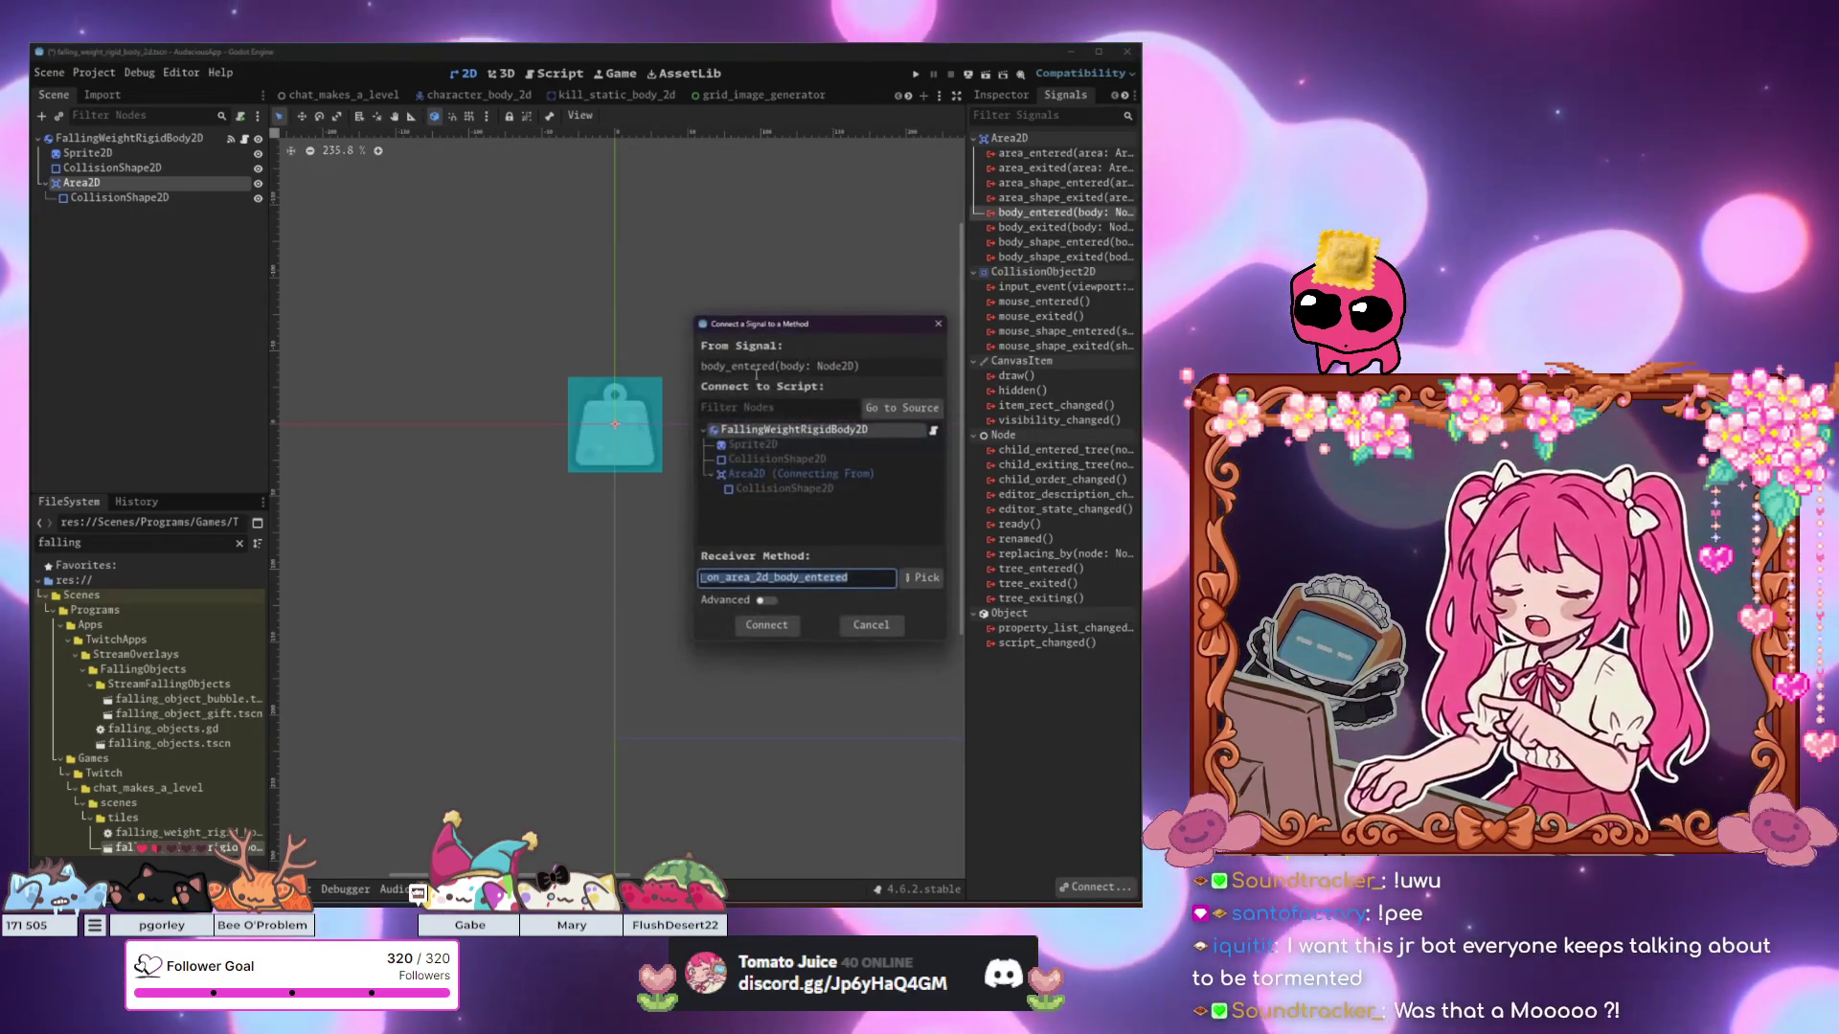
pyautogui.click(764, 623)
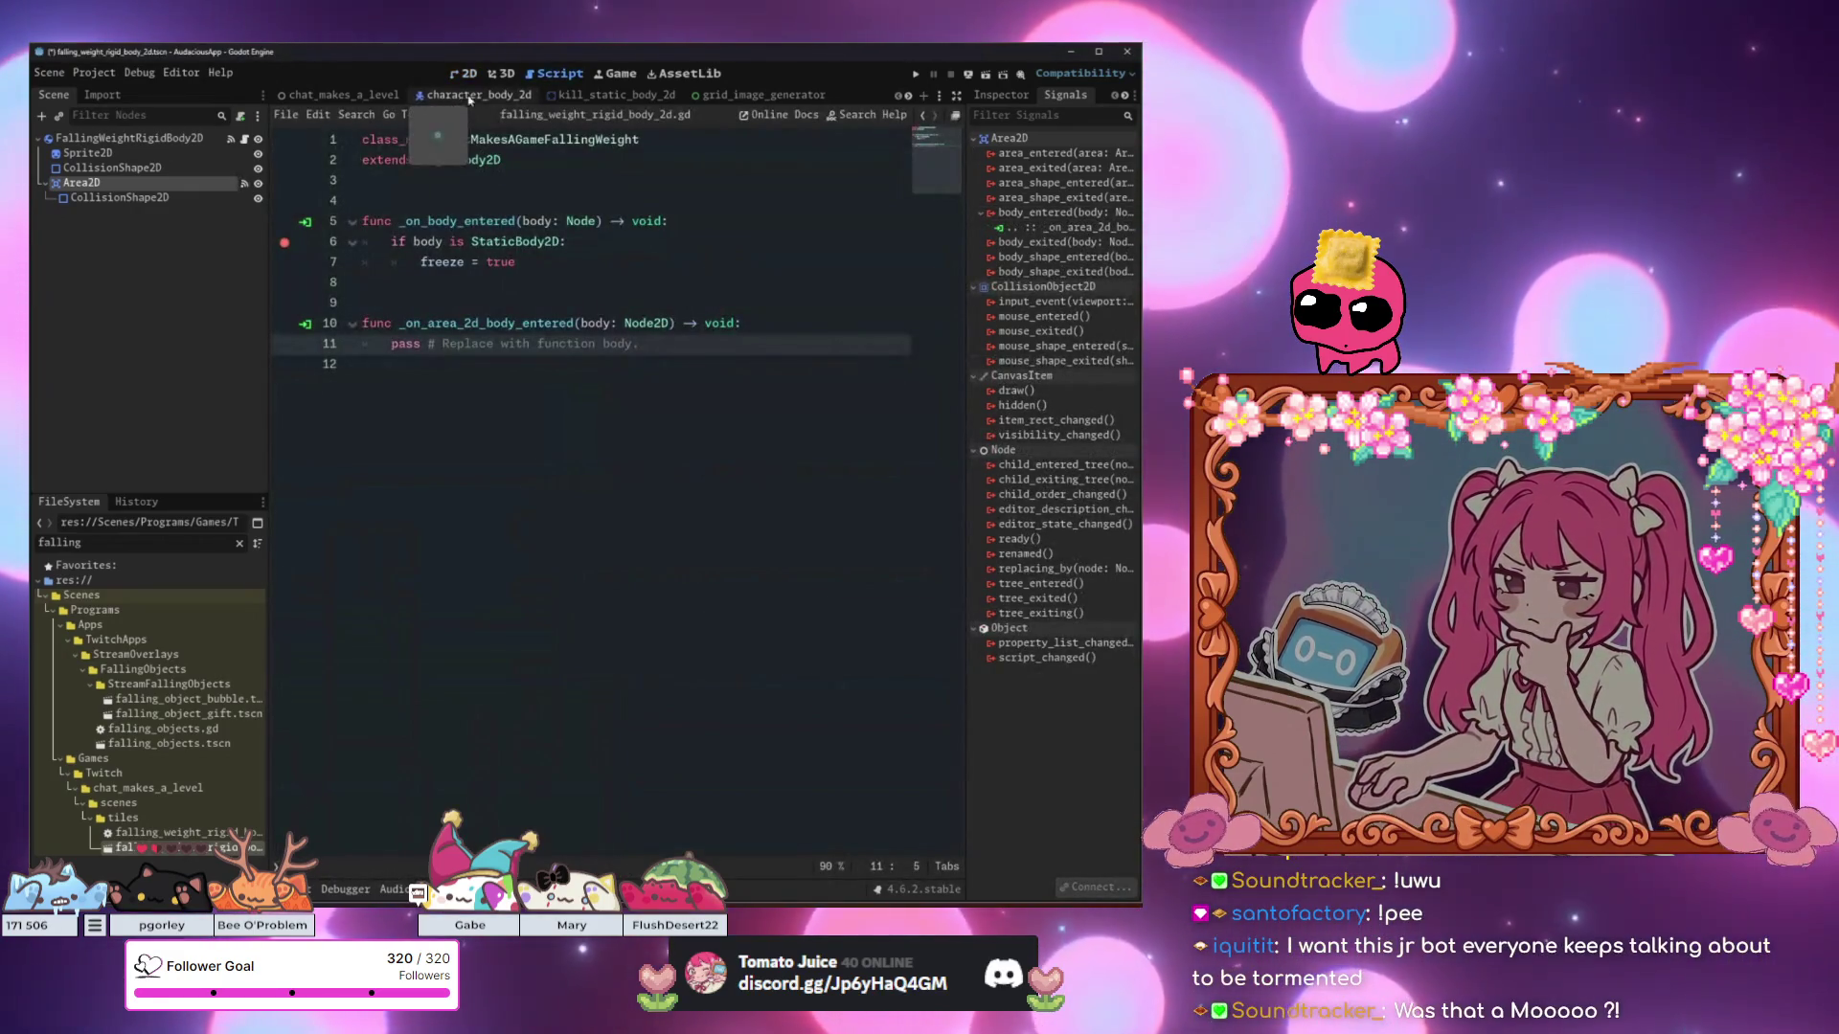
# Filter the FileSystem for 'block_stat' and open block_static_body_2d.tscn.
pyautogui.doubleClick(139, 546)
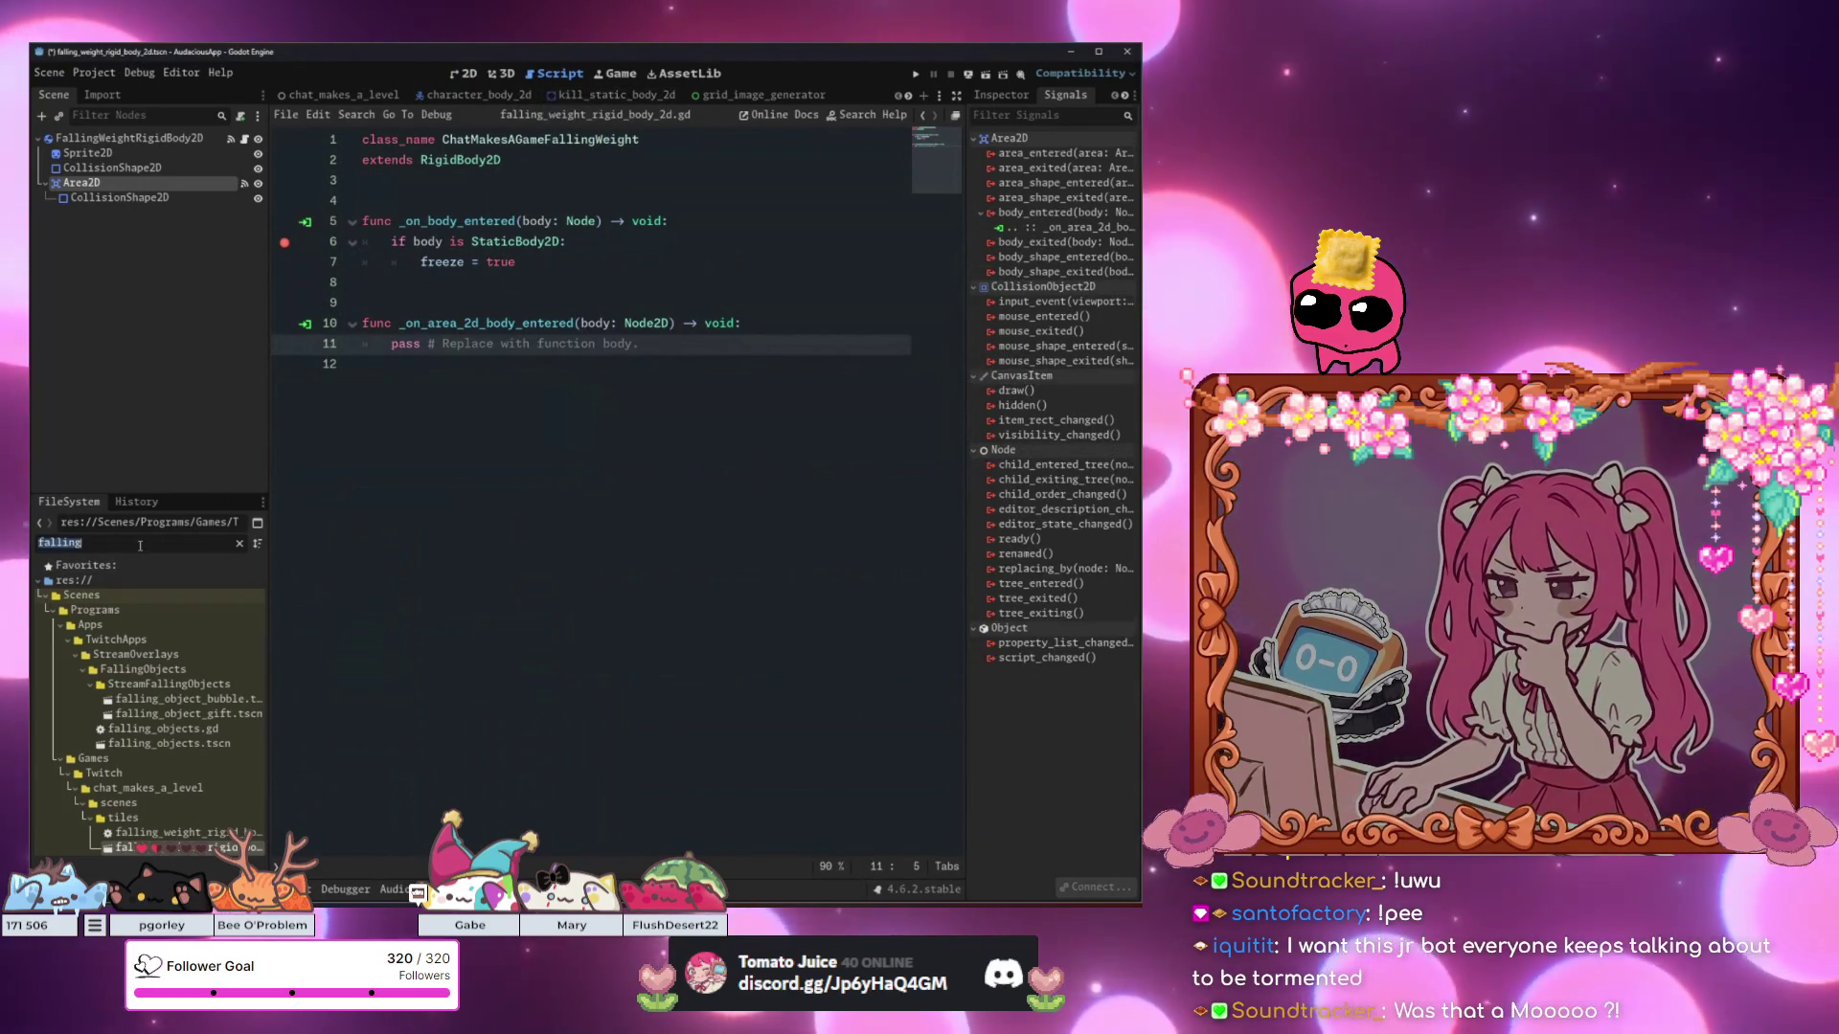
pyautogui.write('bloc')
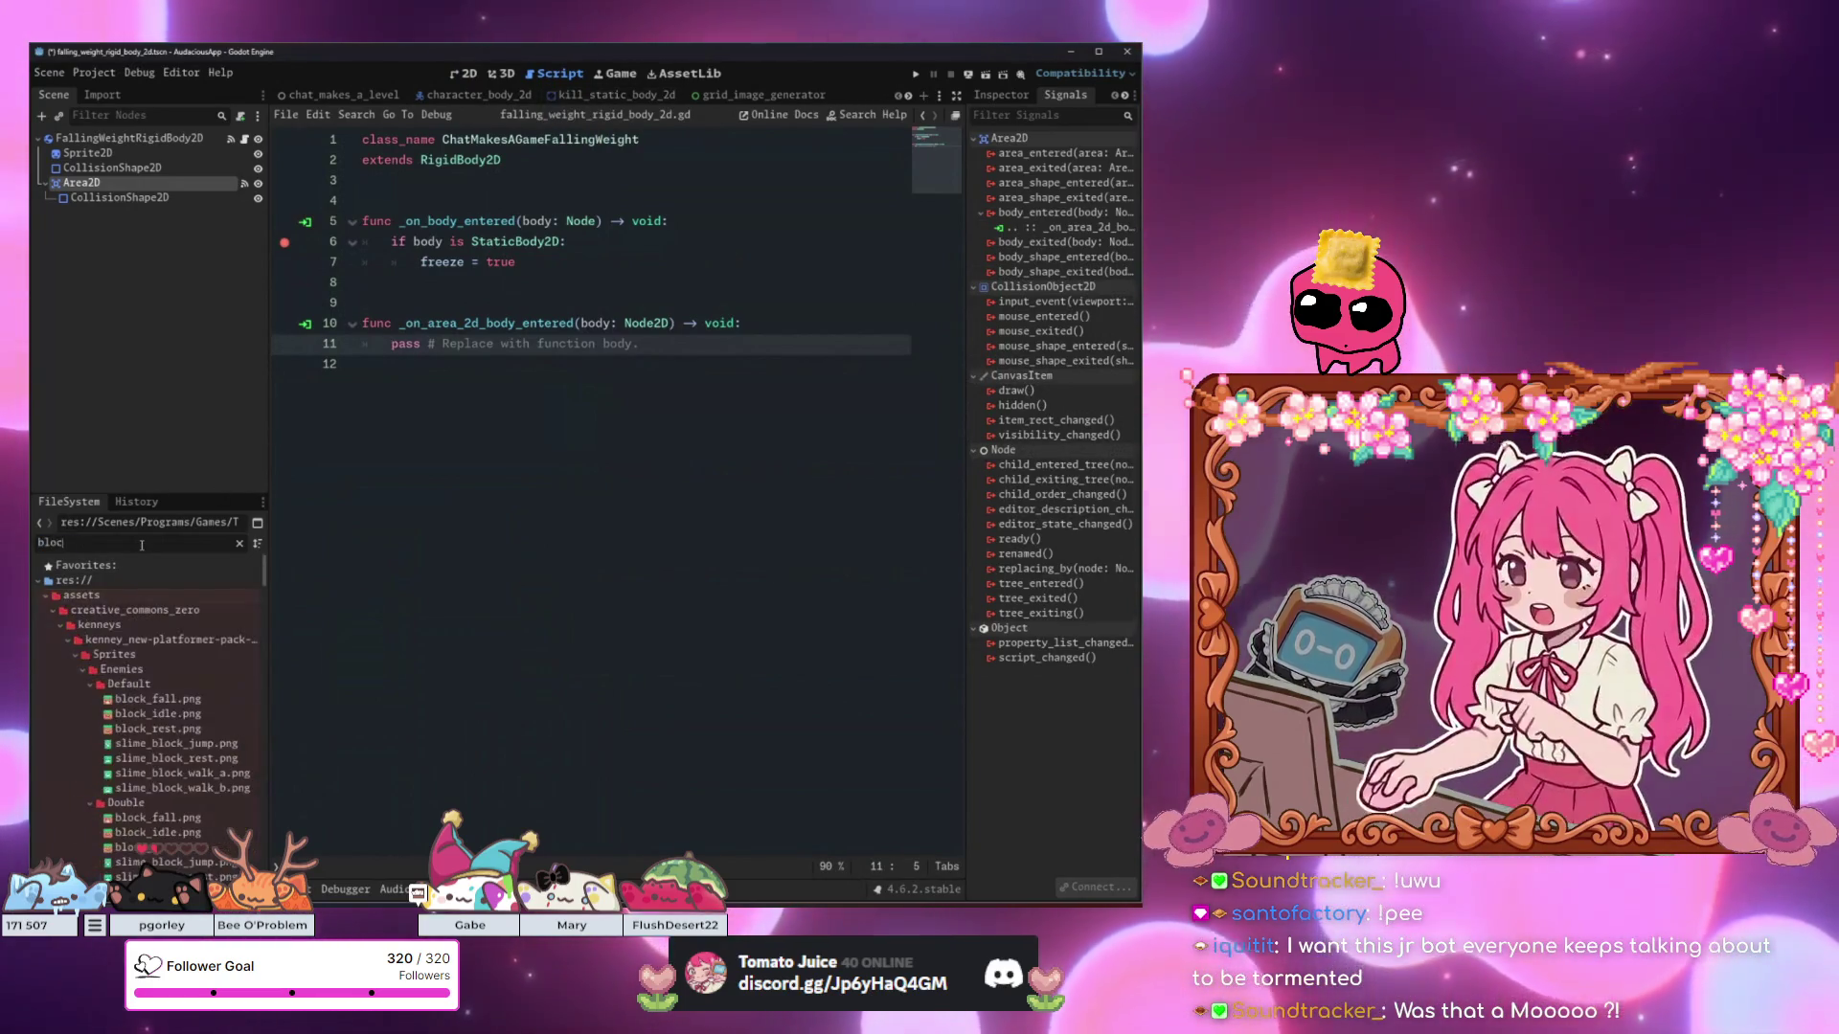
pyautogui.write('k_stat')
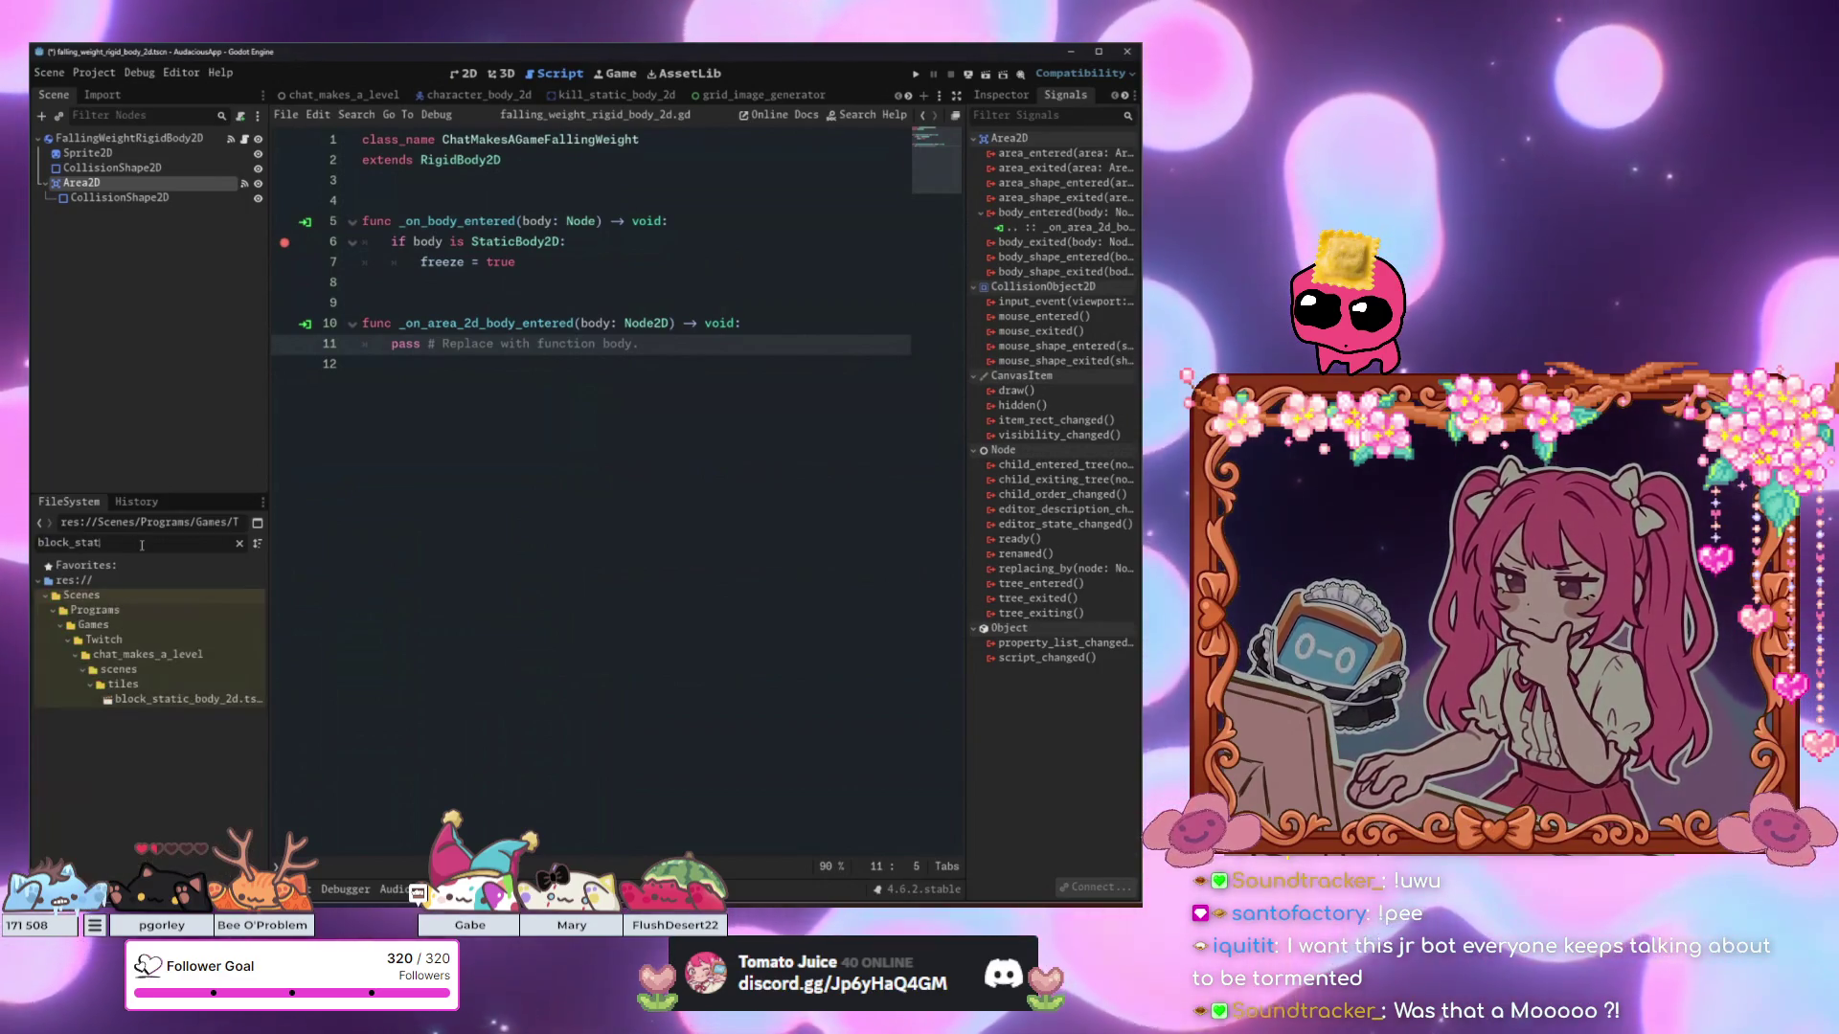
pyautogui.doubleClick(169, 699)
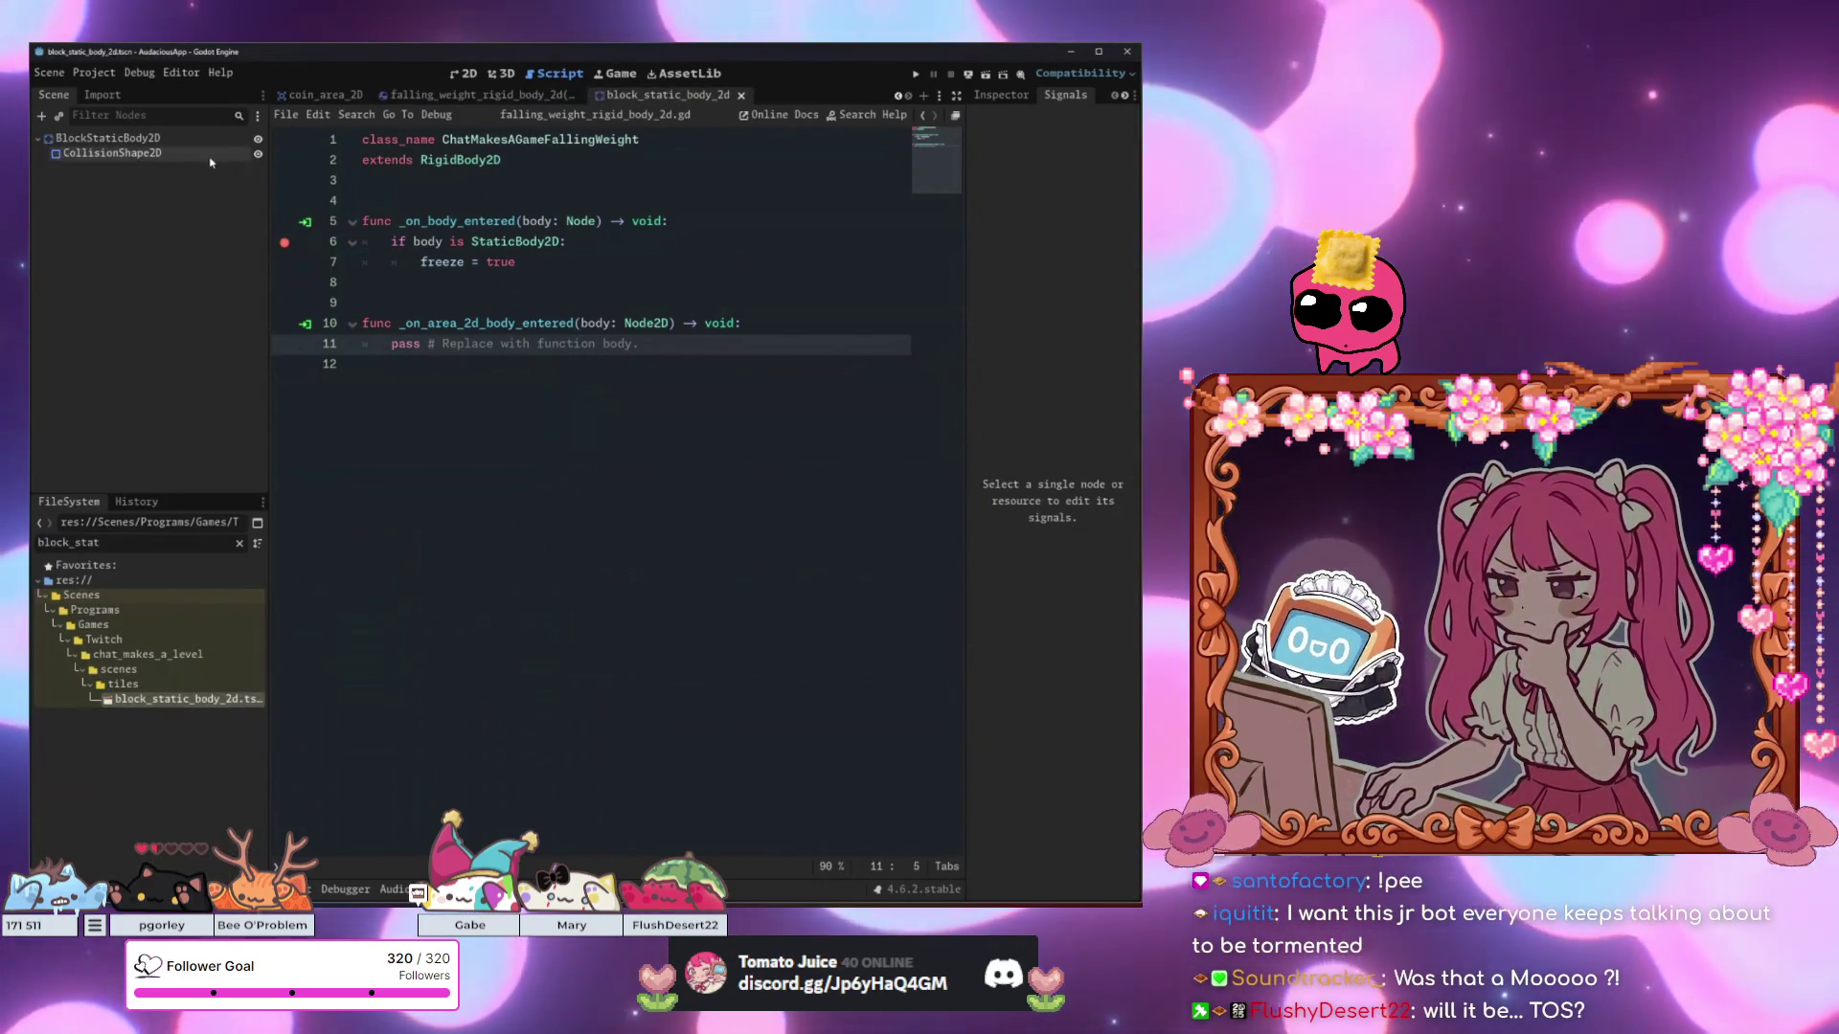
# Attach a new script to BlockStaticBody2D declaring class_name ChatMakesAGameBlock.
pyautogui.click(107, 138)
pyautogui.click(241, 116)
pyautogui.click(766, 634)
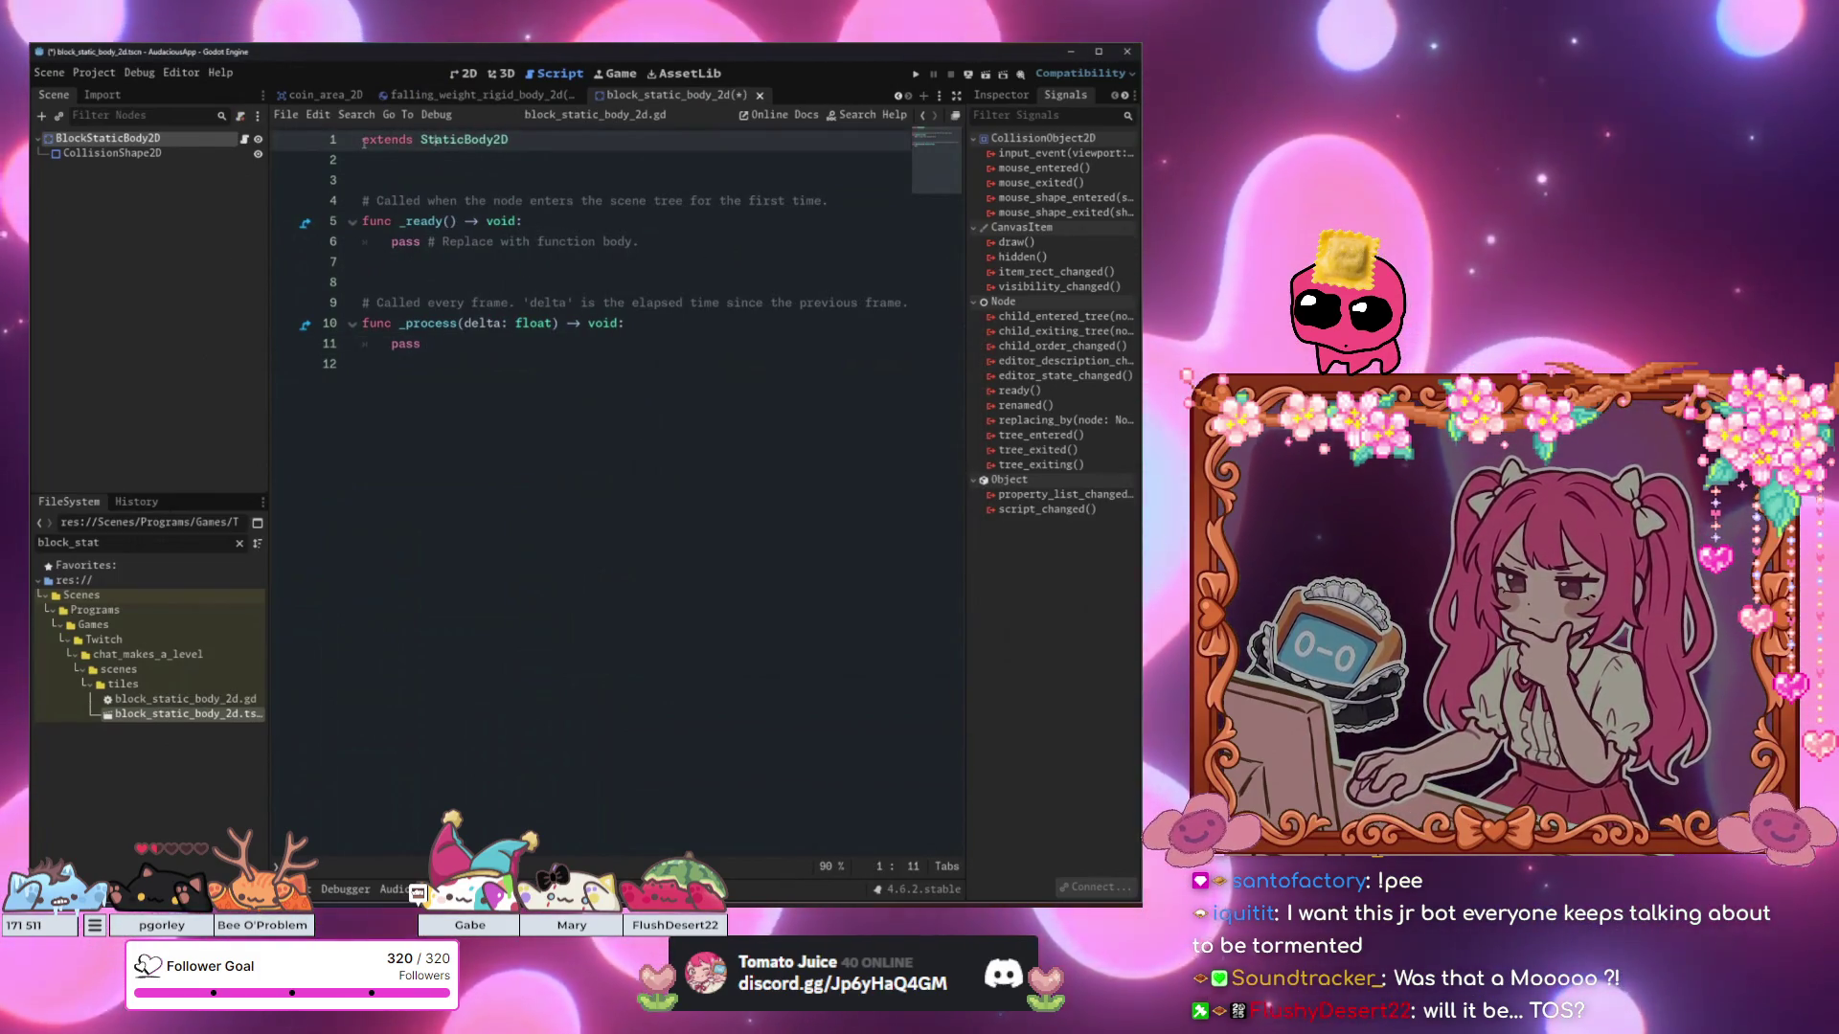
pyautogui.press('Return')
pyautogui.press('Up')
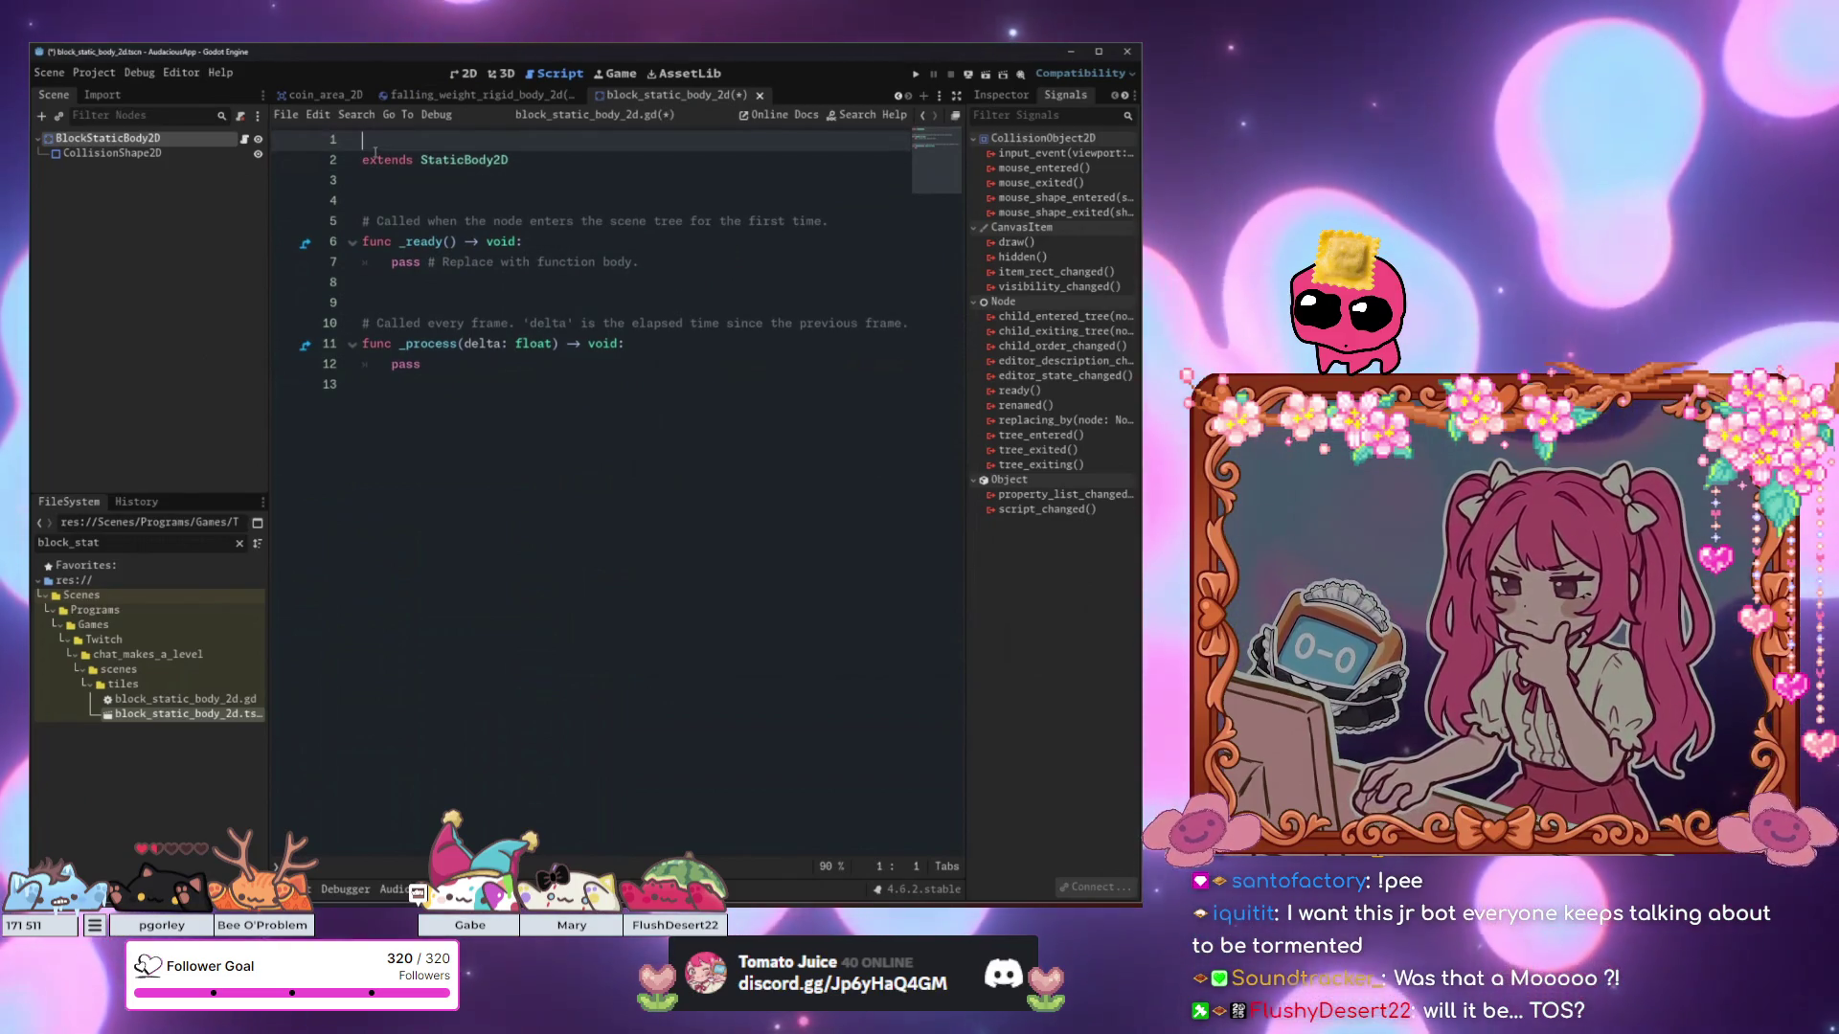
pyautogui.write('cl')
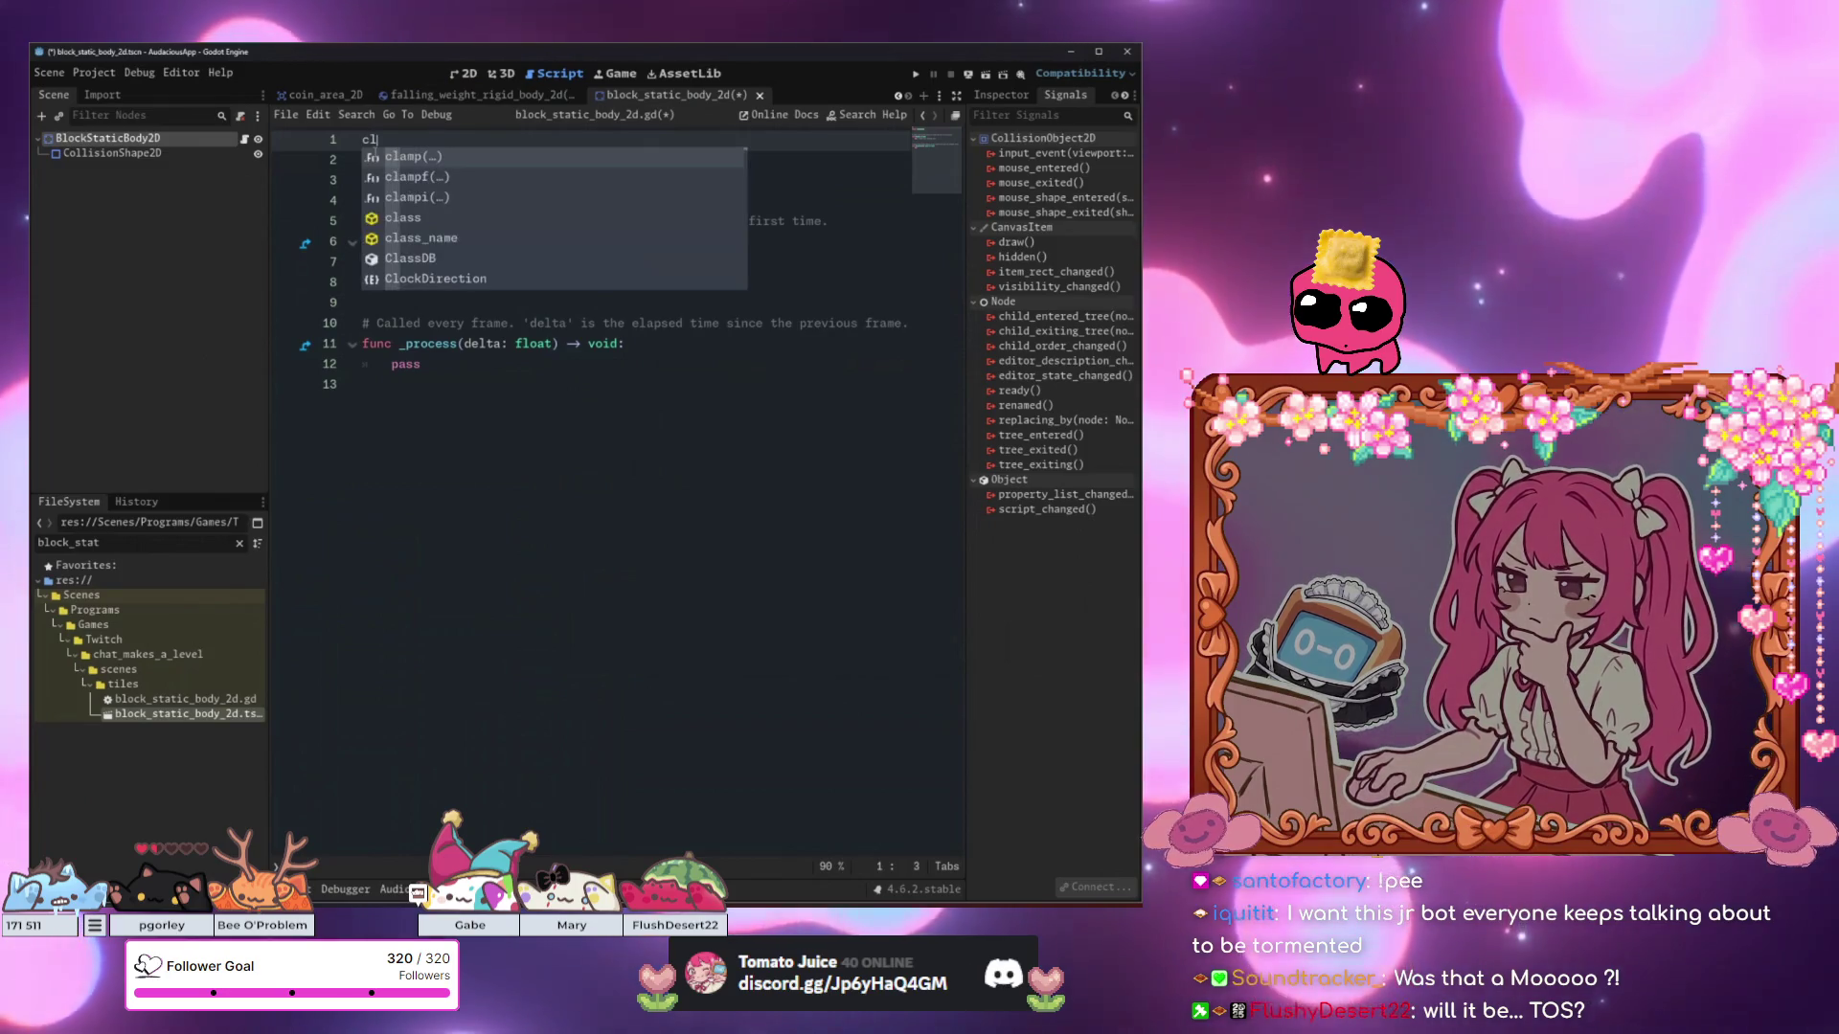
pyautogui.write('ass_name C')
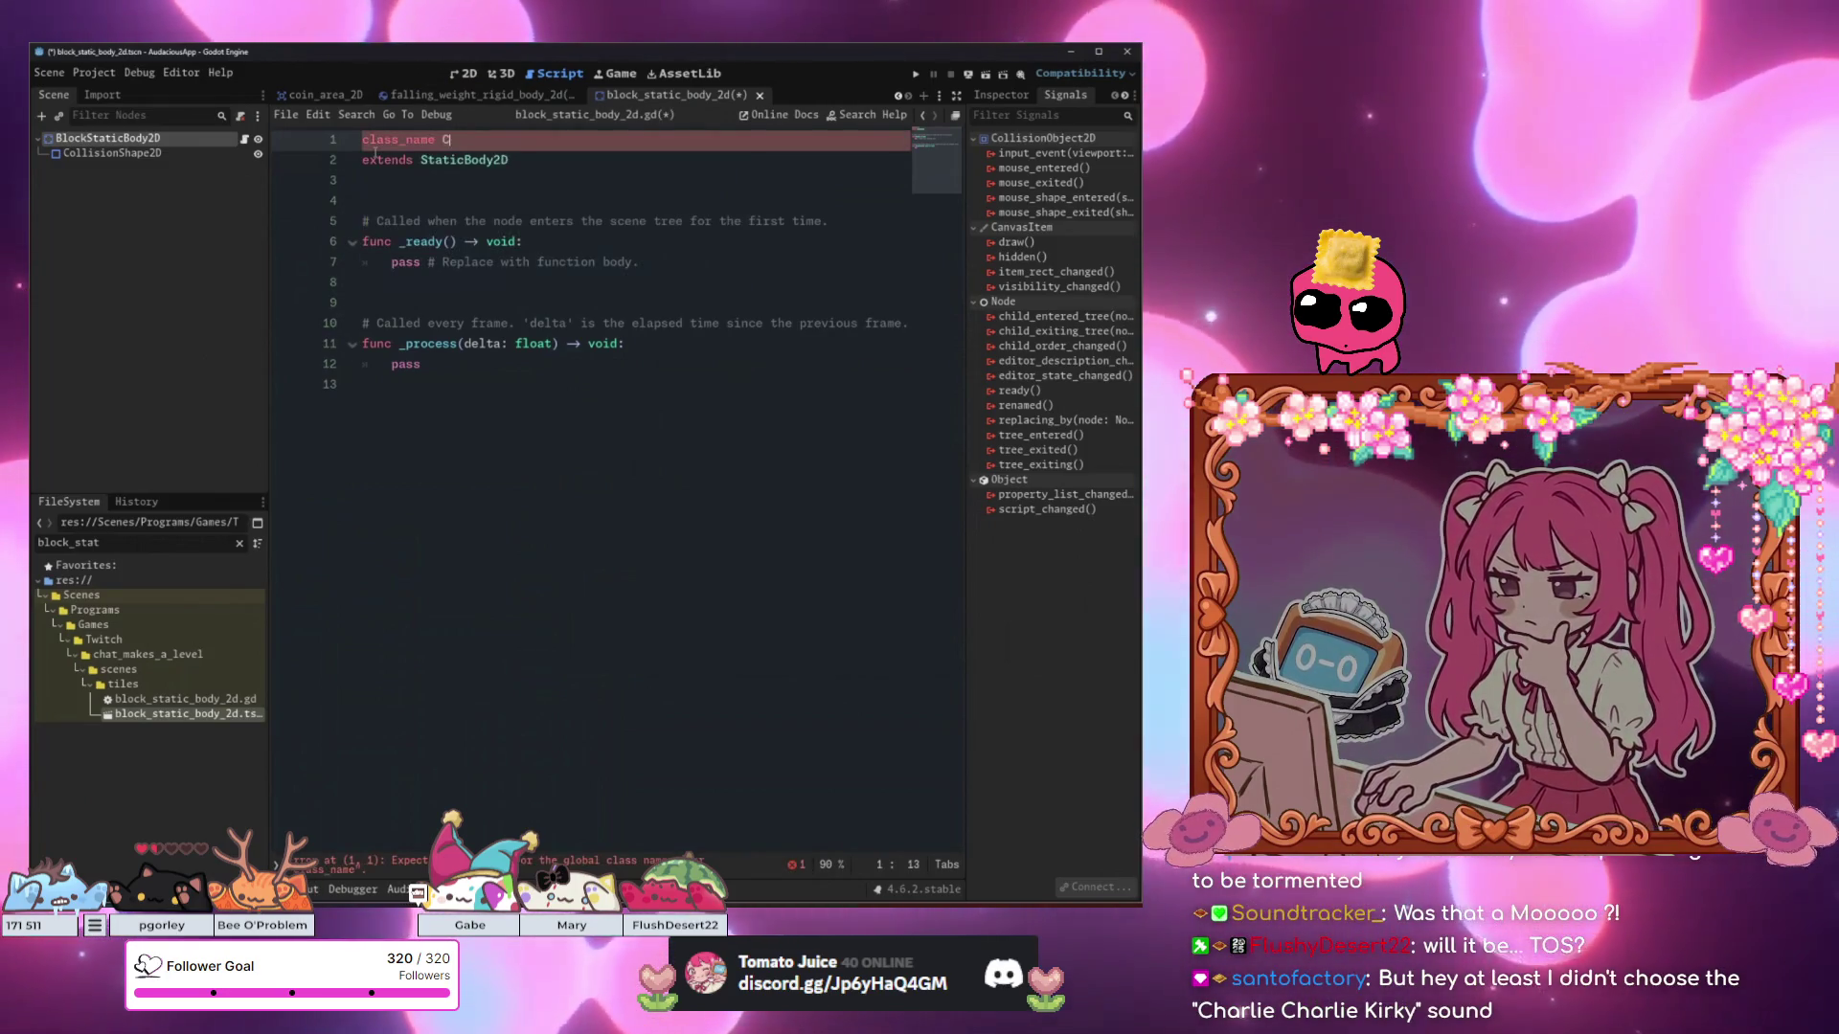
pyautogui.write('hatMakesAGameBlock')
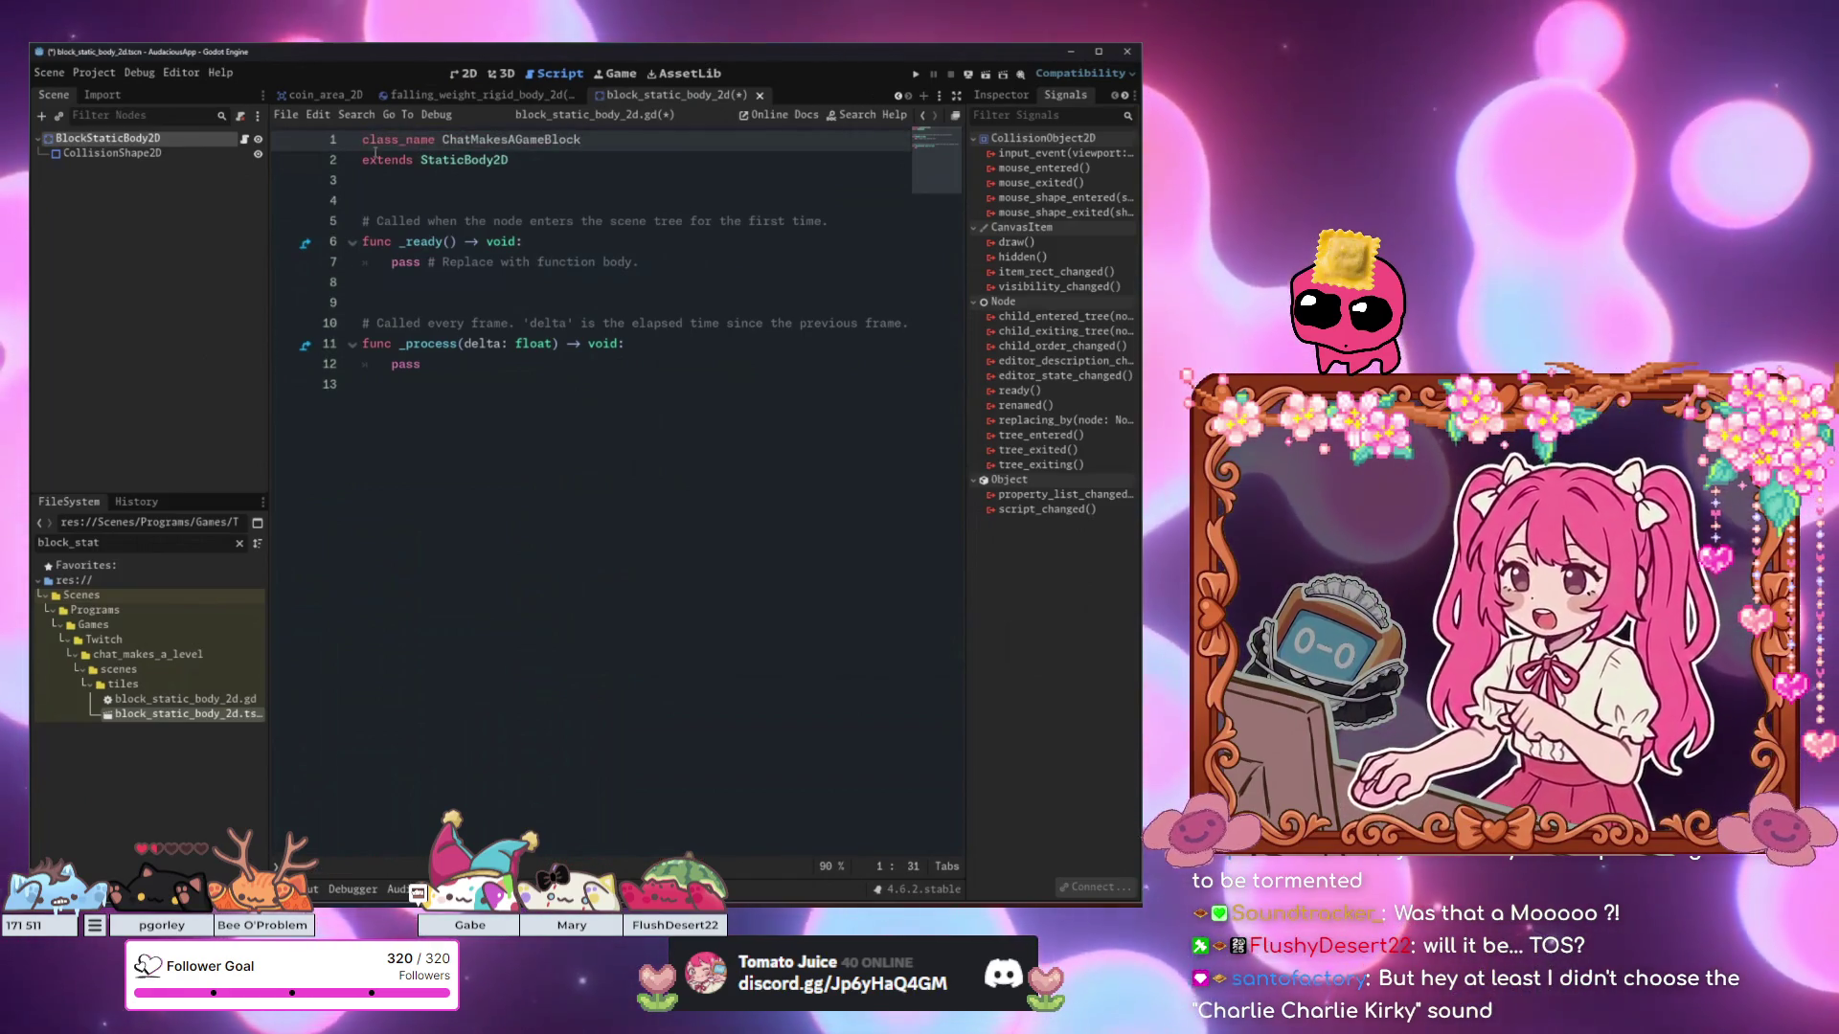
# Delete the leftover template functions from the block script and save it.
pyautogui.click(525, 323)
pyautogui.hotkey('ctrl', 's')
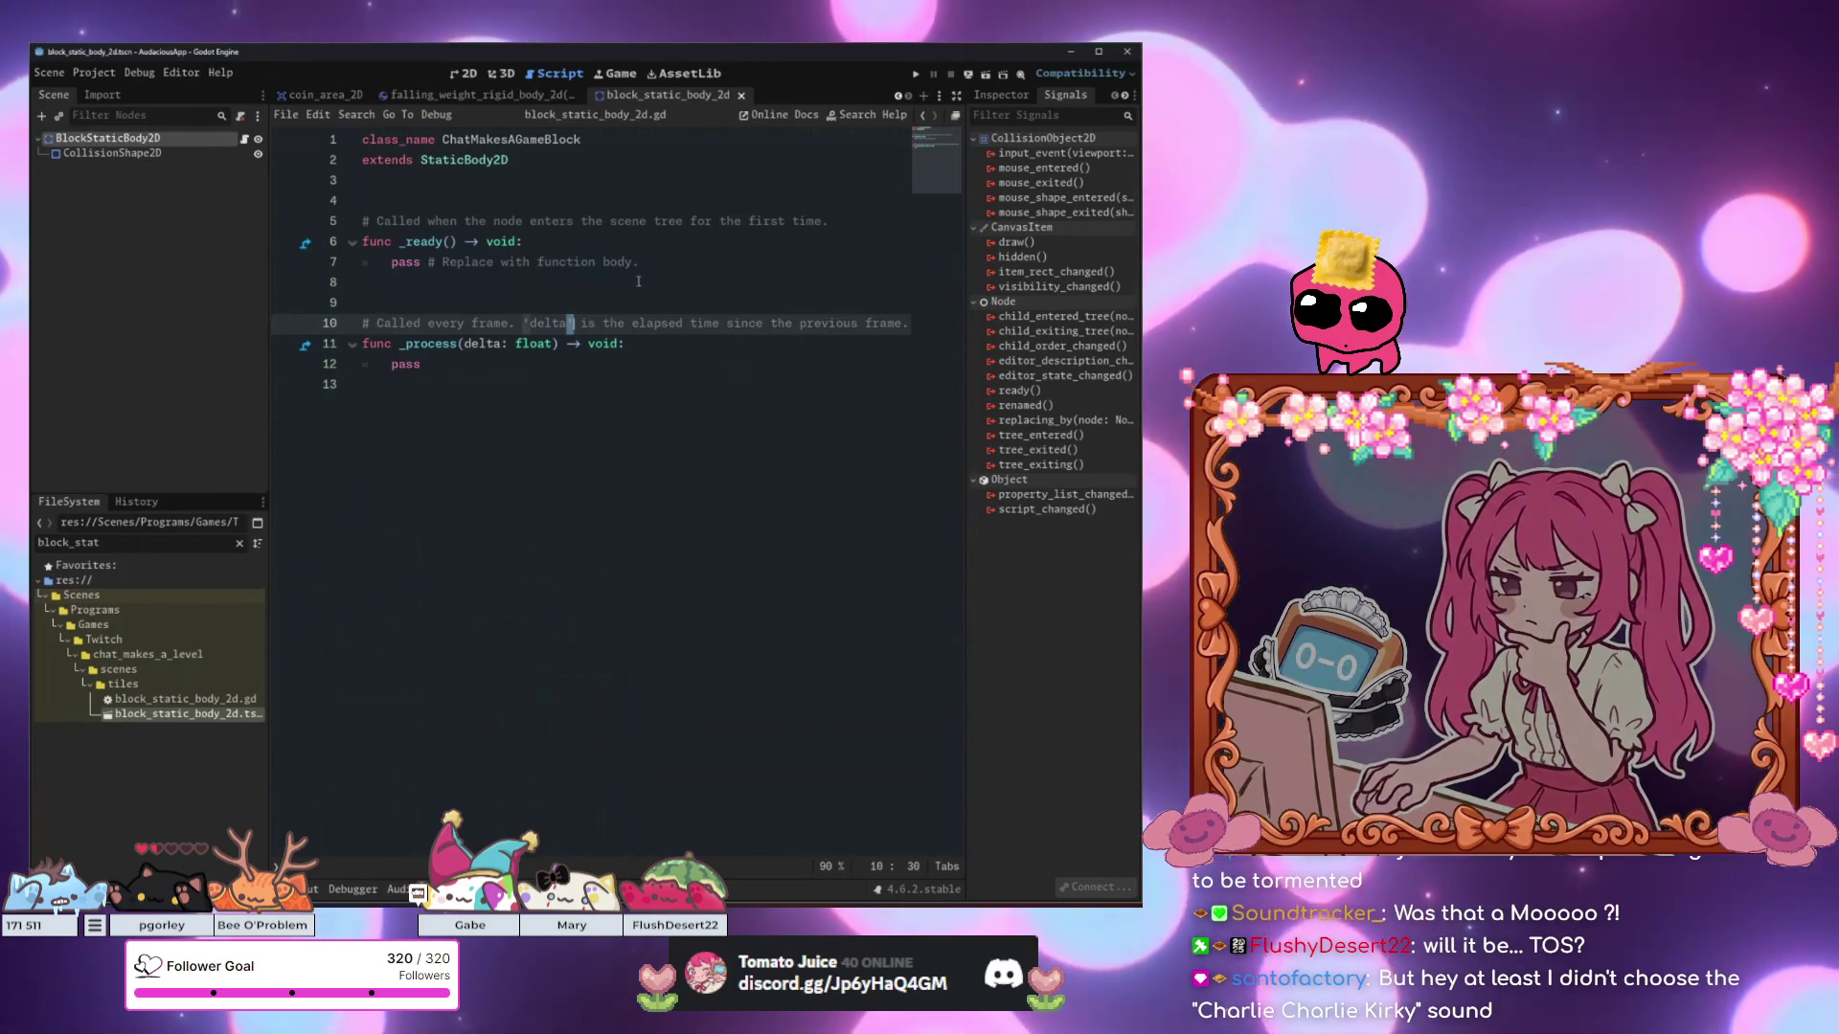
pyautogui.click(553, 281)
pyautogui.moveTo(523, 451); pyautogui.dragTo(505, 200)
pyautogui.press('BackSpace')
pyautogui.press('BackSpace')
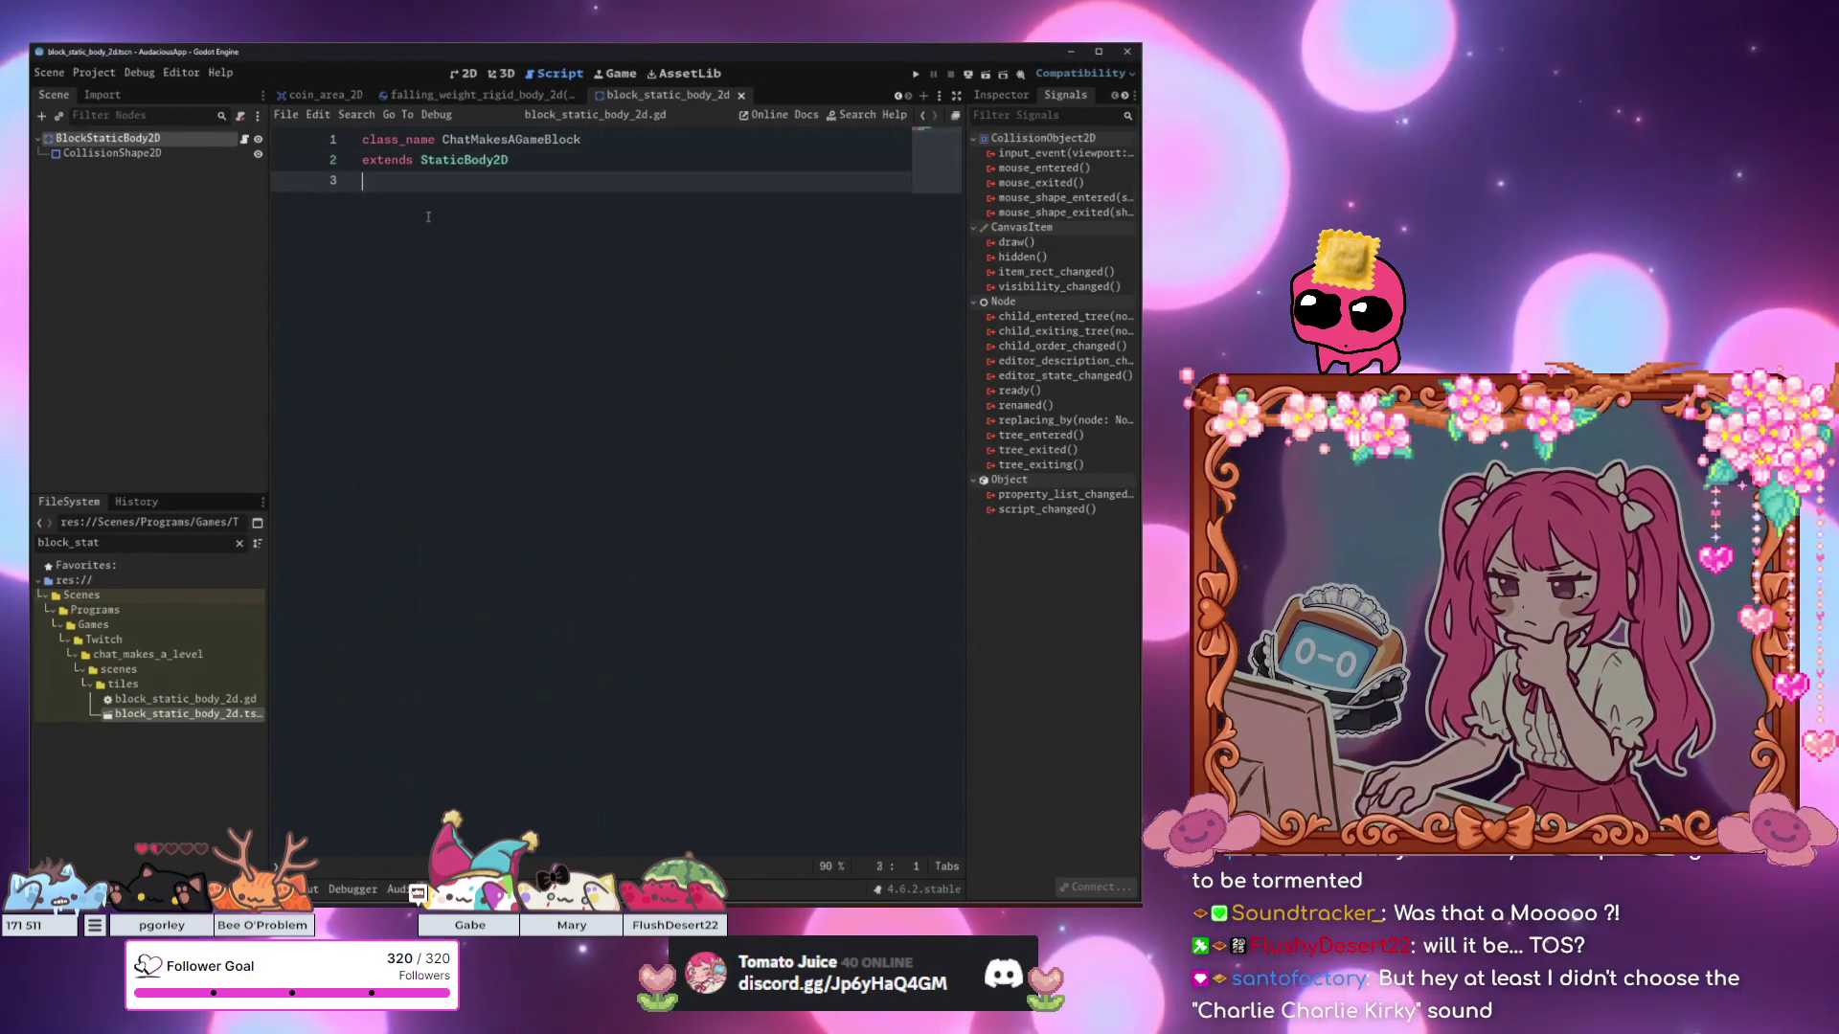
pyautogui.hotkey('ctrl', 's')
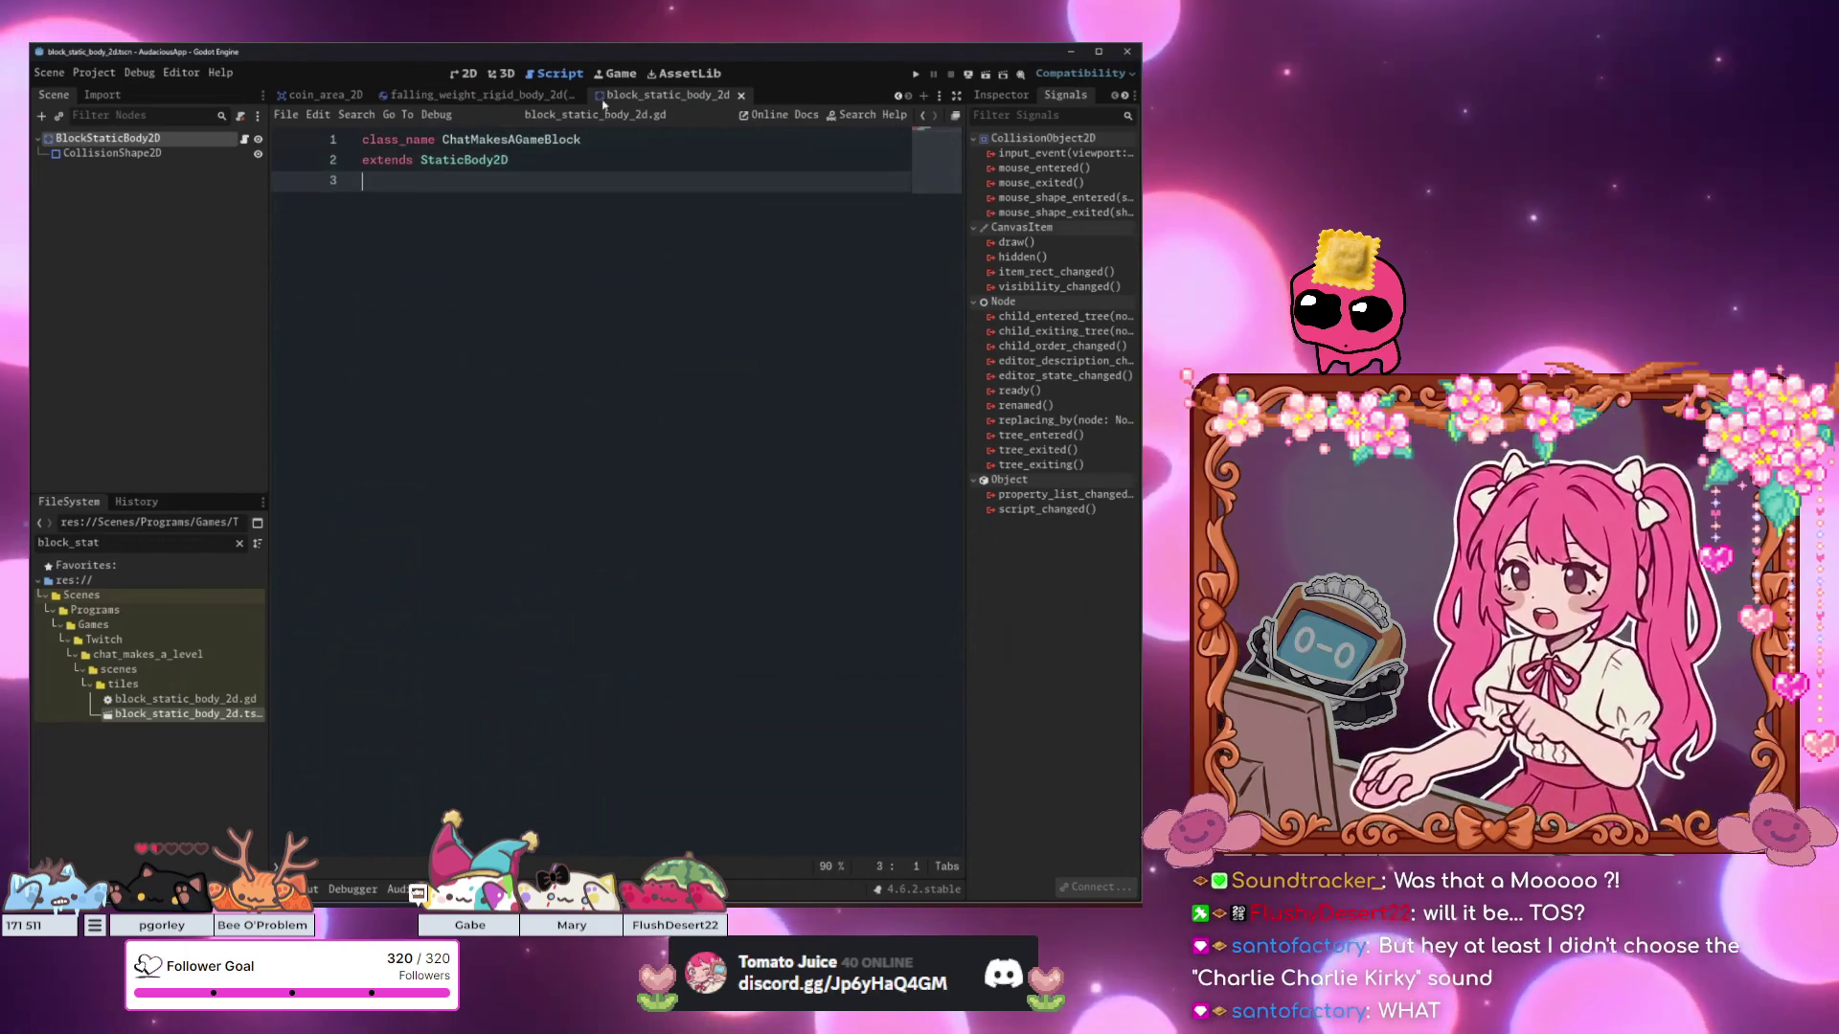
# Return to the falling weight script and select the pass line in the area handler.
pyautogui.click(476, 95)
pyautogui.click(543, 369)
pyautogui.moveTo(543, 369); pyautogui.dragTo(392, 344)
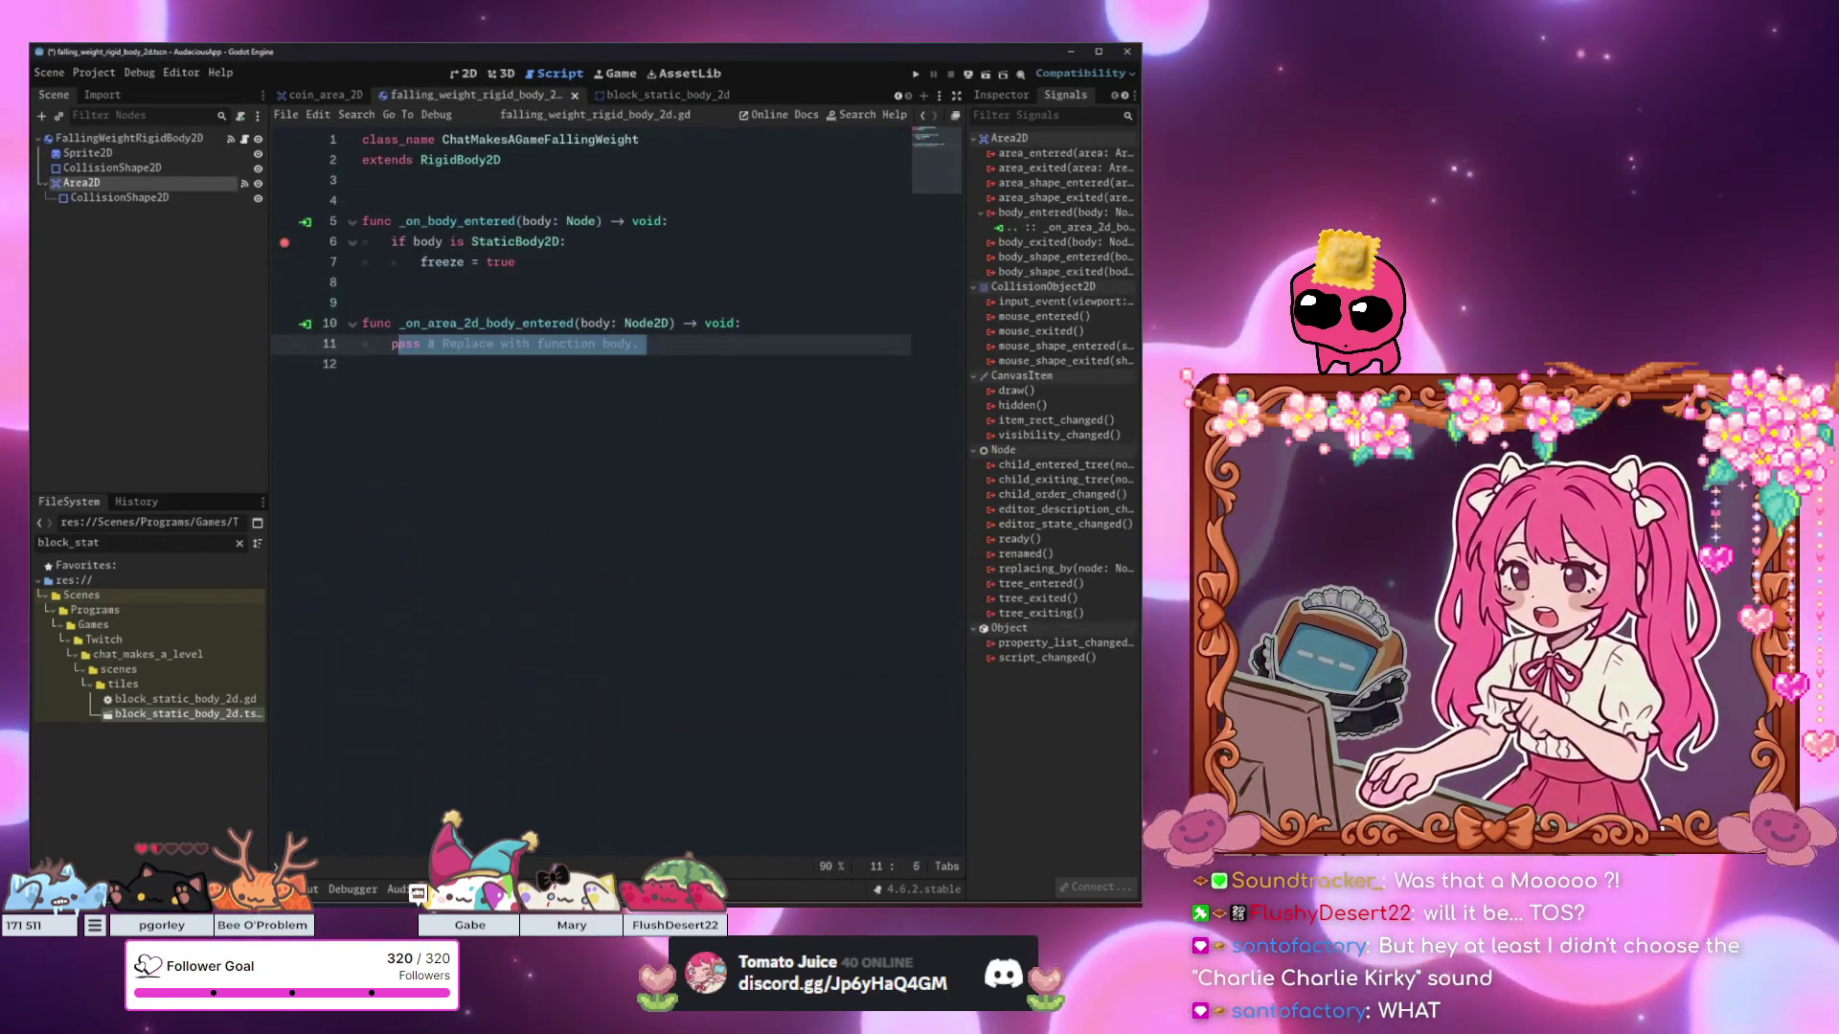
# Replace pass with 'if body is StaticBody2D:' followed by 'freeze = true', then save the script.
pyautogui.write('if body is')
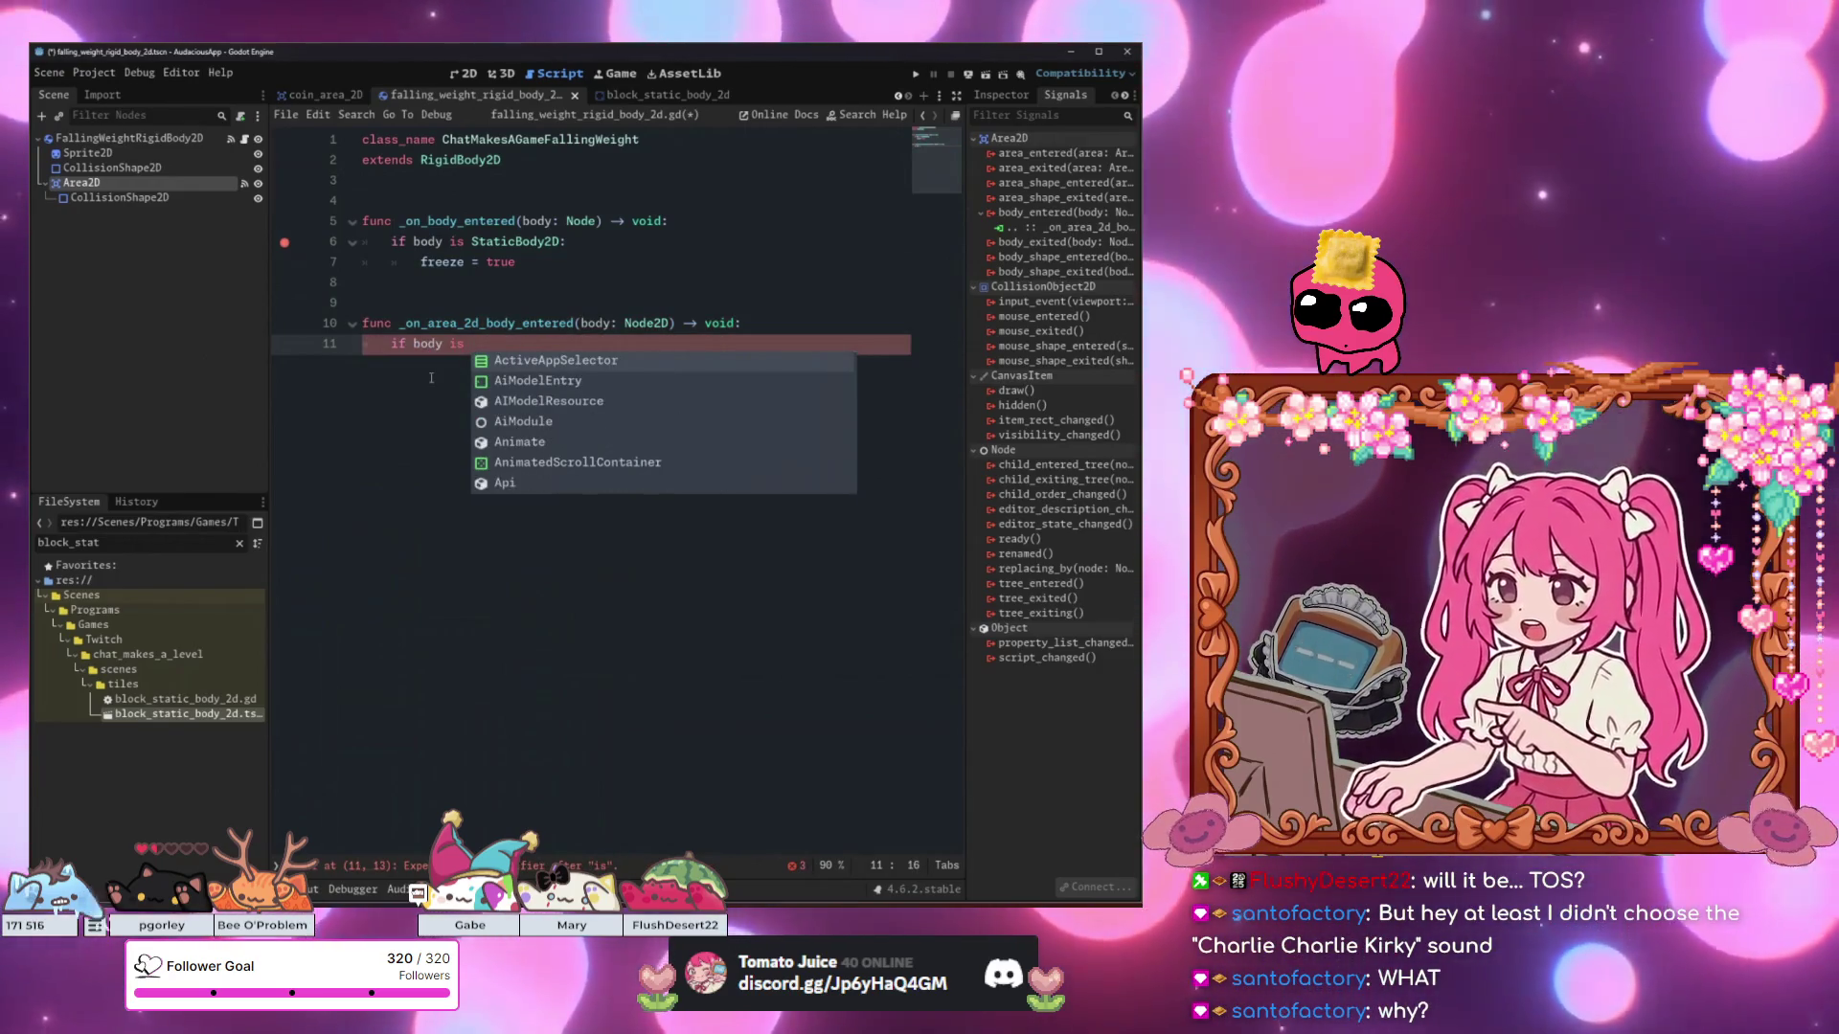
pyautogui.press('BackSpace')
pyautogui.press('BackSpace')
pyautogui.press('BackSpace')
pyautogui.write('iis')
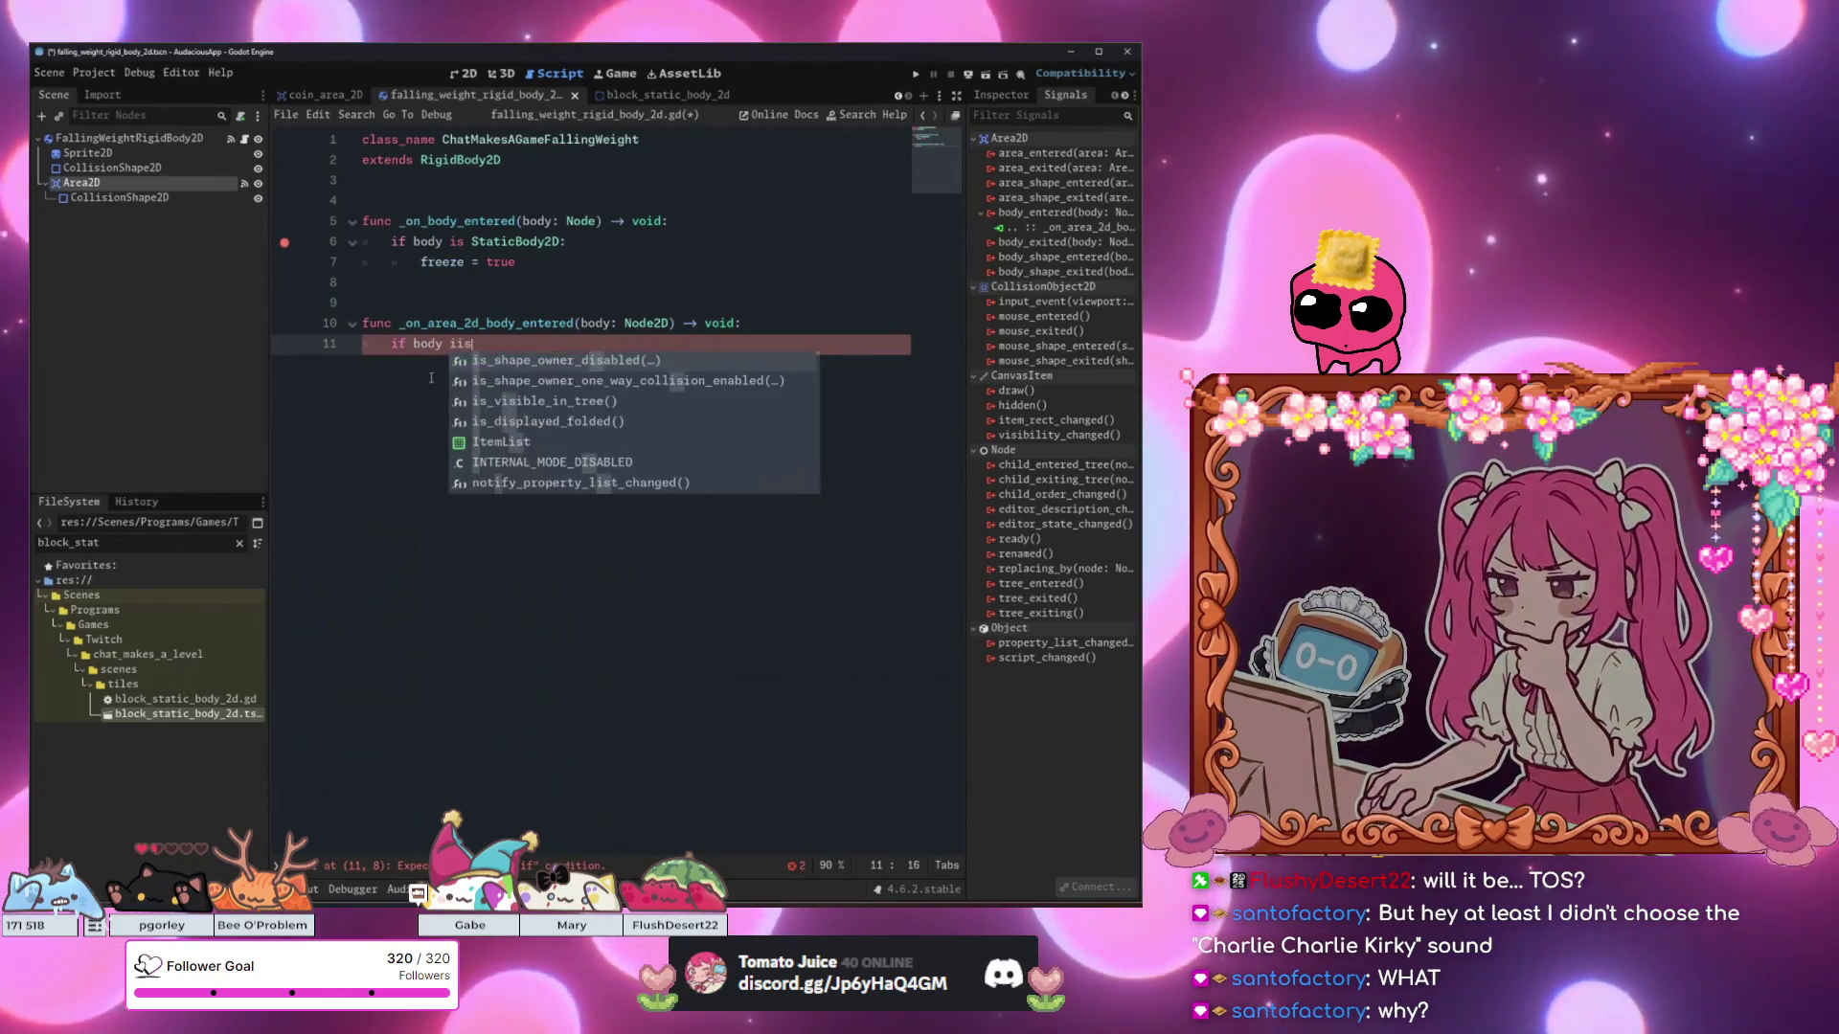
pyautogui.press('BackSpace')
pyautogui.press('BackSpace')
pyautogui.press('BackSpace')
pyautogui.write('is Stat')
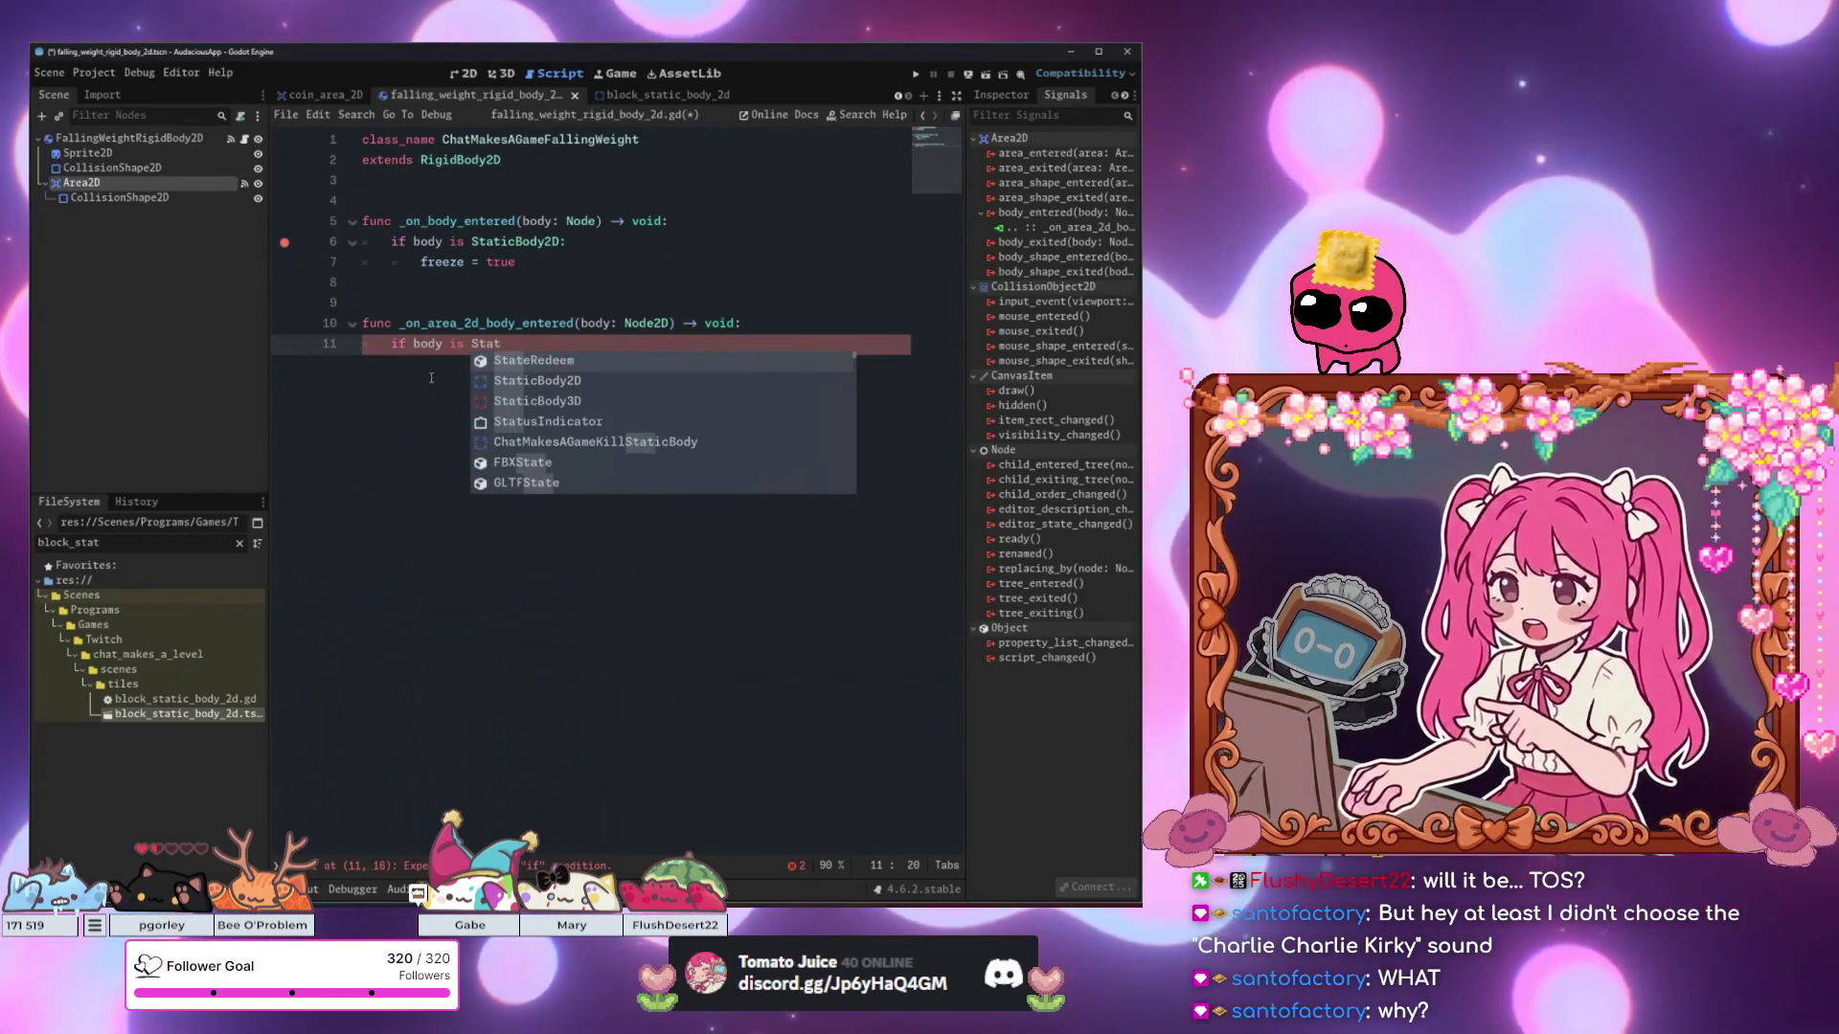
pyautogui.press('Down')
pyautogui.press('Return')
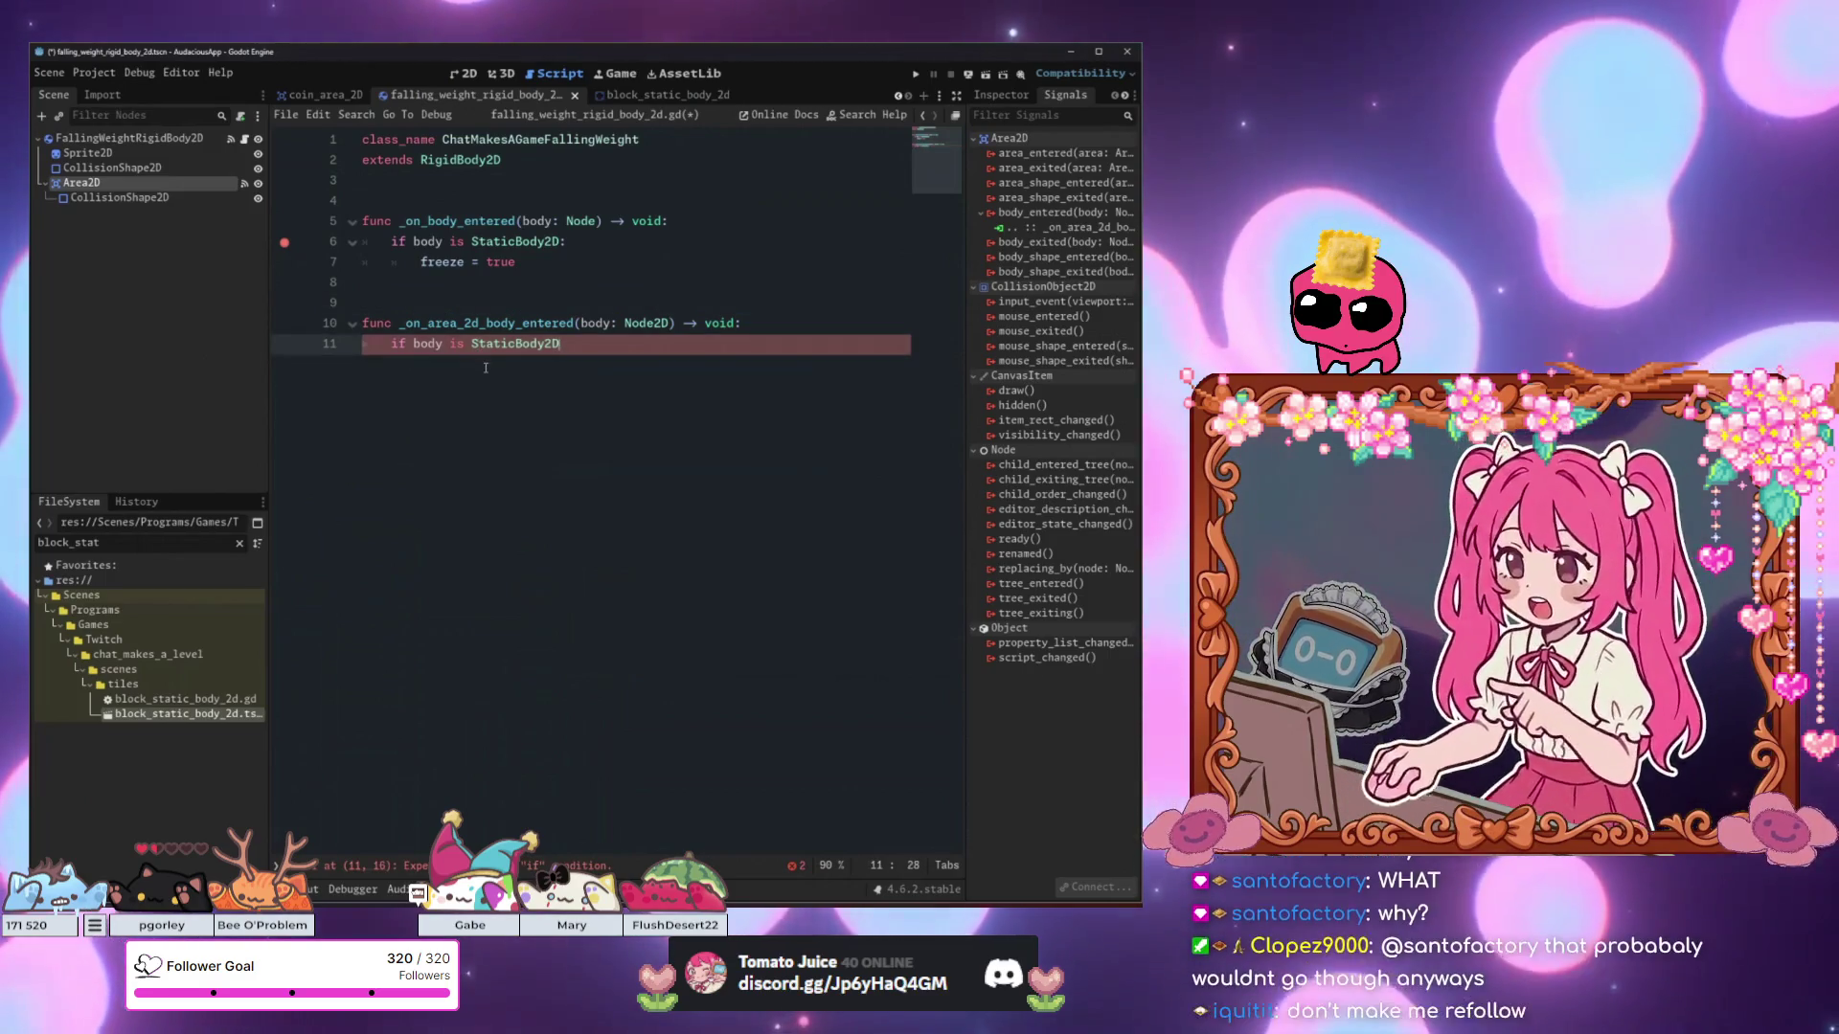
pyautogui.write(':')
pyautogui.press('Return')
pyautogui.write('fre')
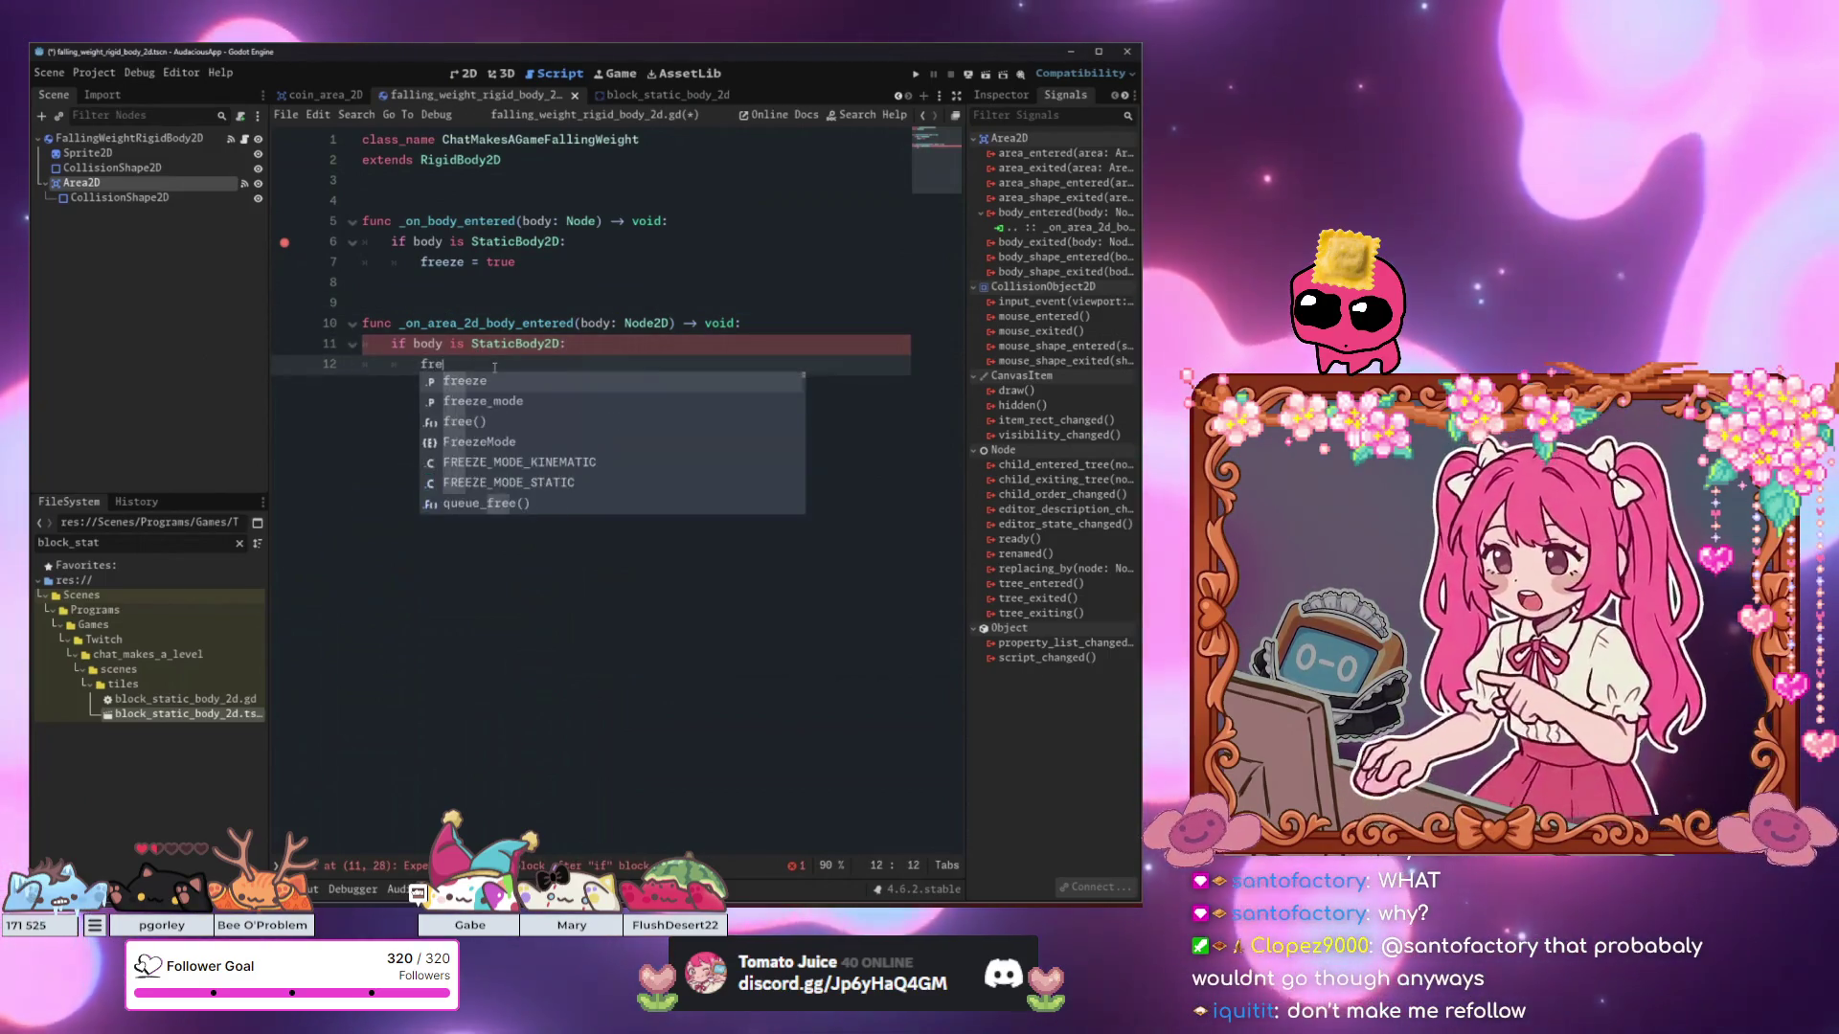
pyautogui.write('eze = true')
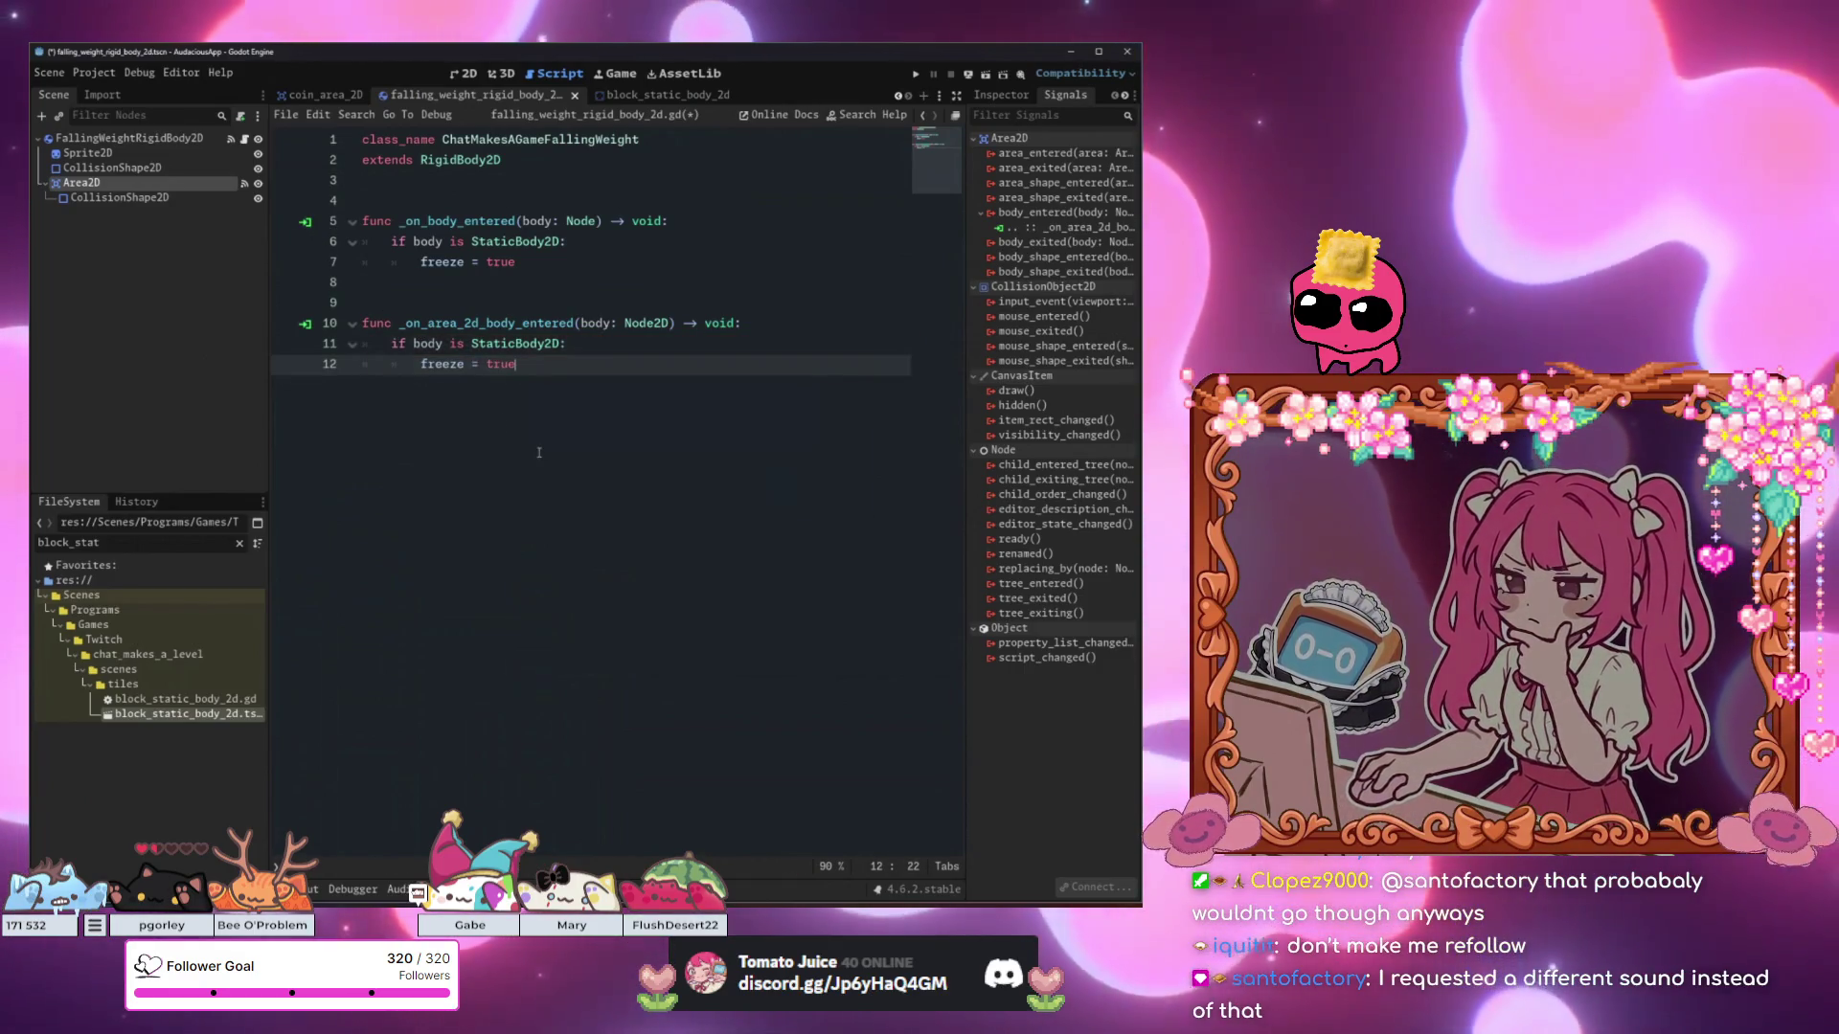
pyautogui.hotkey('ctrl', 's')
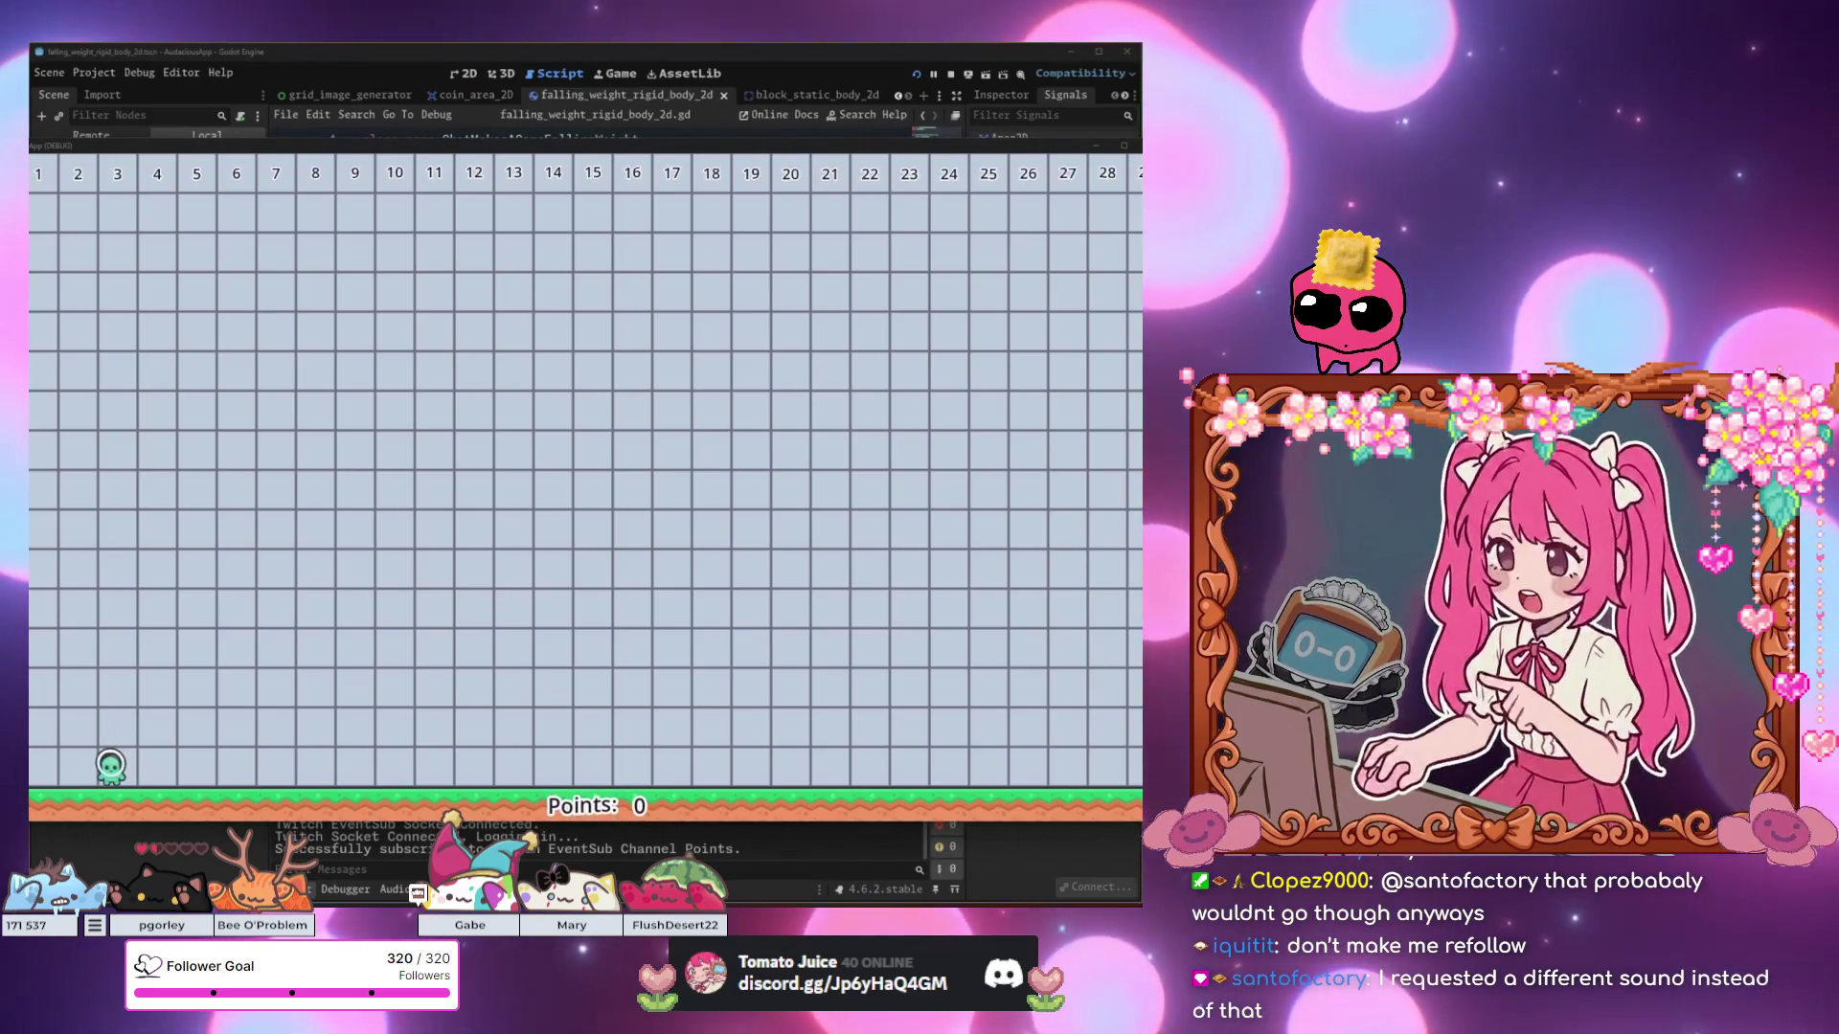
# Move the breakpoint to line 11, debug-run the game, and inspect the remote Sprite2D when it breaks.
pyautogui.hotkey('alt', 'Tab')
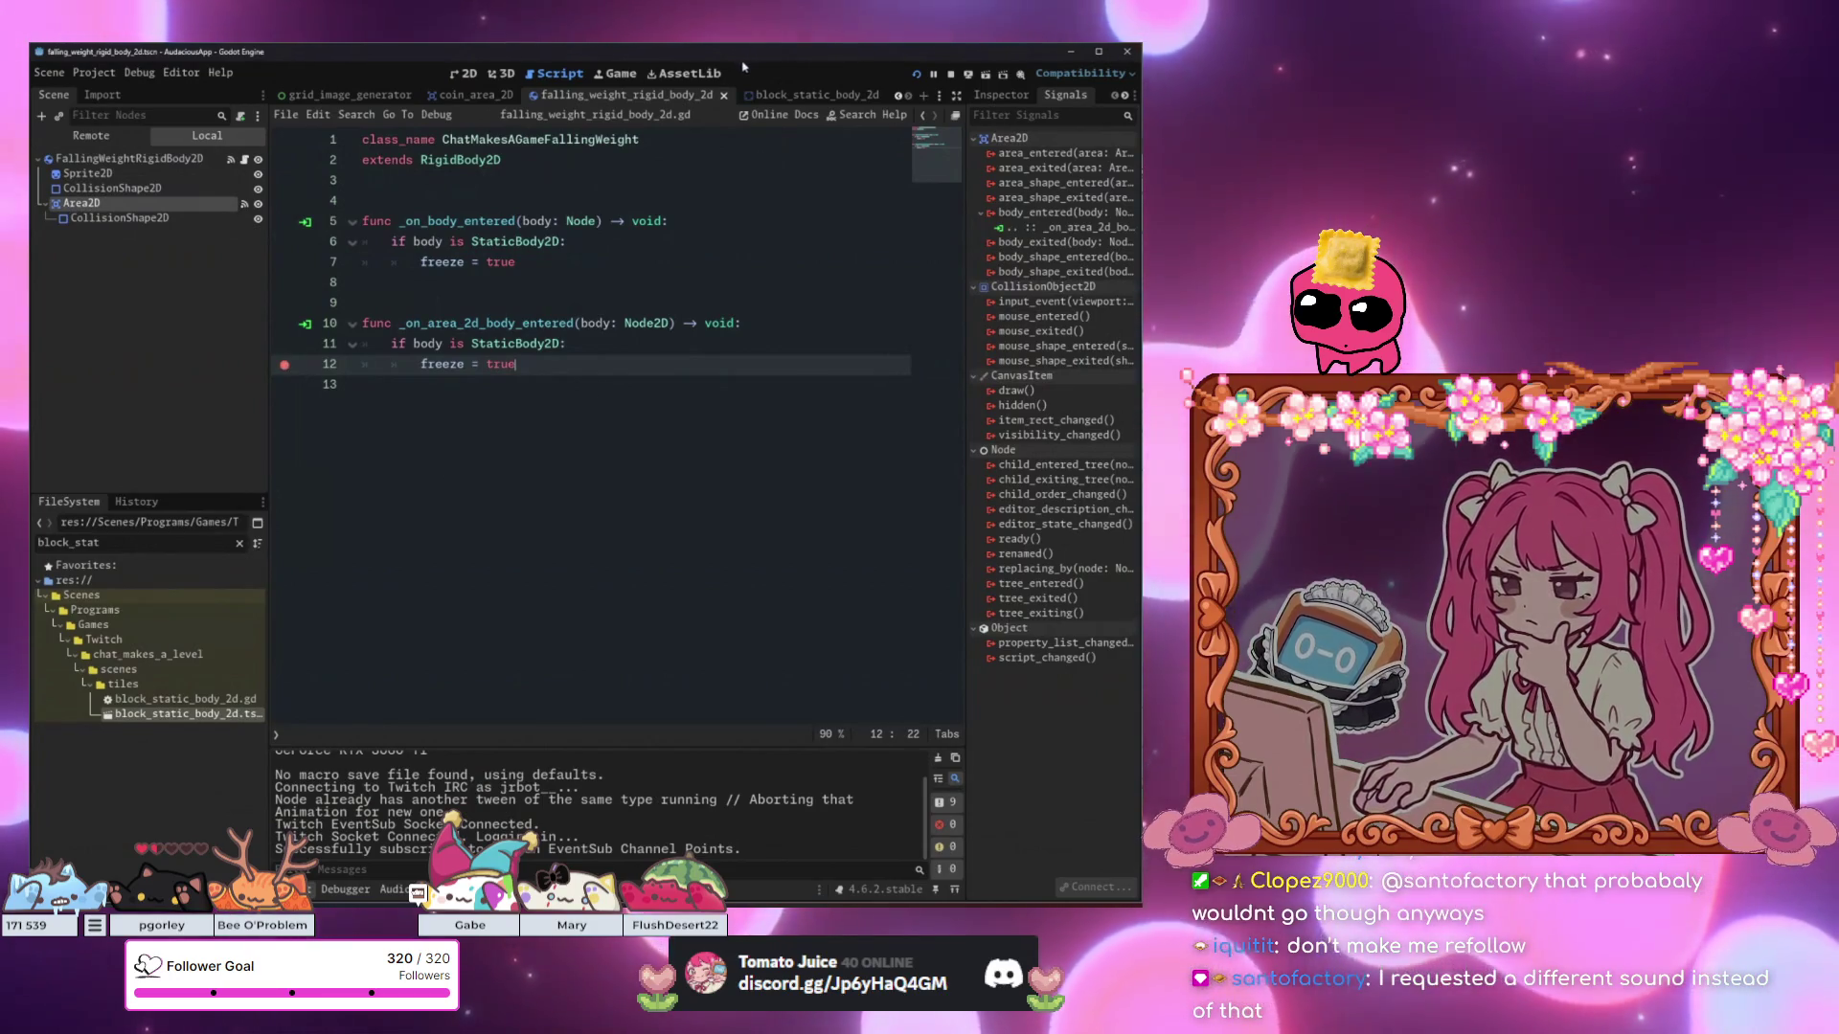
pyautogui.click(284, 364)
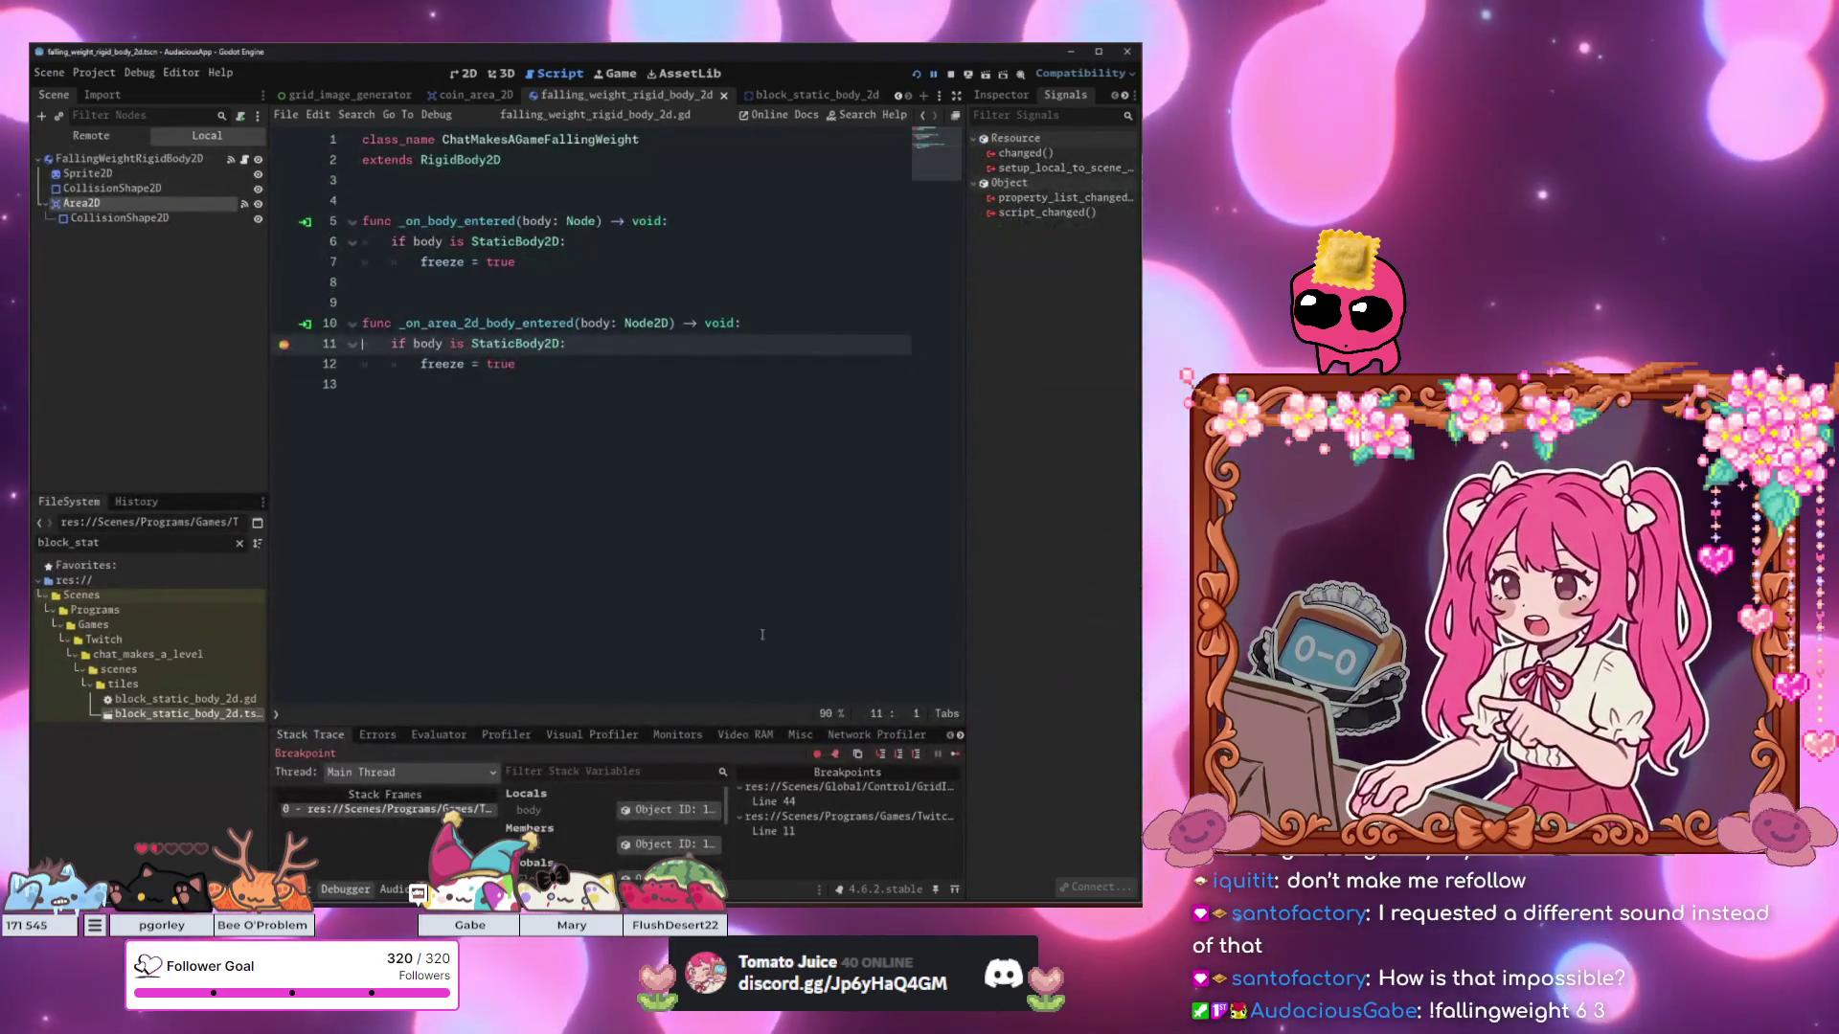
pyautogui.press('F12')
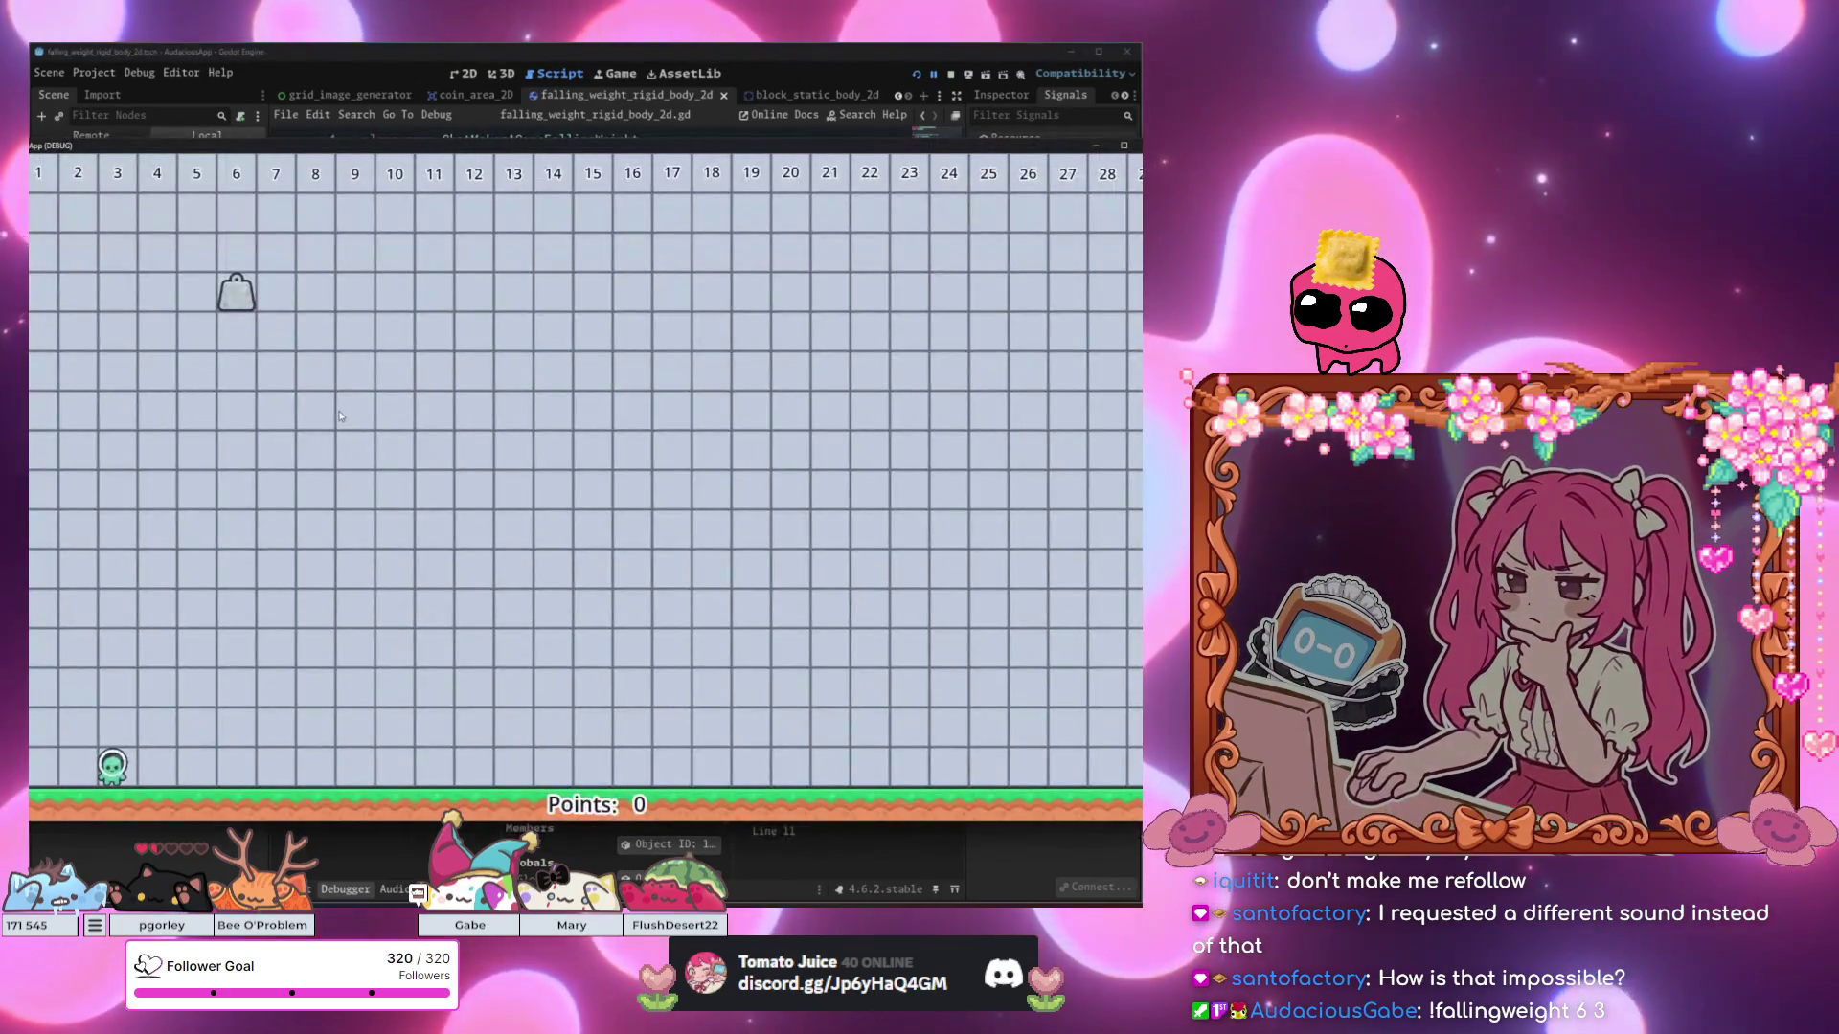
pyautogui.click(388, 55)
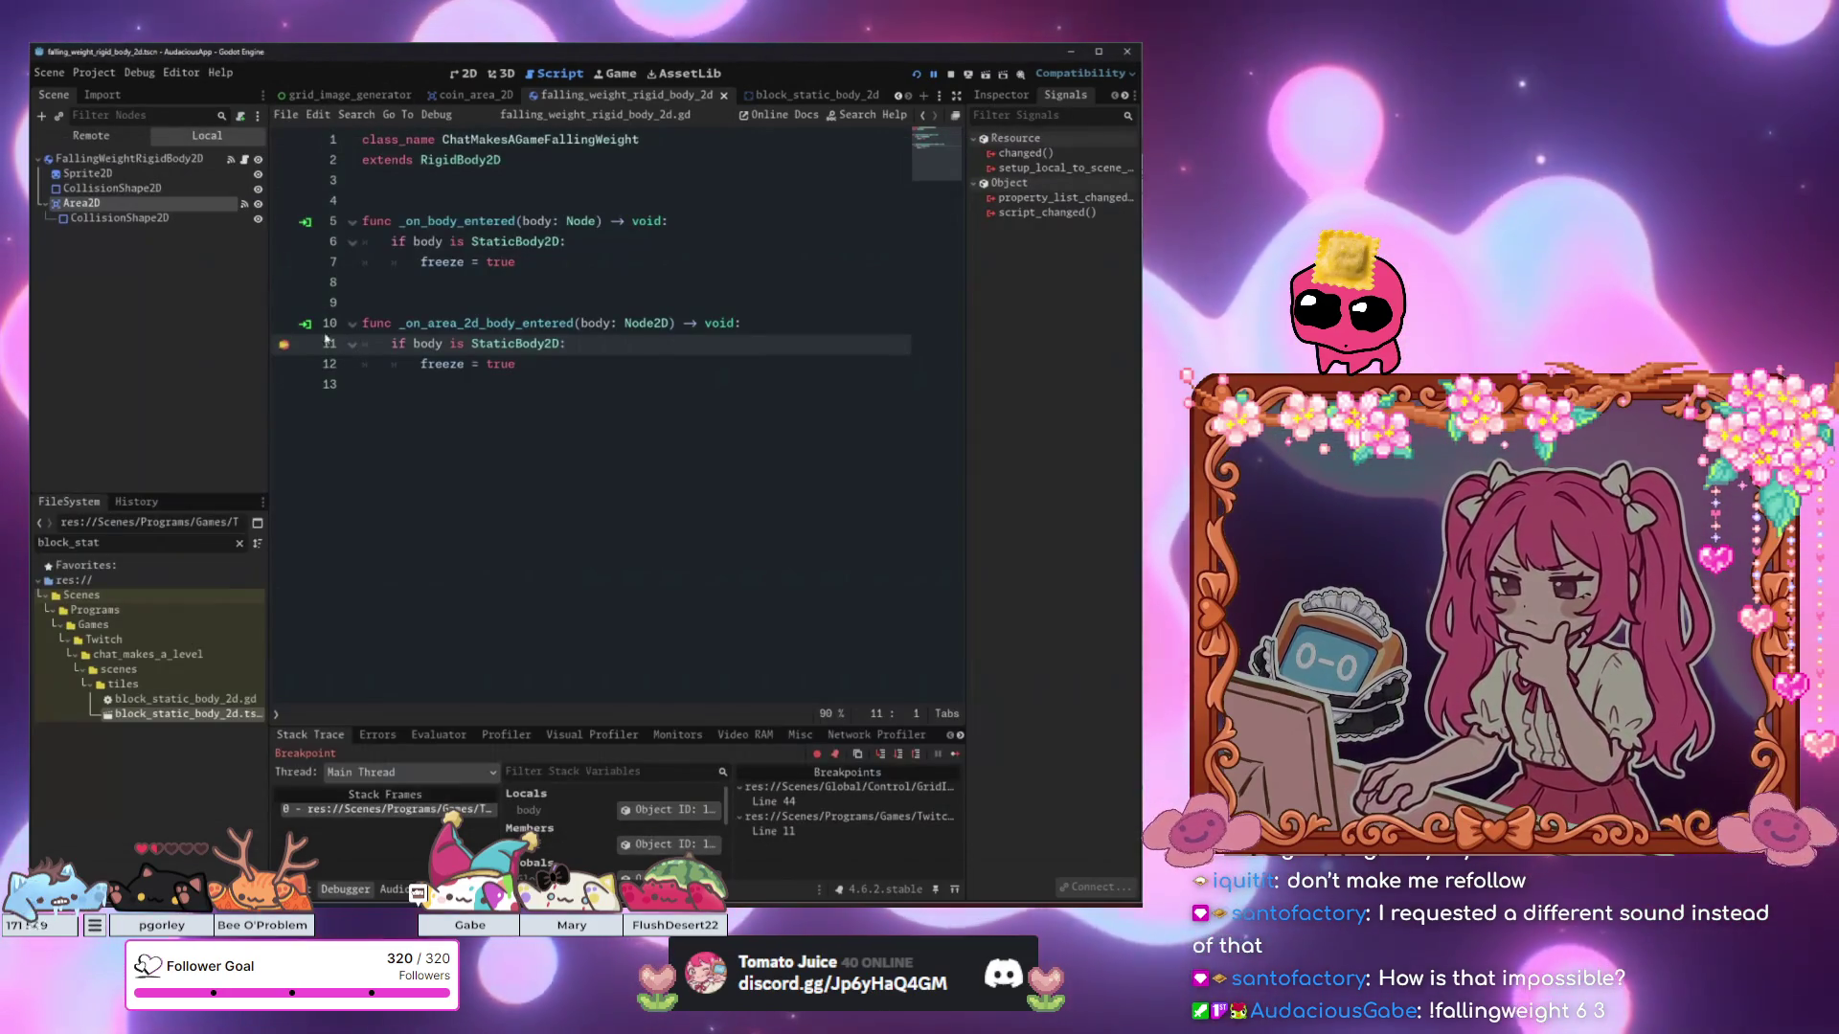
pyautogui.click(159, 178)
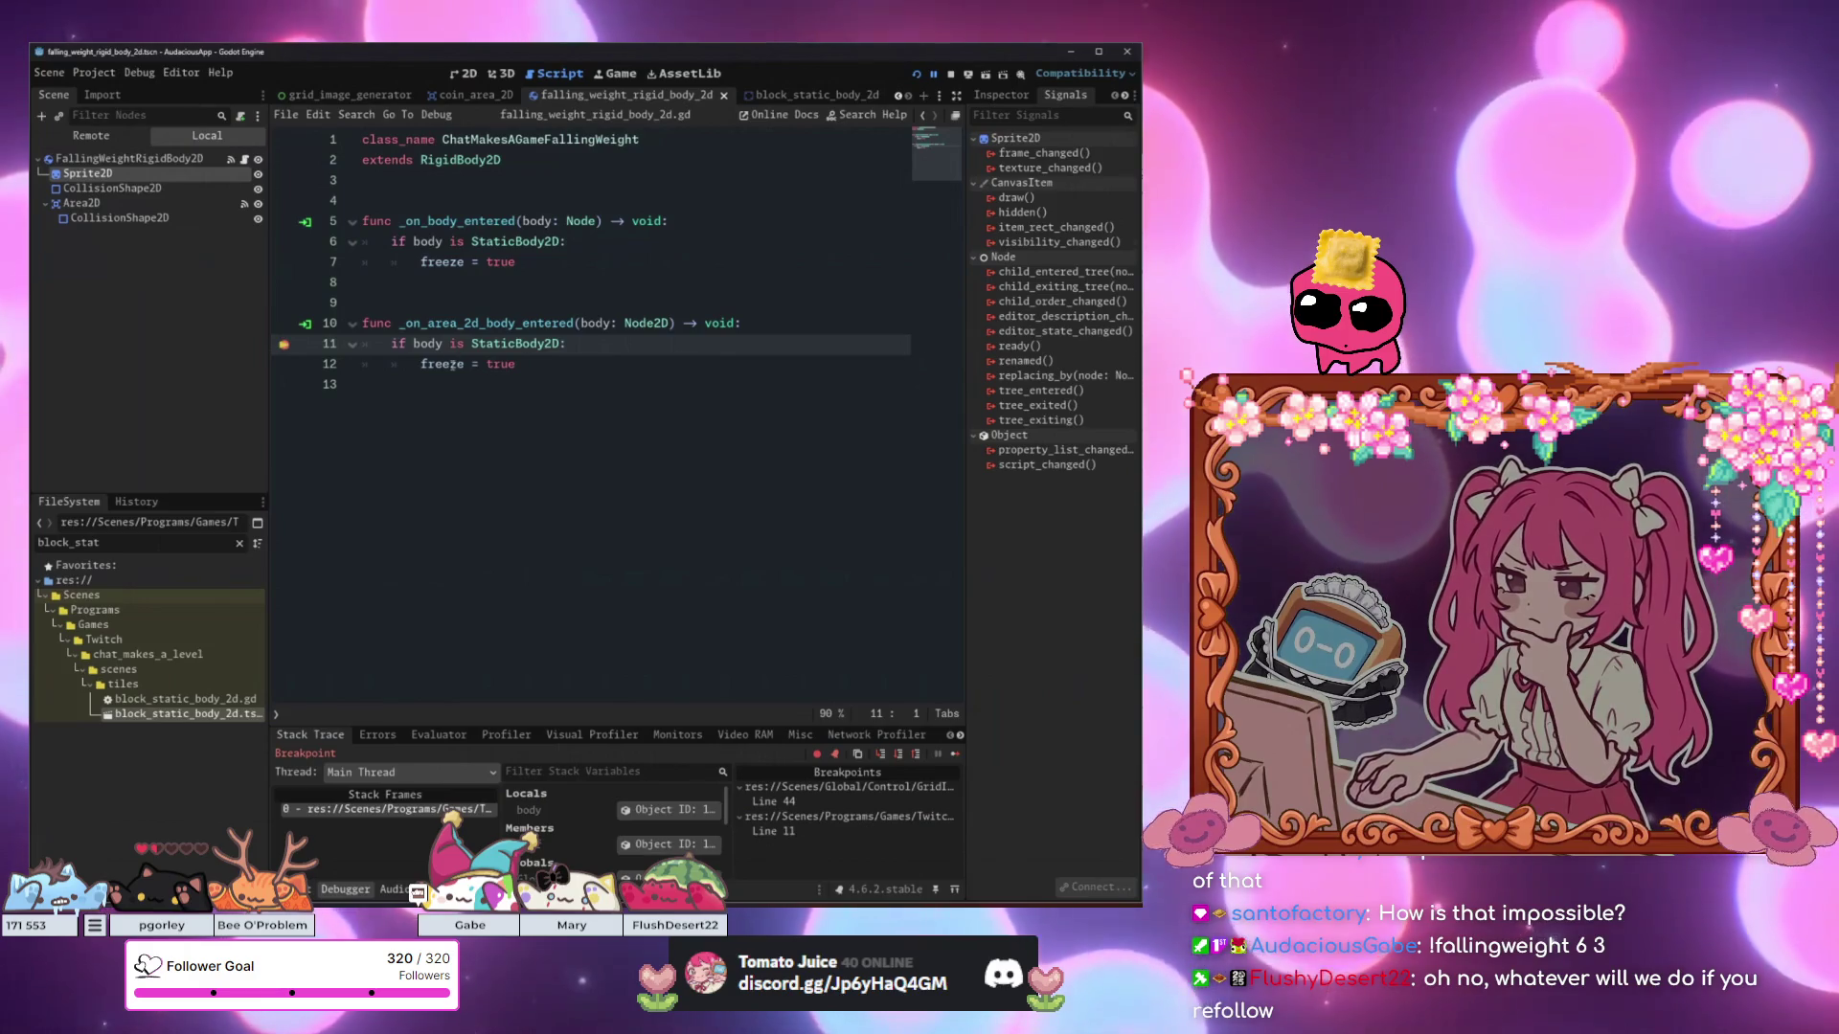
pyautogui.press('F12')
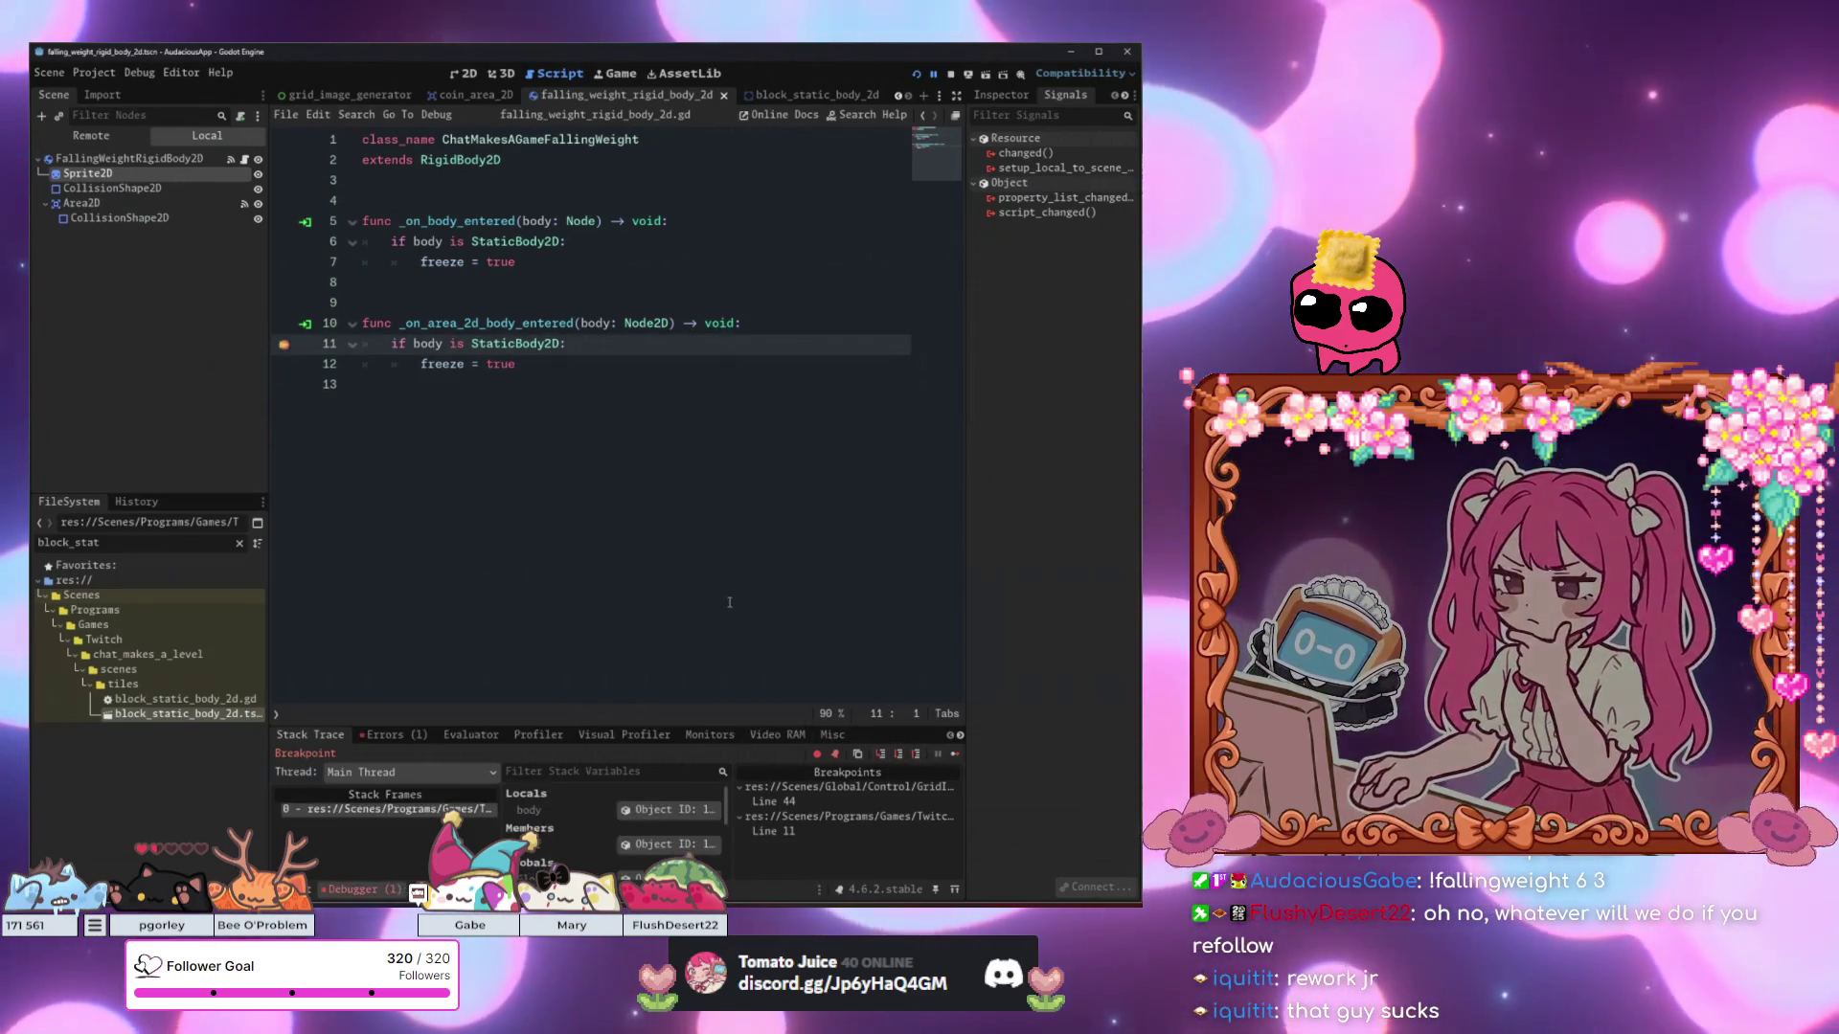
# Run and jump the player left and right around the falling weight in the game.
pyautogui.press('F12')
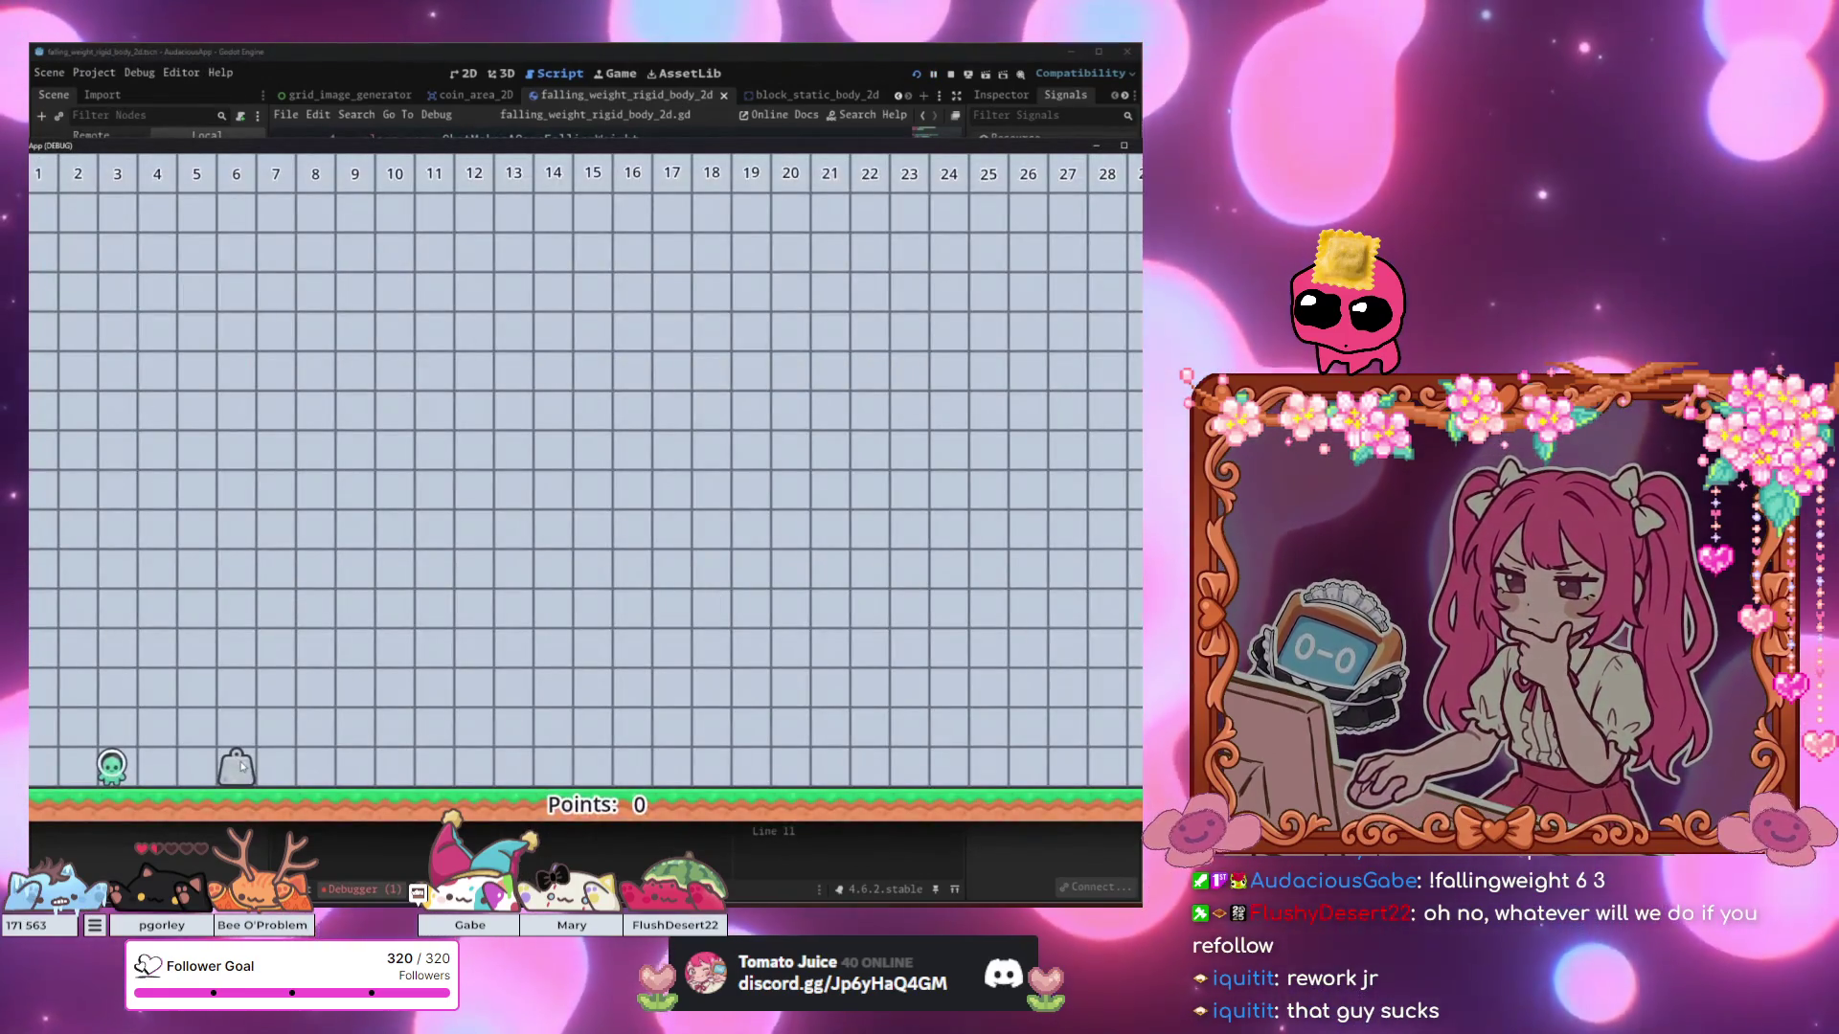
pyautogui.press('Right')
pyautogui.press('space')
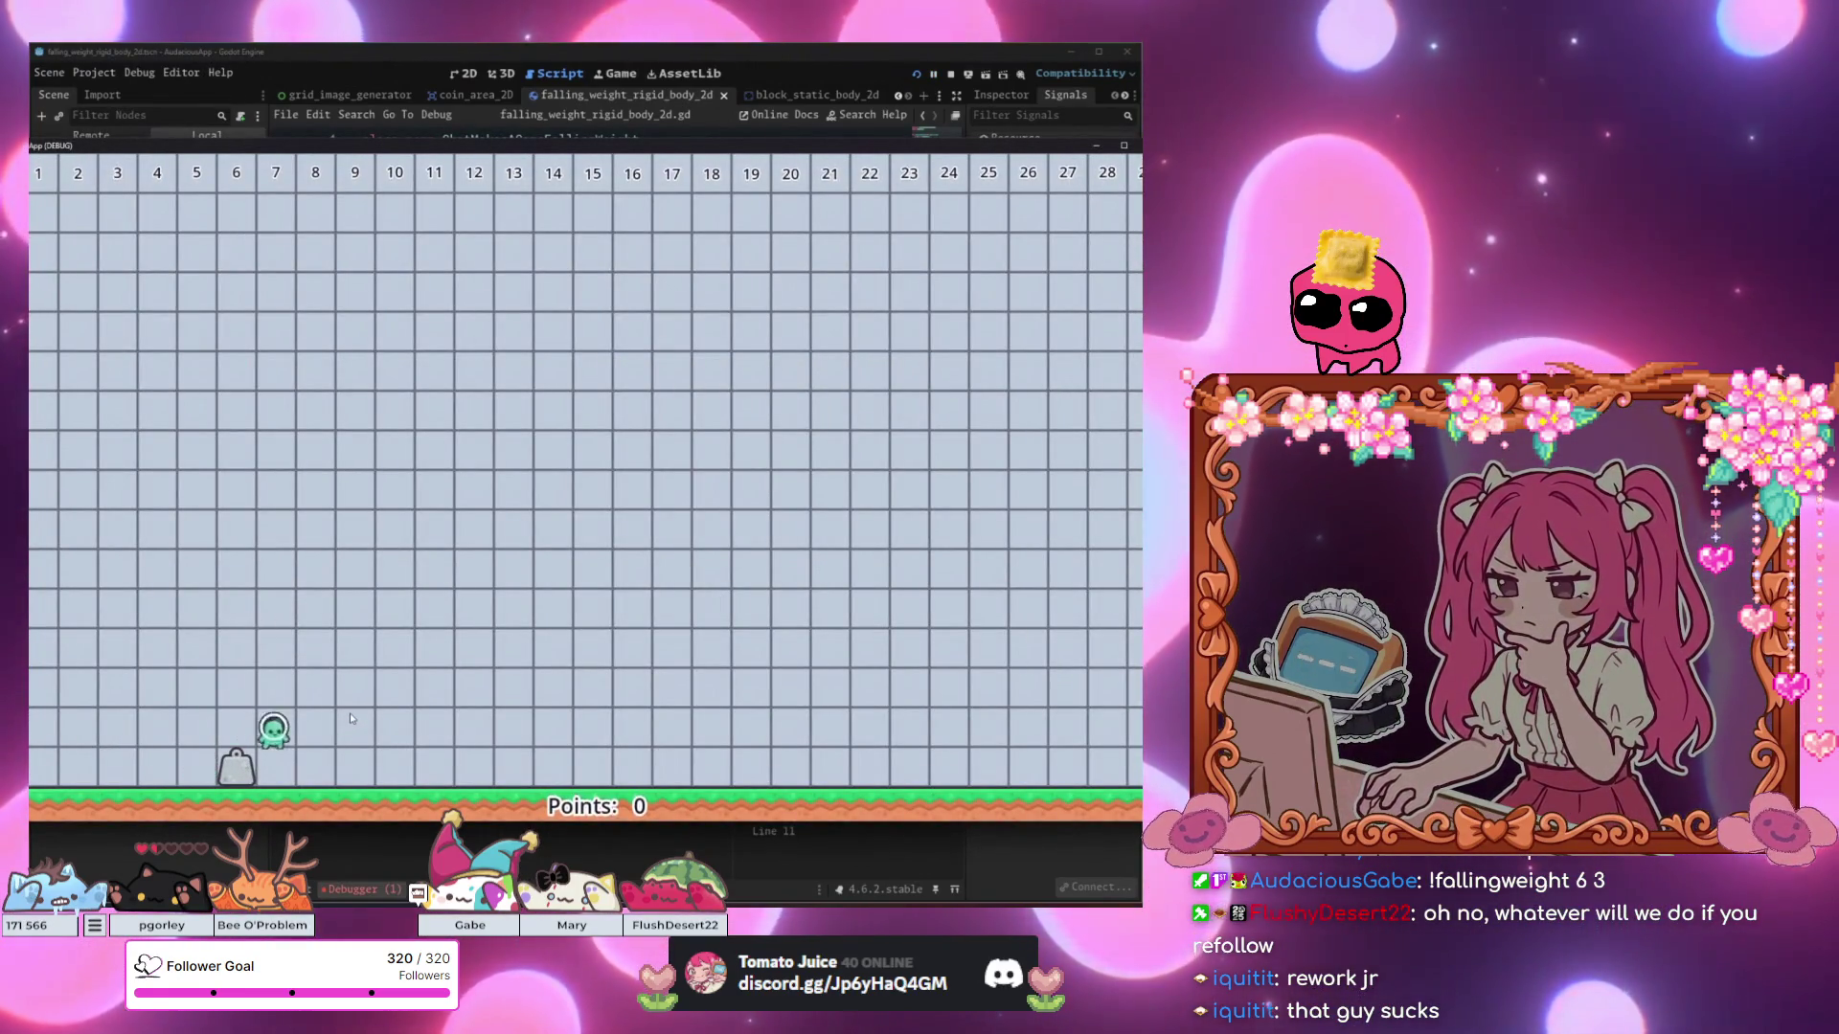
pyautogui.press('Left')
pyautogui.press('space')
pyautogui.press('Right')
pyautogui.press('space')
pyautogui.press('Left')
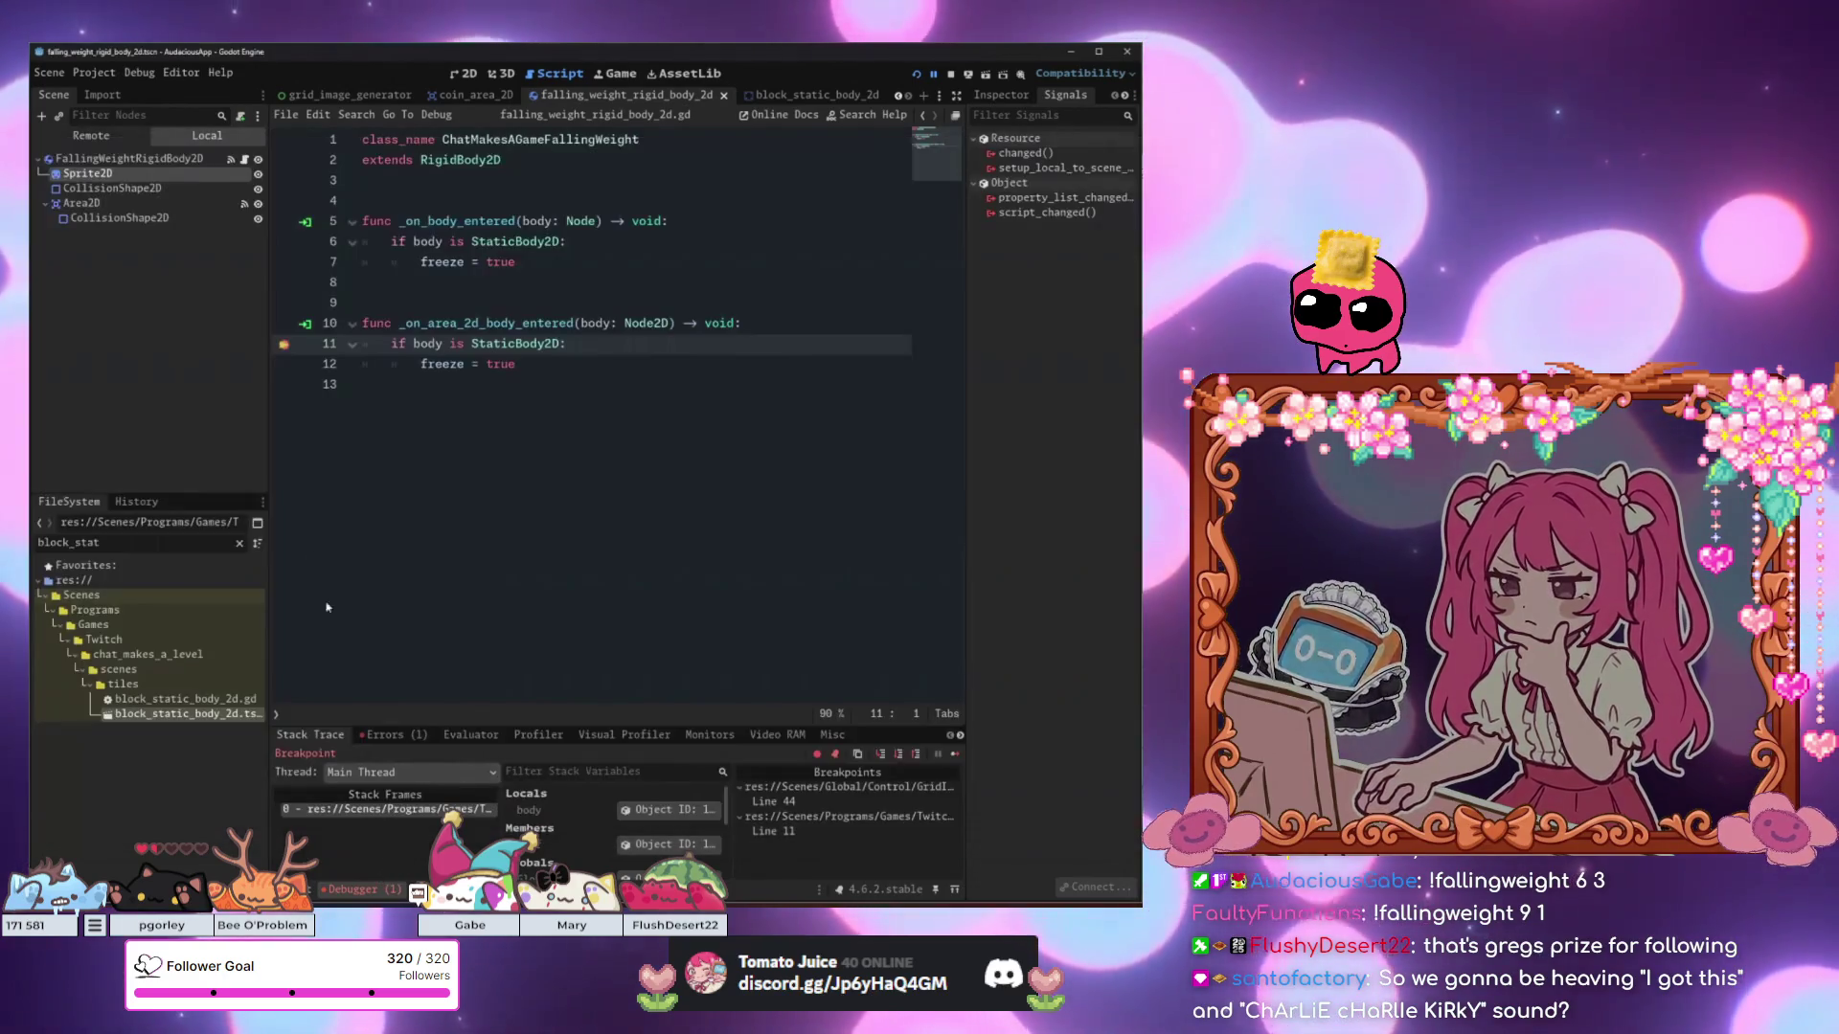
# Resume past the line 11 breakpoint, walk the player onto the stacked weights, then stop the game.
pyautogui.press('F12')
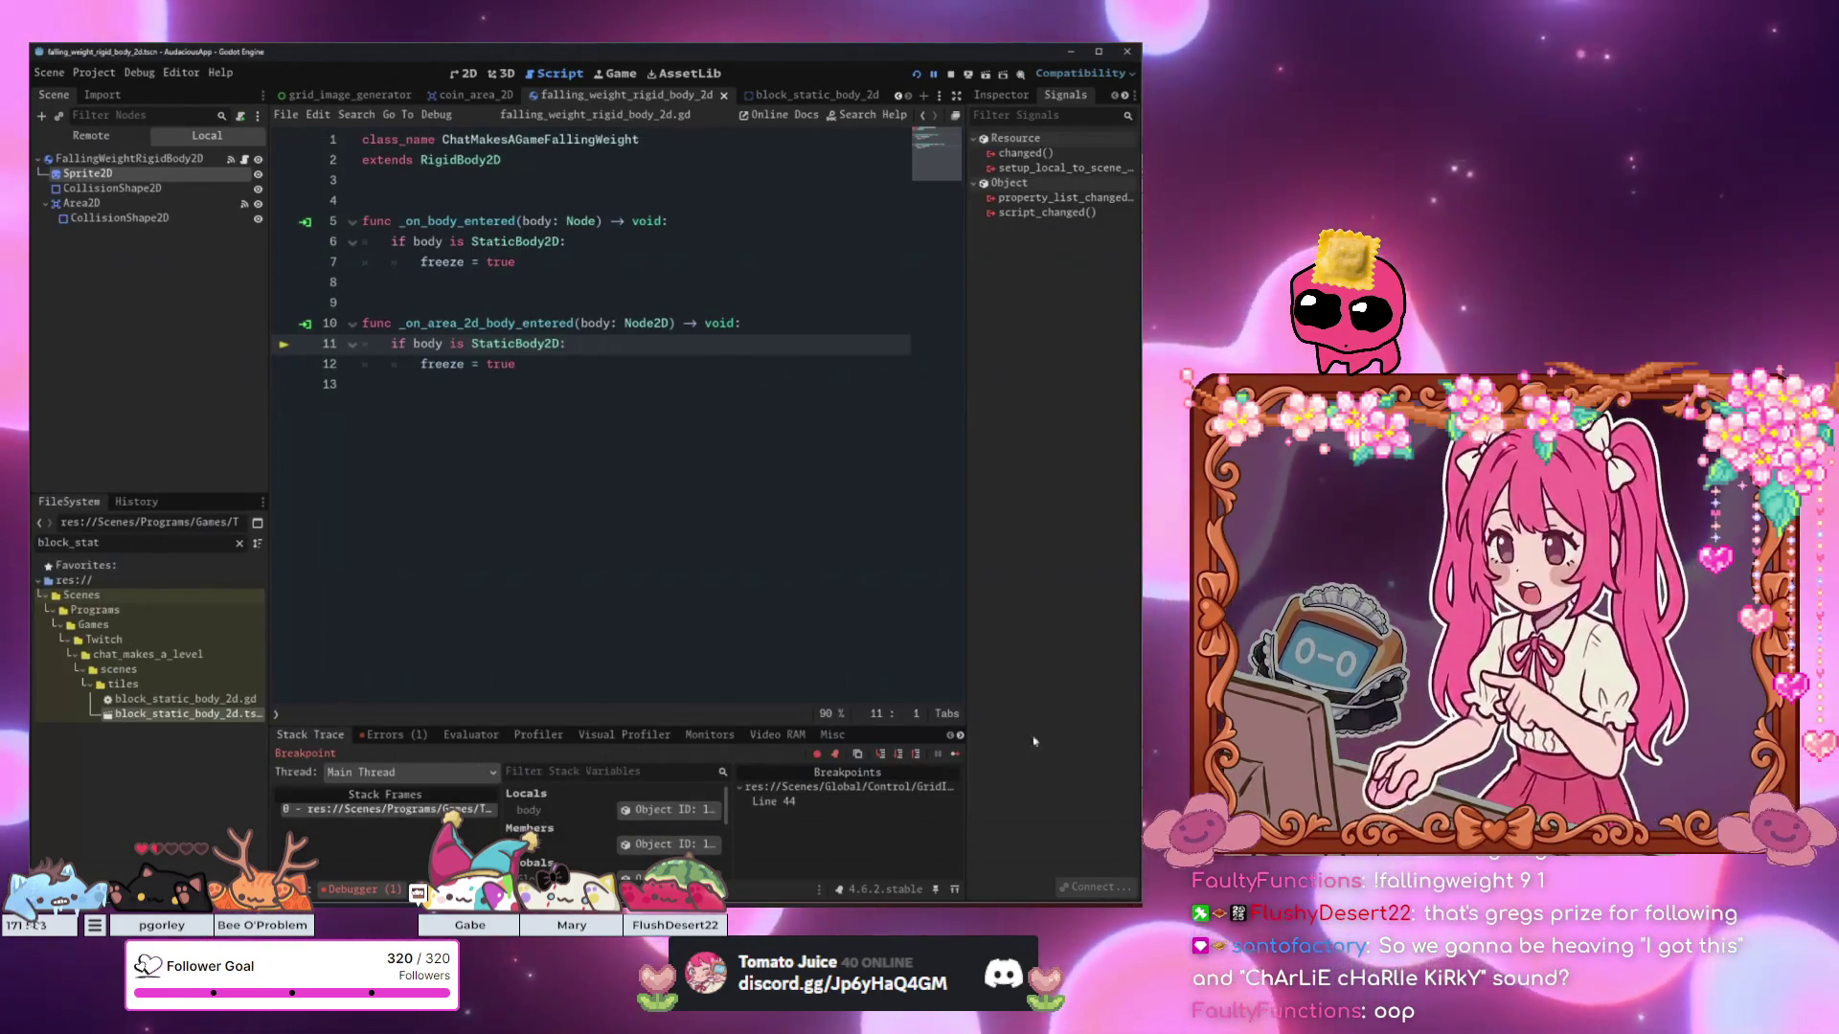
pyautogui.press('F12')
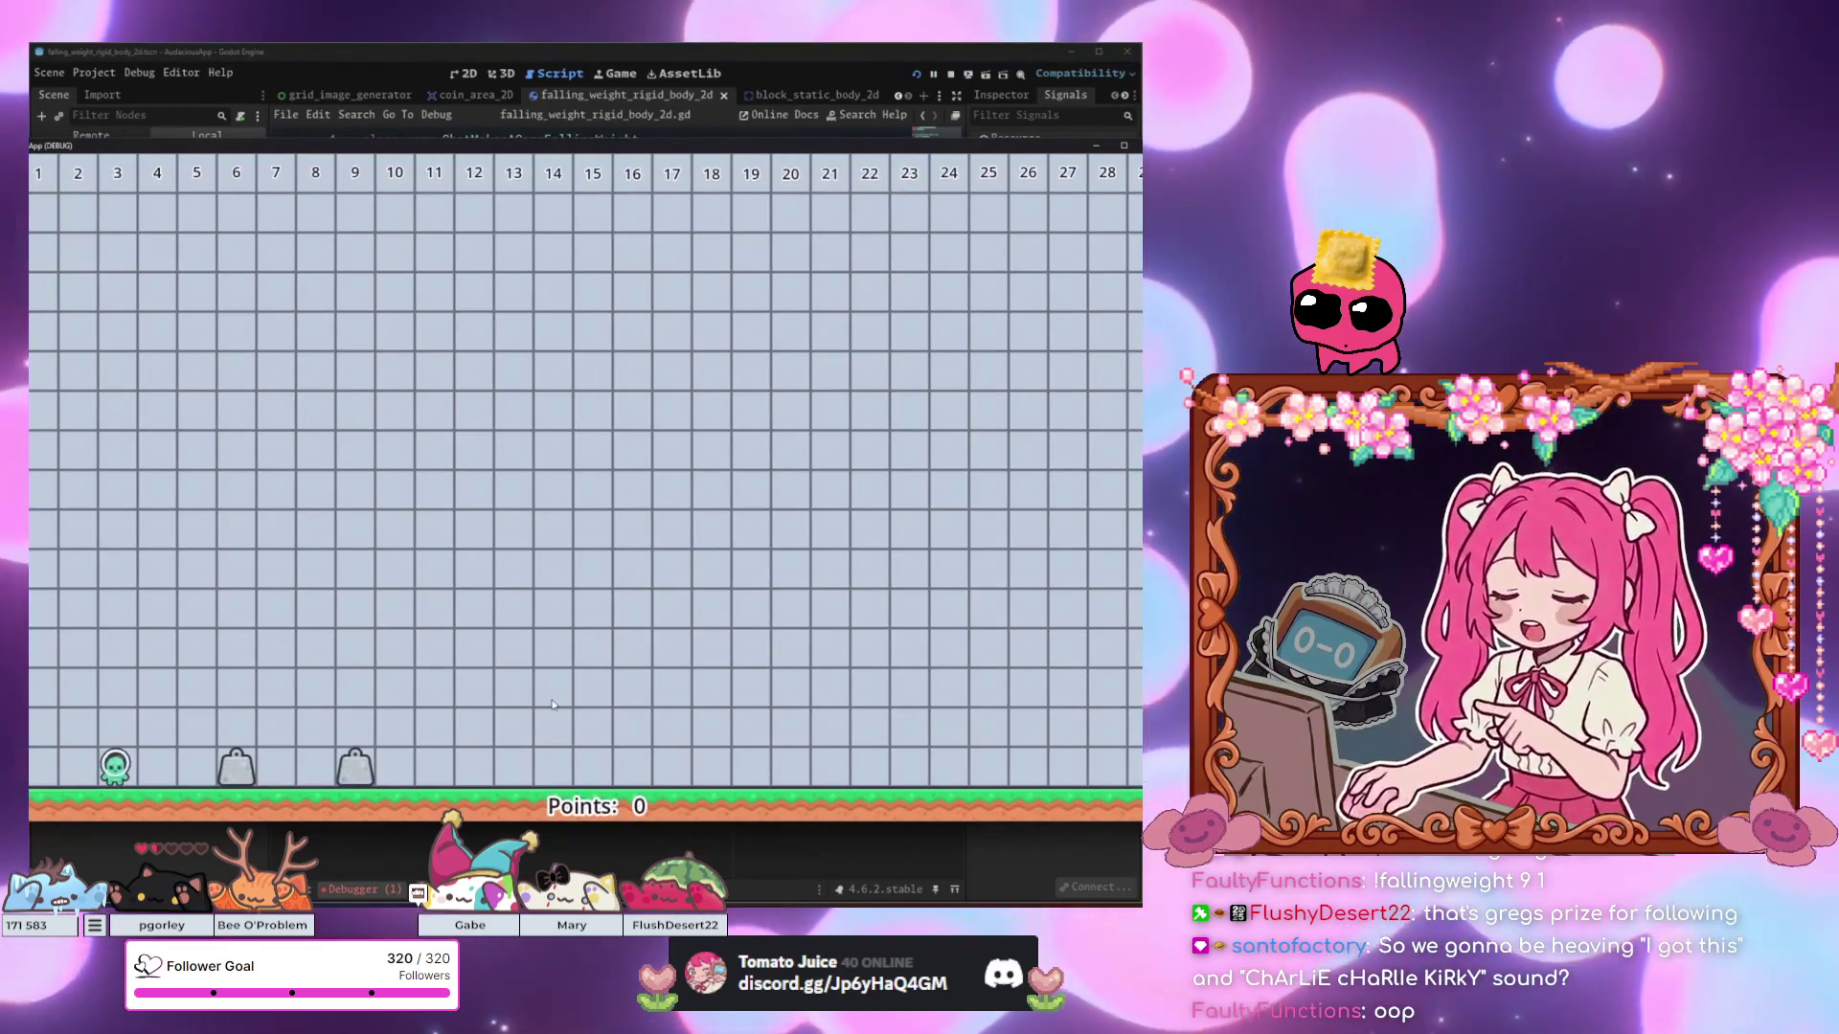
pyautogui.press('Right')
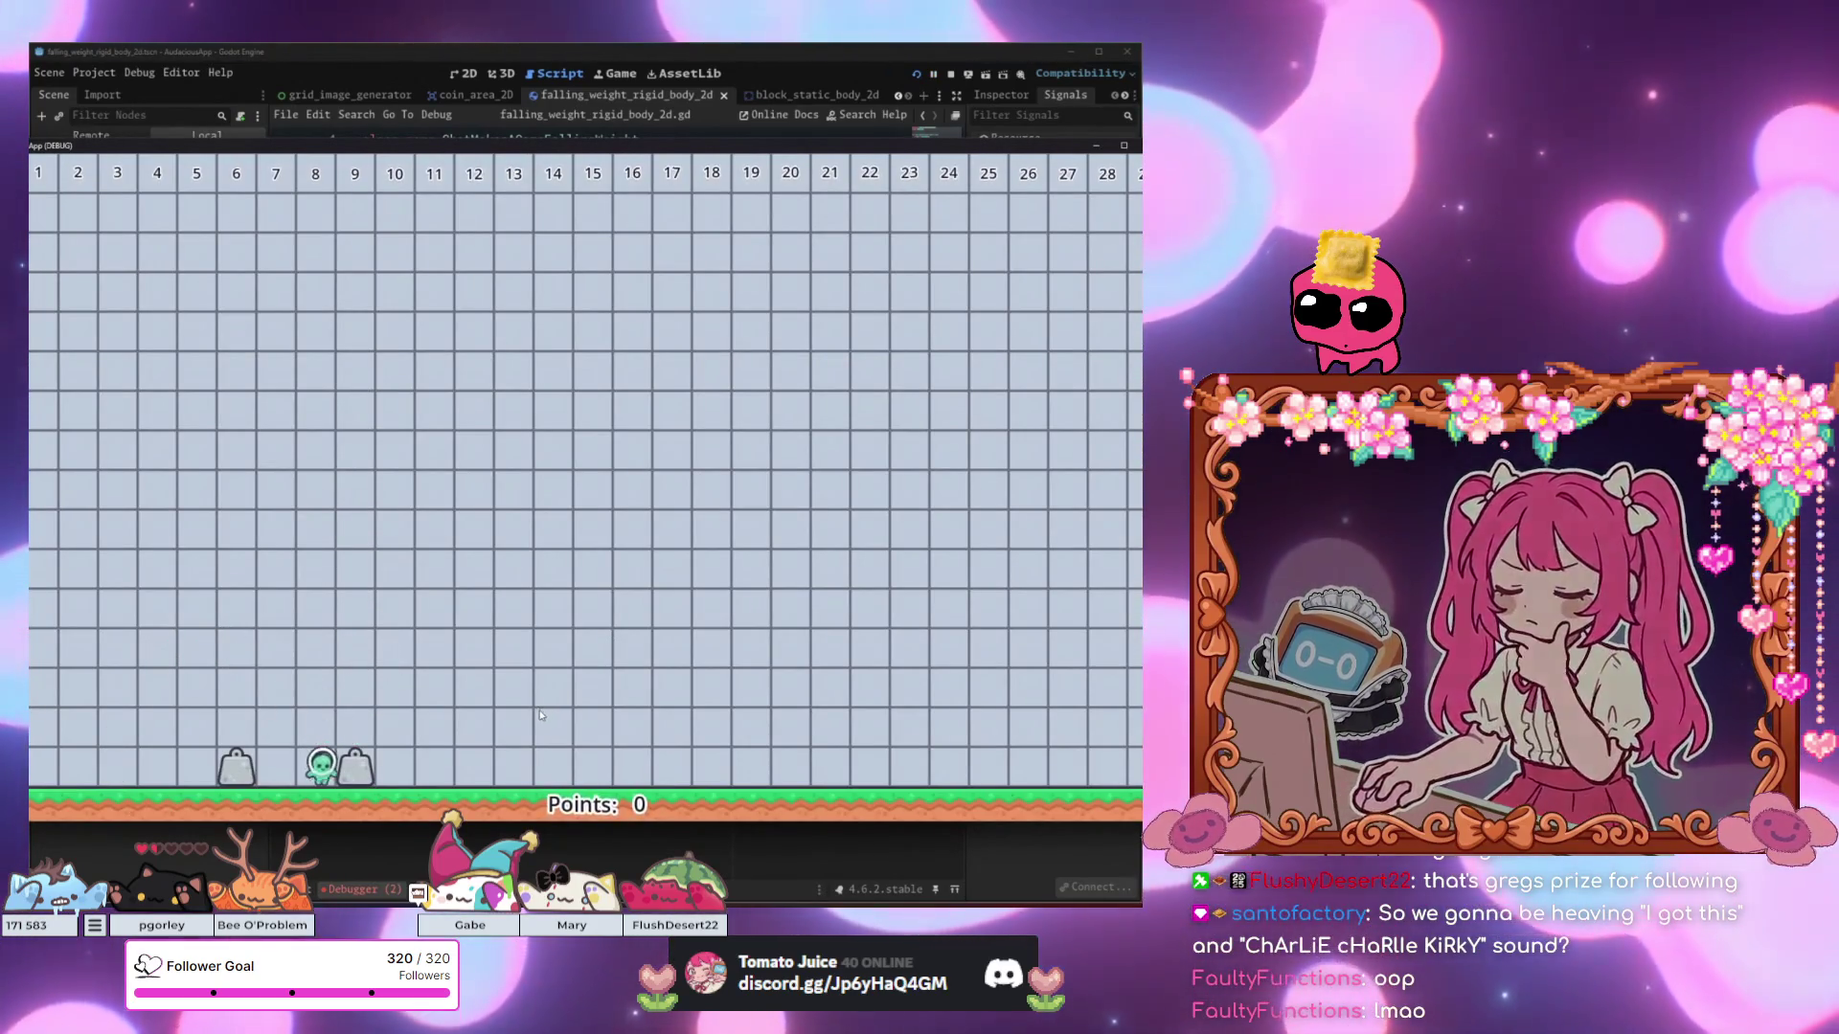
pyautogui.press('Right')
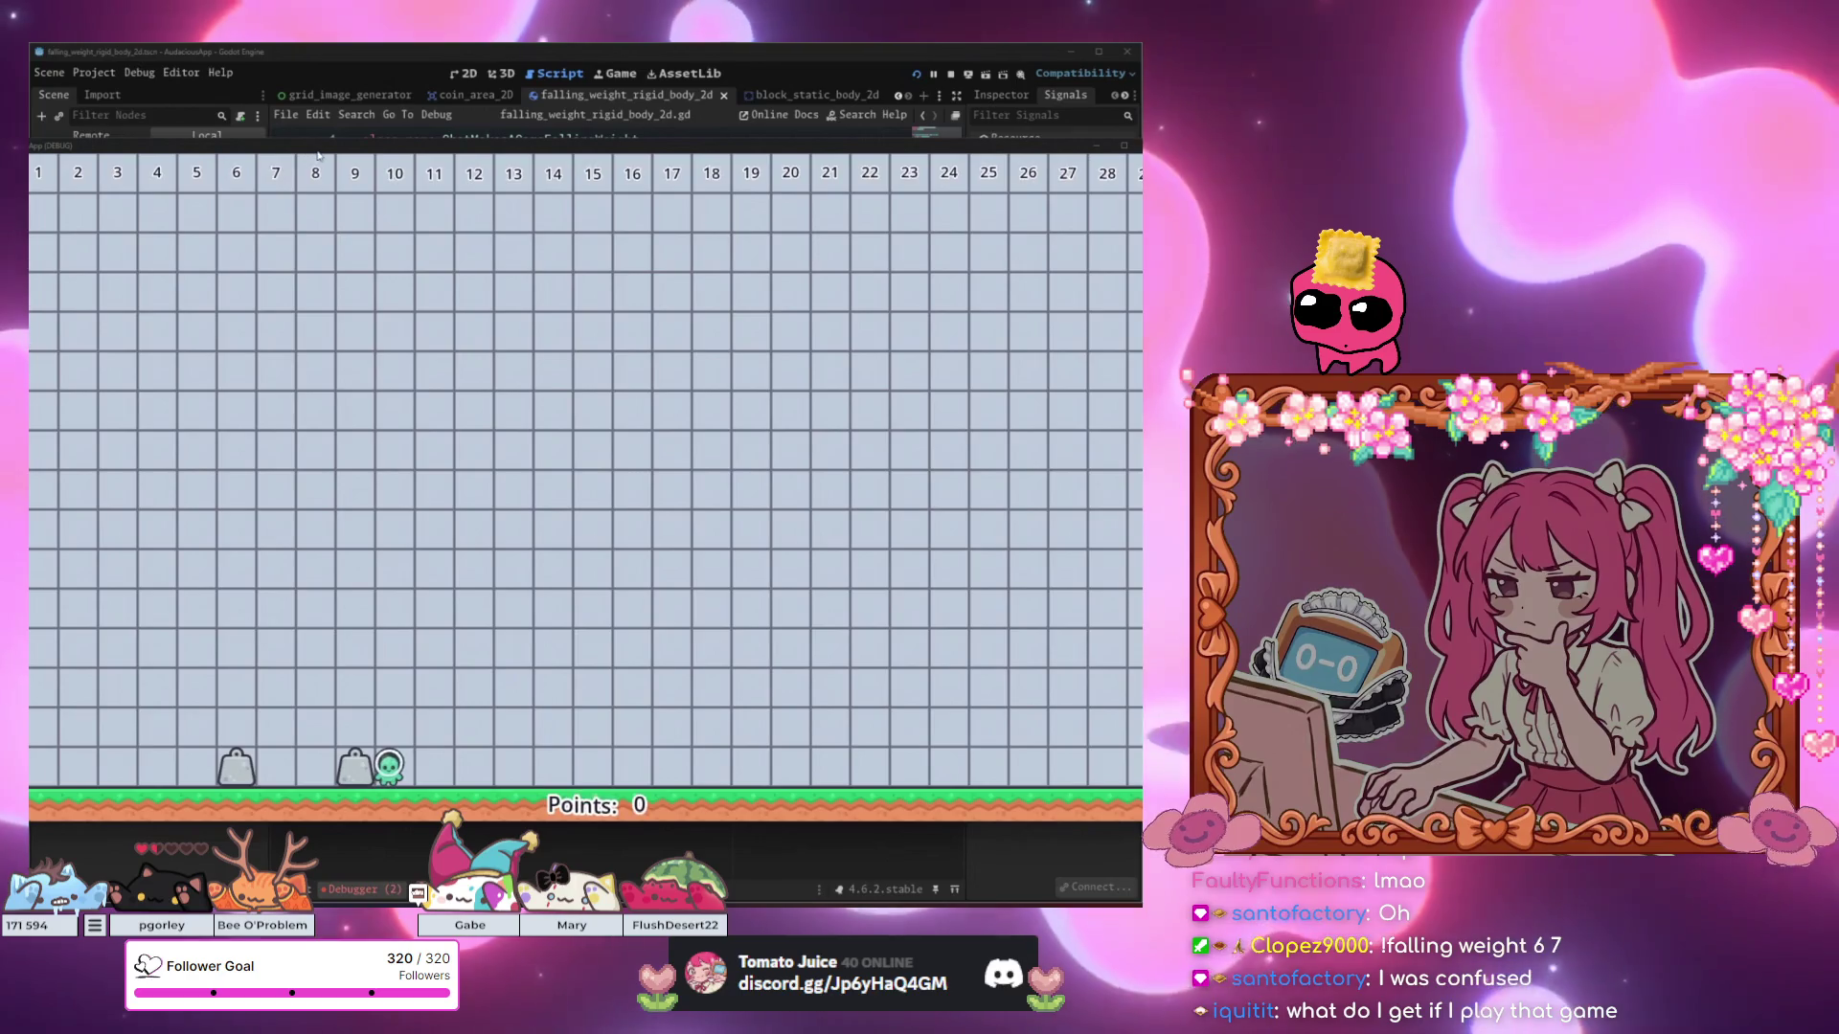
pyautogui.moveTo(318, 155); pyautogui.dragTo(509, 150)
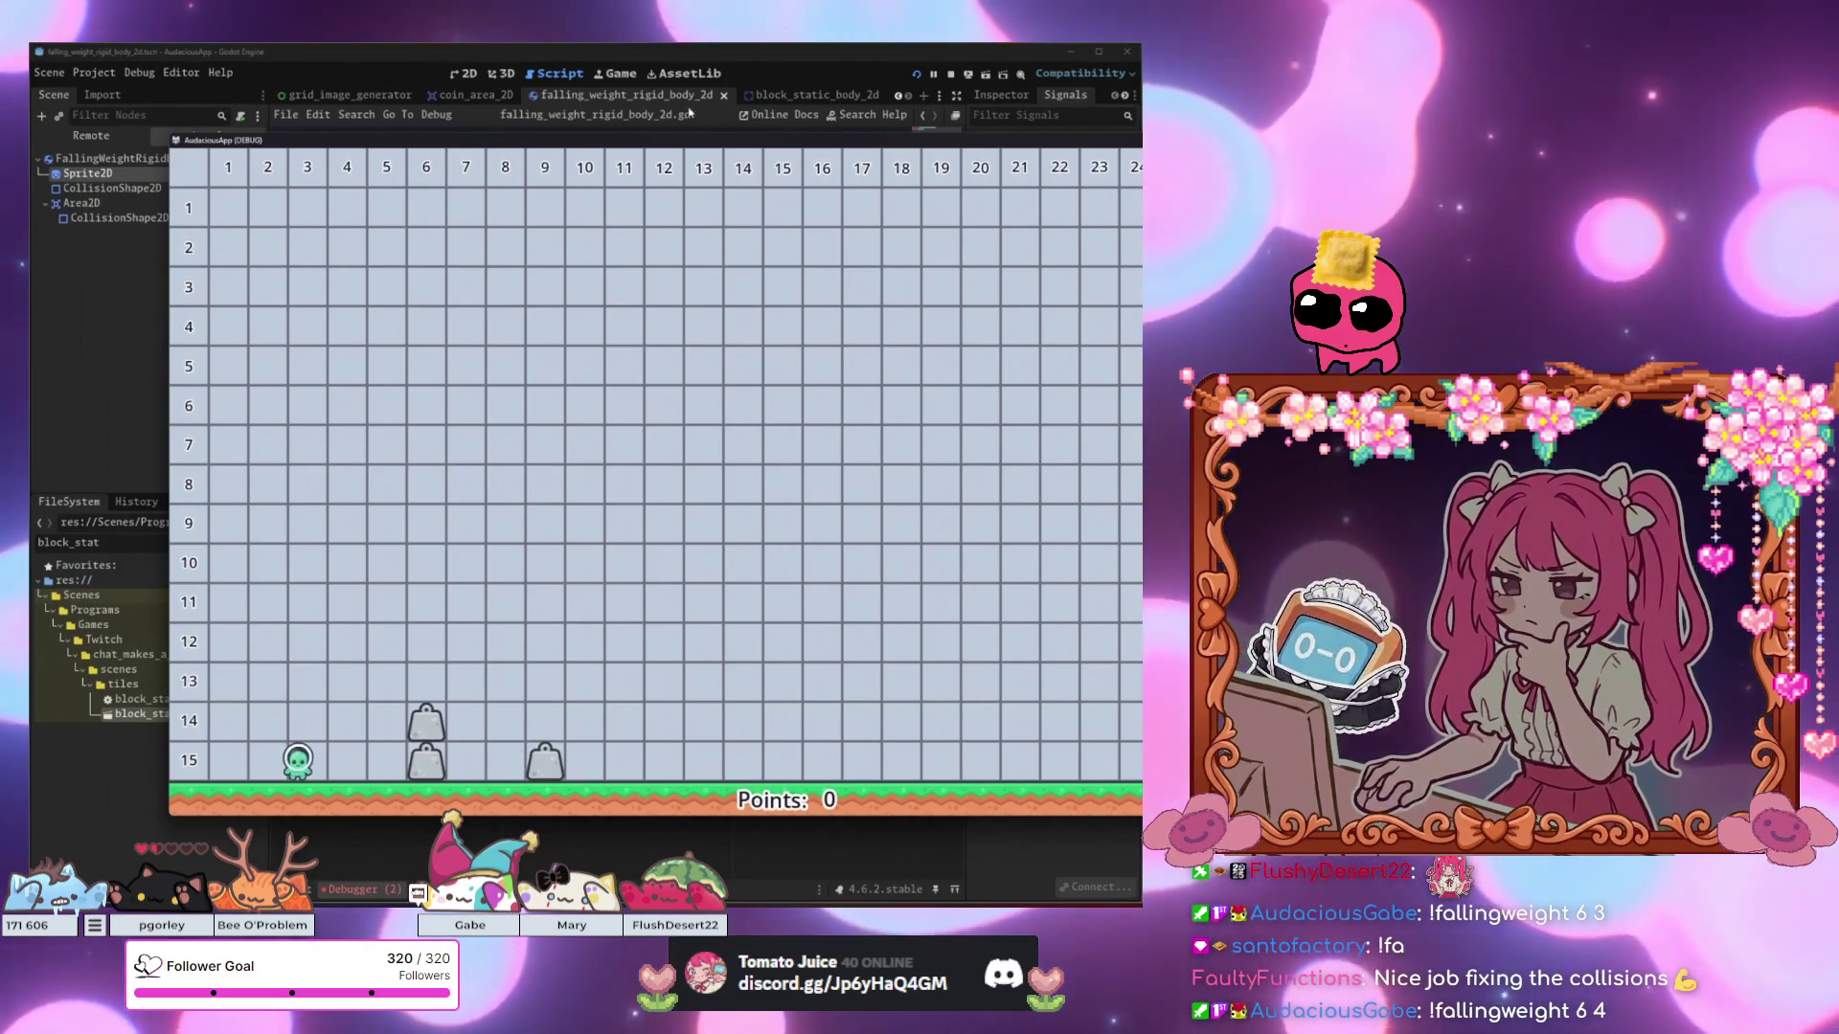
pyautogui.press('F8')
pyautogui.click(383, 362)
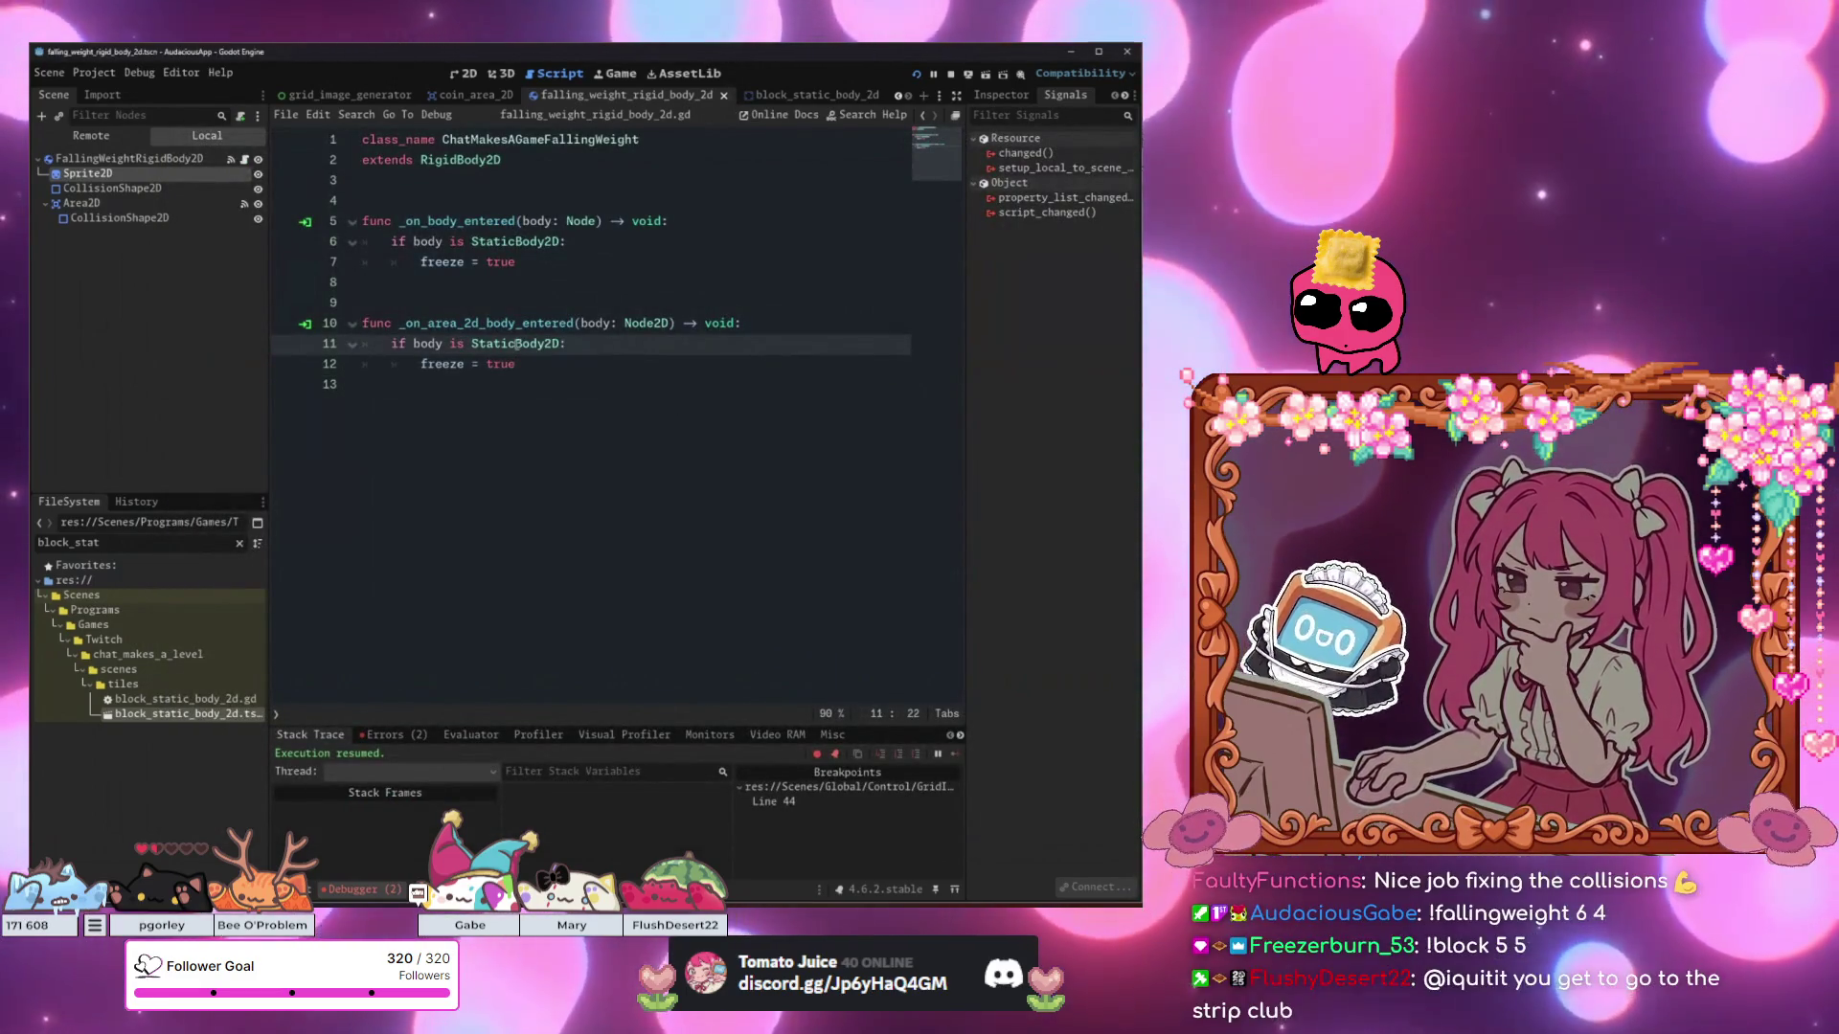
pyautogui.click(592, 452)
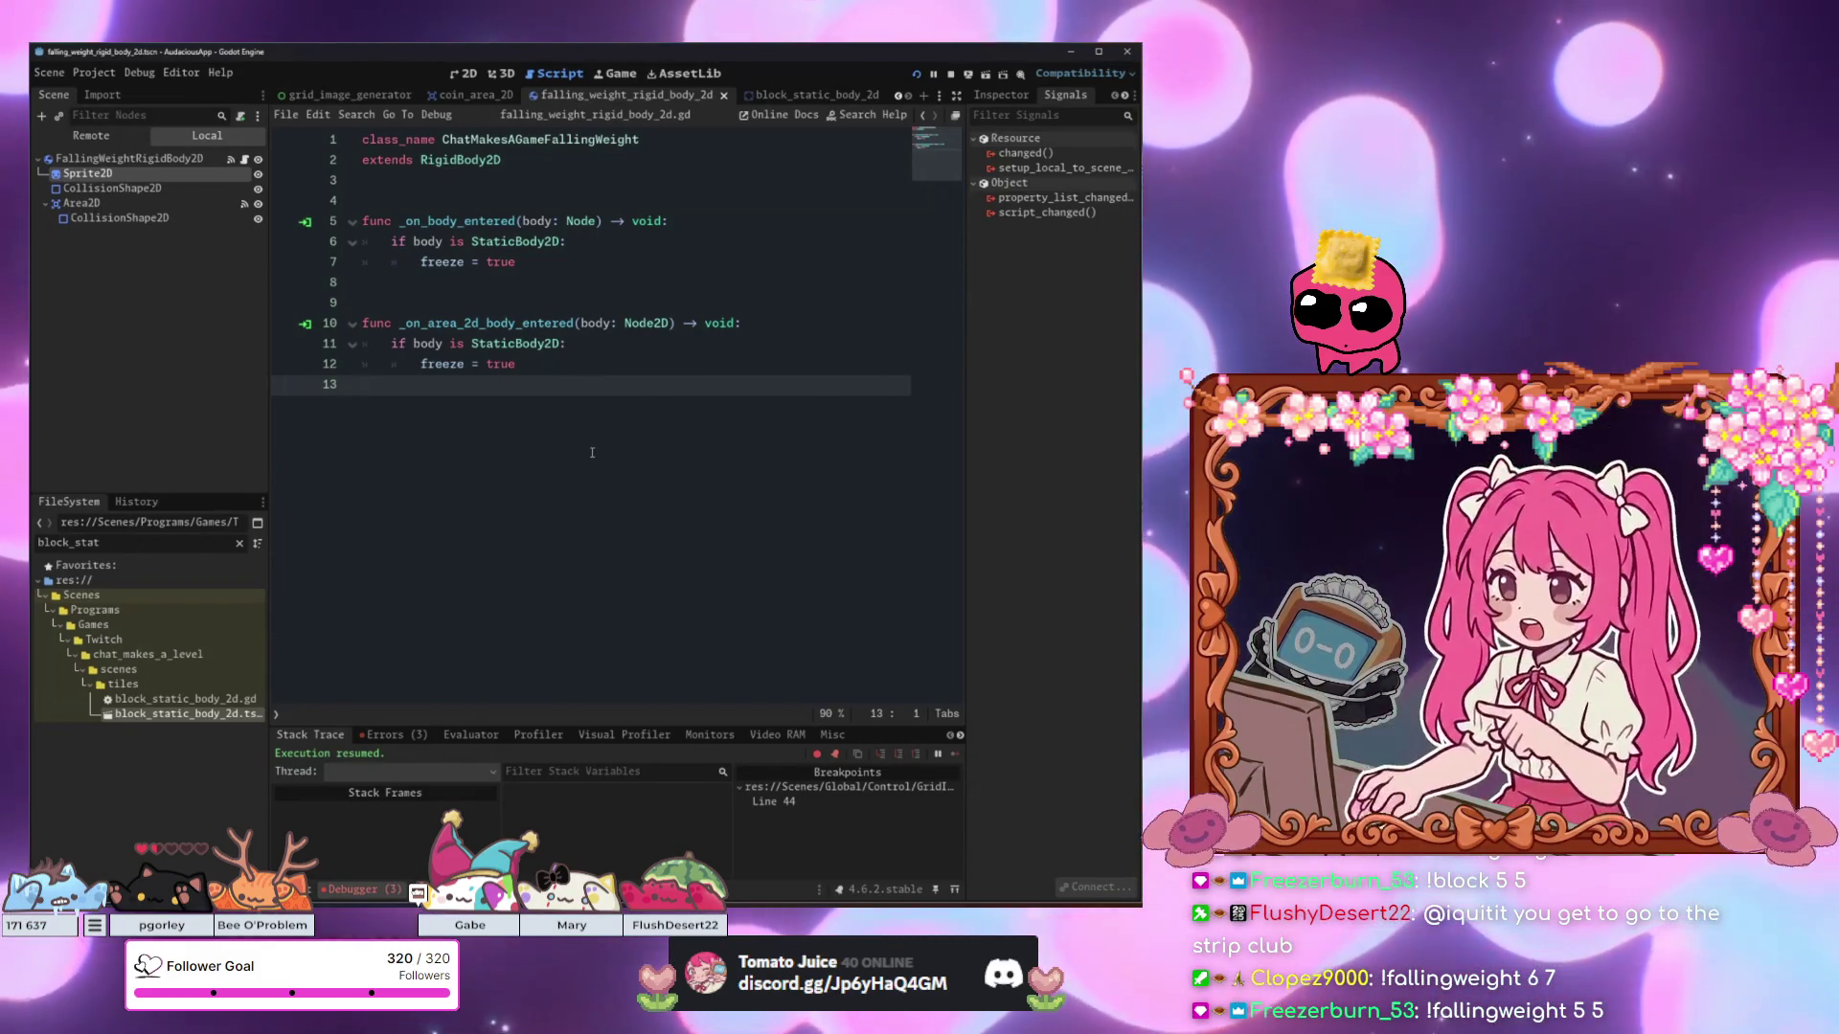
# Try adding 'or body is ChatMakesAGameFallingWeight' to line 11, then delete it again.
pyautogui.click(576, 344)
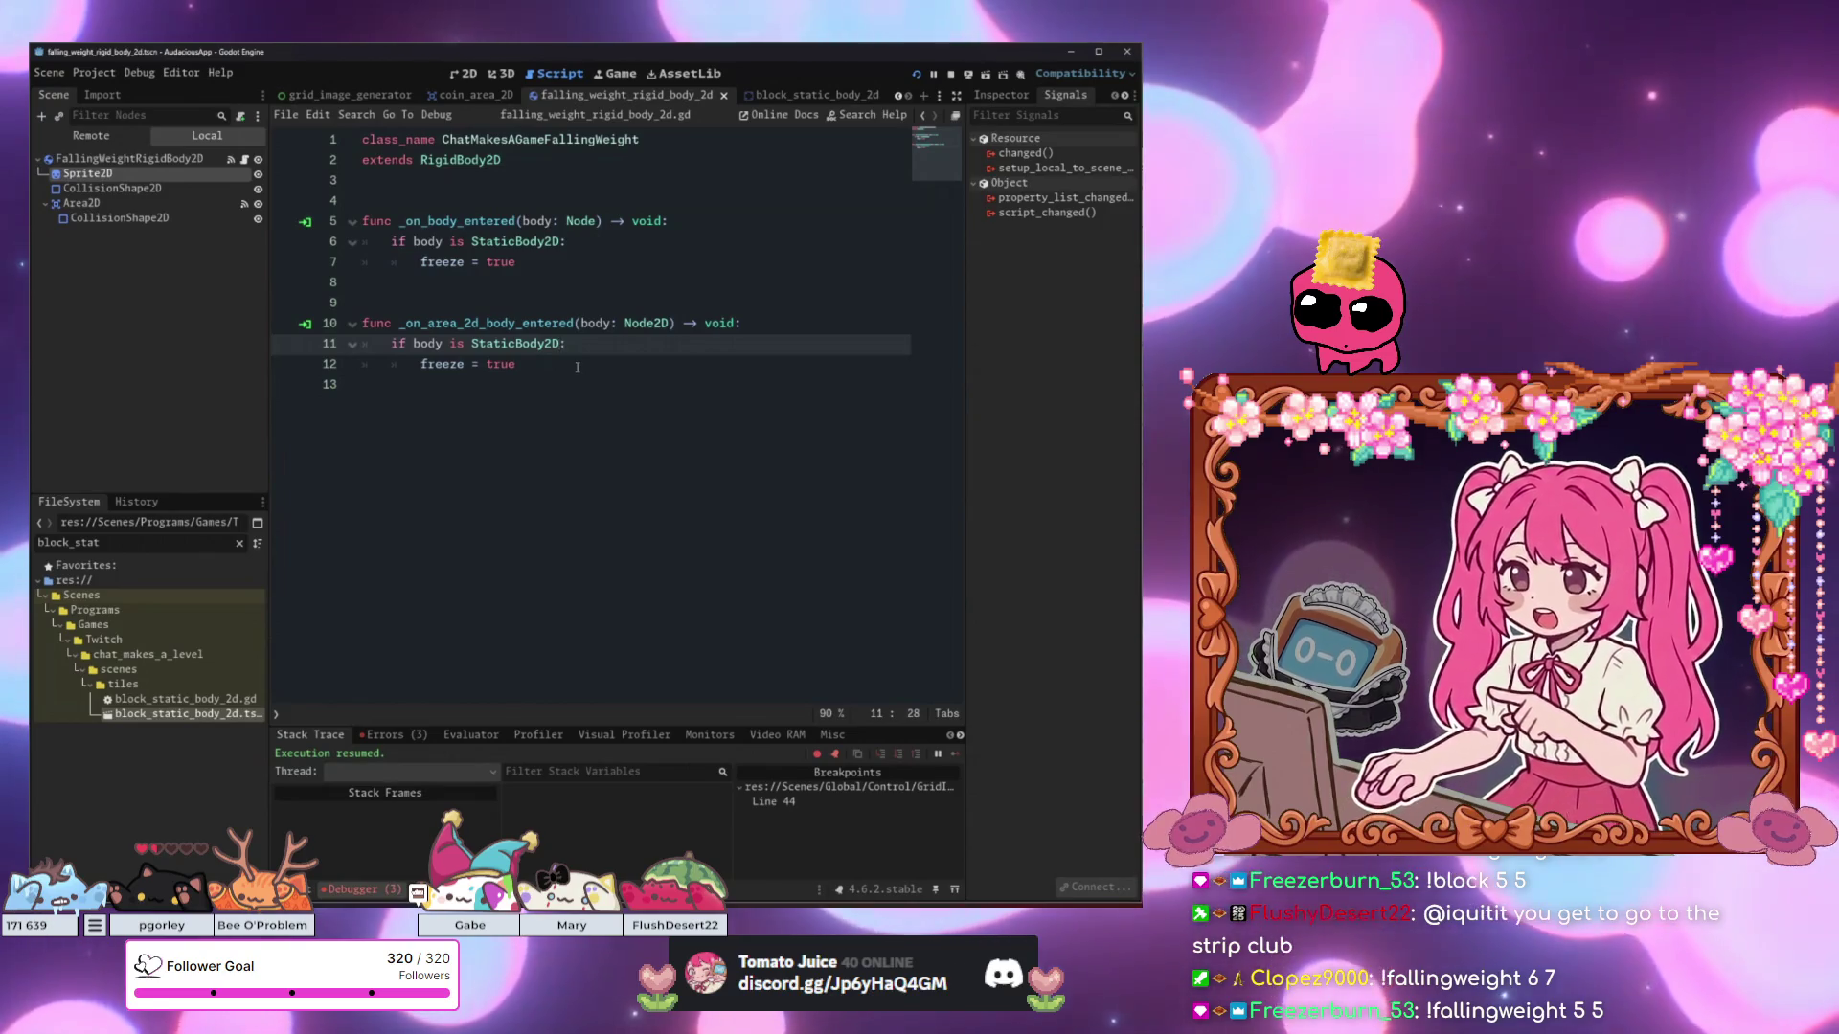
pyautogui.write('or ')
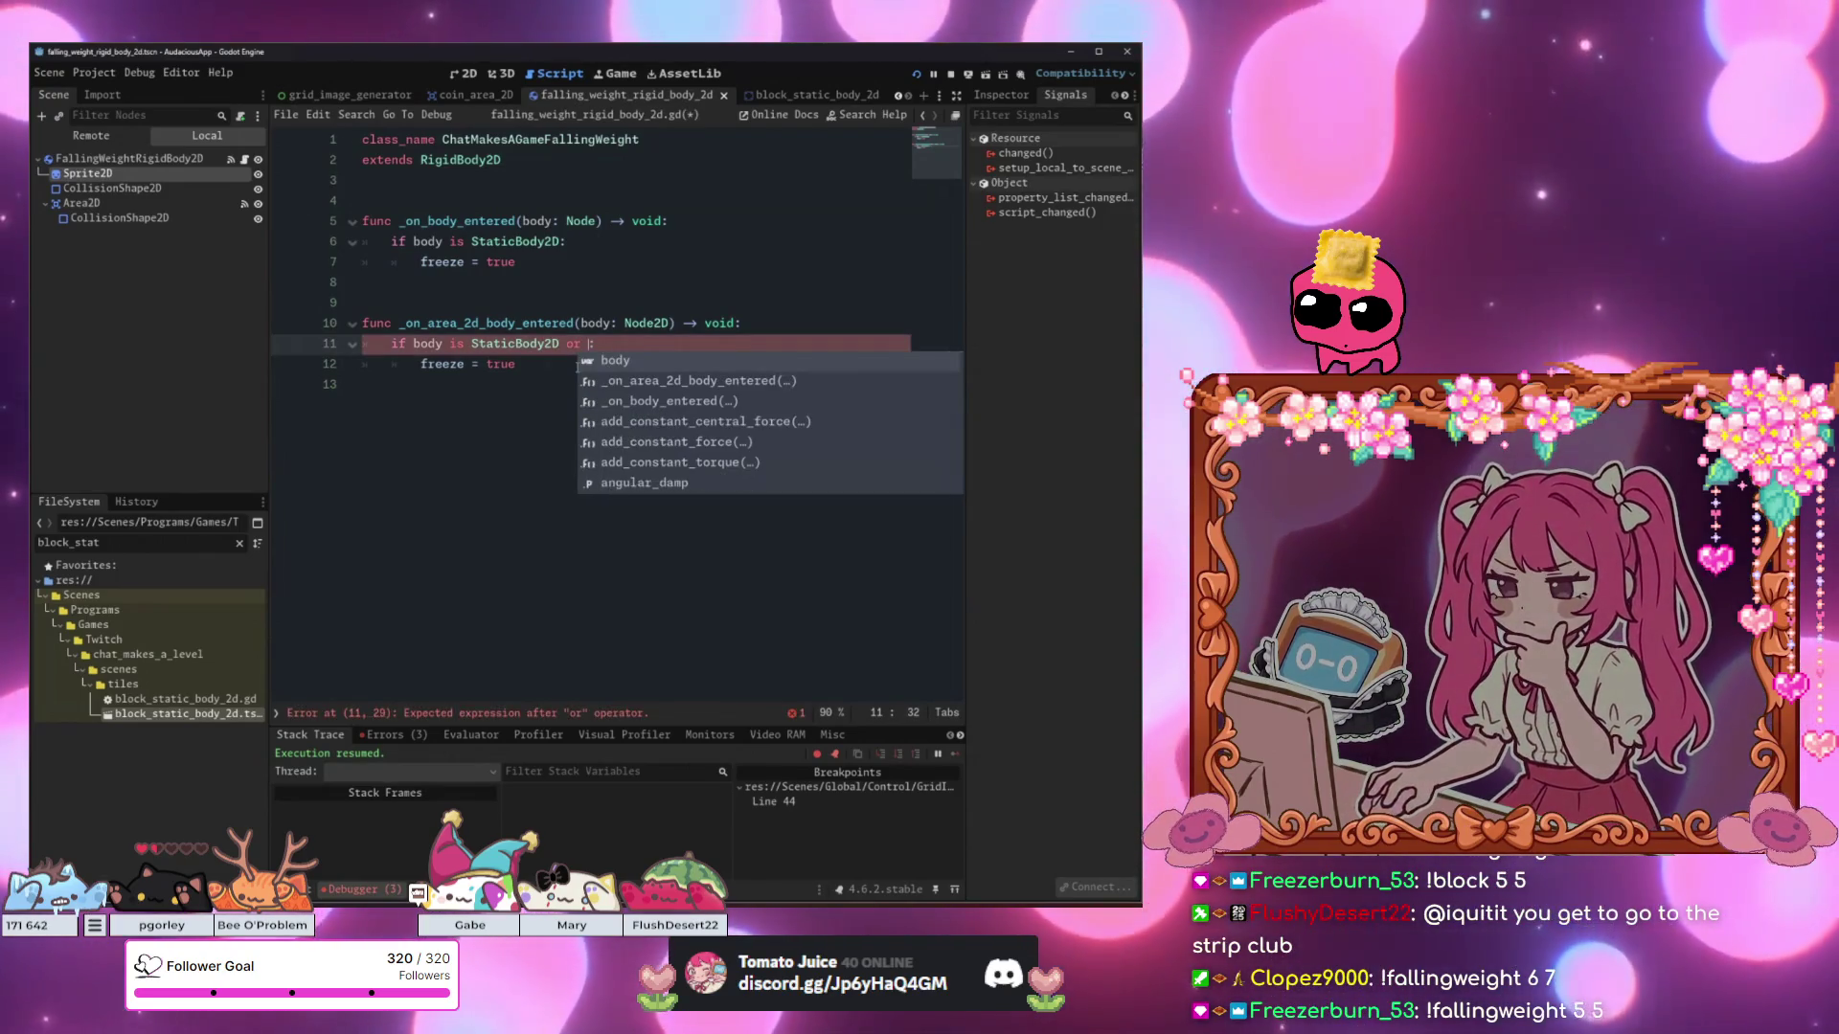
pyautogui.write('body')
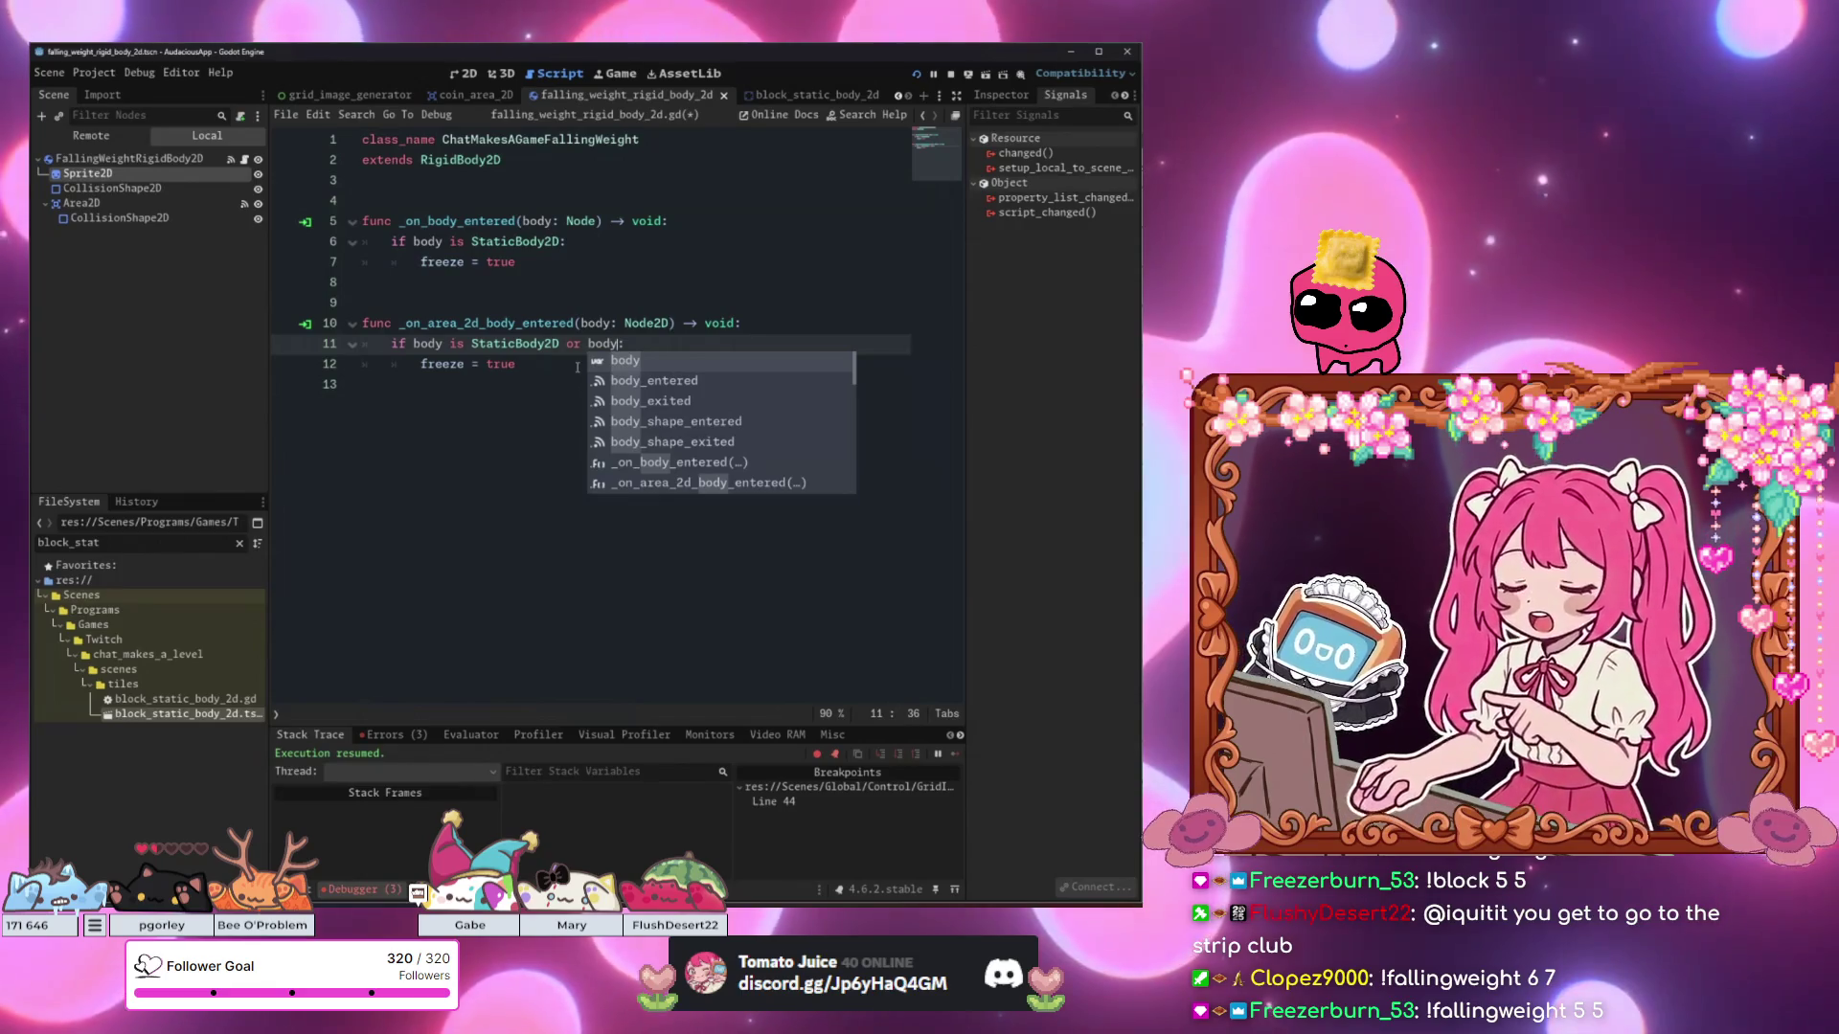
pyautogui.write(' is C')
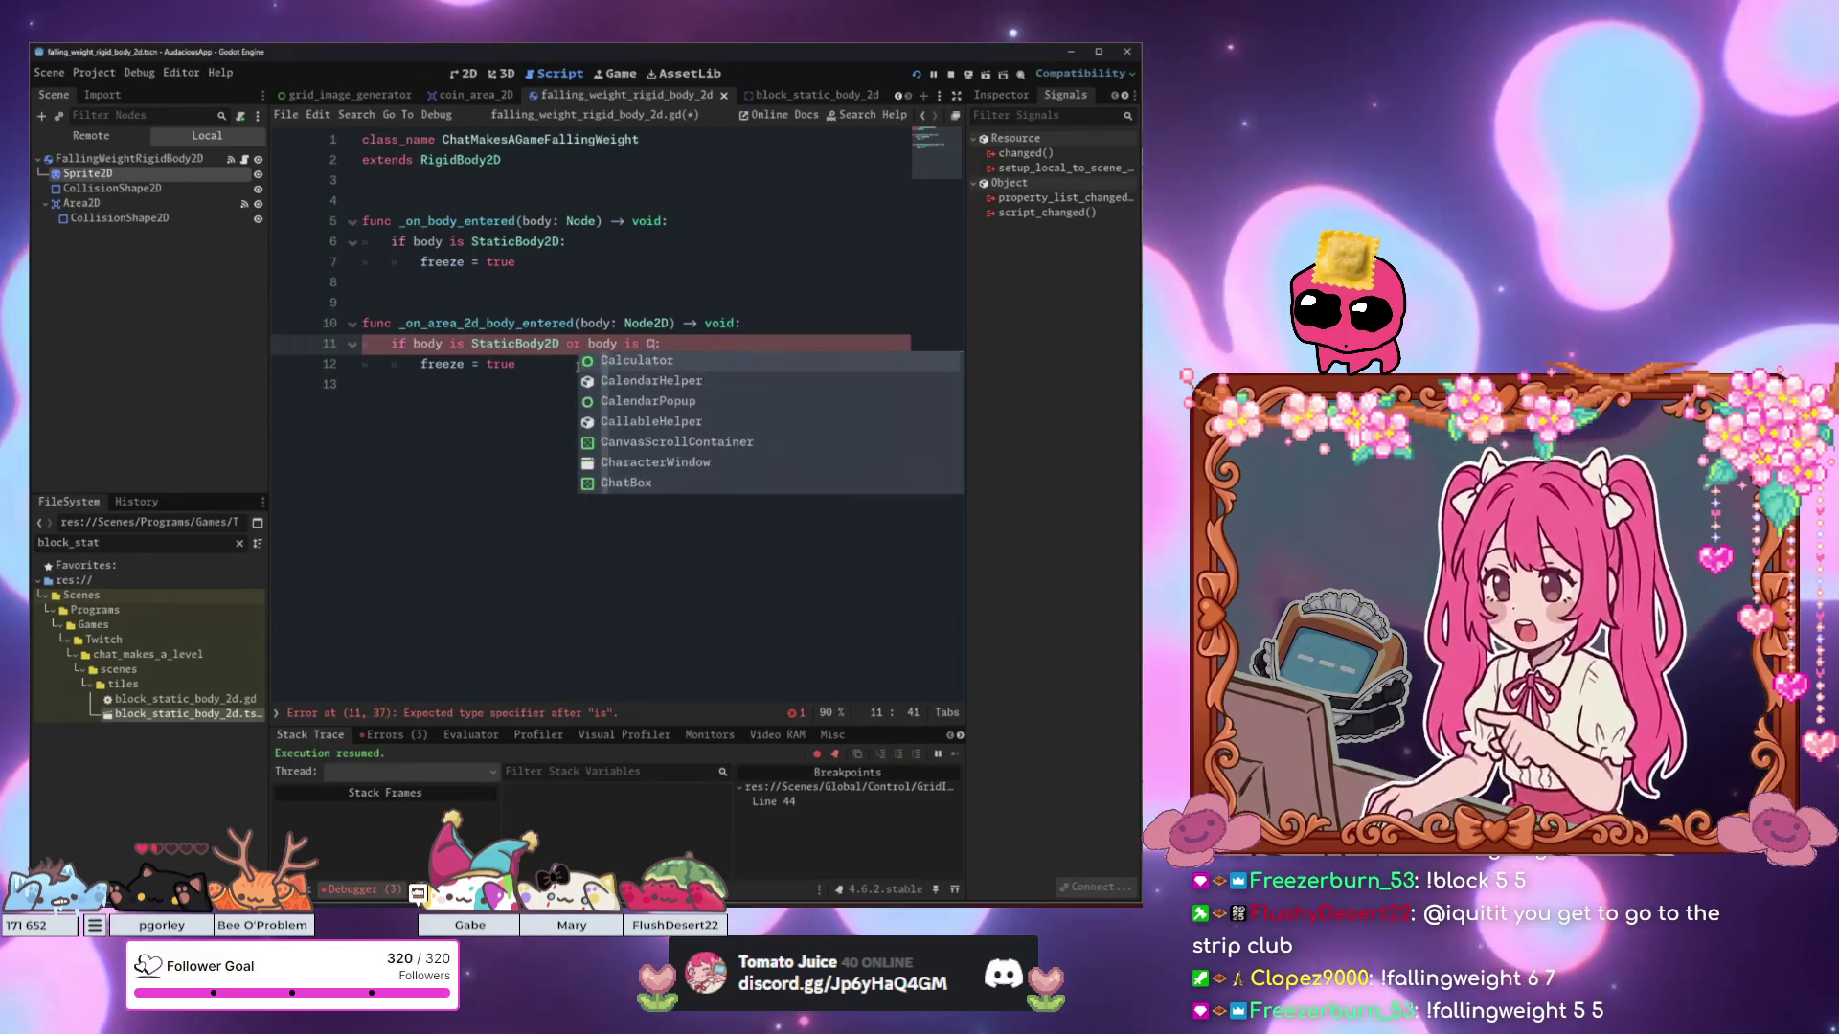
pyautogui.write('ha')
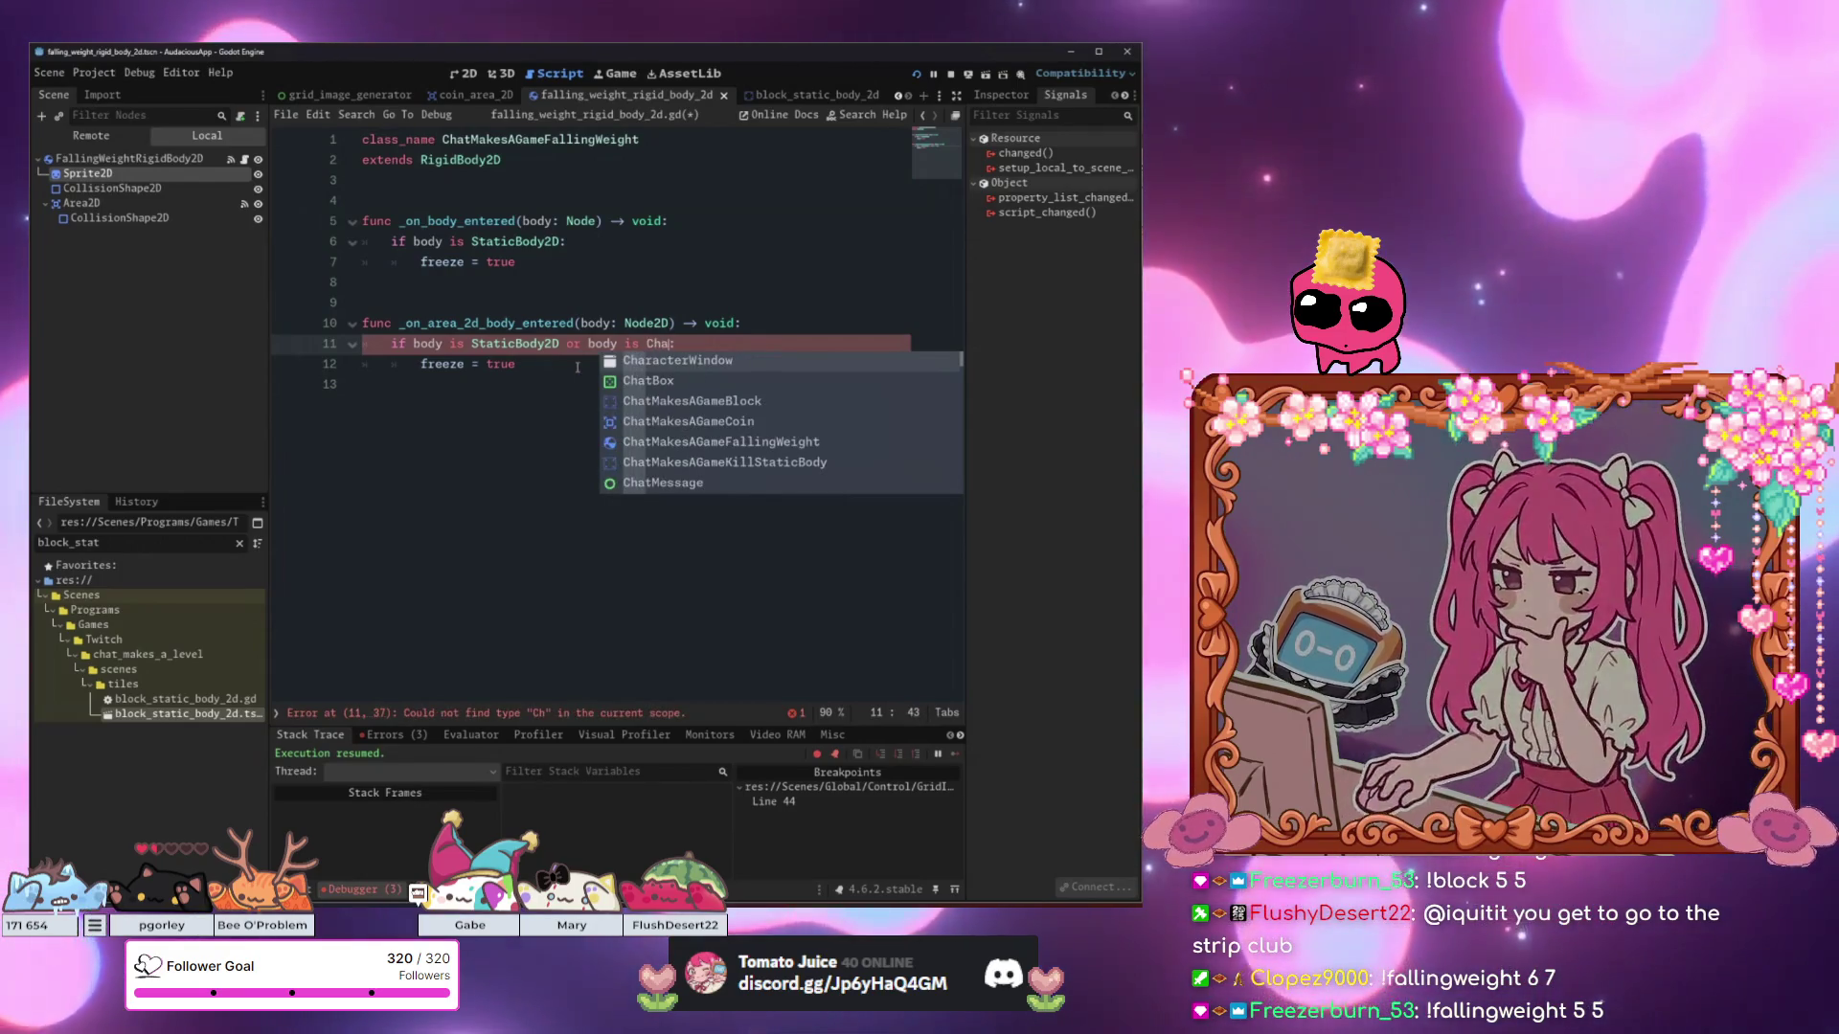
pyautogui.press('Down')
pyautogui.press('Down')
pyautogui.press('Down')
pyautogui.press('Return')
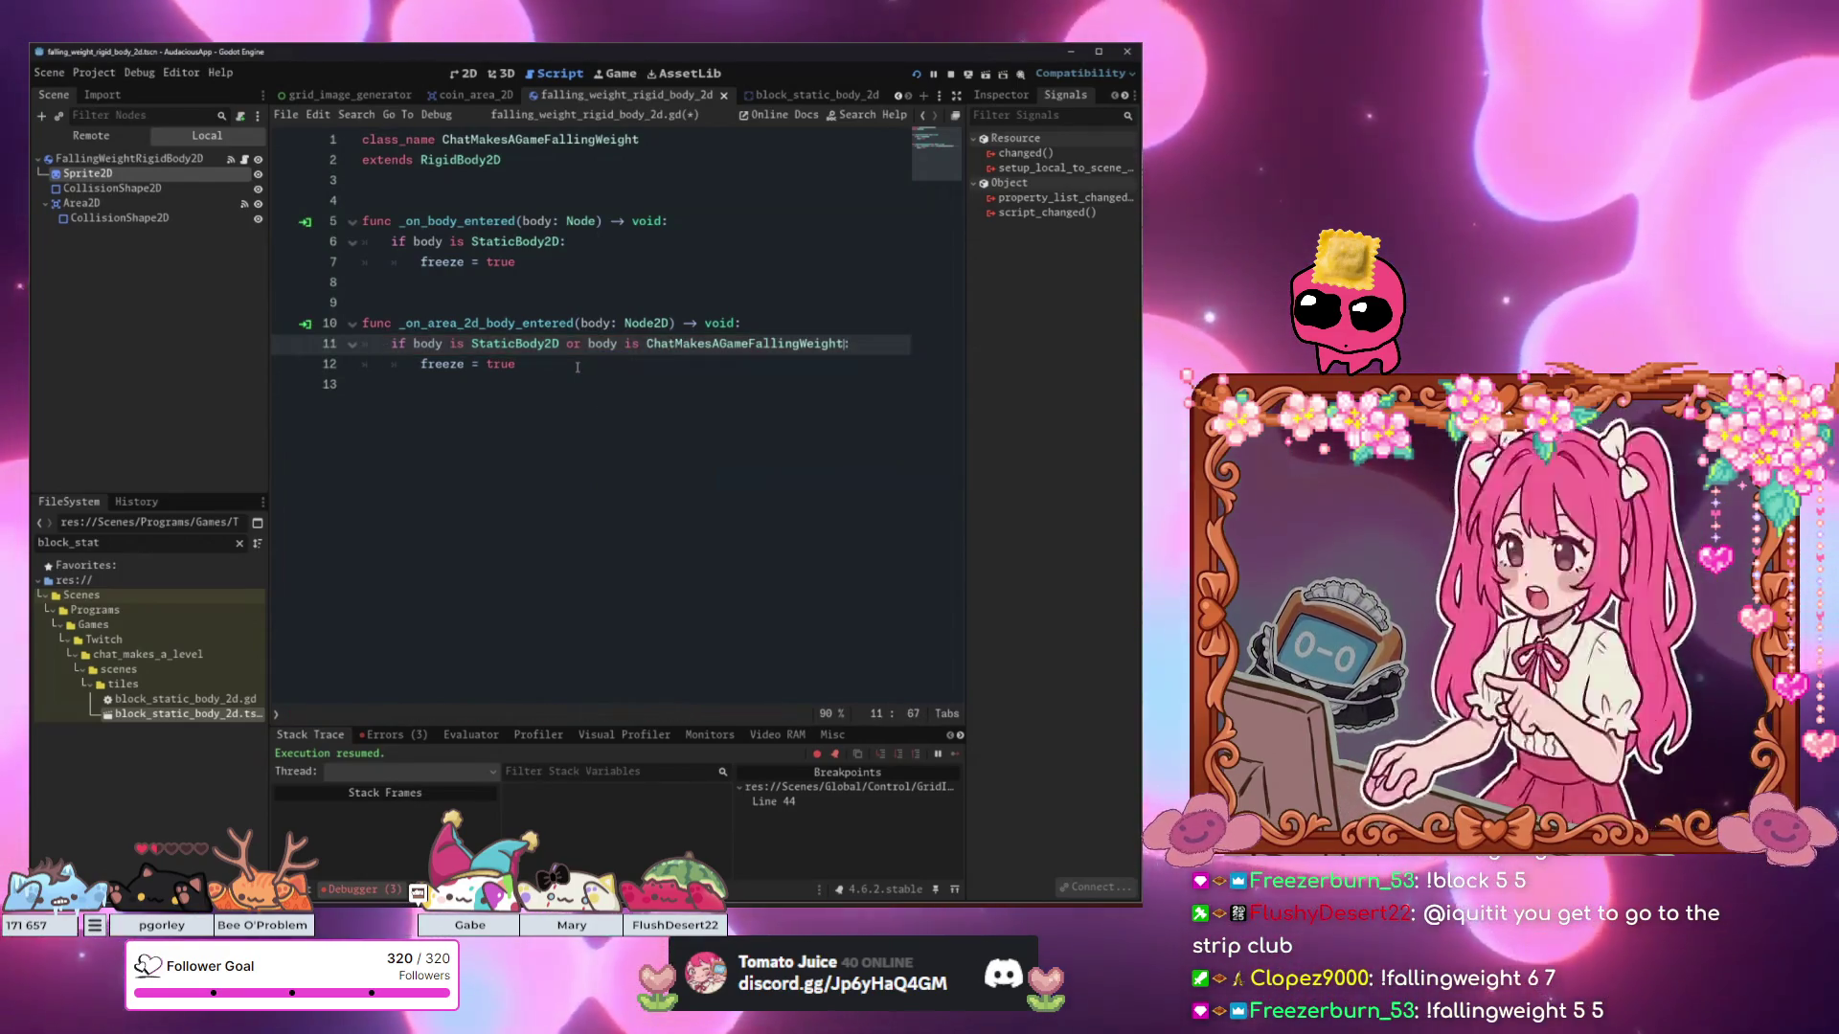
pyautogui.moveTo(850, 343); pyautogui.dragTo(572, 346)
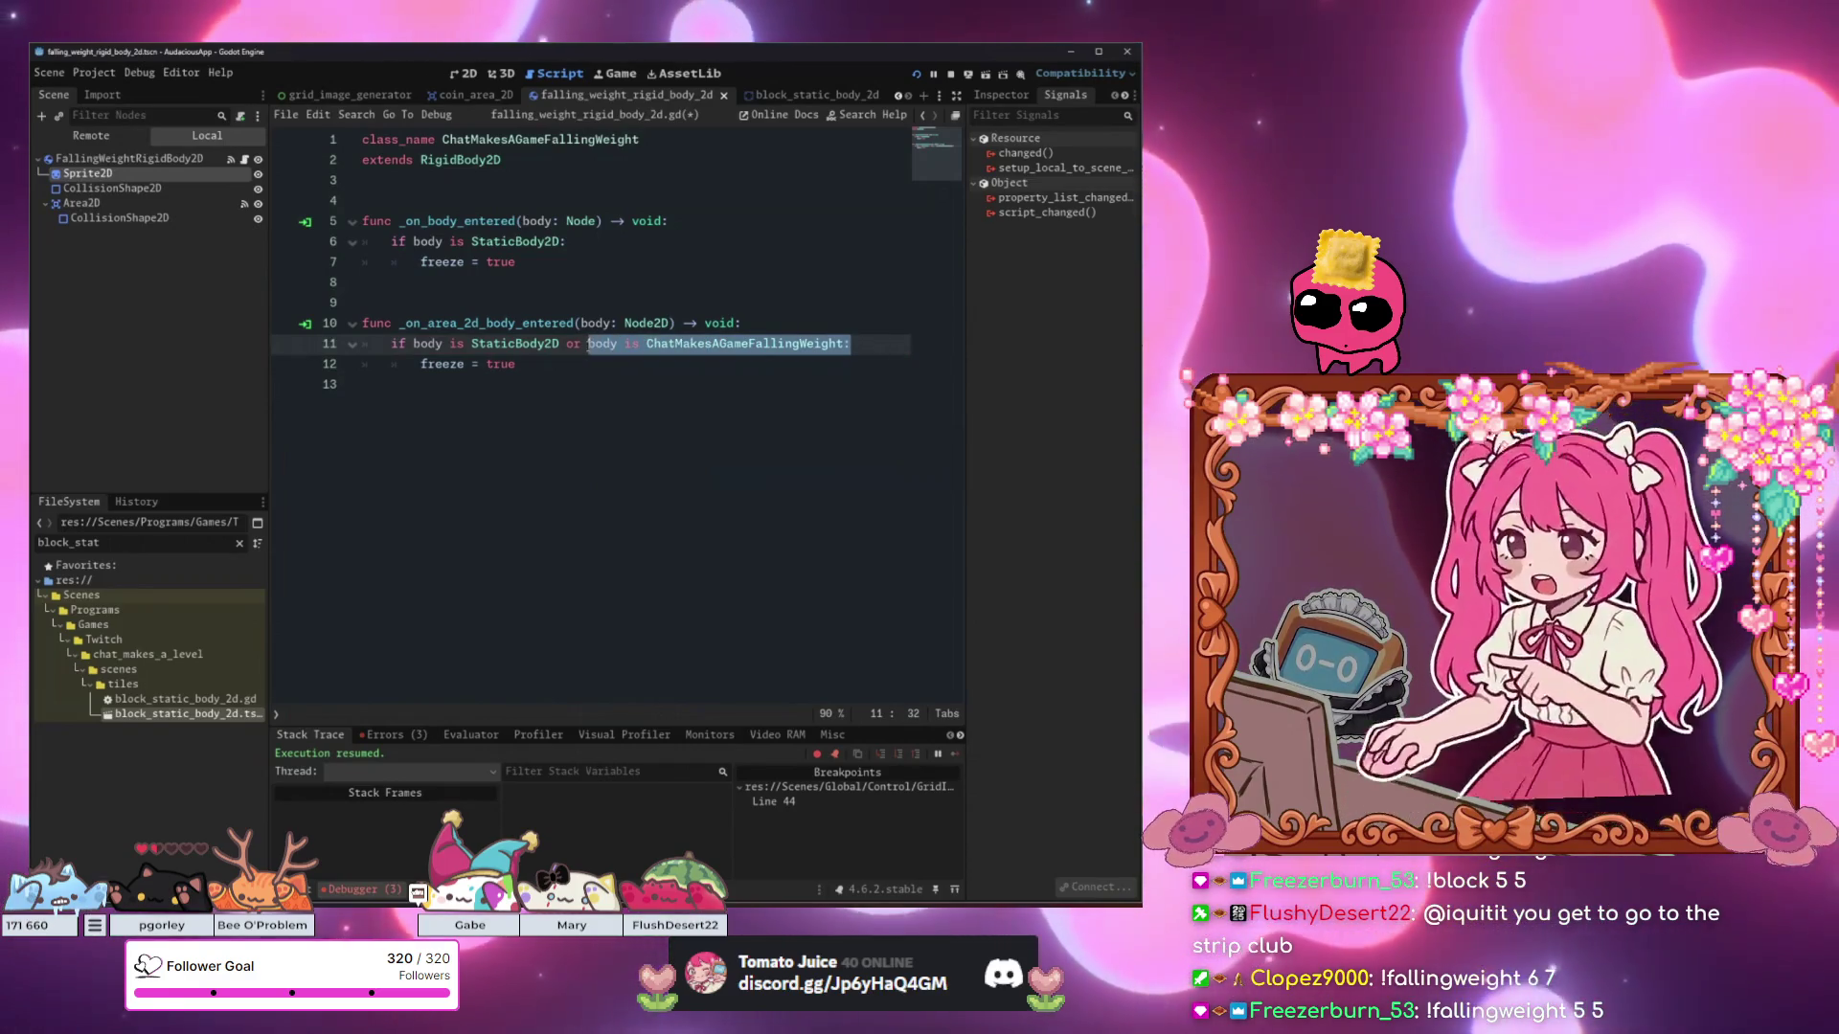
pyautogui.press('BackSpace')
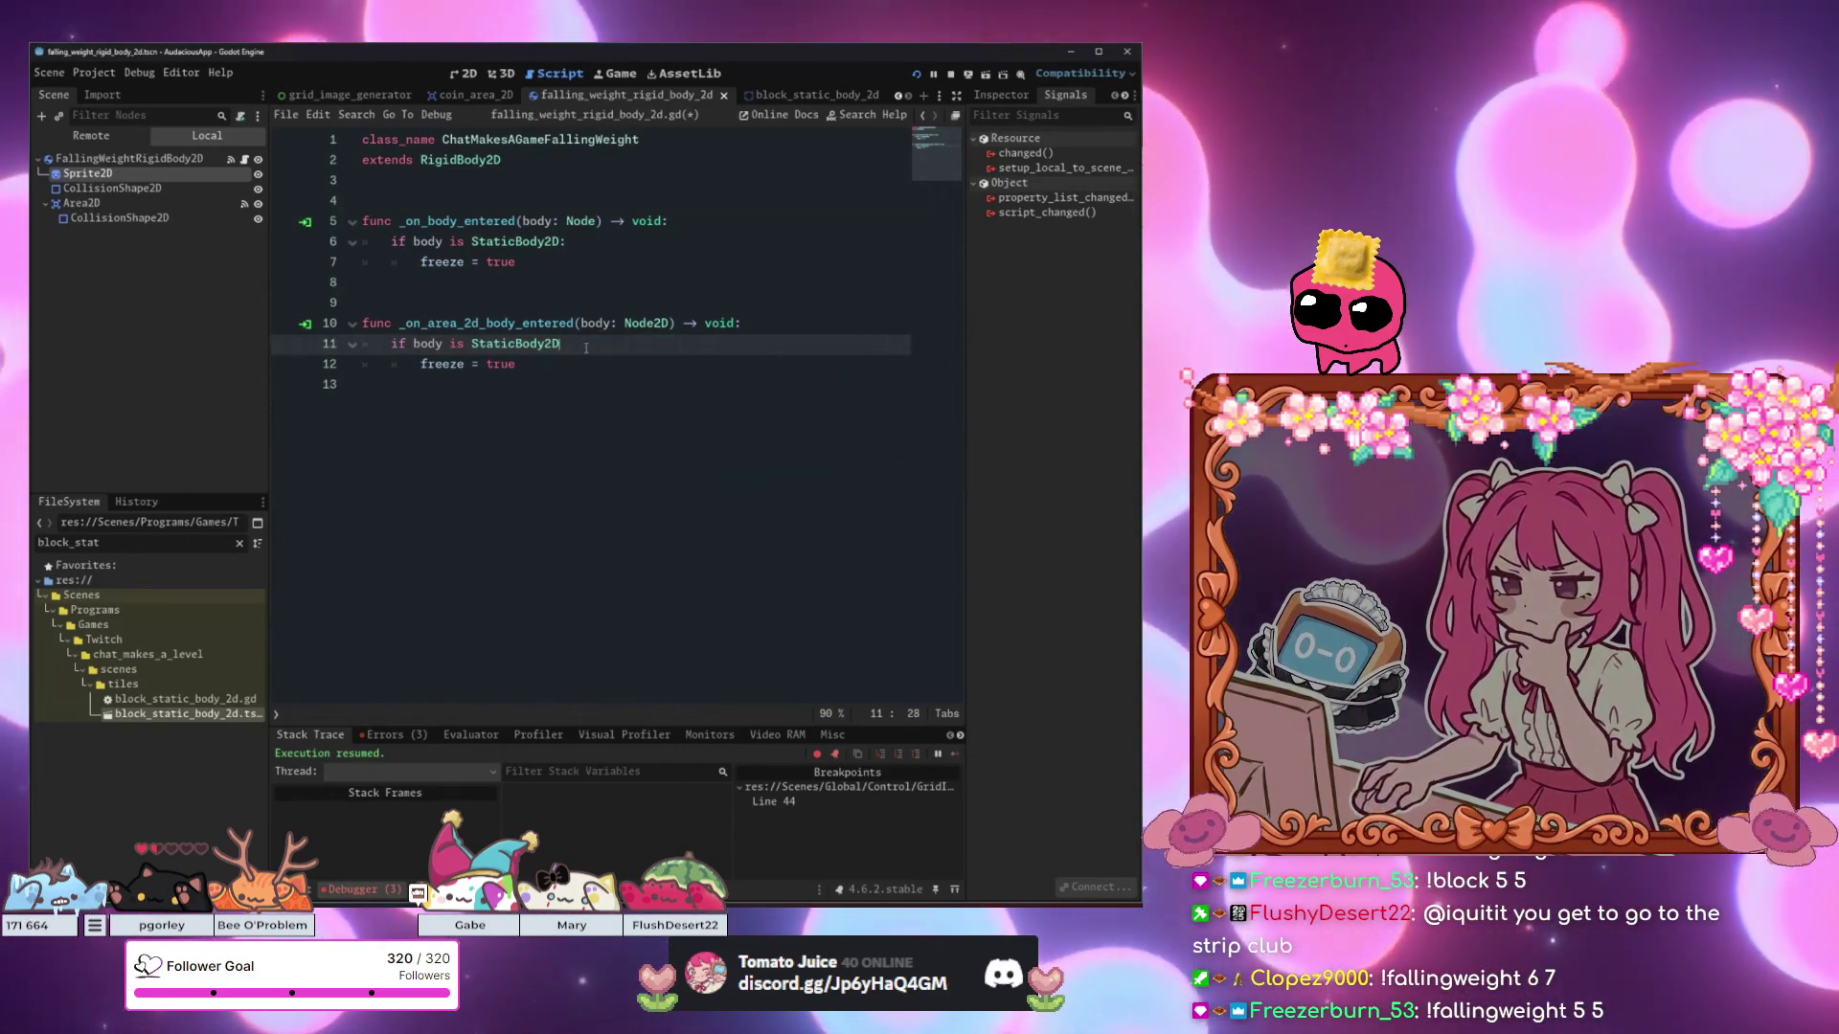
# Clear a stray backslash from line 11 and start a new indented line 14 below the handler.
pyautogui.write('\\')
pyautogui.press('Right')
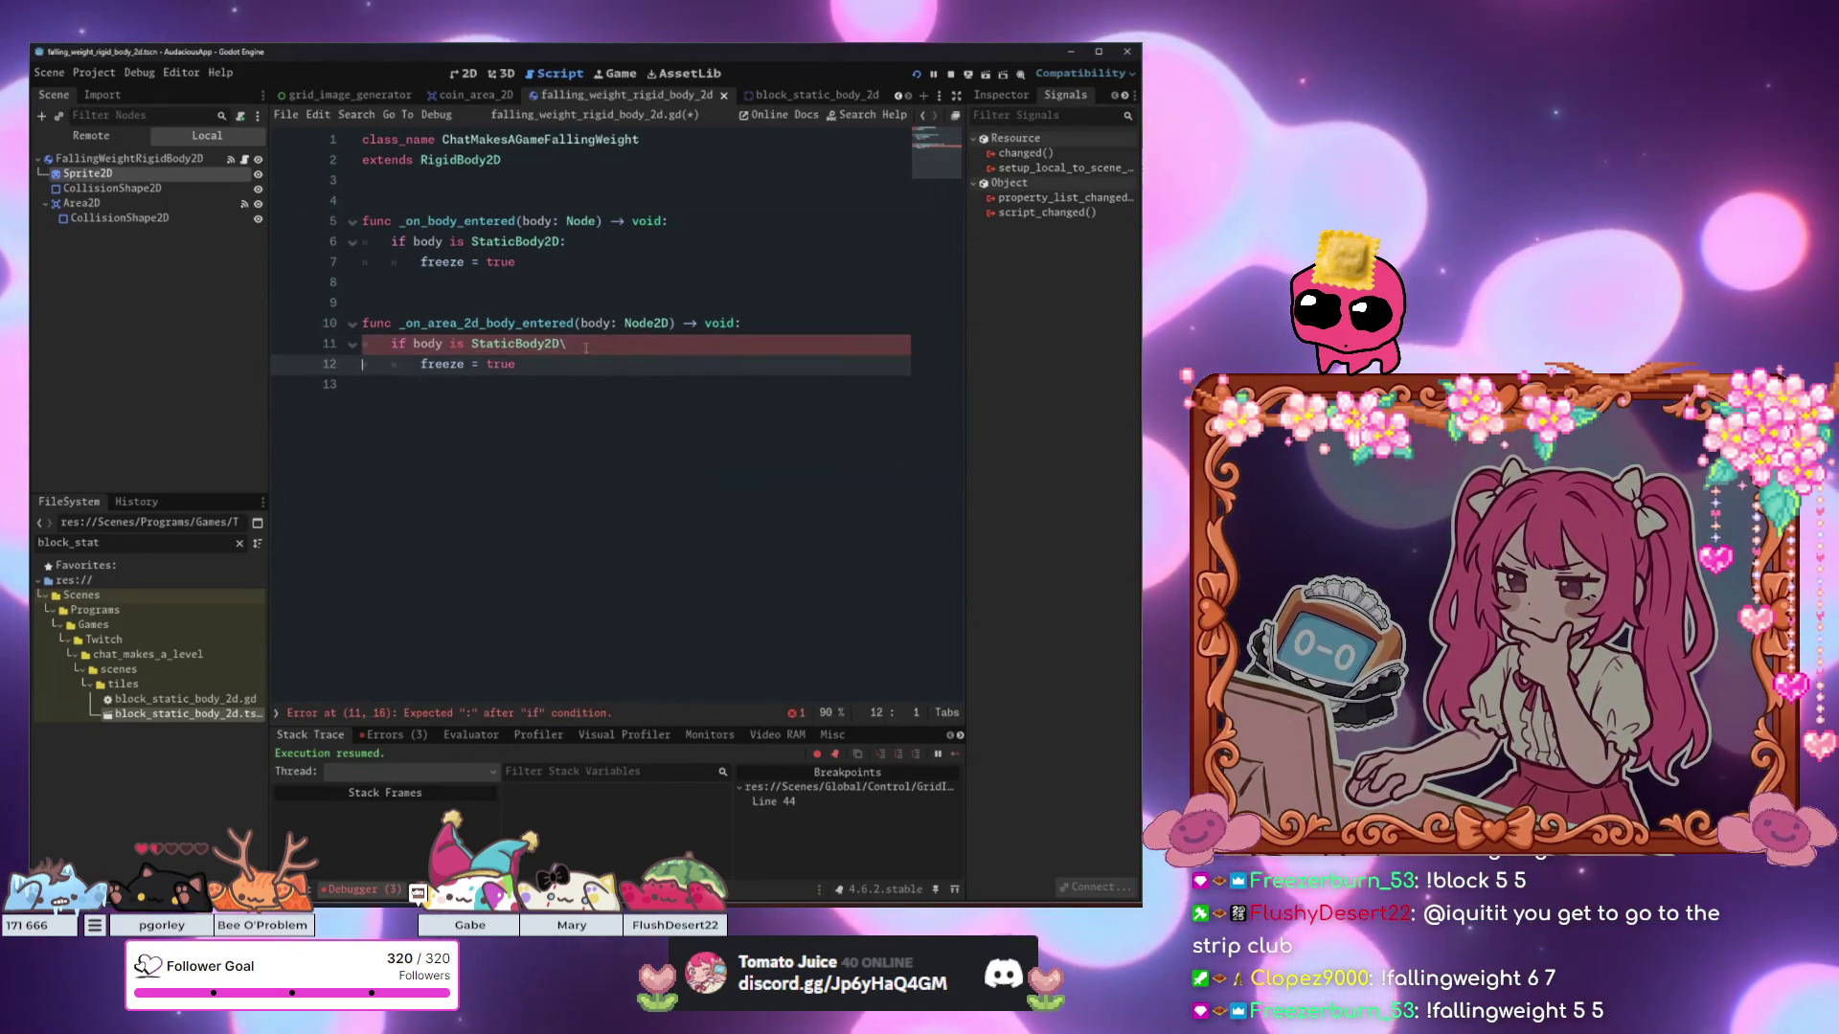
pyautogui.press('Up')
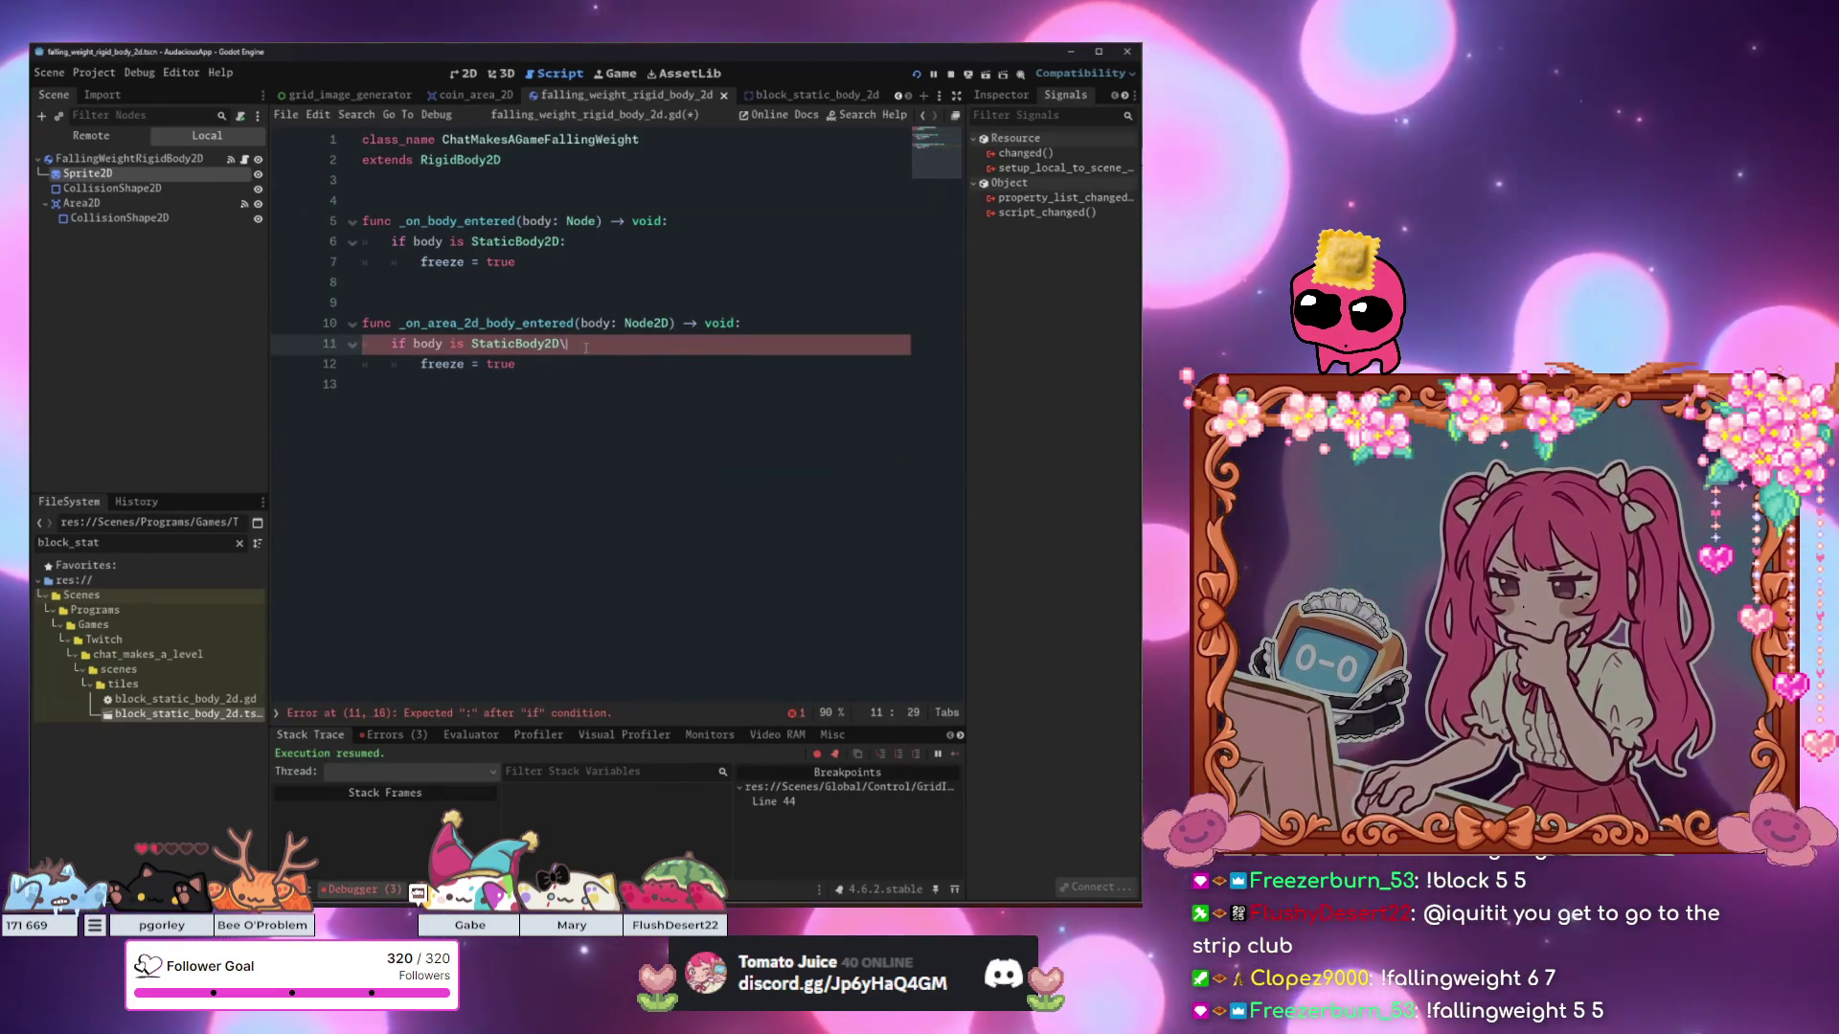
pyautogui.press('Down')
pyautogui.press('Return')
pyautogui.press('Return')
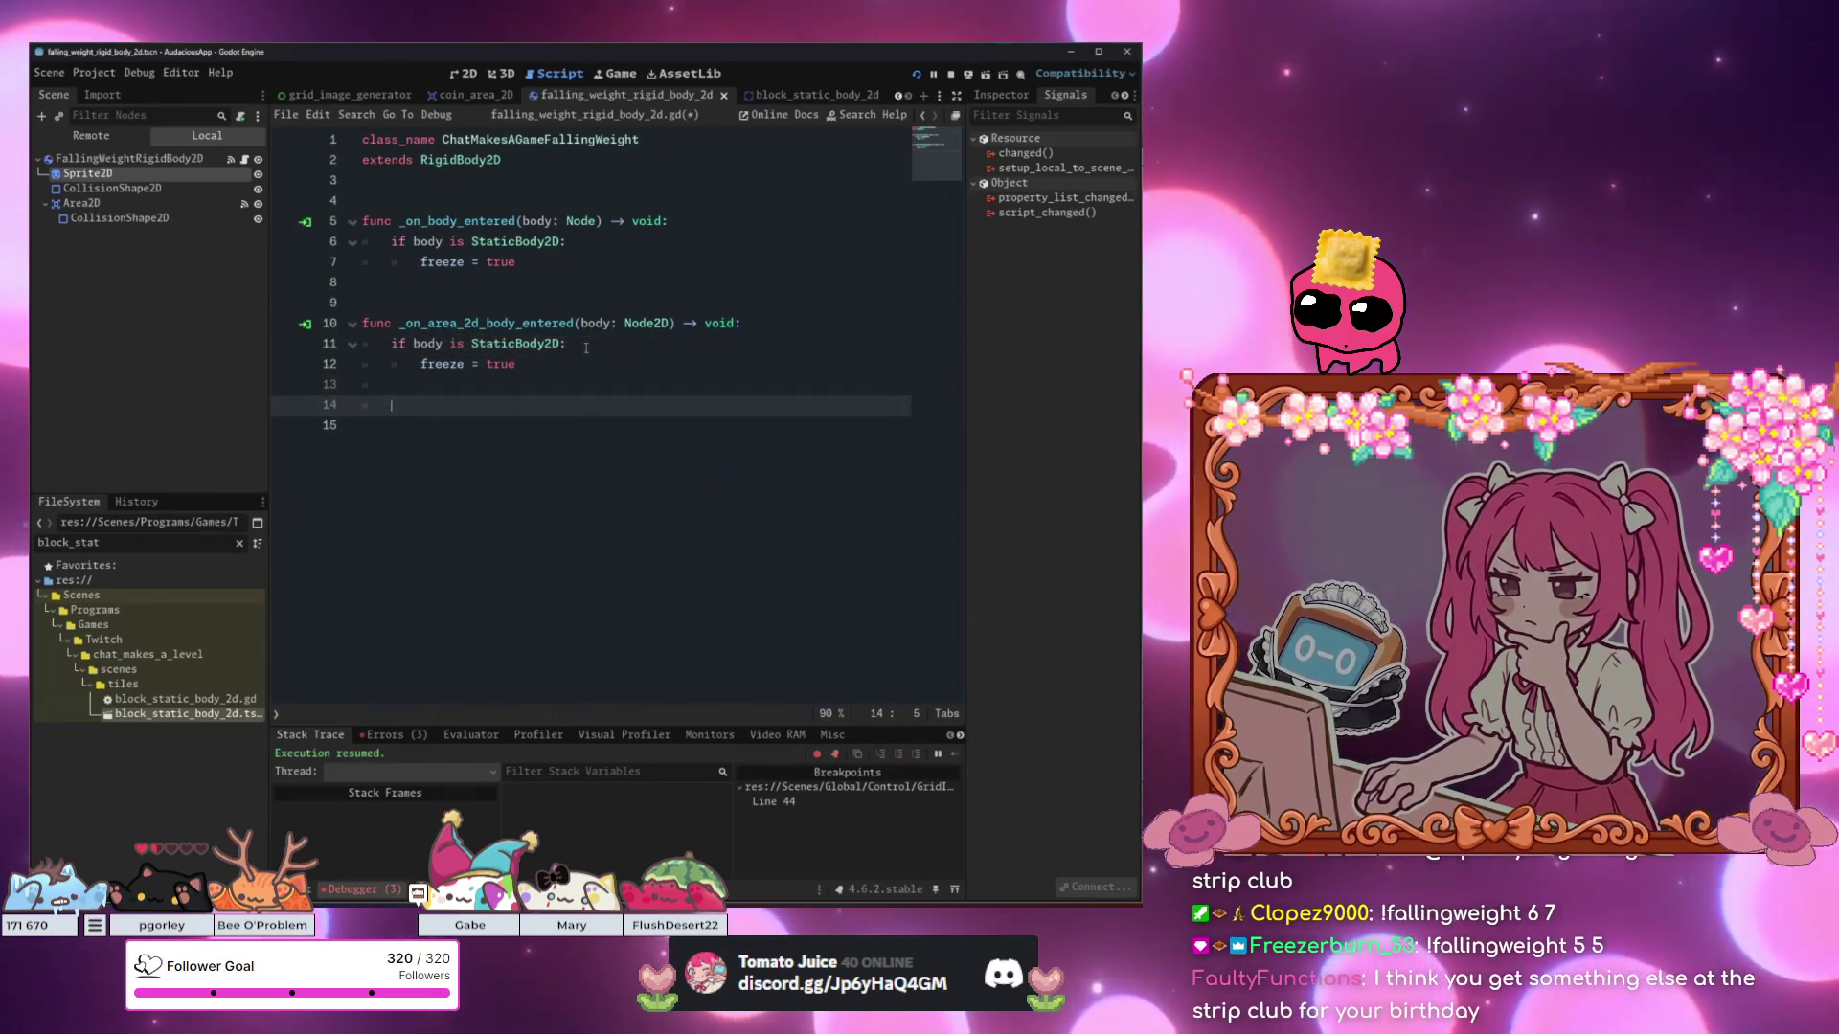
# Write line 14 as 'if body is ChatMakesAGameFallingWeight:' with a nested 'freeze = true' line.
pyautogui.write('if v')
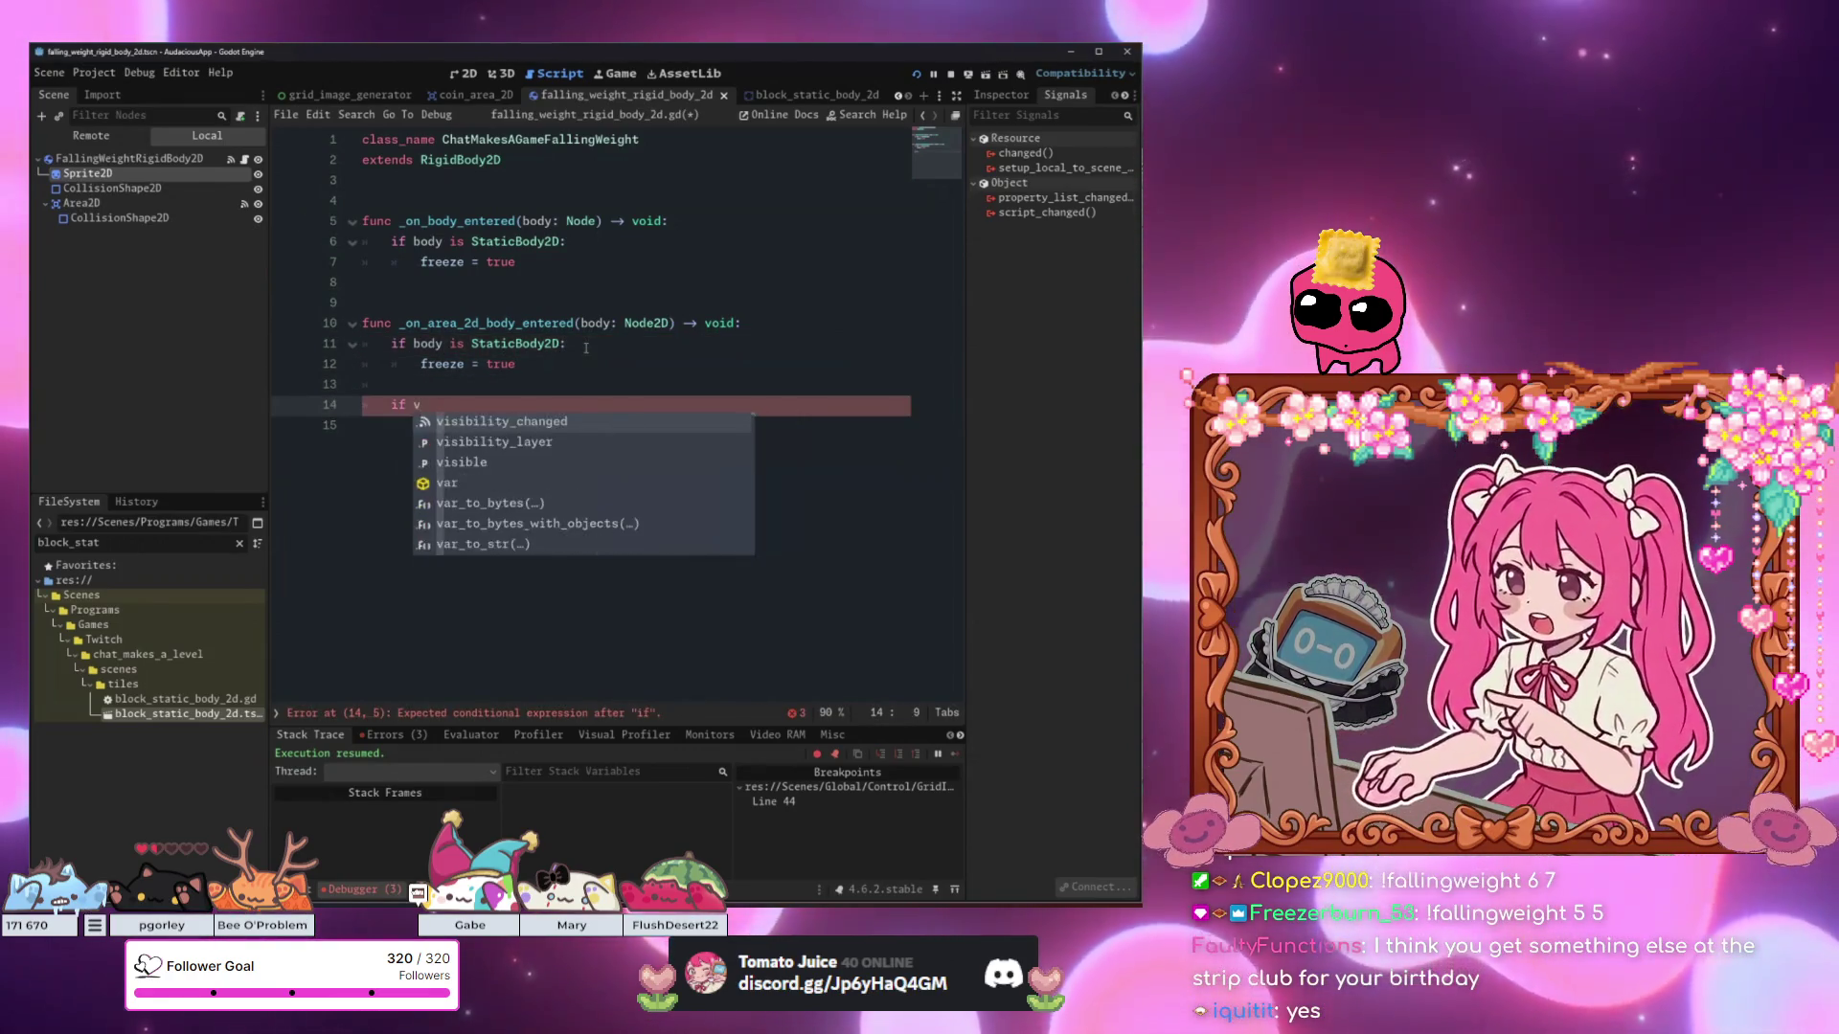
pyautogui.press('BackSpace')
pyautogui.write('body is or body is ChatMakesAGameFallingWeight:')
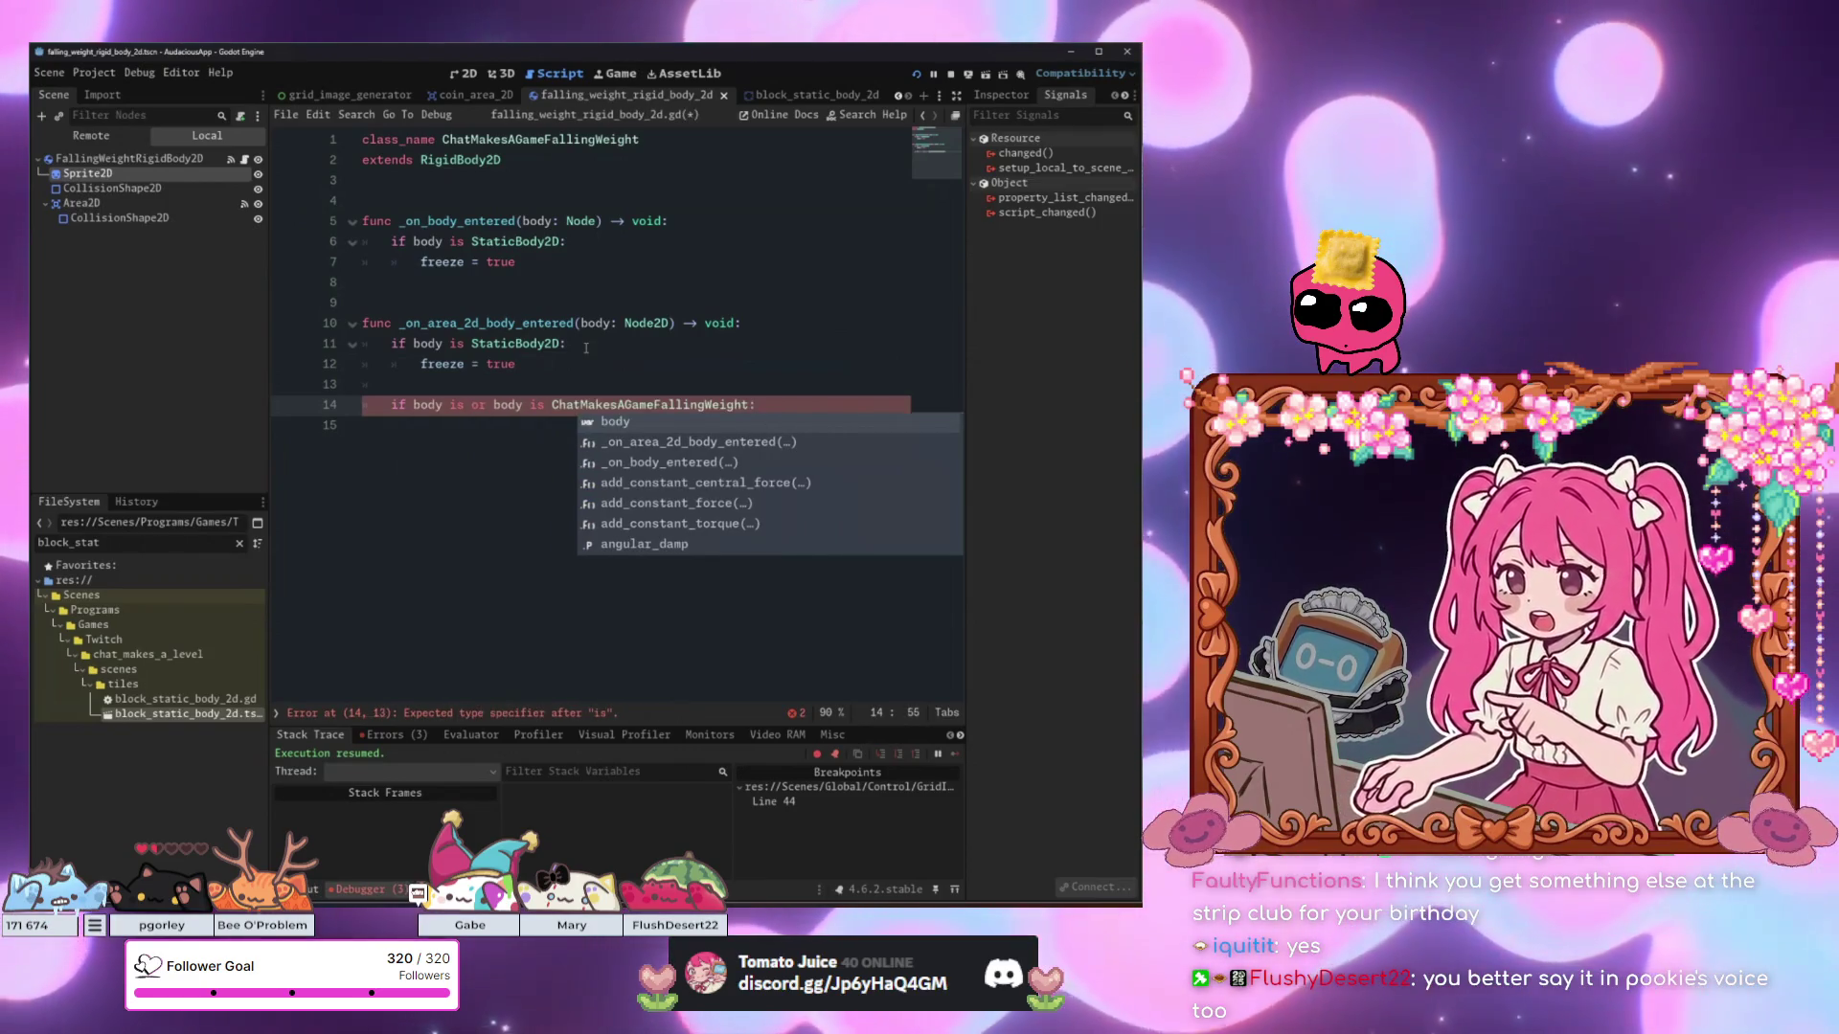
pyautogui.moveTo(544, 404); pyautogui.dragTo(471, 404)
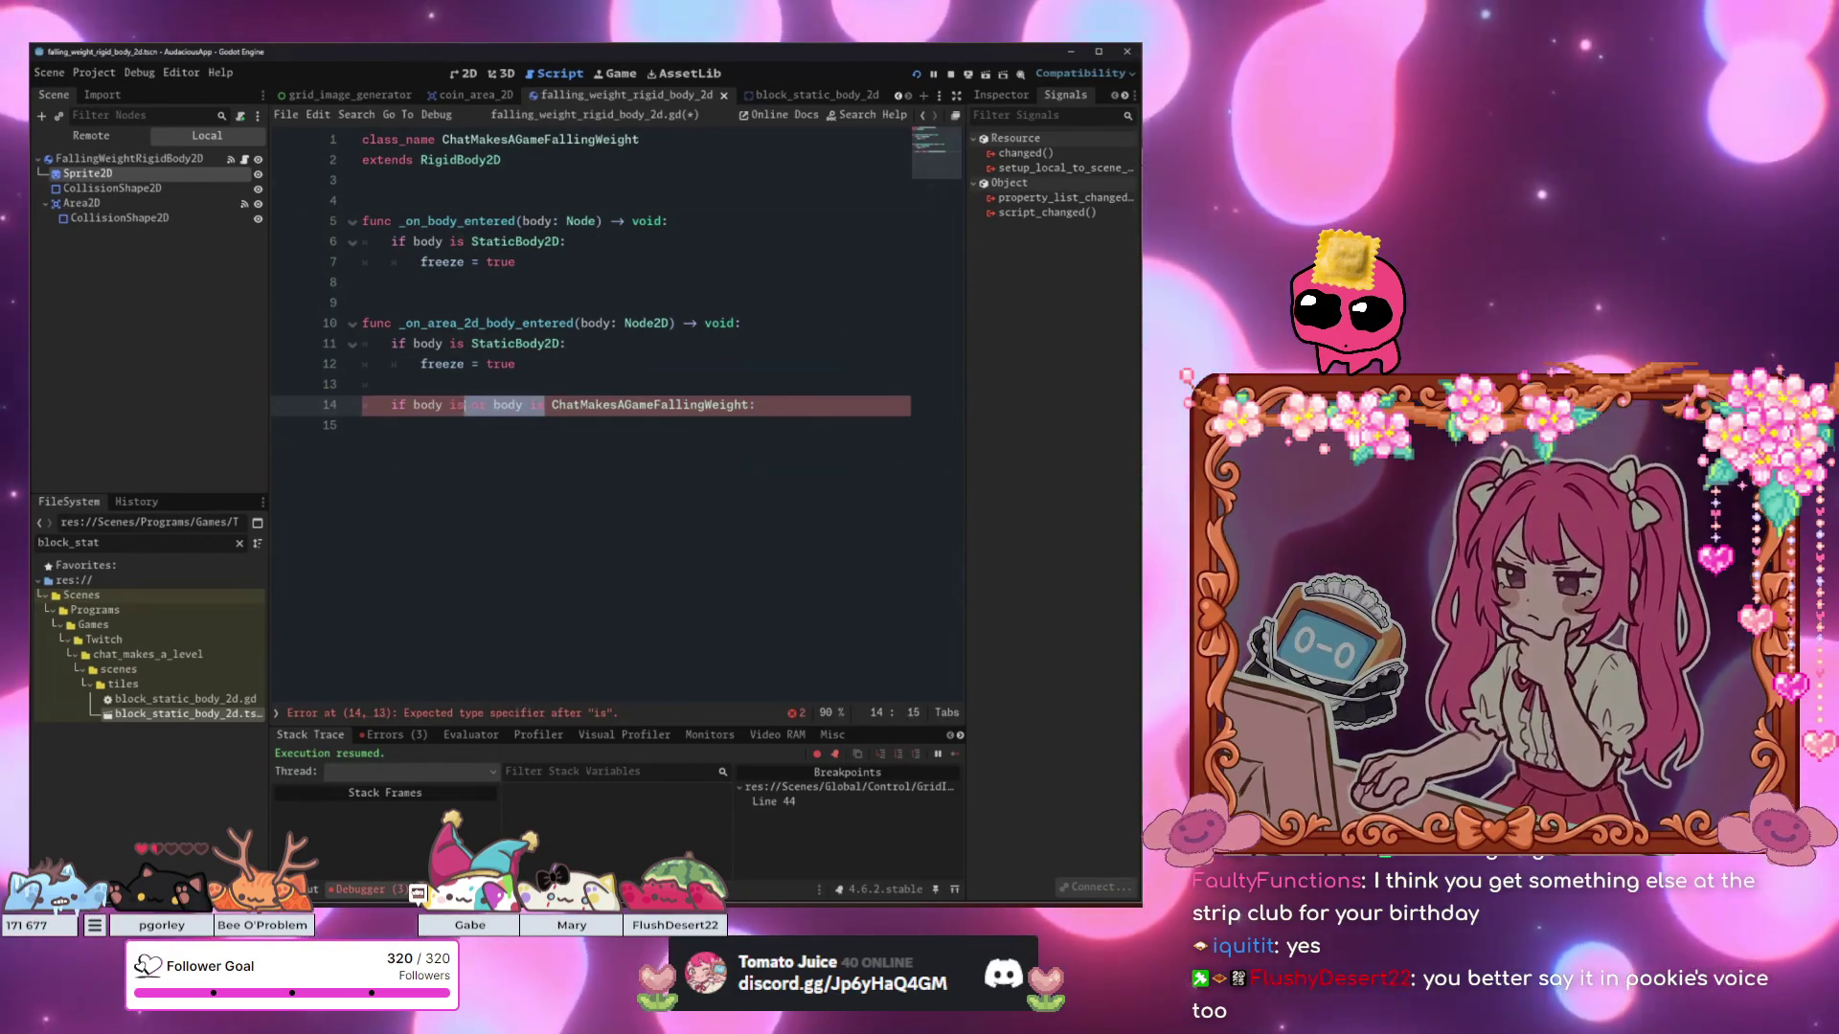
pyautogui.press('BackSpace')
pyautogui.click(762, 412)
pyautogui.press('Return')
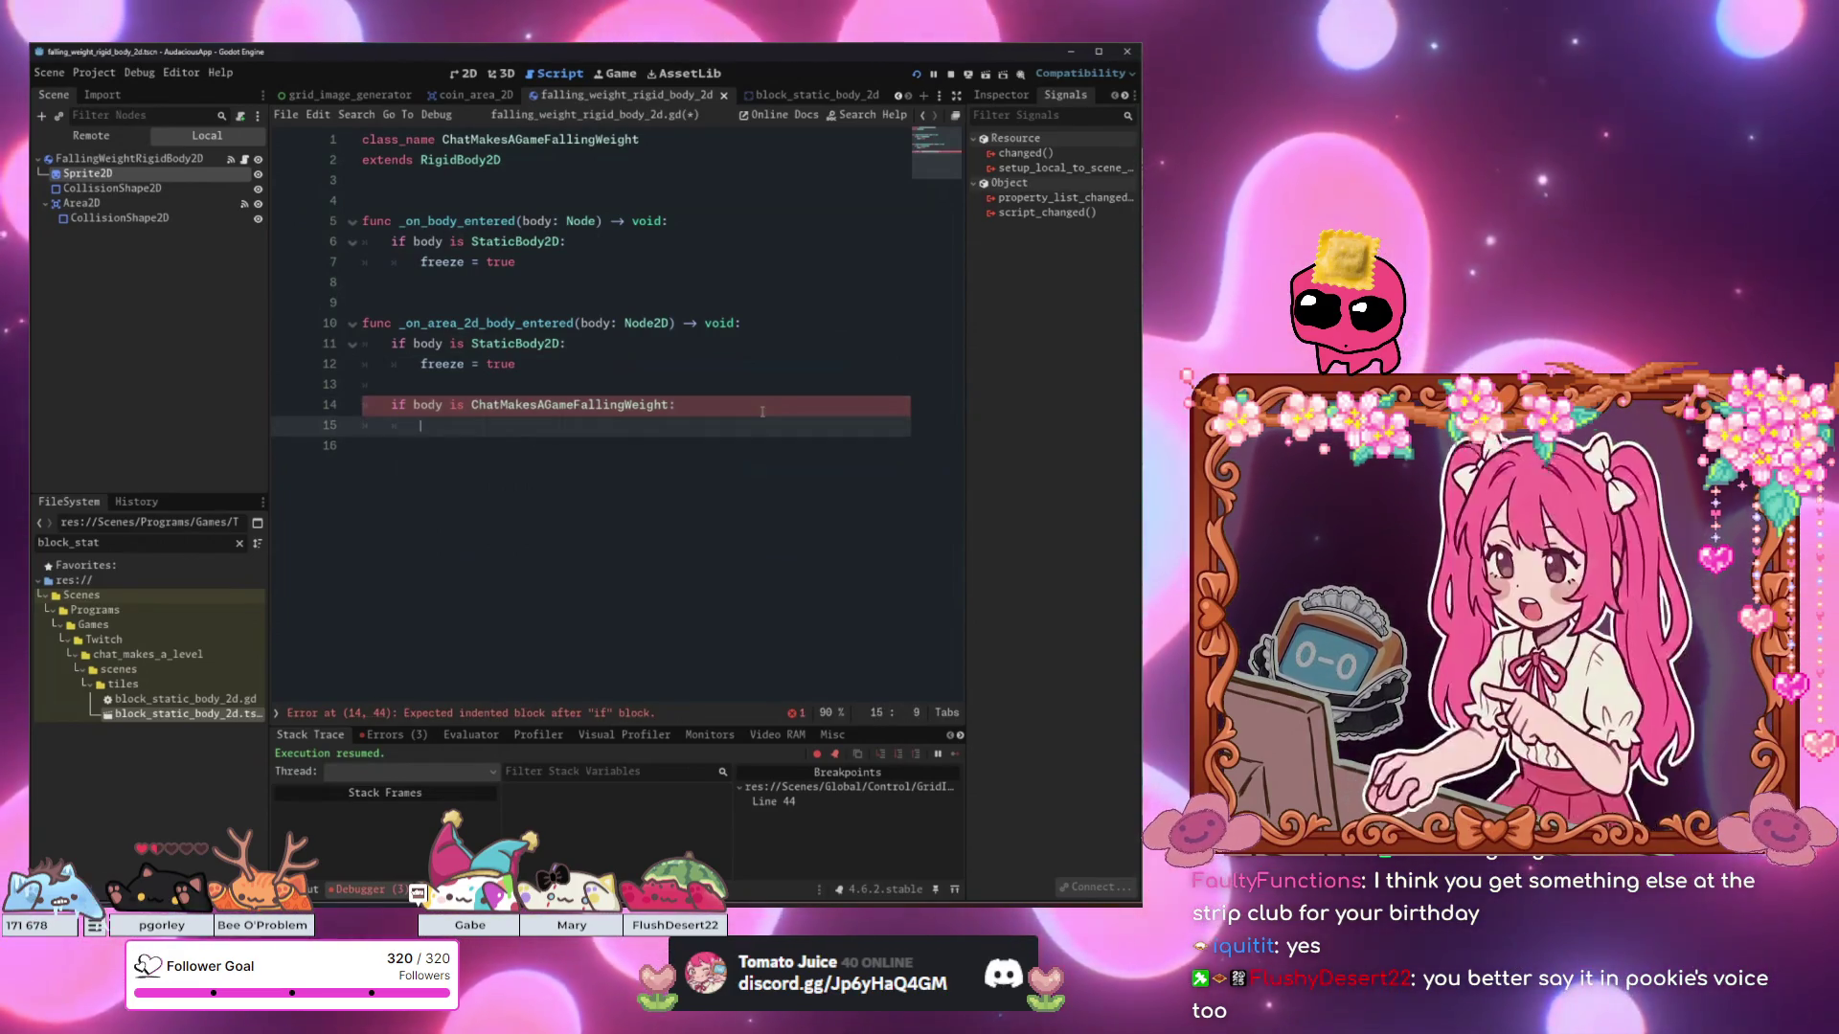
pyautogui.write('freeze = true')
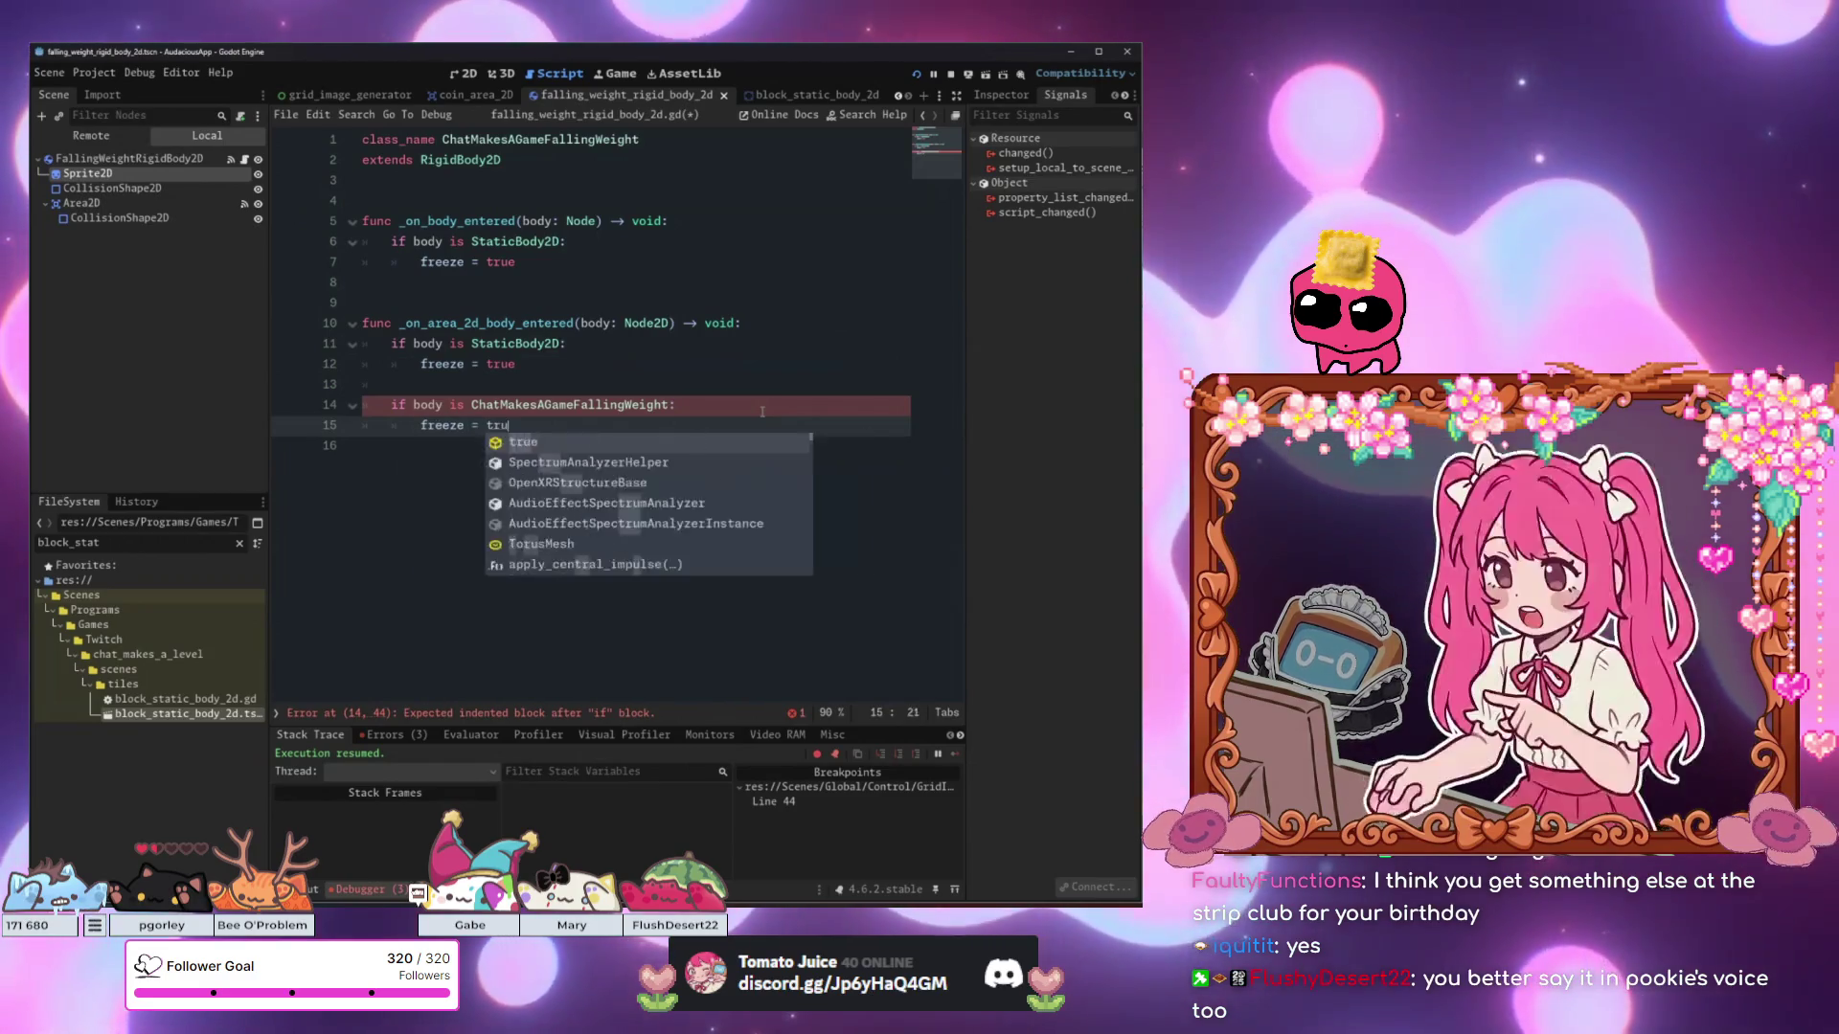
# Add a nested line 15 condition 'if body.freeze = true' under line 14.
pyautogui.click(675, 407)
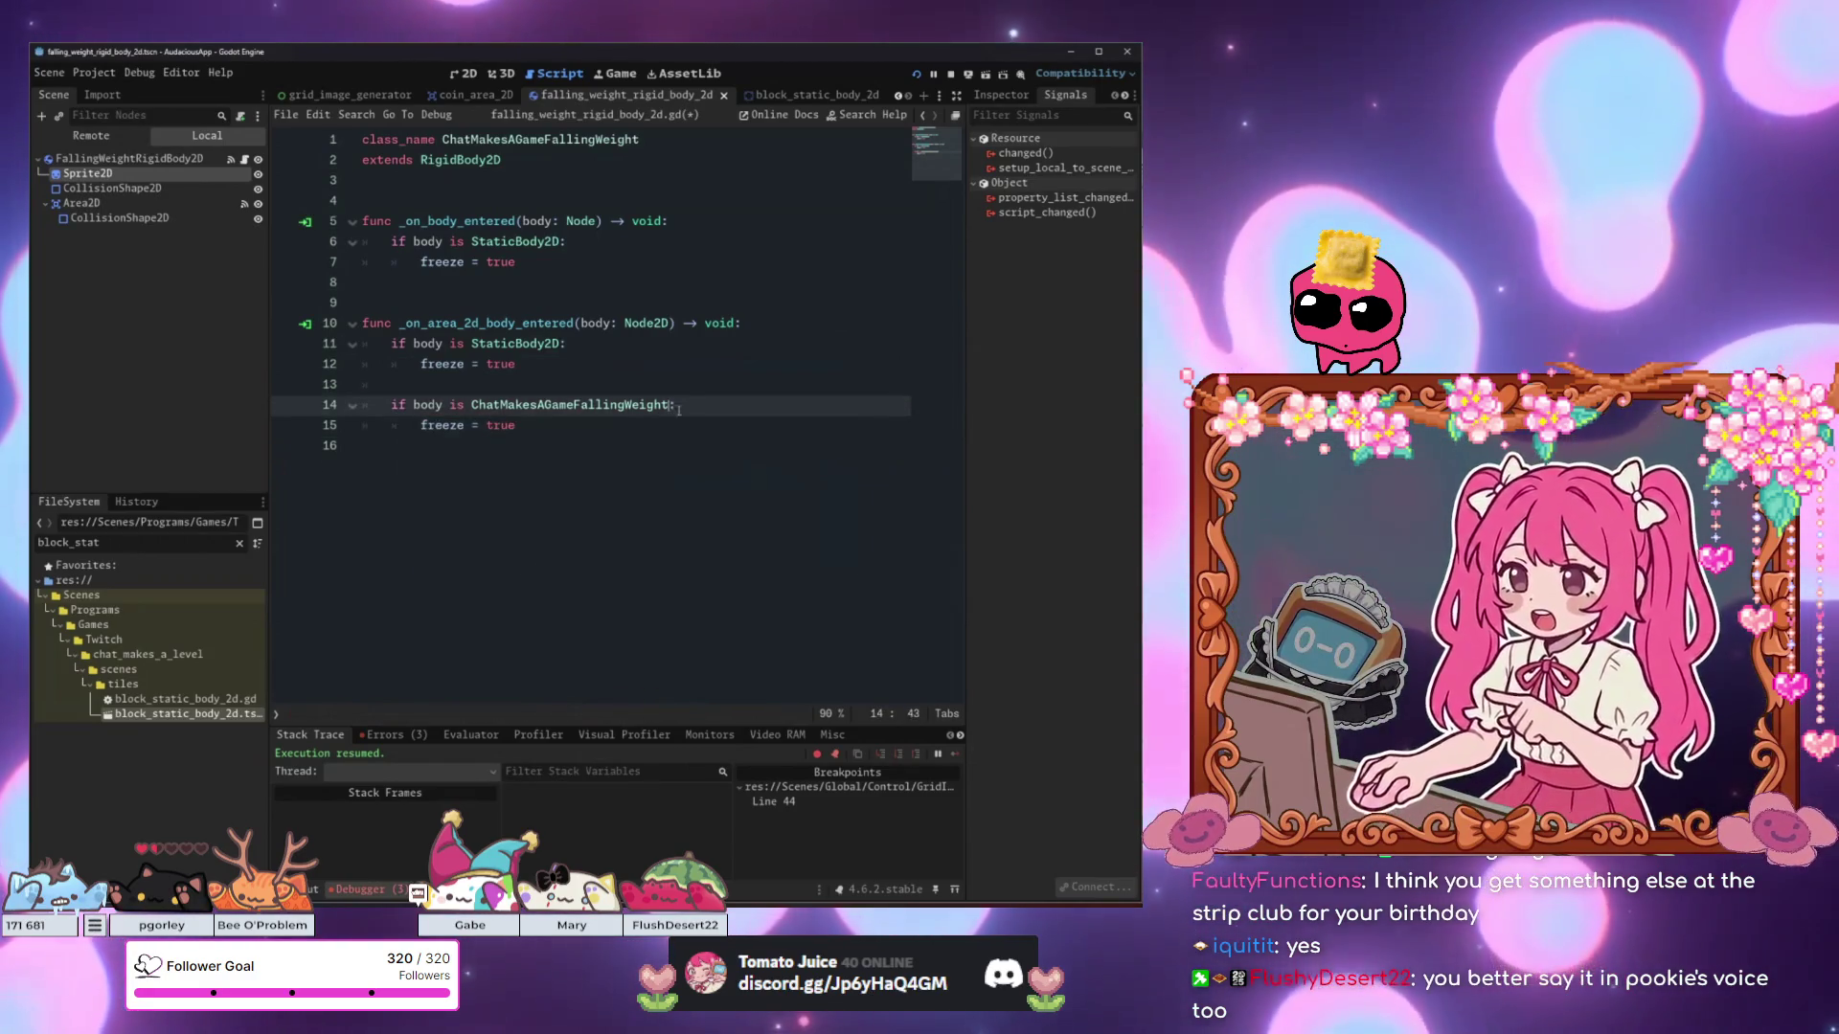
pyautogui.write('and body.f')
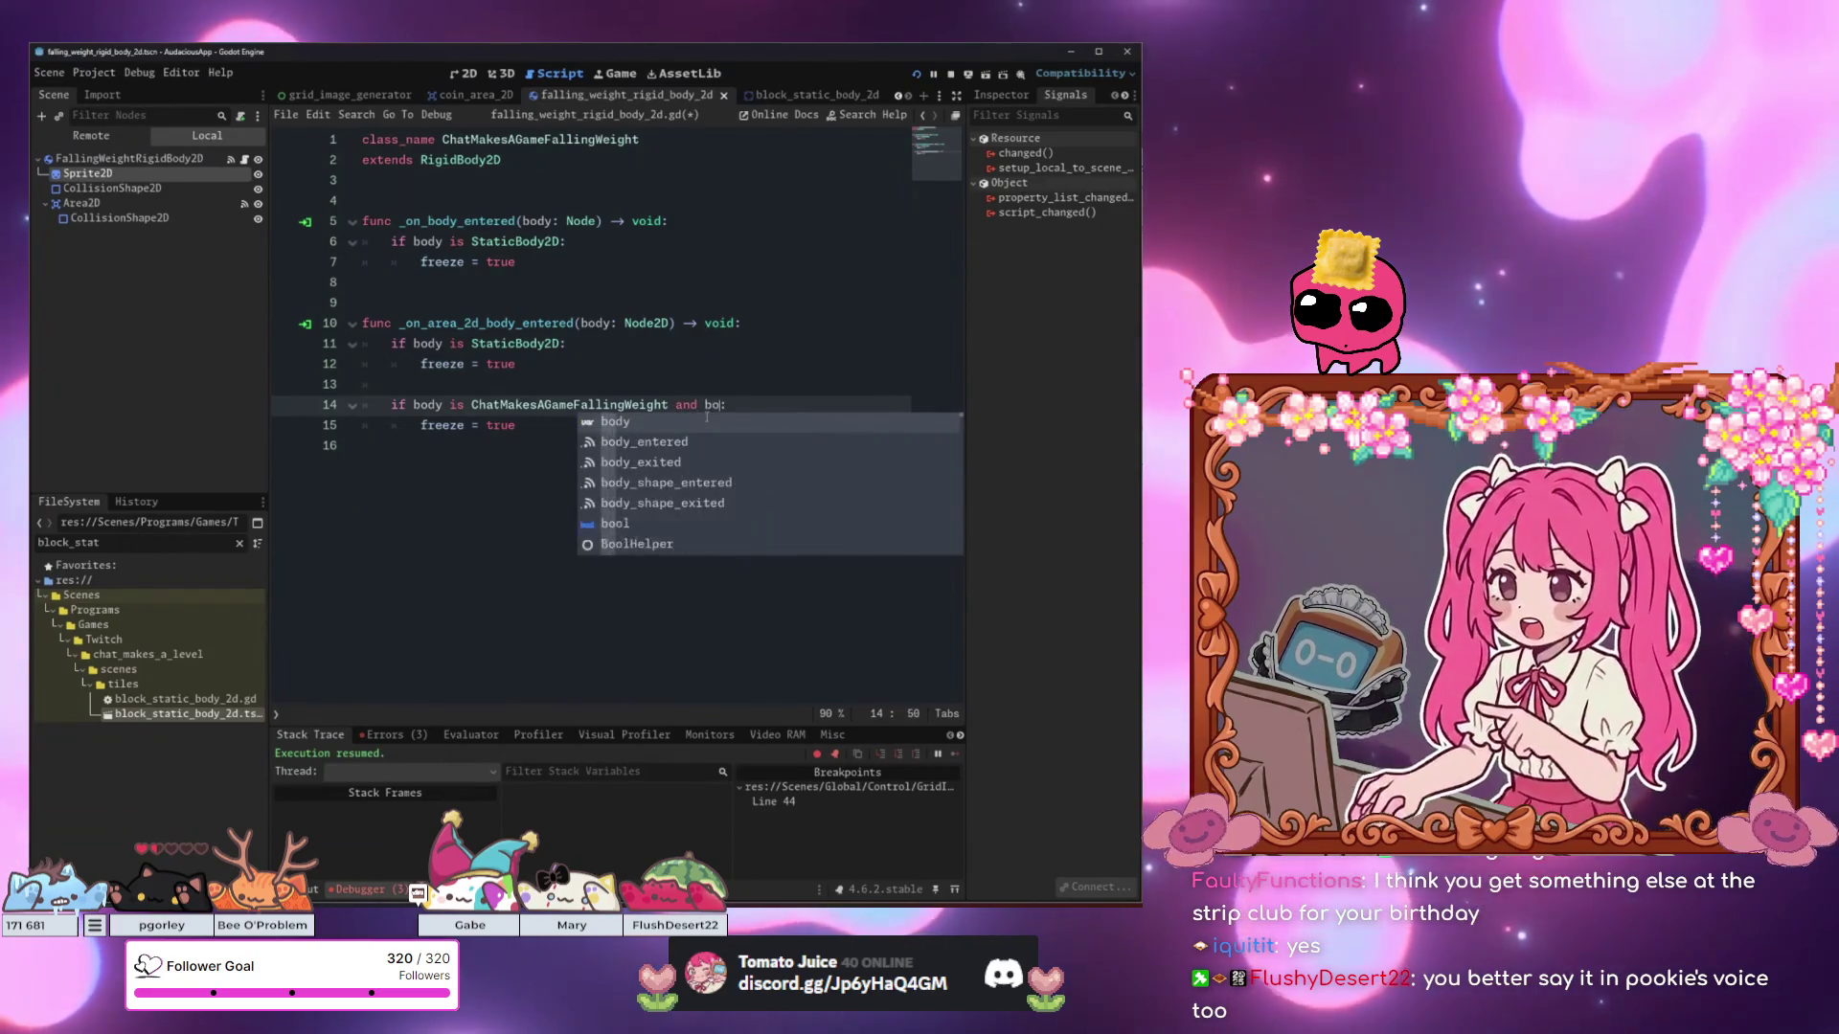
pyautogui.press('BackSpace')
pyautogui.press('BackSpace')
pyautogui.press('BackSpace')
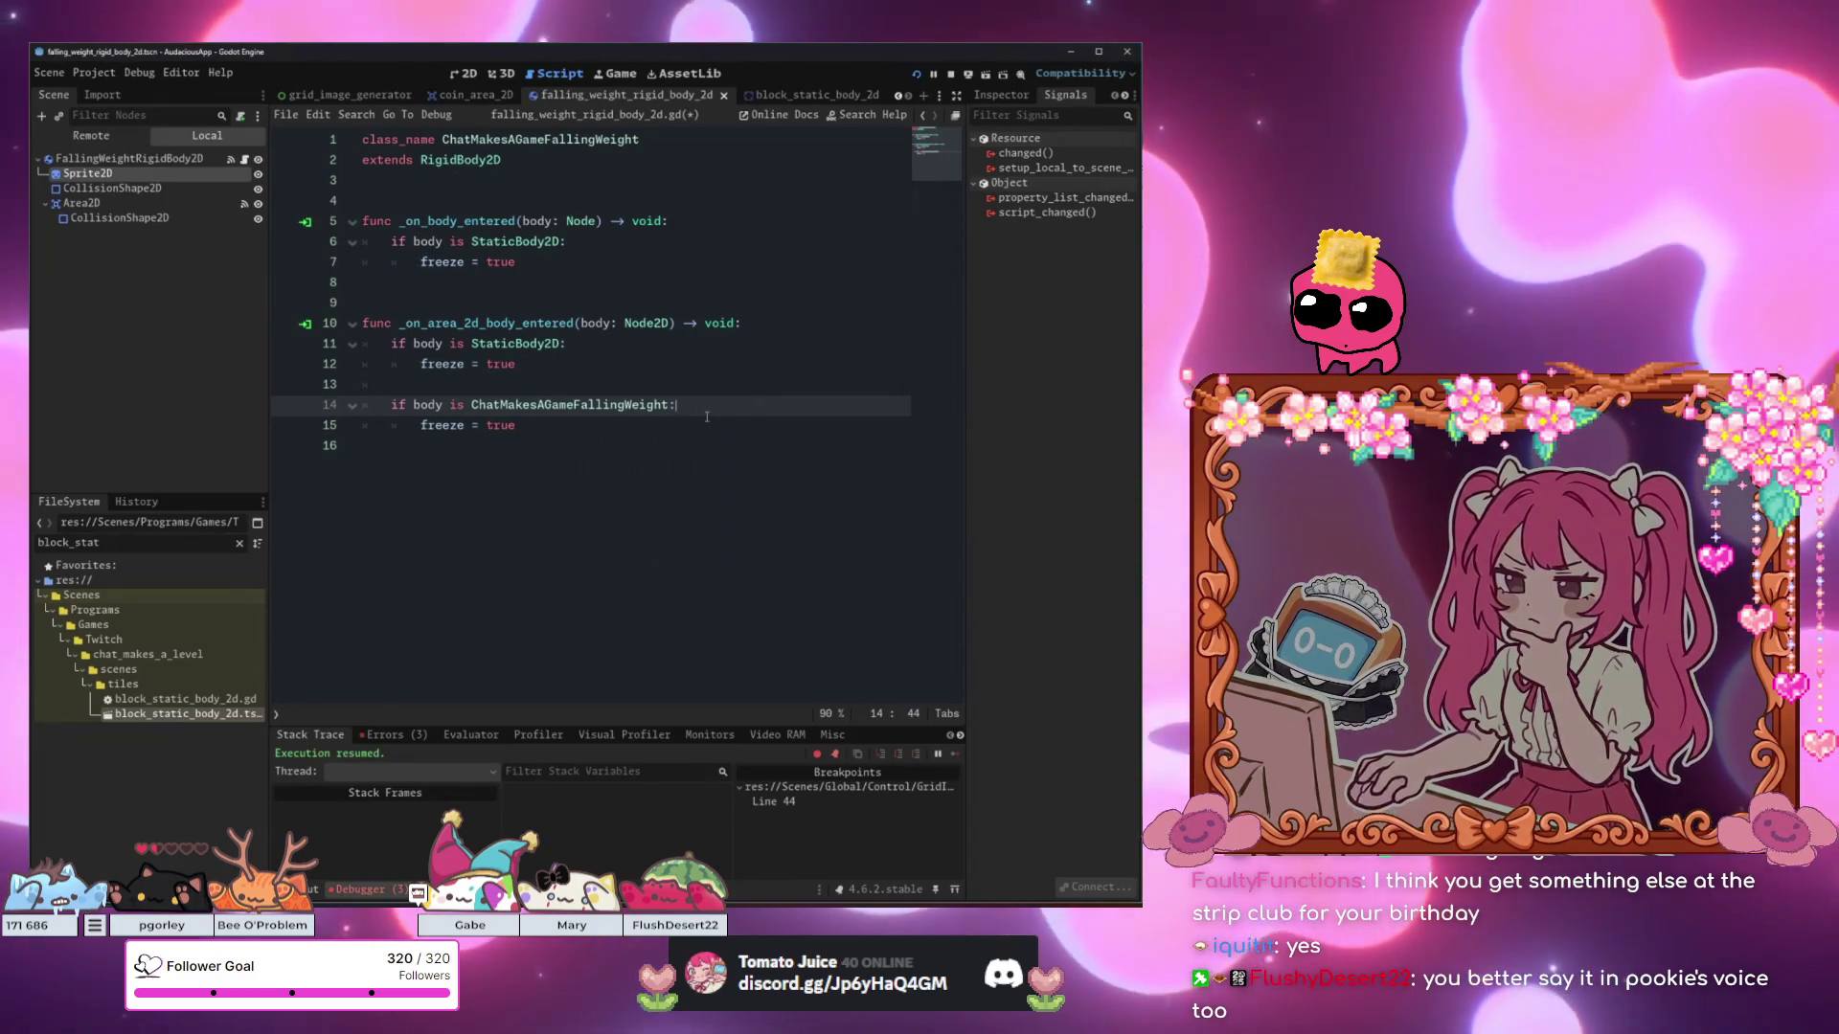
pyautogui.press('BackSpace')
pyautogui.press('End')
pyautogui.press('Return')
pyautogui.write('if body')
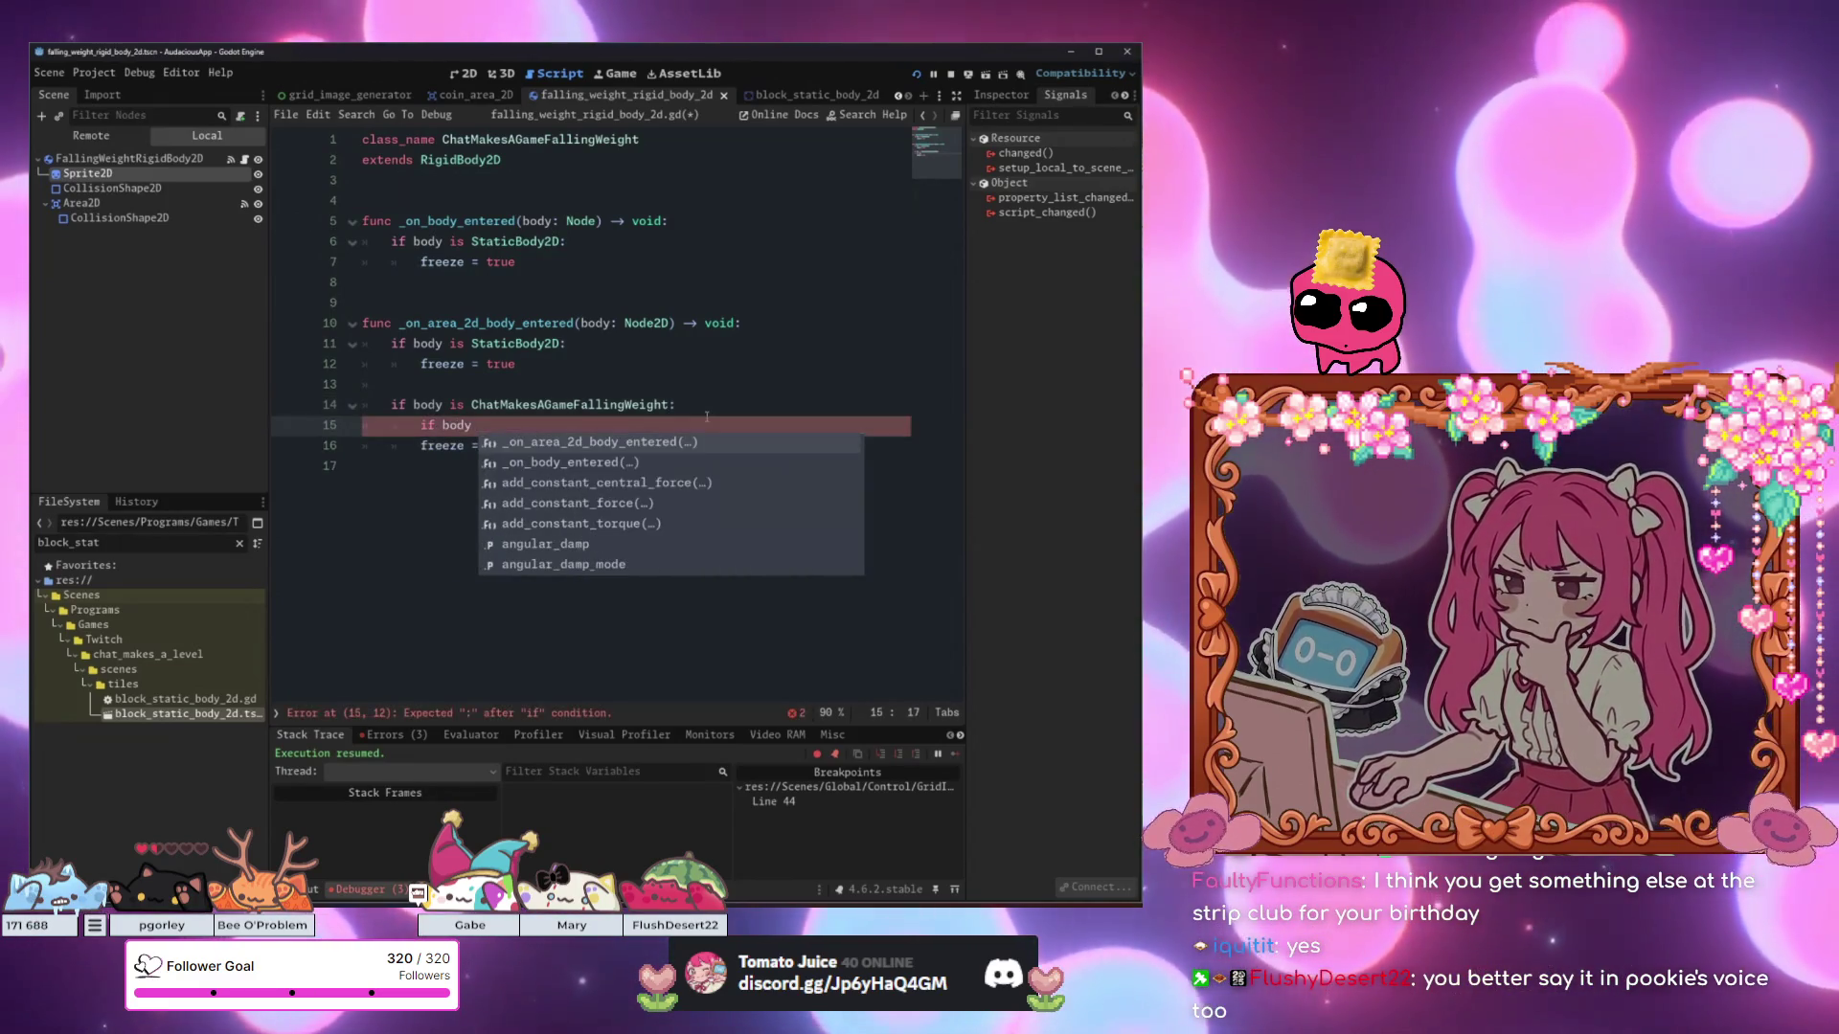
pyautogui.press('BackSpace')
pyautogui.write('.freeze = true')
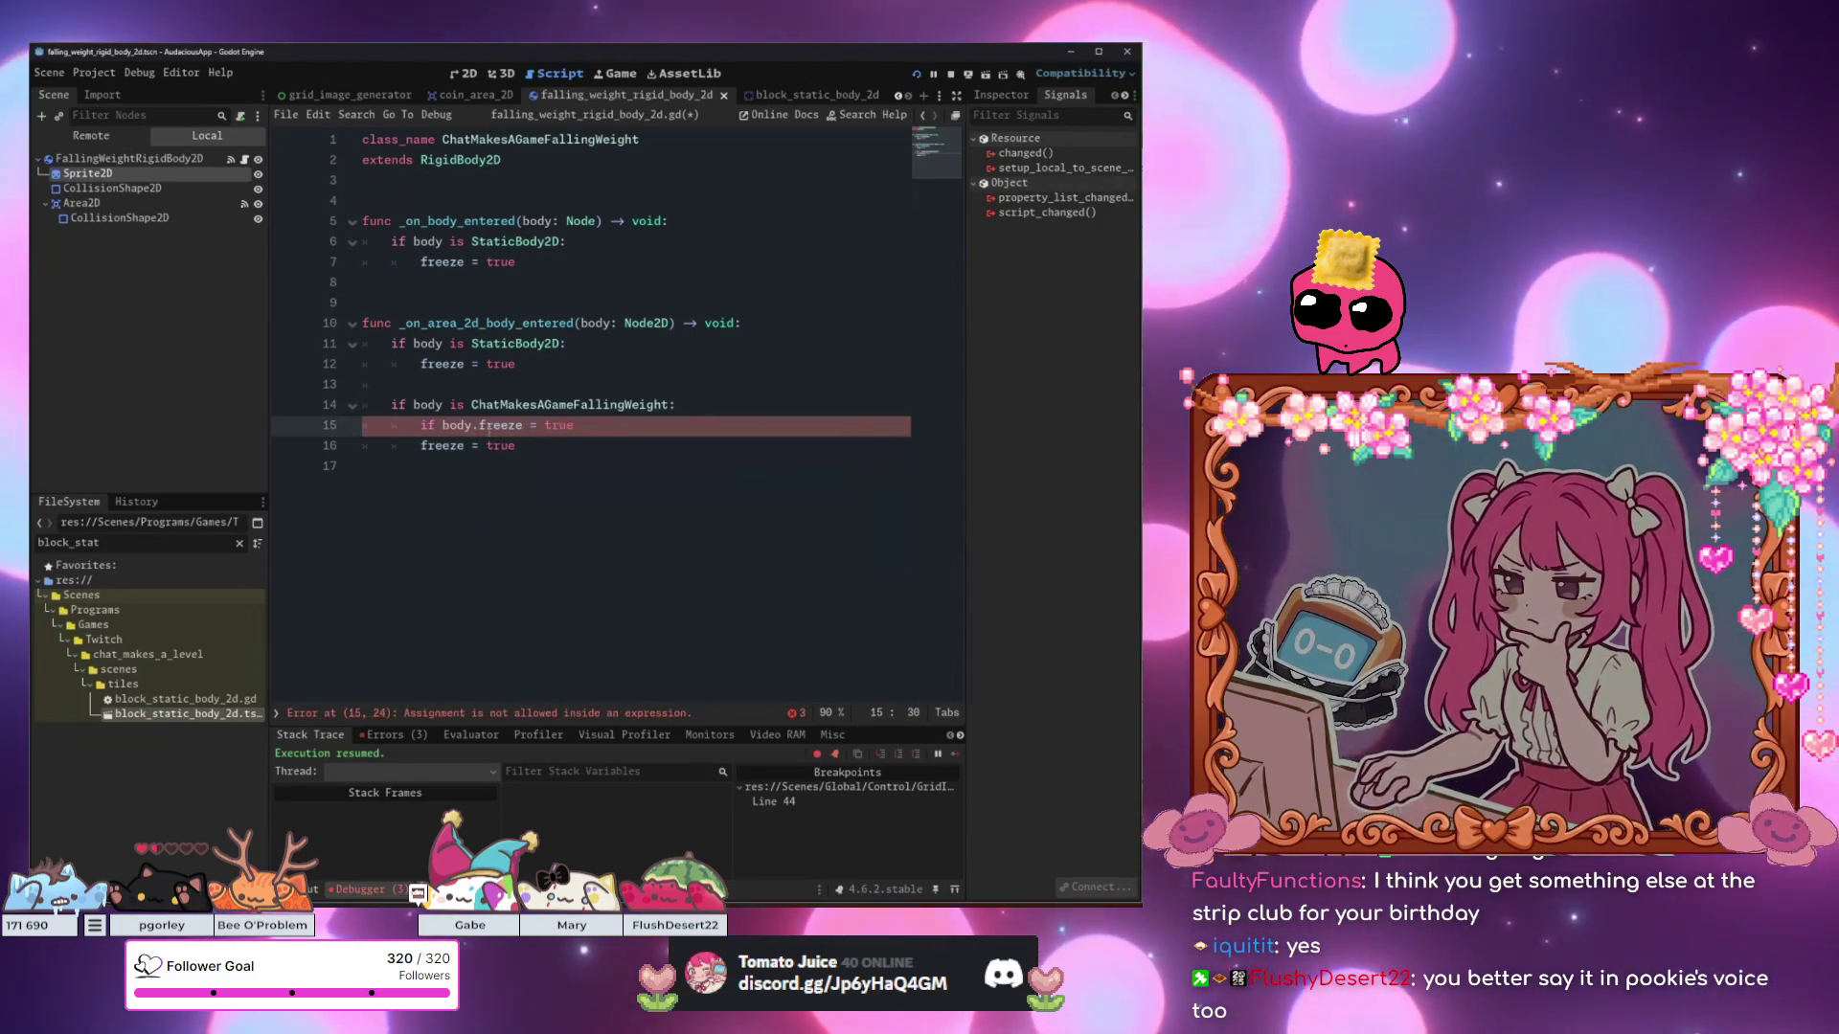
# Correct line 15 to 'if body.freeze == true:' and switch to the running game.
pyautogui.click(405, 446)
pyautogui.click(640, 433)
pyautogui.write(':')
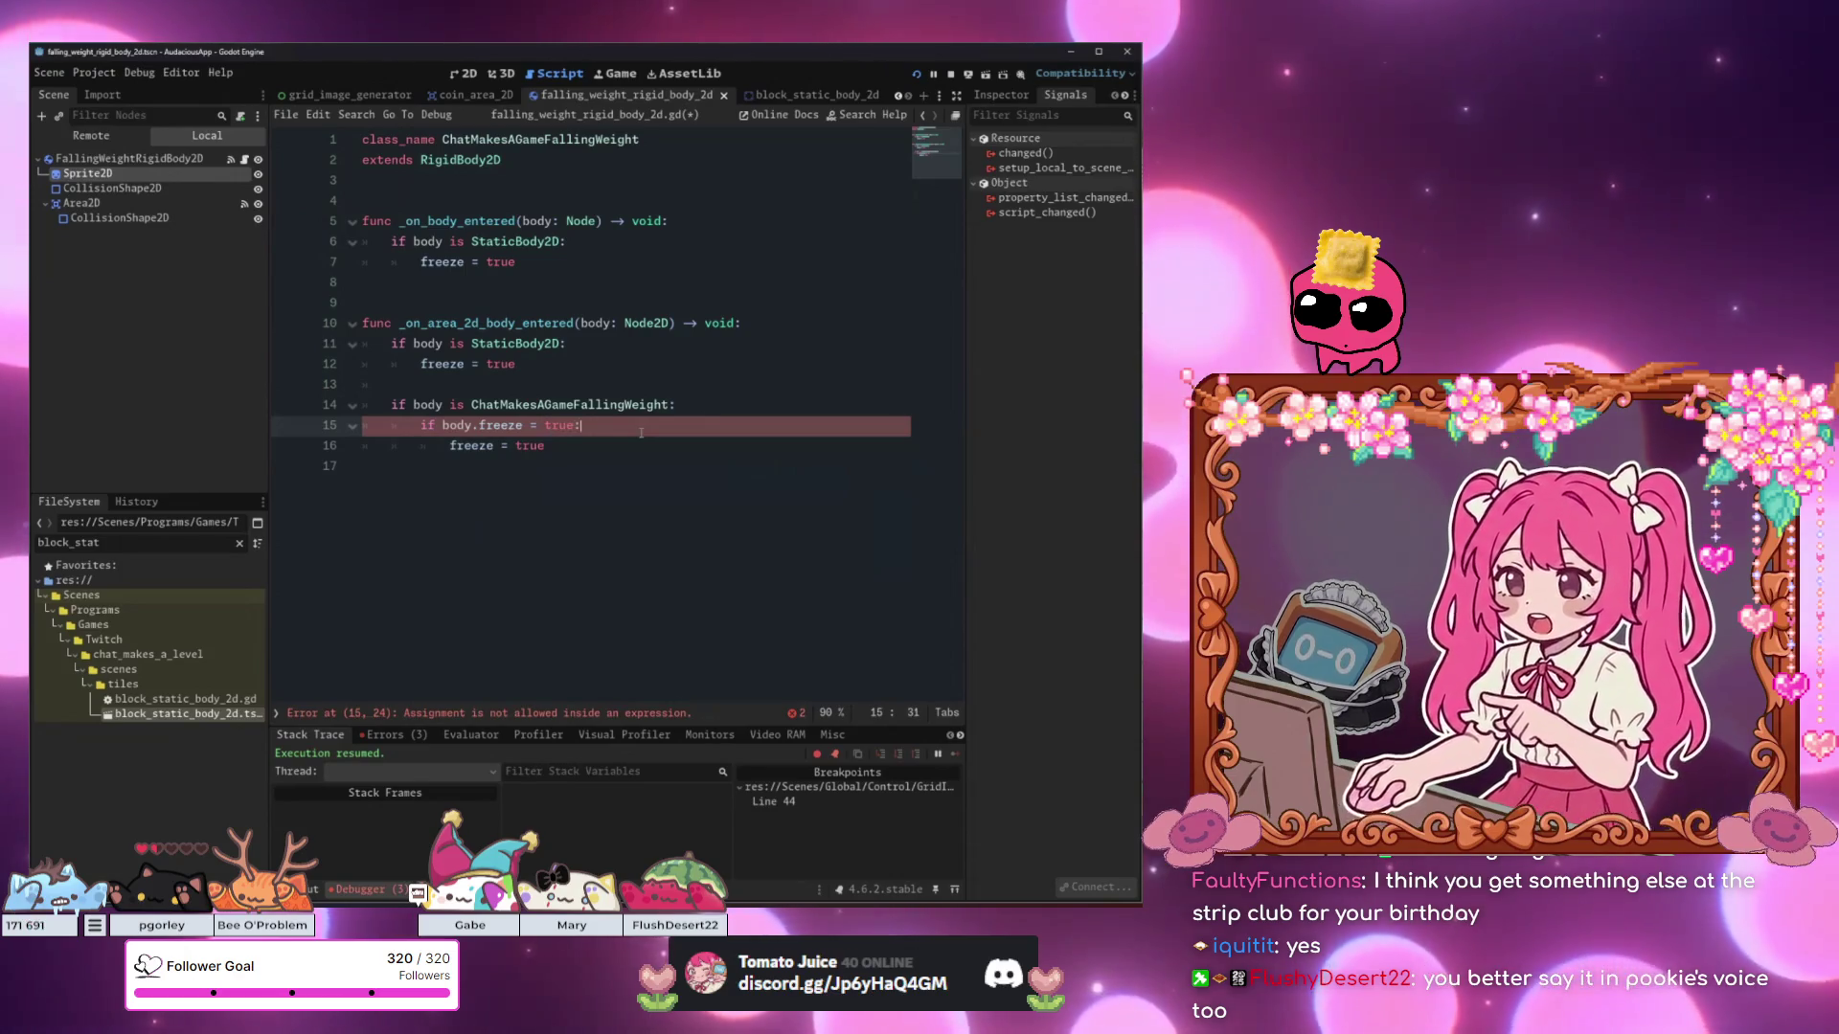
pyautogui.write('=')
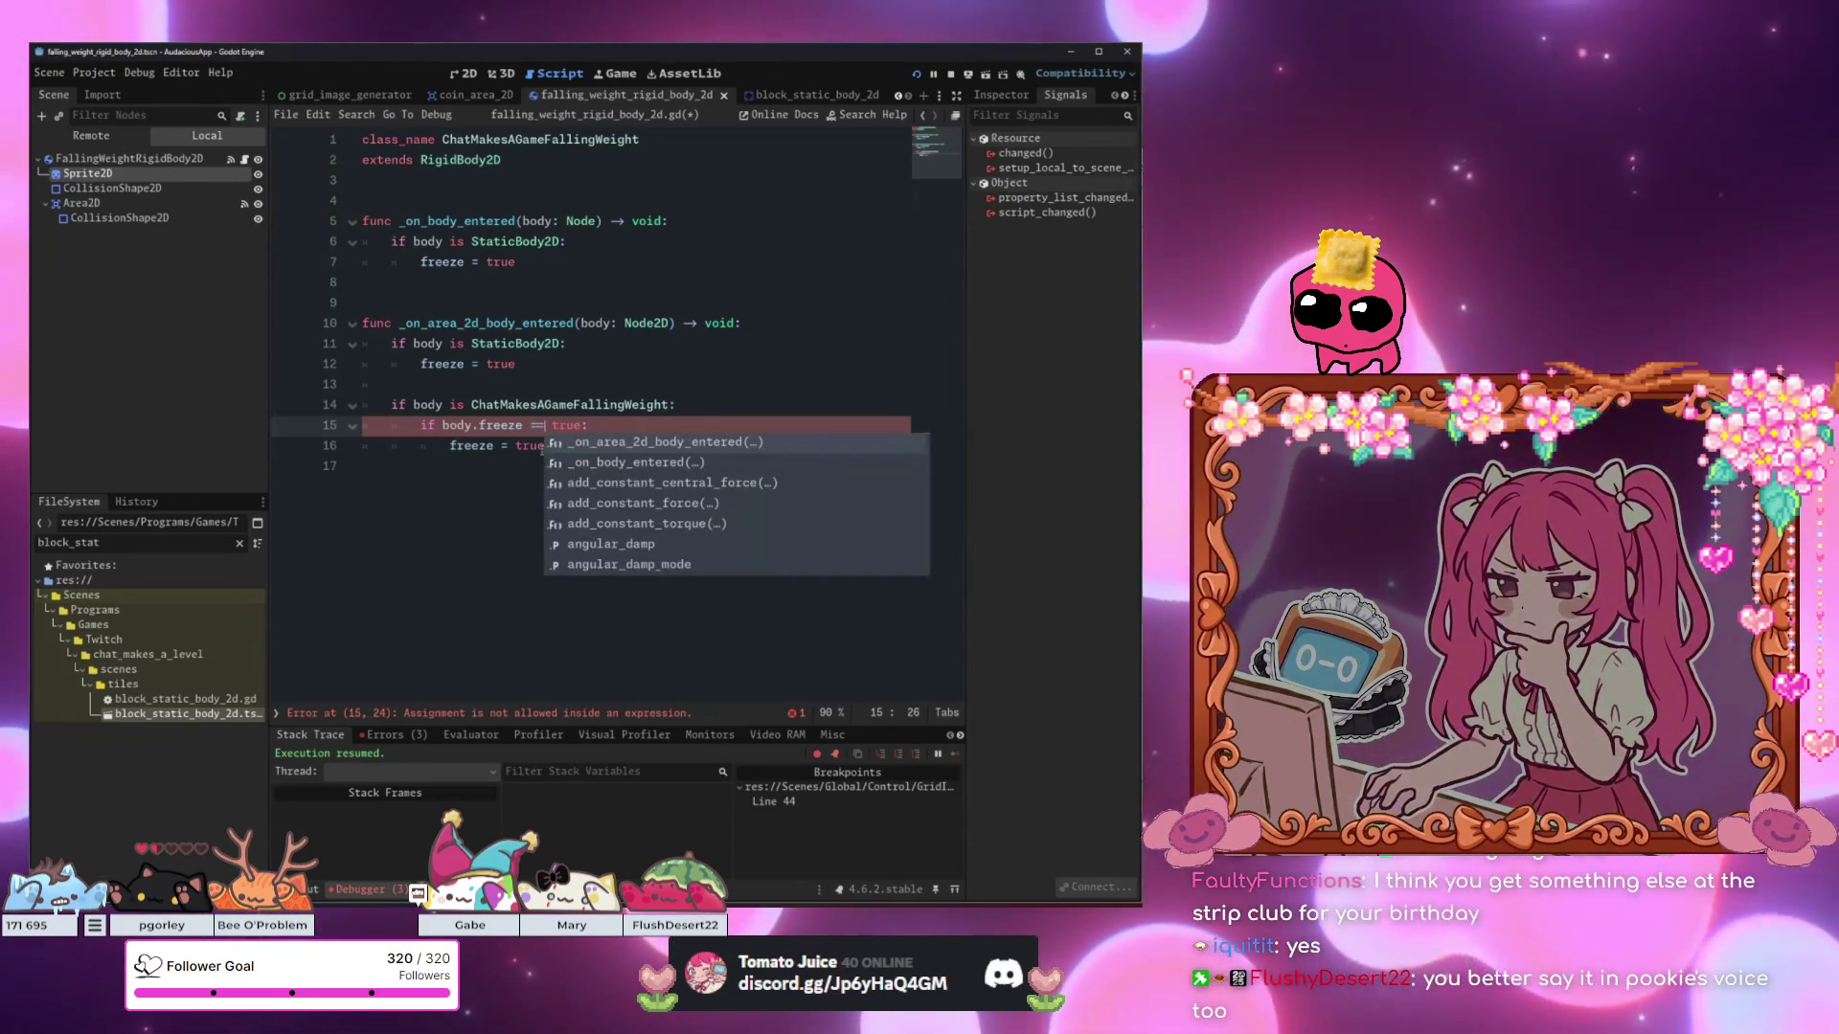
pyautogui.click(634, 446)
pyautogui.click(636, 466)
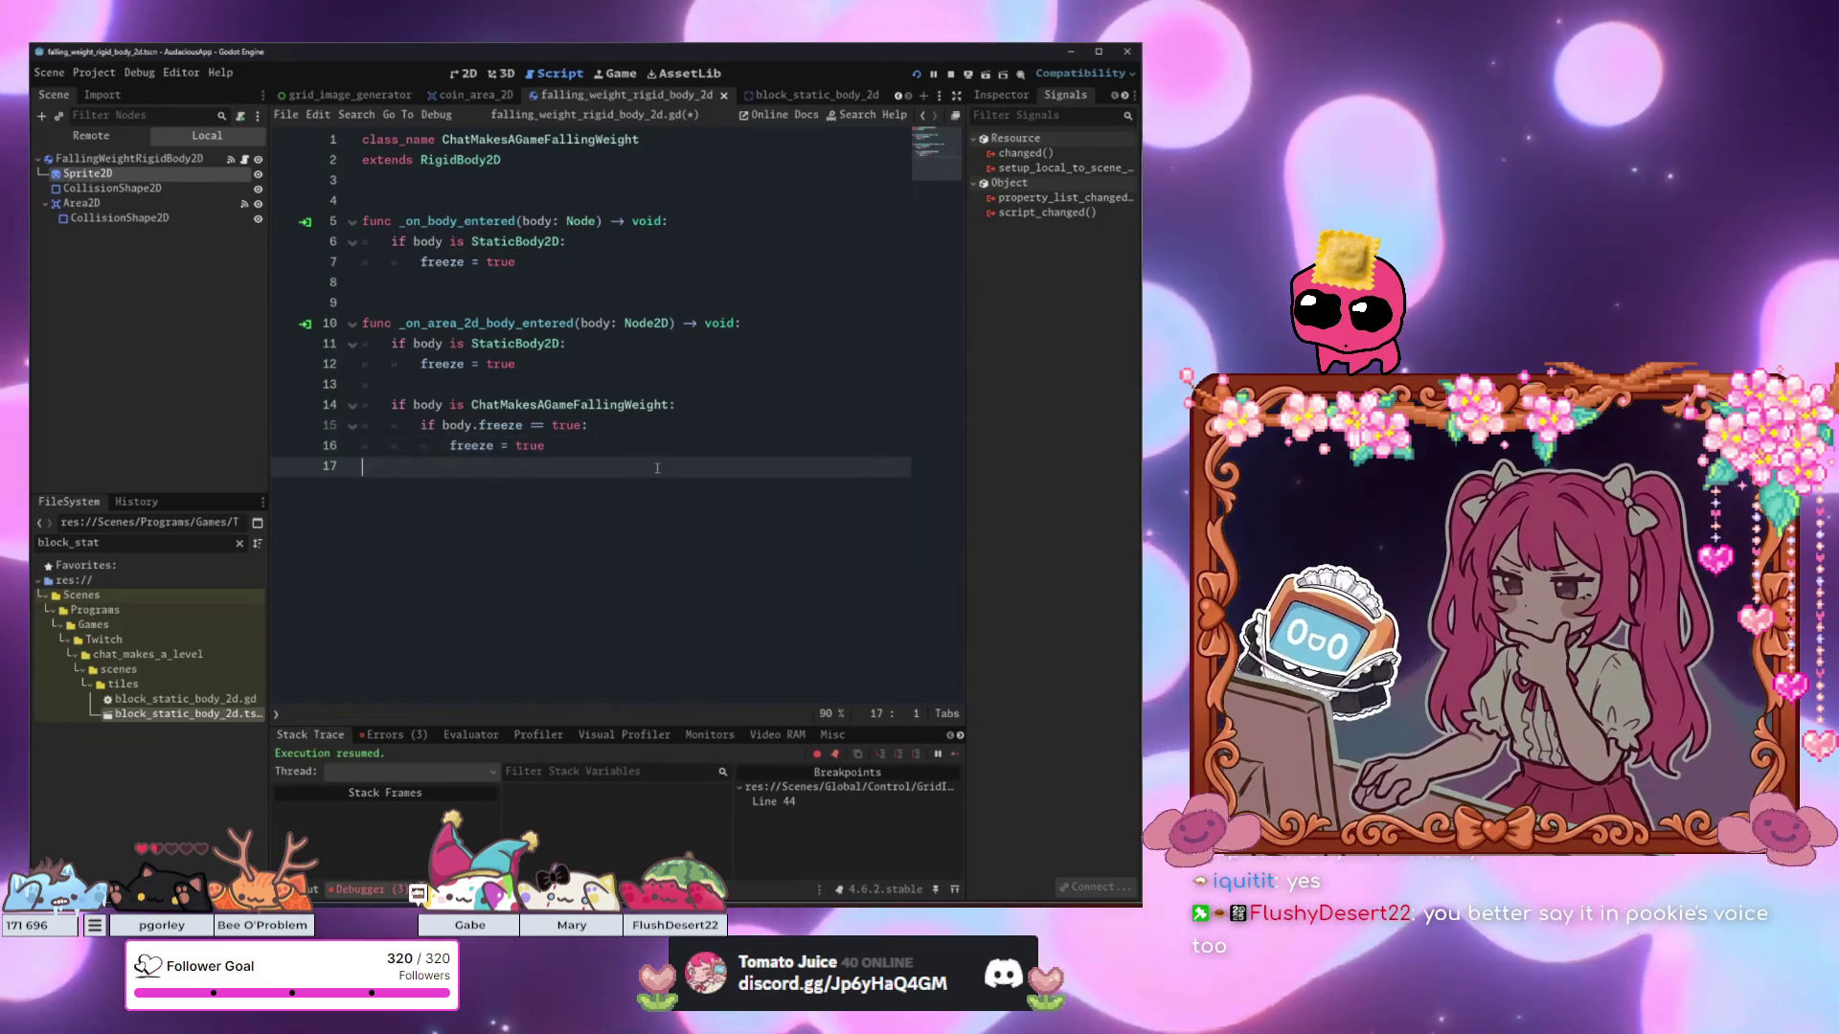
pyautogui.click(671, 427)
pyautogui.click(712, 415)
pyautogui.click(634, 431)
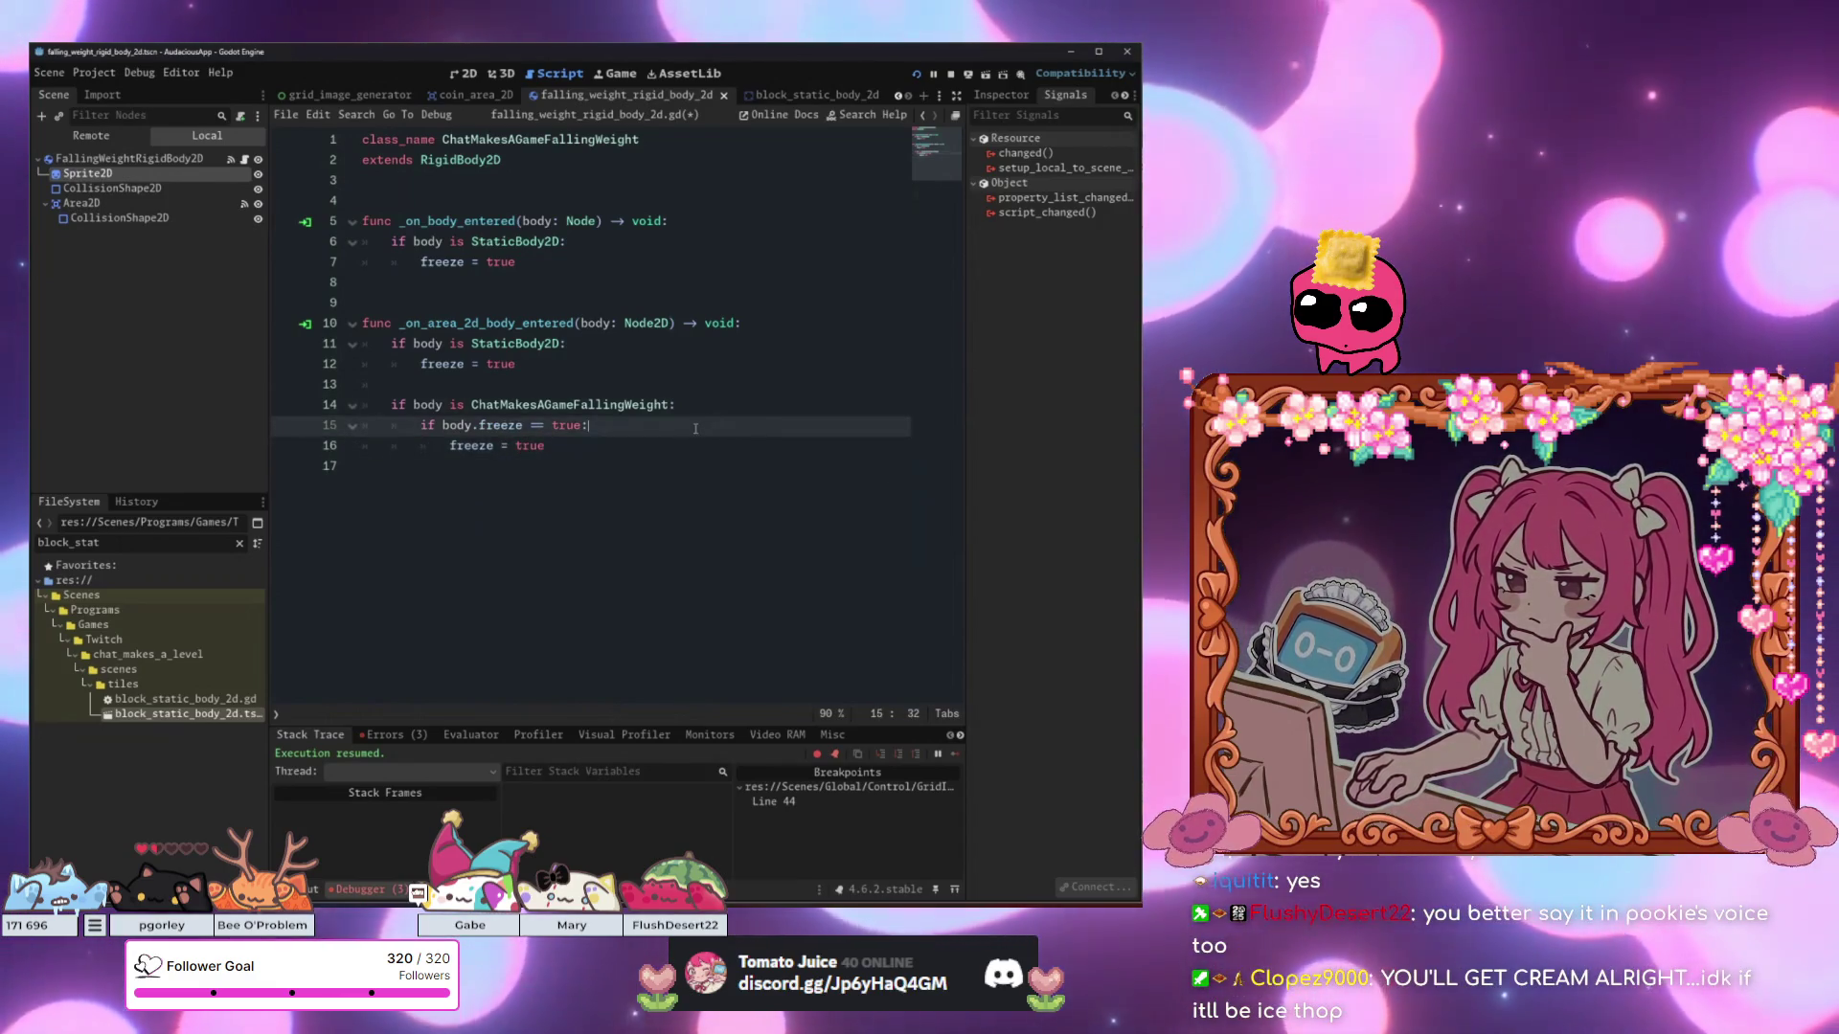
pyautogui.click(633, 441)
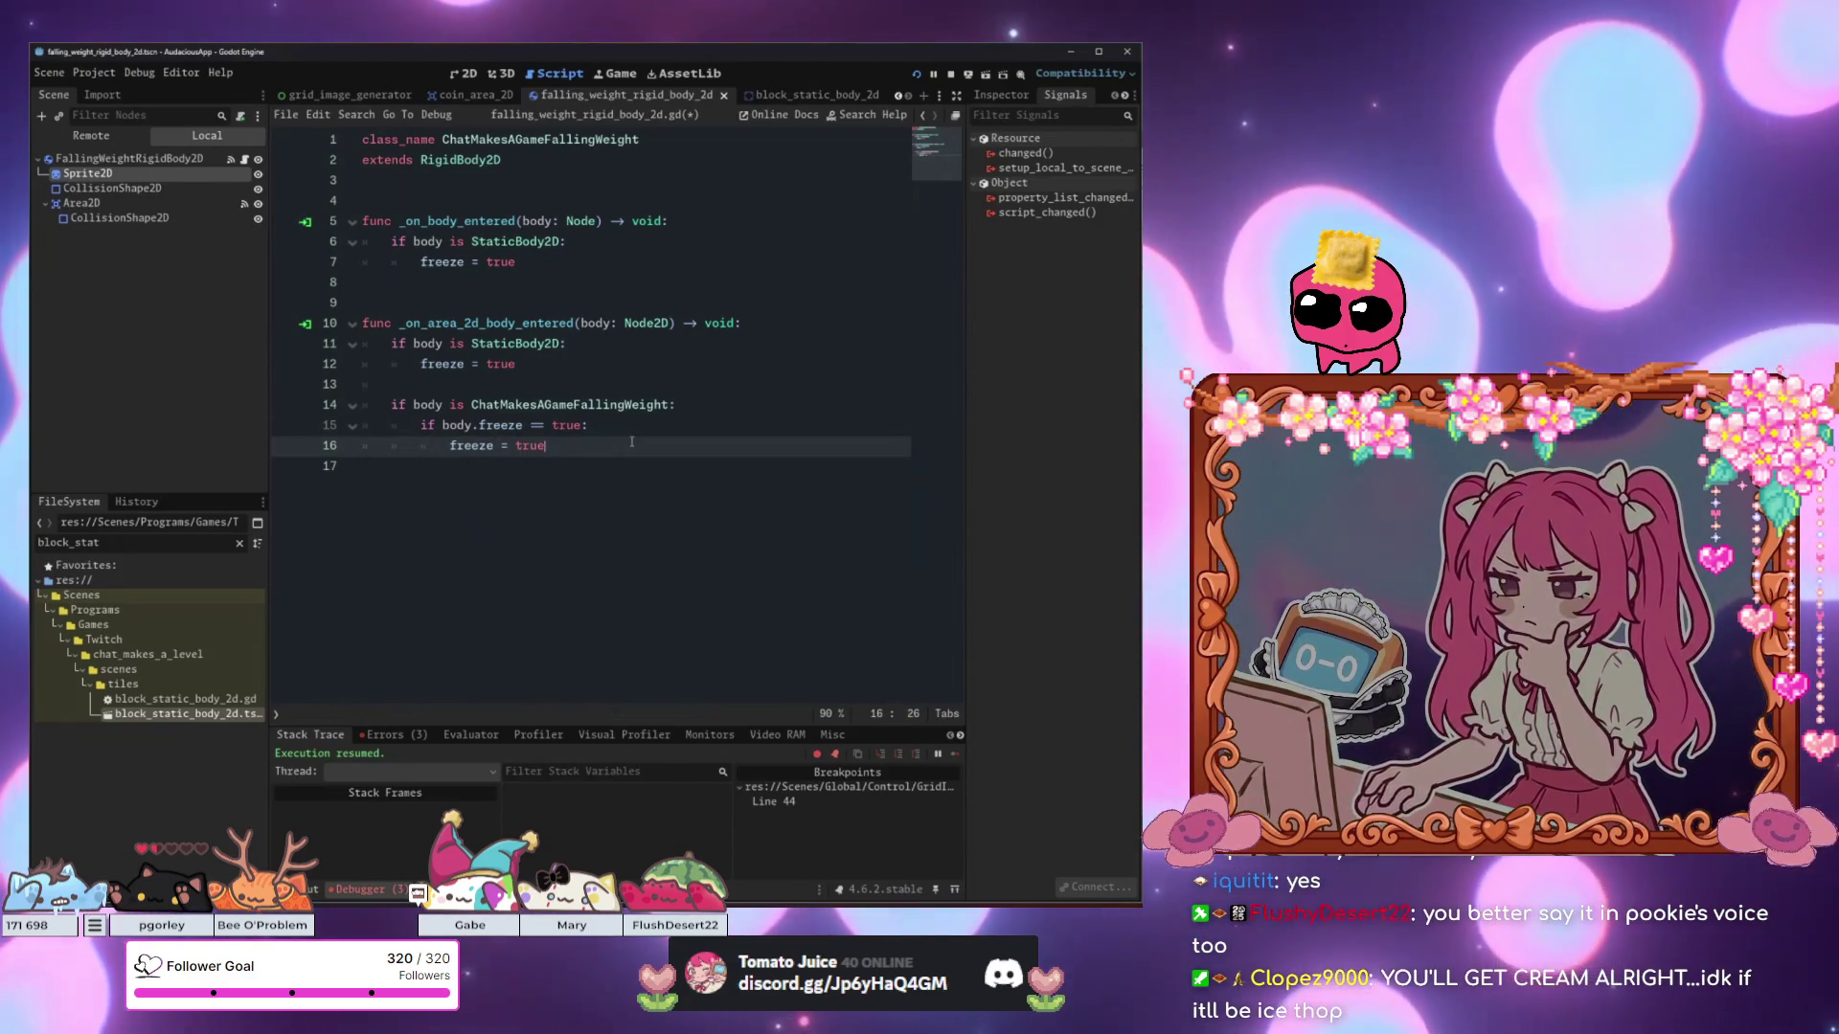
pyautogui.press('Up')
pyautogui.press('Up')
pyautogui.press('Up')
pyautogui.press('Down')
pyautogui.press('Down')
pyautogui.press('Down')
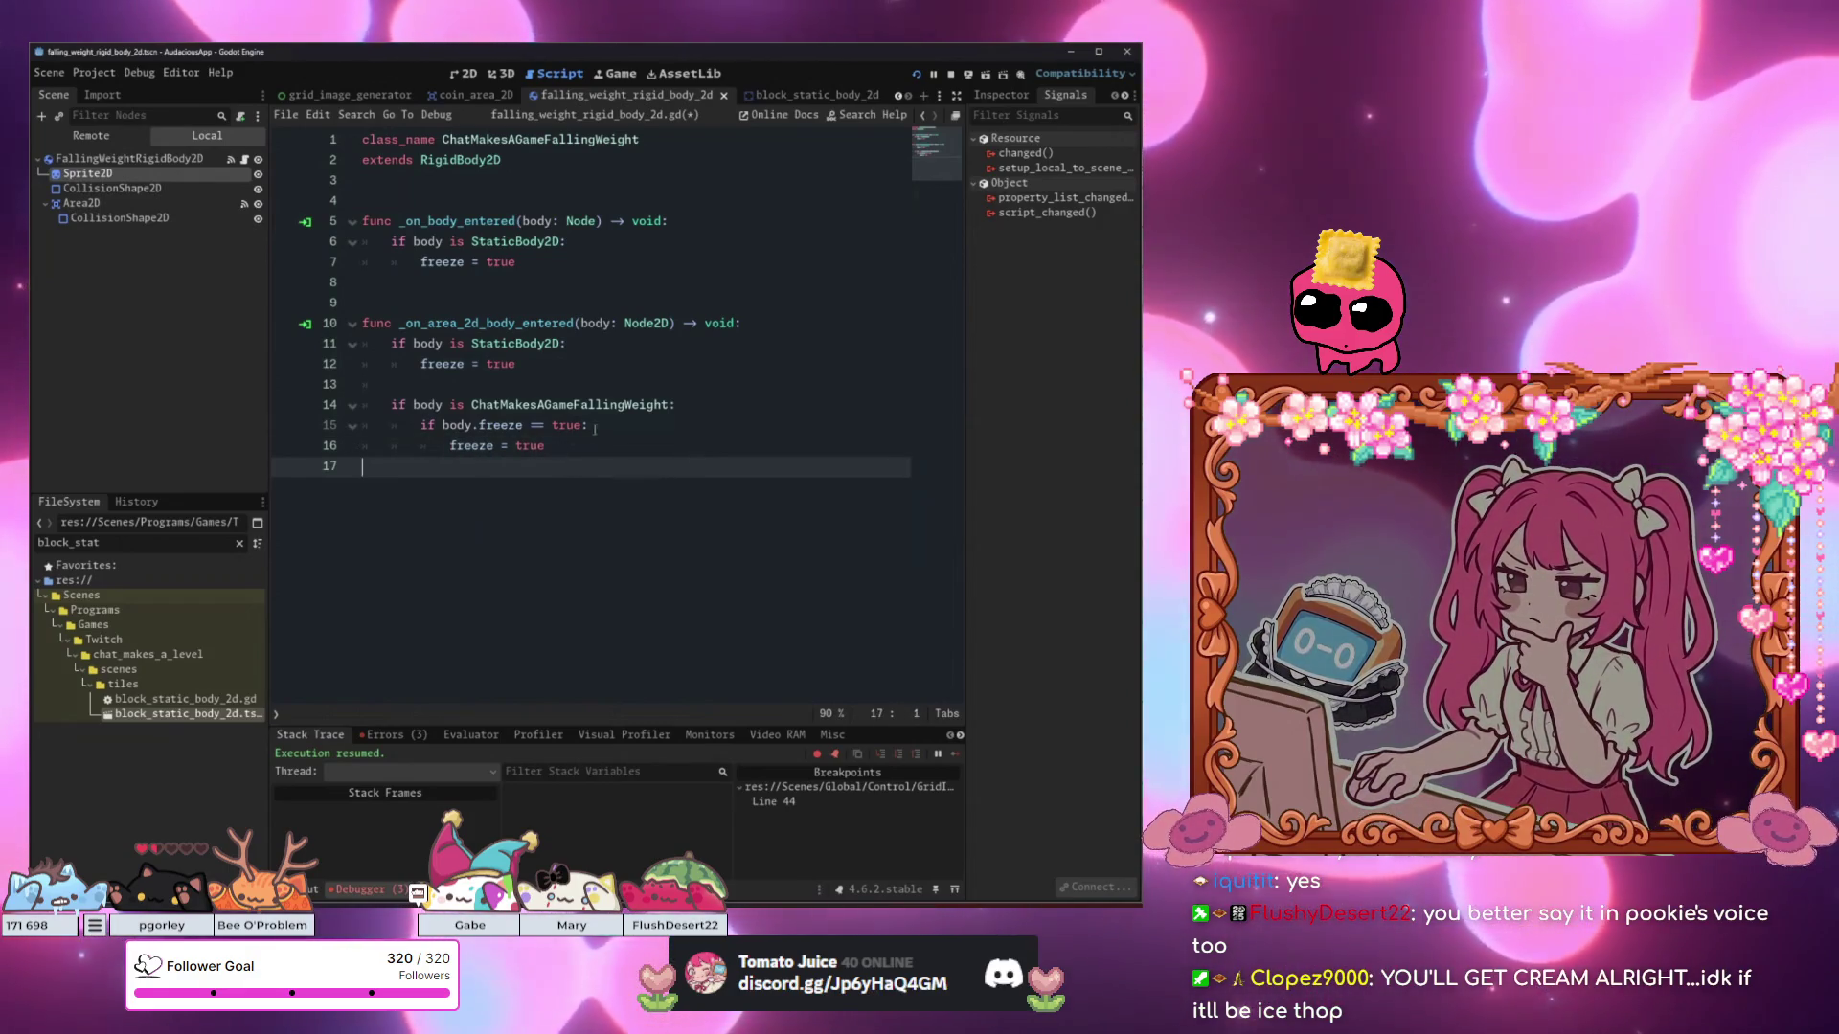
pyautogui.press('Up')
pyautogui.hotkey('alt', 'Tab')
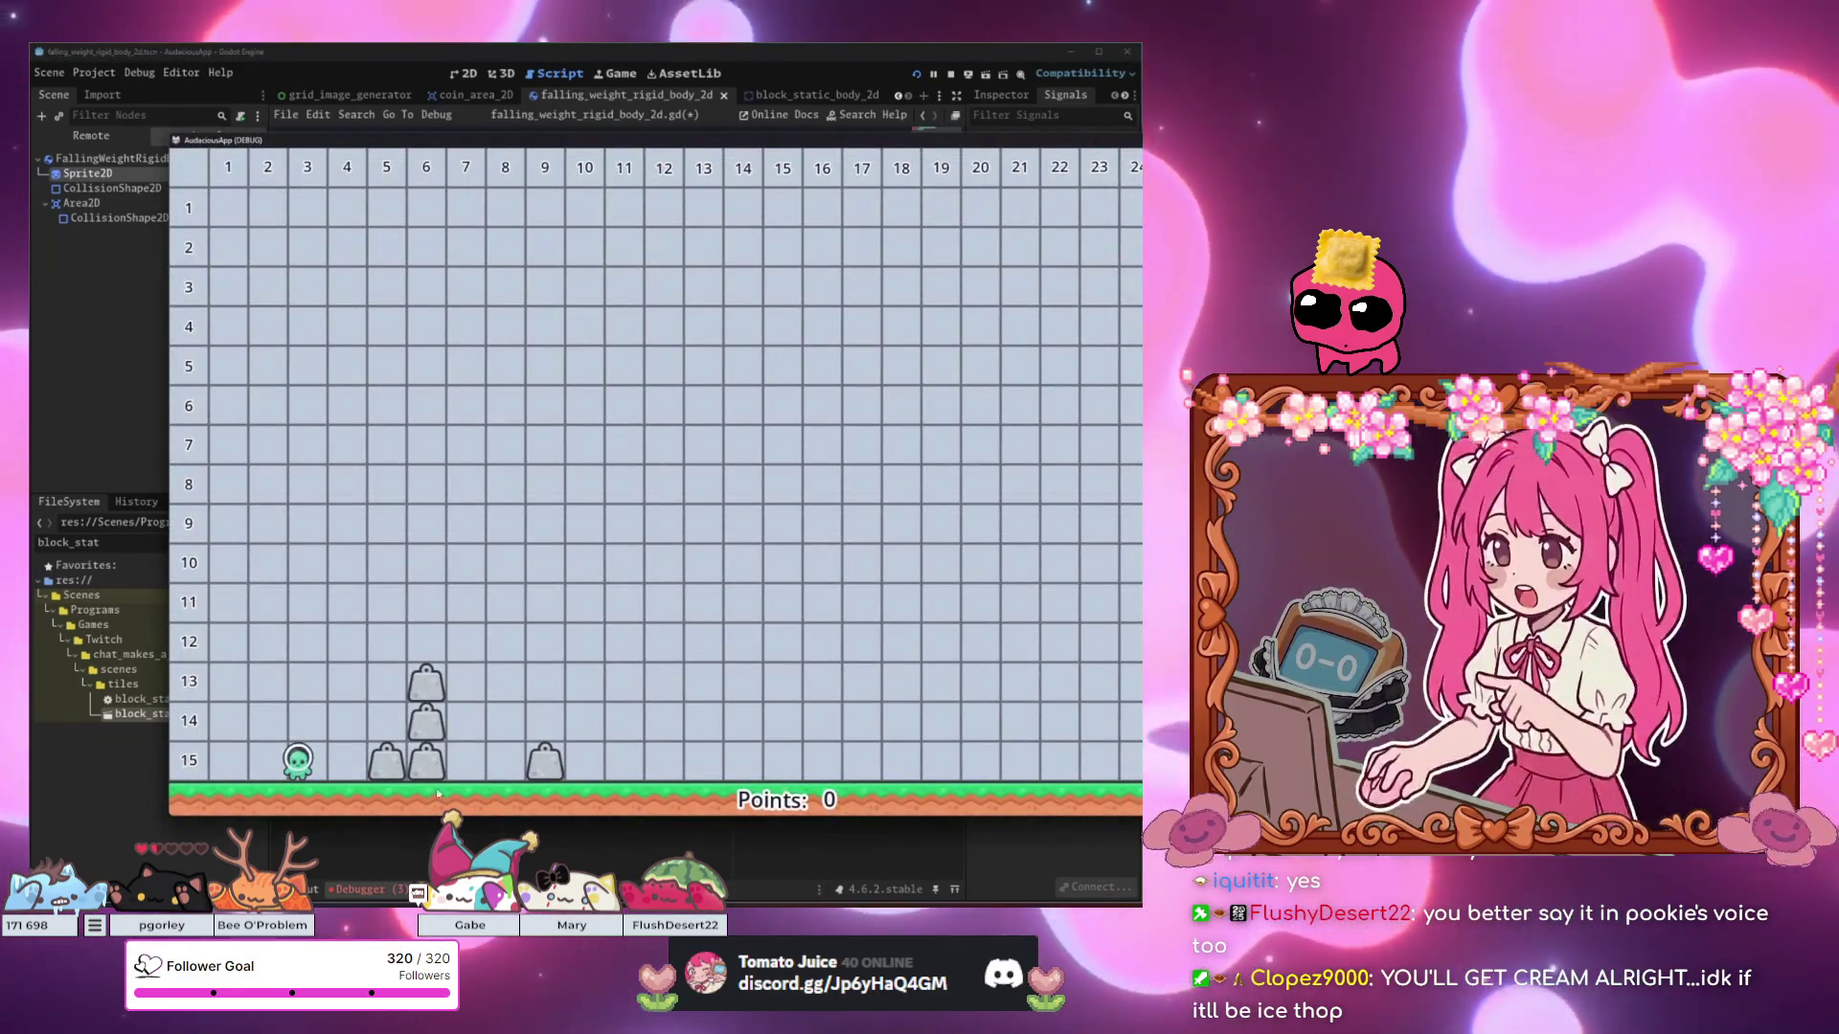
# Inspect the weight's Mass Distribution, Solver and Linear RigidBody2D properties, then save and run the game.
pyautogui.hotkey('alt', 'Tab')
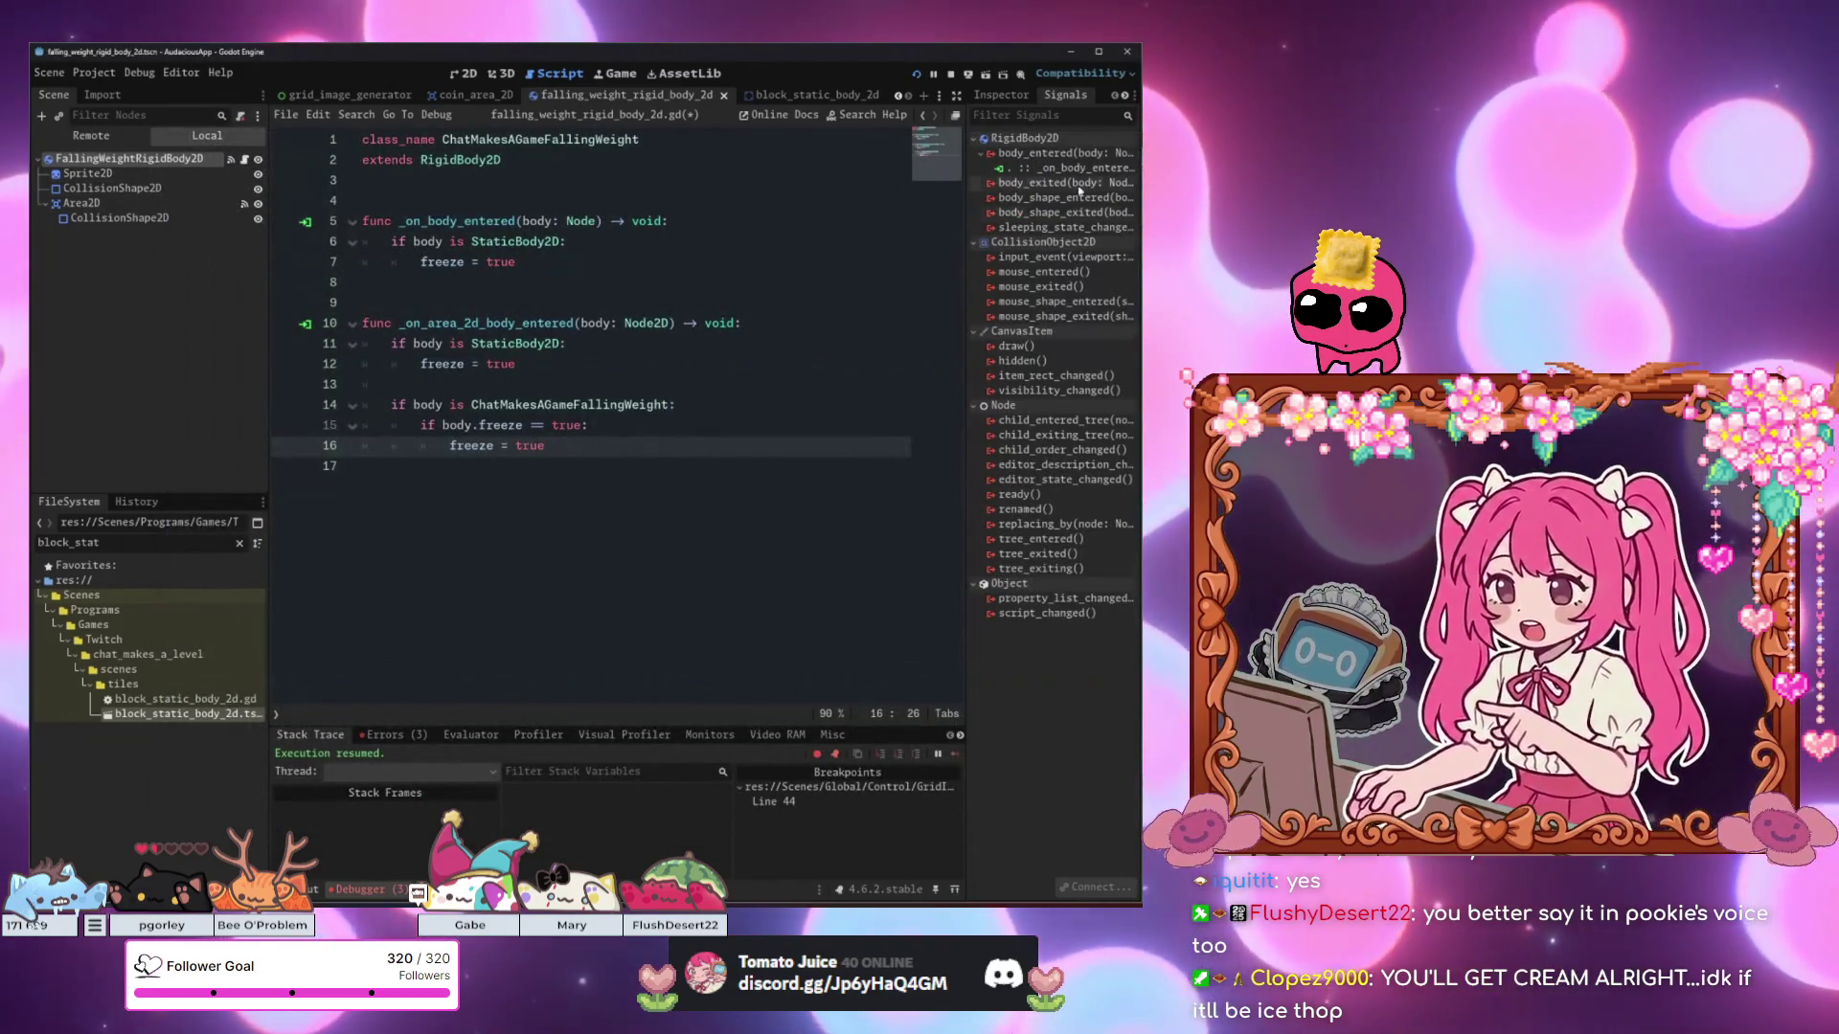
pyautogui.click(1004, 97)
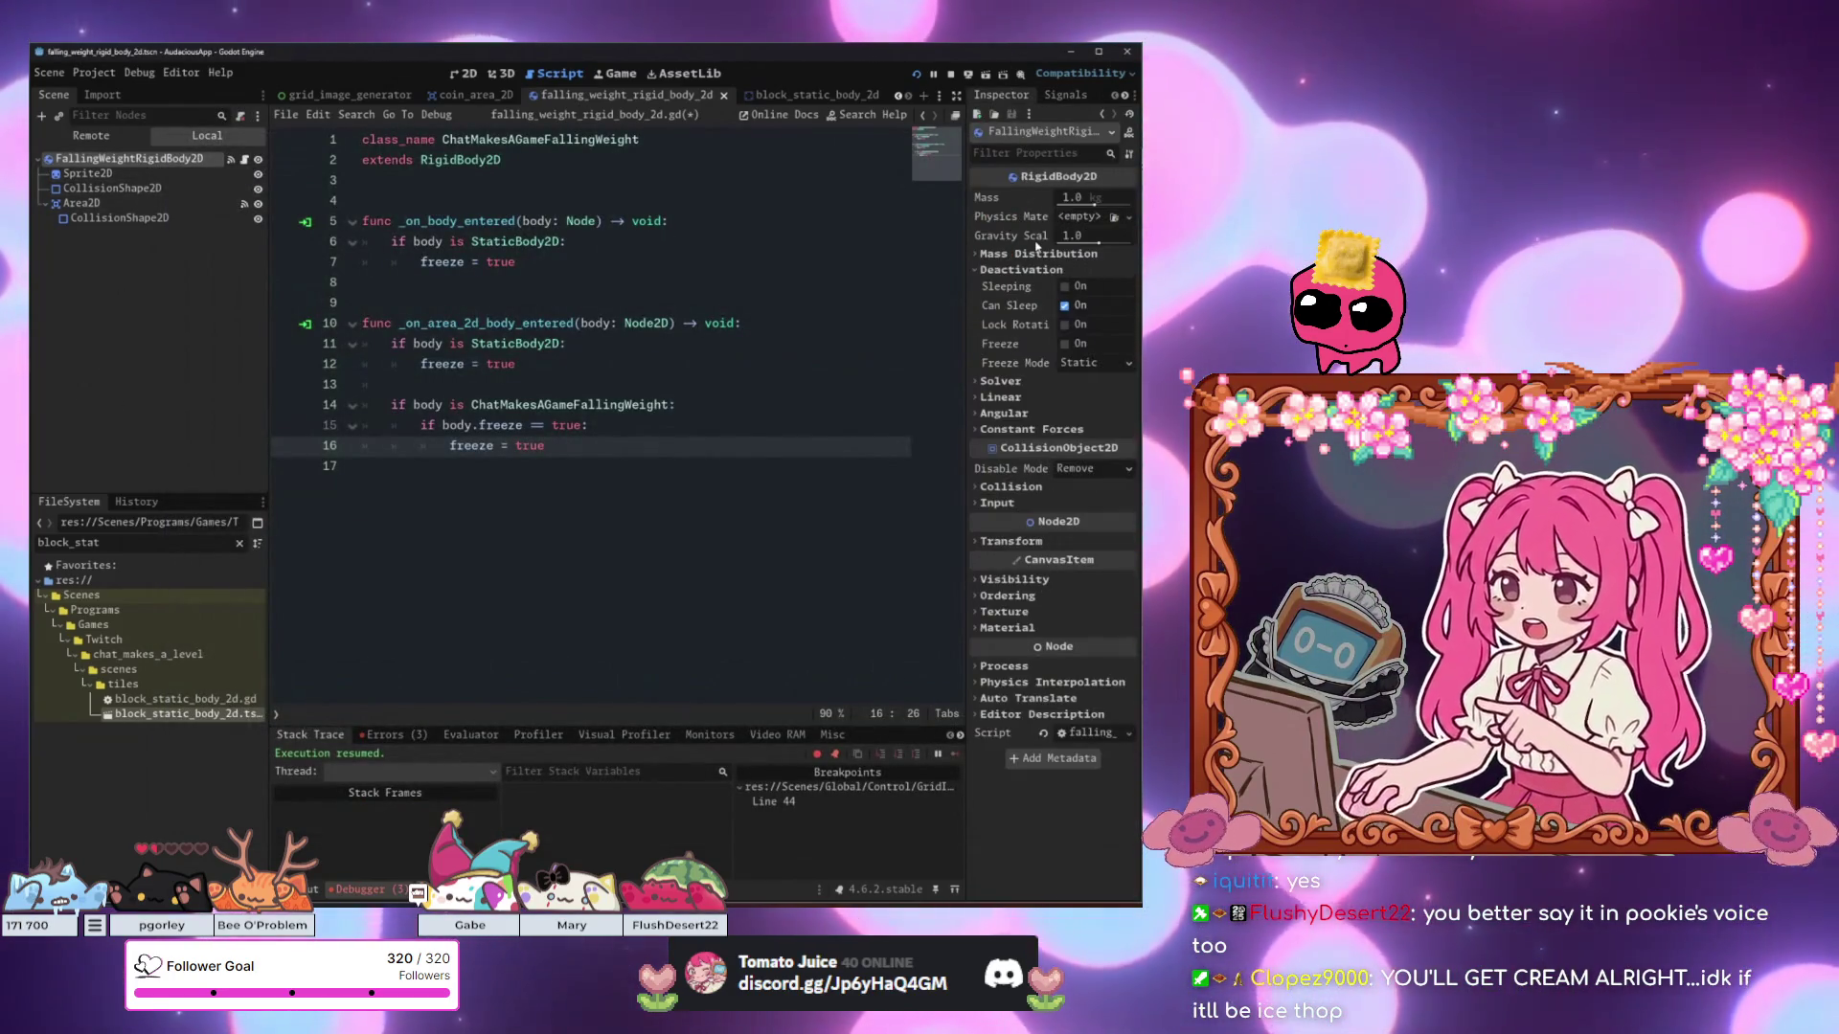
pyautogui.click(1025, 255)
pyautogui.click(1027, 255)
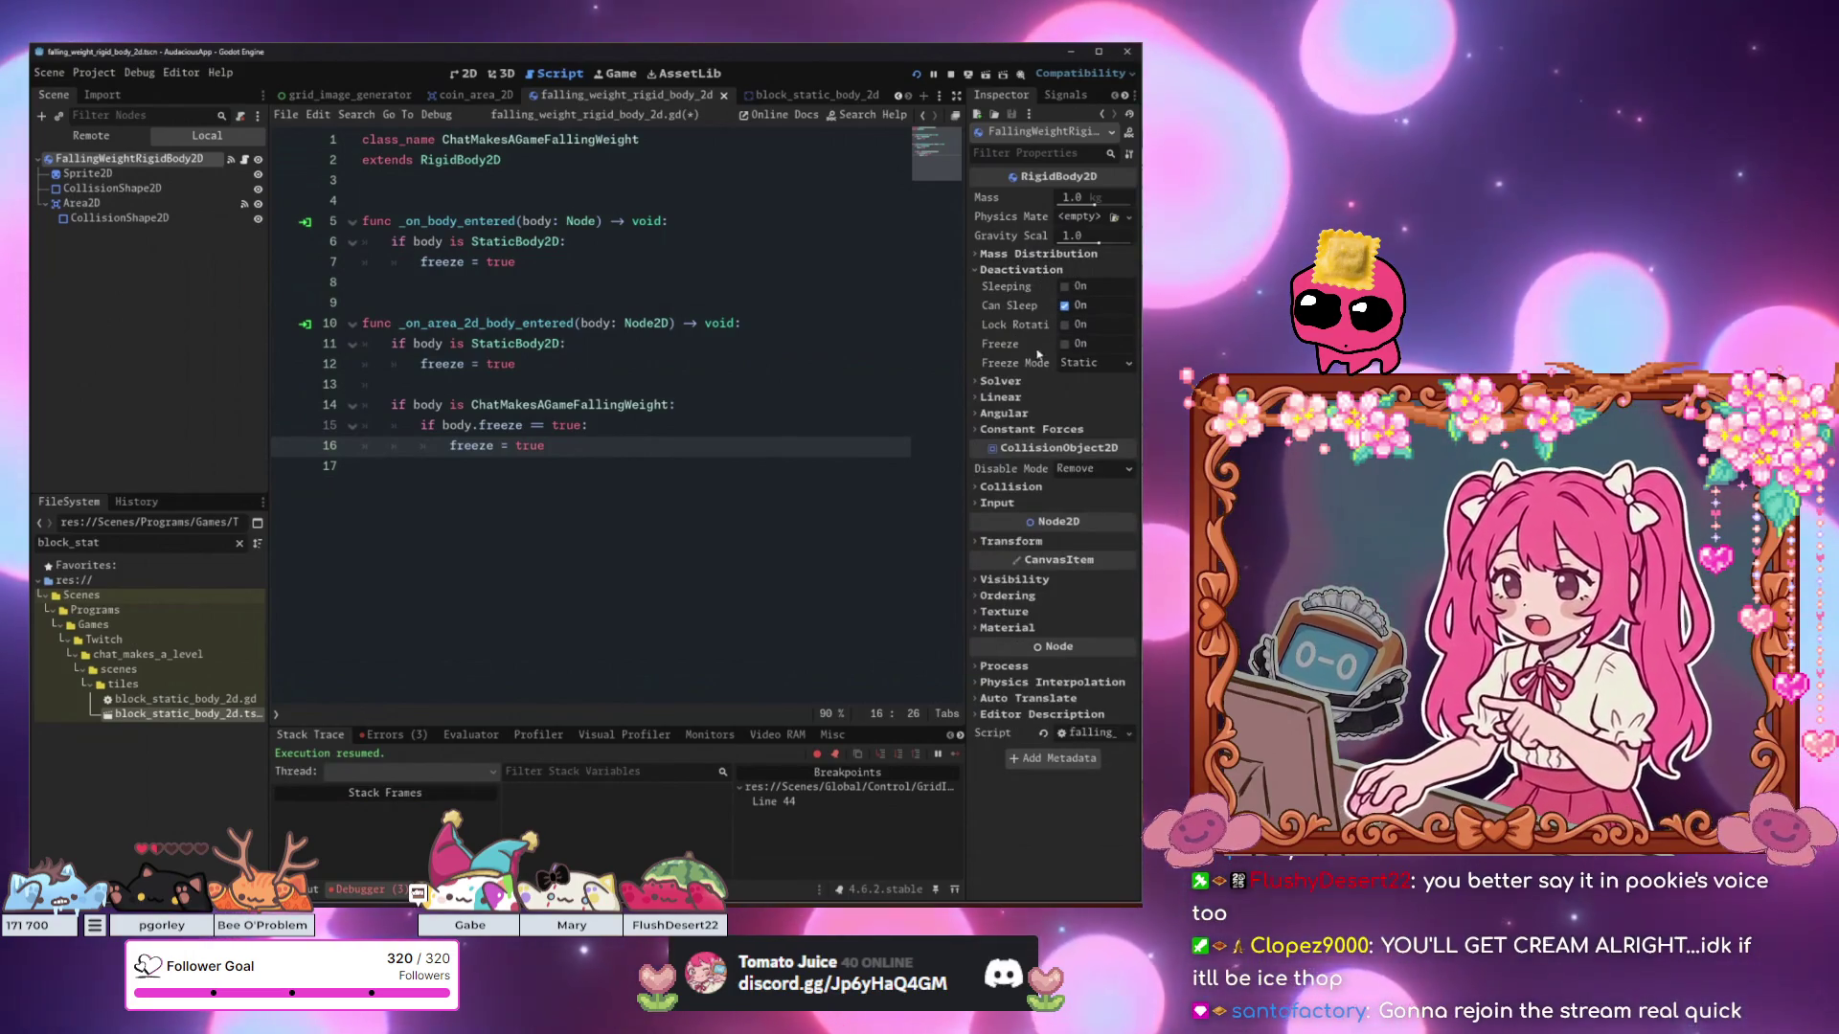
pyautogui.click(1013, 382)
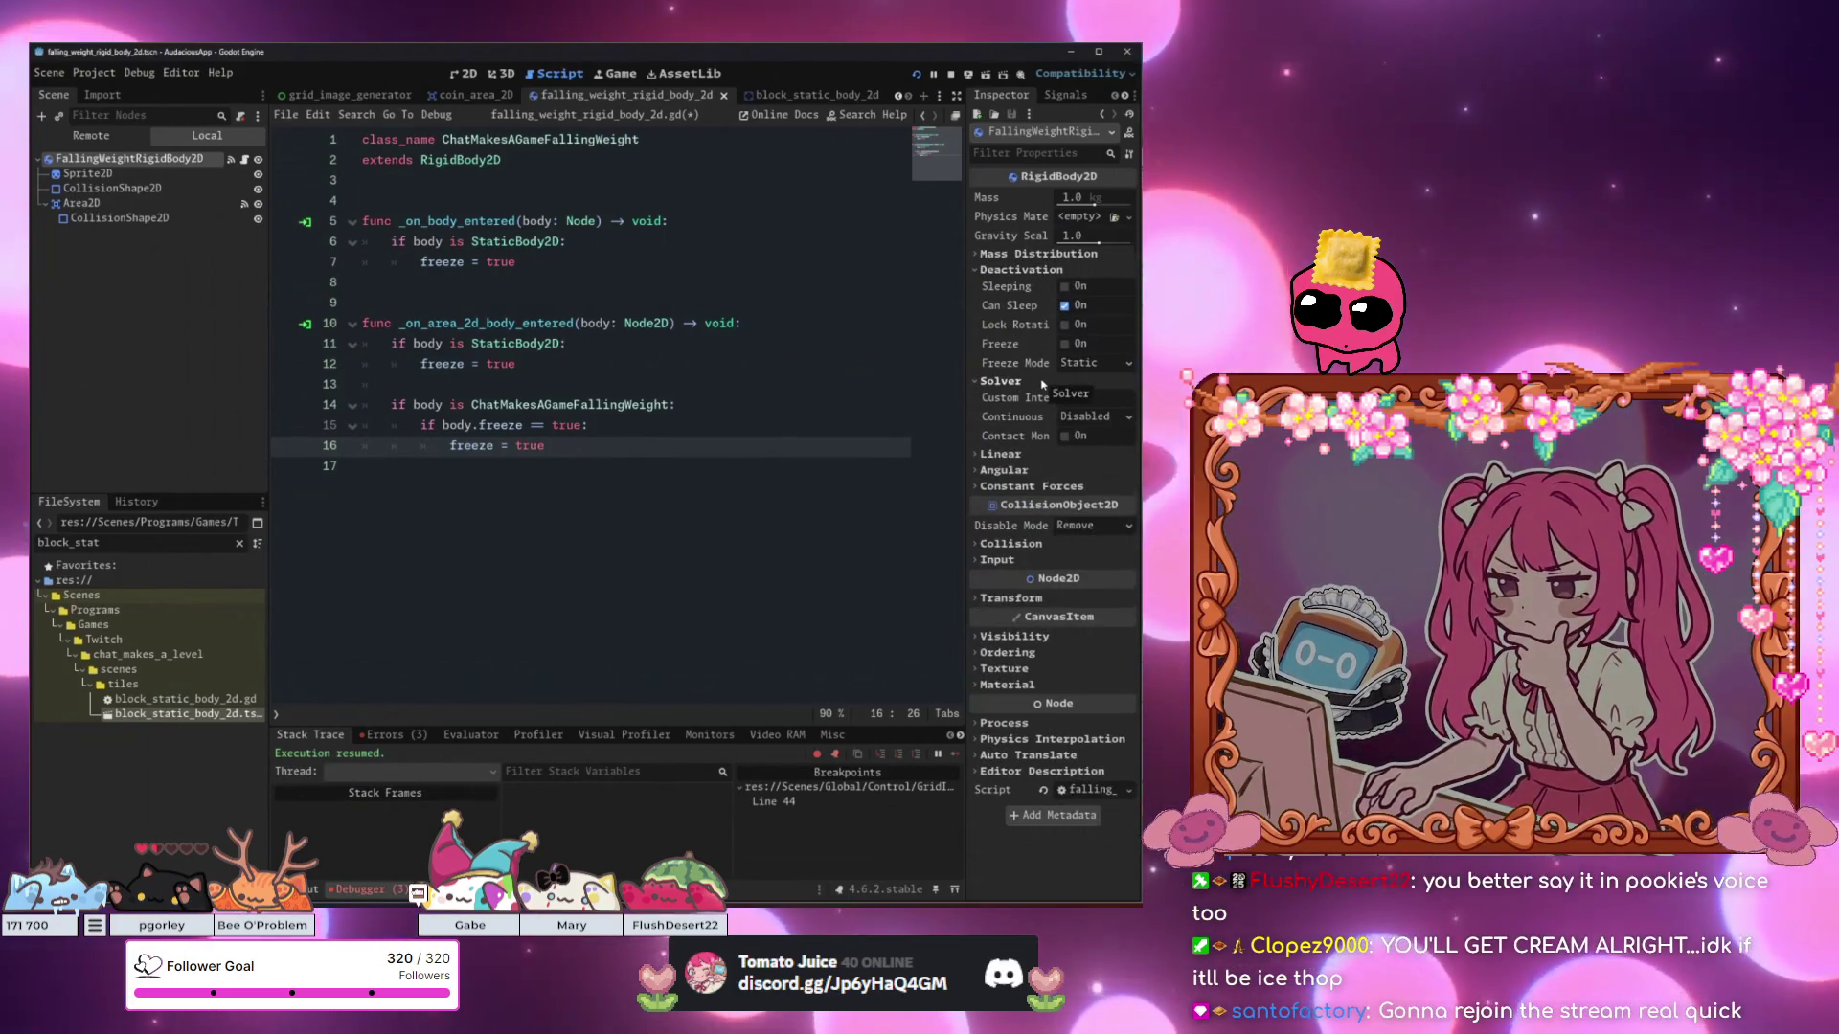
pyautogui.click(1005, 454)
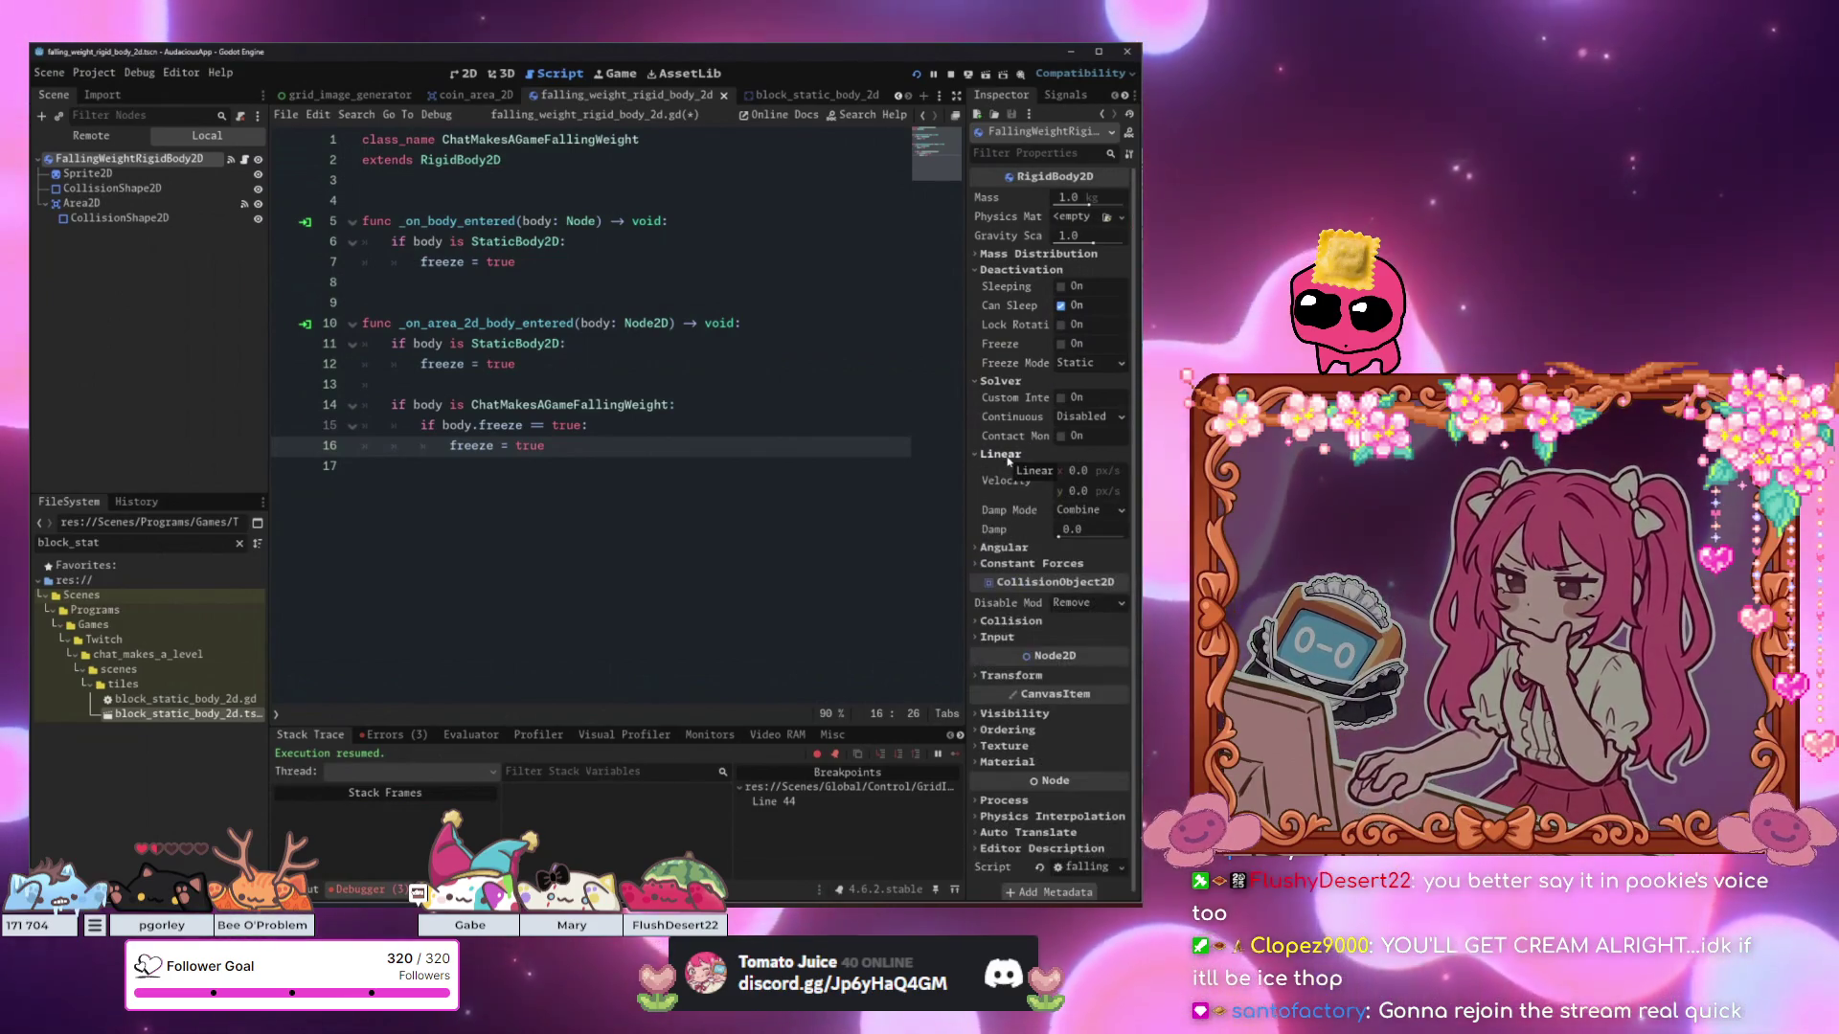
pyautogui.click(791, 422)
pyautogui.press('F6')
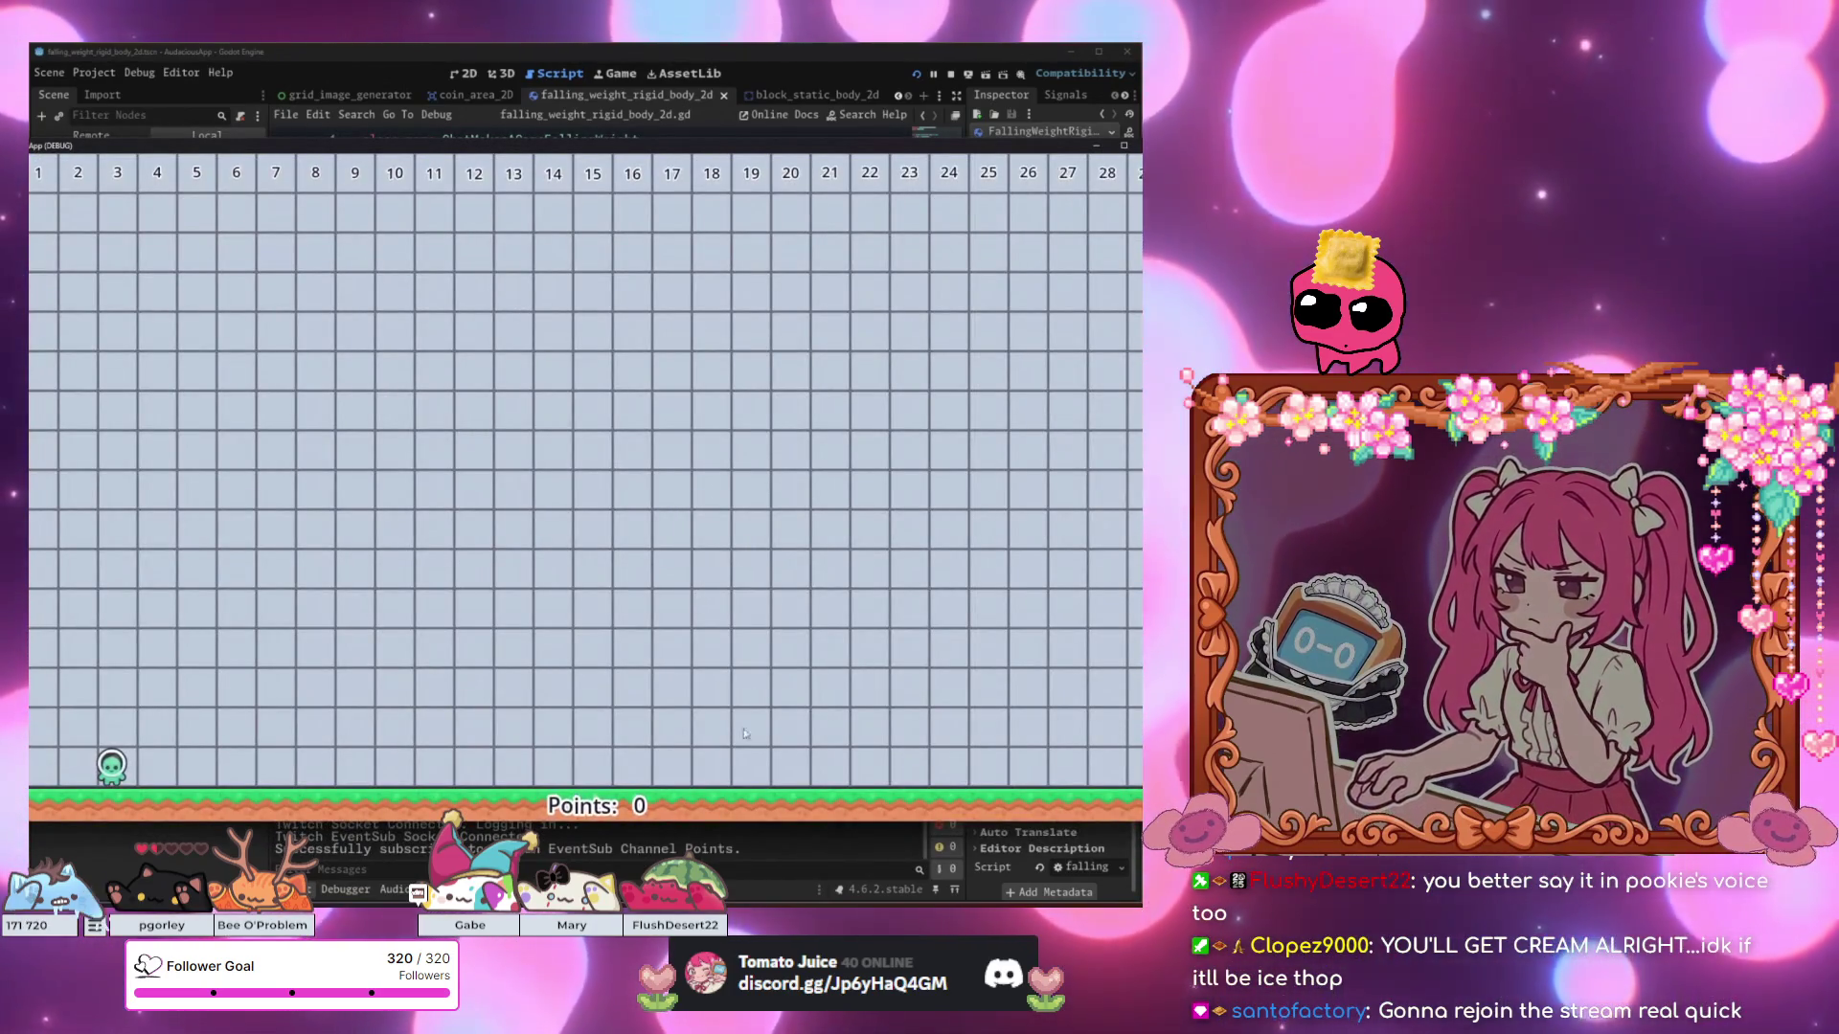
# Playtest by climbing the stacked weights in columns 6 and 10, then check the editor's errors.
pyautogui.doubleClick(793, 143)
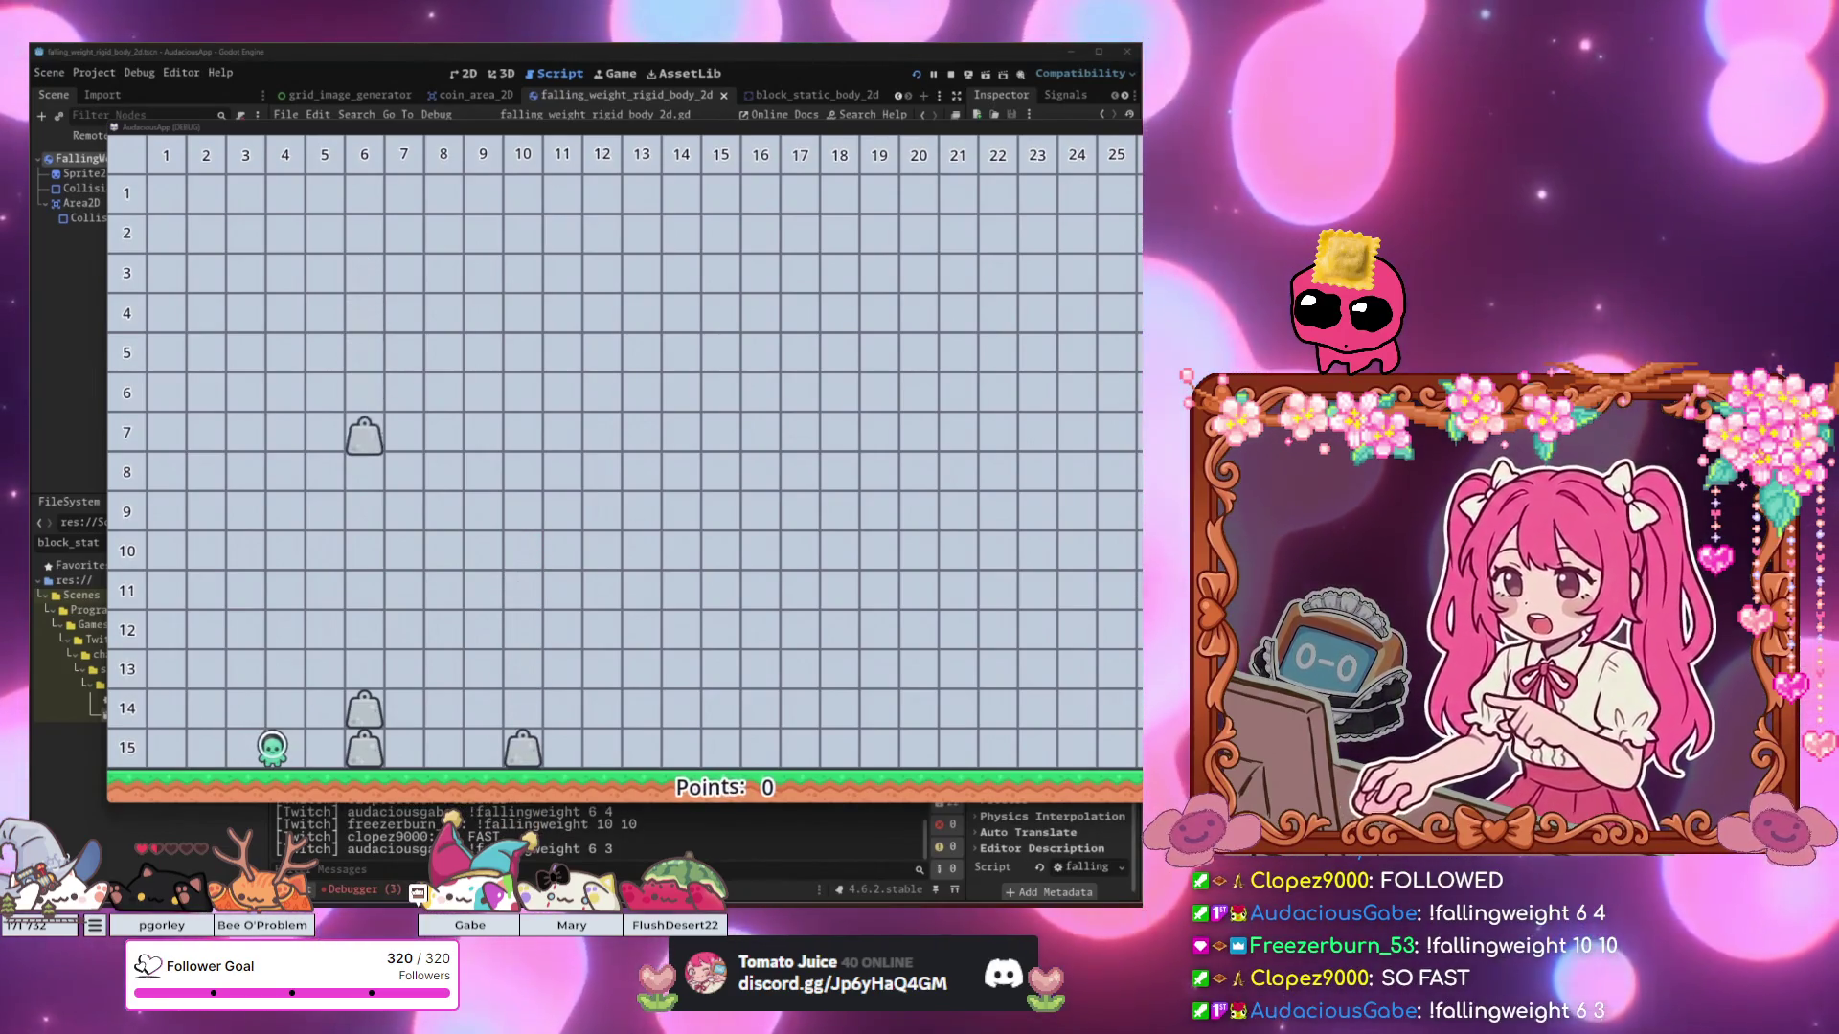
pyautogui.press('Right')
pyautogui.press('Up')
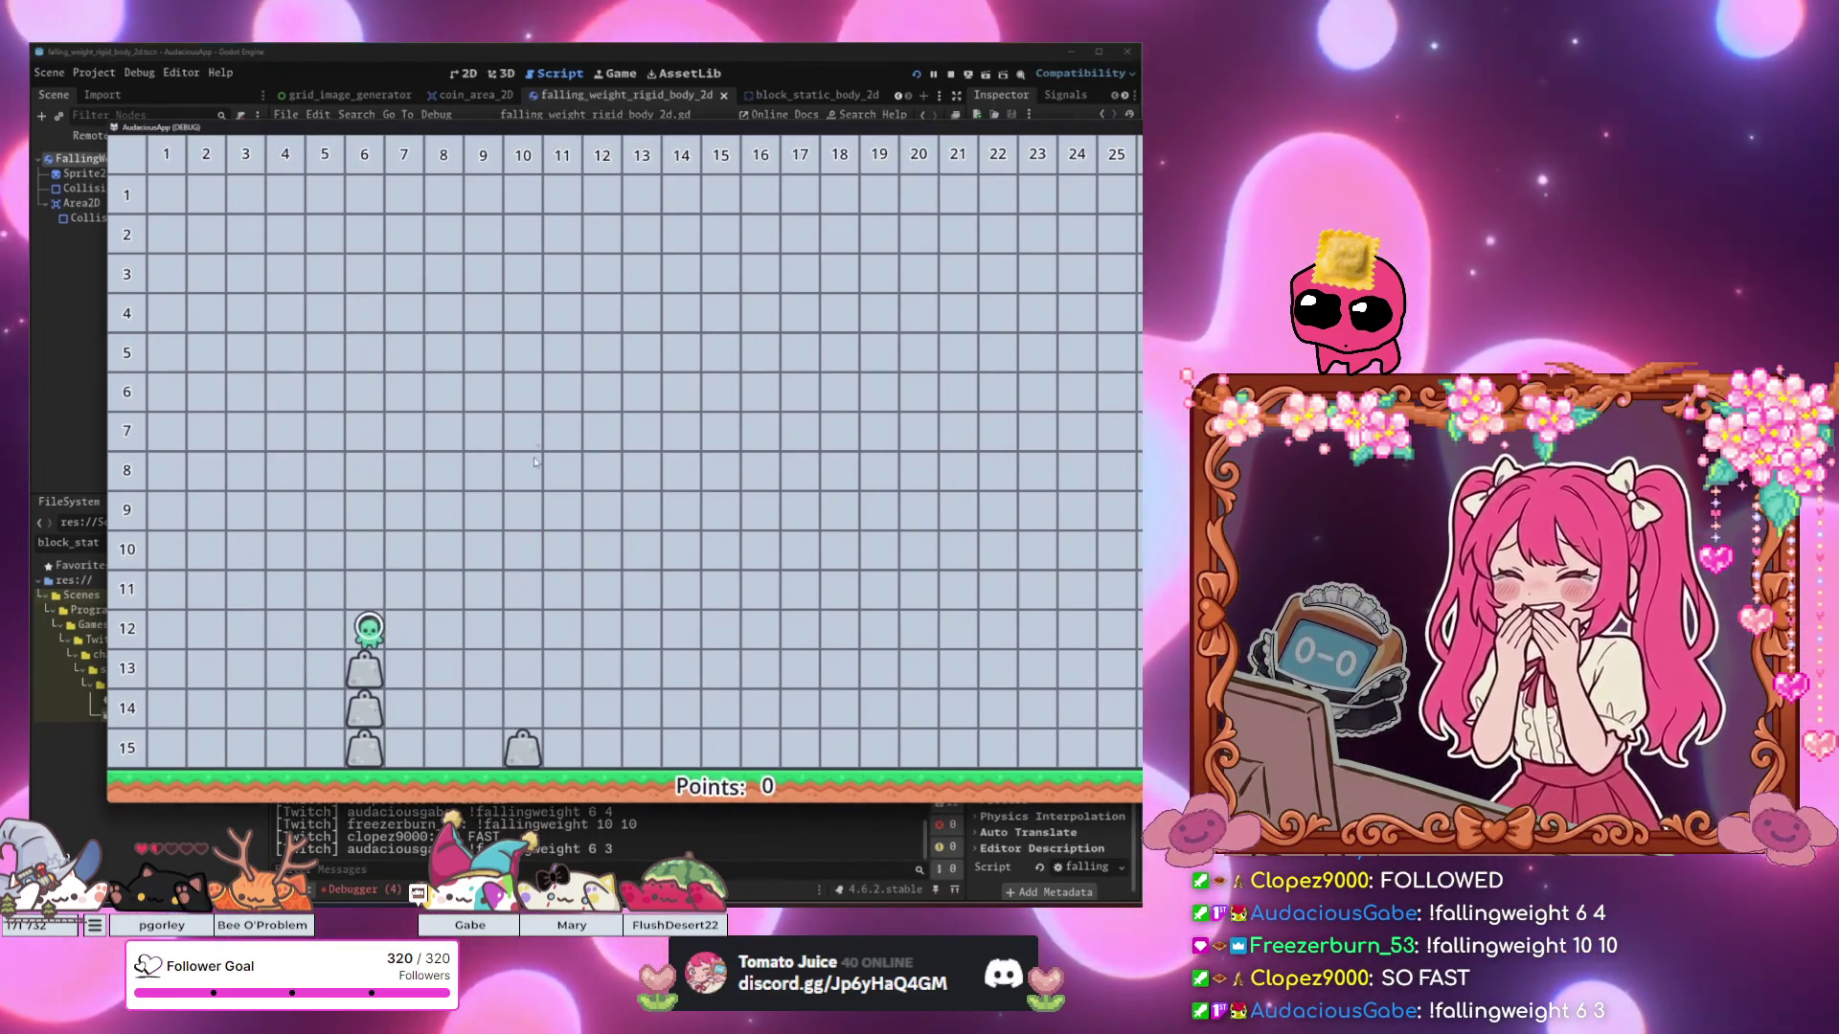
pyautogui.press('Up')
pyautogui.press('Right')
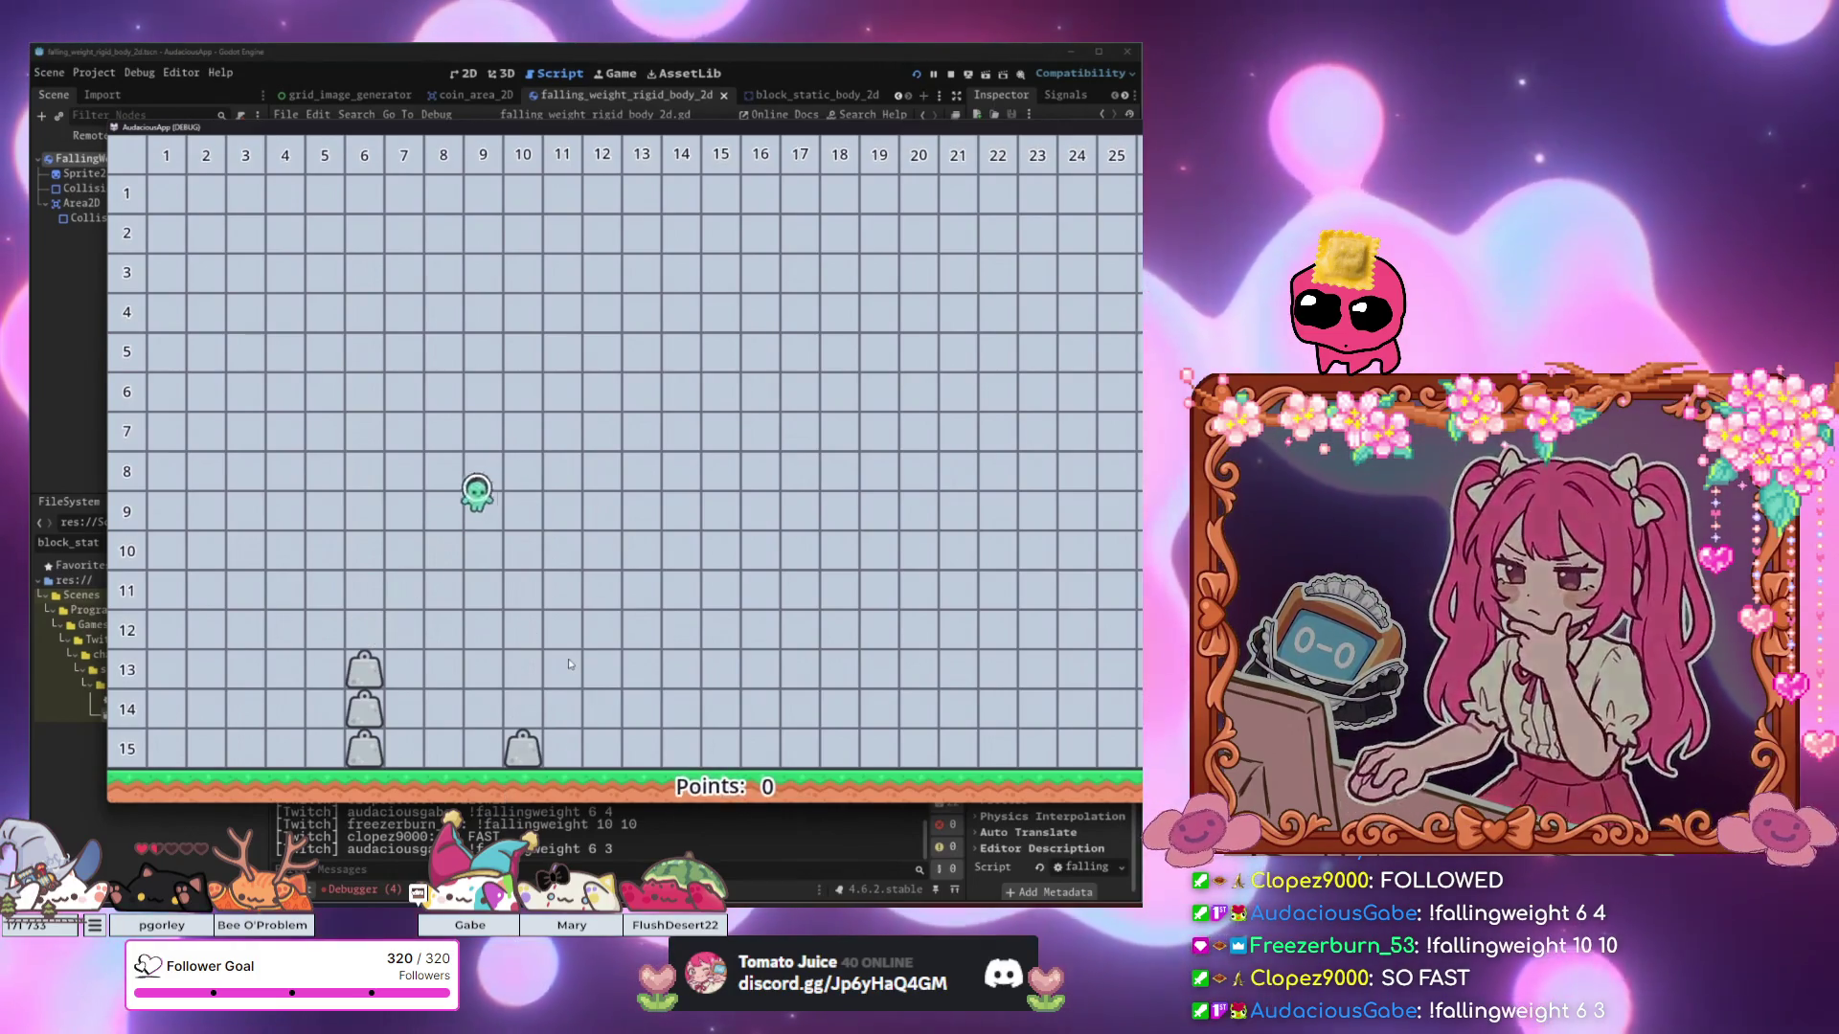
pyautogui.press('Up')
pyautogui.press('Left')
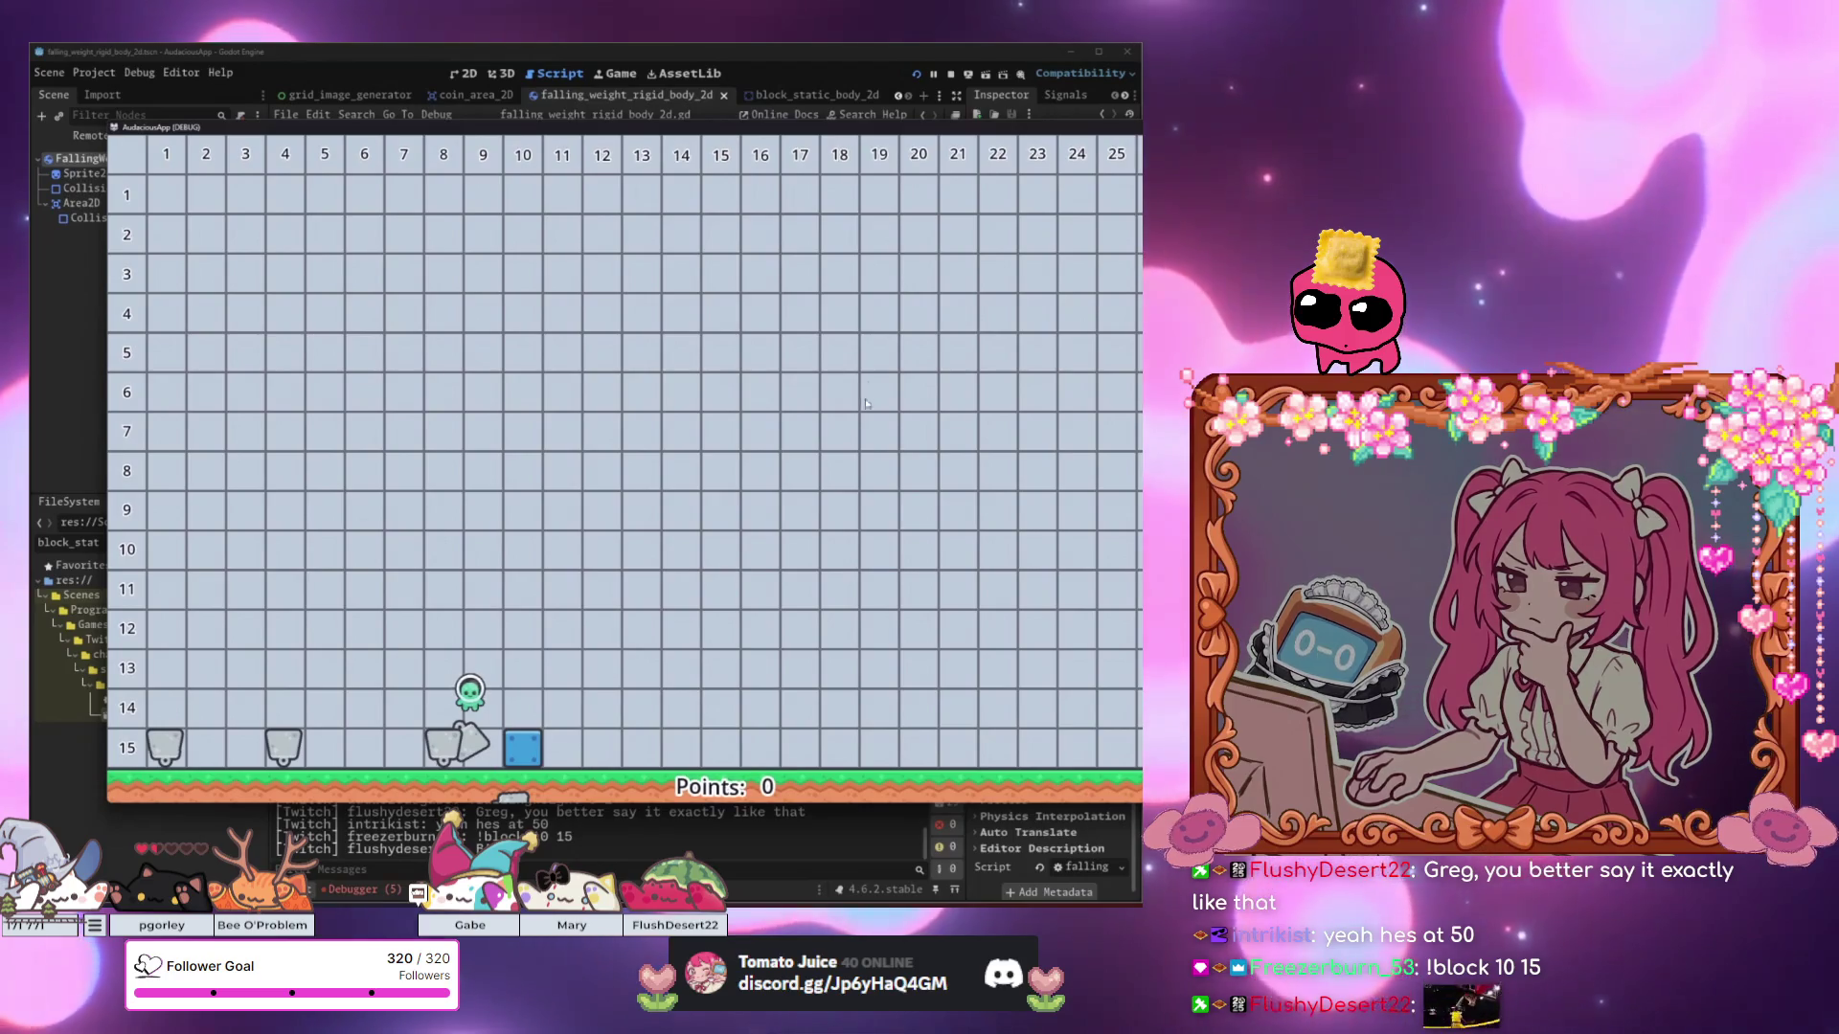
pyautogui.moveTo(752, 134)
pyautogui.mouseDown()
pyautogui.moveTo(766, 598)
pyautogui.moveTo(772, 490)
pyautogui.mouseUp()
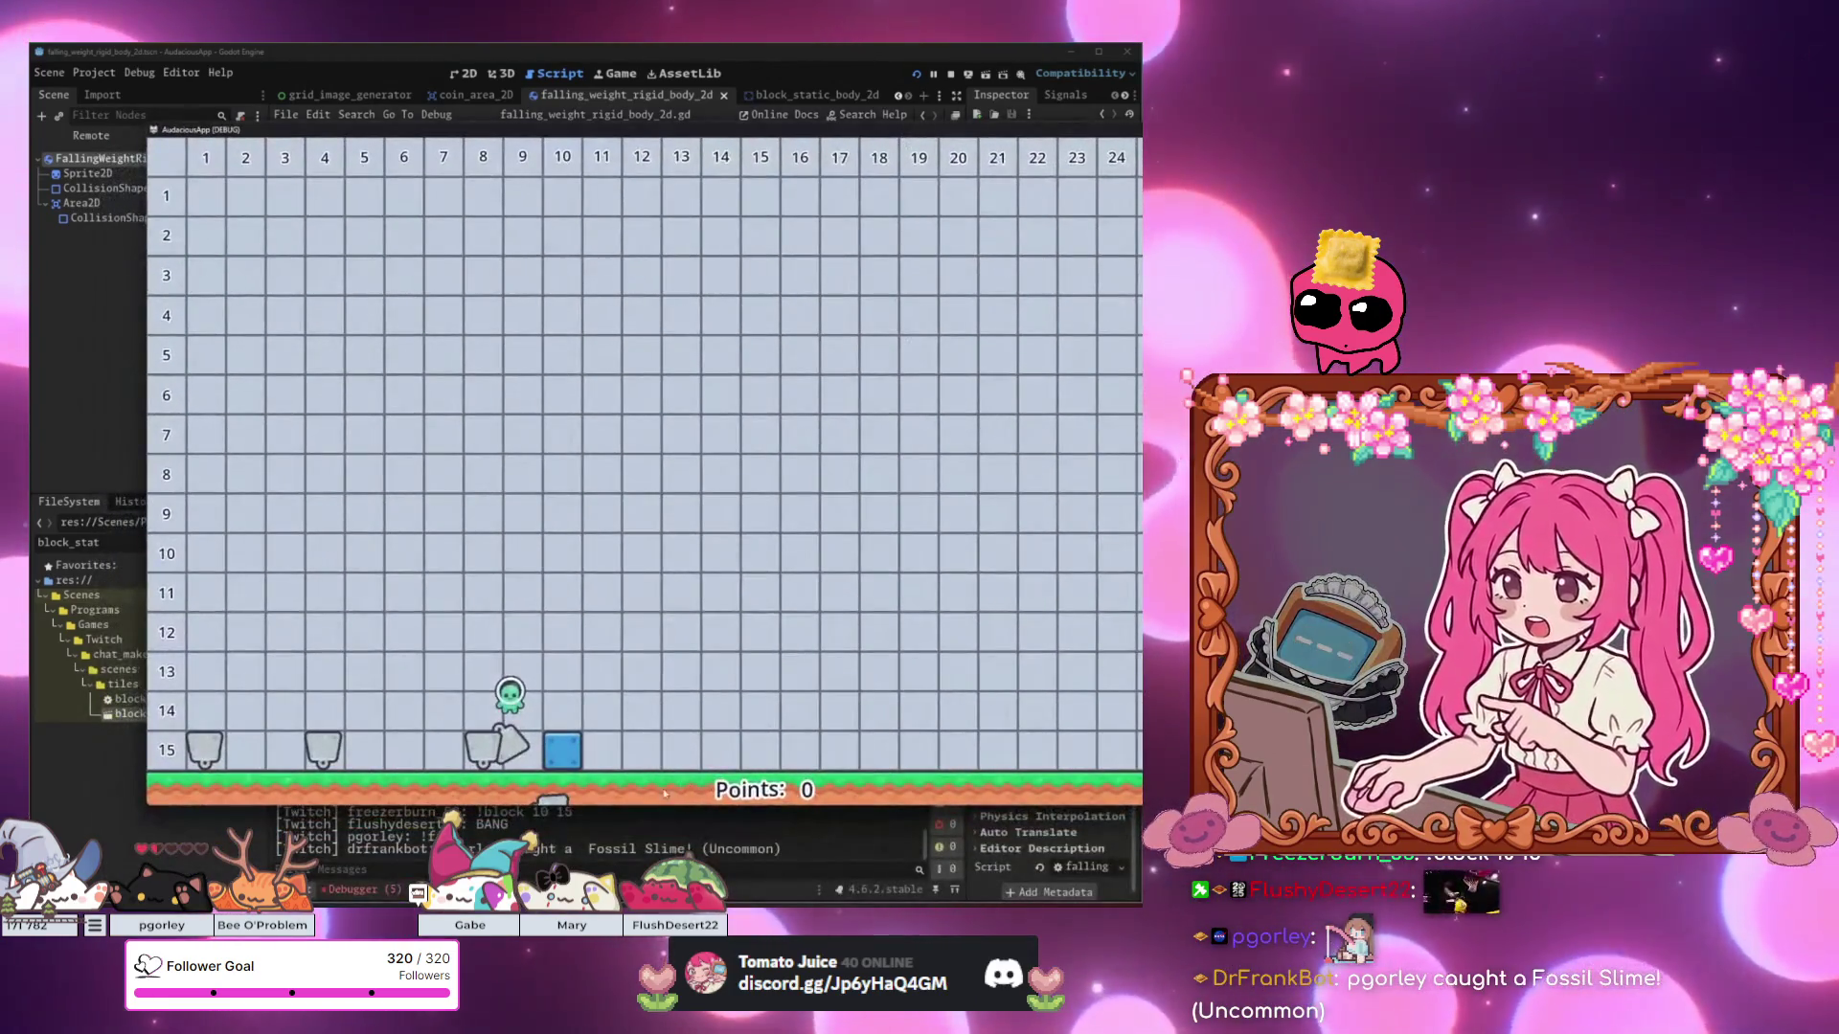
pyautogui.click(387, 889)
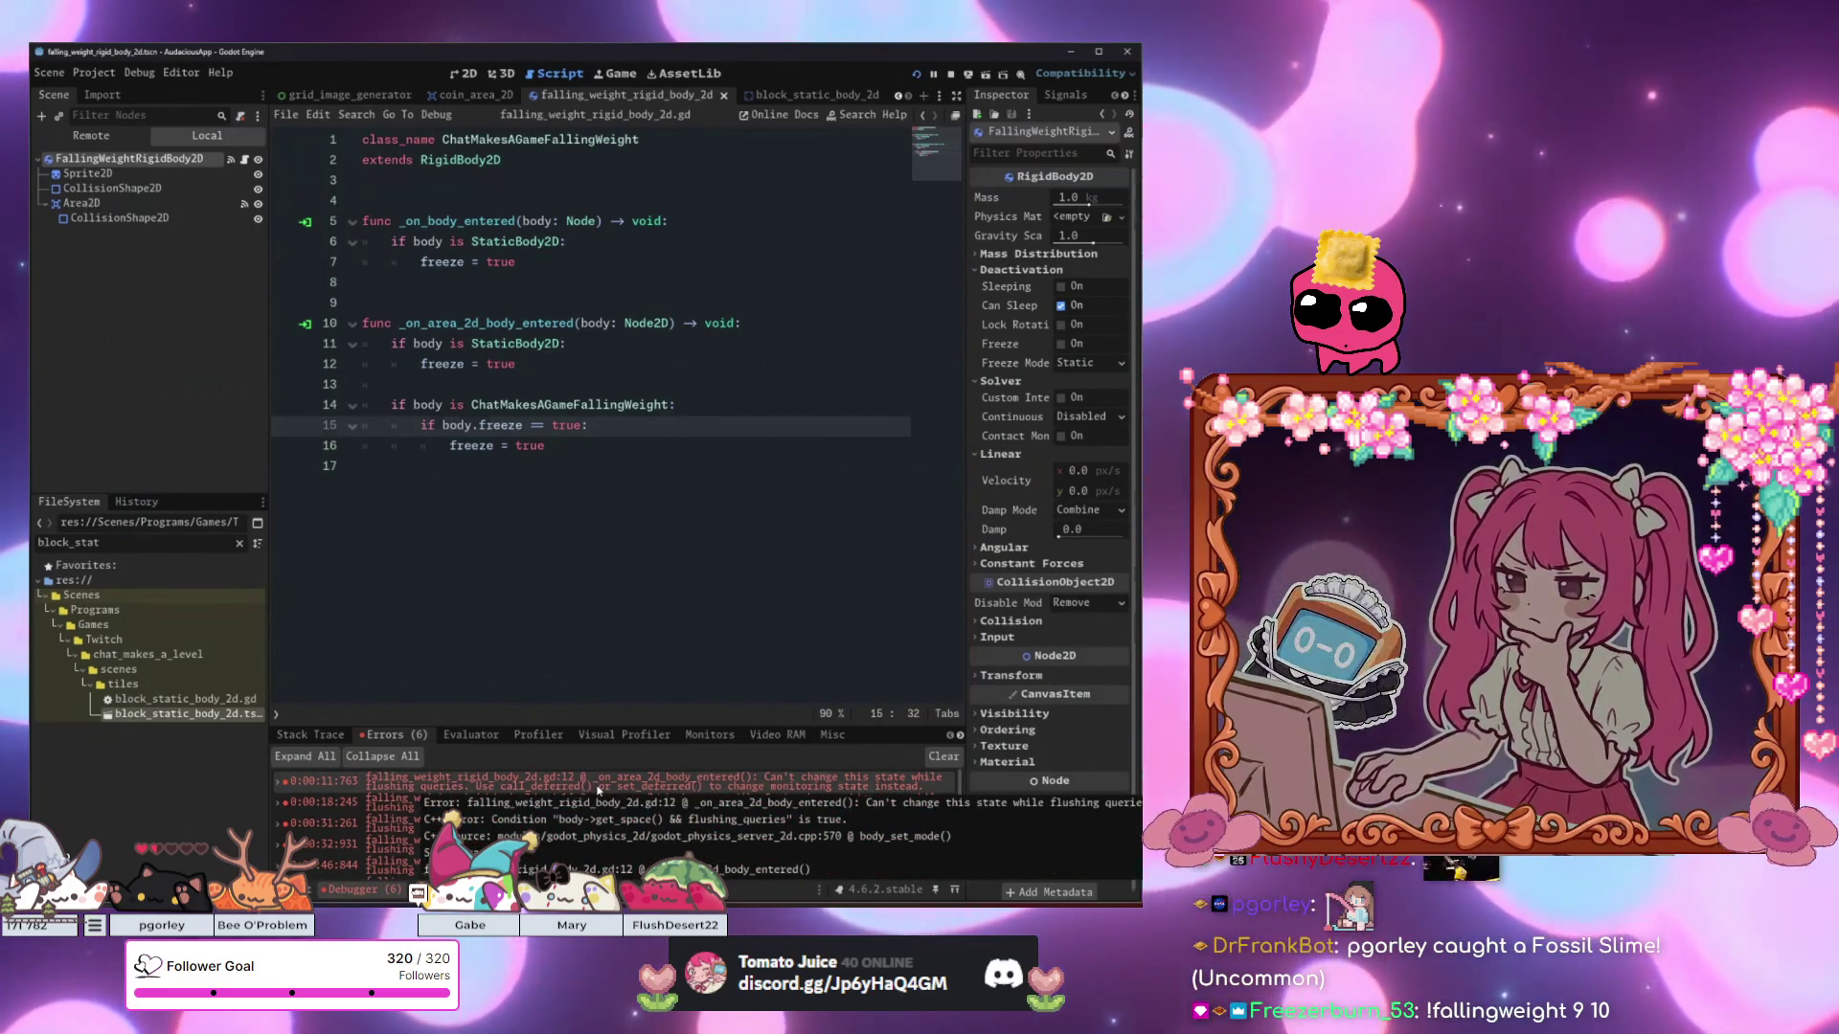
# Change line 12's freeze assignment to set_deferred("freeze", true) using autocomplete.
pyautogui.click(613, 787)
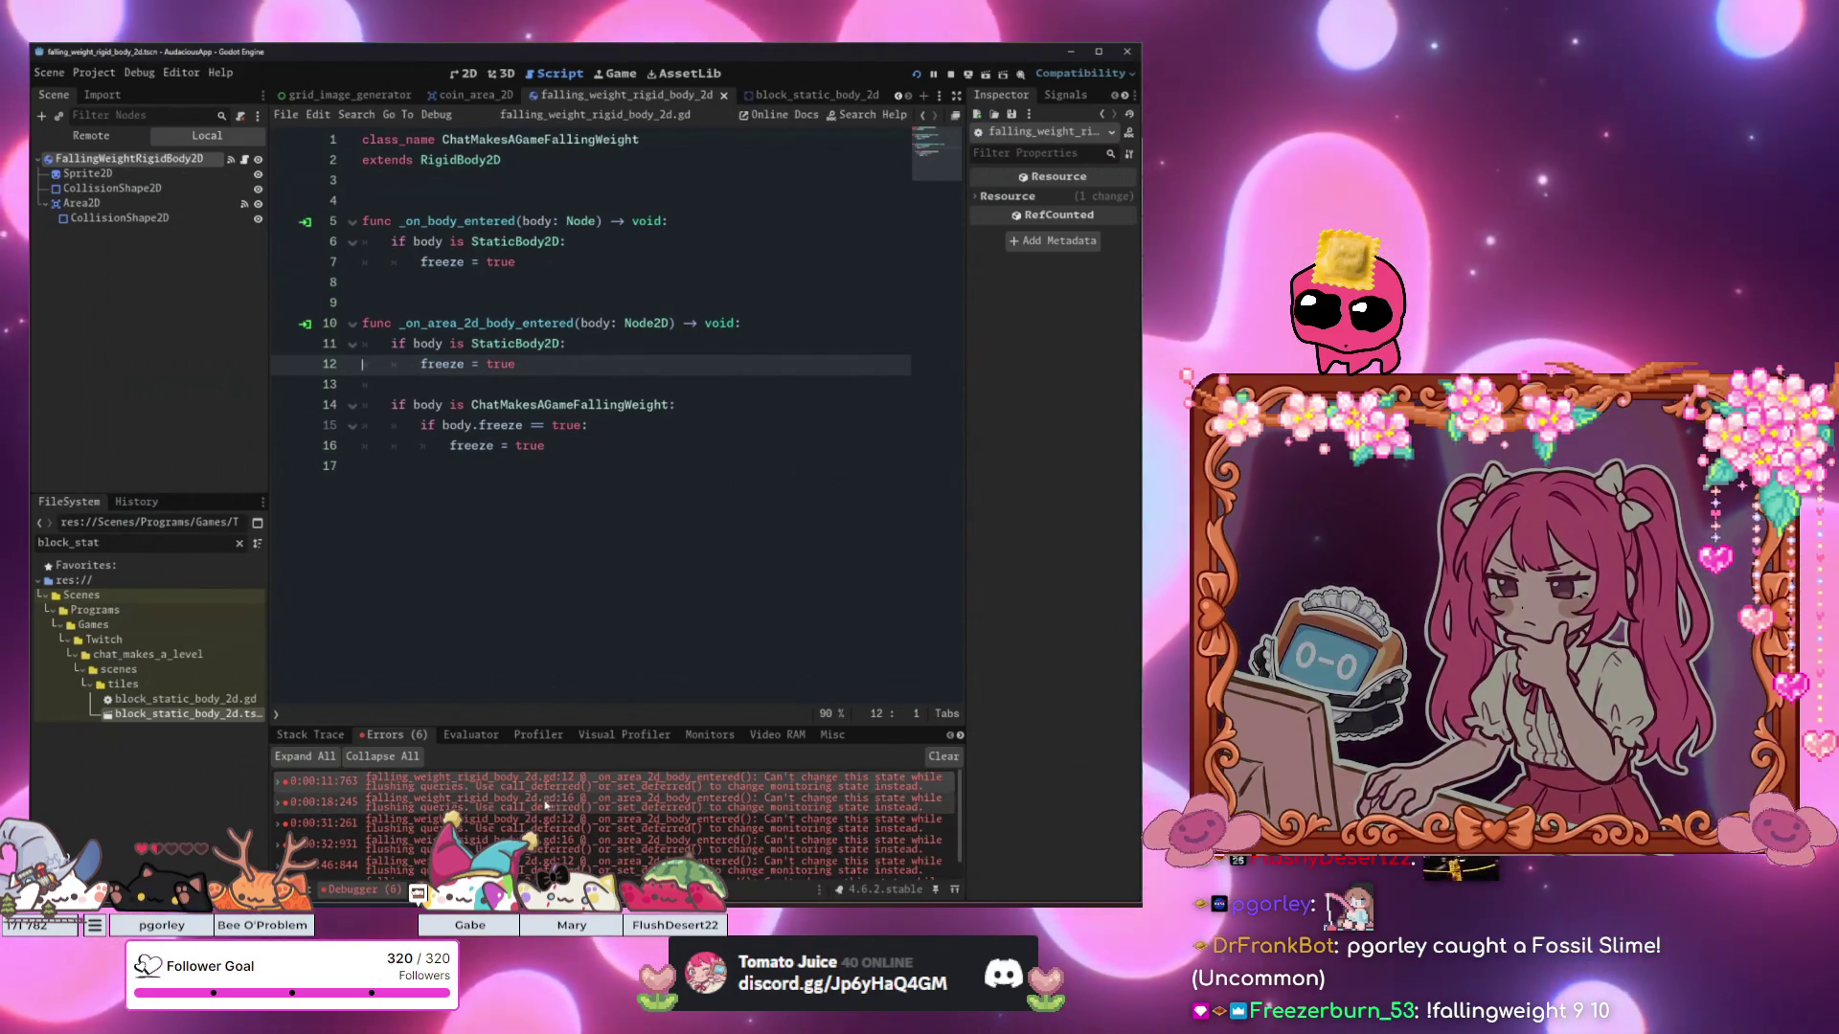
pyautogui.click(396, 382)
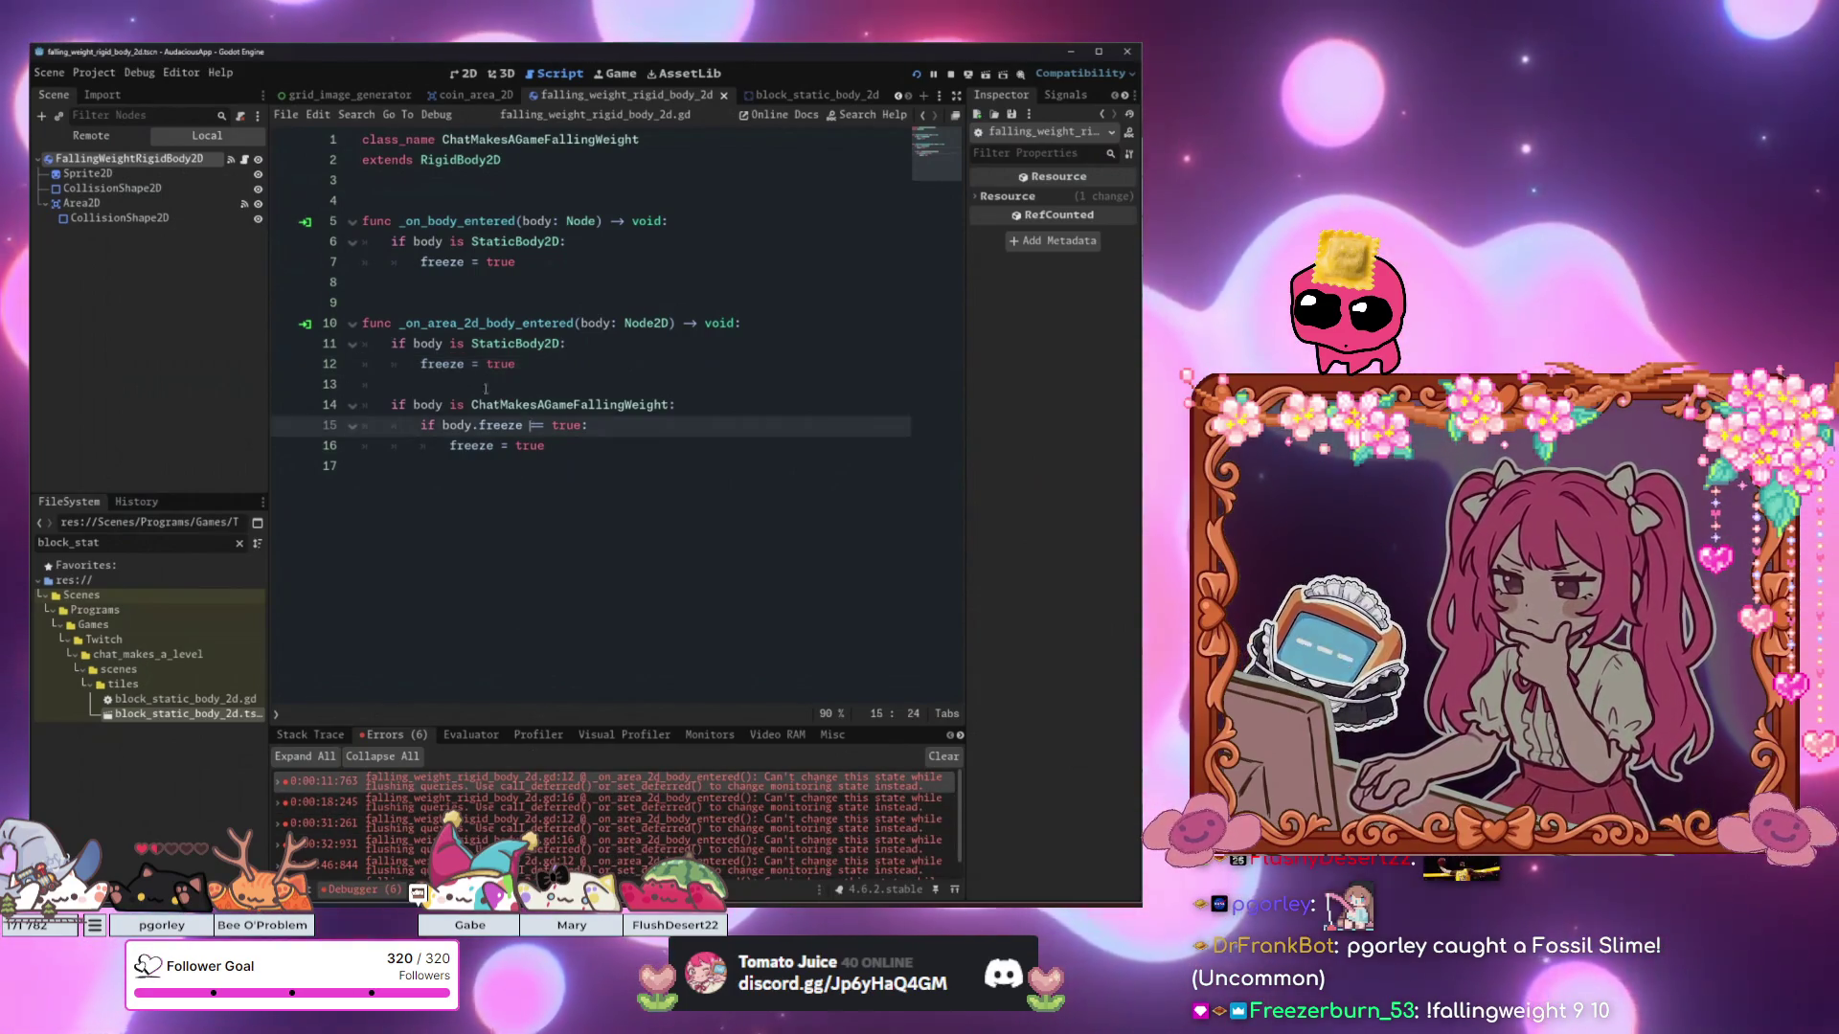
pyautogui.click(419, 364)
pyautogui.write('set_de')
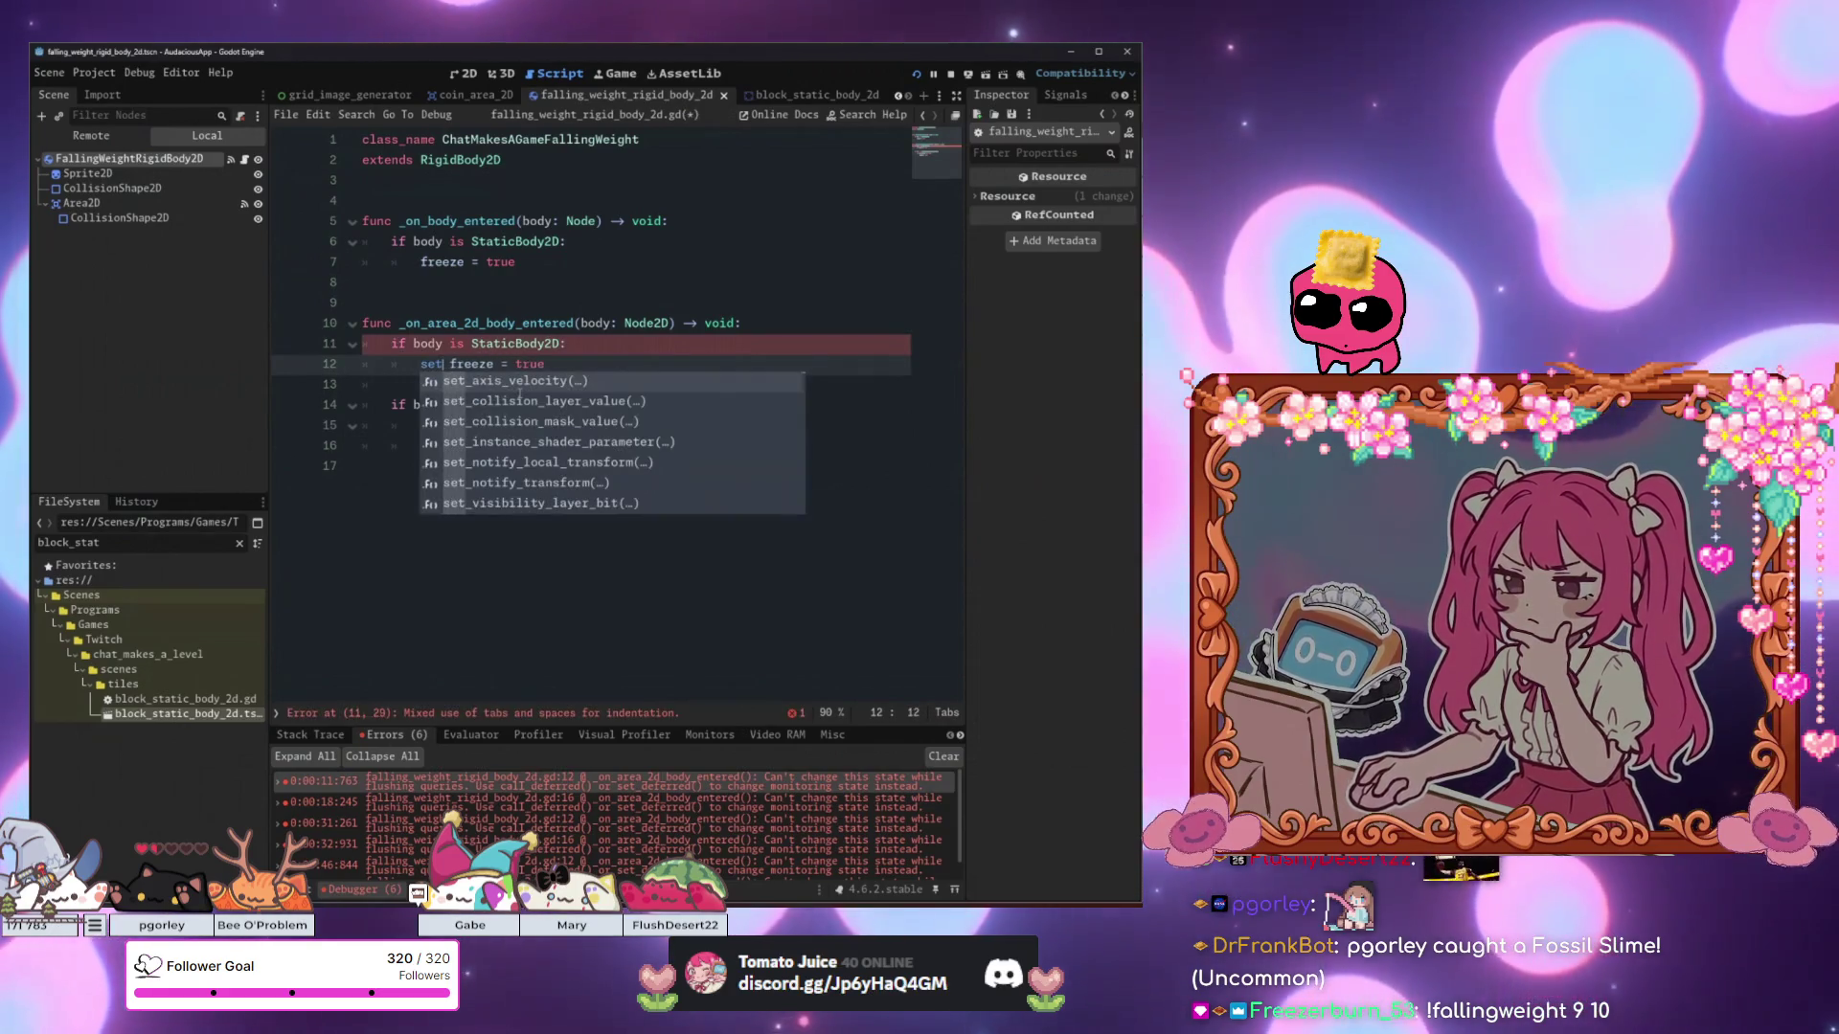
pyautogui.click(520, 395)
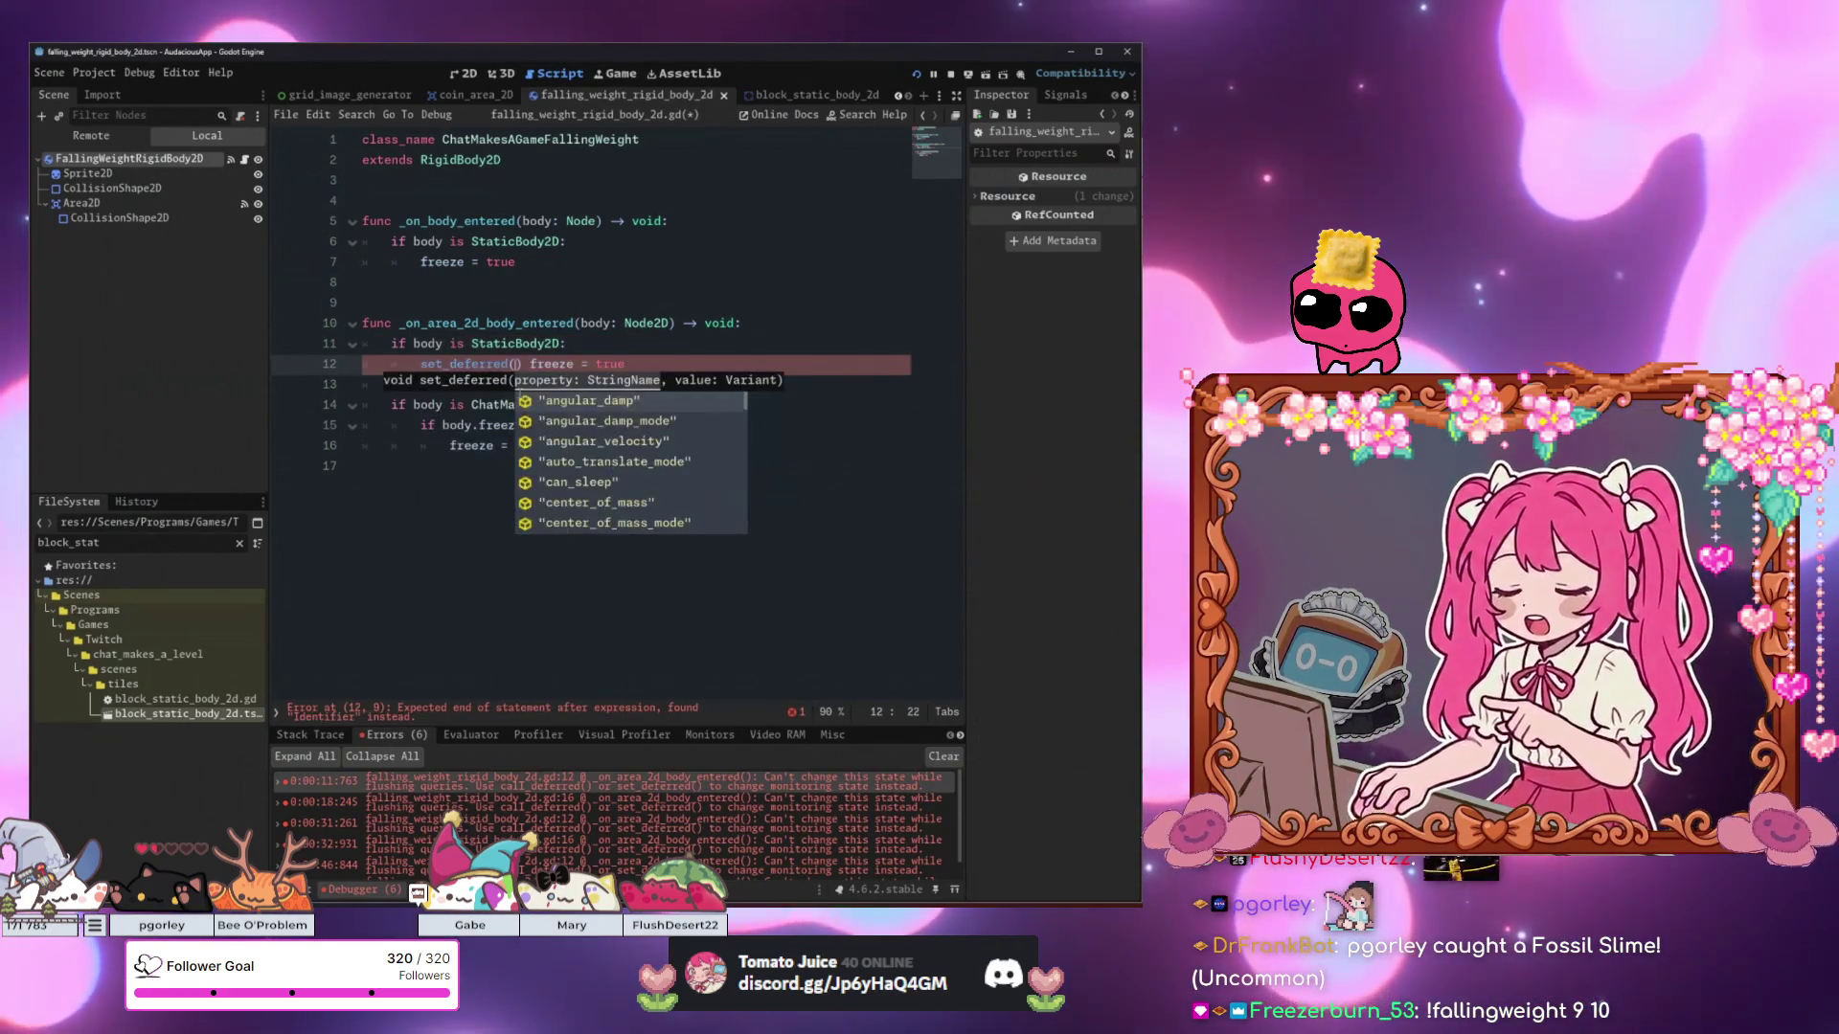
pyautogui.write('"')
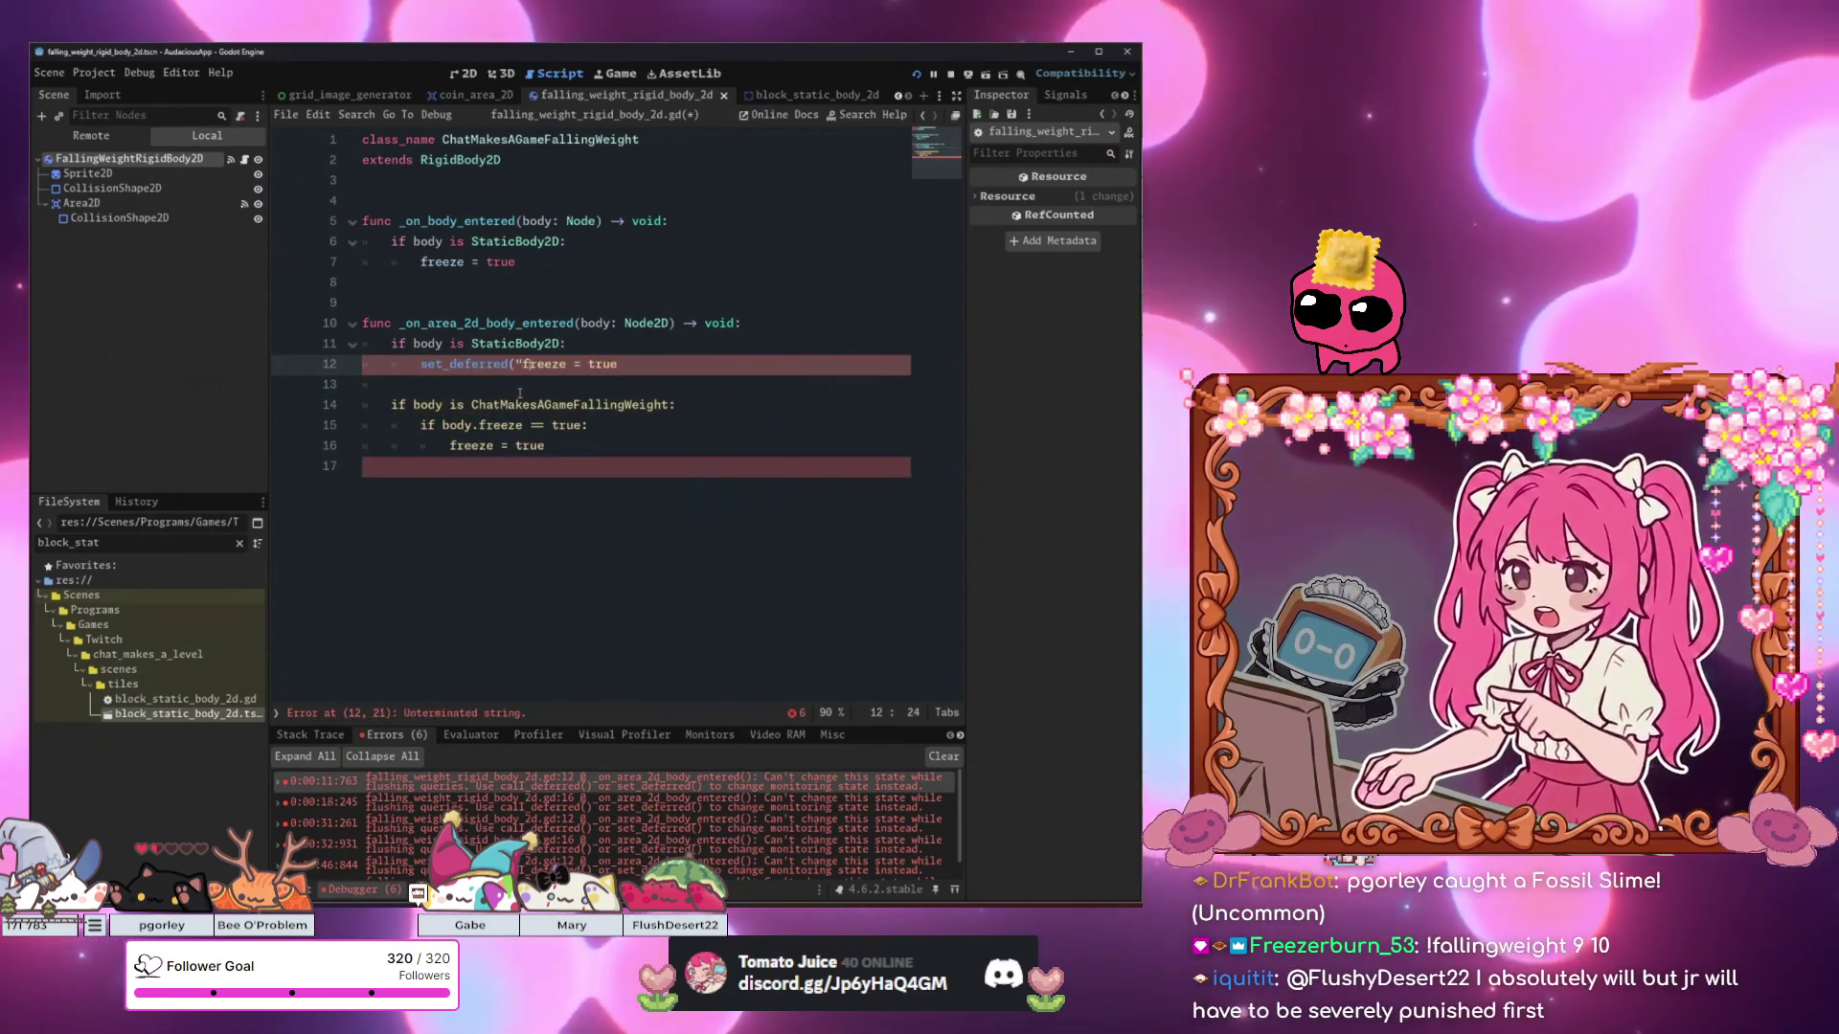
pyautogui.hotkey('ctrl', 'Right')
pyautogui.write('true')
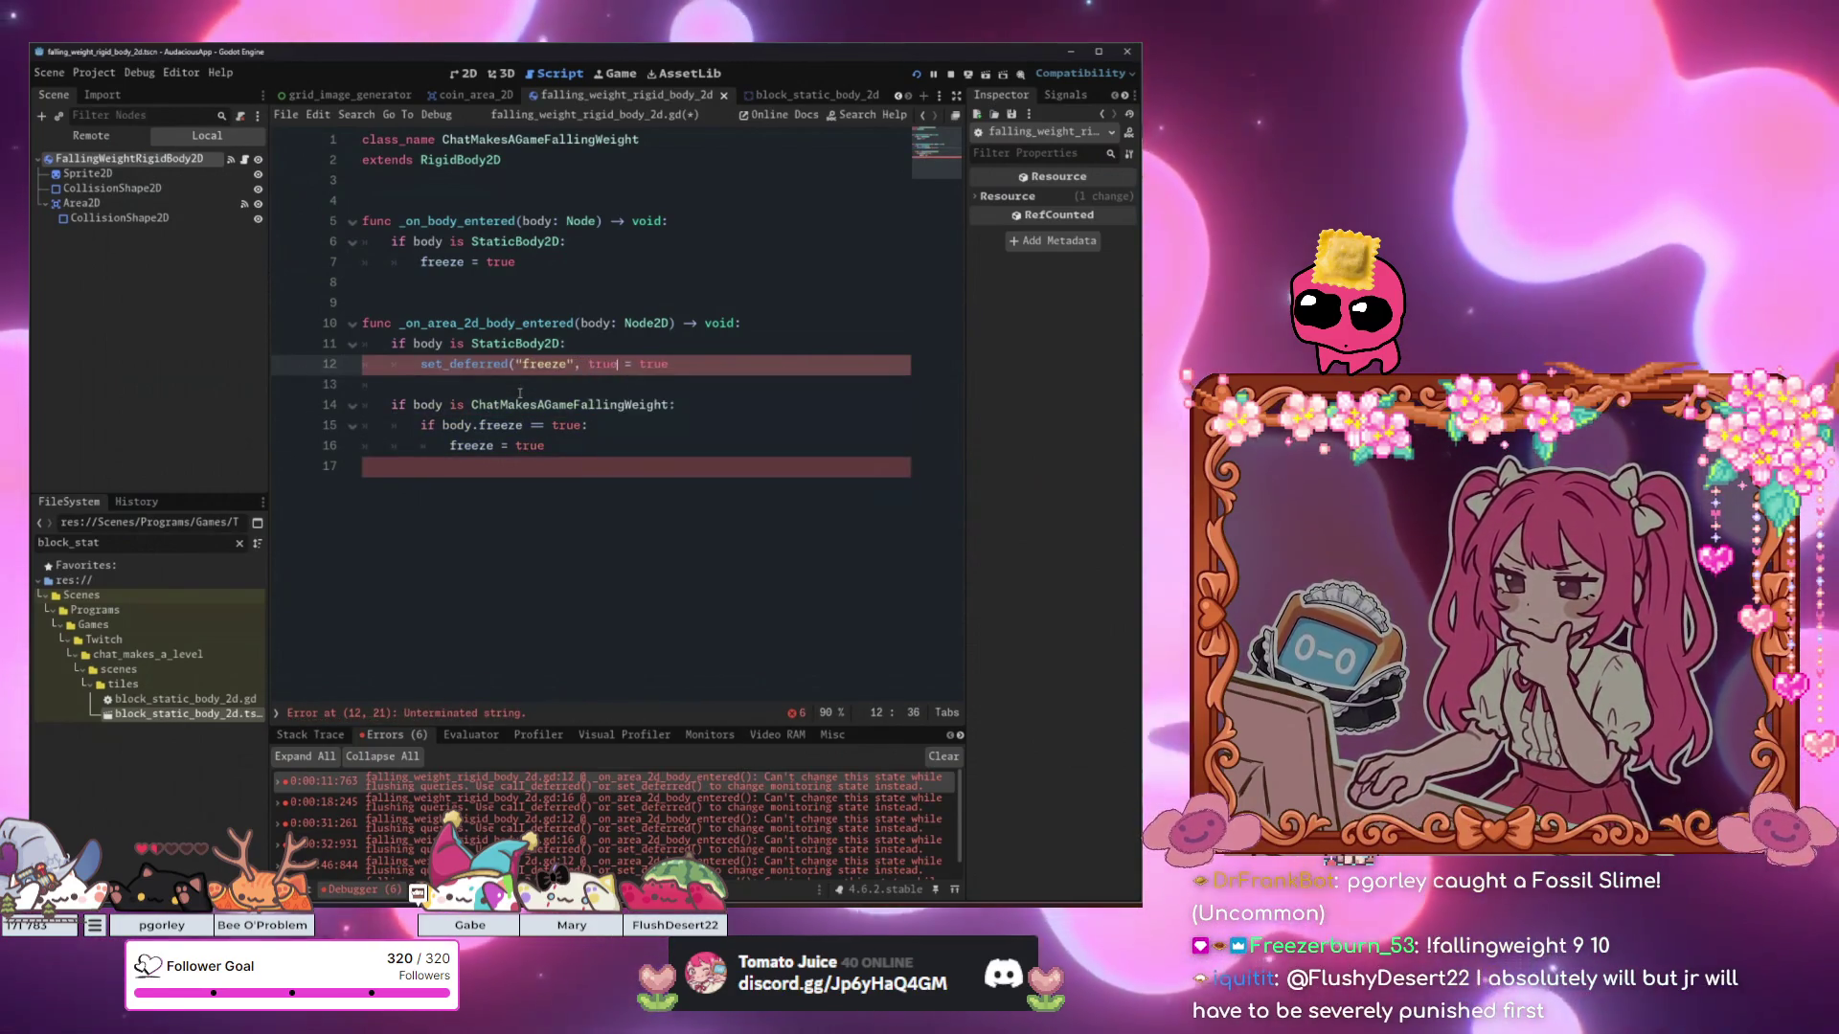
pyautogui.press('End')
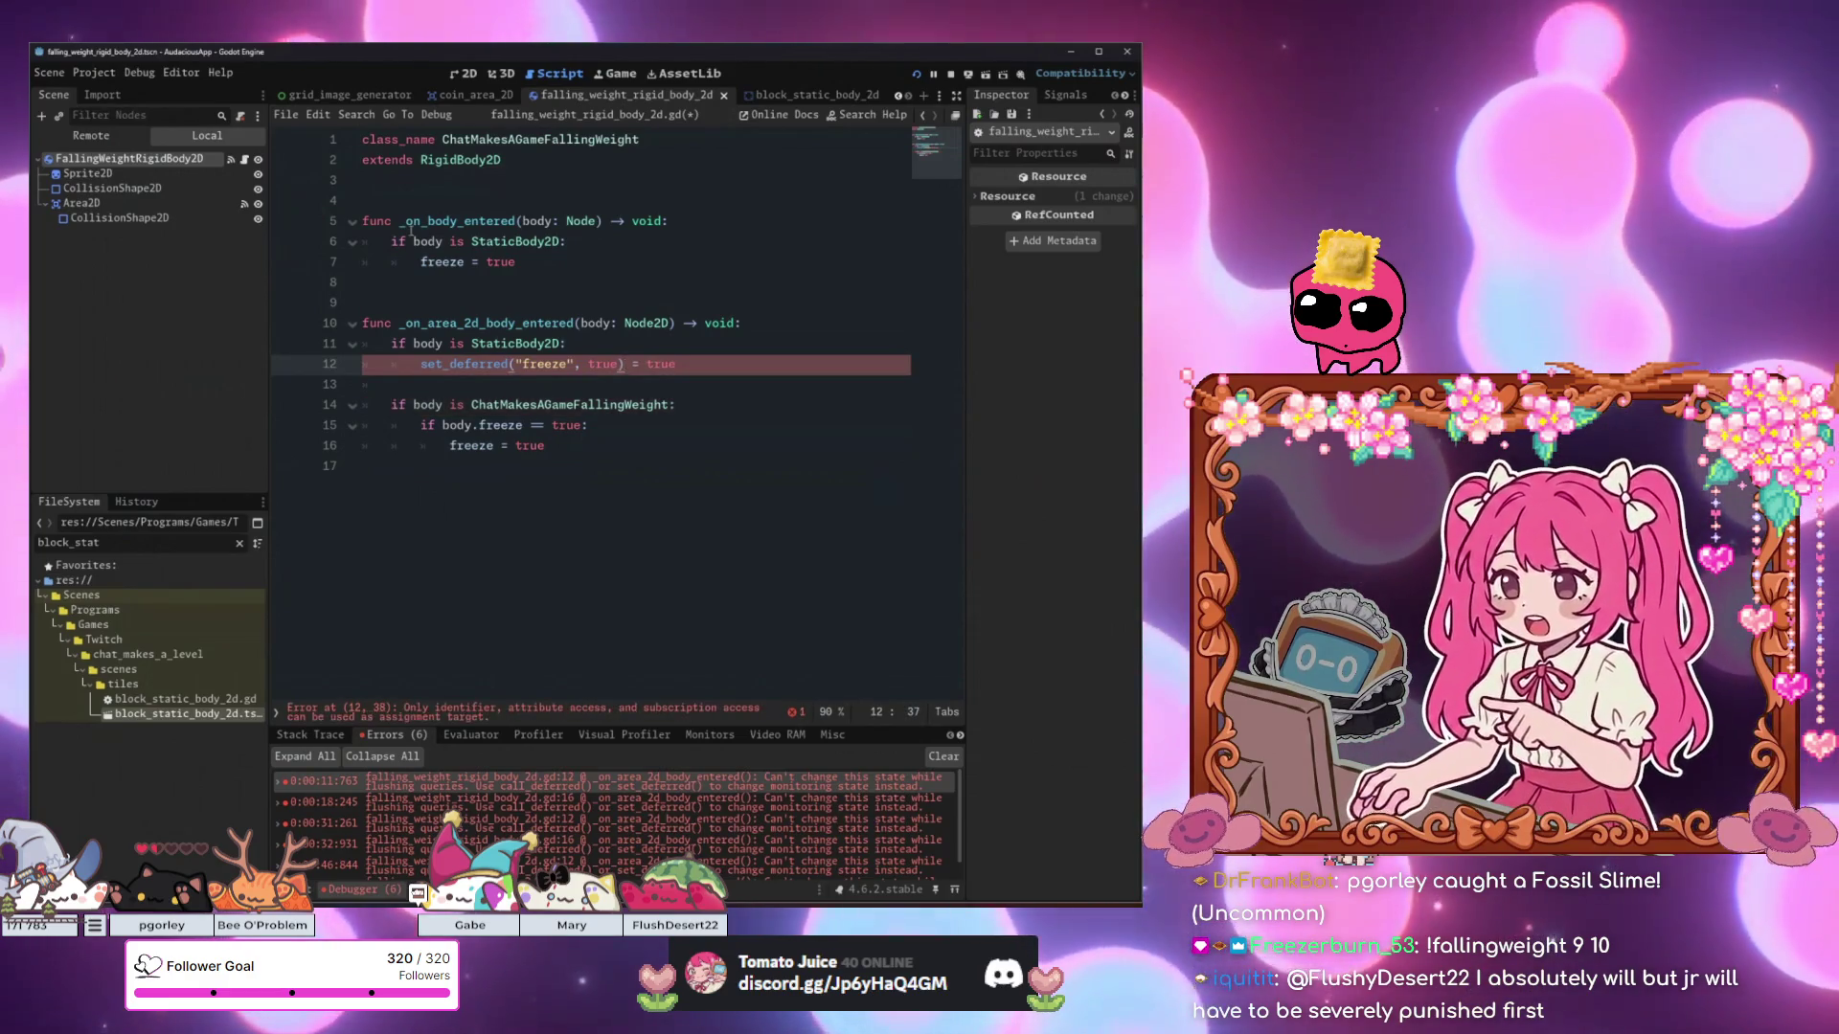
# Use the same set_deferred call on line 16 and delete the old _on_body_entered function.
pyautogui.moveTo(627, 365); pyautogui.dragTo(421, 368)
pyautogui.click(573, 443)
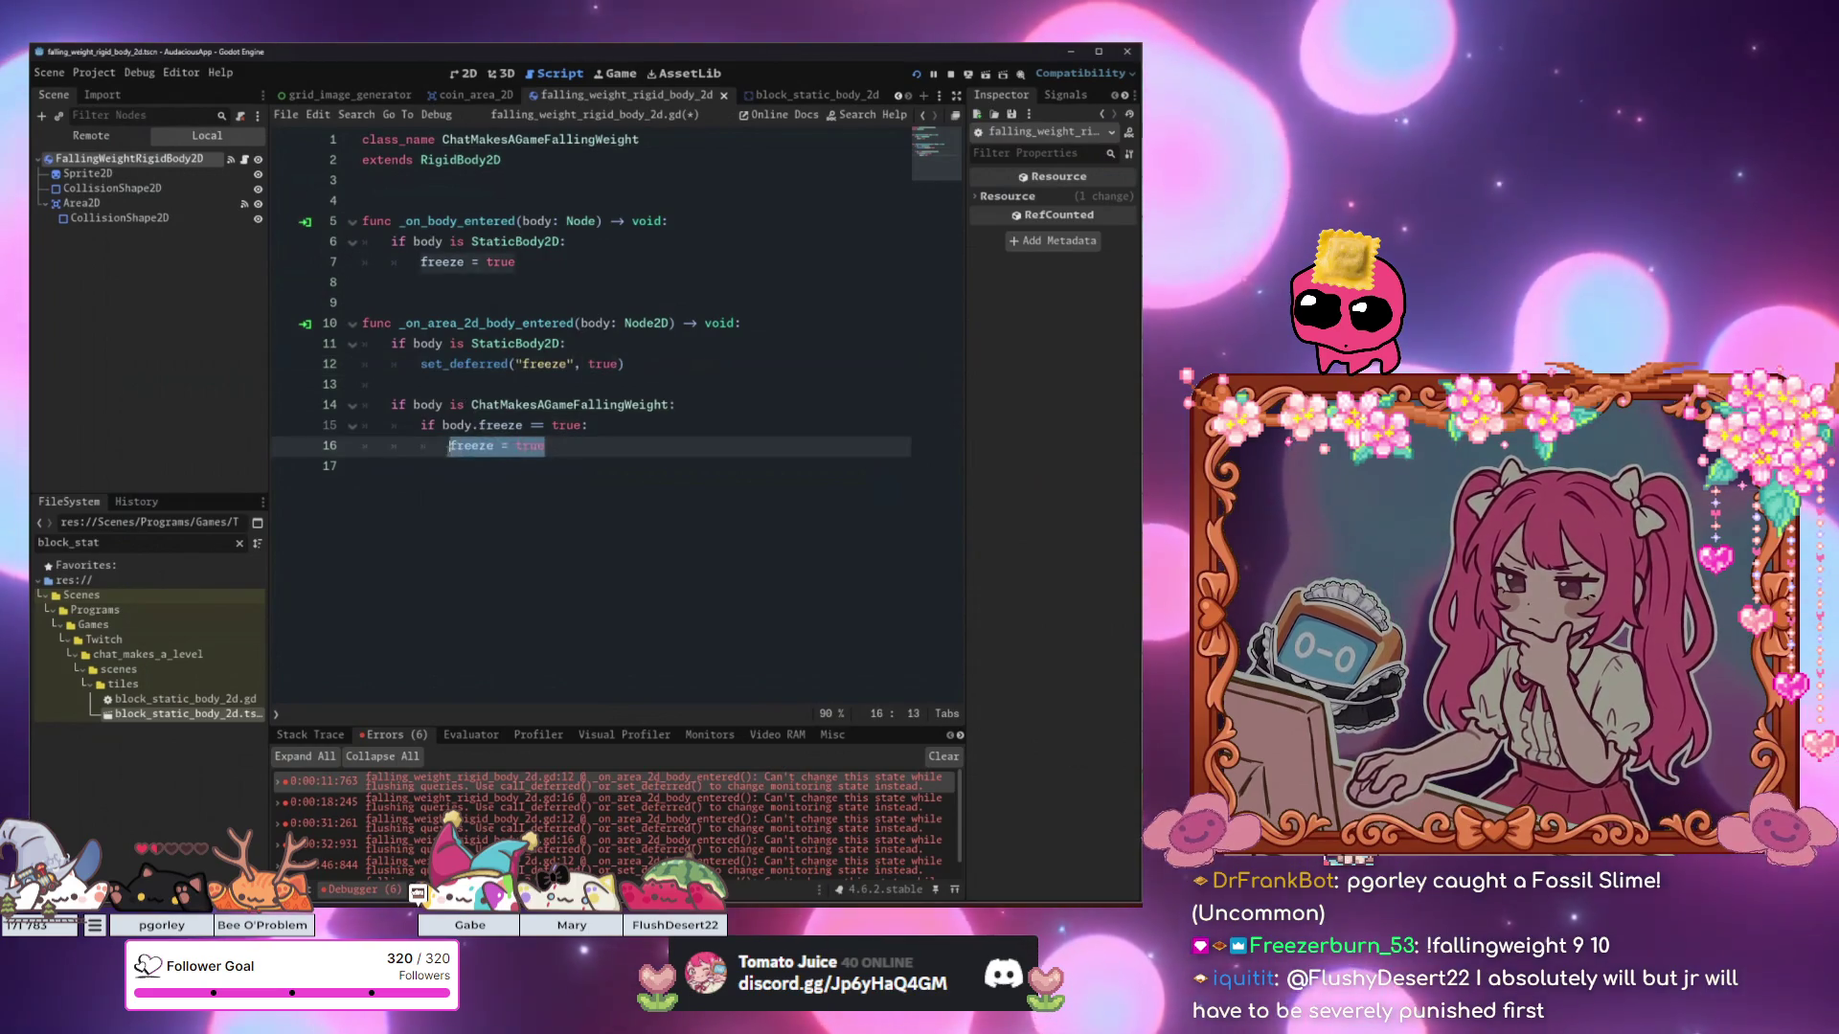
pyautogui.moveTo(517, 262); pyautogui.dragTo(333, 223)
pyautogui.press('Delete')
pyautogui.press('Delete')
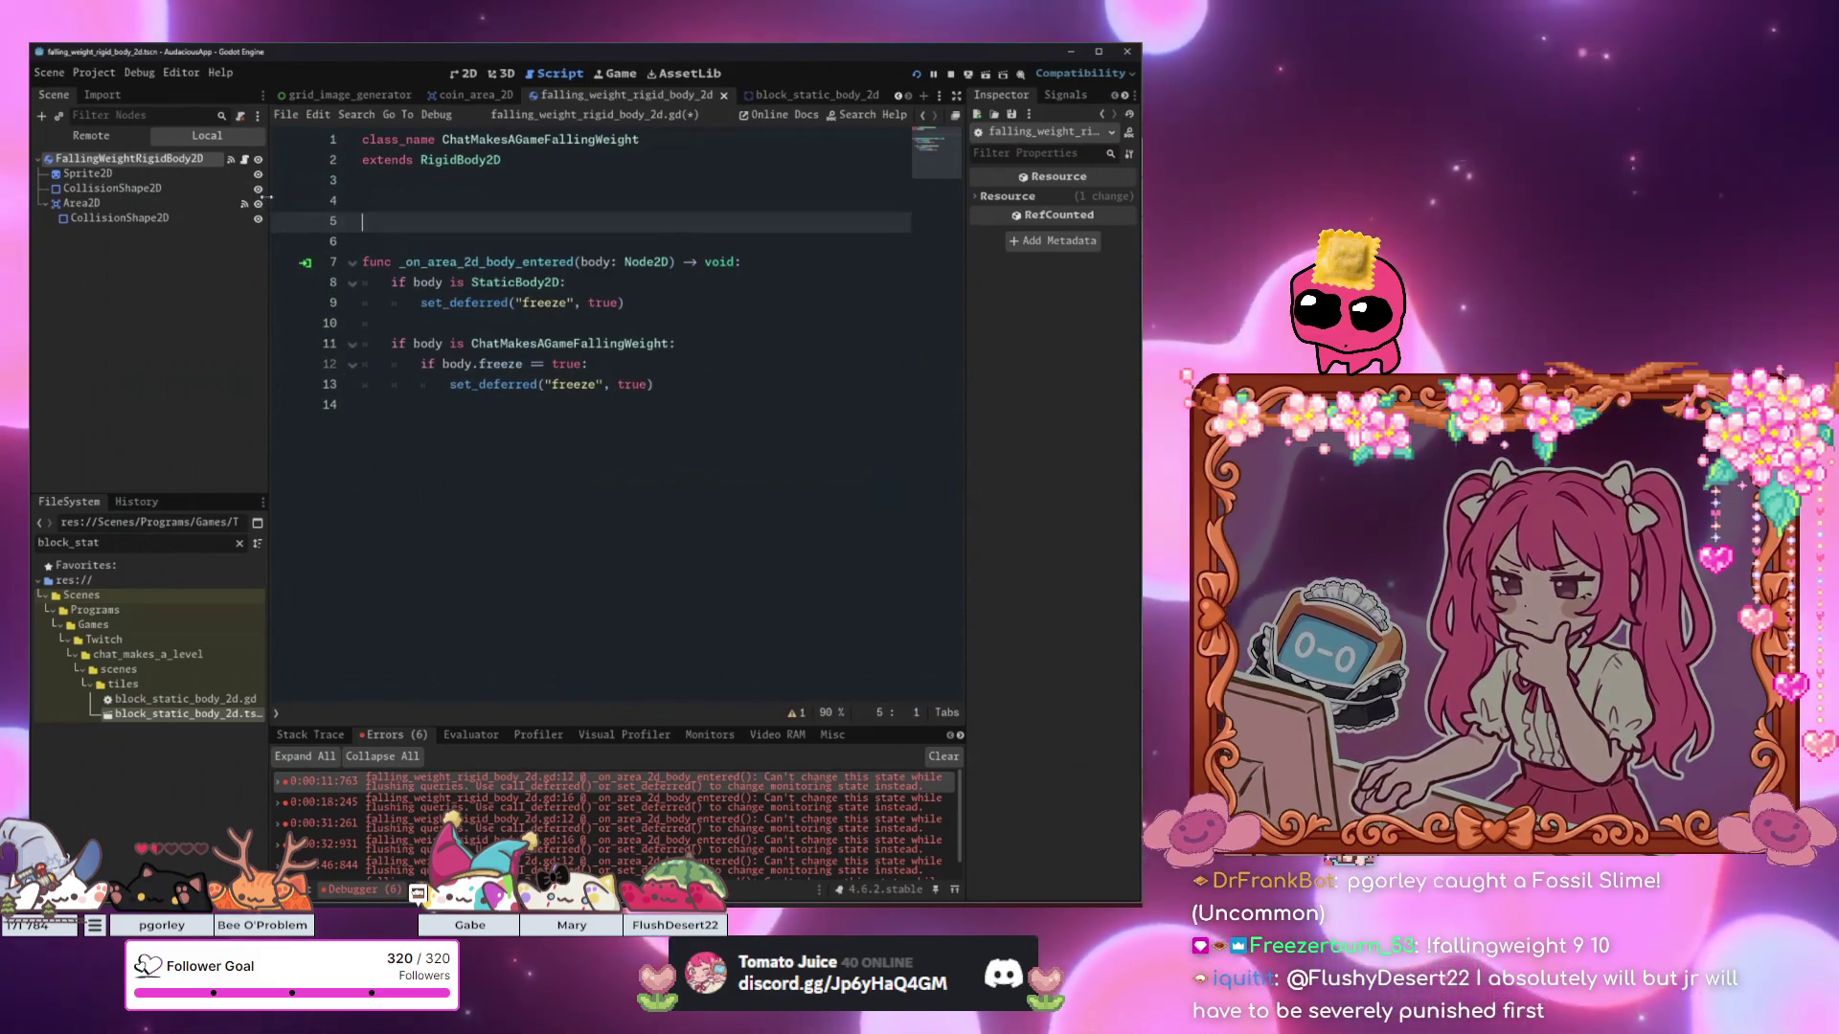
# Disconnect the falling weight's body_entered signal in the Signals panel.
pyautogui.click(210, 161)
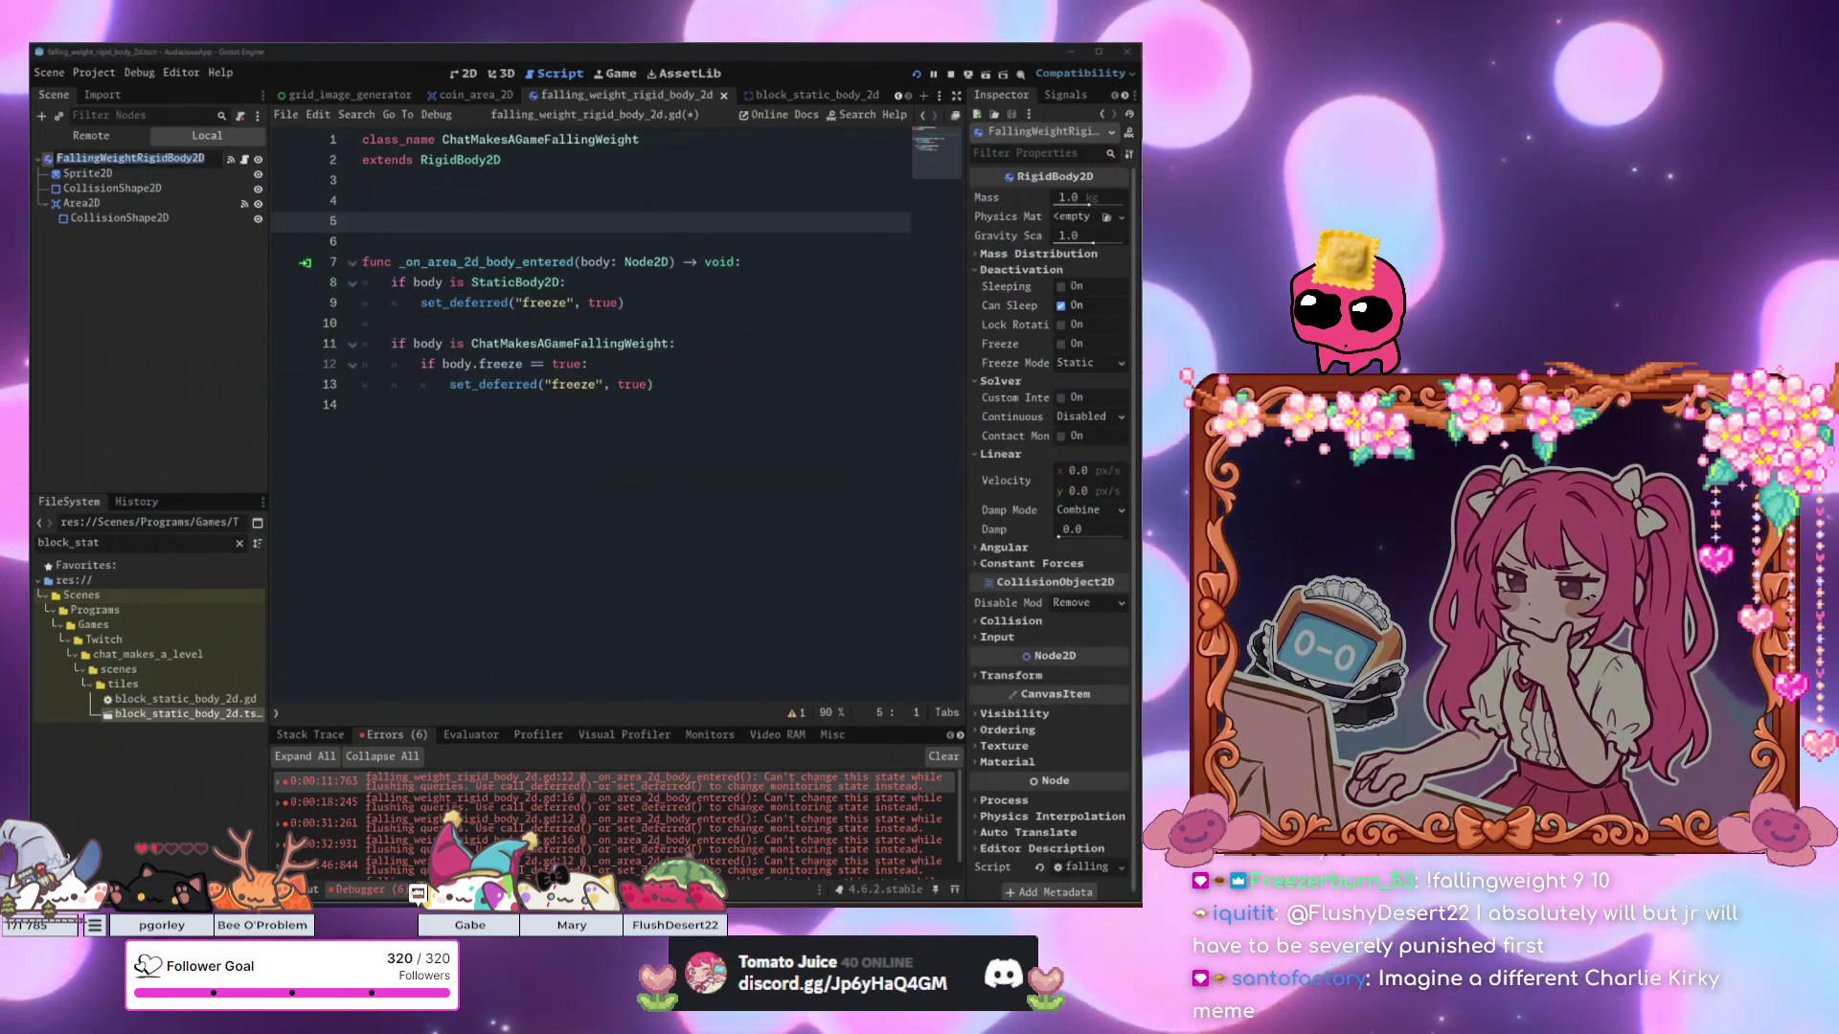
pyautogui.click(1065, 95)
pyautogui.click(1013, 166)
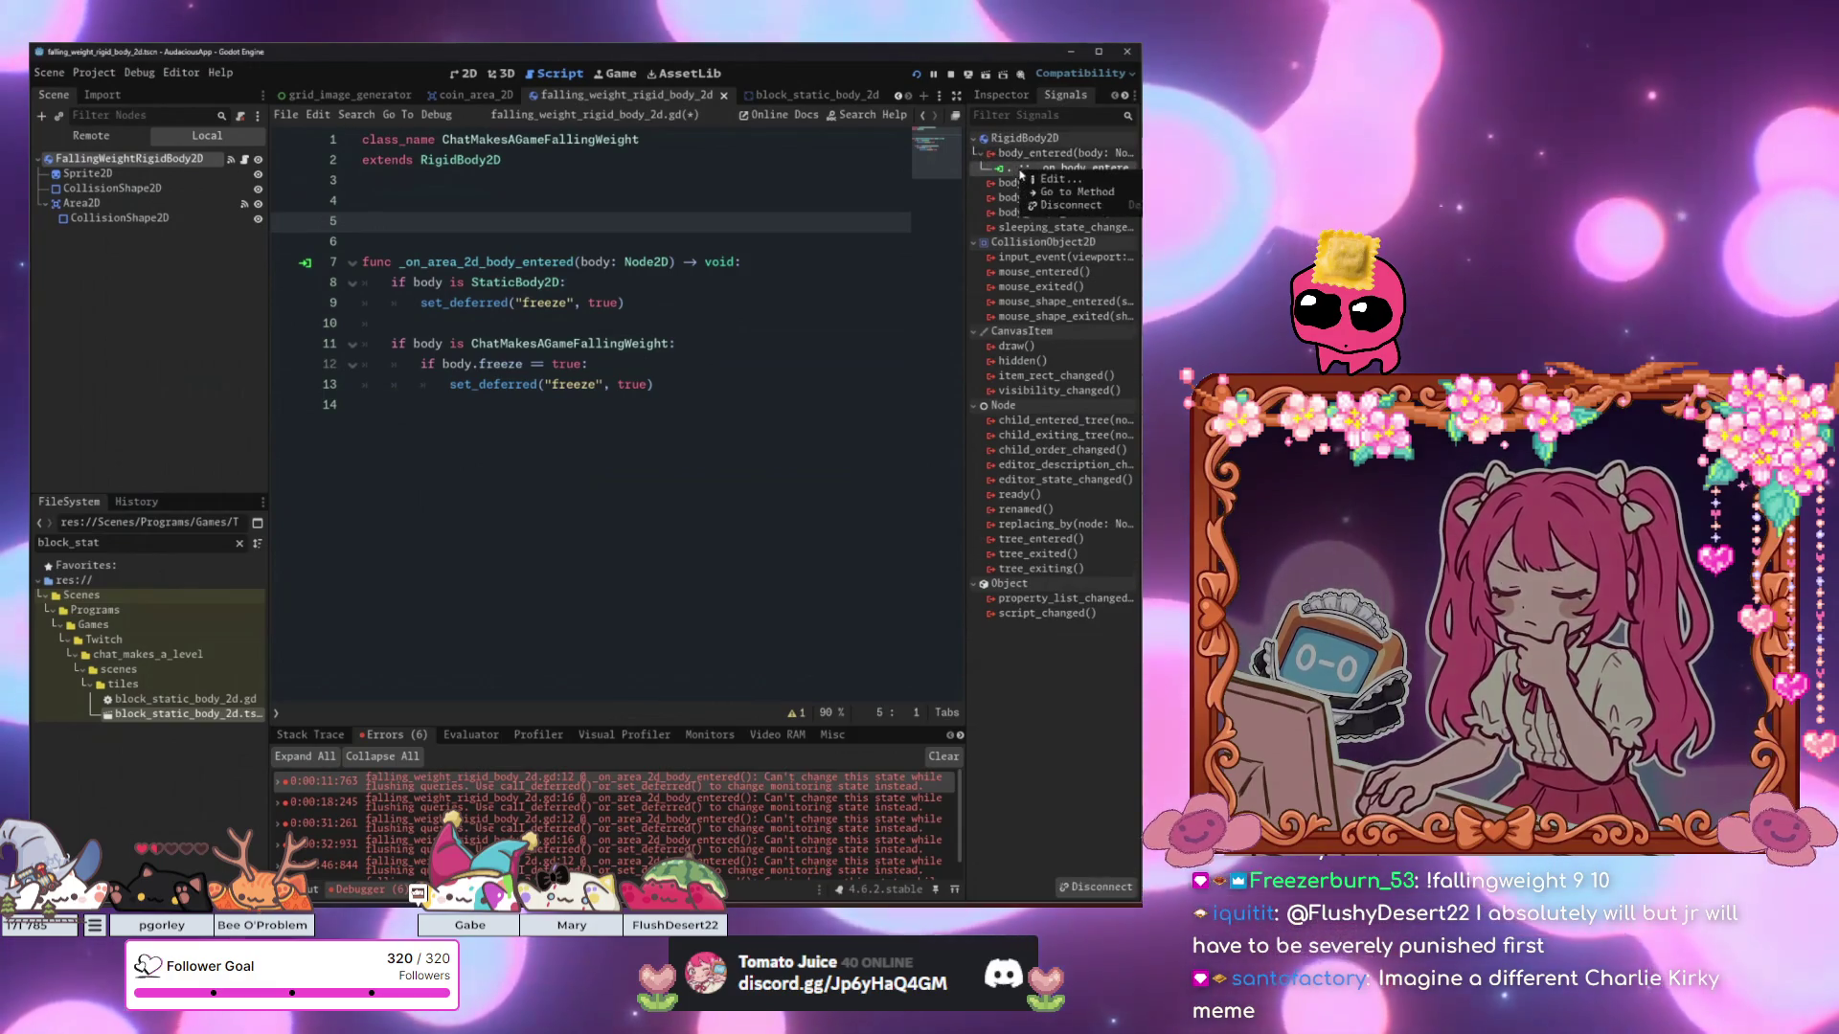
pyautogui.press('Delete')
pyautogui.click(517, 412)
# Remove the leftover blank lines, save and run the game, then open coin_area_2d.gd.
pyautogui.click(515, 231)
pyautogui.press('BackSpace')
pyautogui.press('BackSpace')
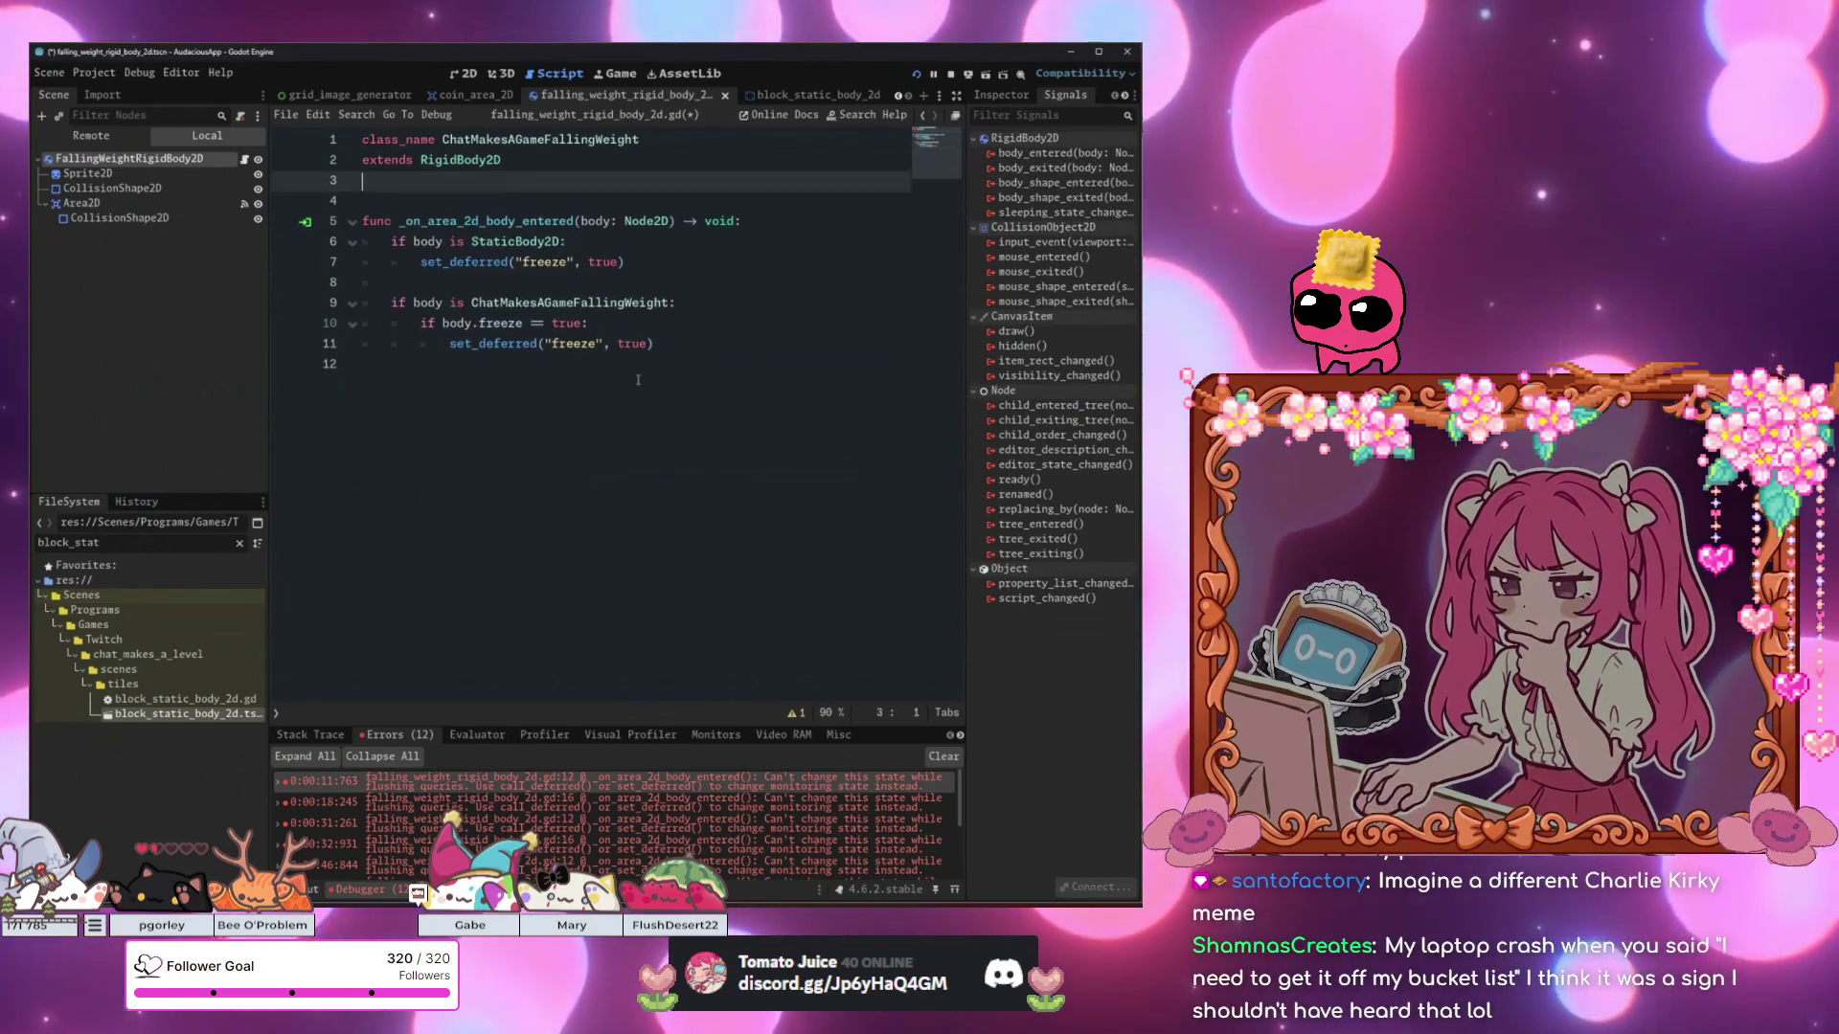
pyautogui.click(642, 428)
pyautogui.press('F5')
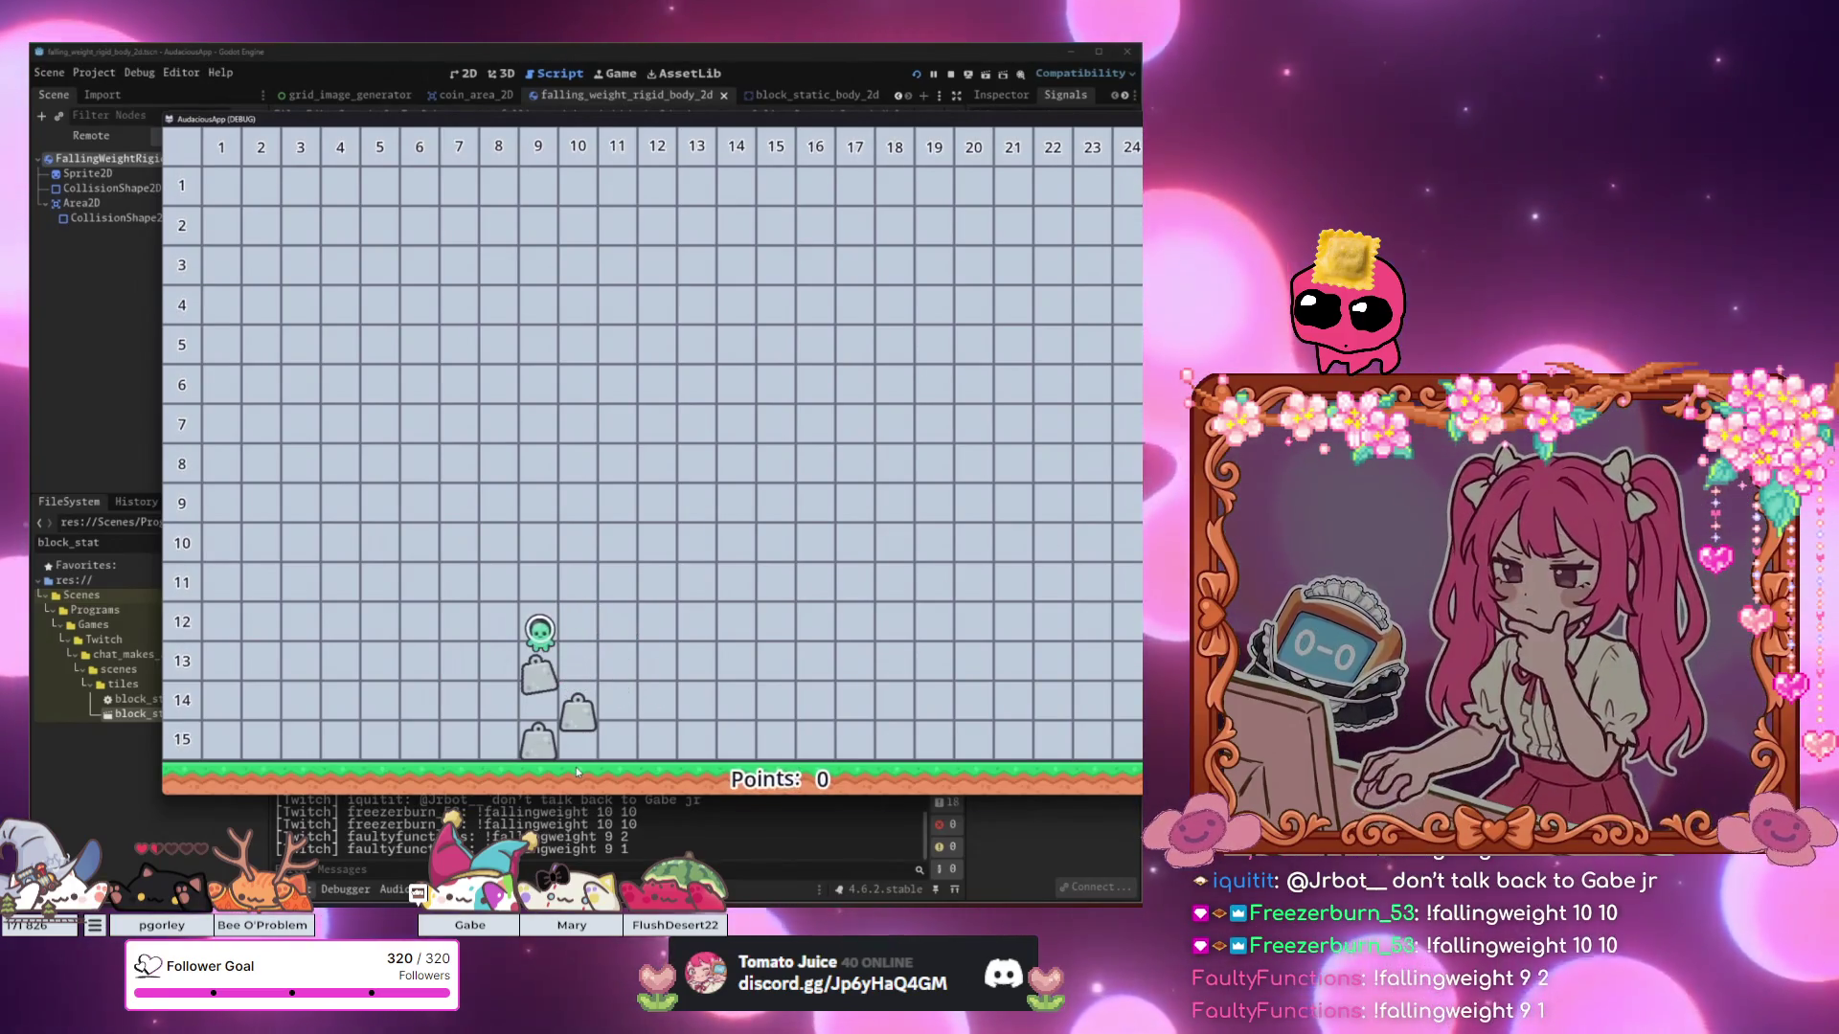
pyautogui.click(584, 848)
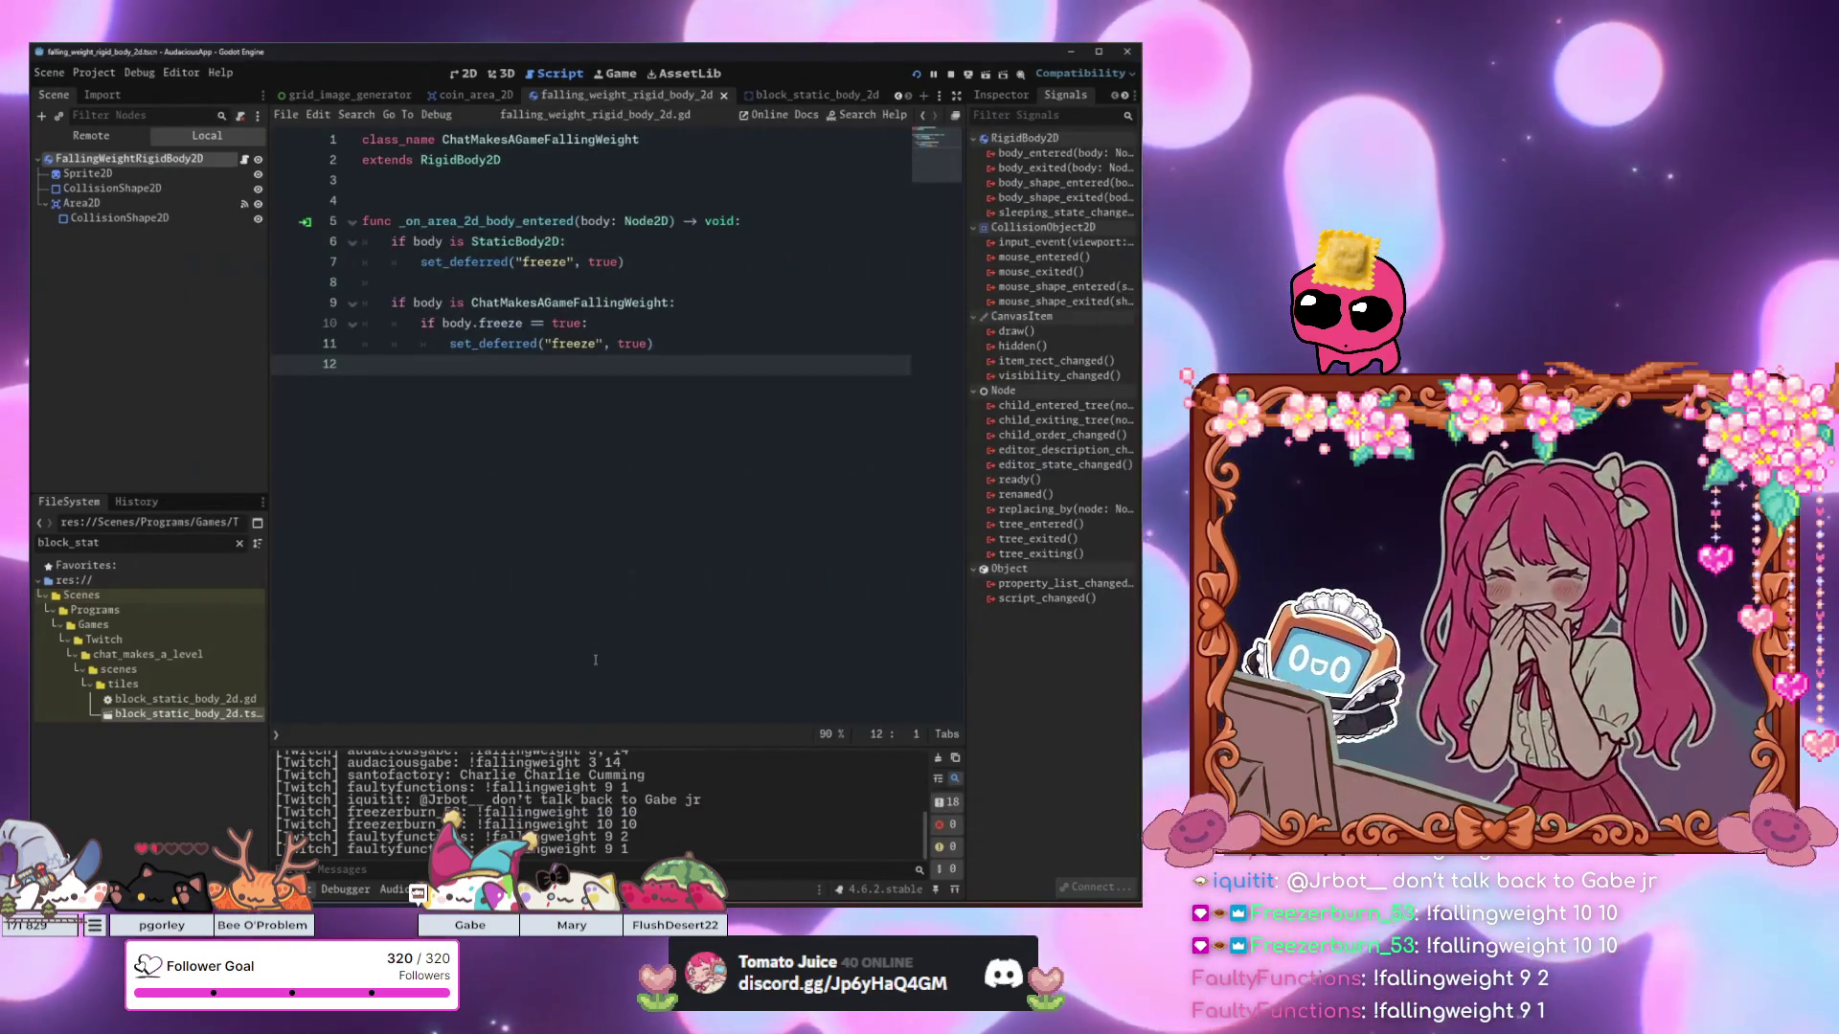
pyautogui.click(471, 95)
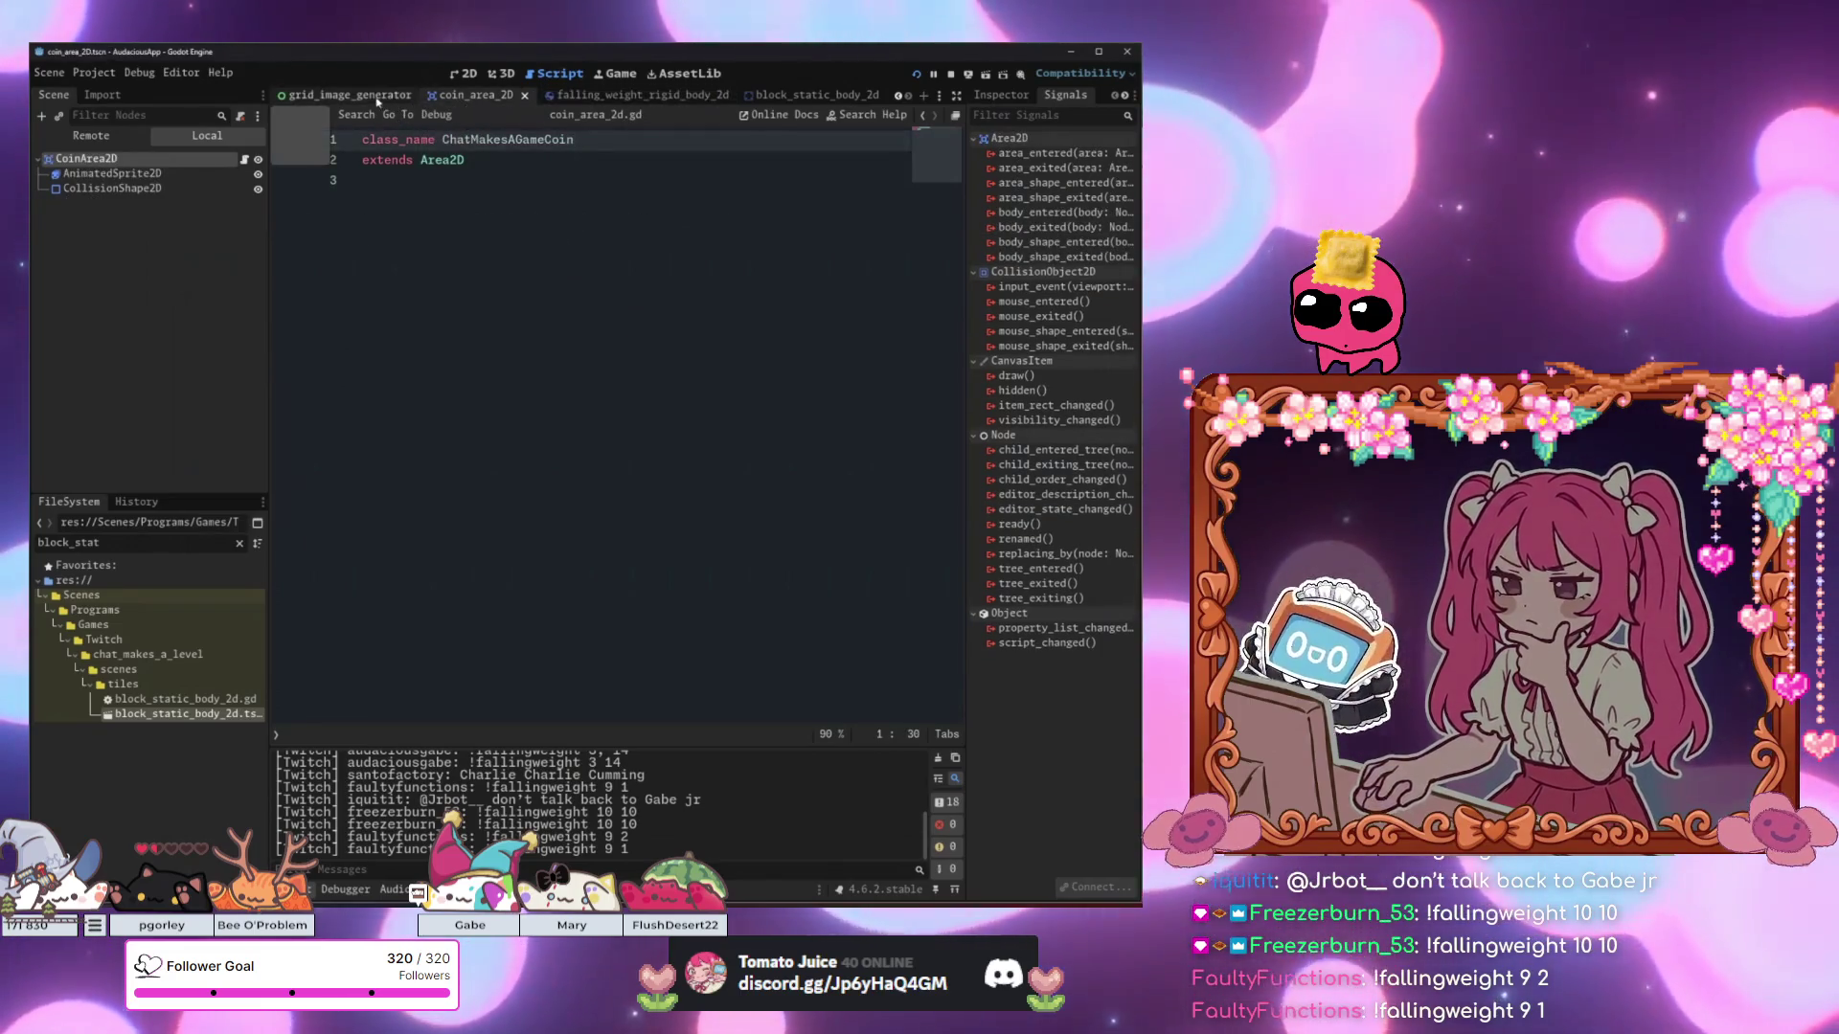
# Review grid_image_generator.gd's number label and horizontal line code, then run the game to test.
pyautogui.click(378, 97)
pyautogui.click(580, 372)
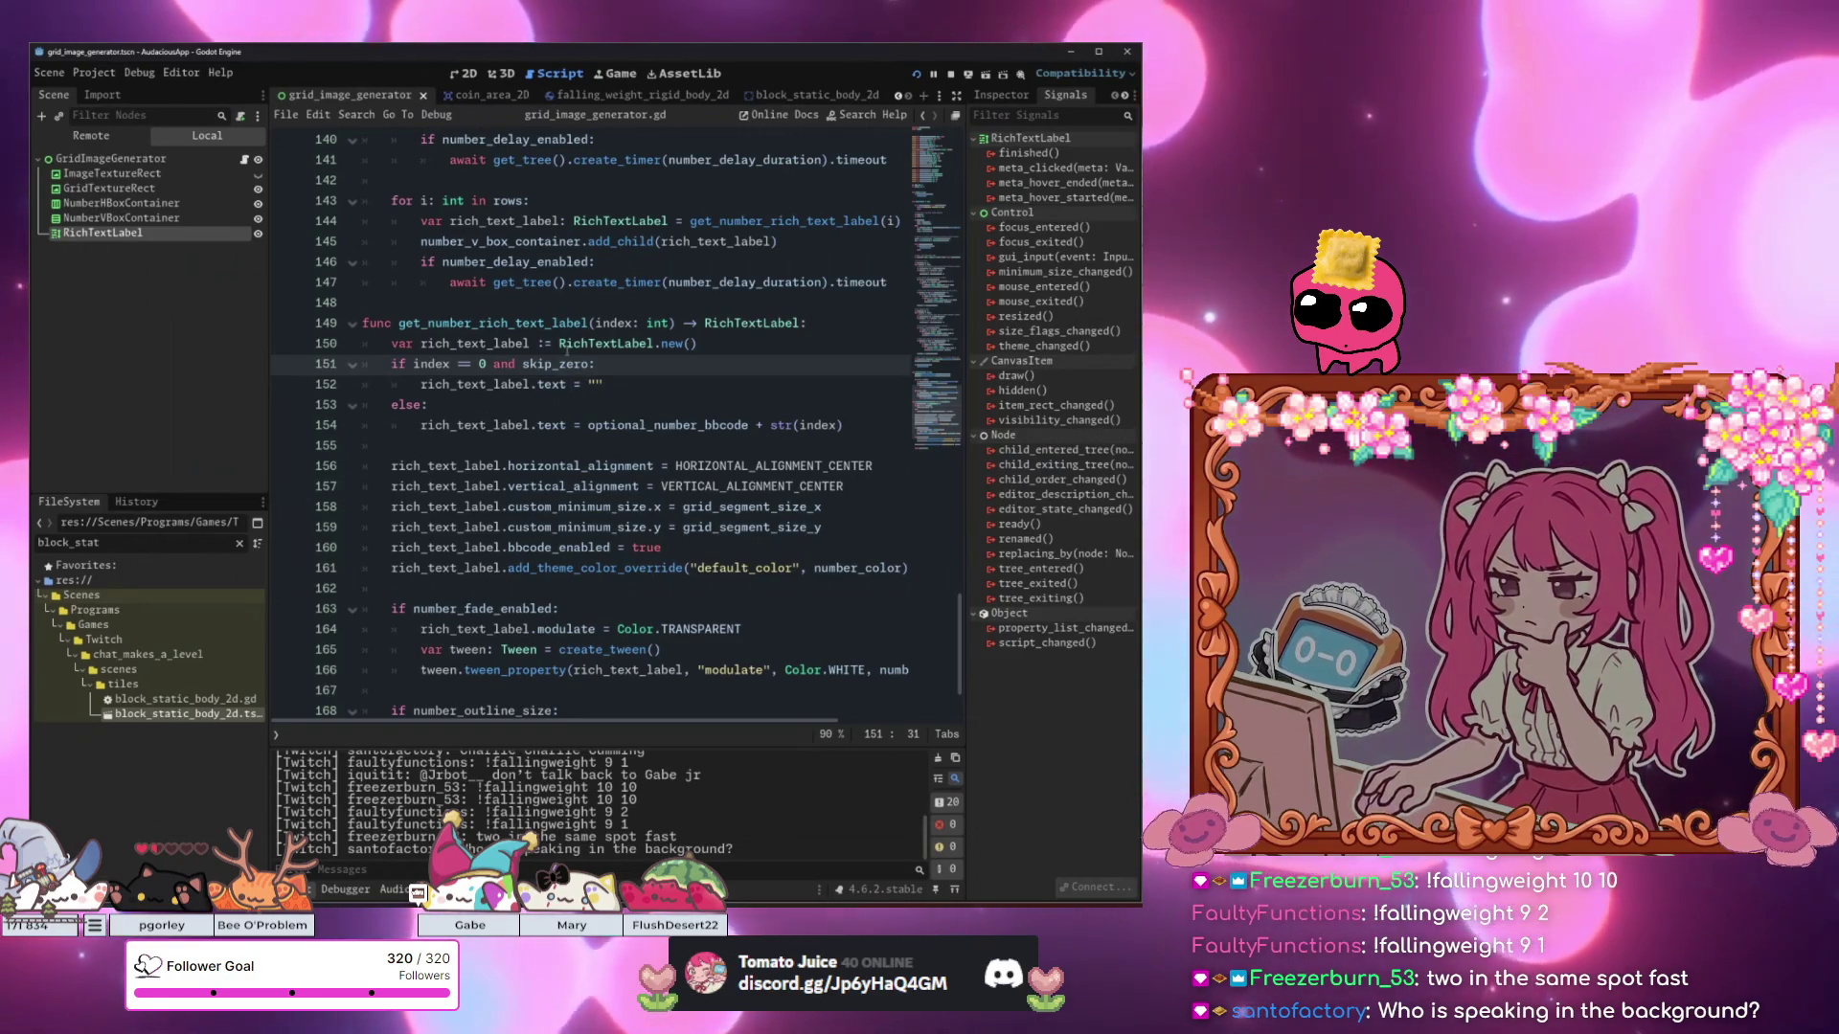
pyautogui.scroll(3, 566, 350)
pyautogui.click(566, 350)
pyautogui.scroll(10, 566, 350)
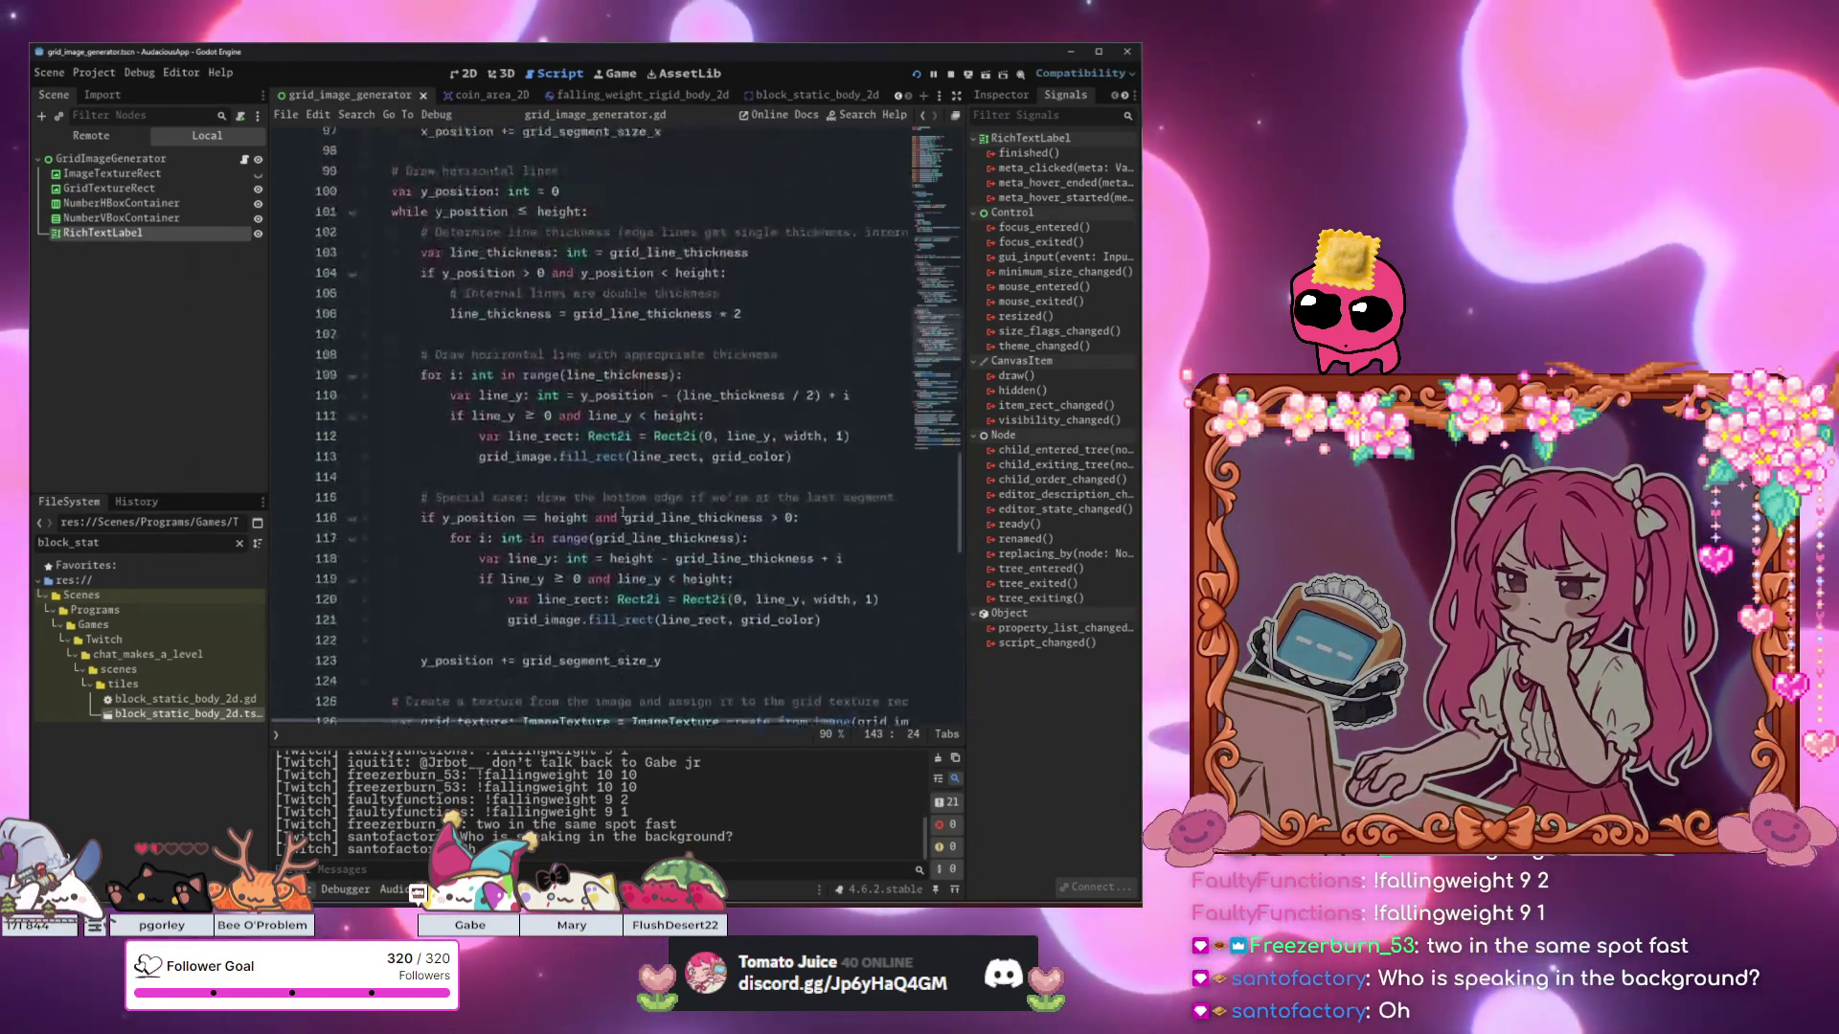
pyautogui.scroll(20, 624, 509)
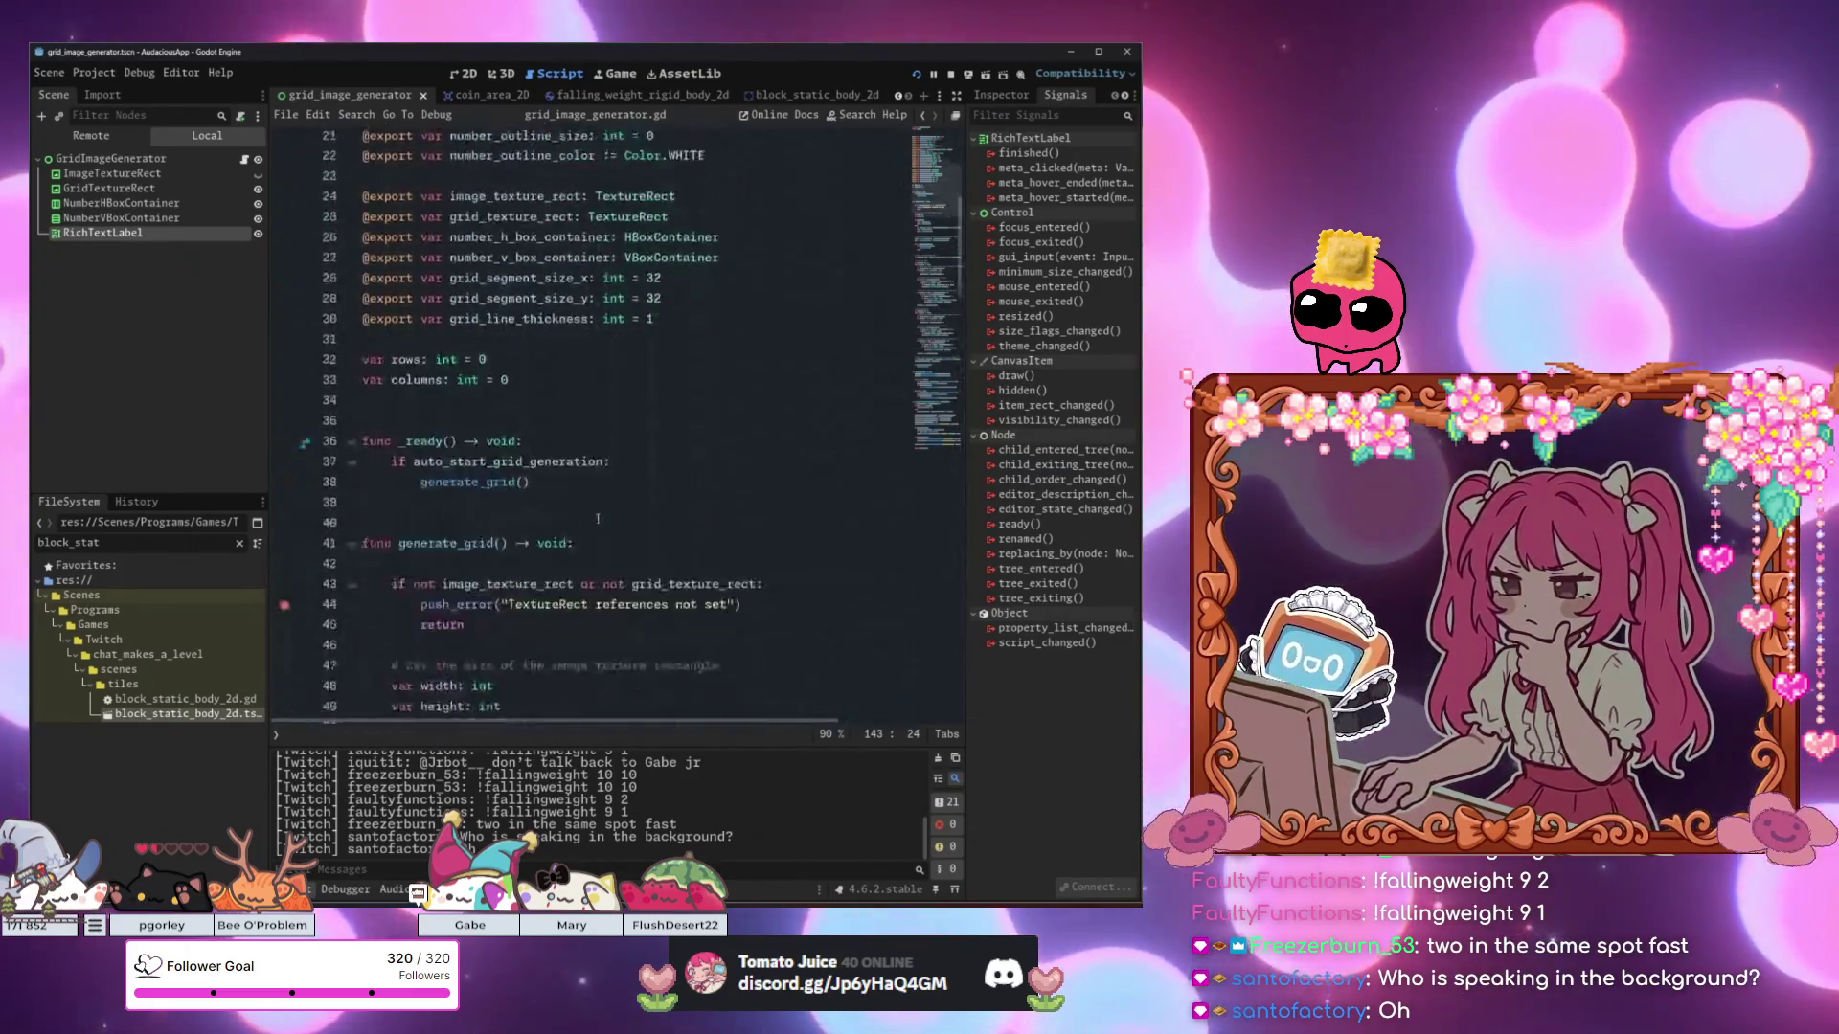
pyautogui.scroll(-5, 597, 518)
pyautogui.press('F5')
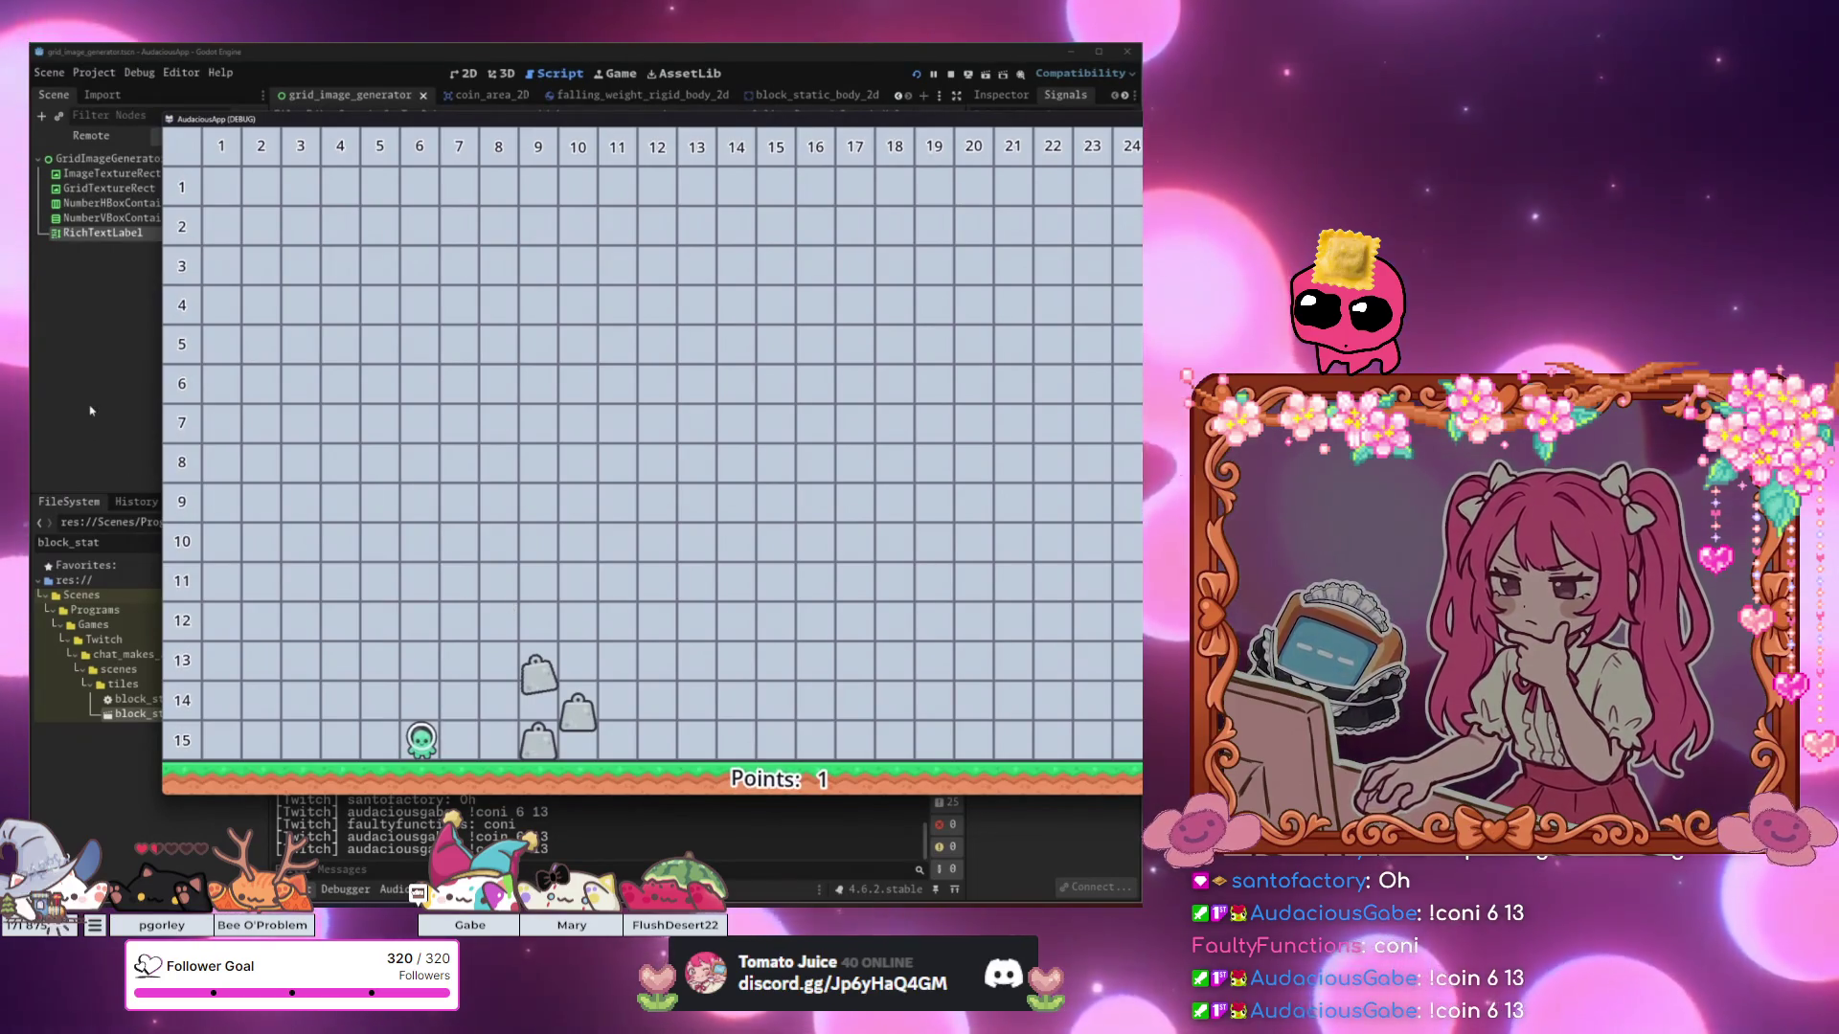
# Back in the editor, scroll to the vertical grid line fill_rect code.
pyautogui.hotkey('alt', 'Tab')
pyautogui.scroll(-2, 505, 500)
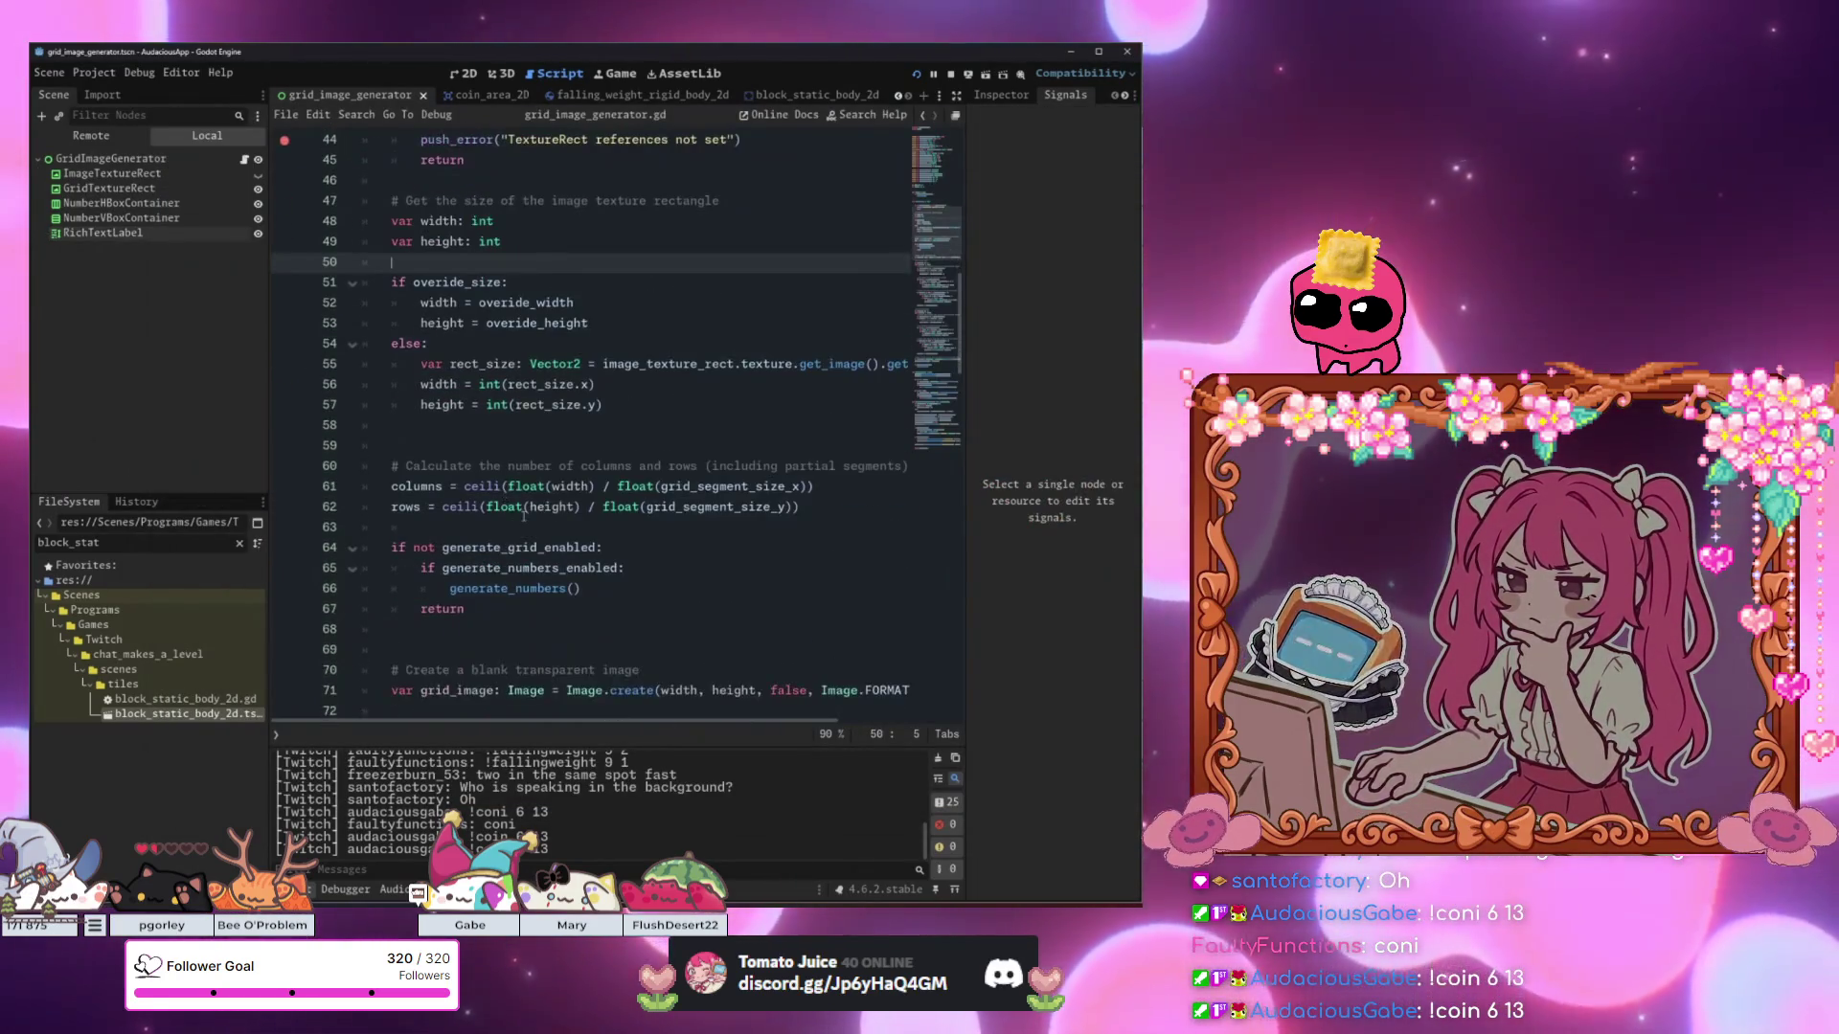
pyautogui.scroll(8, 507, 508)
pyautogui.scroll(-7, 515, 519)
pyautogui.scroll(-10, 515, 518)
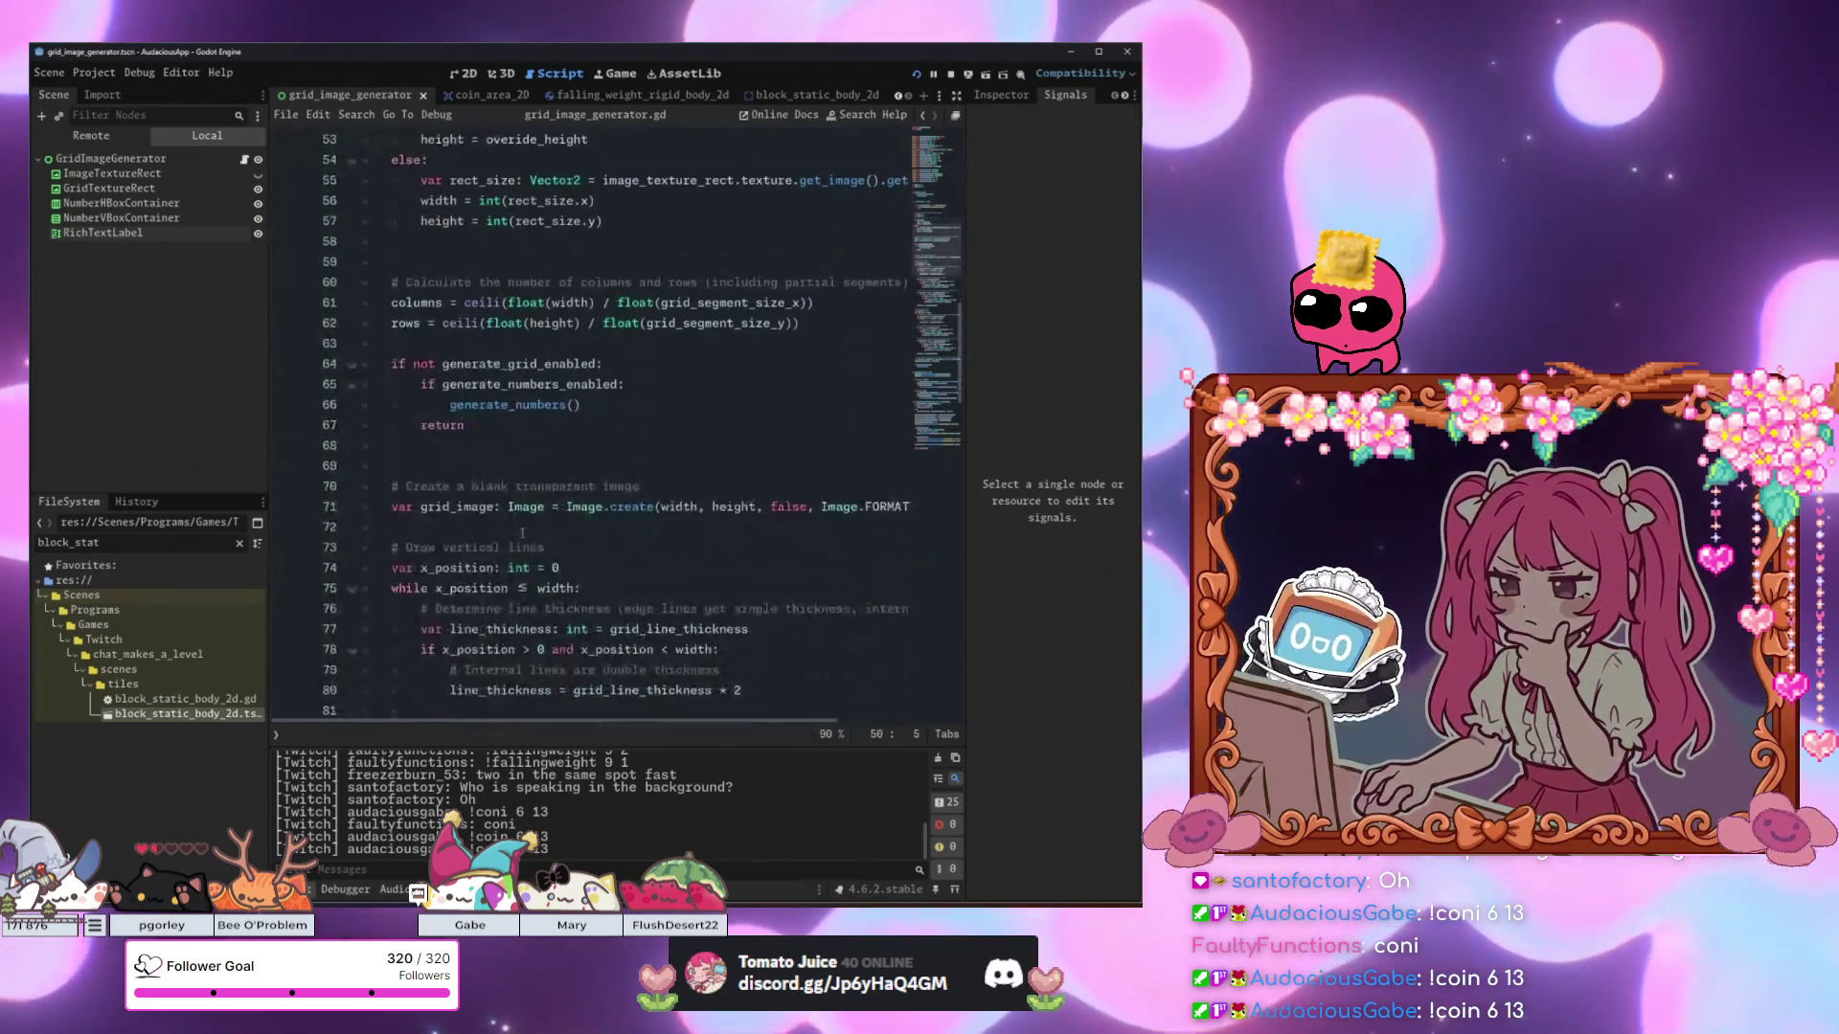
pyautogui.click(604, 568)
pyautogui.scroll(-7, 603, 568)
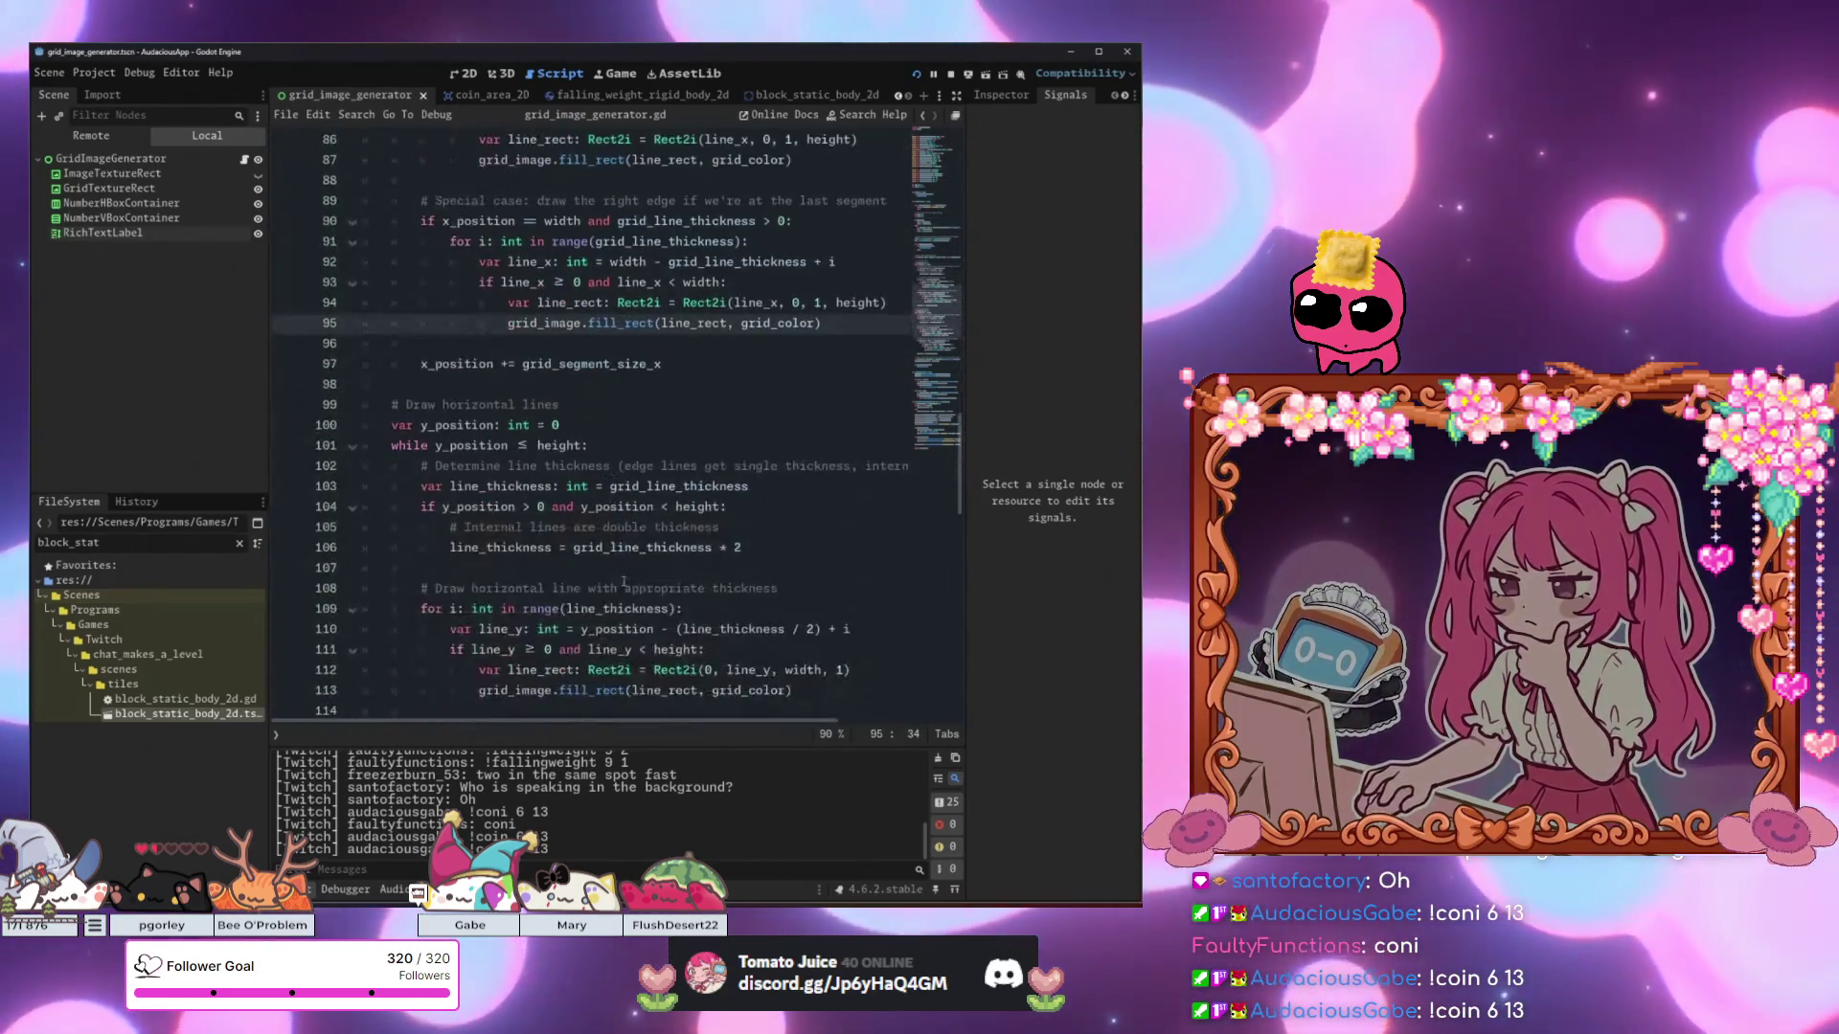
pyautogui.scroll(12, 604, 570)
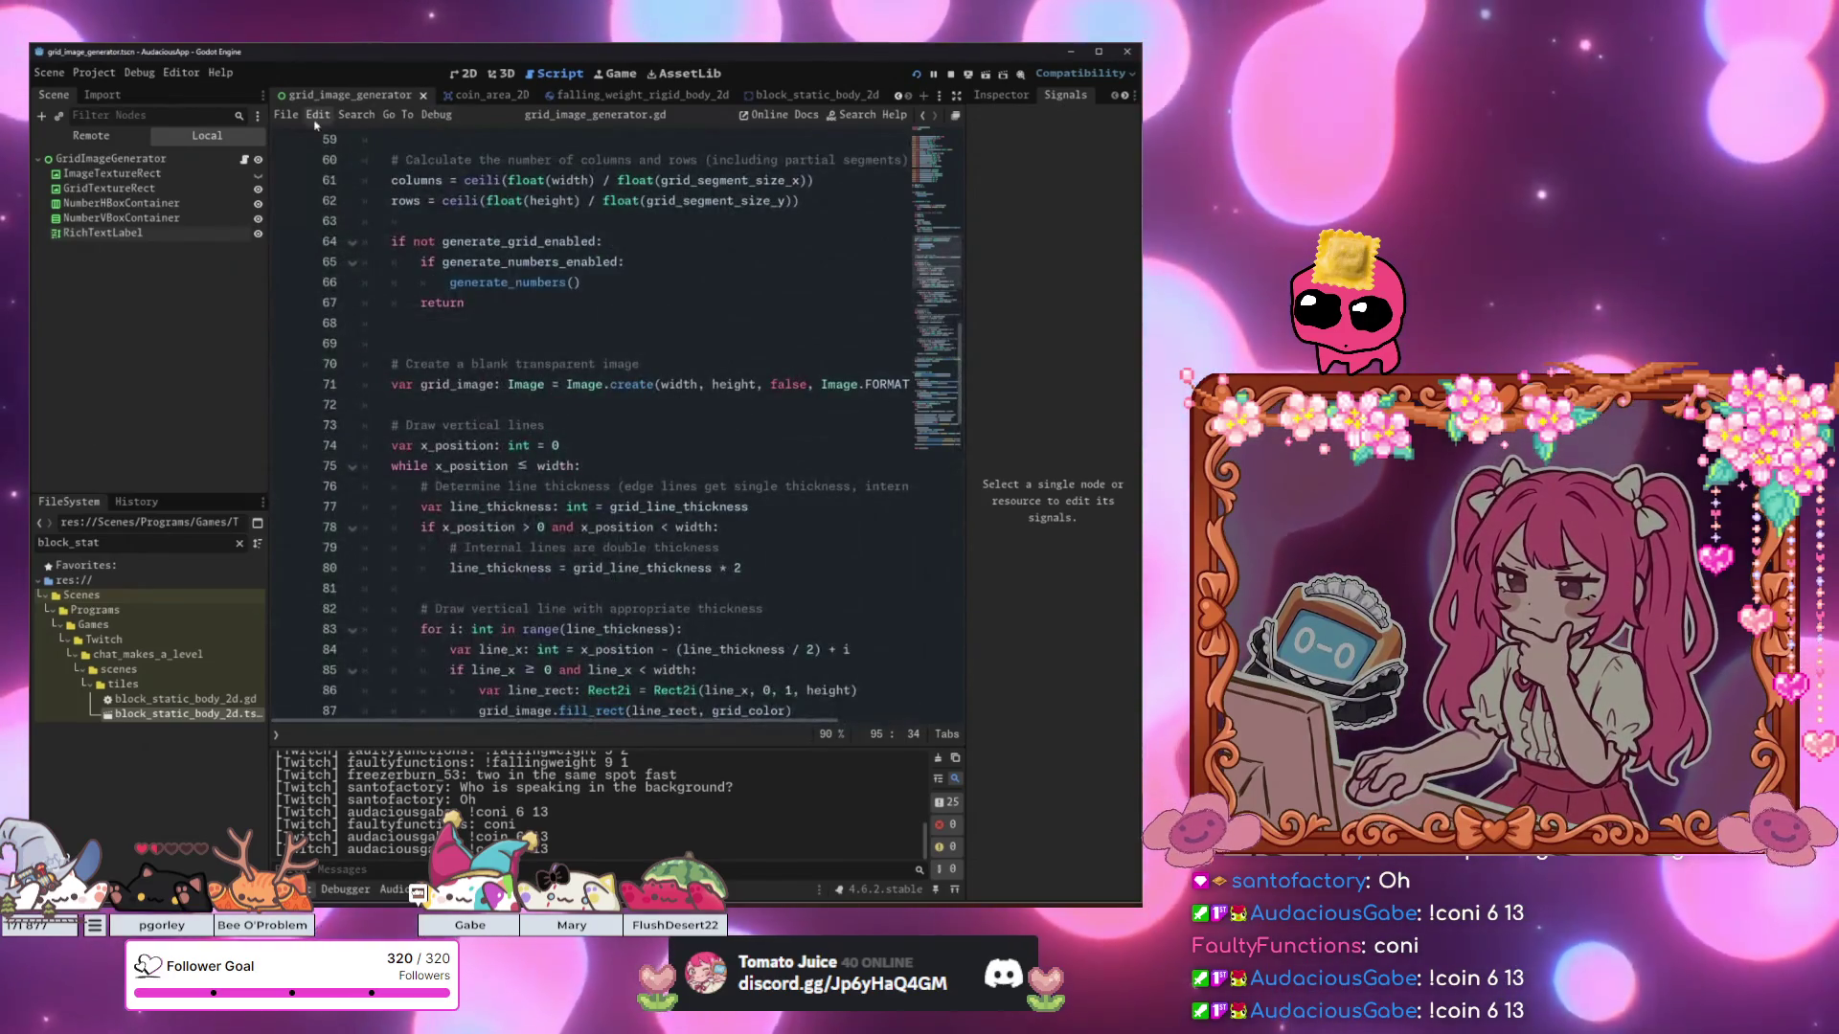
pyautogui.scroll(3, 395, 93)
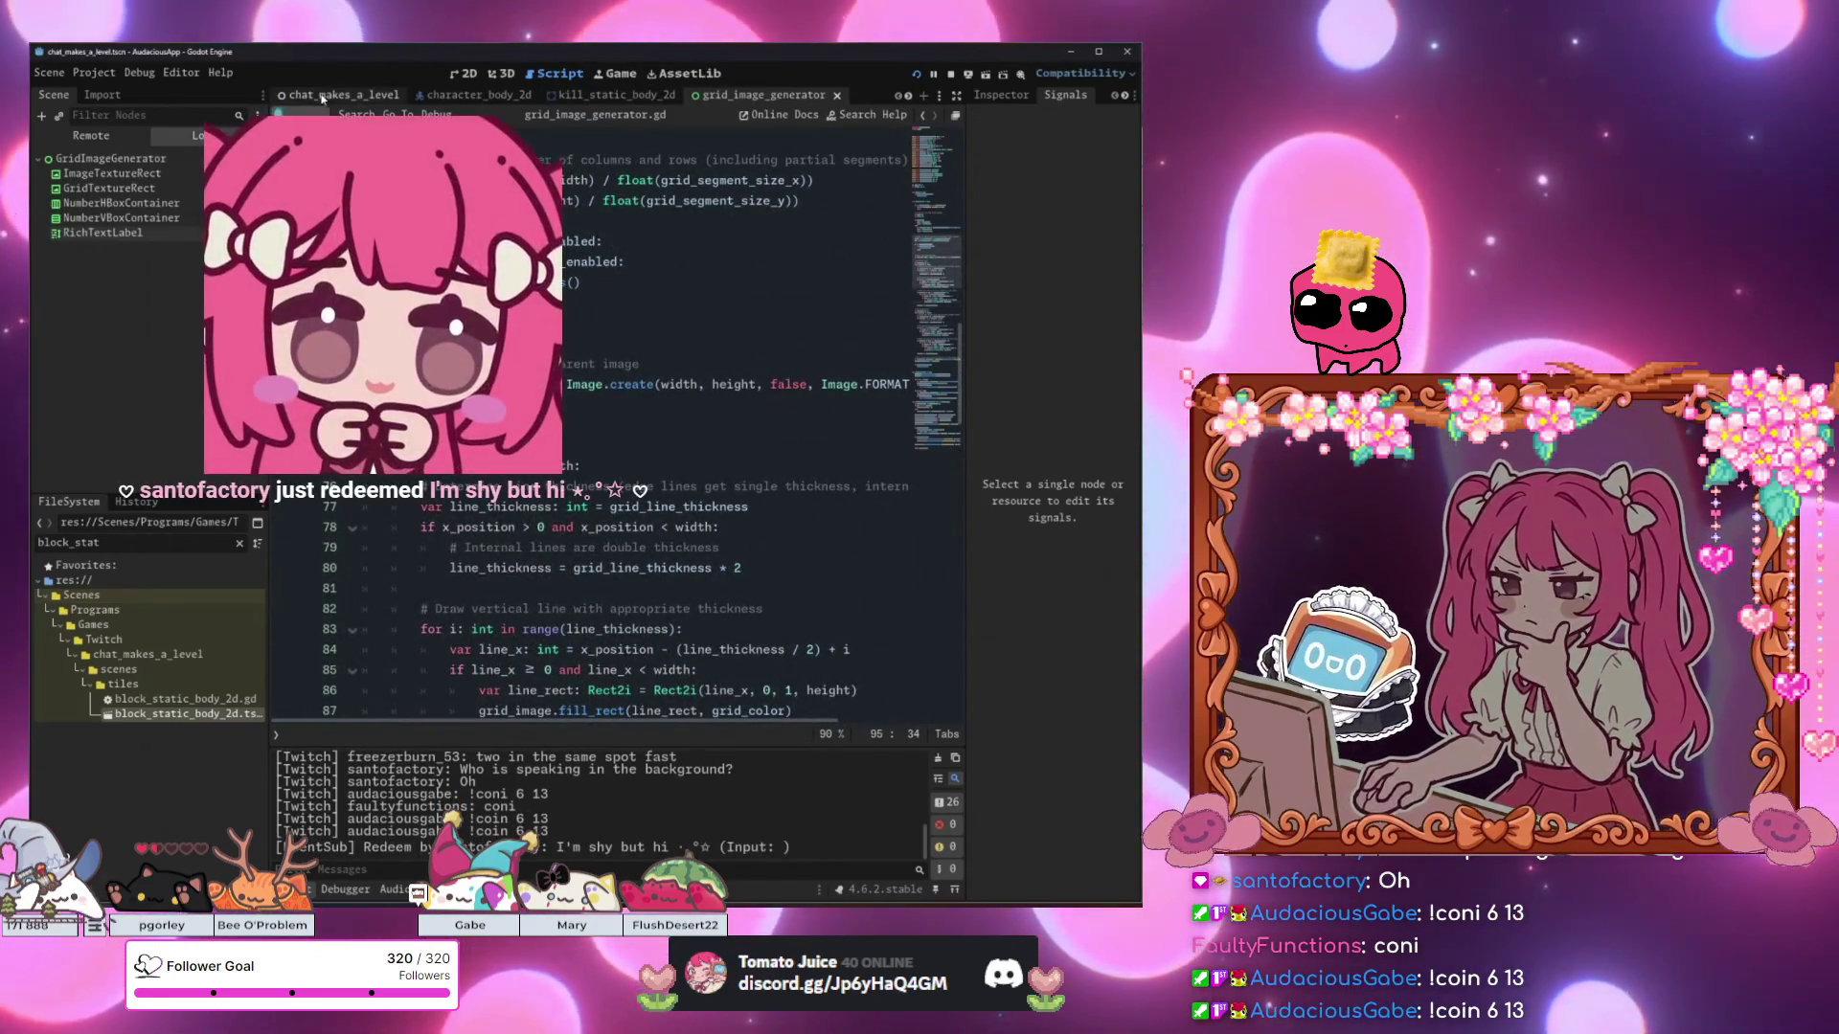
# Open chat_makes_a_level and view set_cell's documentation on the set_tile collision line.
pyautogui.click(347, 95)
pyautogui.scroll(-8, 586, 454)
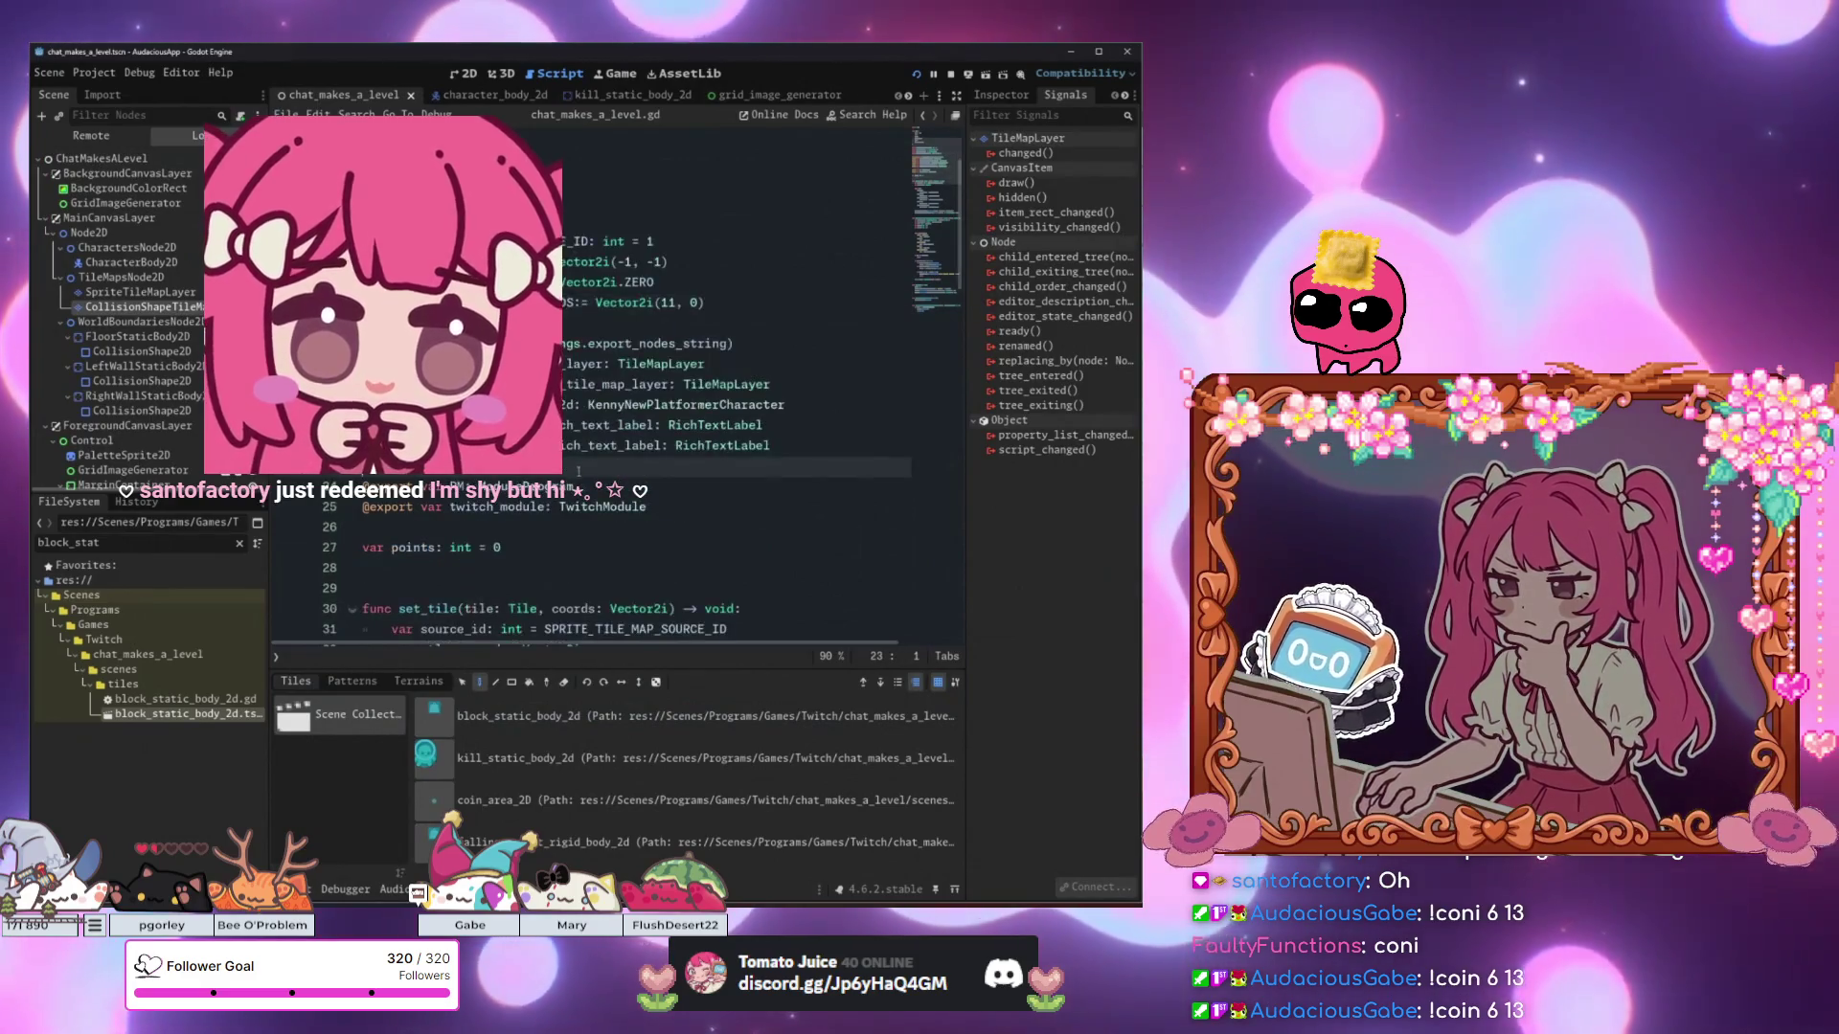
pyautogui.click(443, 534)
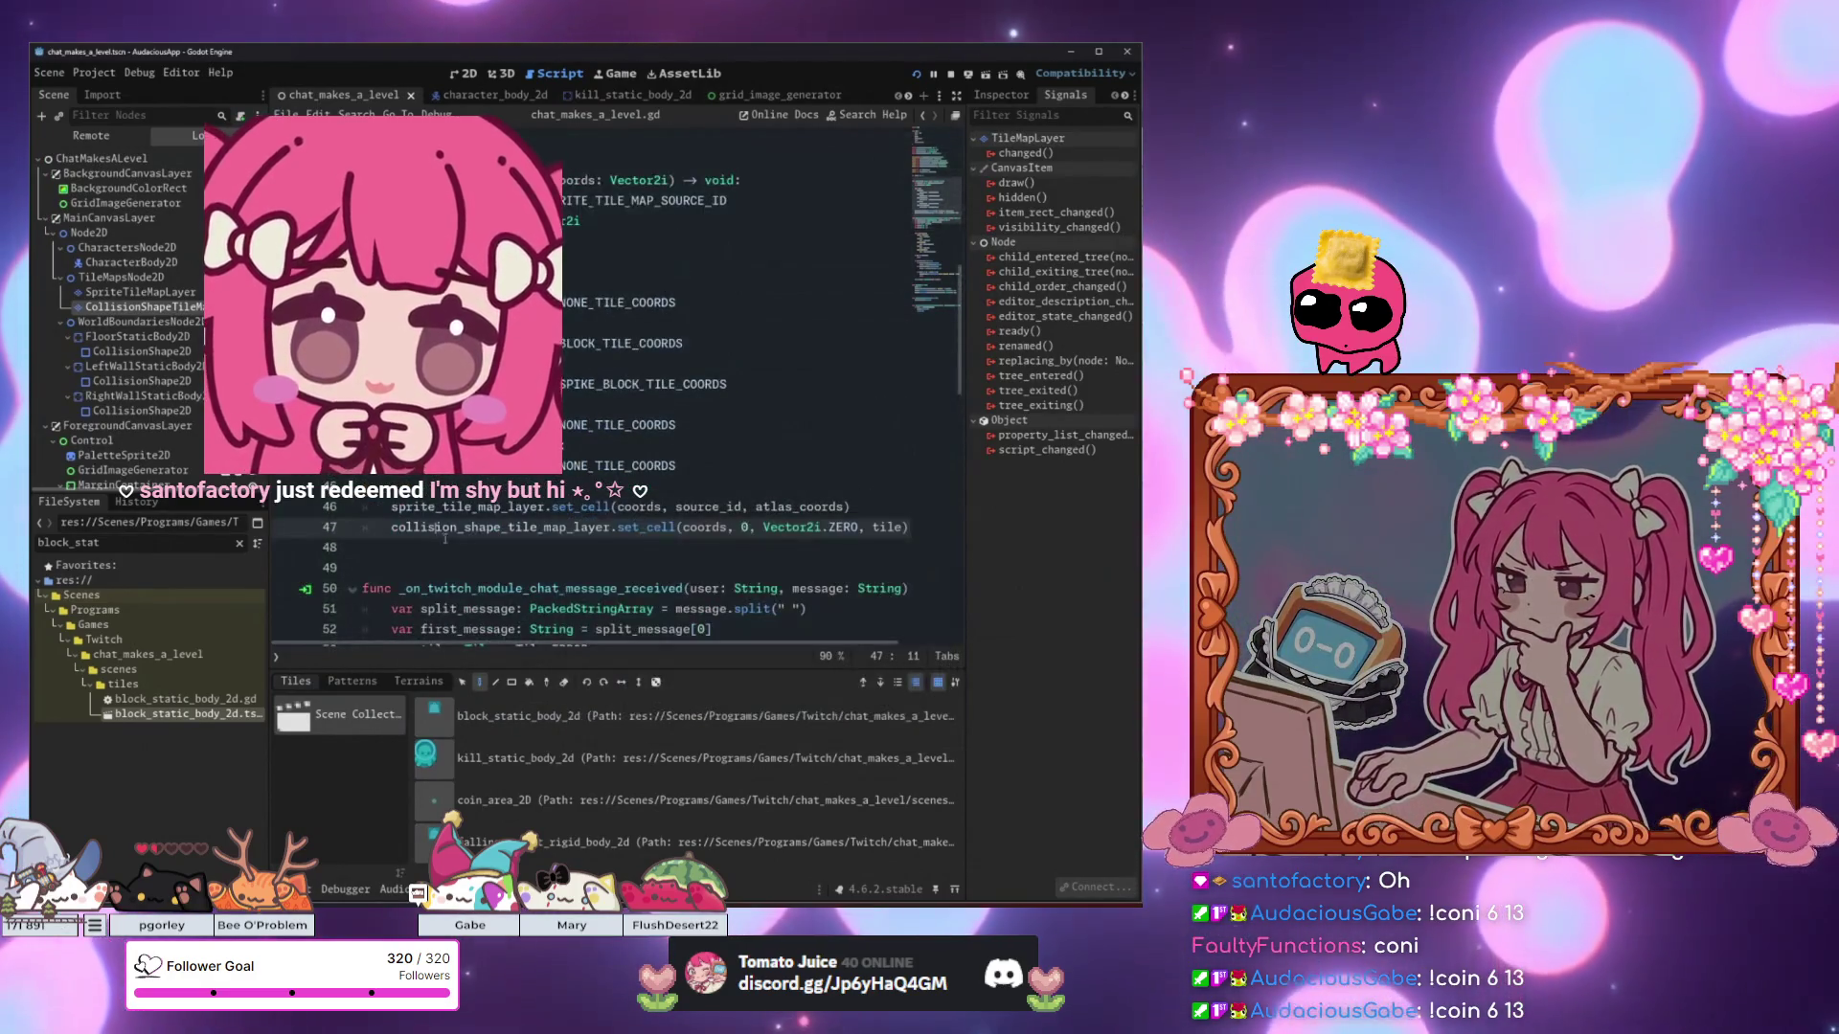
pyautogui.moveTo(651, 527)
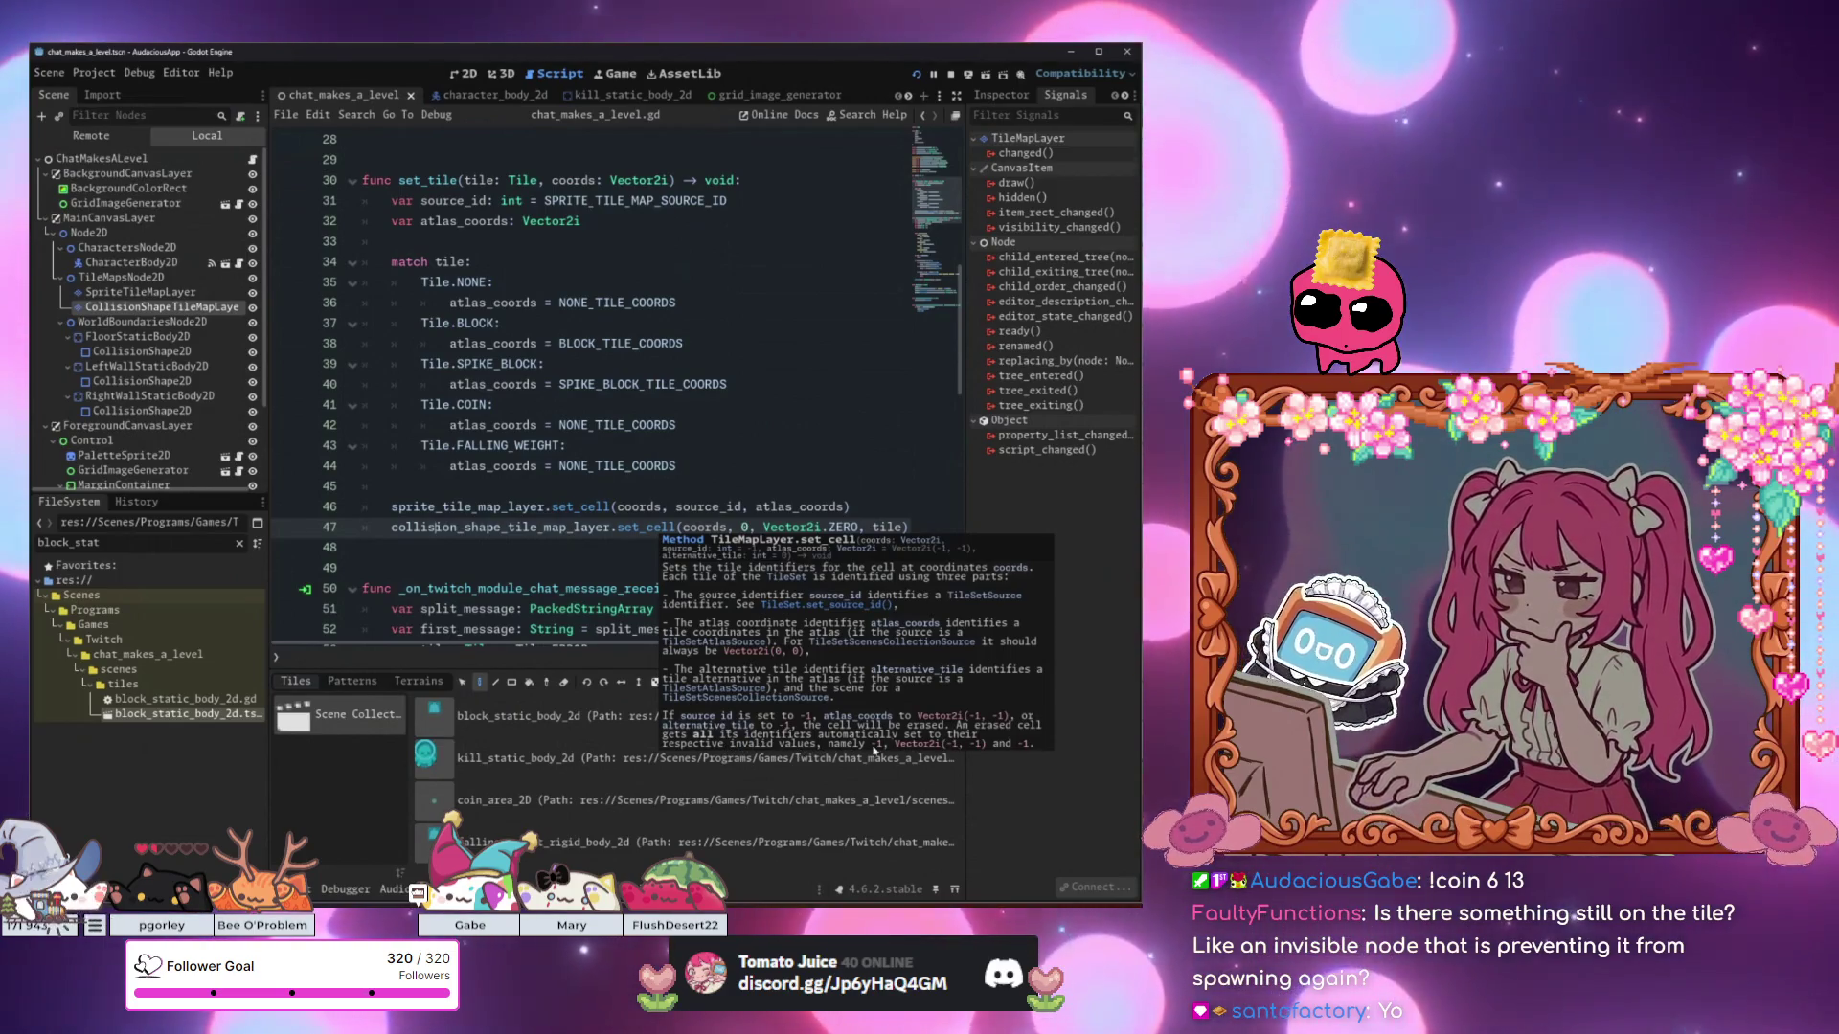
# Insert 'collision_shape_tile_map_layer.erase_cell(coords)' above the collision set_cell call, then save and run.
pyautogui.click(874, 501)
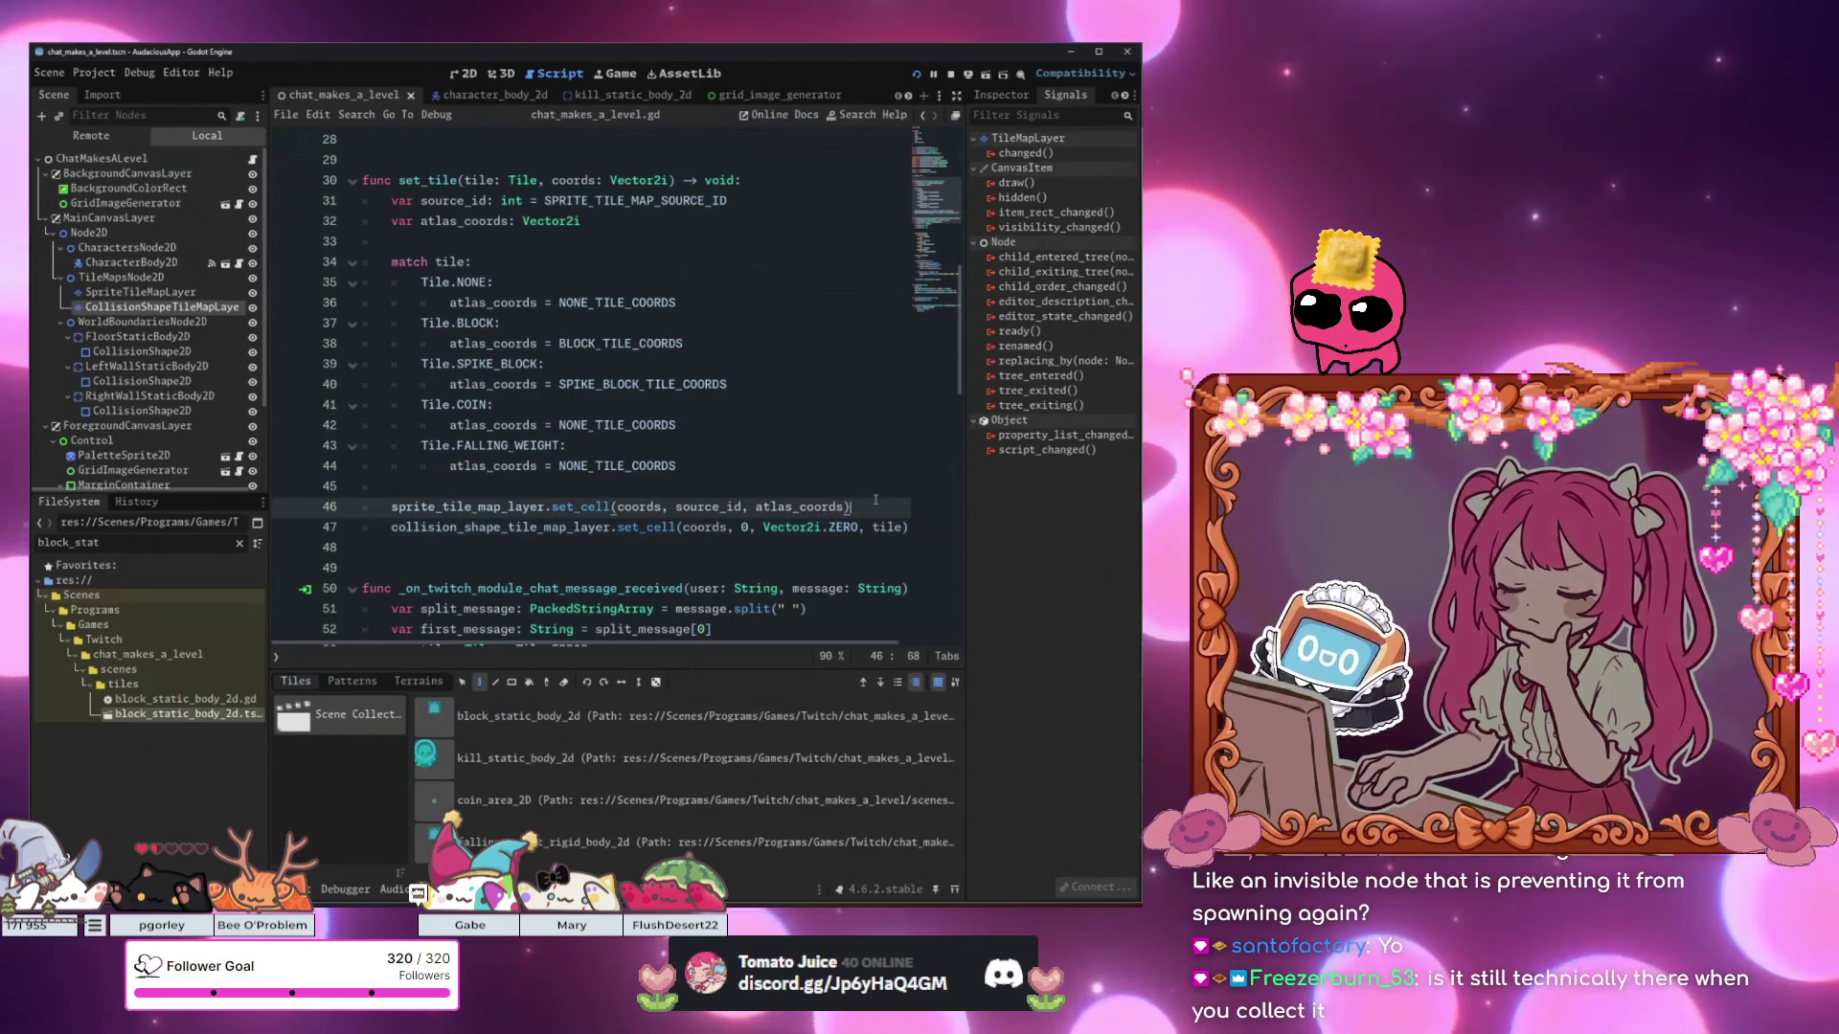
pyautogui.press('Return')
pyautogui.write('collision_shape_tile_map_layer.')
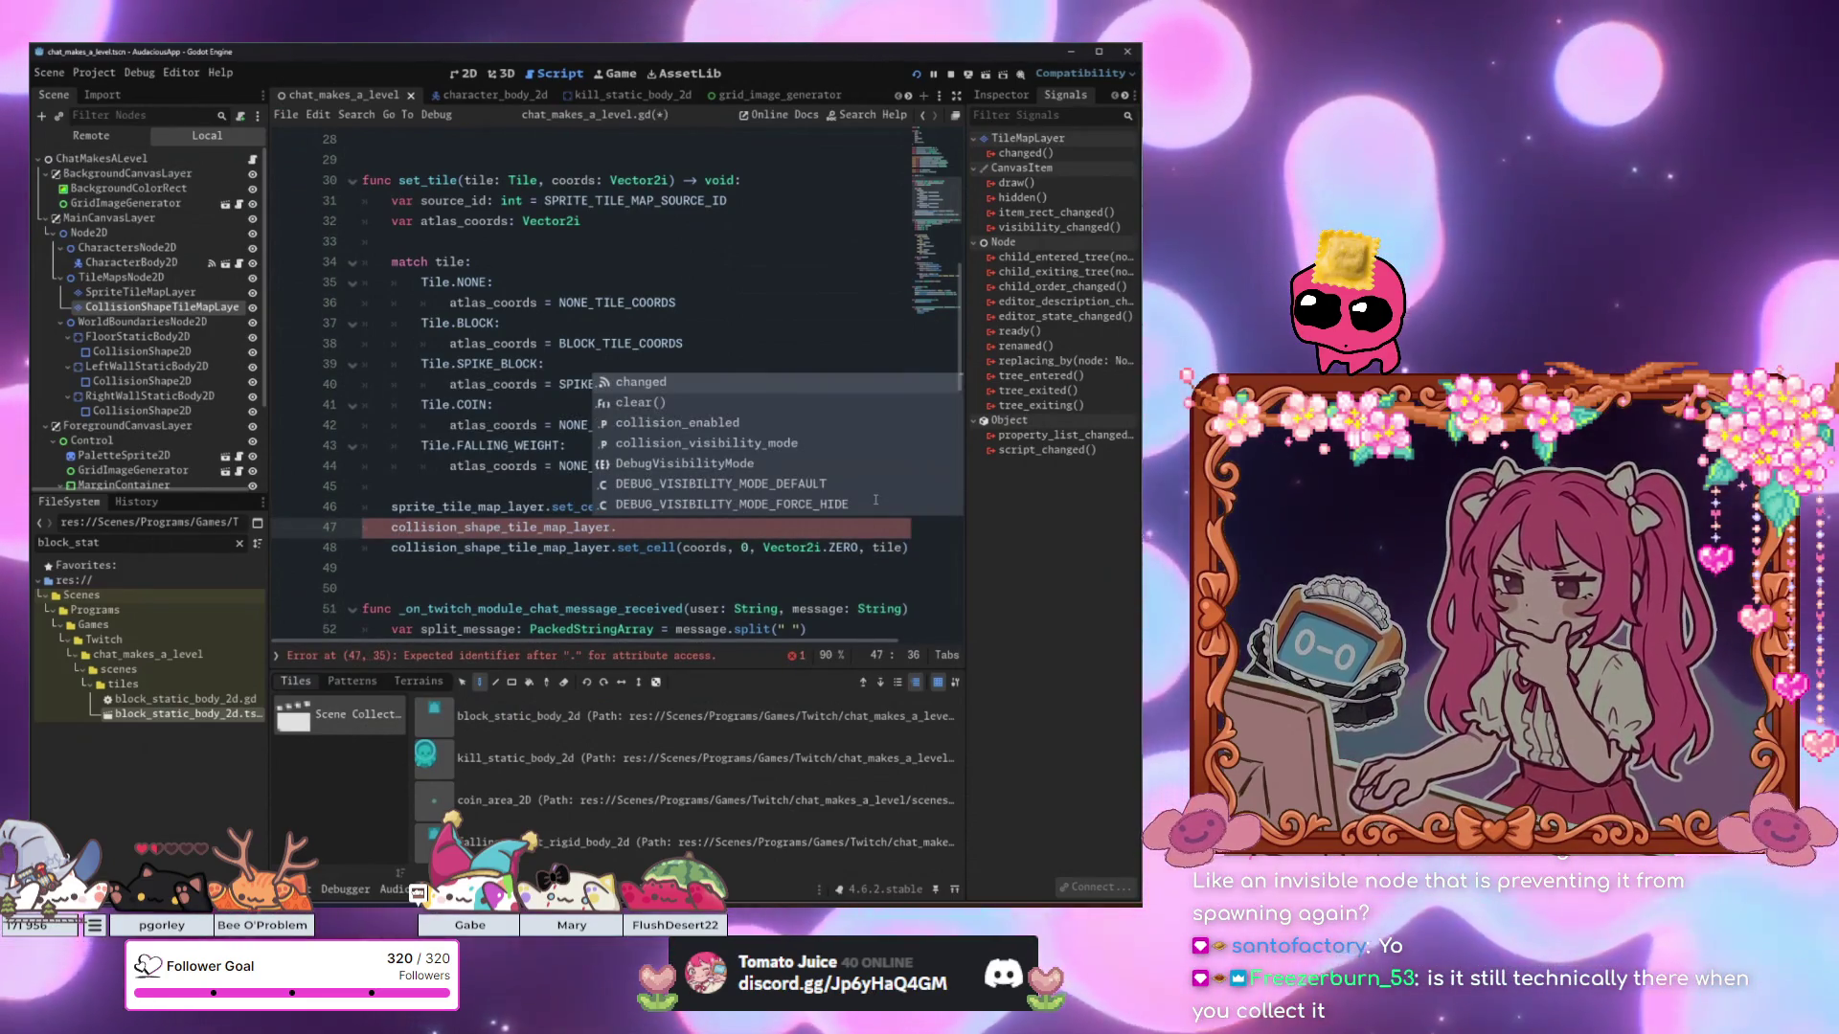
pyautogui.write('cell')
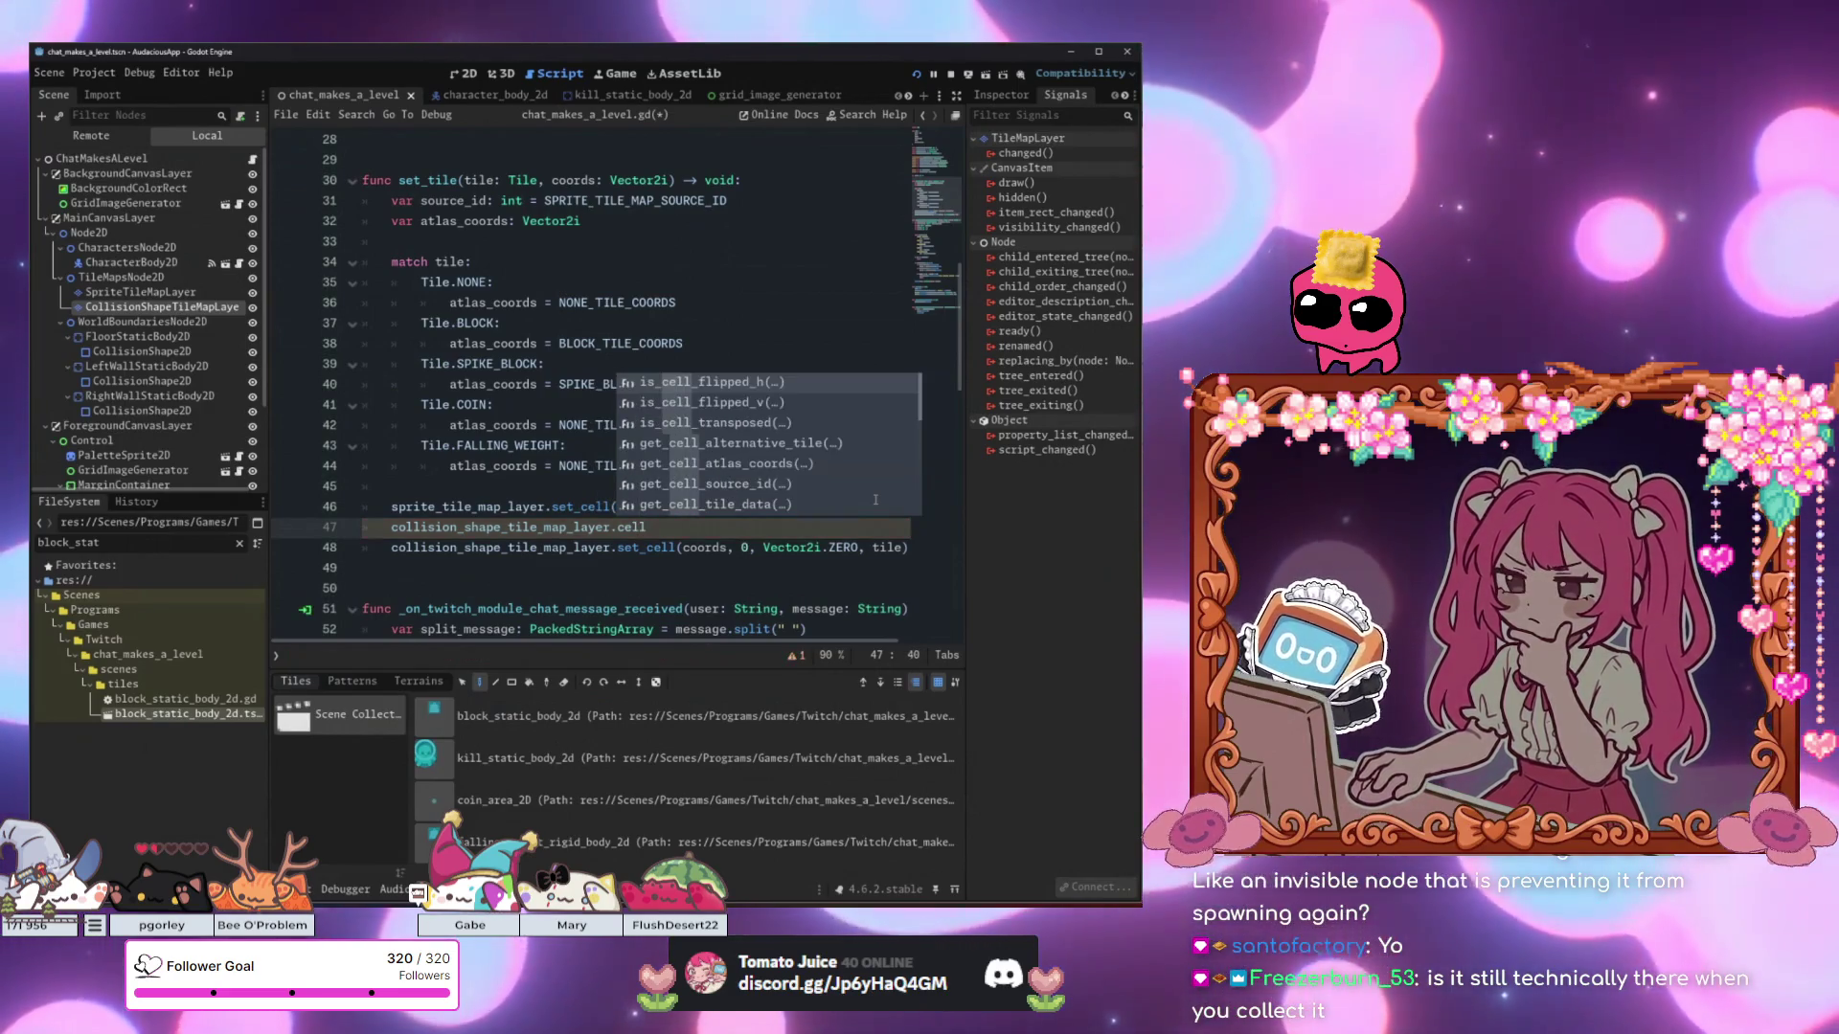
pyautogui.scroll(-3, 766, 483)
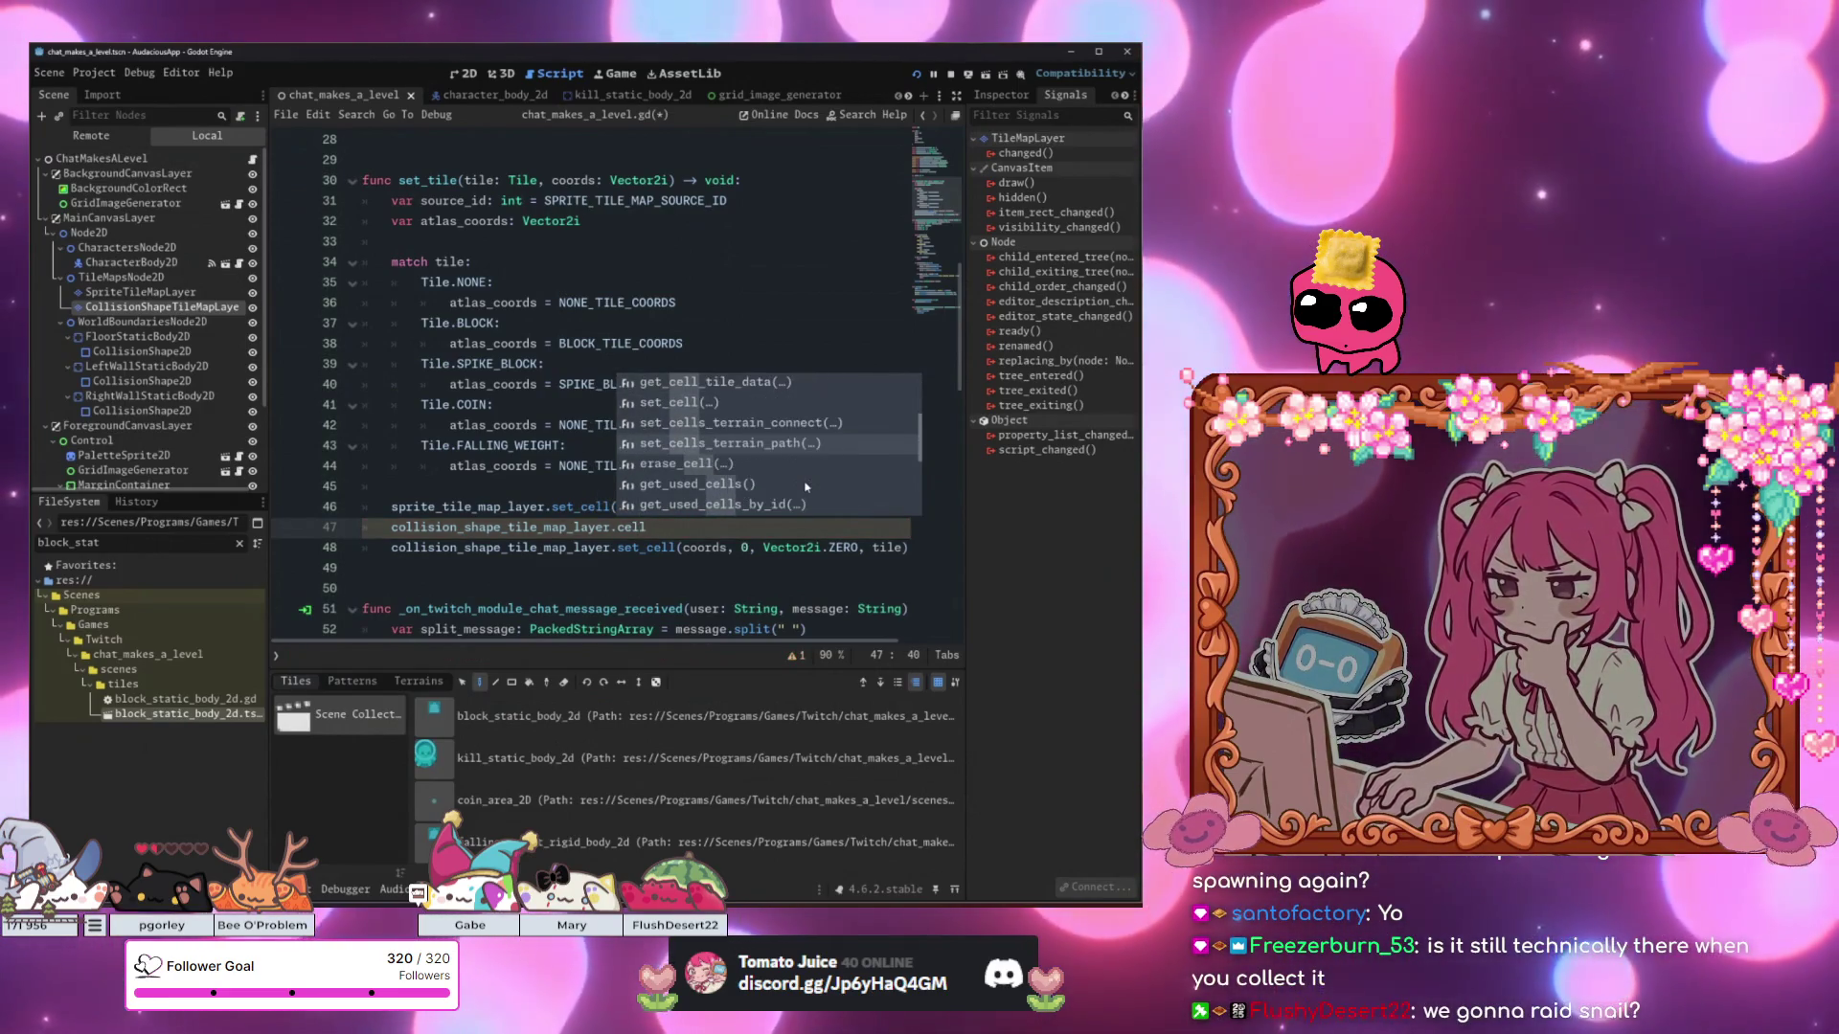
pyautogui.click(735, 470)
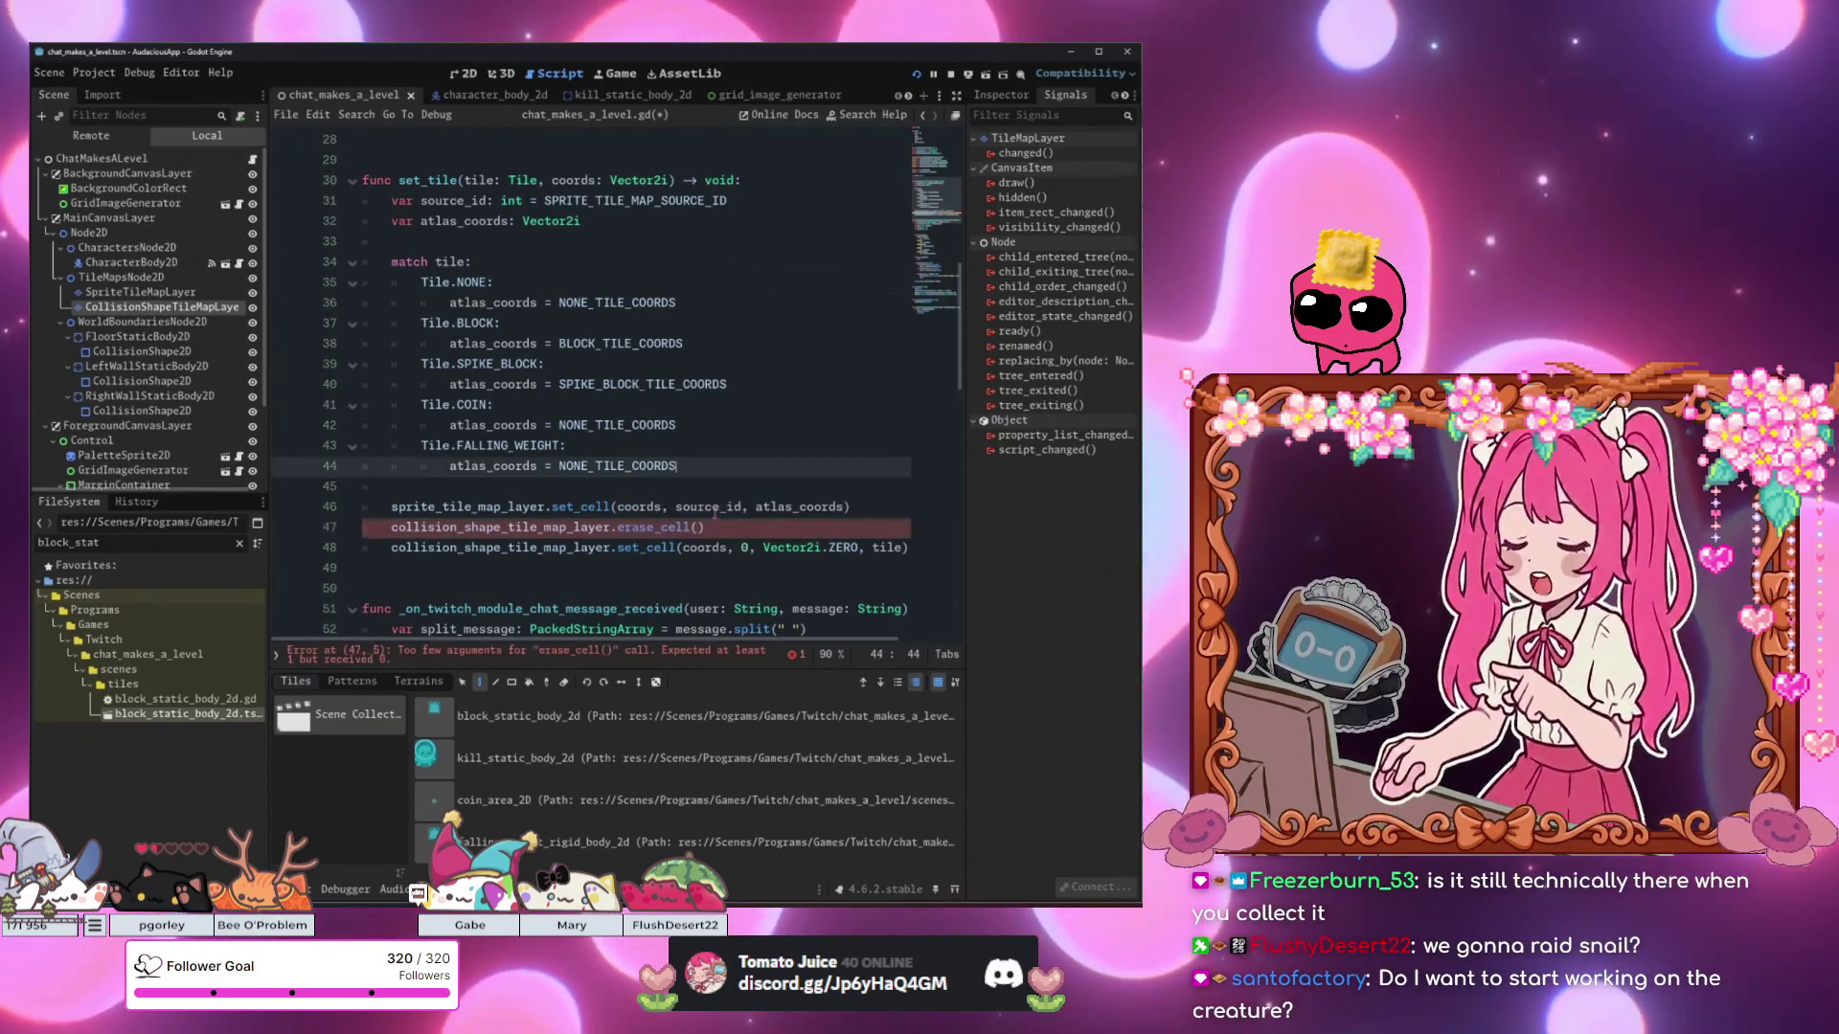
pyautogui.write('cor')
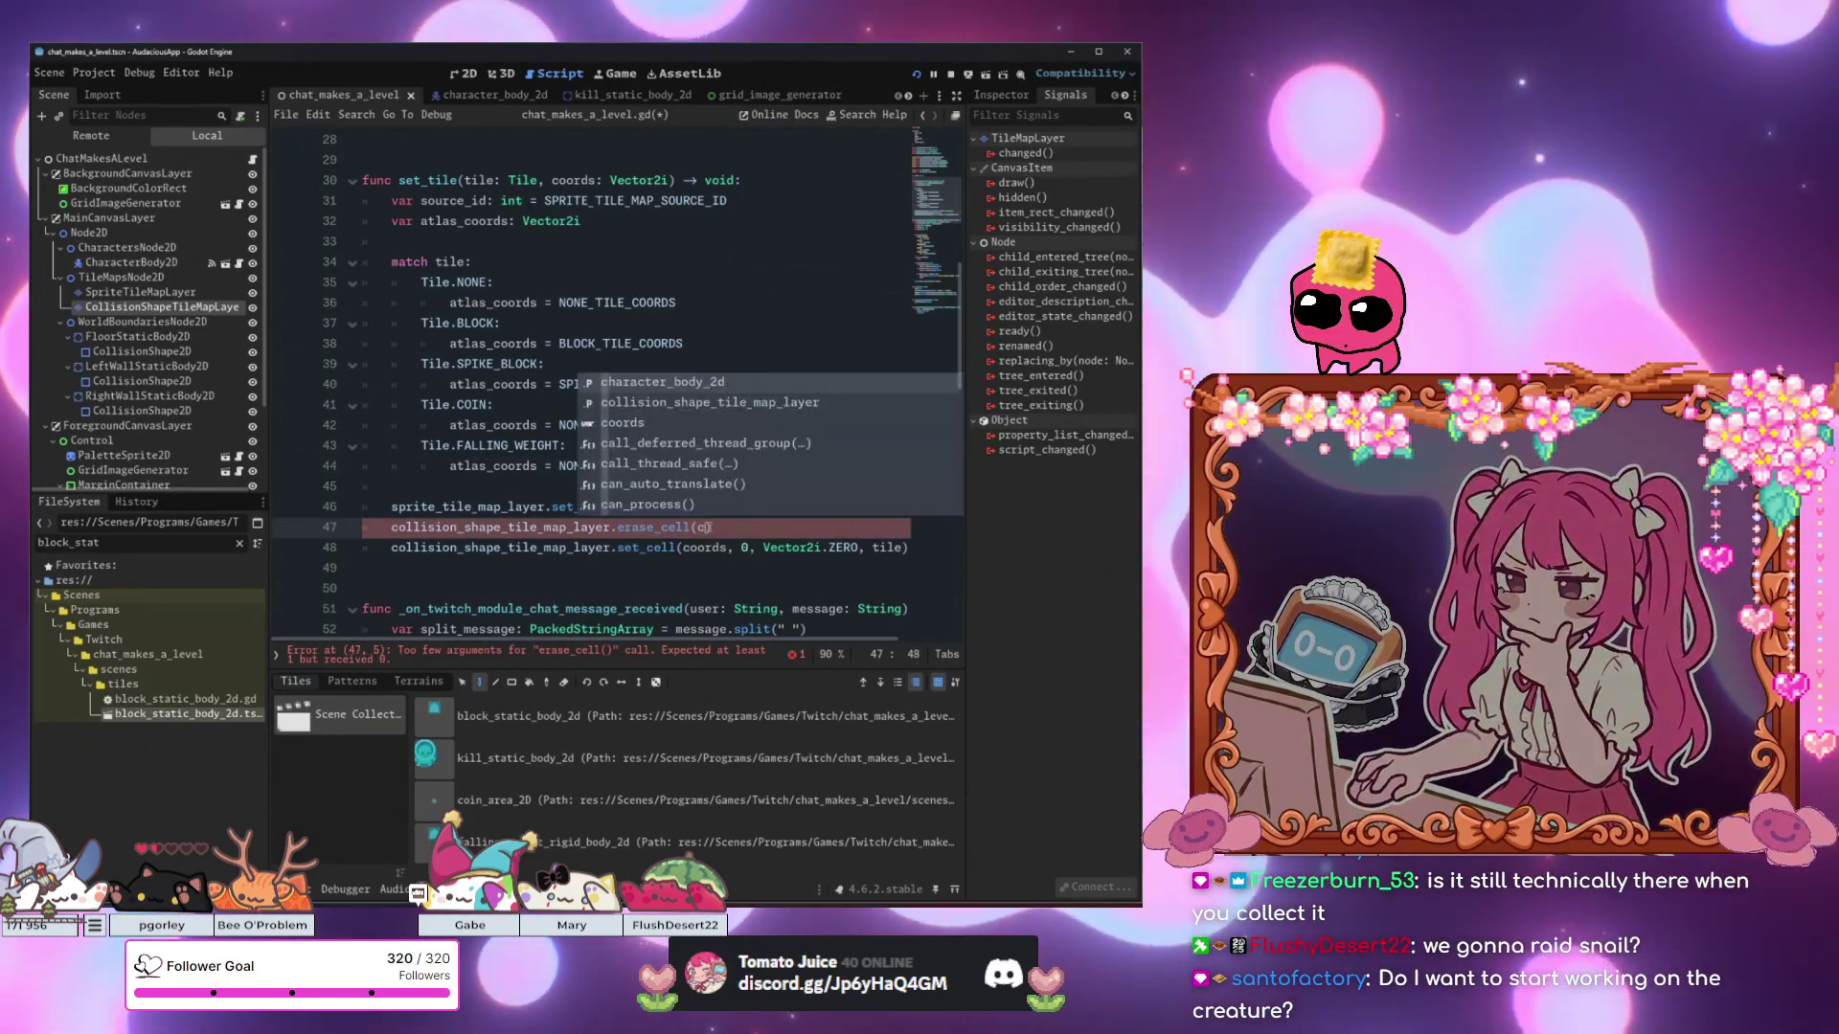
pyautogui.press('BackSpace')
pyautogui.press('BackSpace')
pyautogui.write('ords')
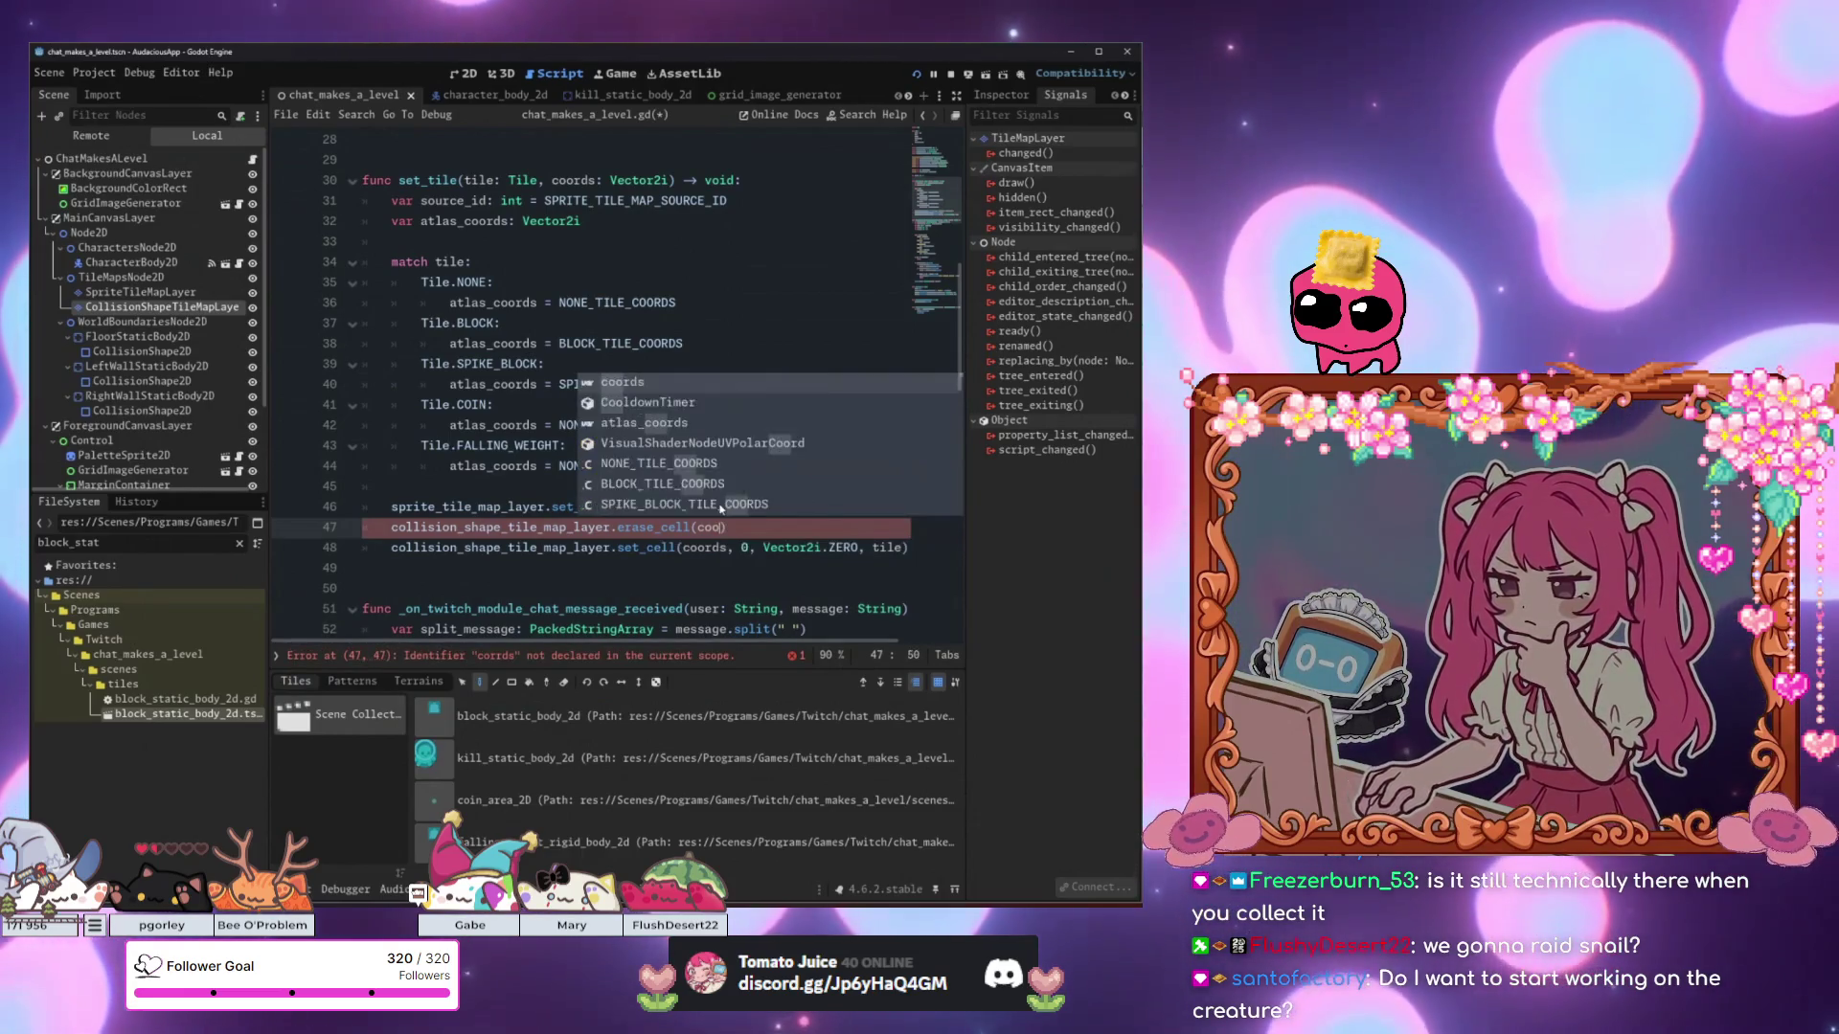
pyautogui.click(589, 459)
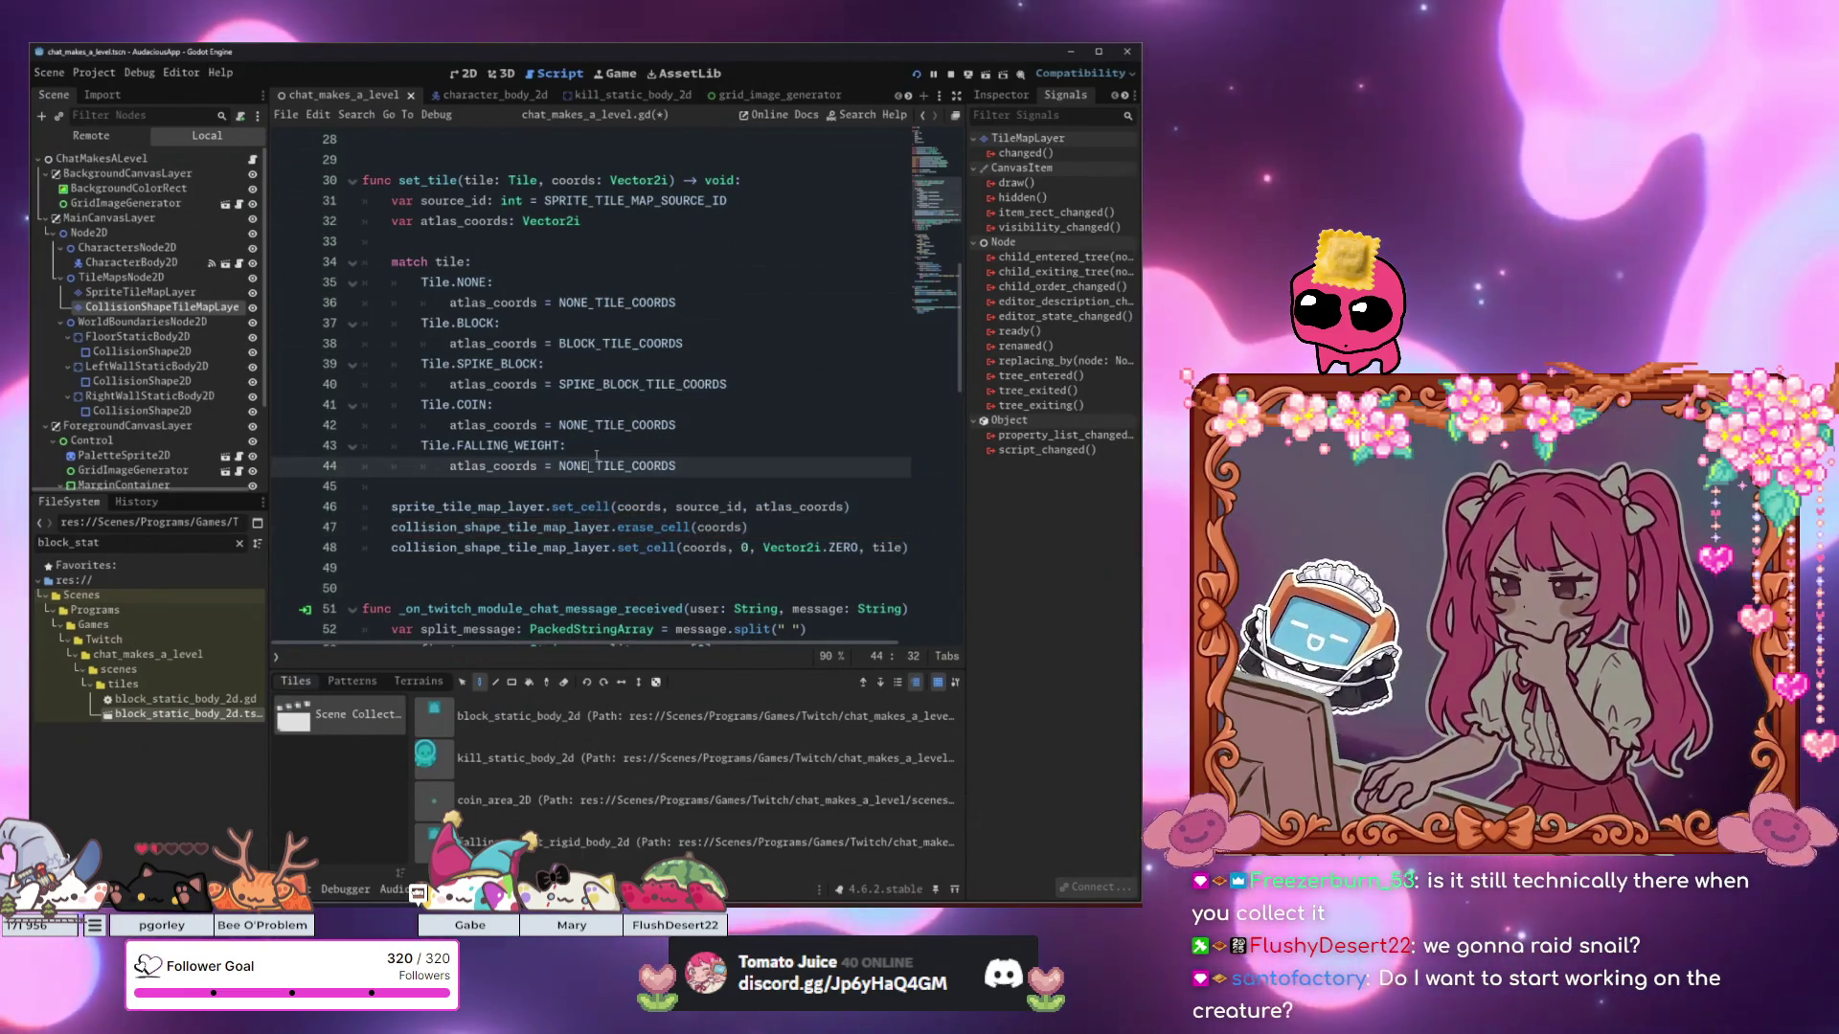
pyautogui.press('F5')
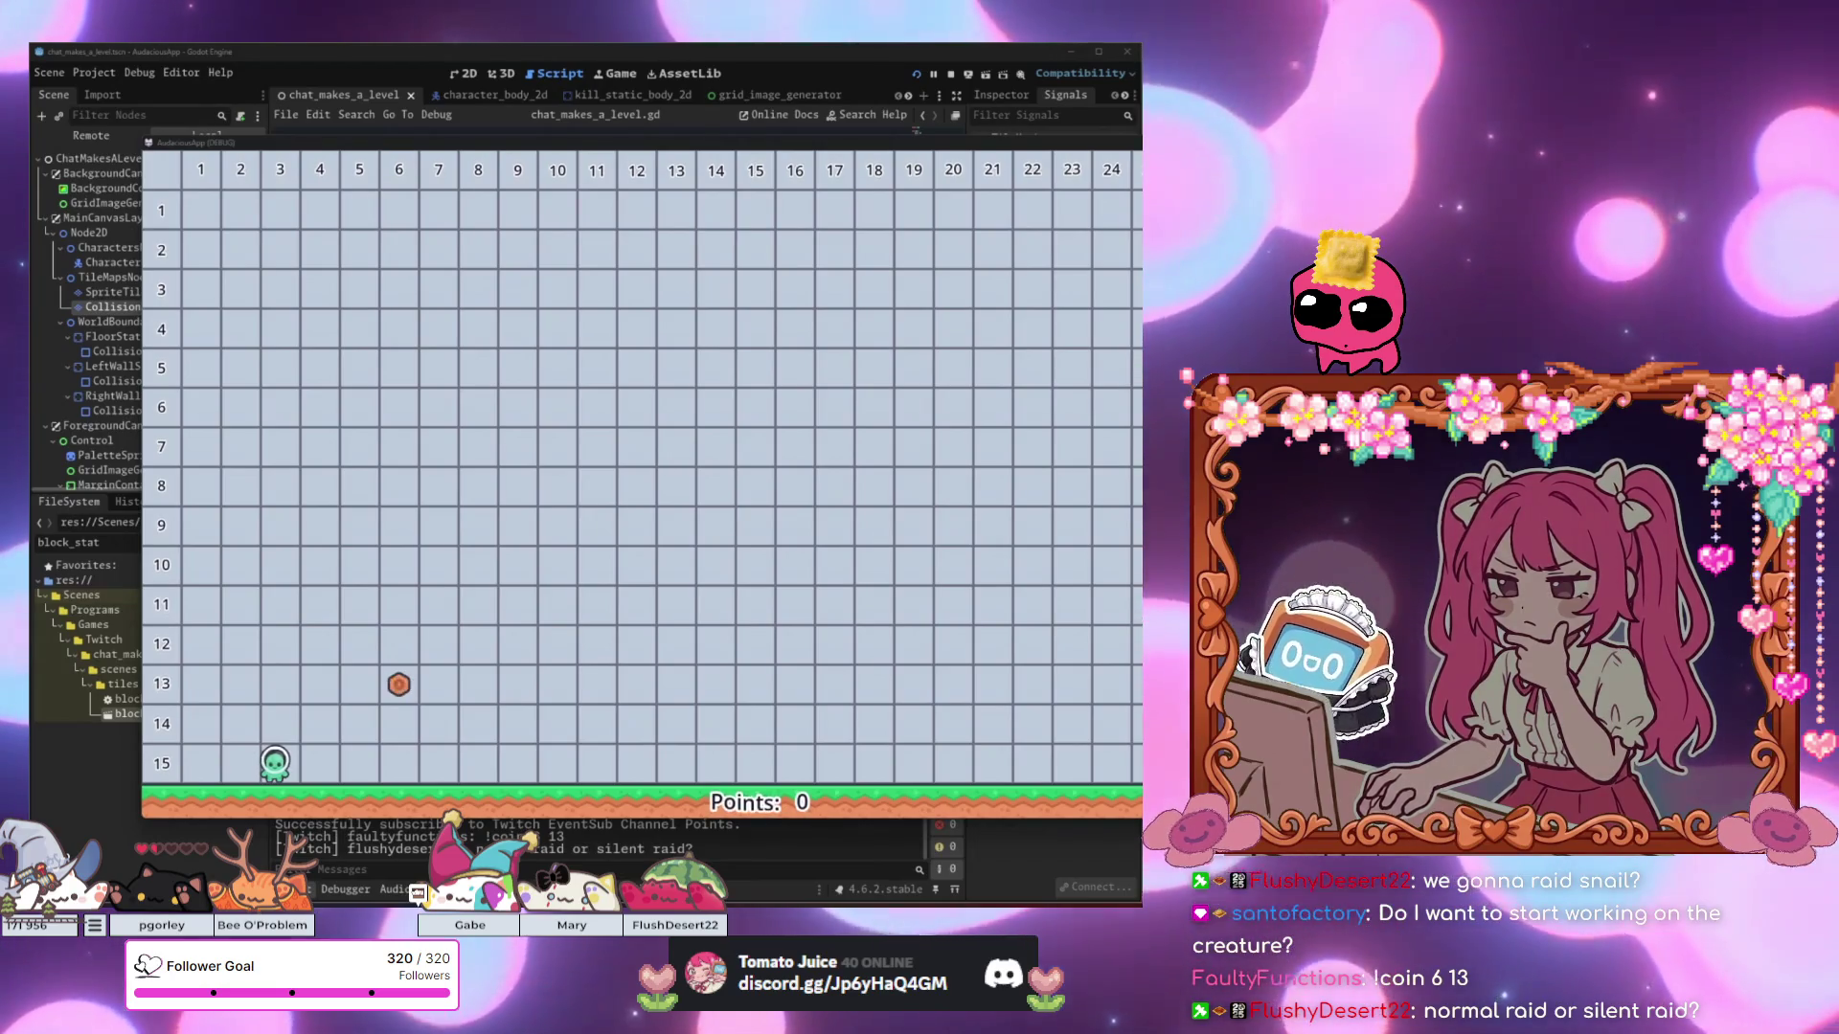
# Playtest by collecting coins and hopping onto the fallen weight in column 6.
pyautogui.press('Right')
pyautogui.press('space')
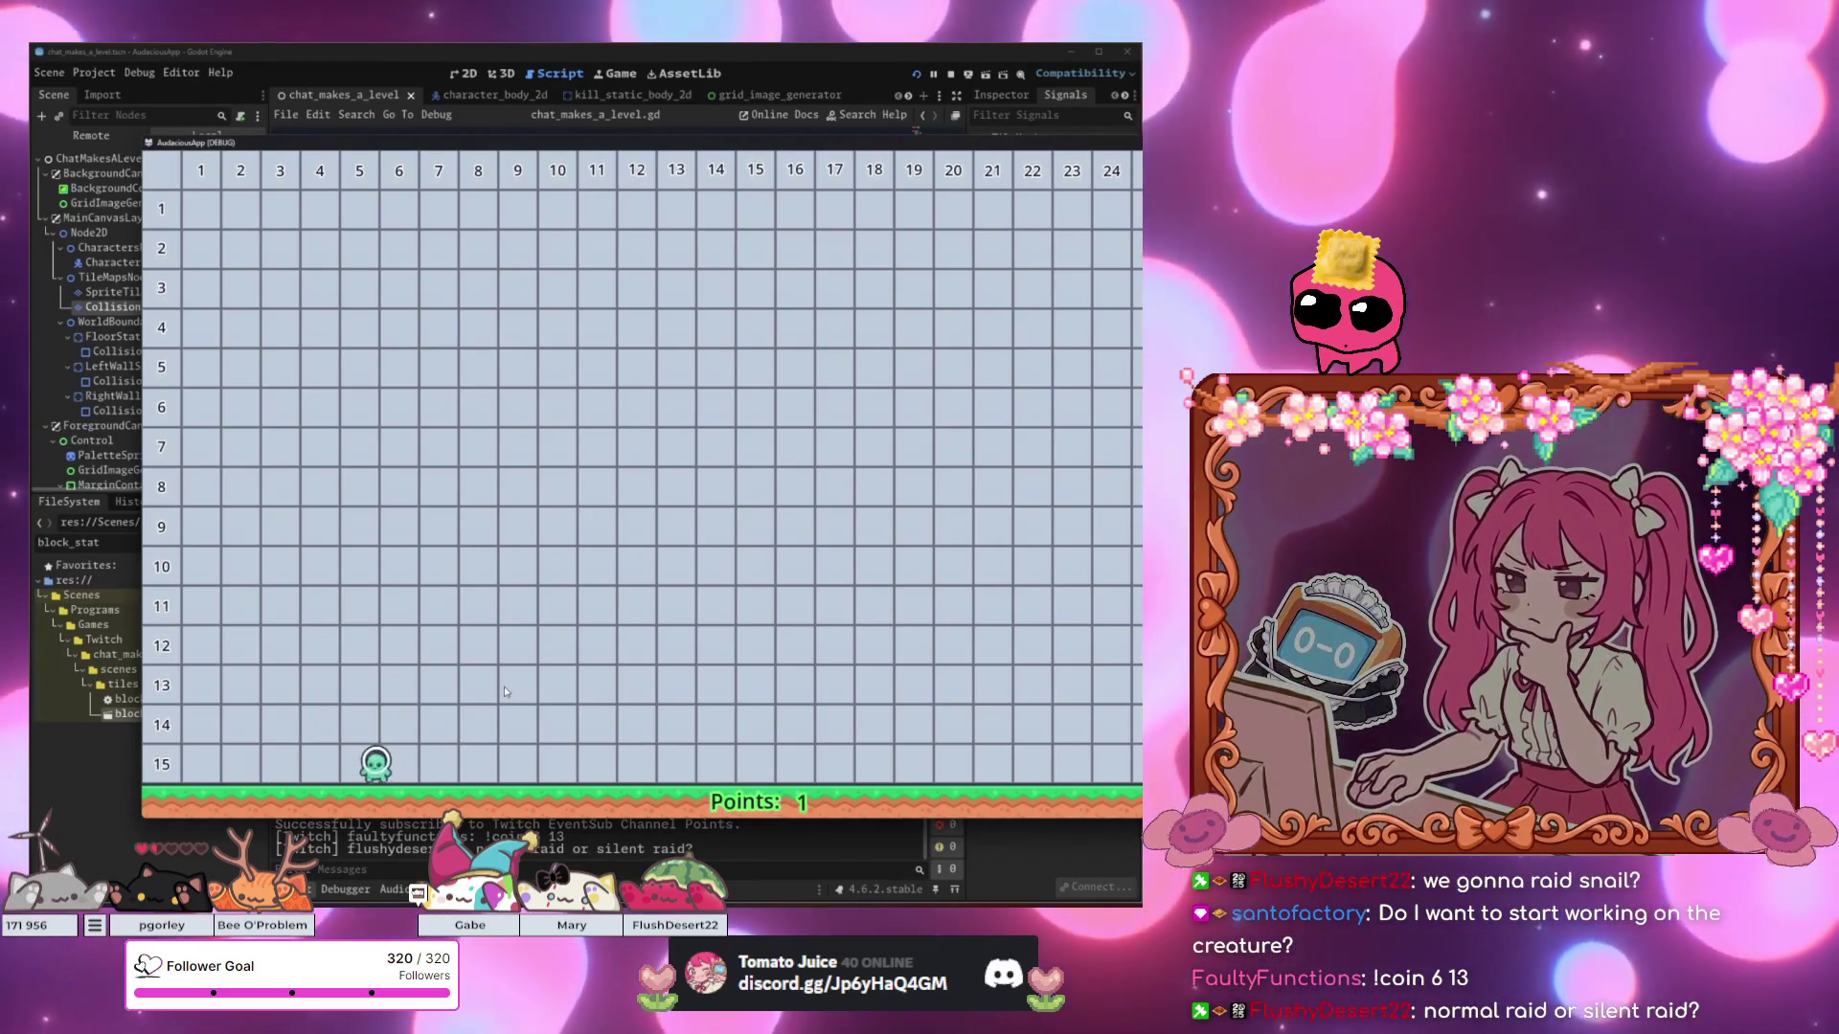
pyautogui.press('Left')
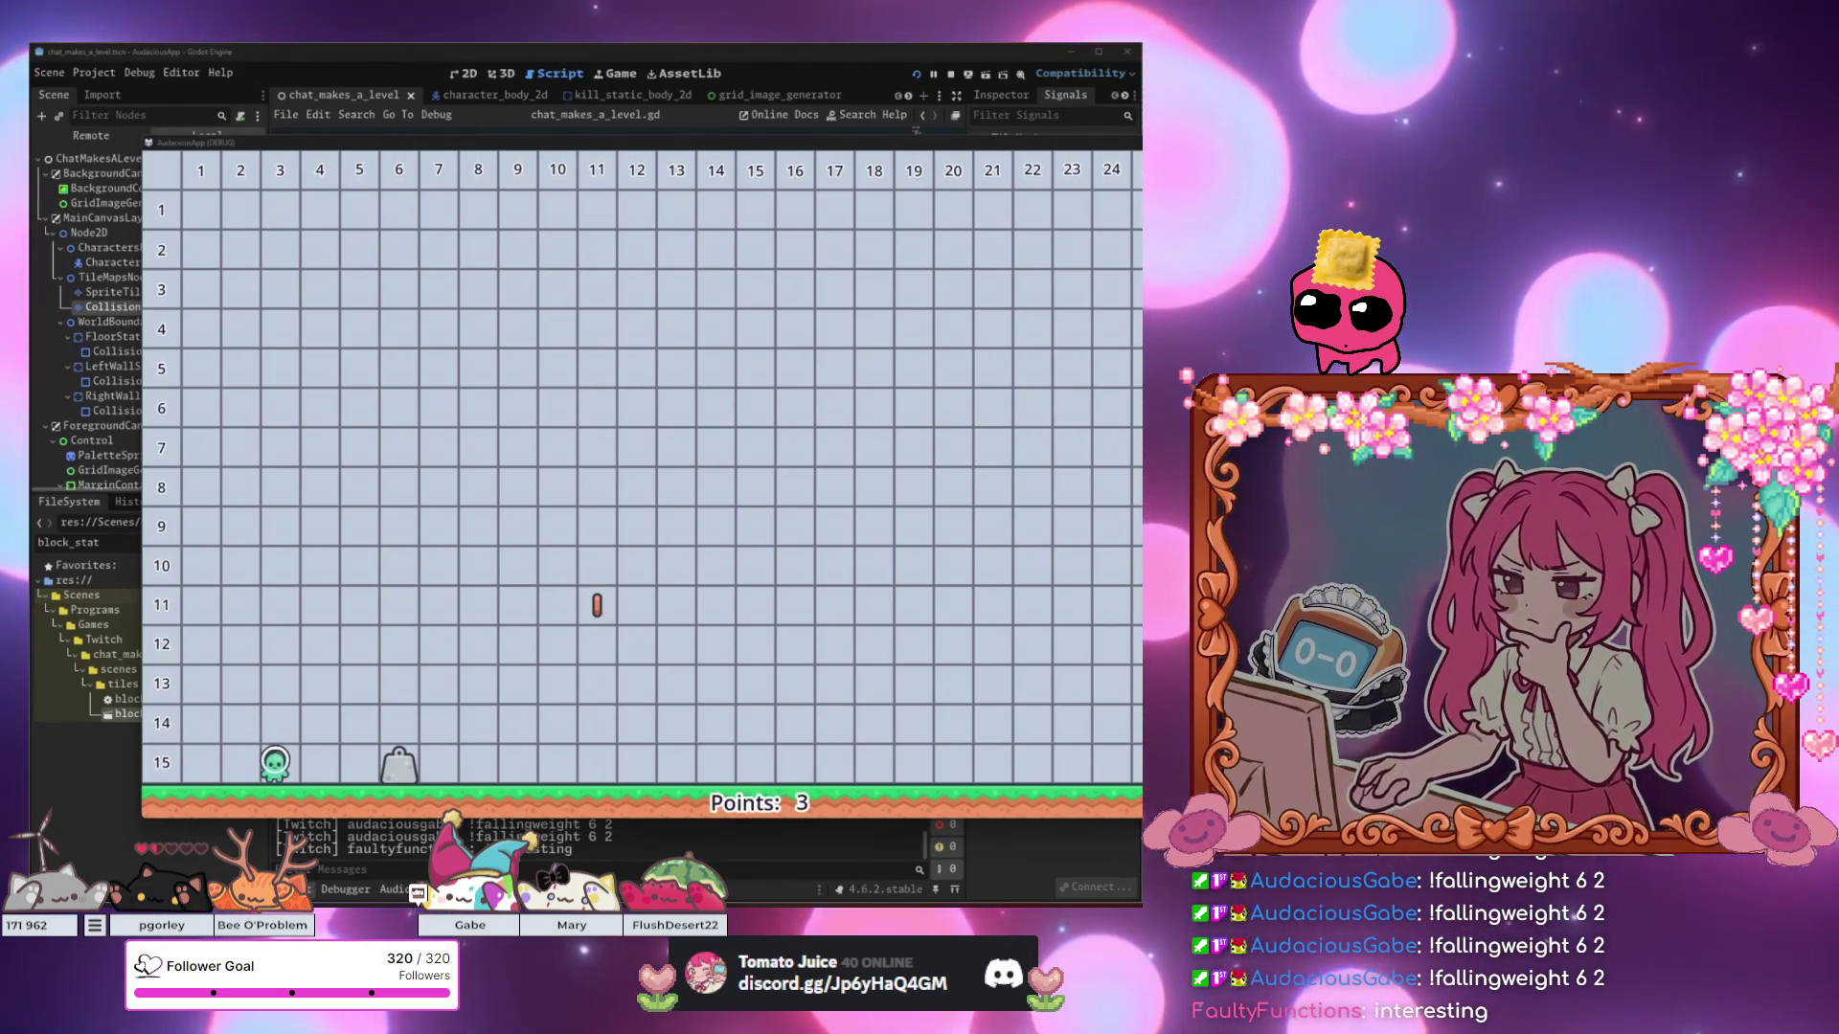
pyautogui.press('Right')
pyautogui.press('space')
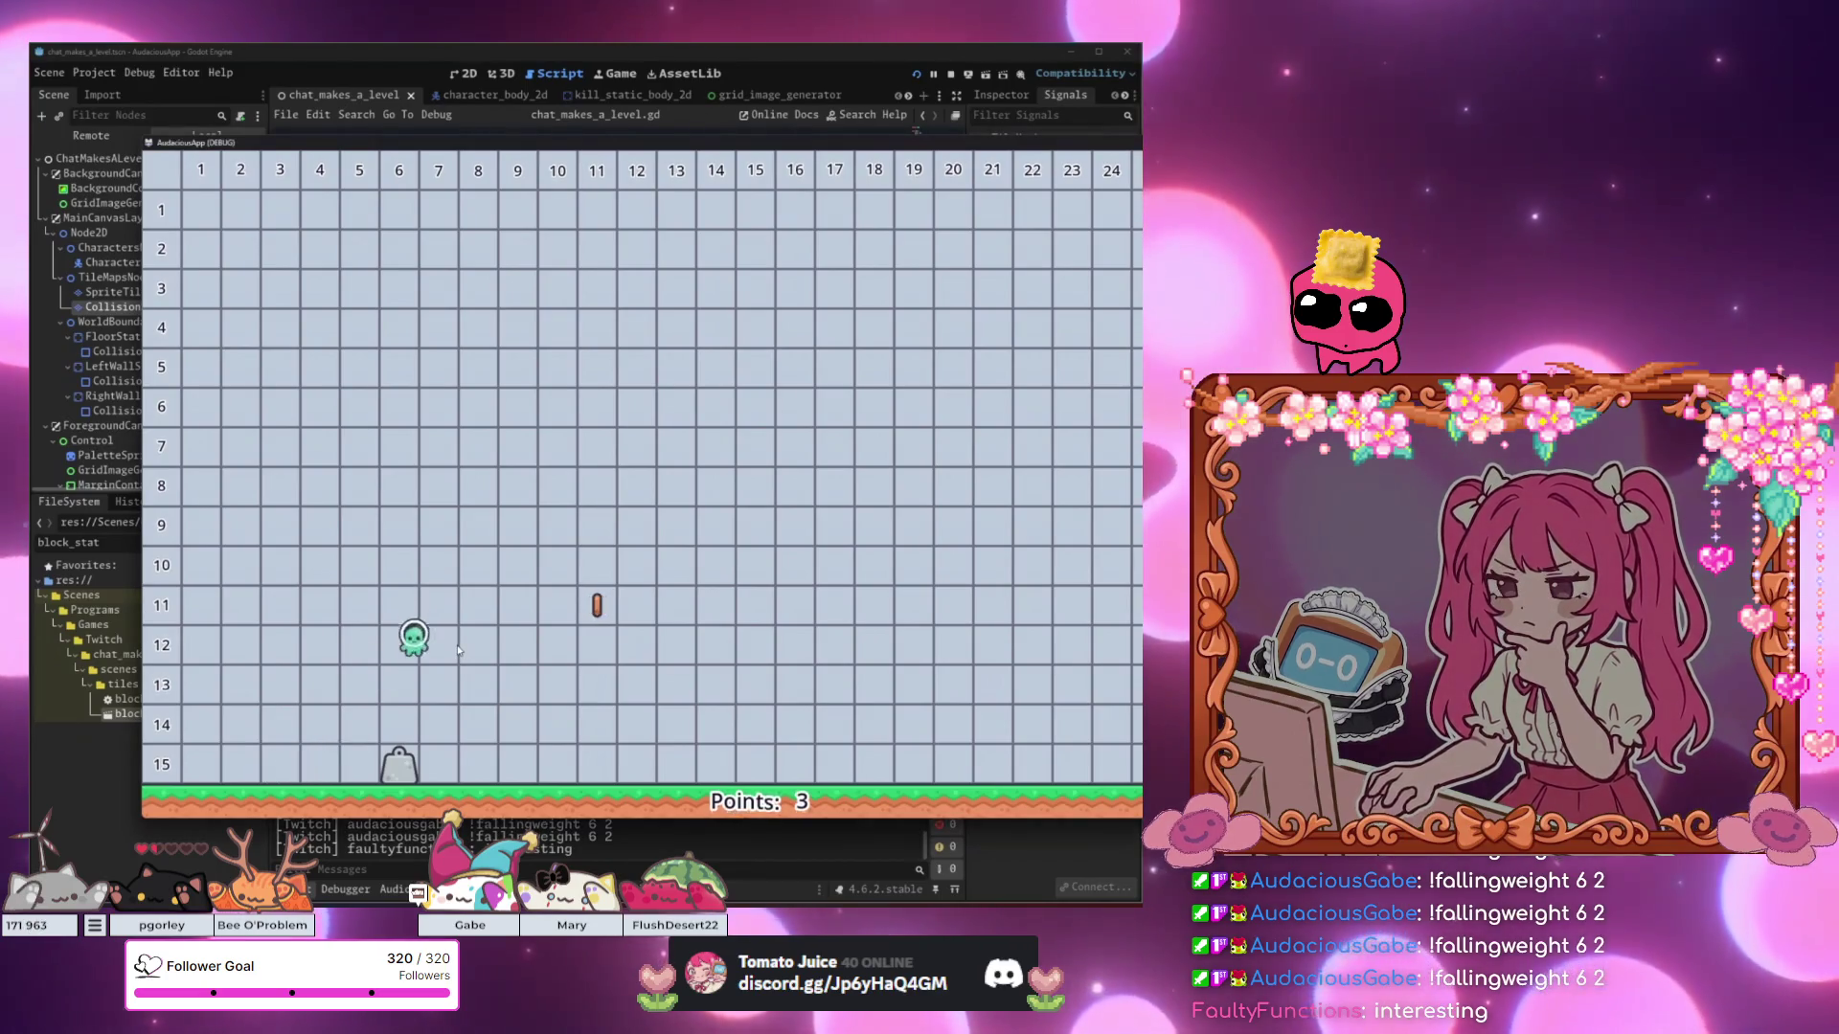
pyautogui.press('Left')
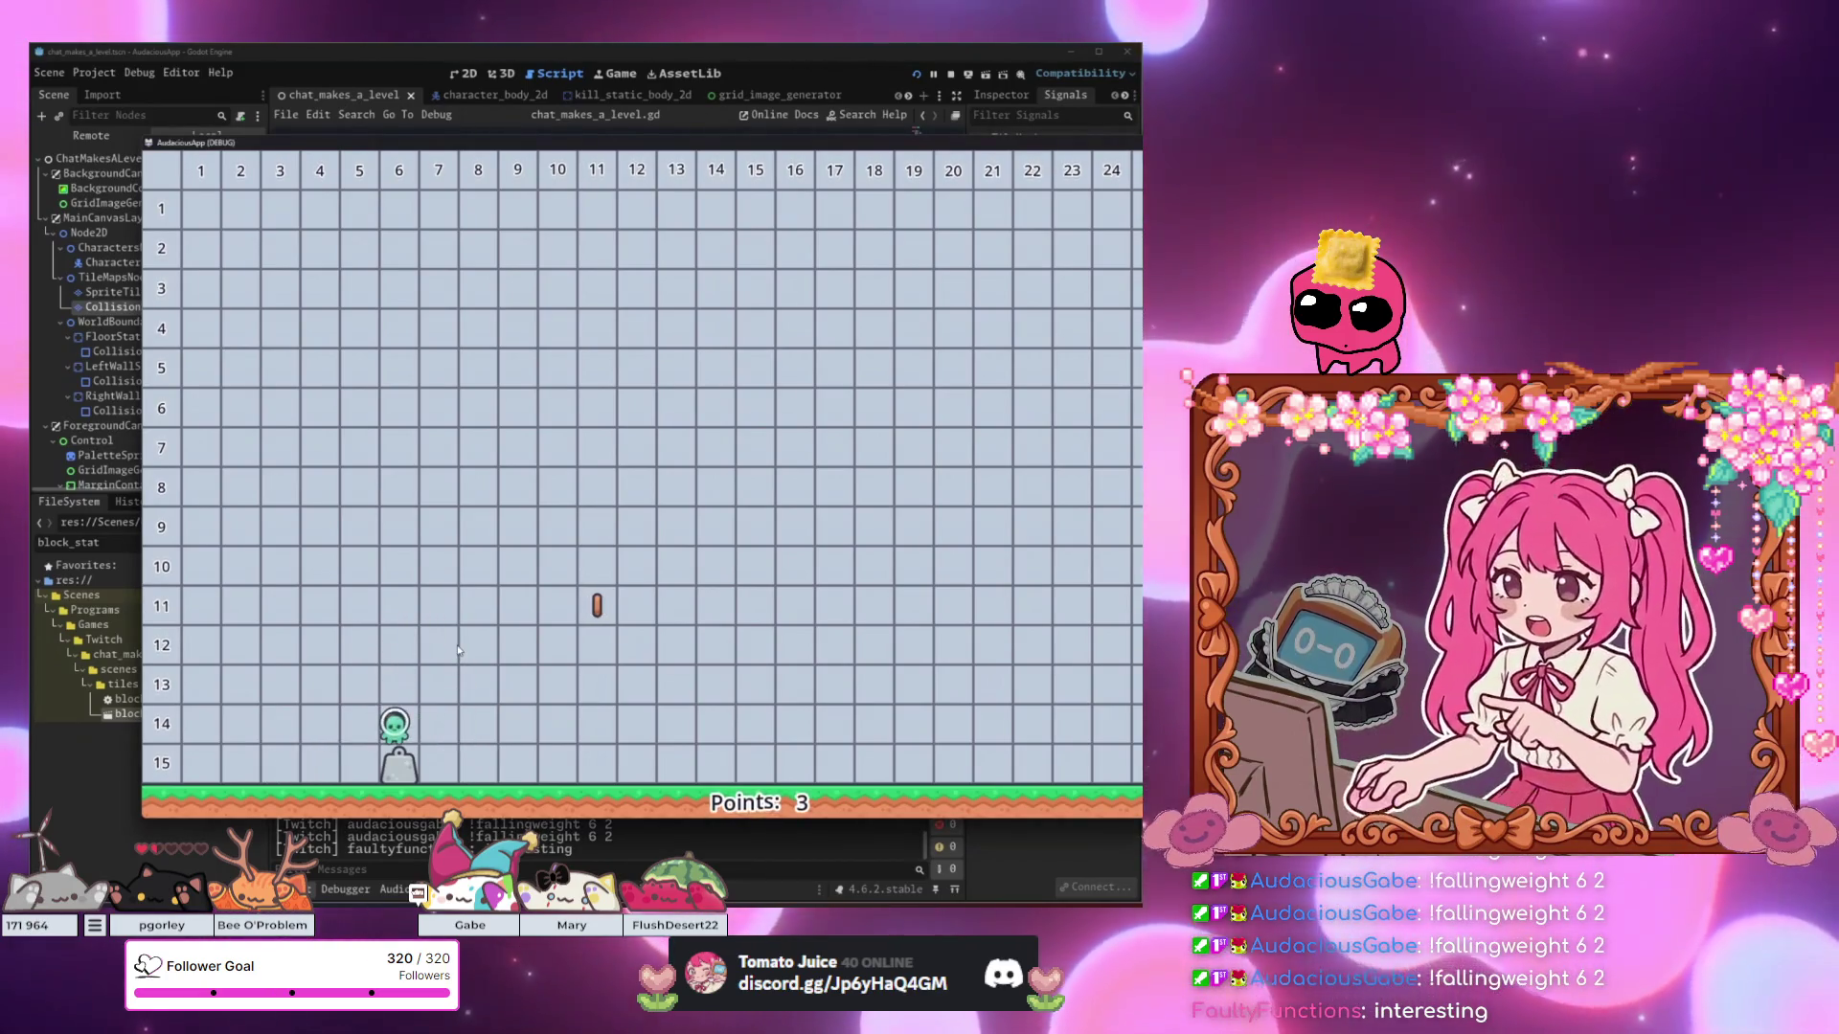
pyautogui.press('space')
pyautogui.press('space')
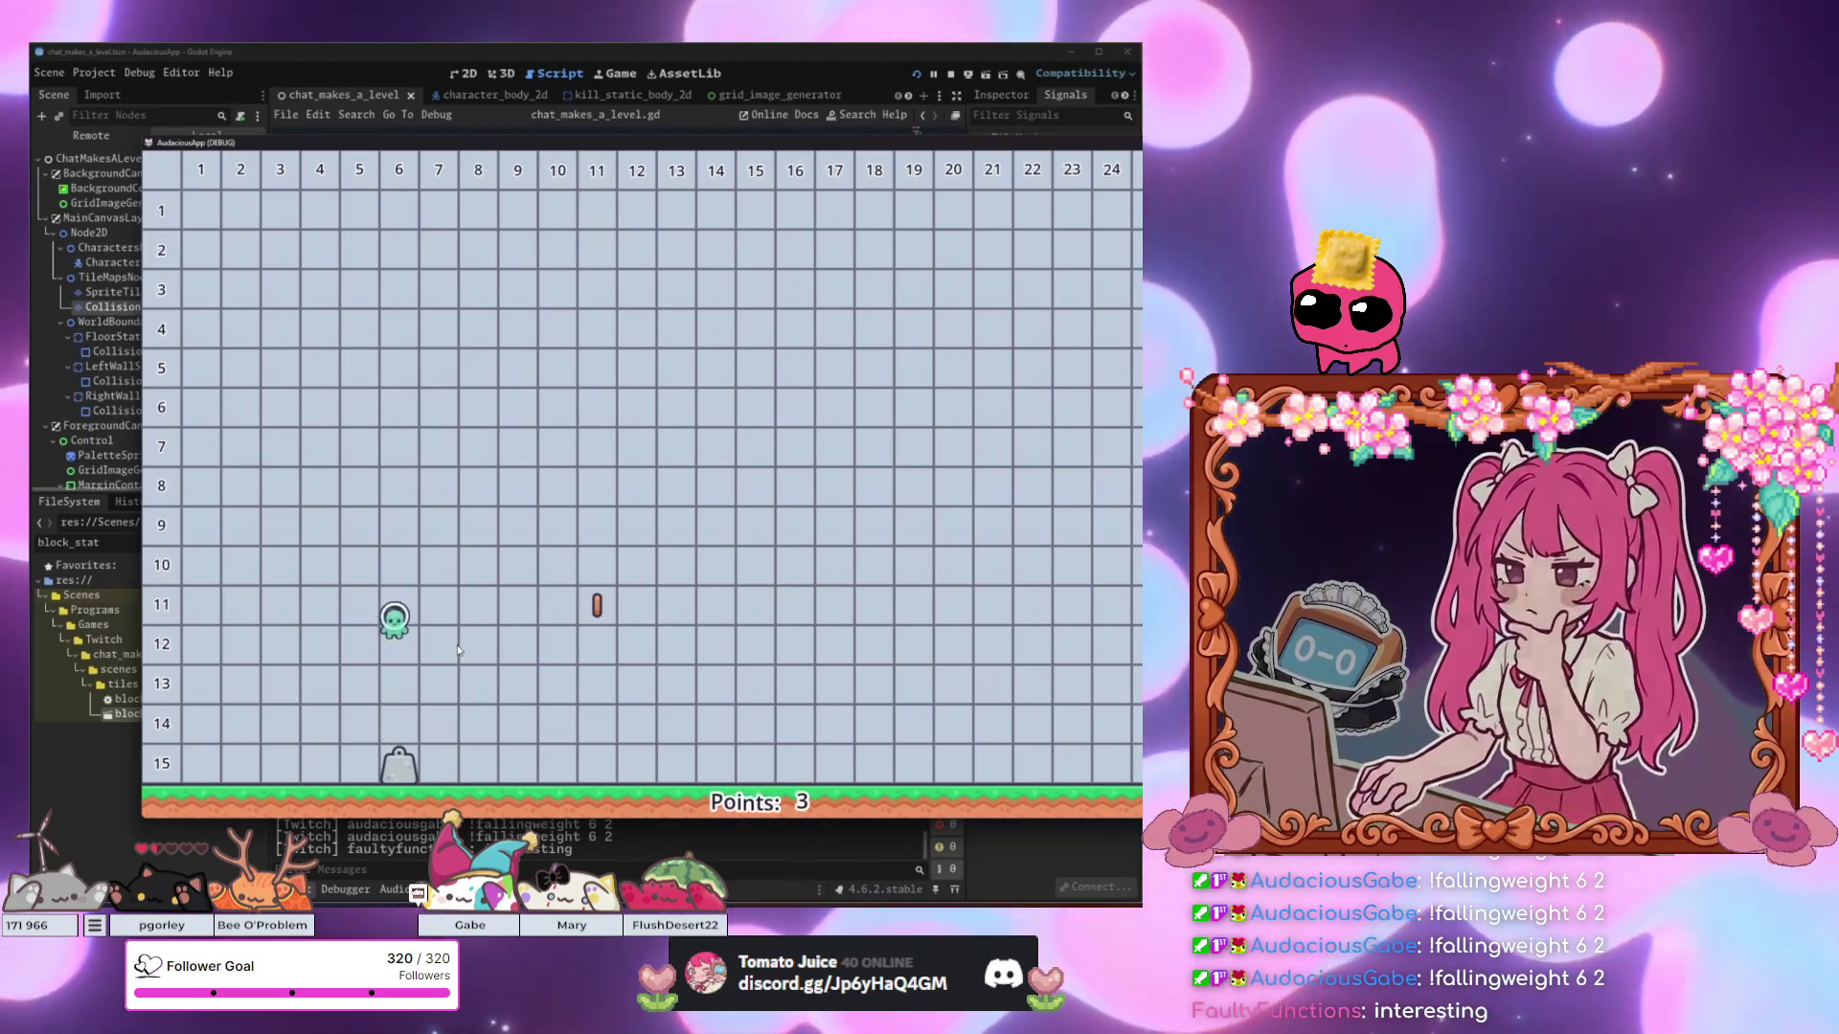
pyautogui.press('space')
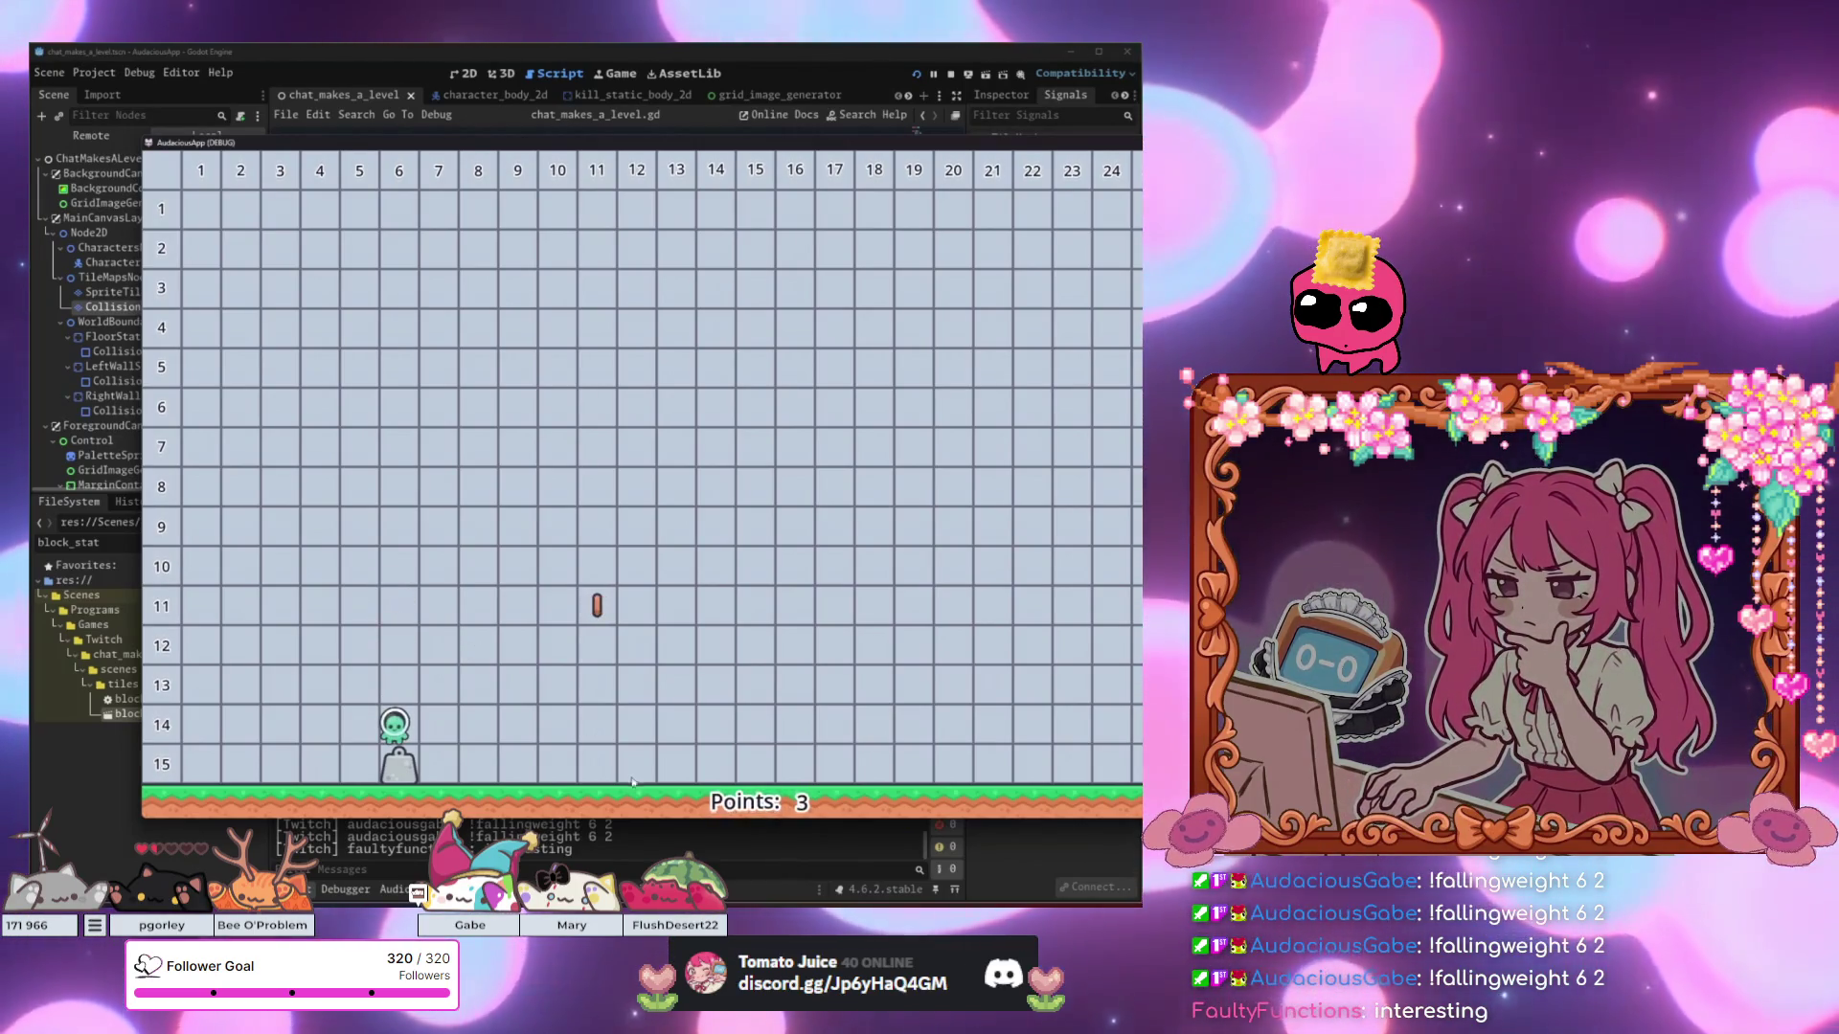
# Stop the game and relaunch it for another test.
pyautogui.press('F8')
pyautogui.click(615, 528)
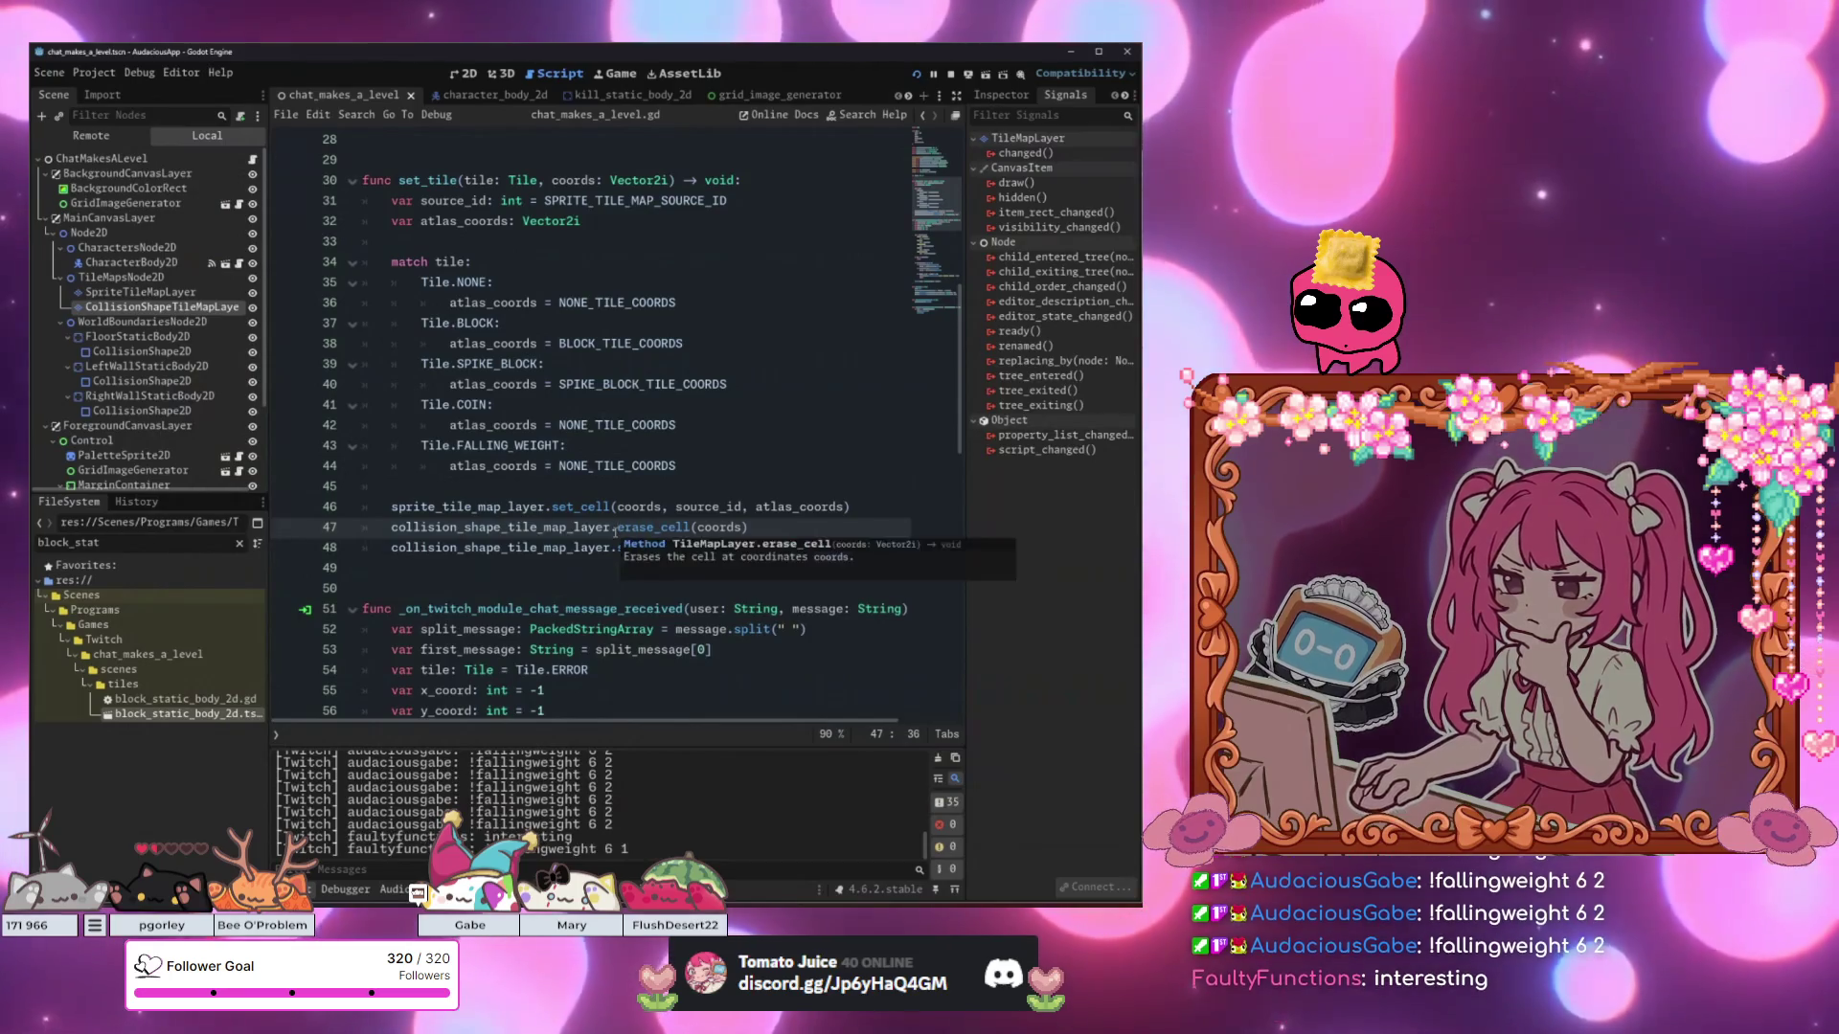
pyautogui.press('F5')
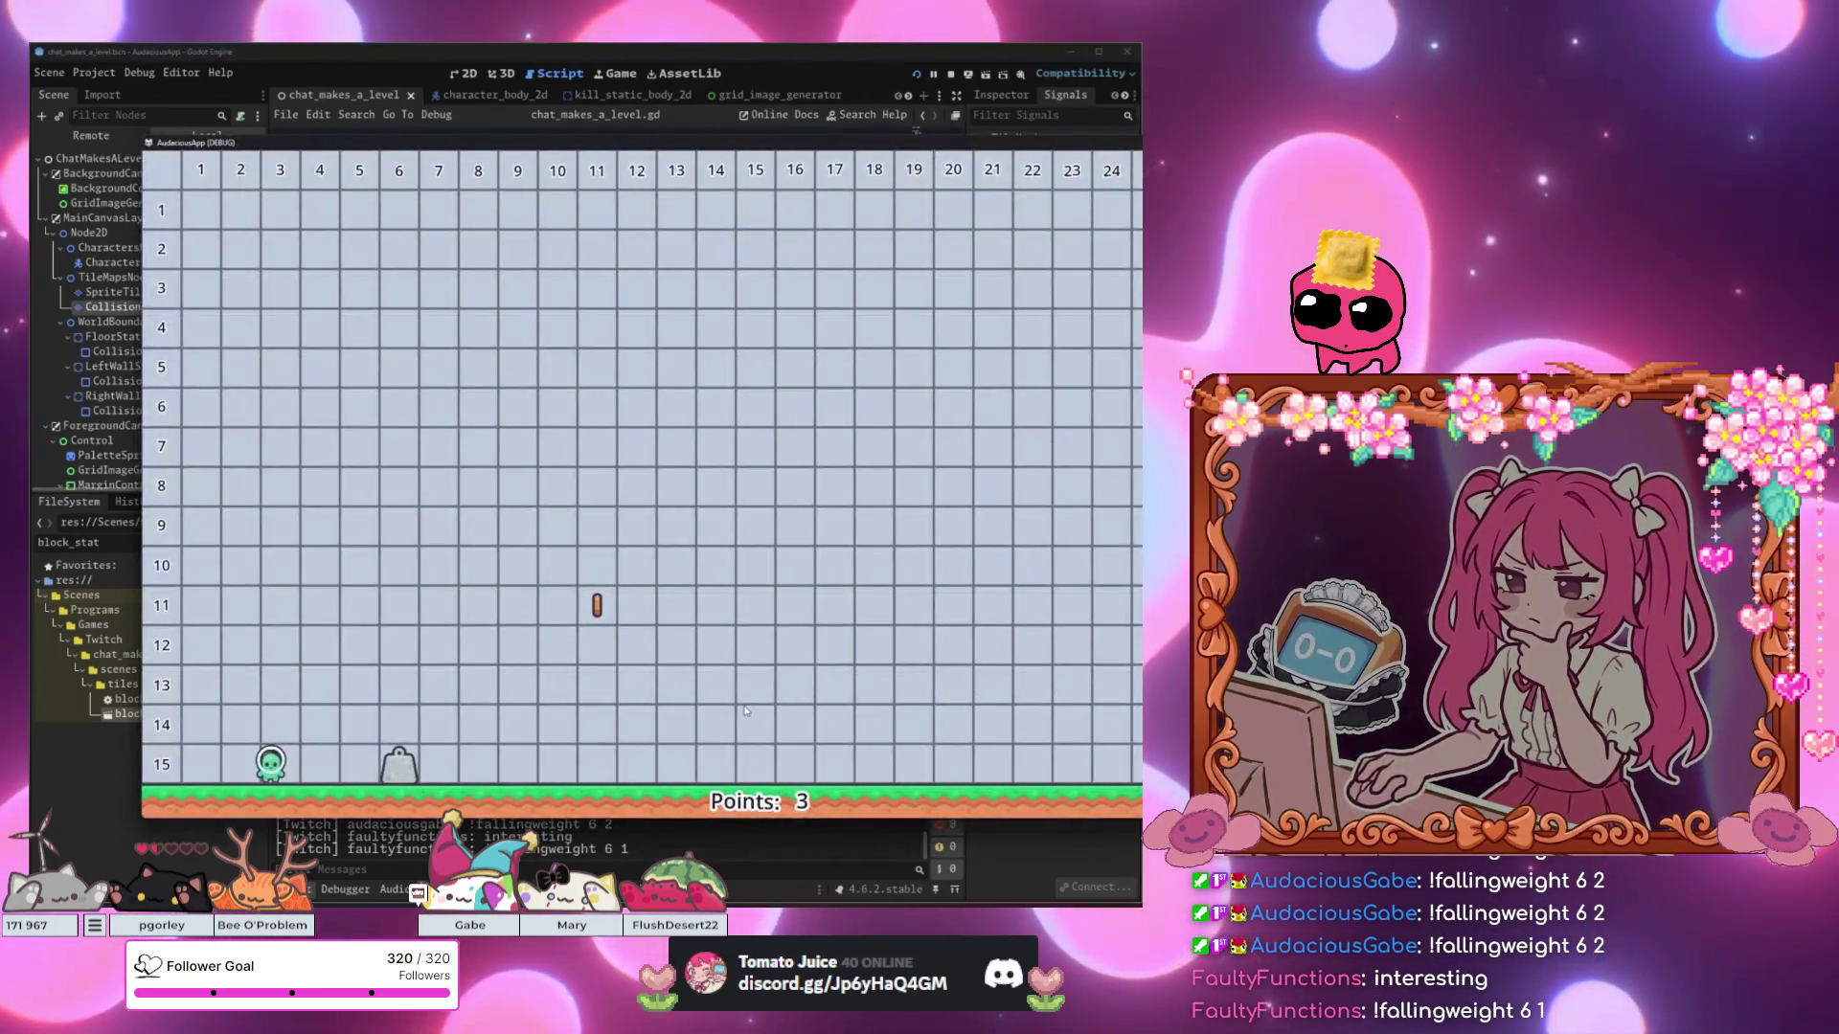
# Close the running game and scroll through chat_makes_a_level.gd.
pyautogui.click(626, 842)
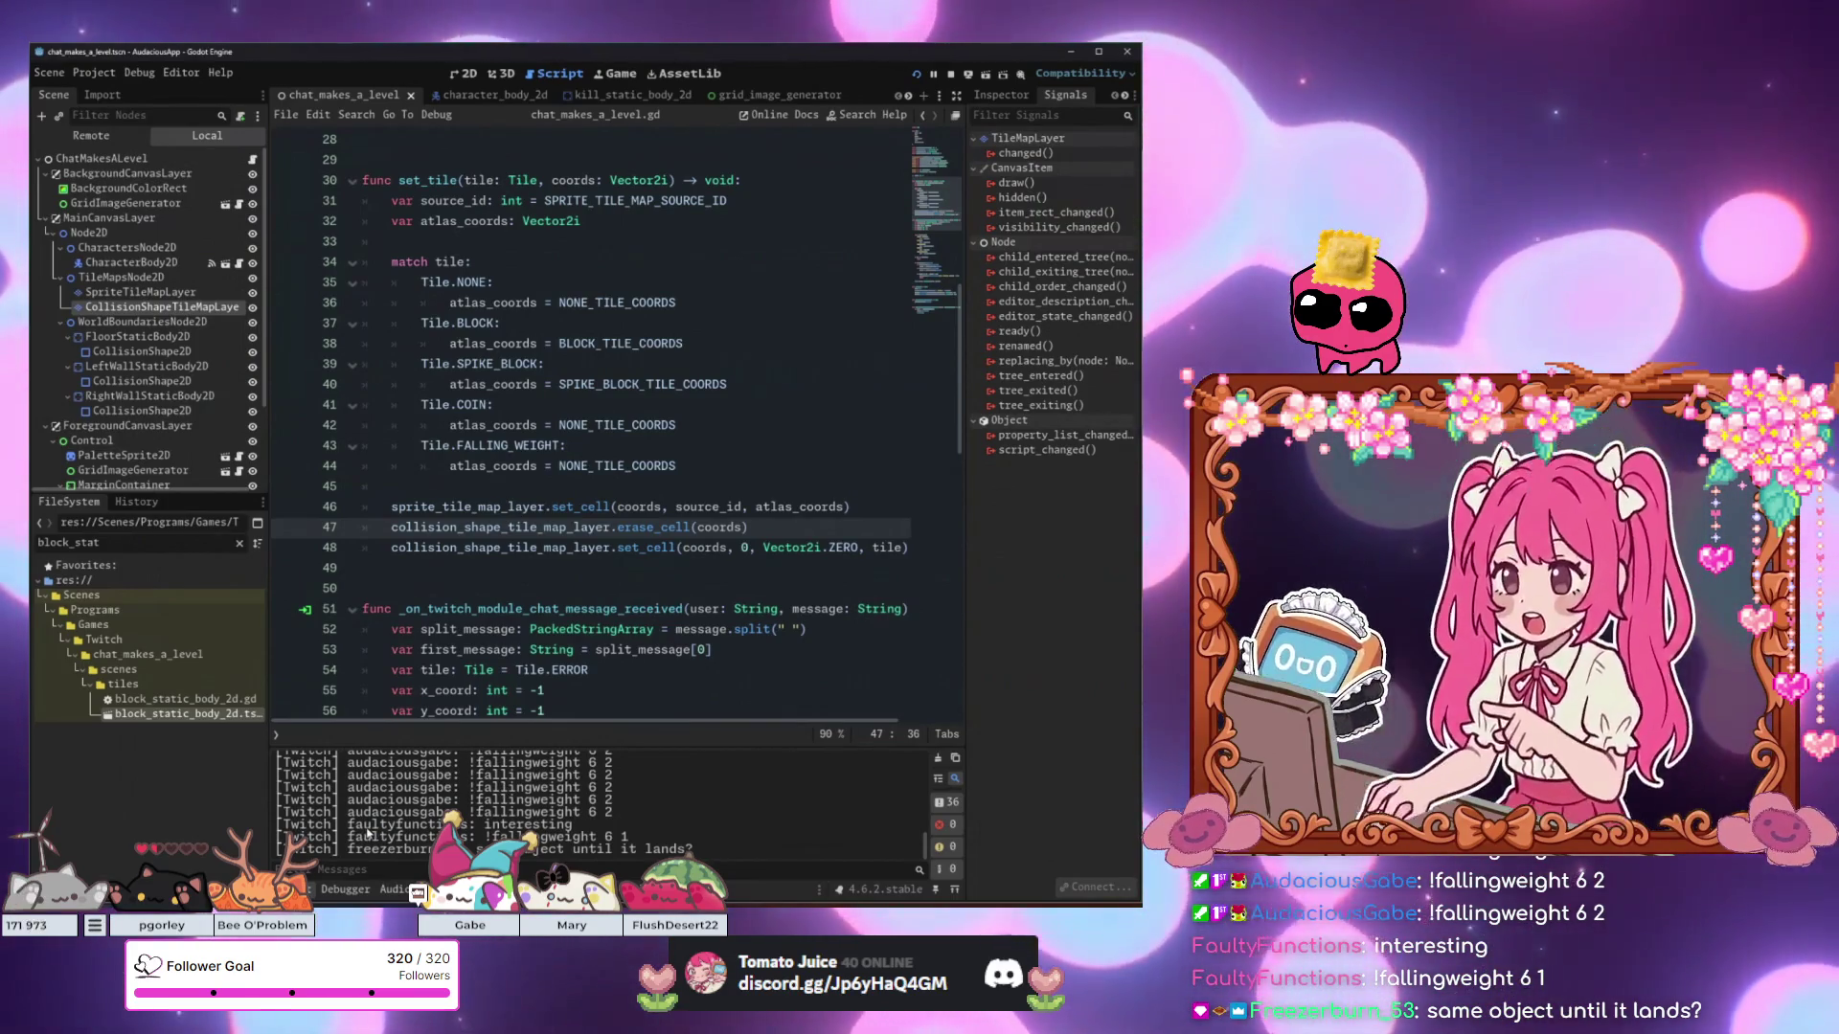
pyautogui.click(705, 609)
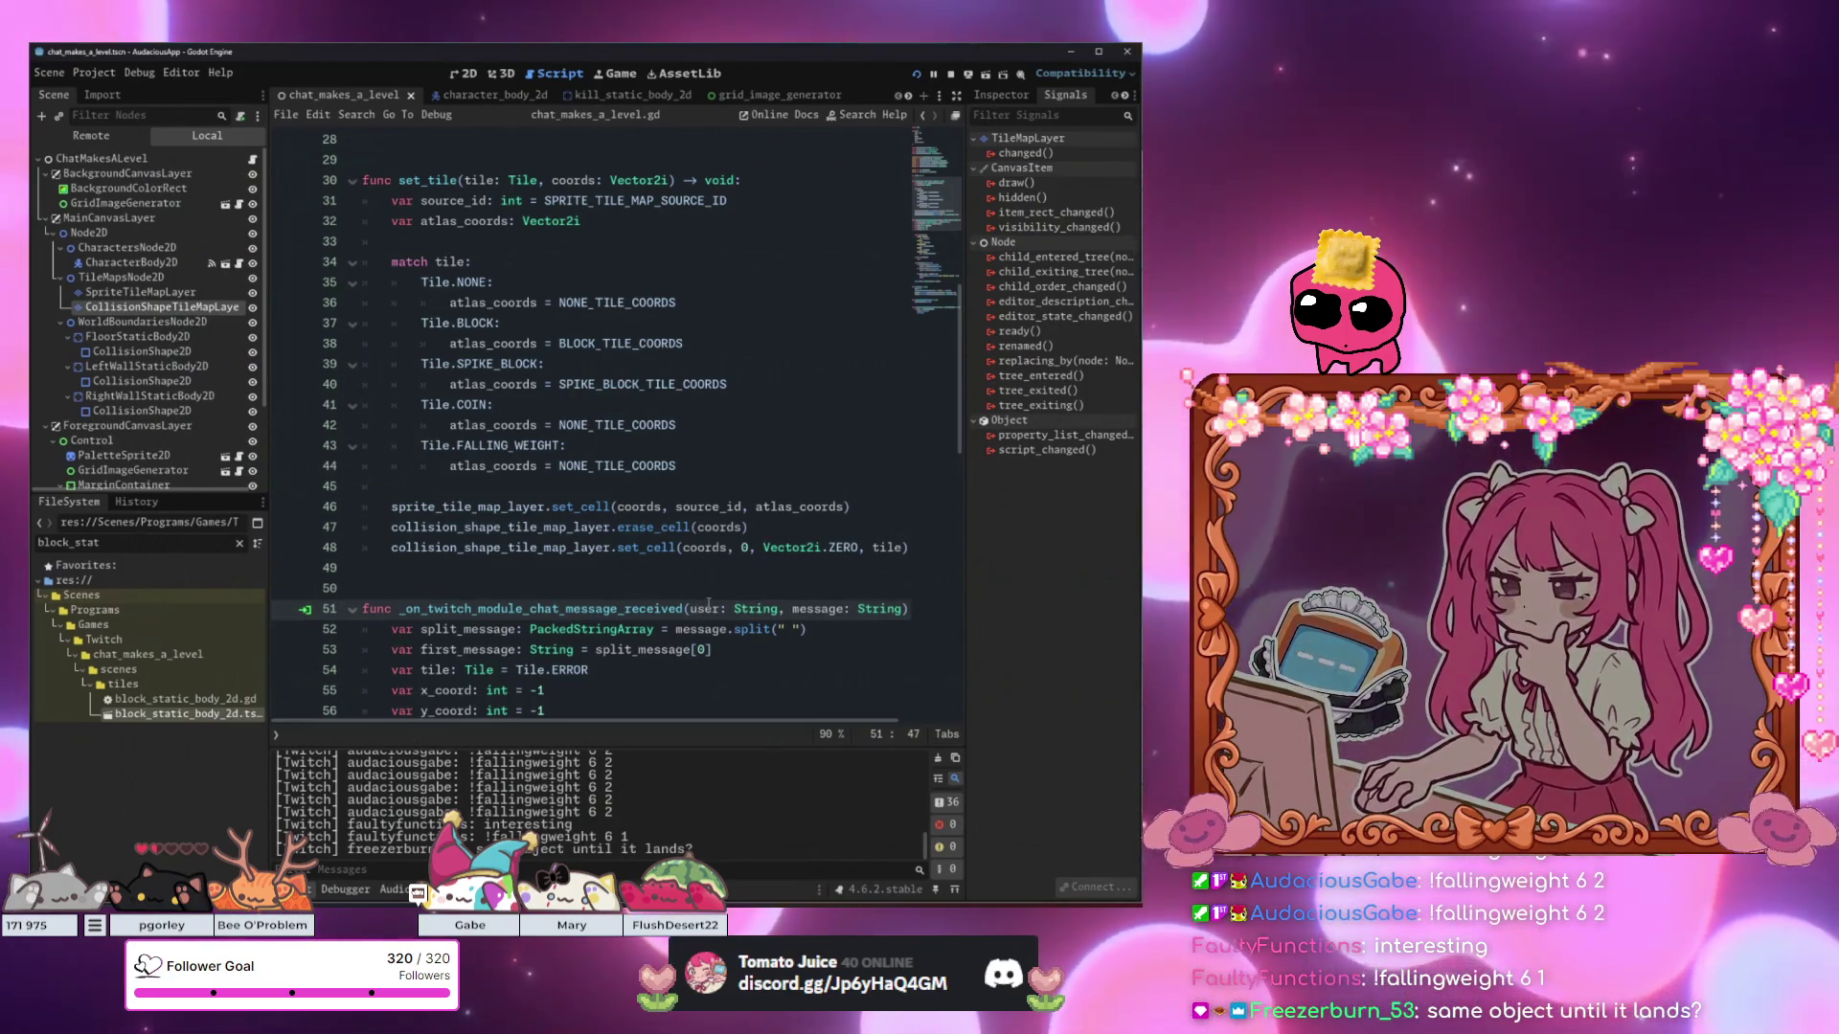
pyautogui.scroll(-2, 620, 505)
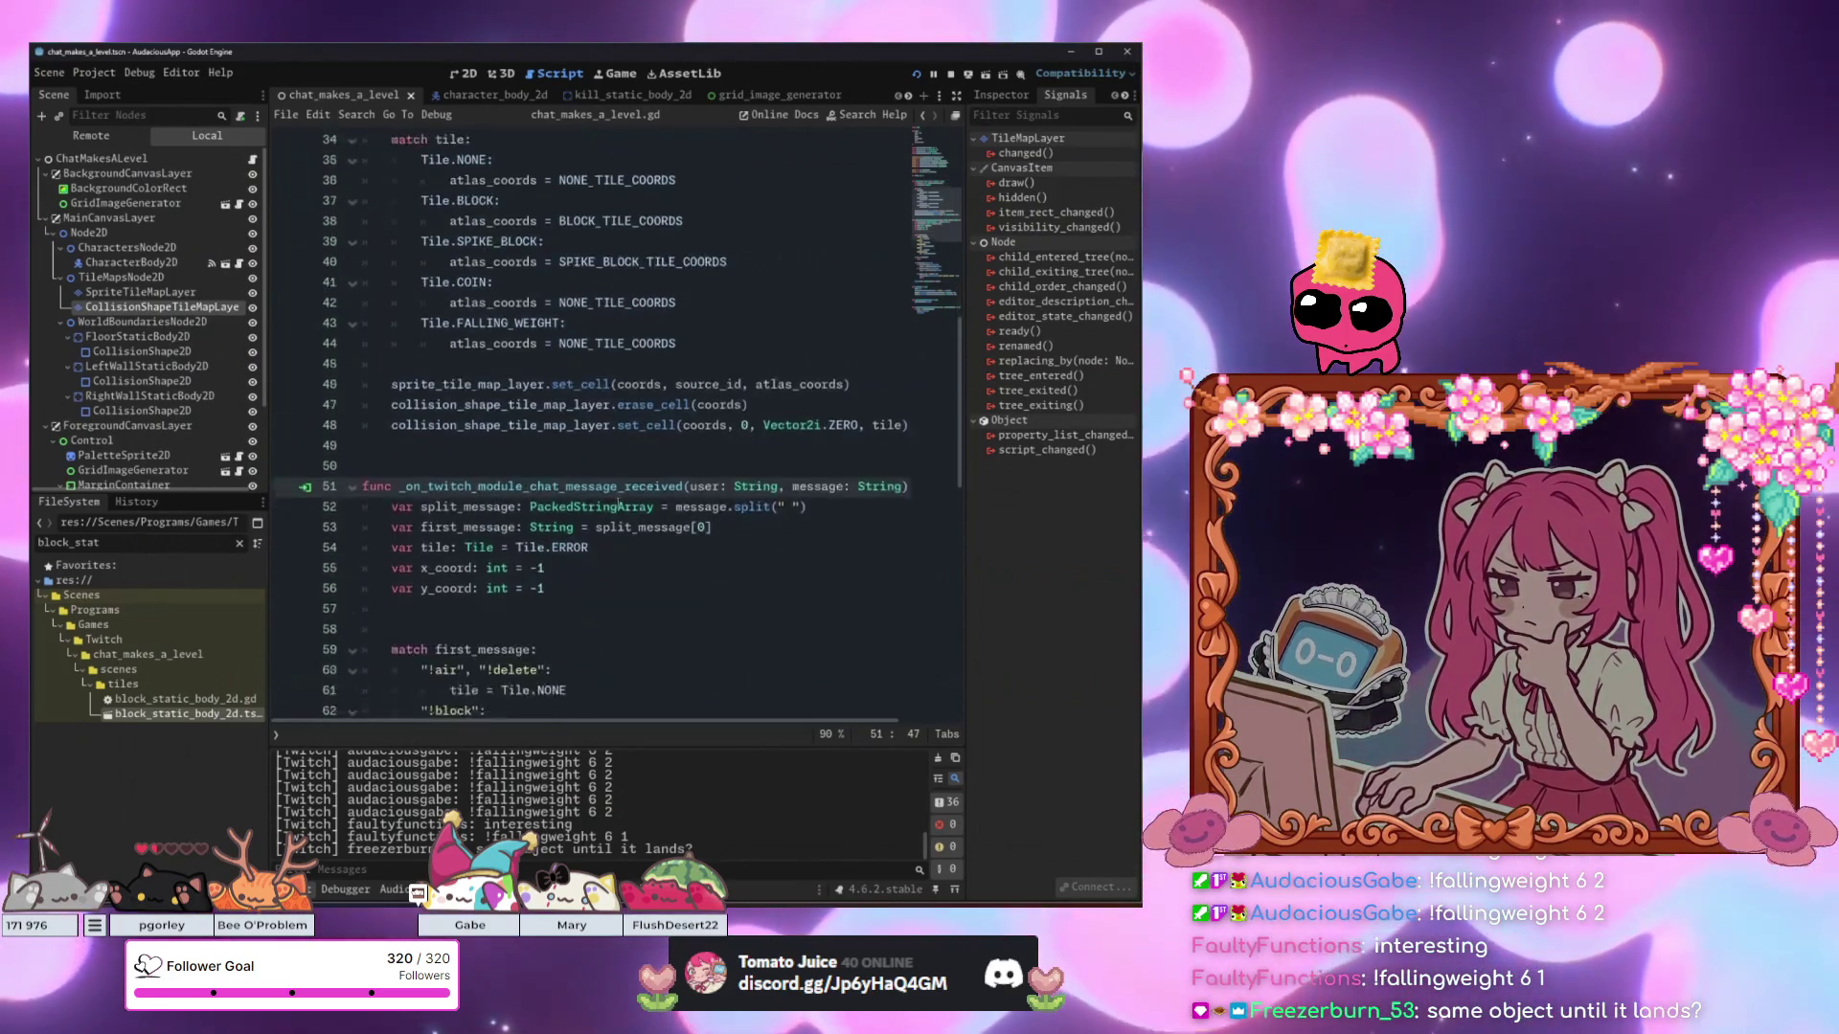
pyautogui.scroll(-1, 620, 505)
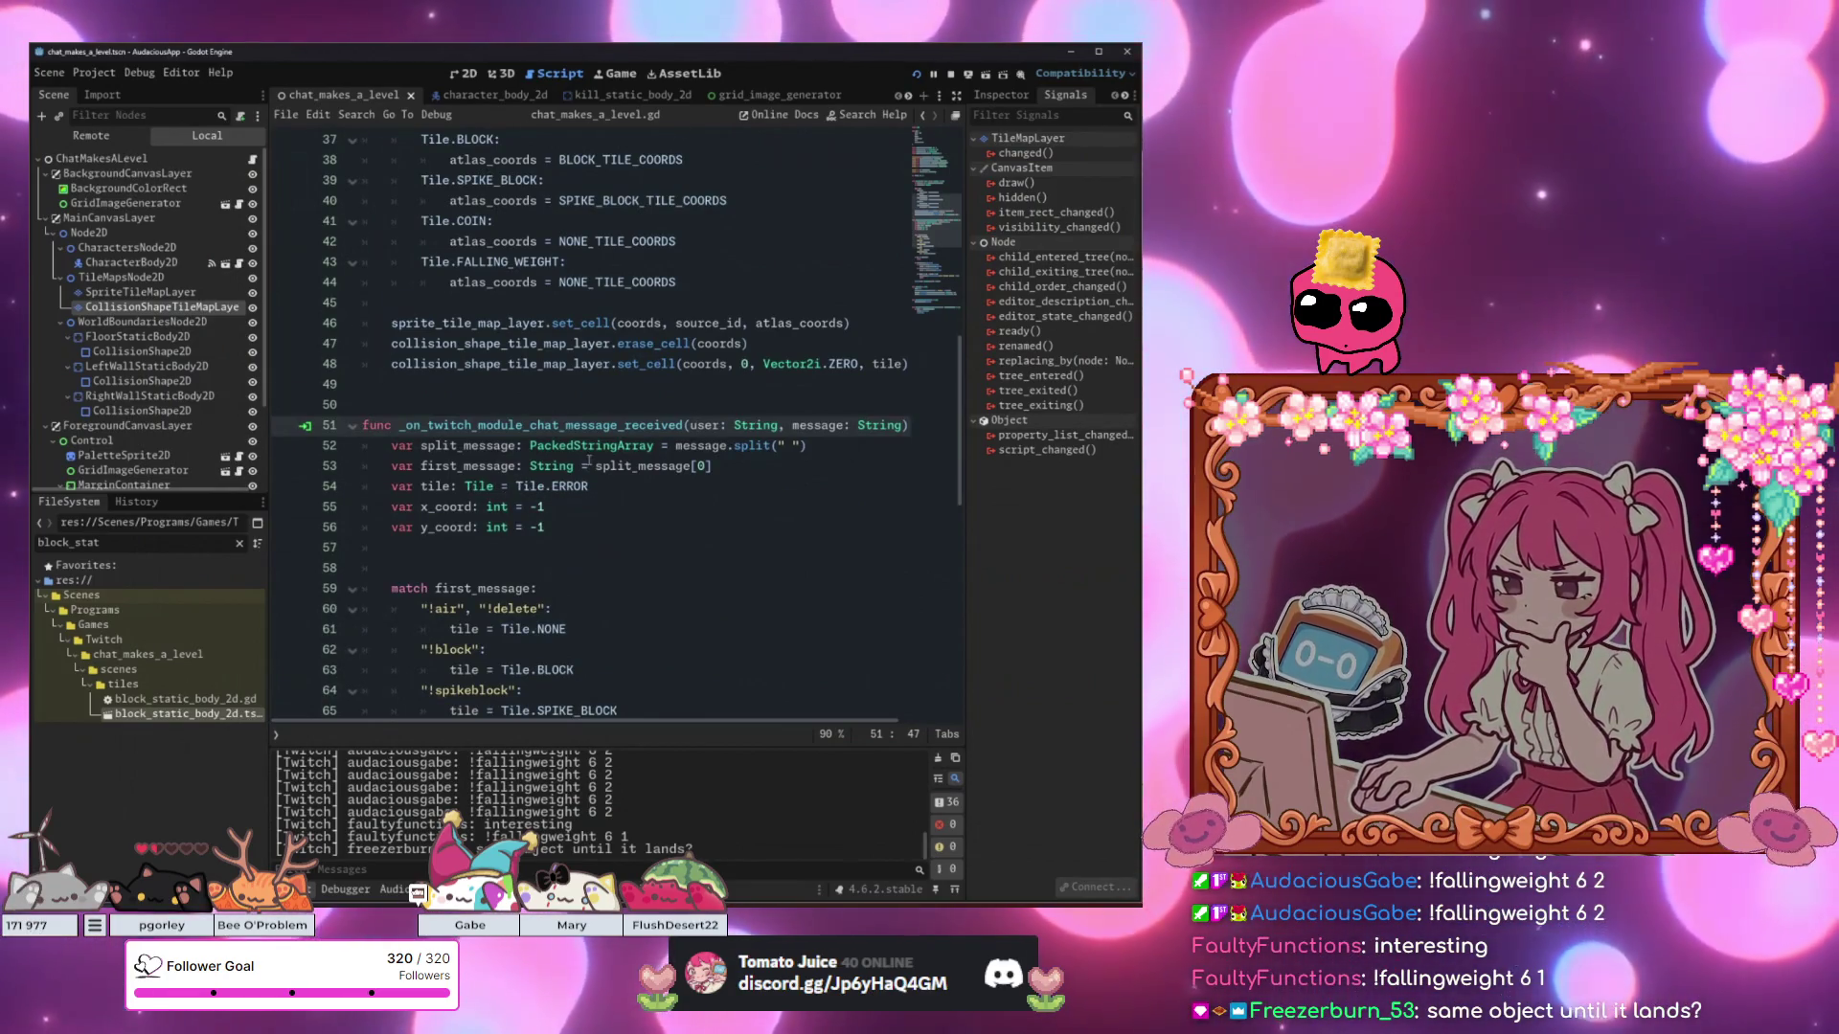
pyautogui.scroll(-5, 588, 461)
pyautogui.click(705, 484)
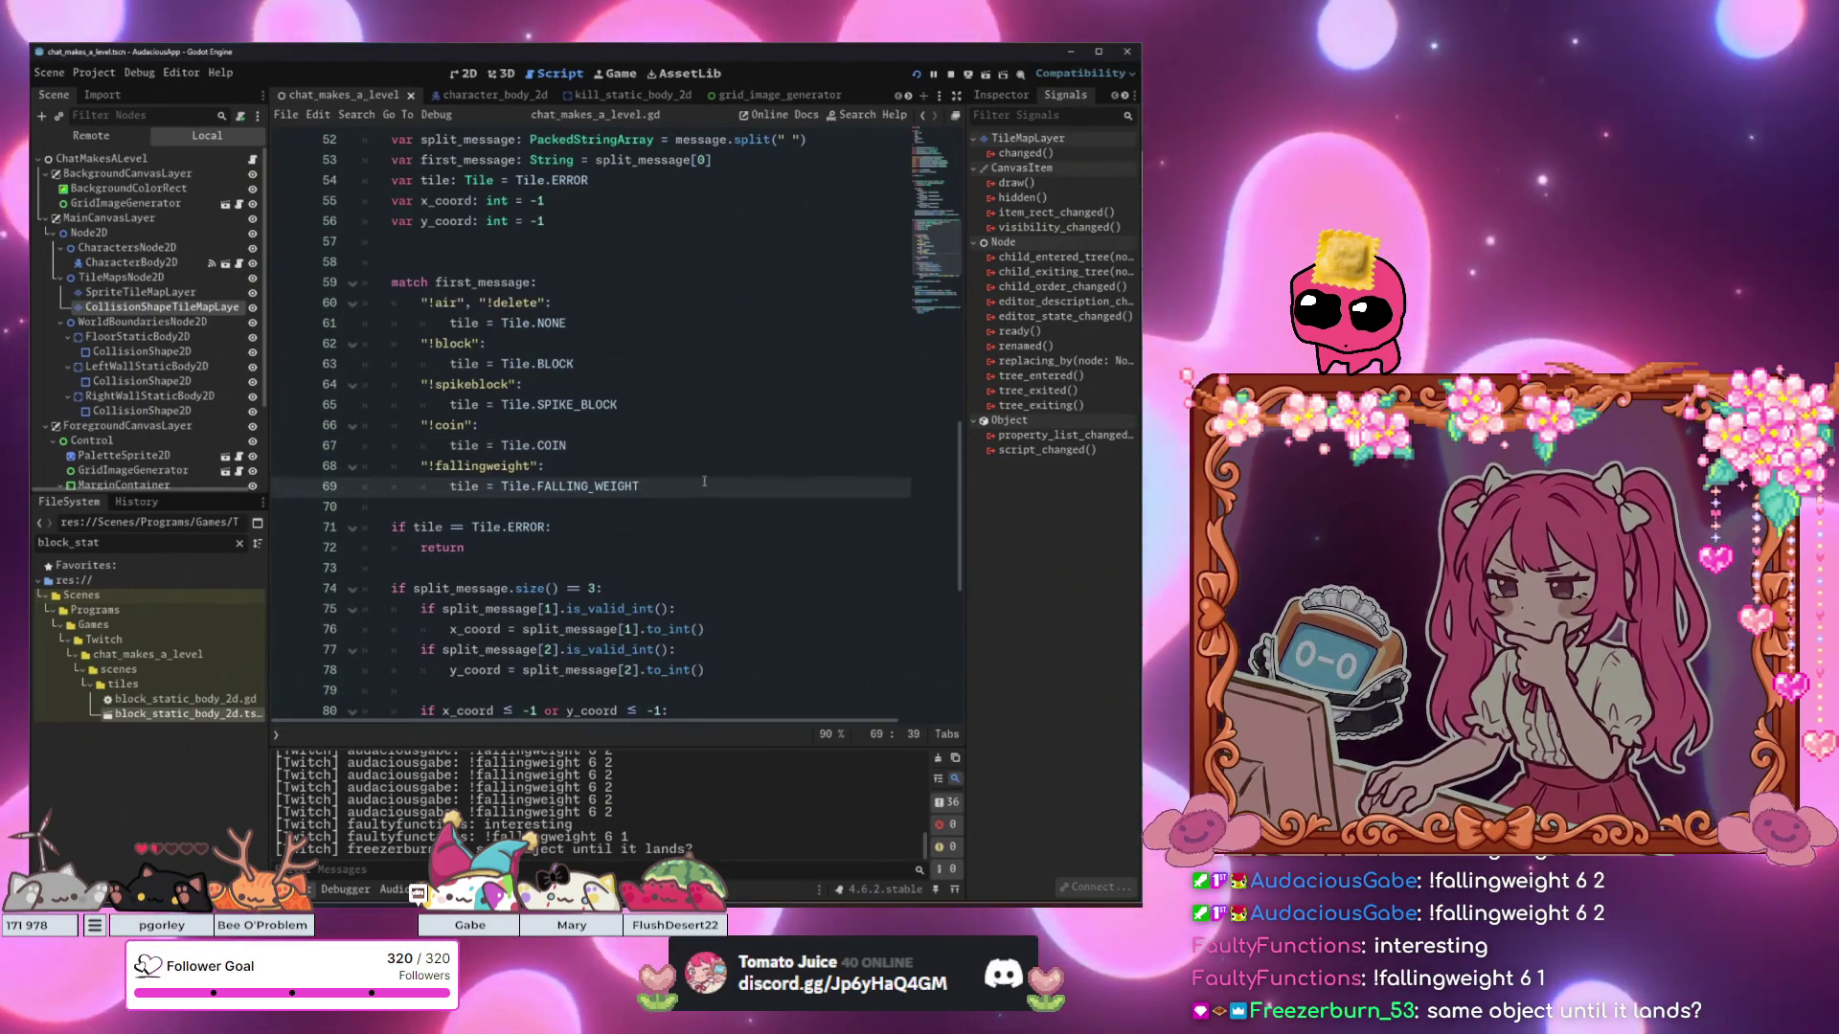
pyautogui.scroll(17, 705, 482)
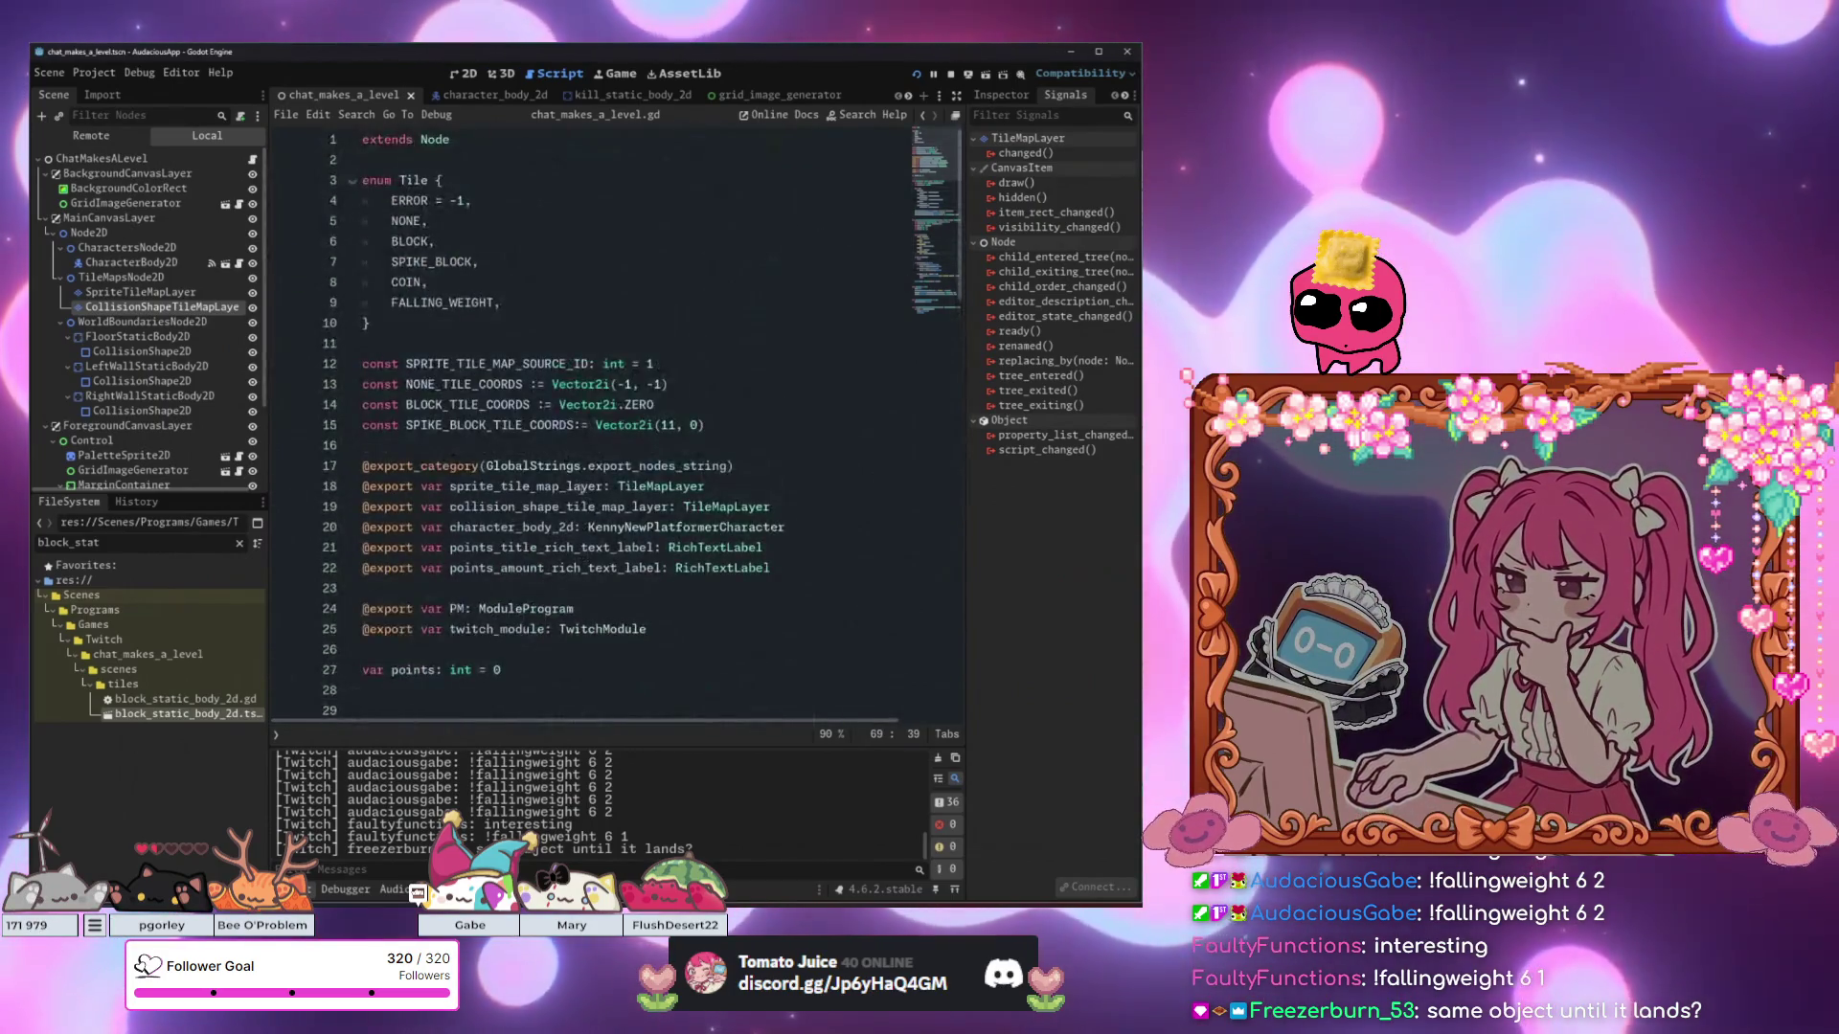
pyautogui.scroll(-9, 705, 481)
# Open the documentation search from inside set_cell on line 48.
pyautogui.click(573, 485)
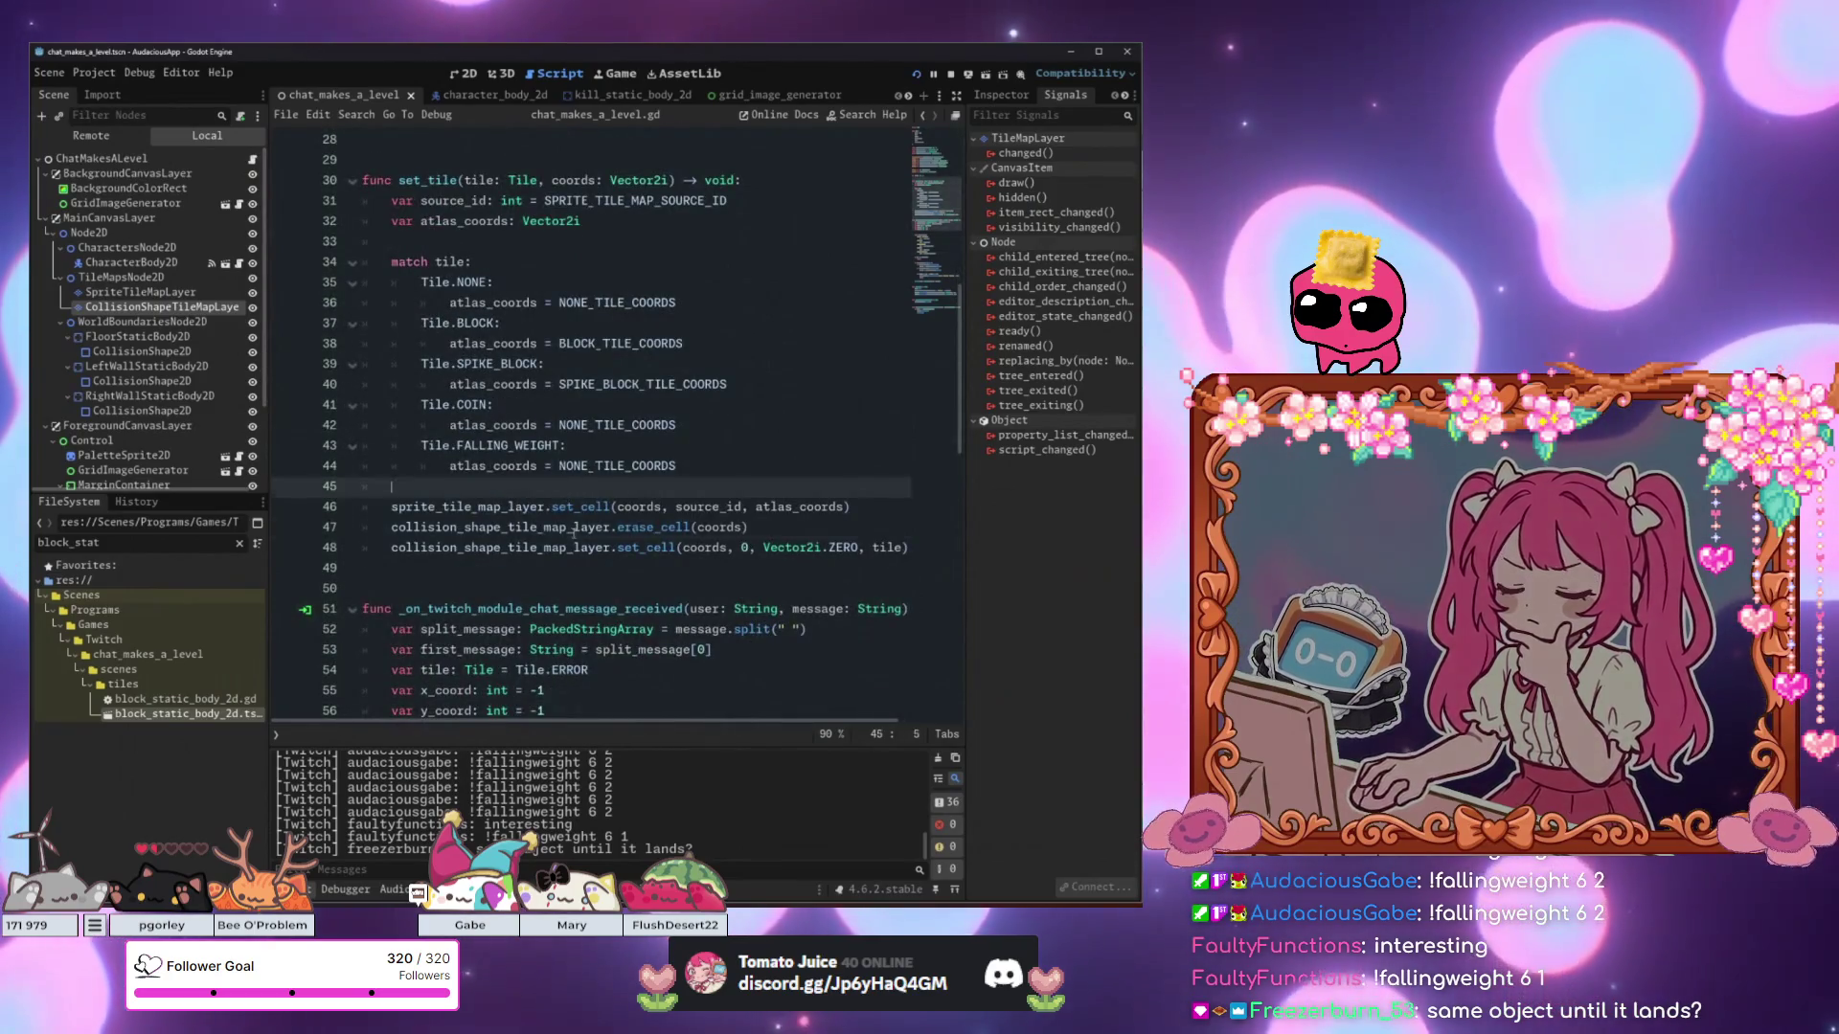
pyautogui.click(663, 546)
pyautogui.press('F1')
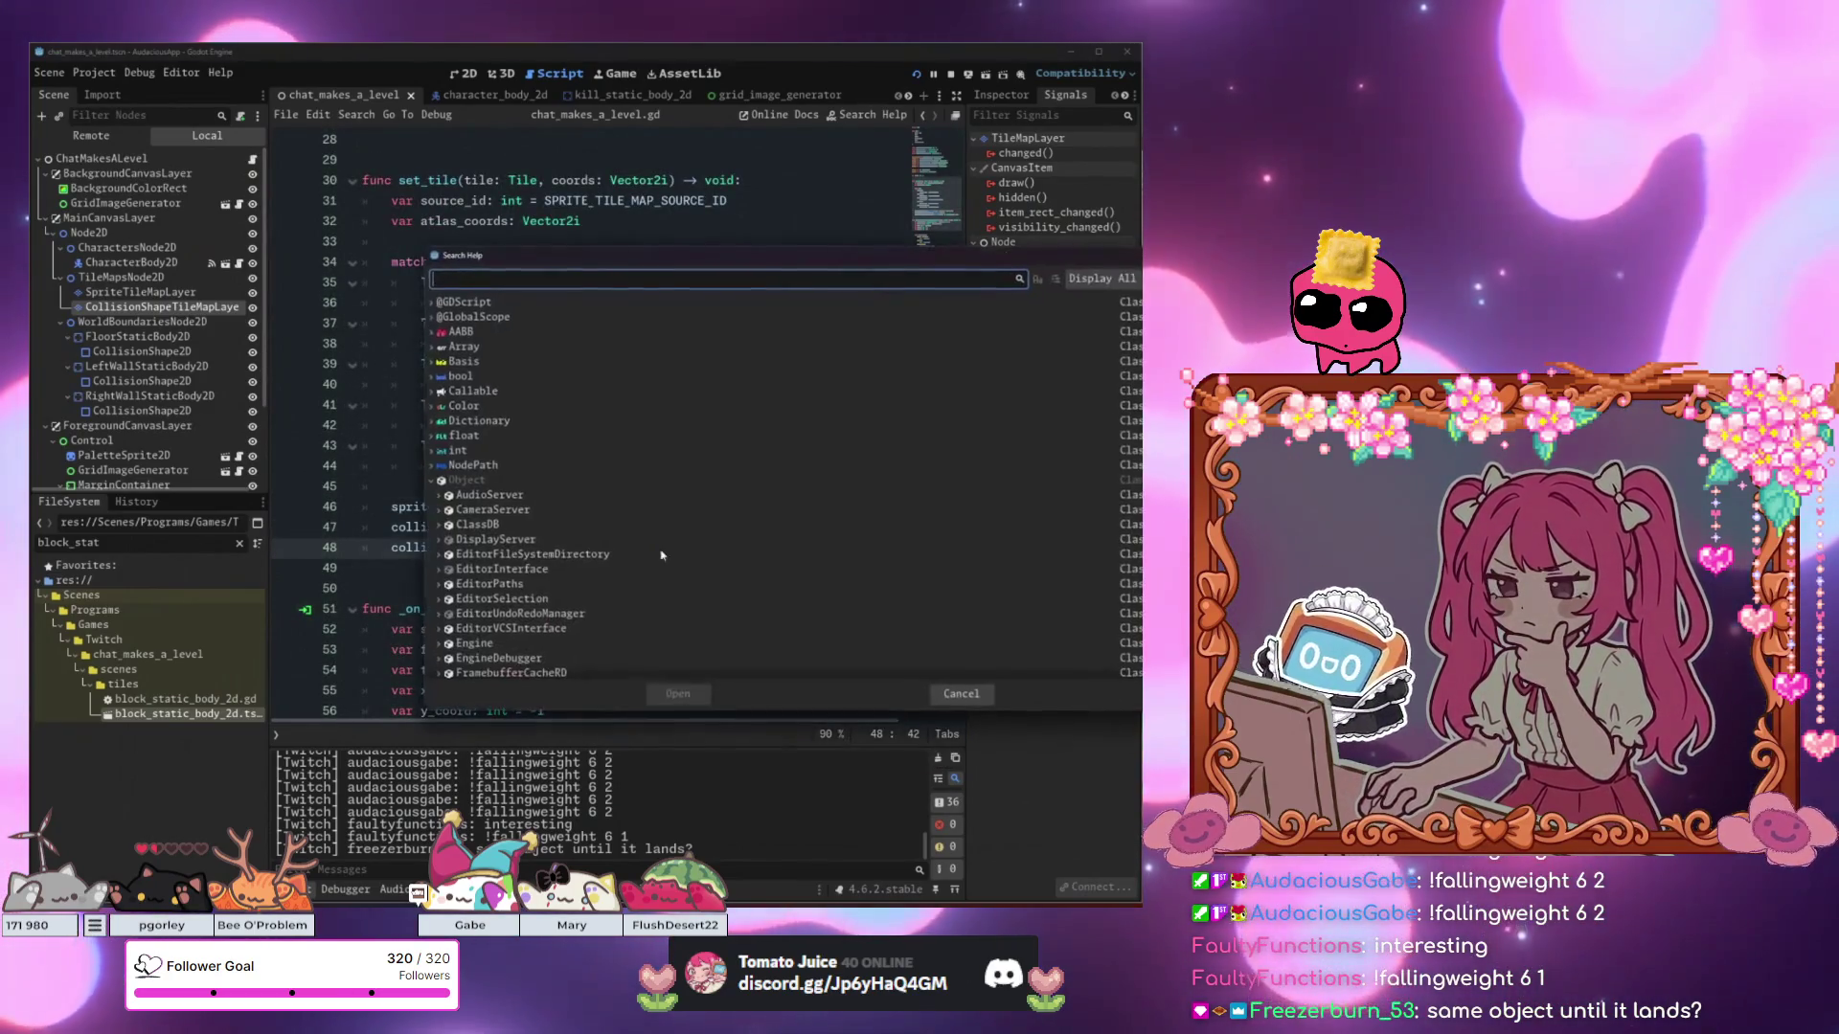
# Close the documentation search and put the caret after BLOCK_TILE_ on line 38.
pyautogui.press('Escape')
pyautogui.click(740, 527)
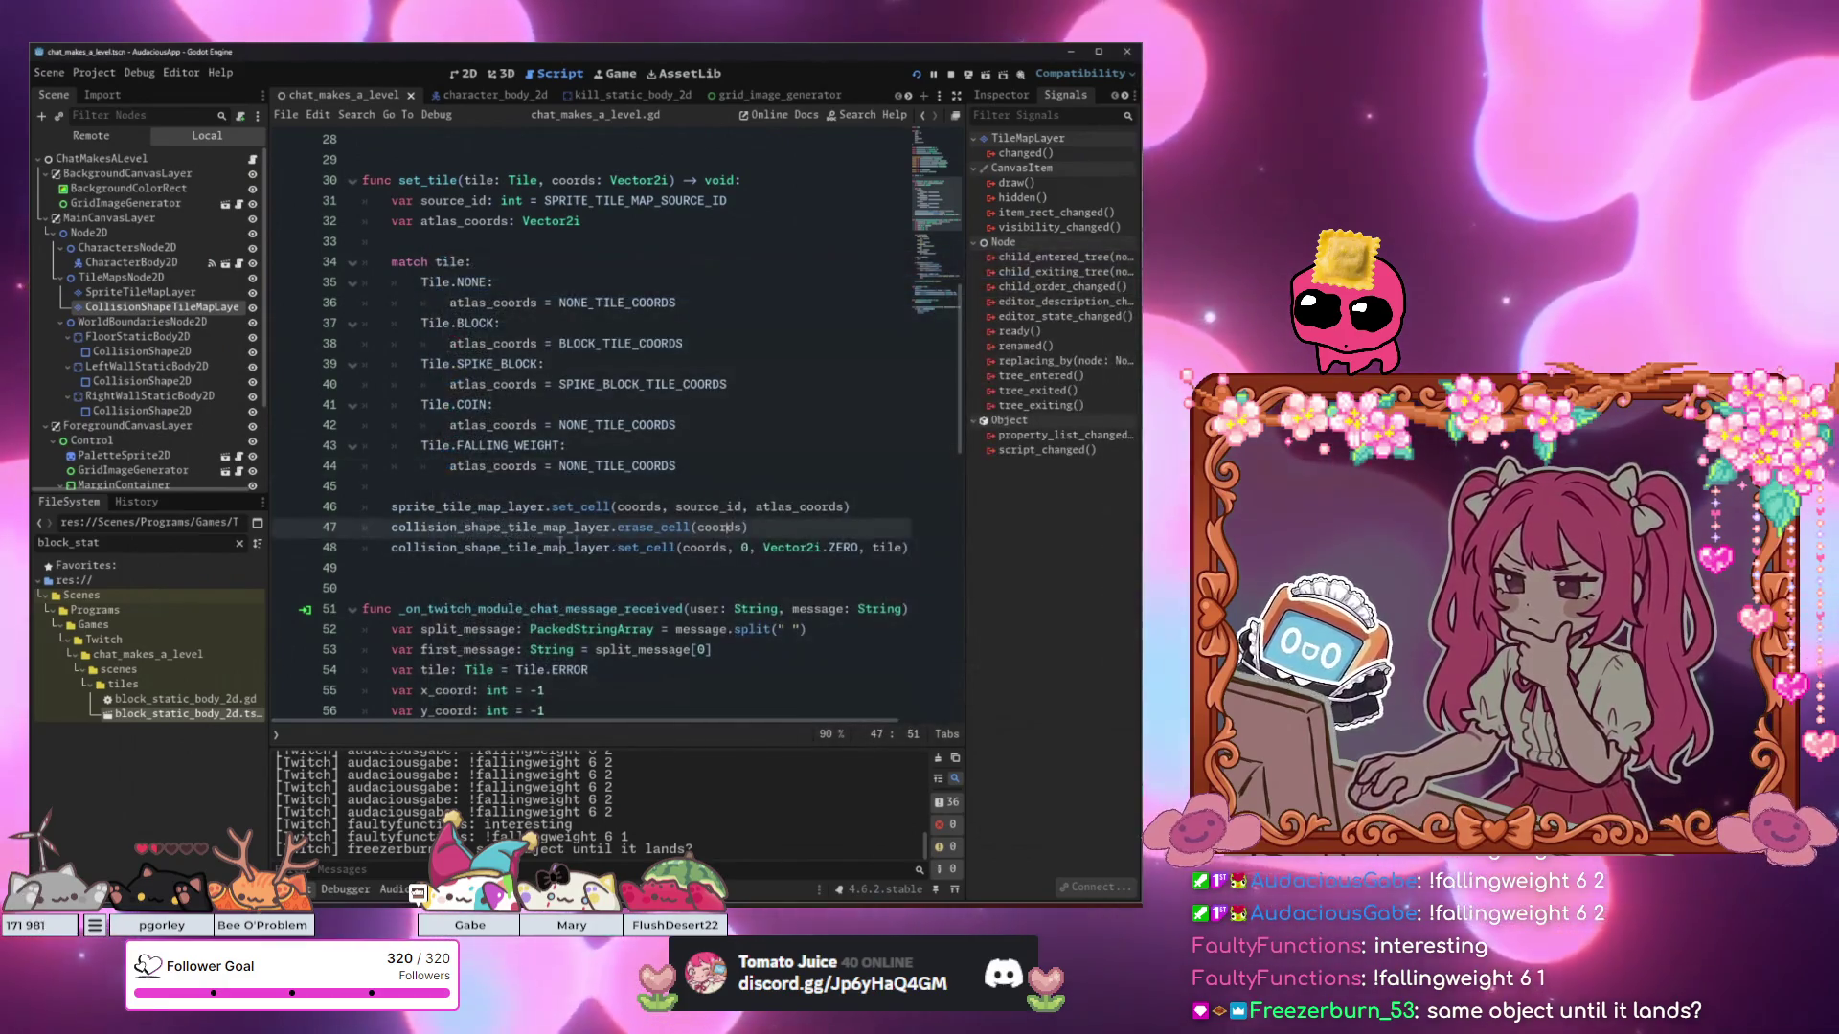
pyautogui.click(482, 546)
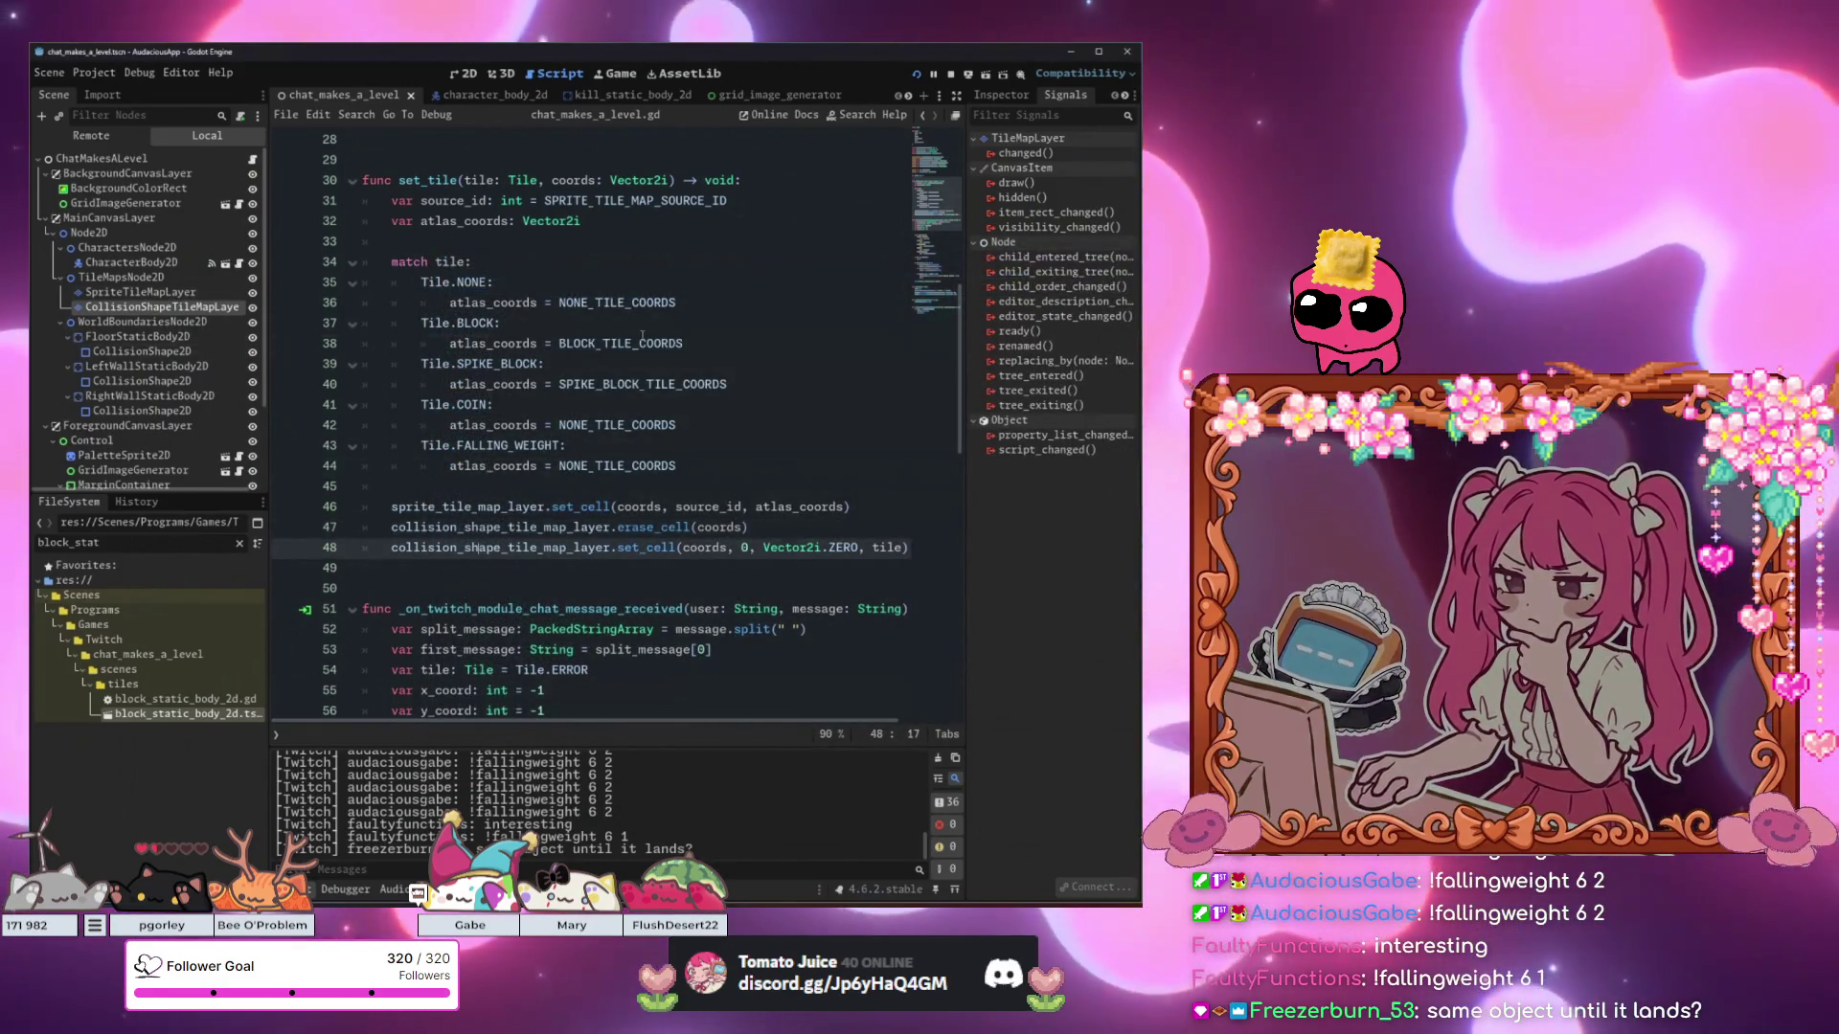
pyautogui.click(642, 341)
# Search Help for 'tile_layer', dismiss it, then open TileMapLayer docs from CollisionShapeTileMapLayer's menu.
pyautogui.press('F1')
pyautogui.write('t')
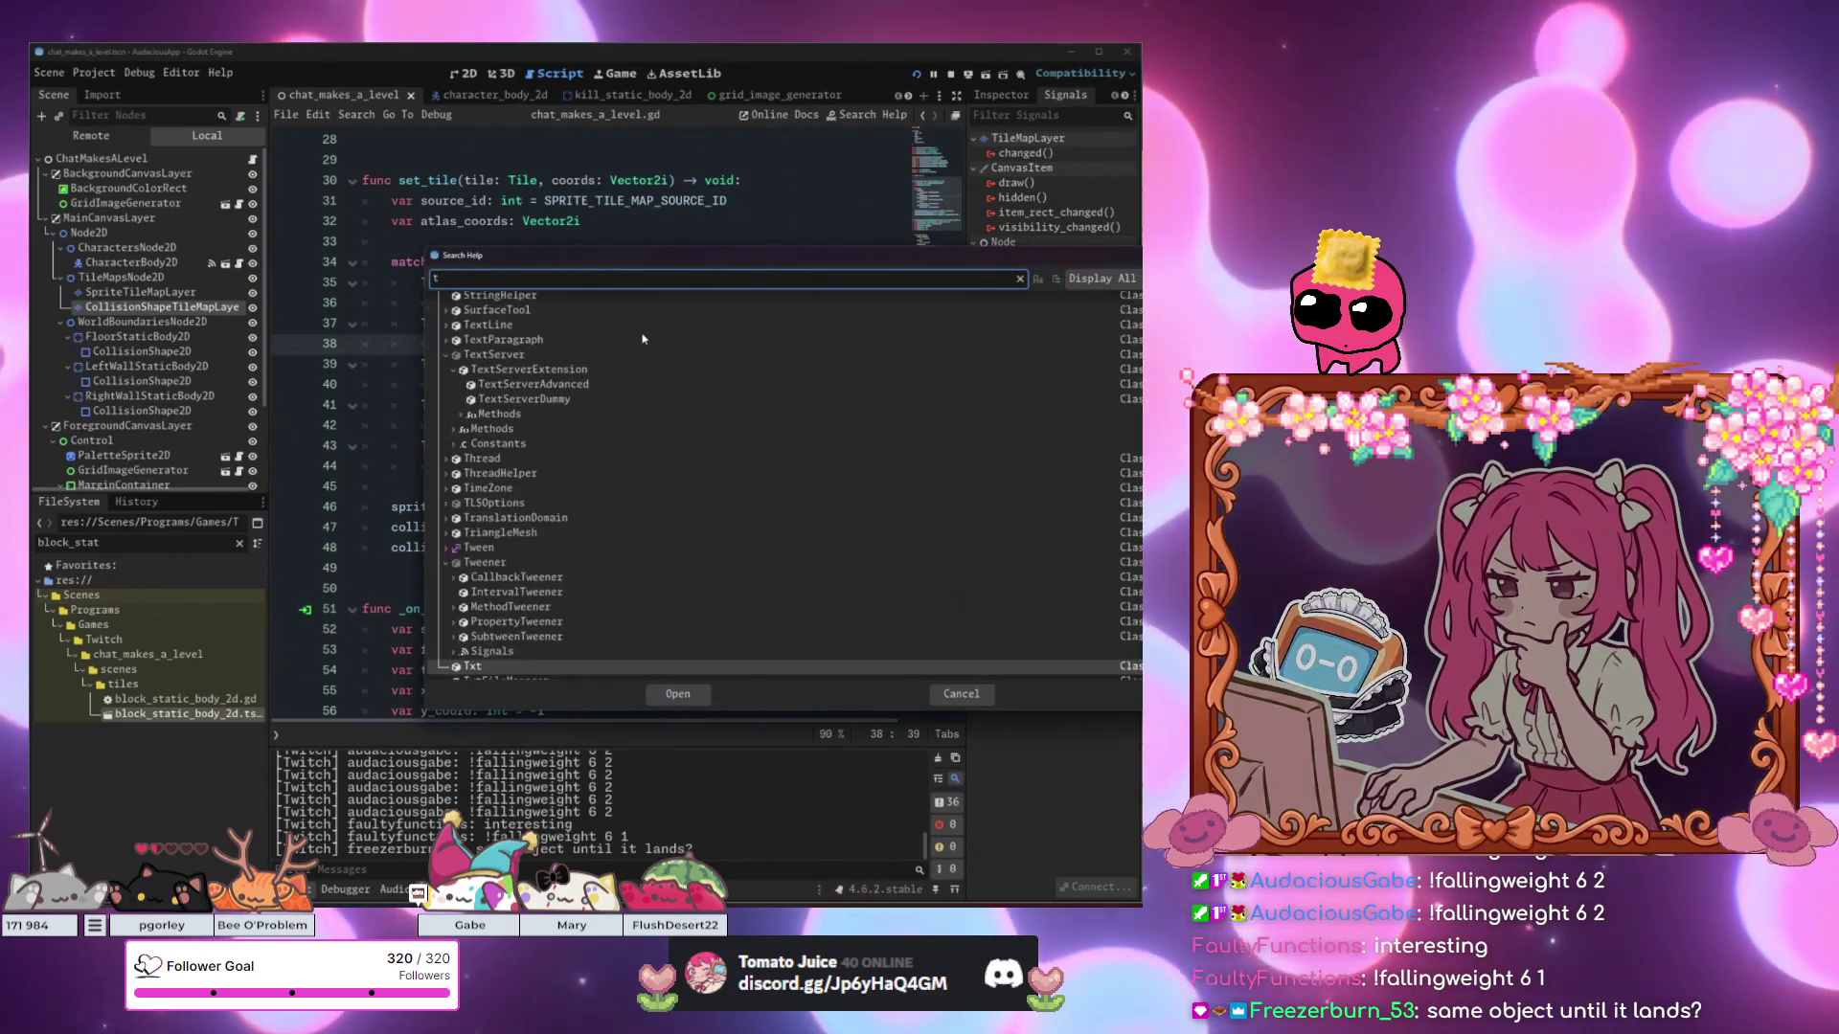
pyautogui.write('ile_l')
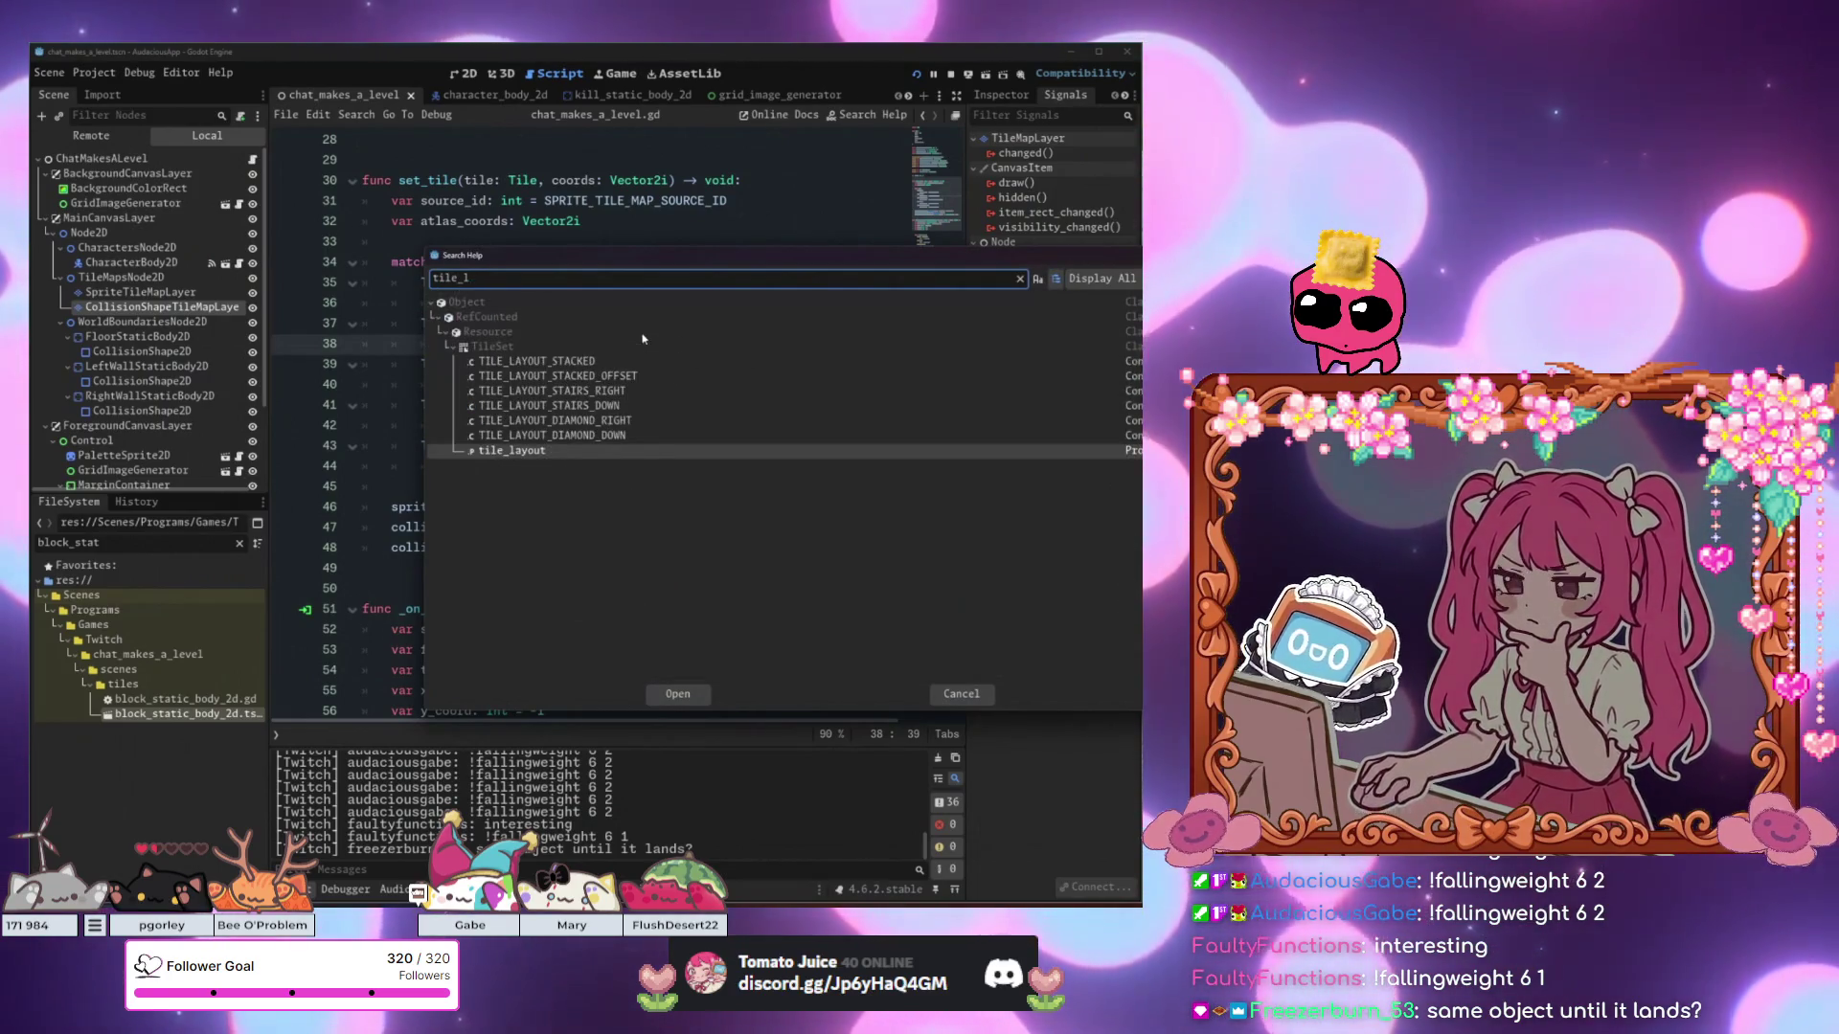
pyautogui.press('BackSpace')
pyautogui.press('BackSpace')
pyautogui.press('BackSpace')
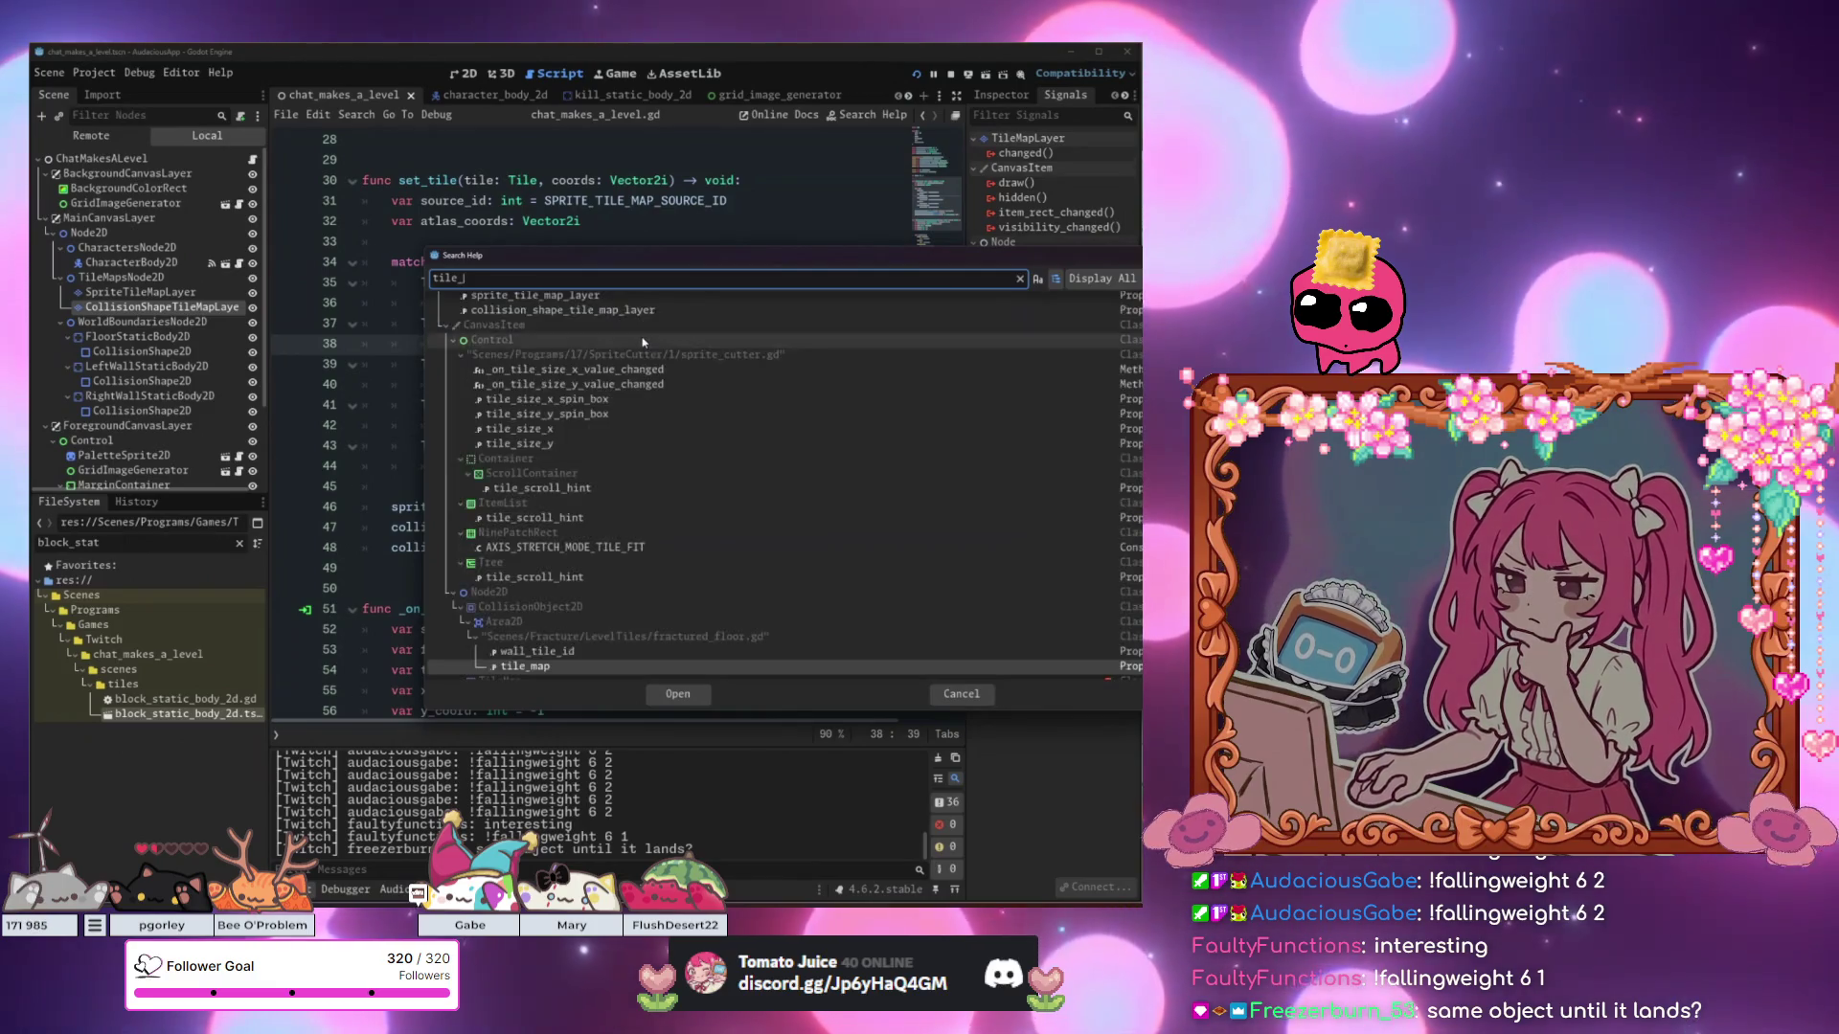
pyautogui.write('layer')
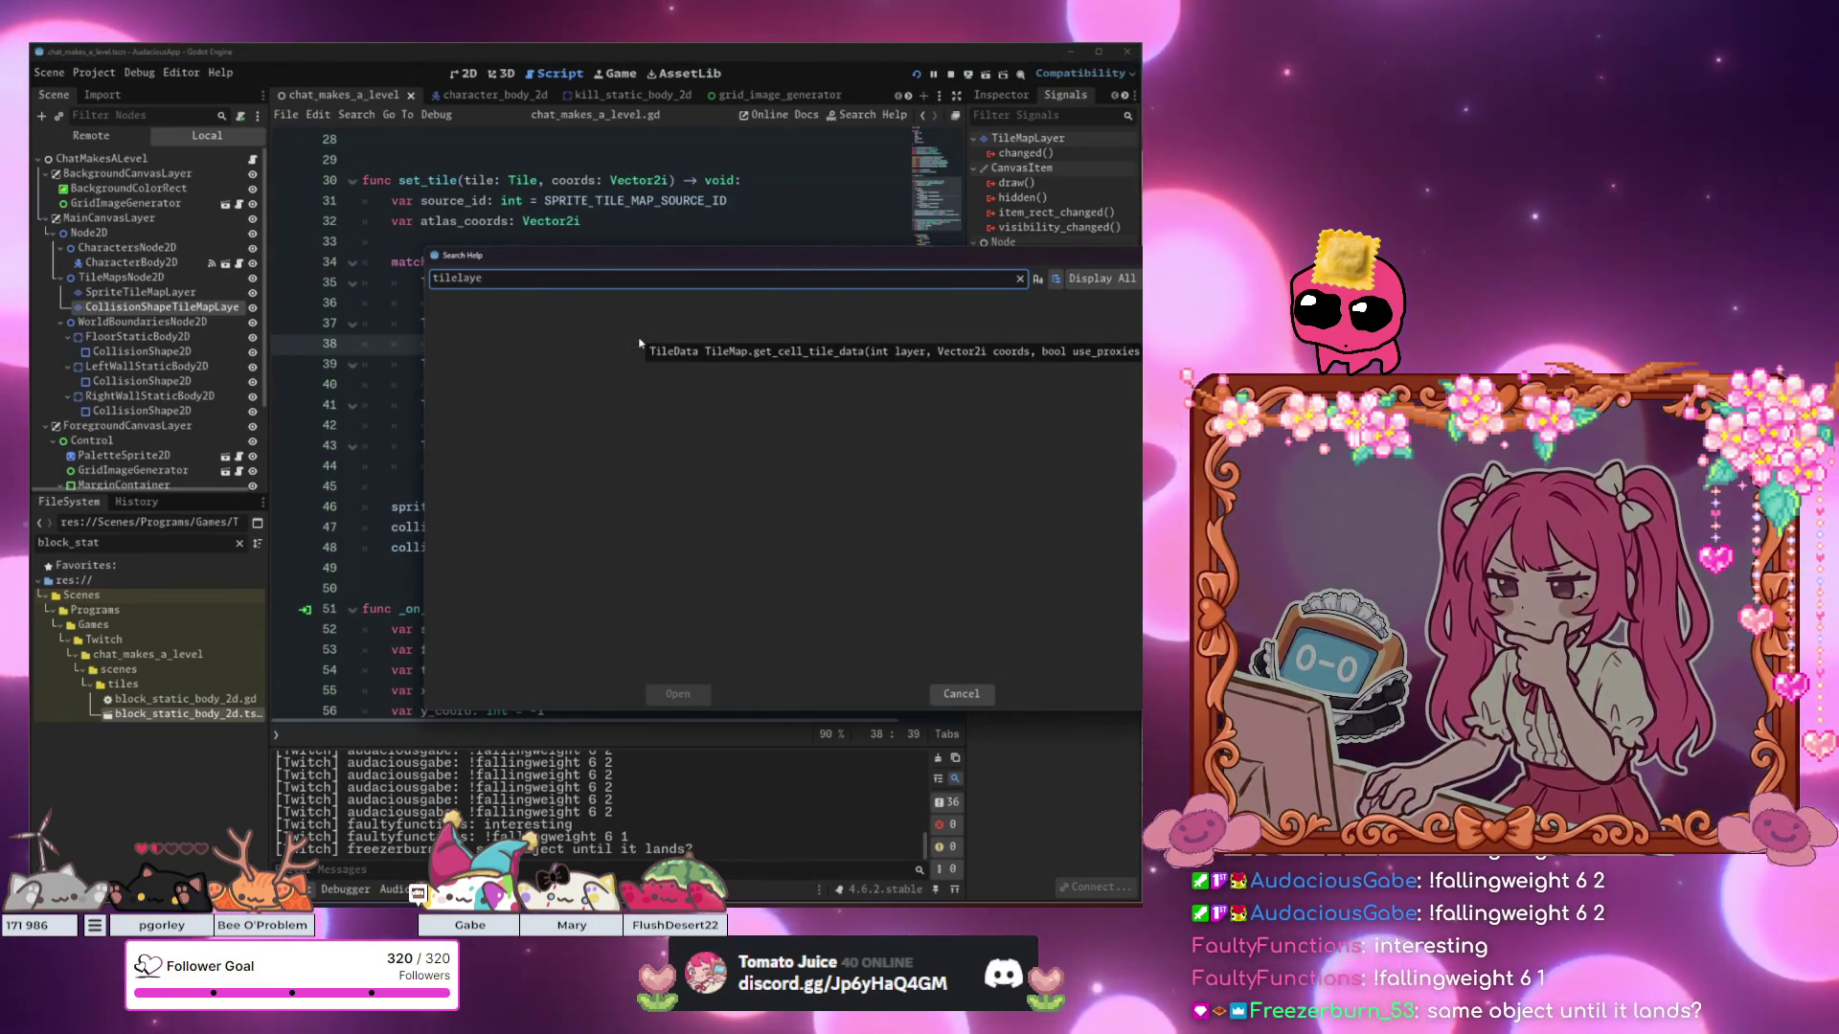
pyautogui.hotkey('ctrl', 'a')
pyautogui.press('BackSpace')
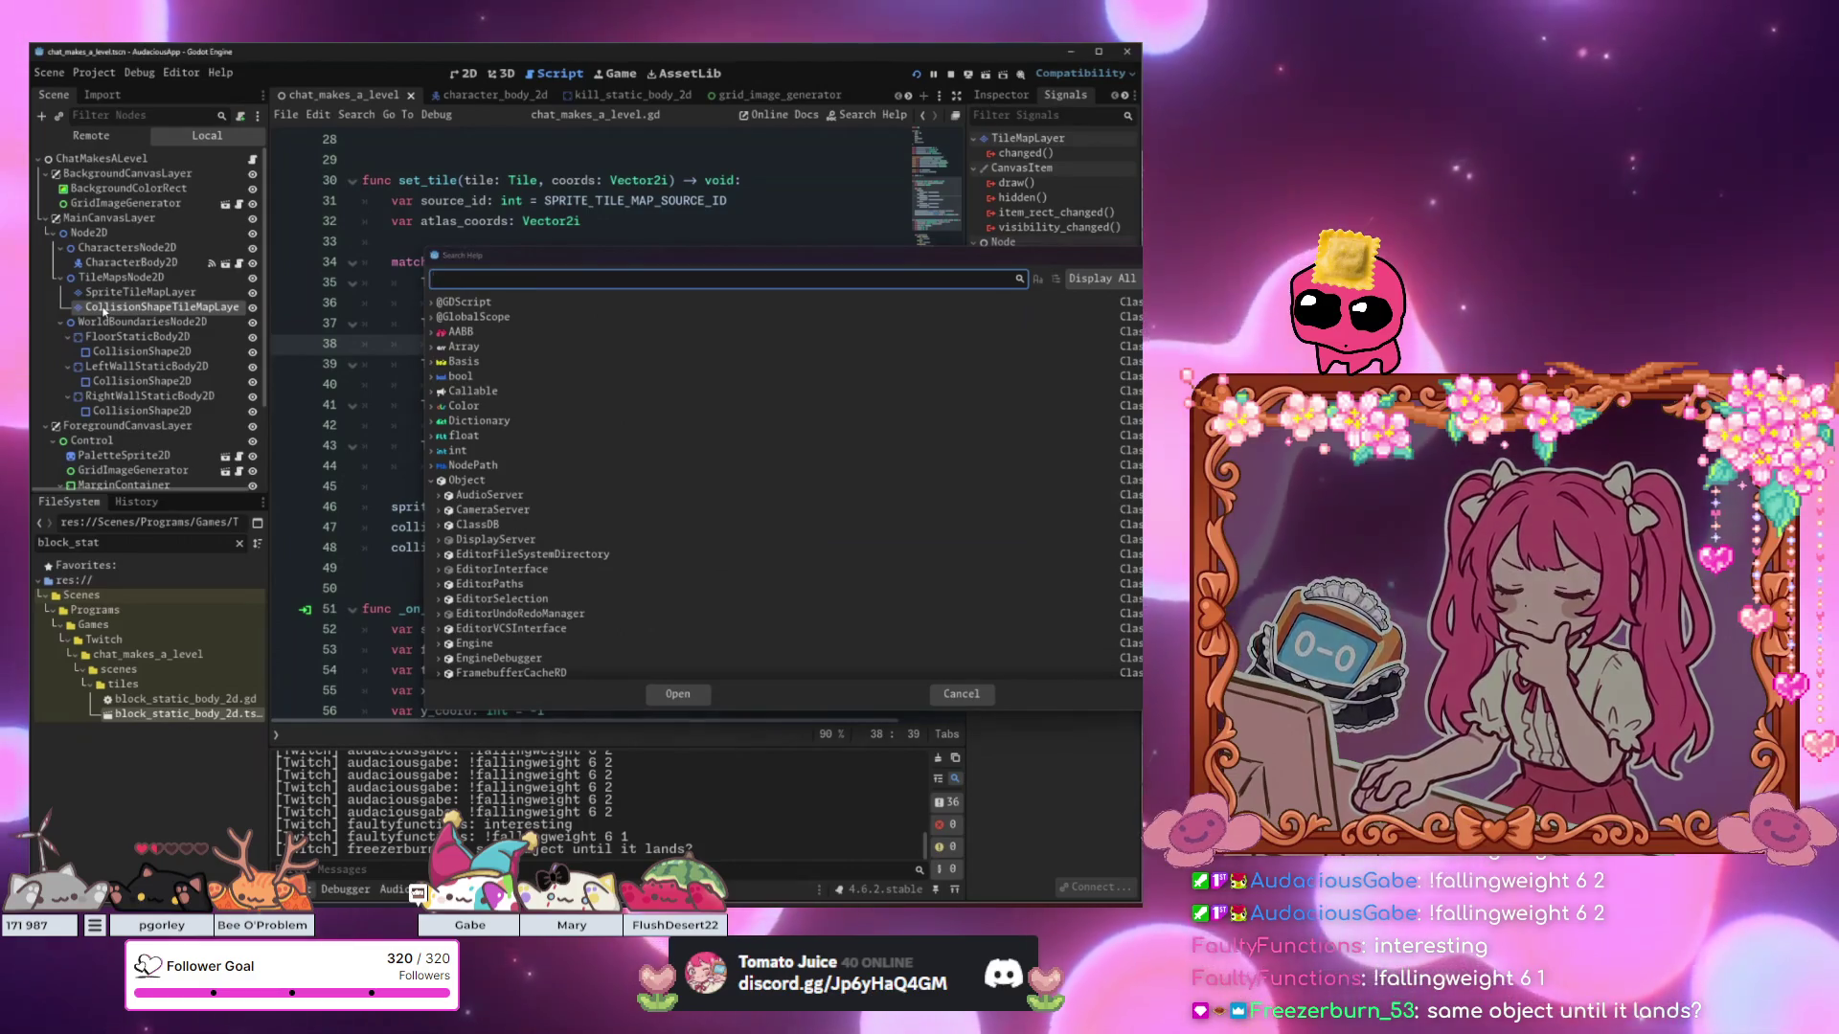
pyautogui.press('Escape')
pyautogui.rightClick(211, 308)
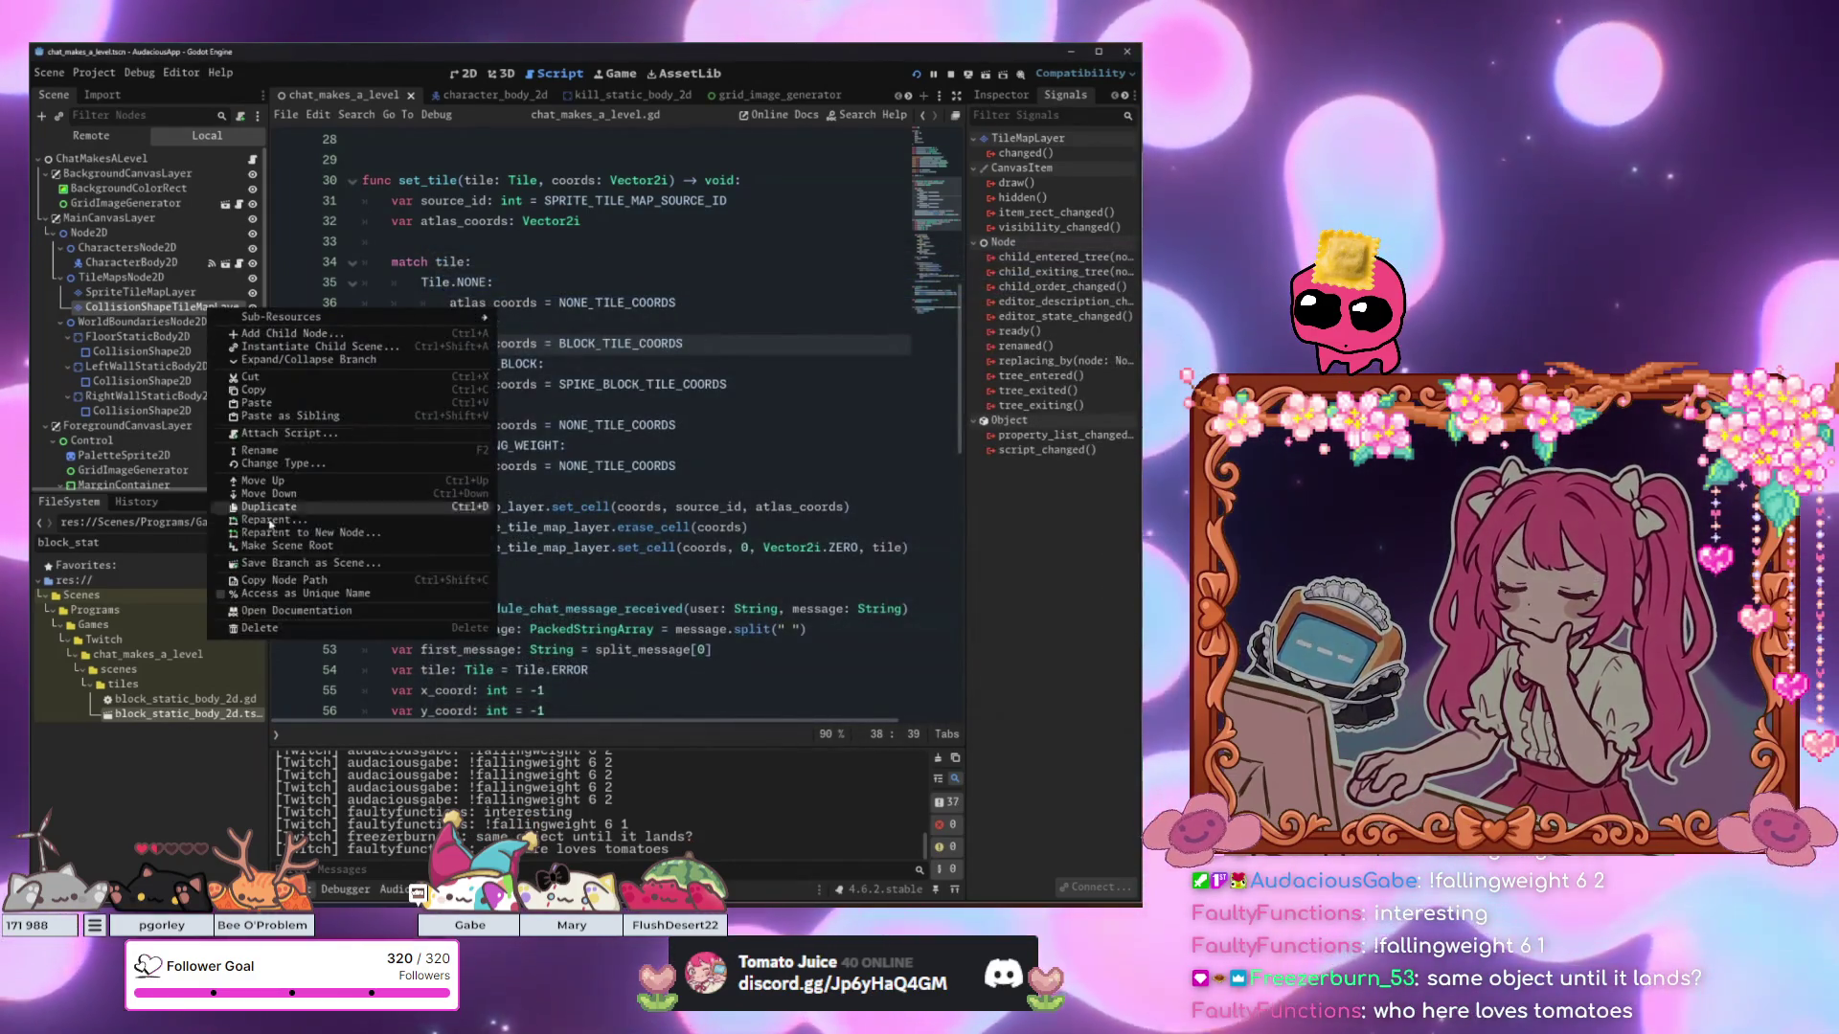
pyautogui.click(280, 614)
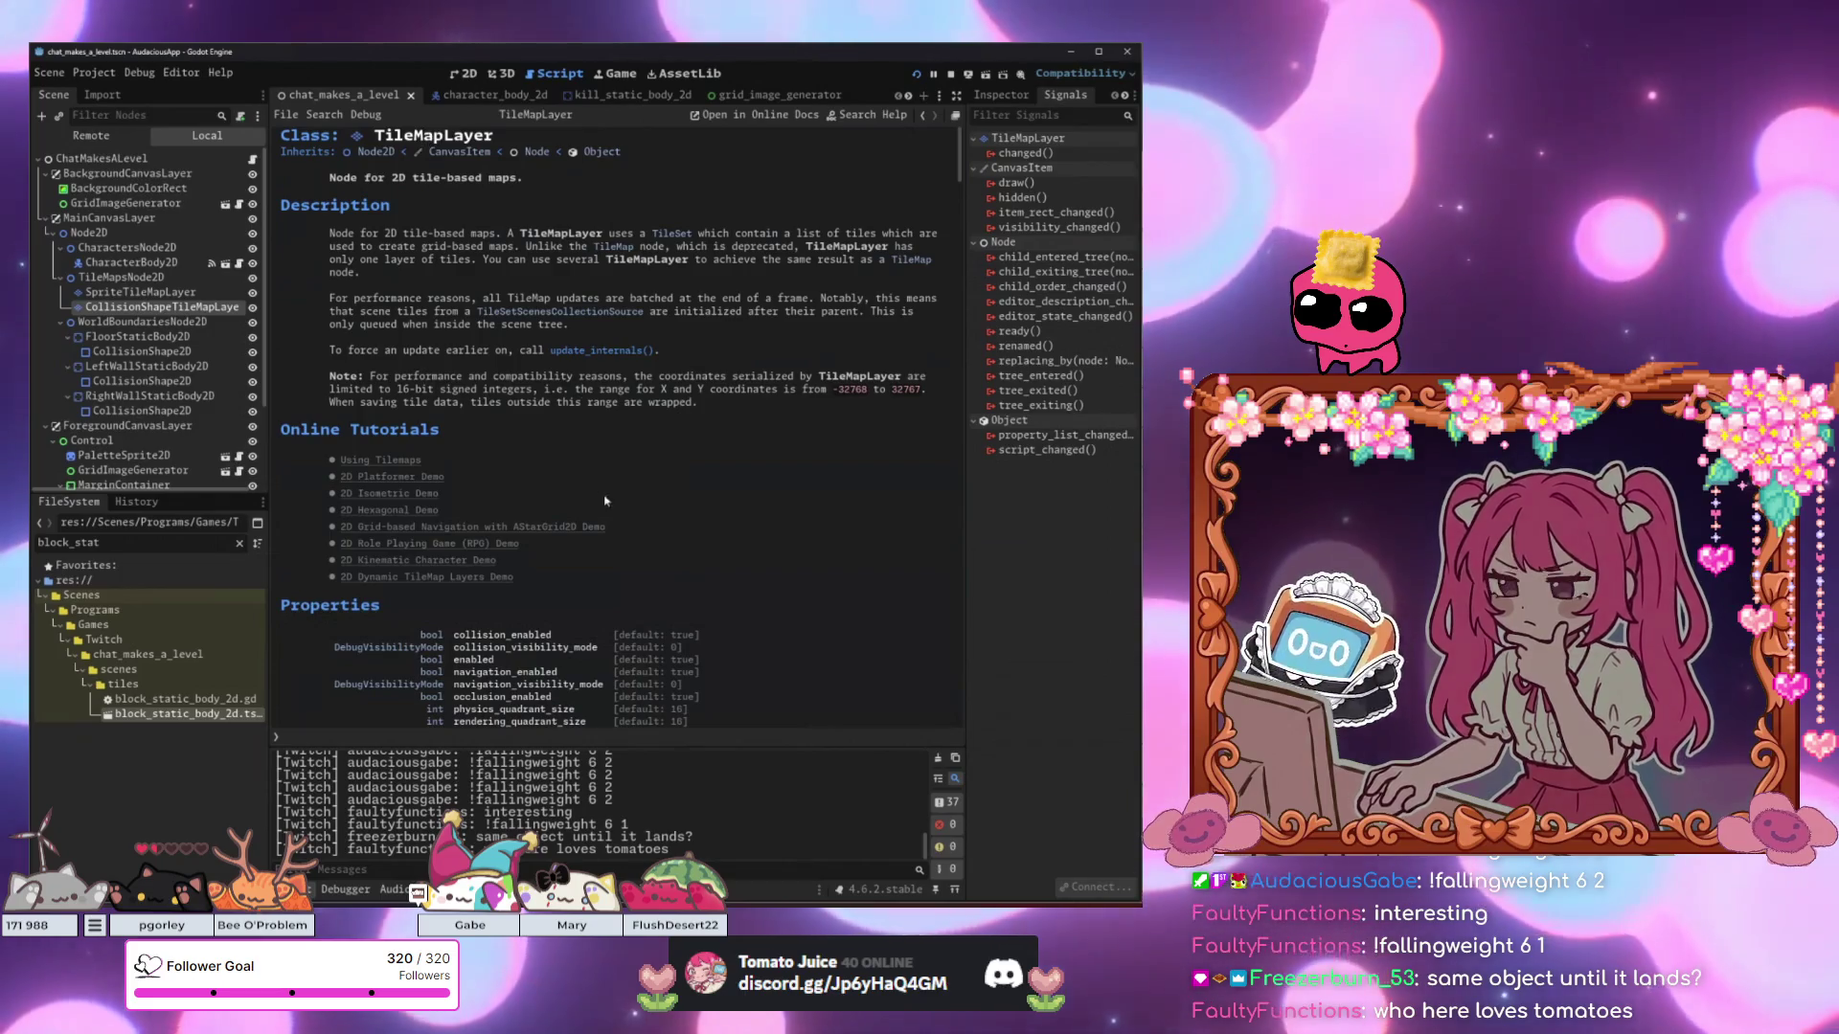
# Scroll the TileMapLayer reference down to its Methods list, then search Windows for 'par'.
pyautogui.scroll(-5, 584, 460)
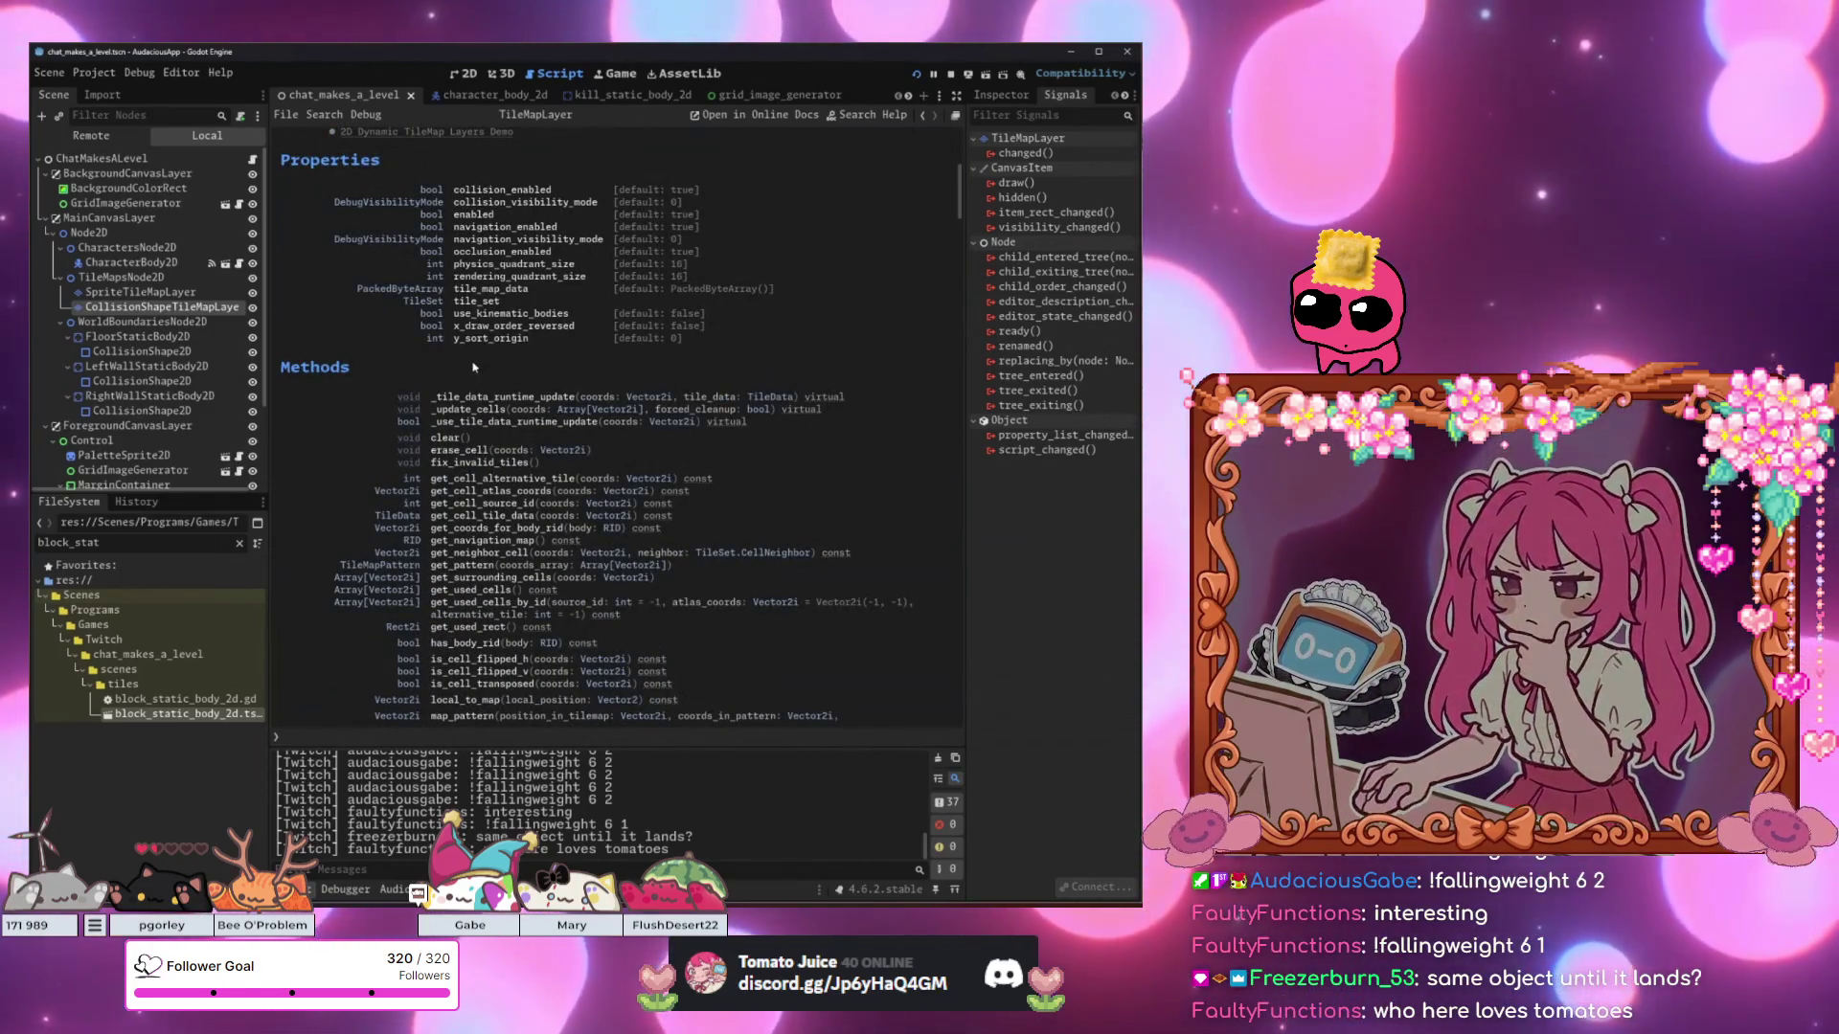
pyautogui.scroll(-3, 526, 524)
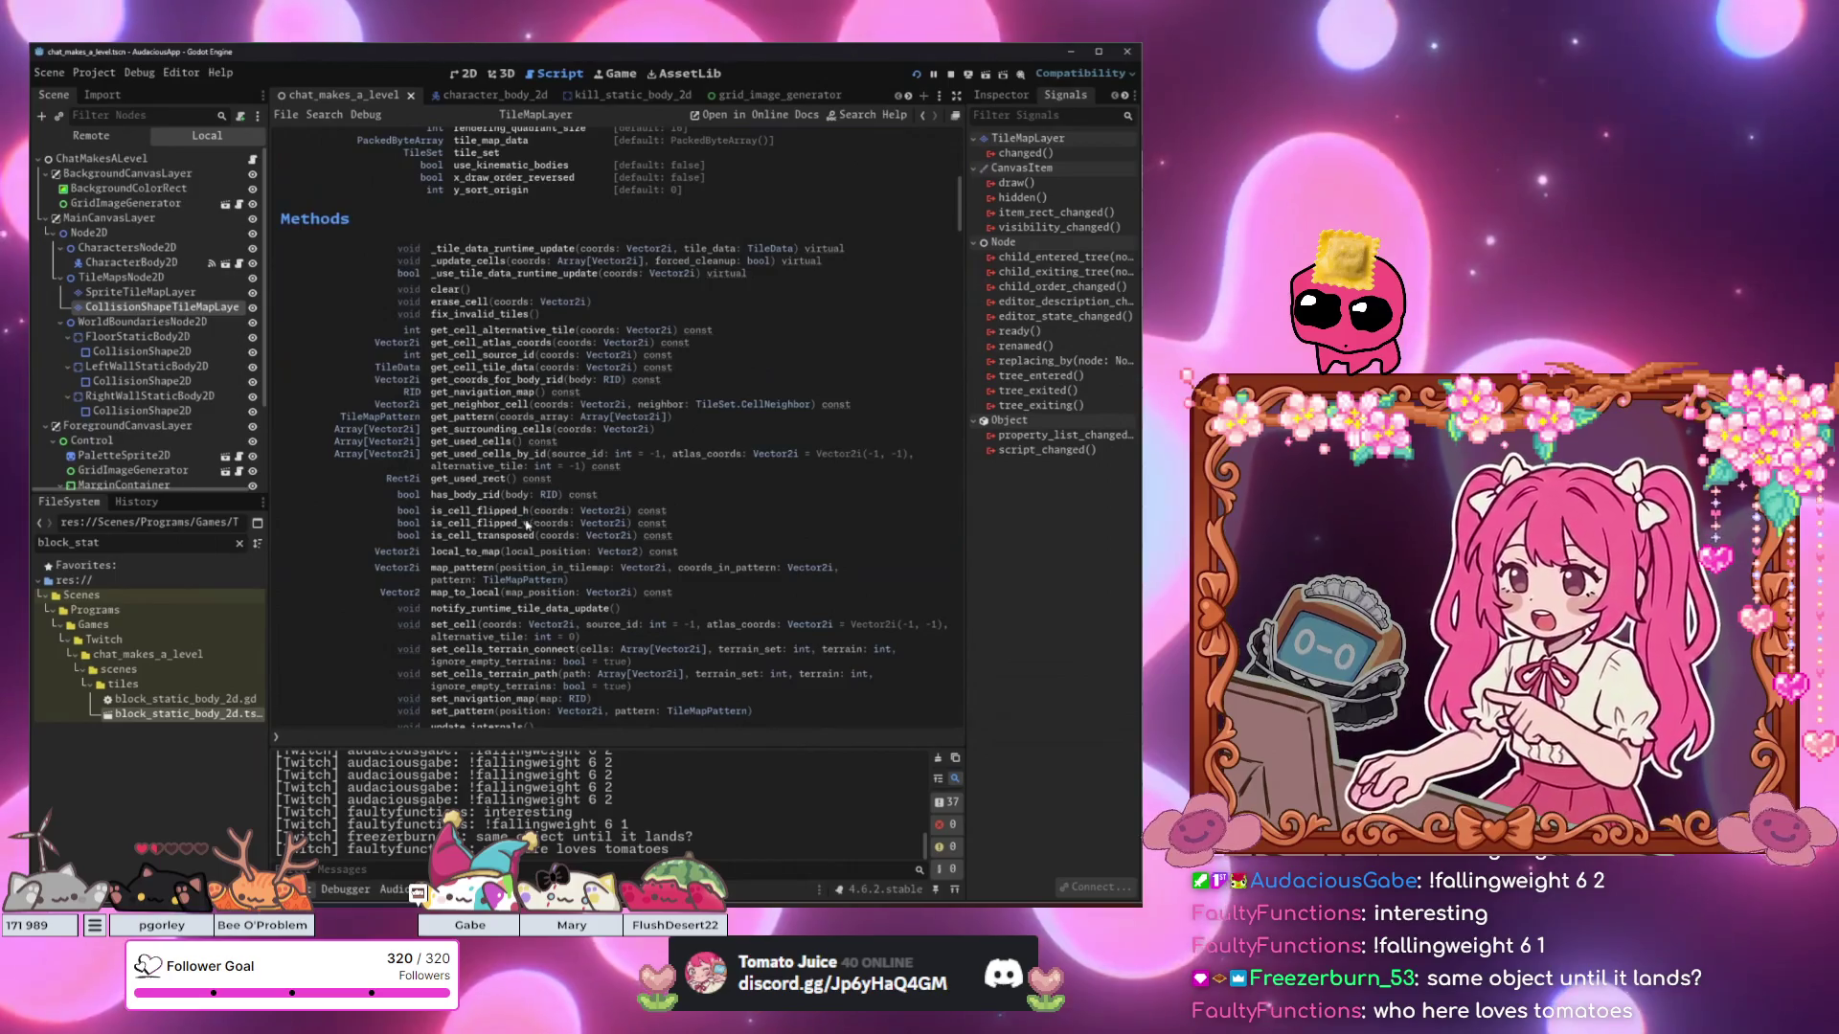
pyautogui.scroll(-2, 522, 521)
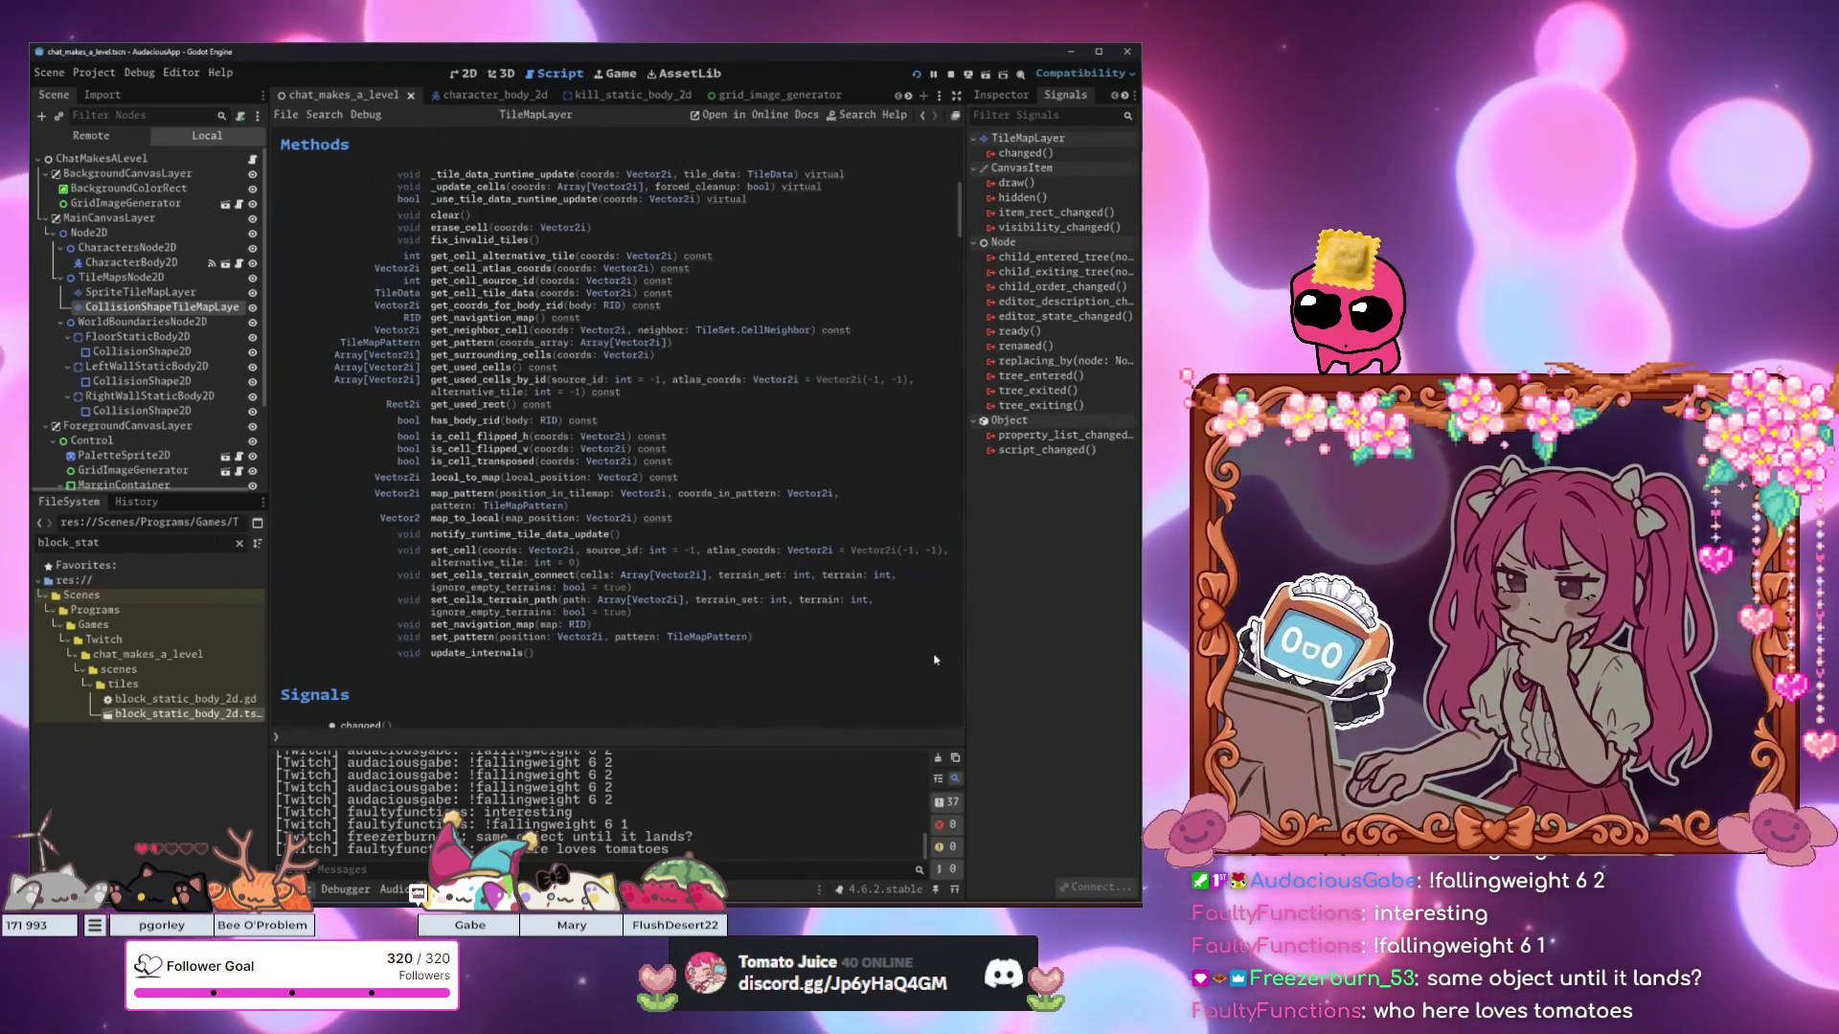
pyautogui.press('super')
pyautogui.write('par')
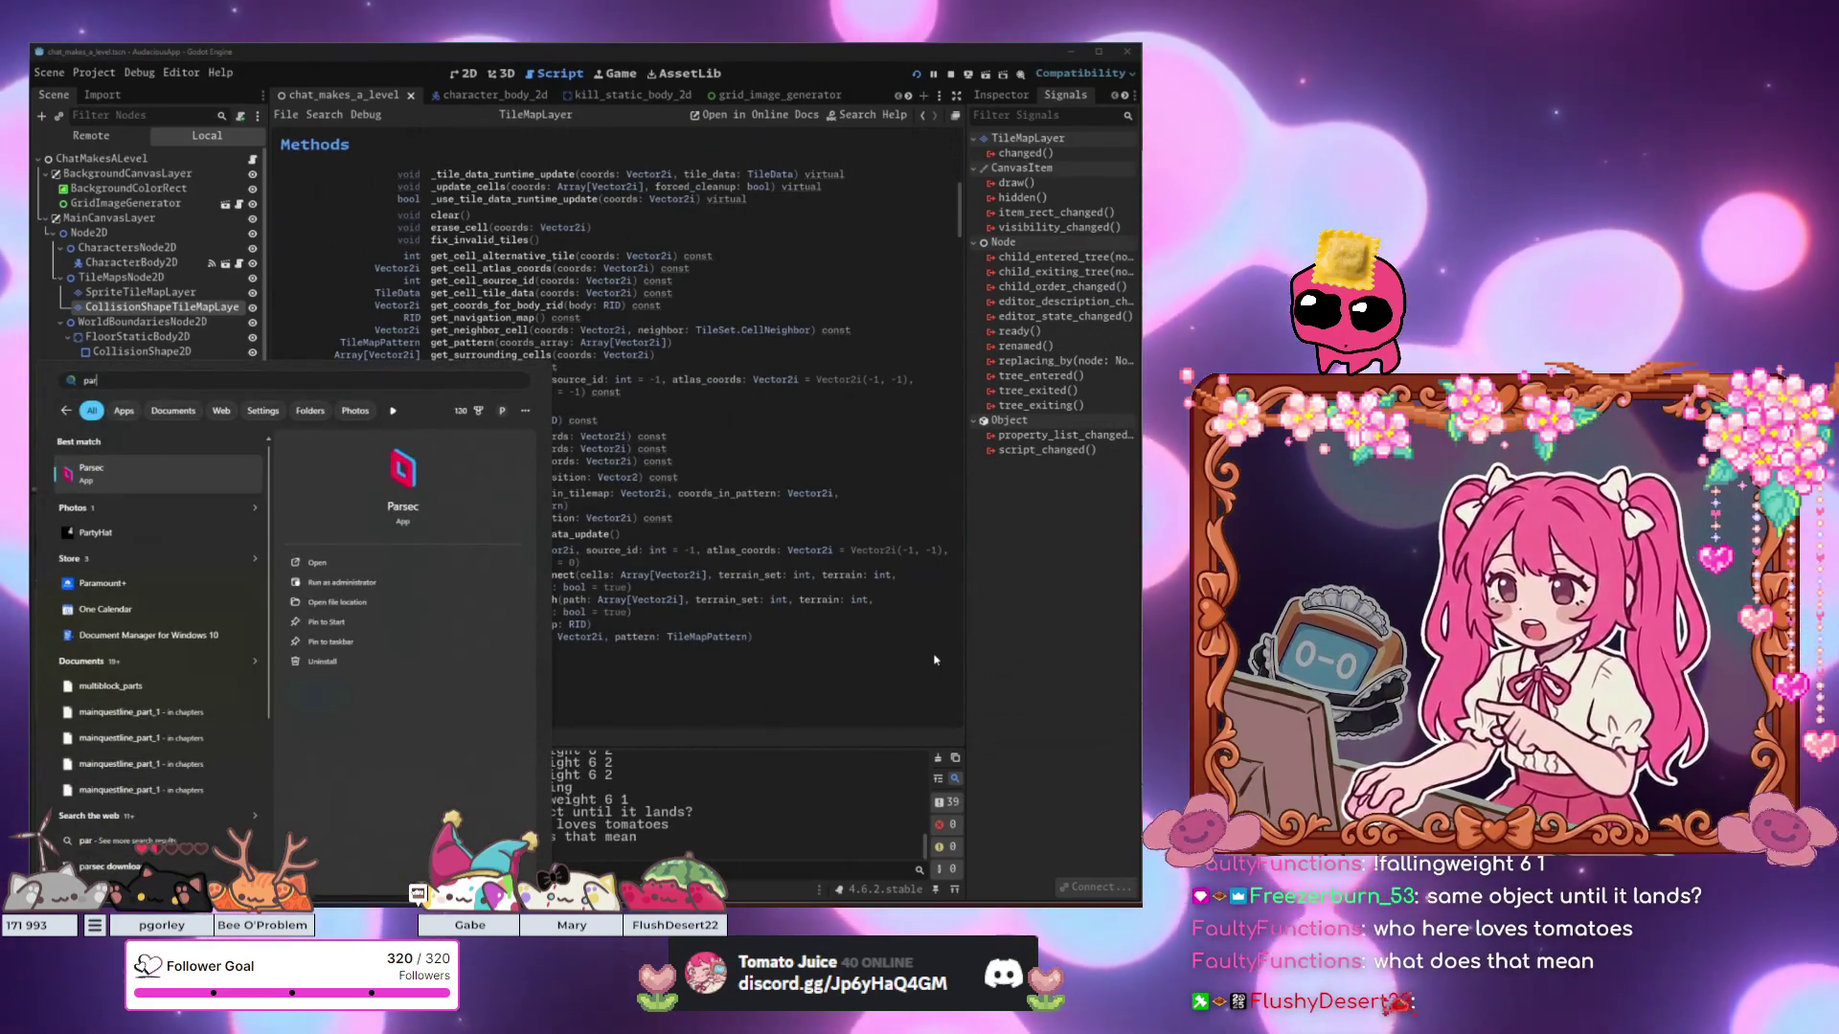
pyautogui.click(826, 470)
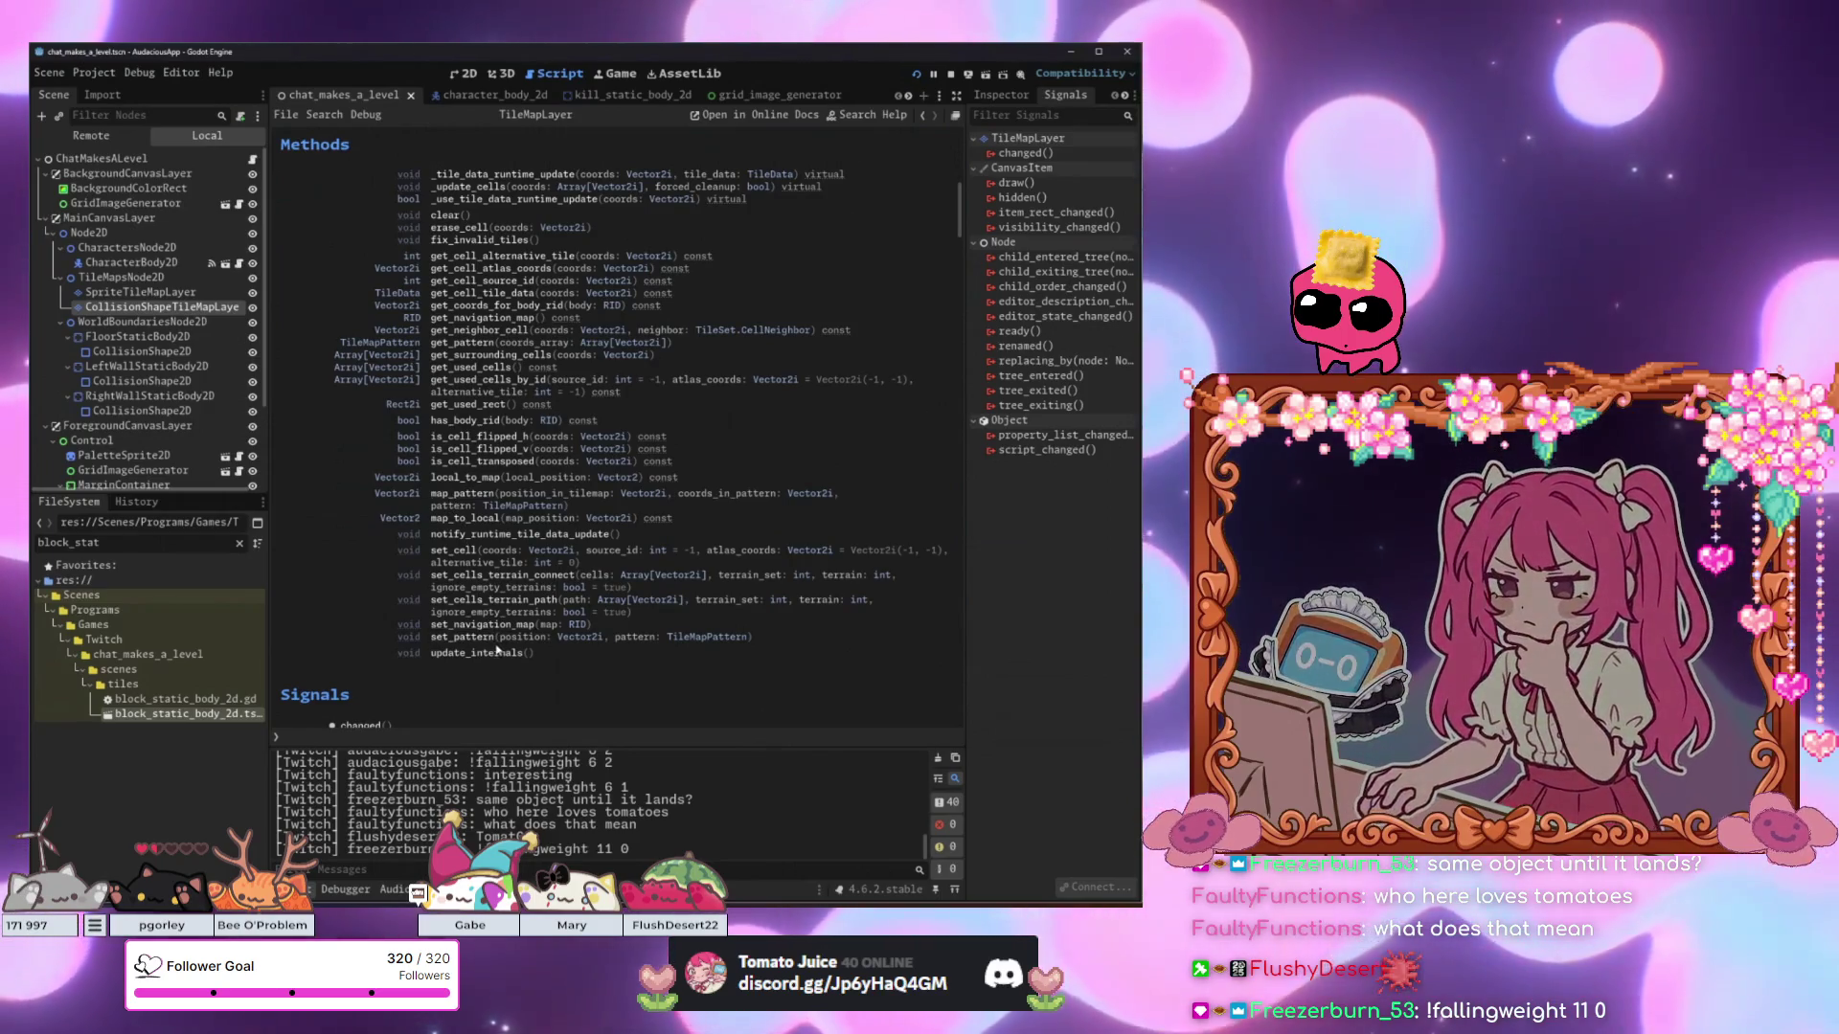
pyautogui.scroll(3, 517, 667)
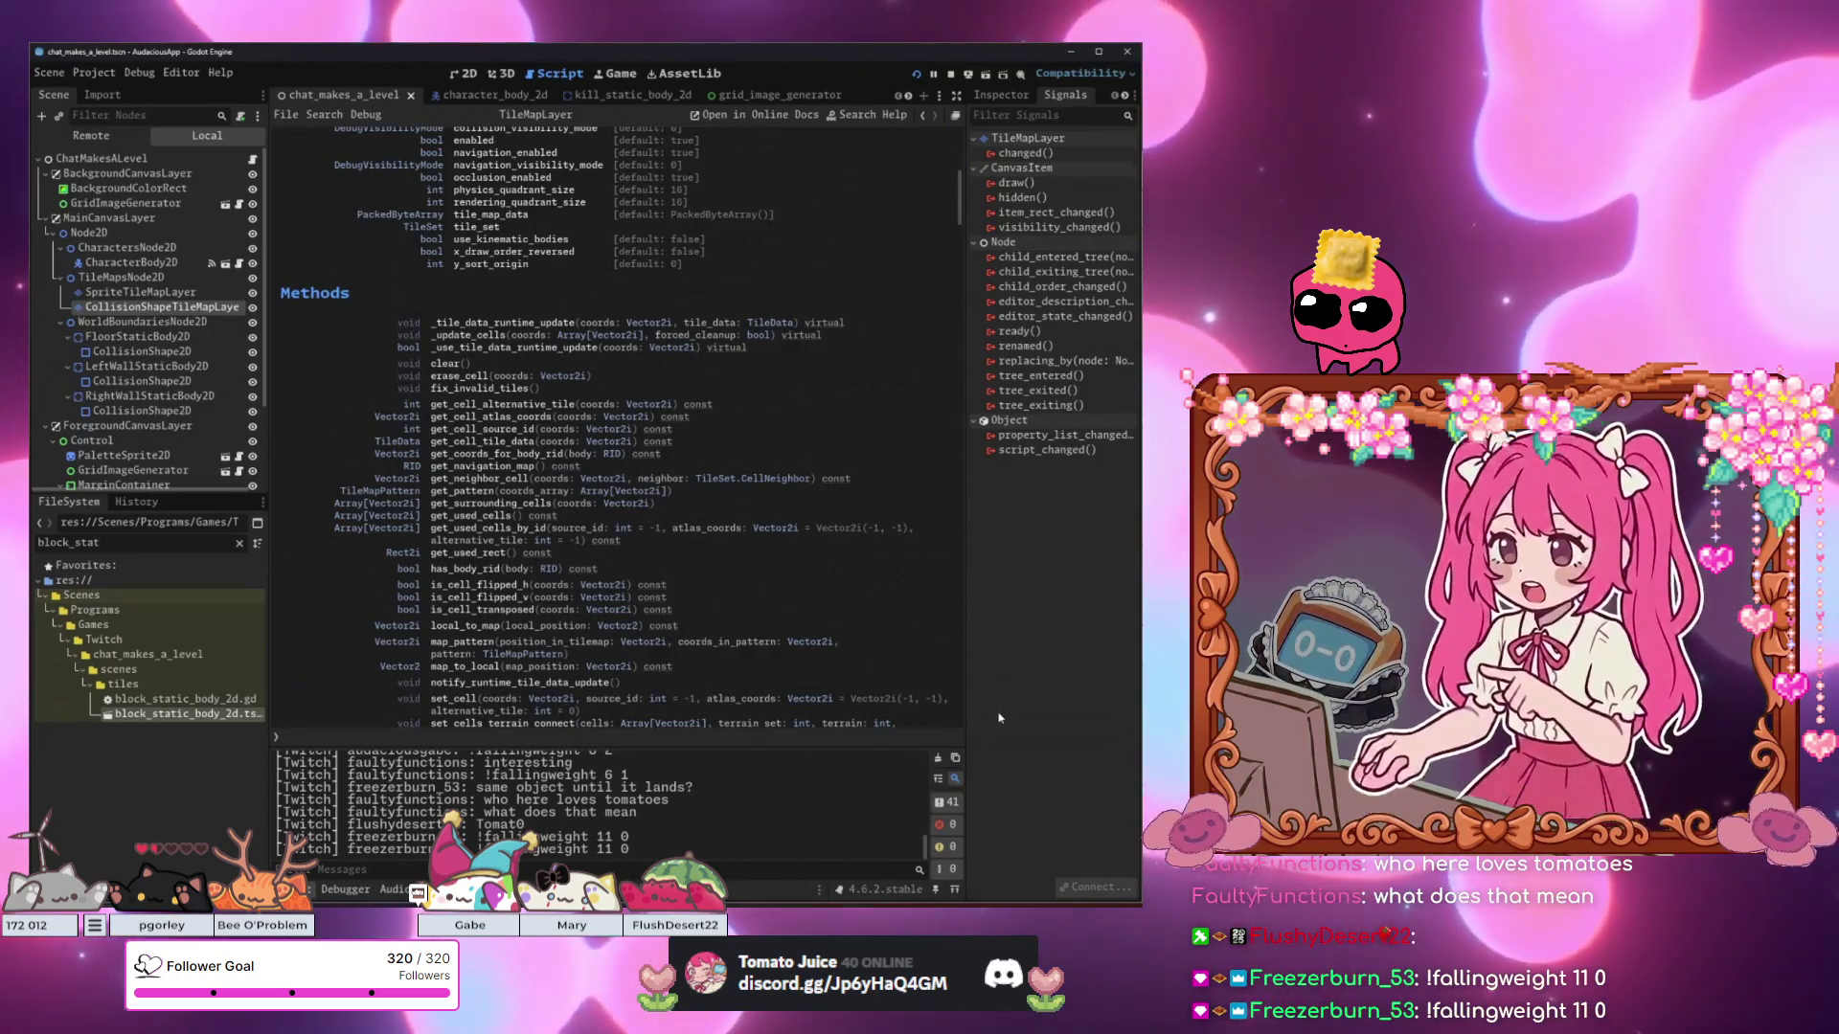
# Leave the Start menu and clear the previous FileSystem search filter.
pyautogui.press('super')
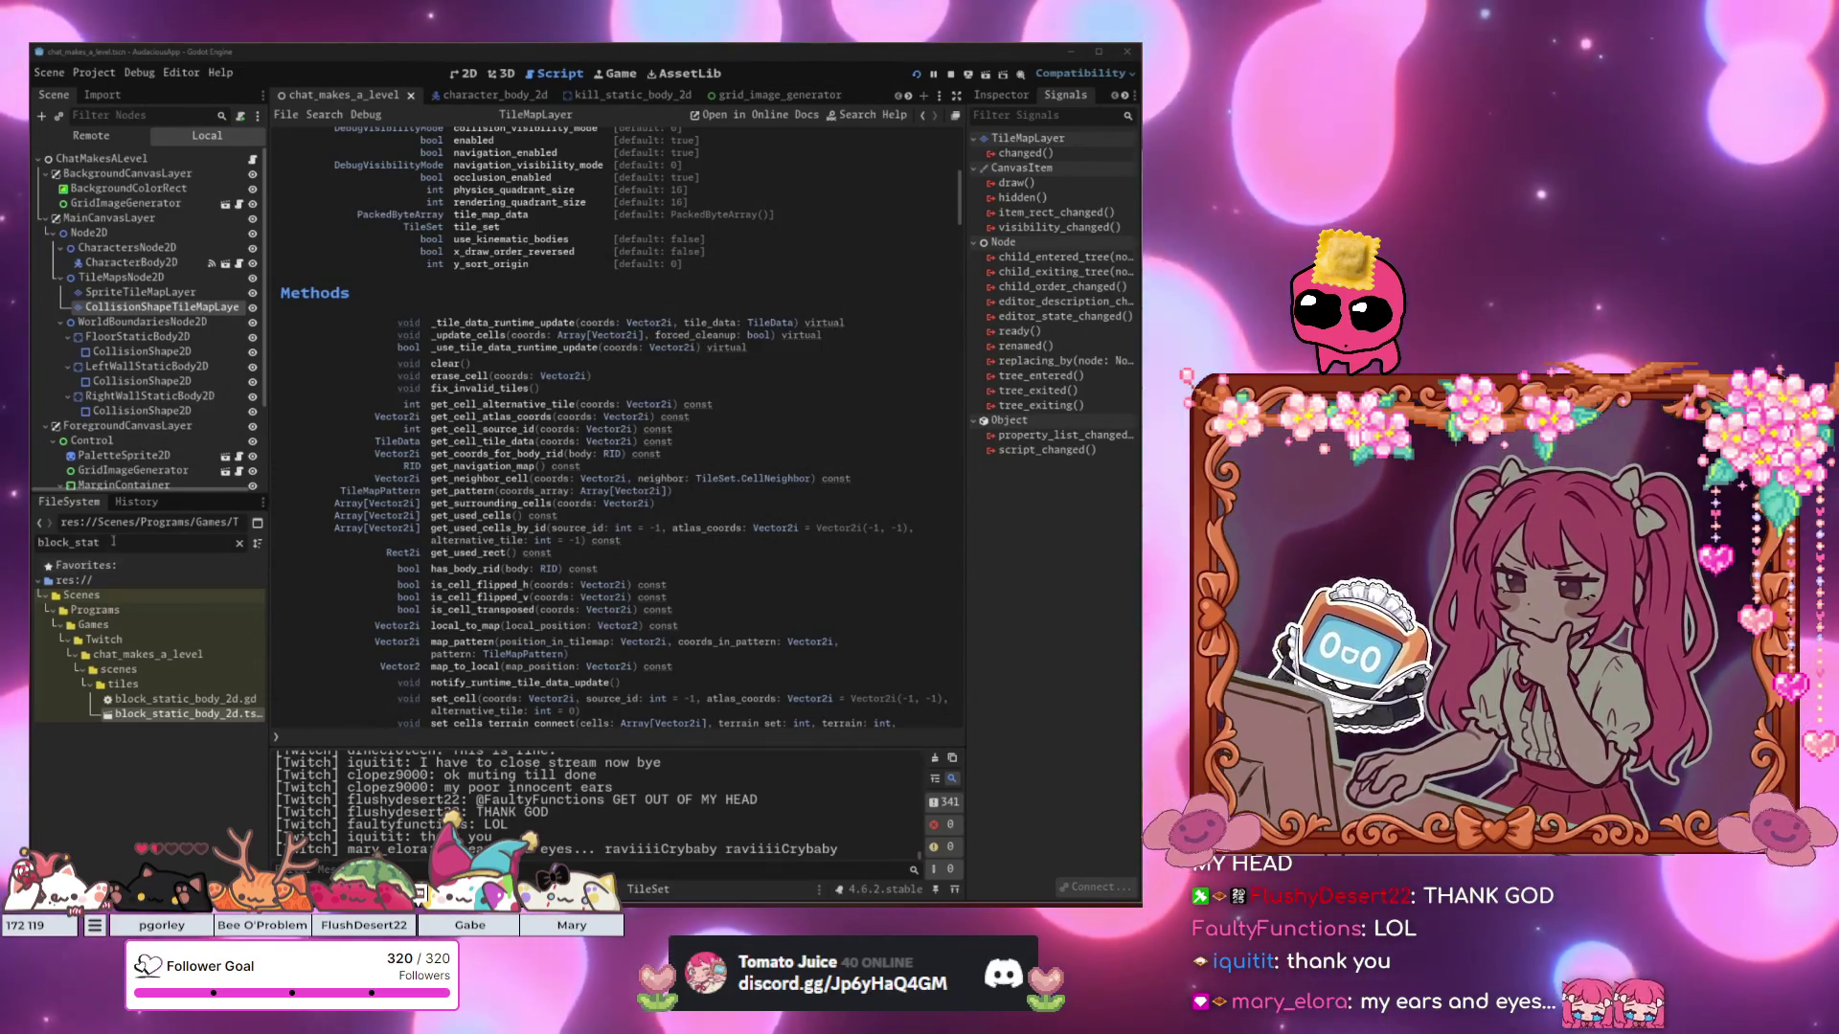
pyautogui.click(240, 543)
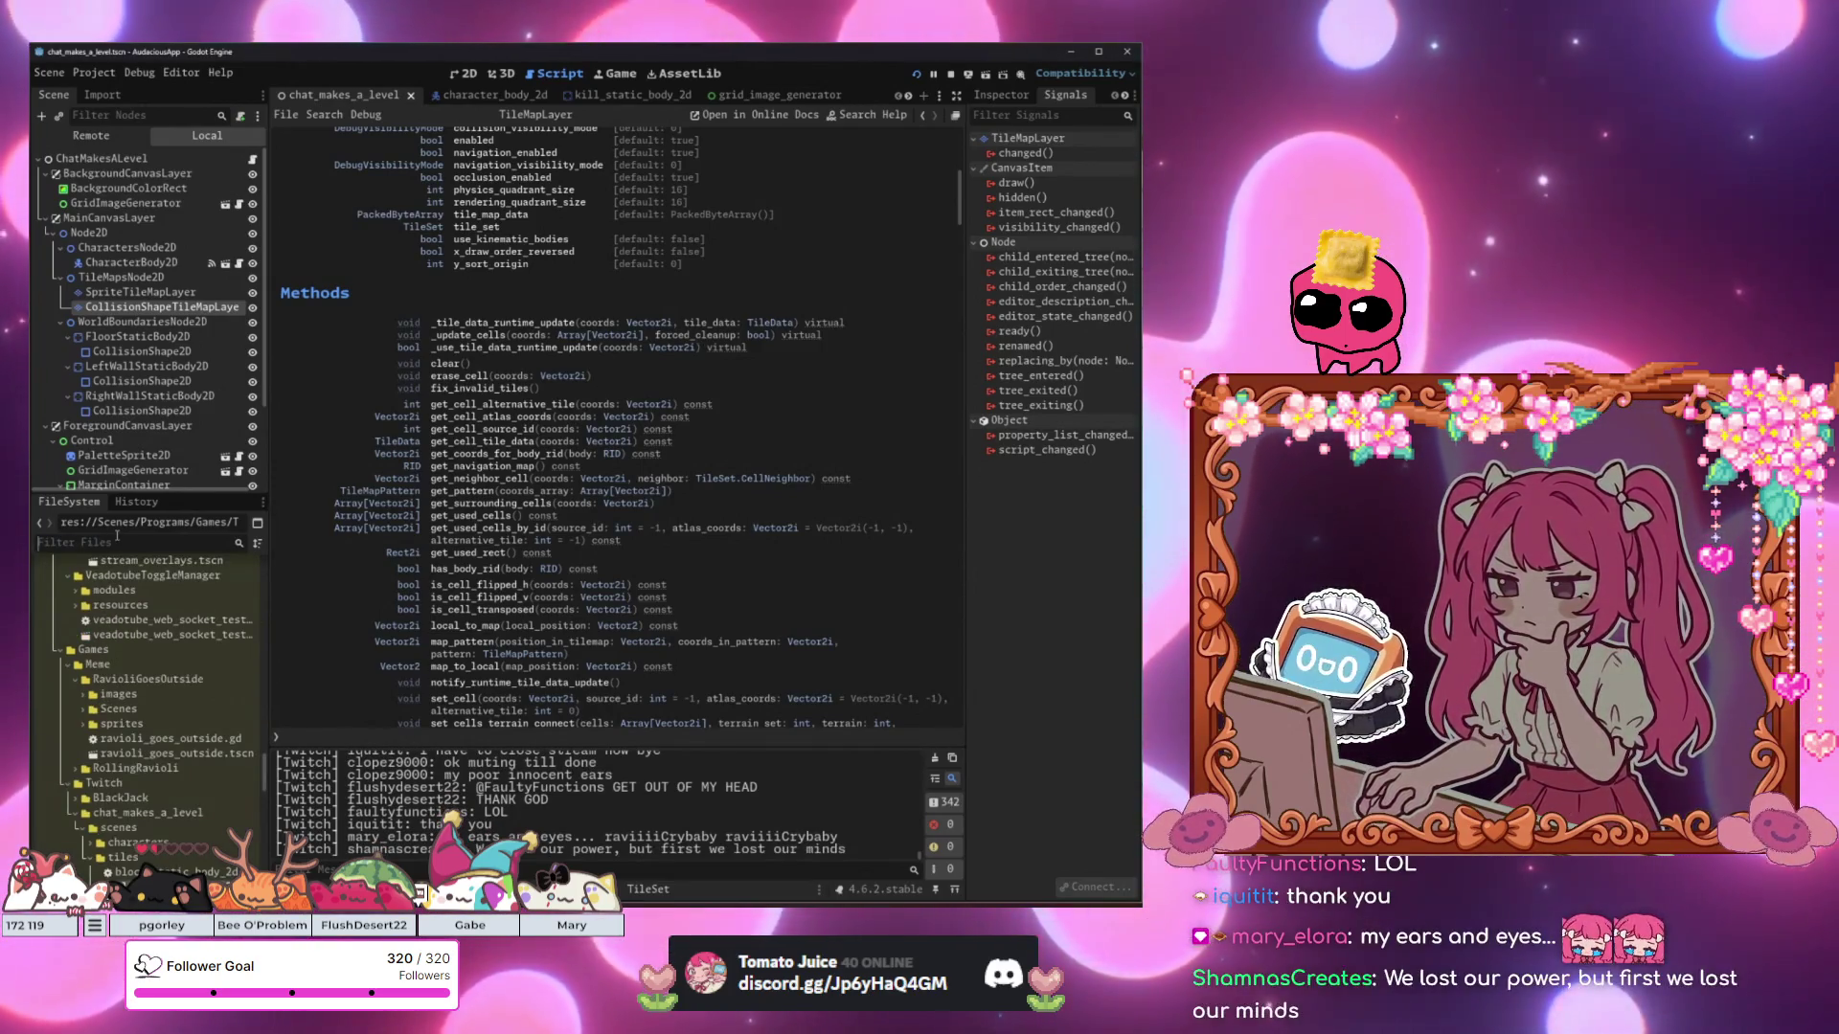
# Filter the FileSystem for 'stream_overlays' and open the stream_overlays scene.
pyautogui.write('stream_')
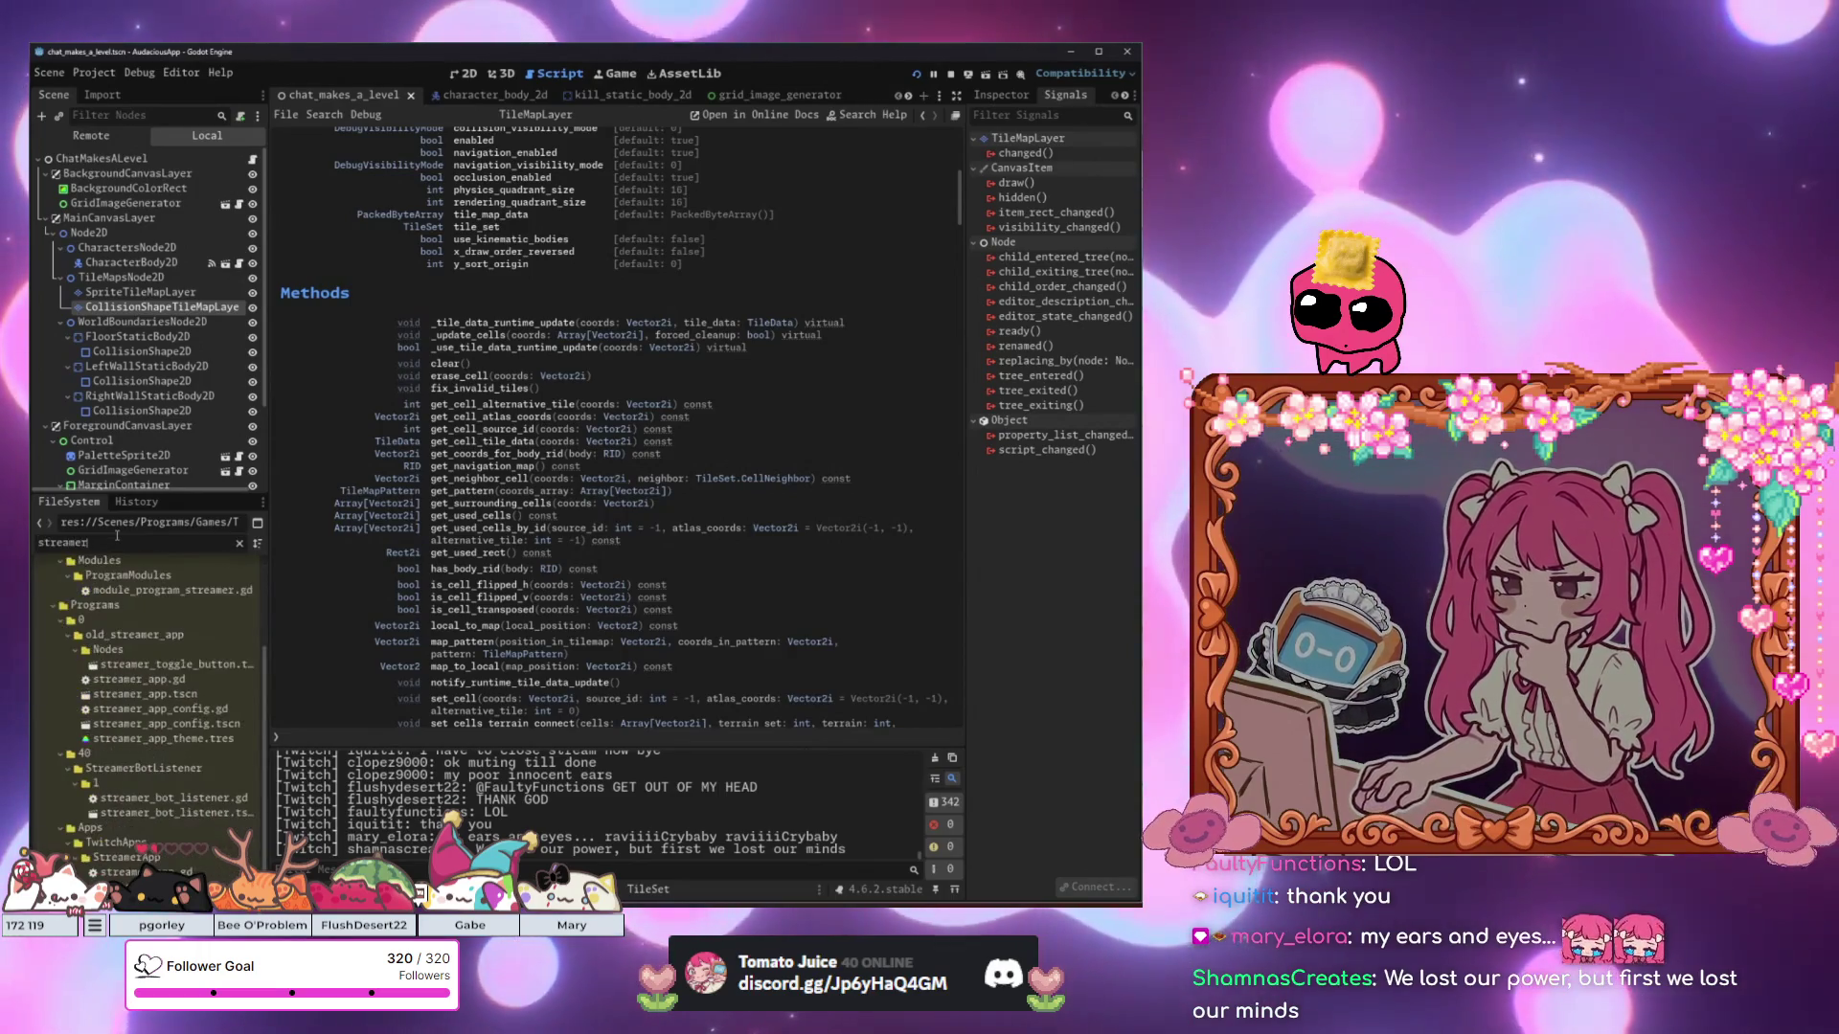
pyautogui.write('over')
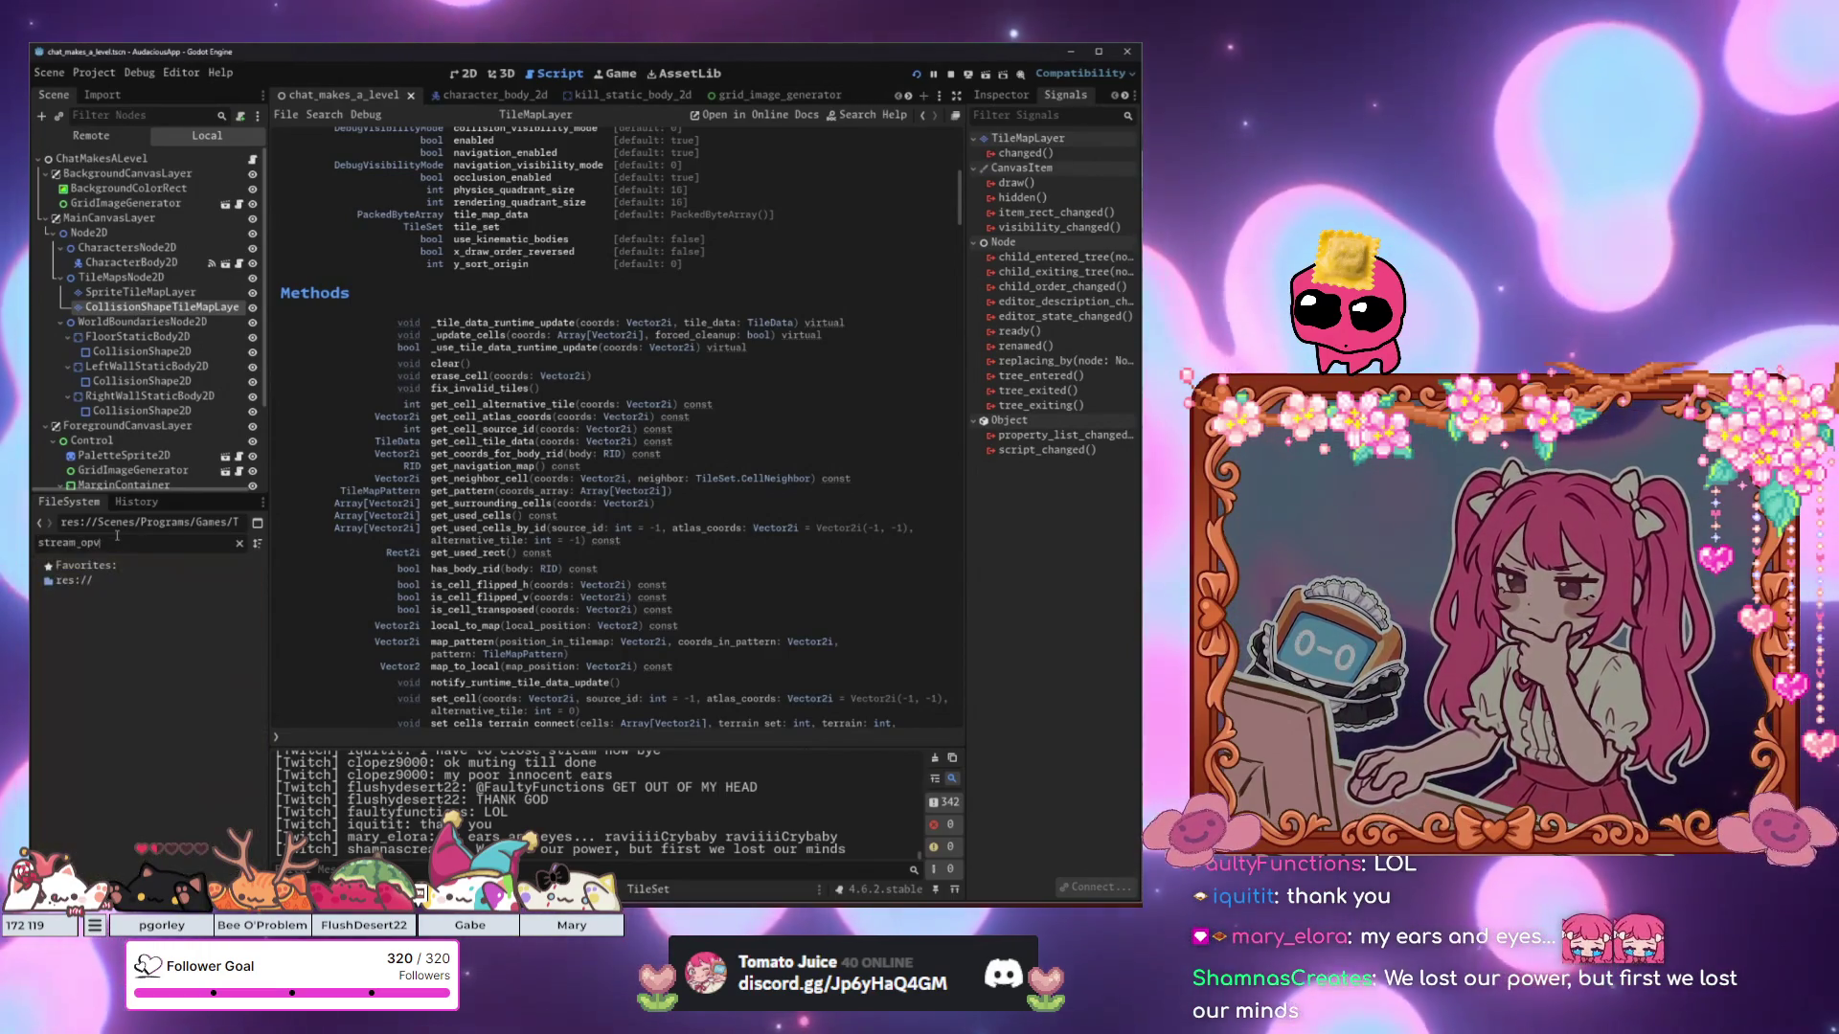
pyautogui.press('BackSpace')
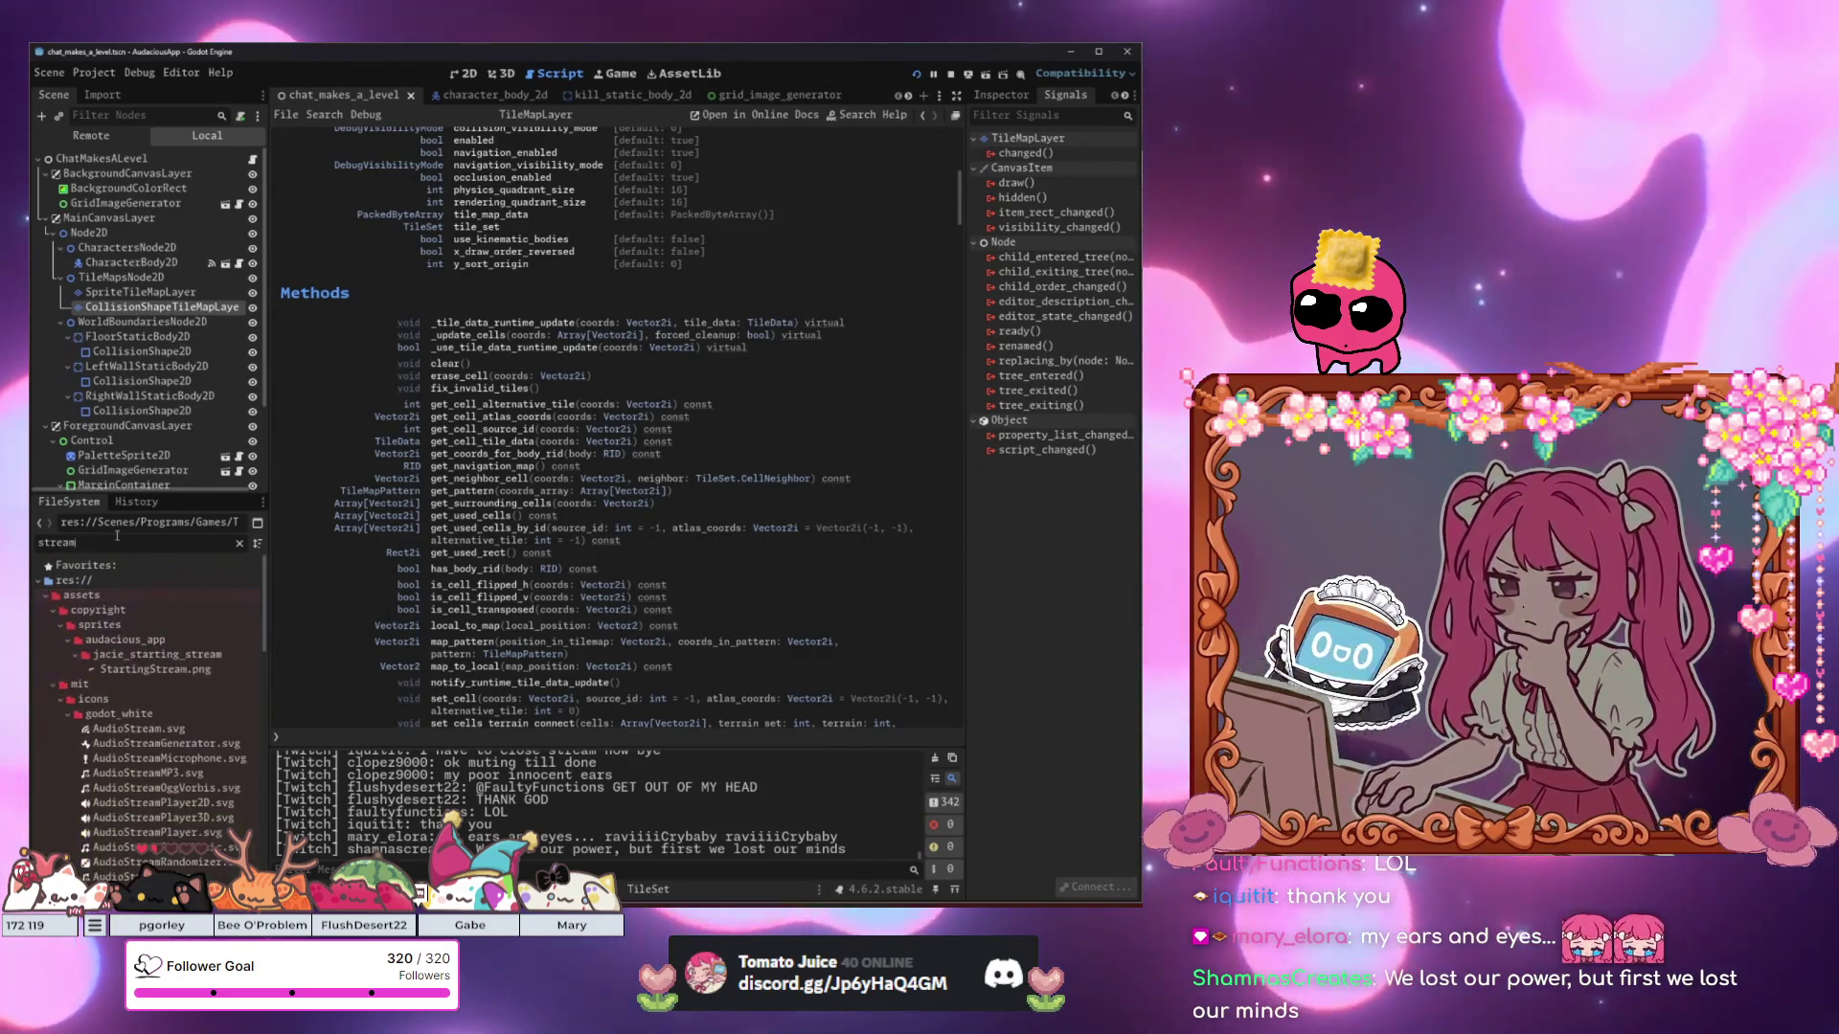
pyautogui.write('_overla')
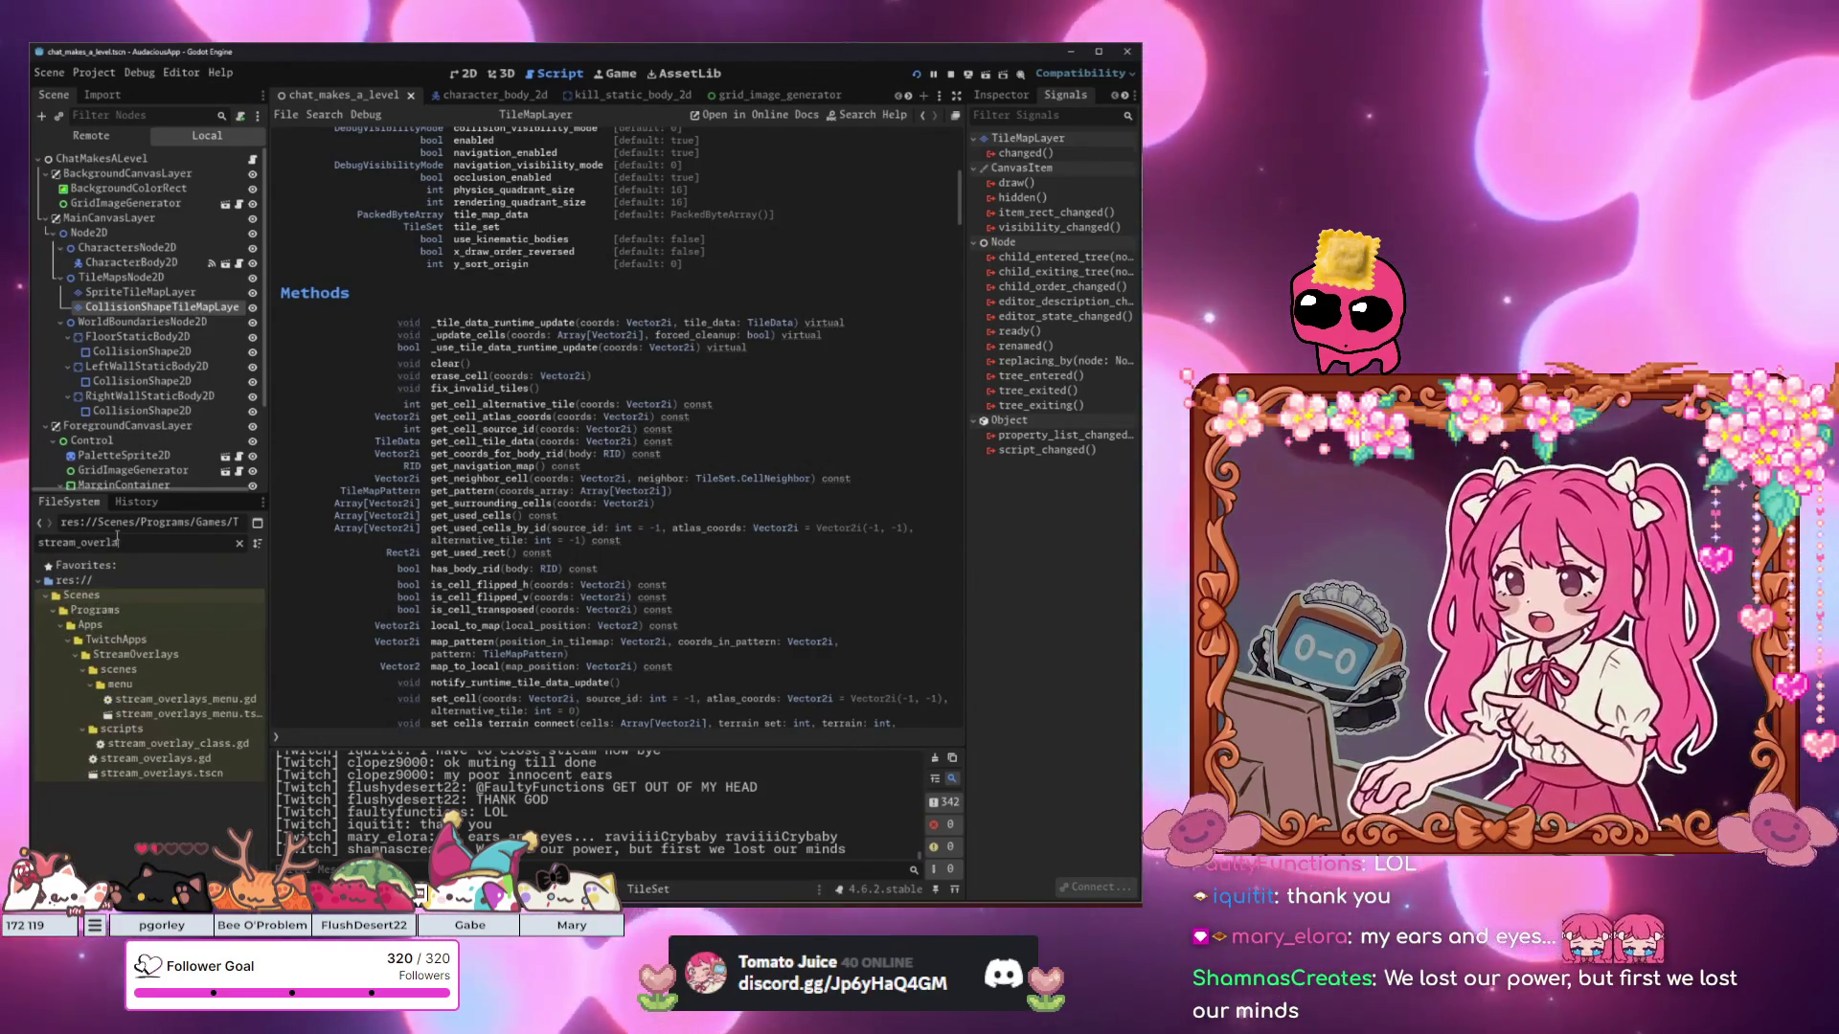
pyautogui.doubleClick(161, 773)
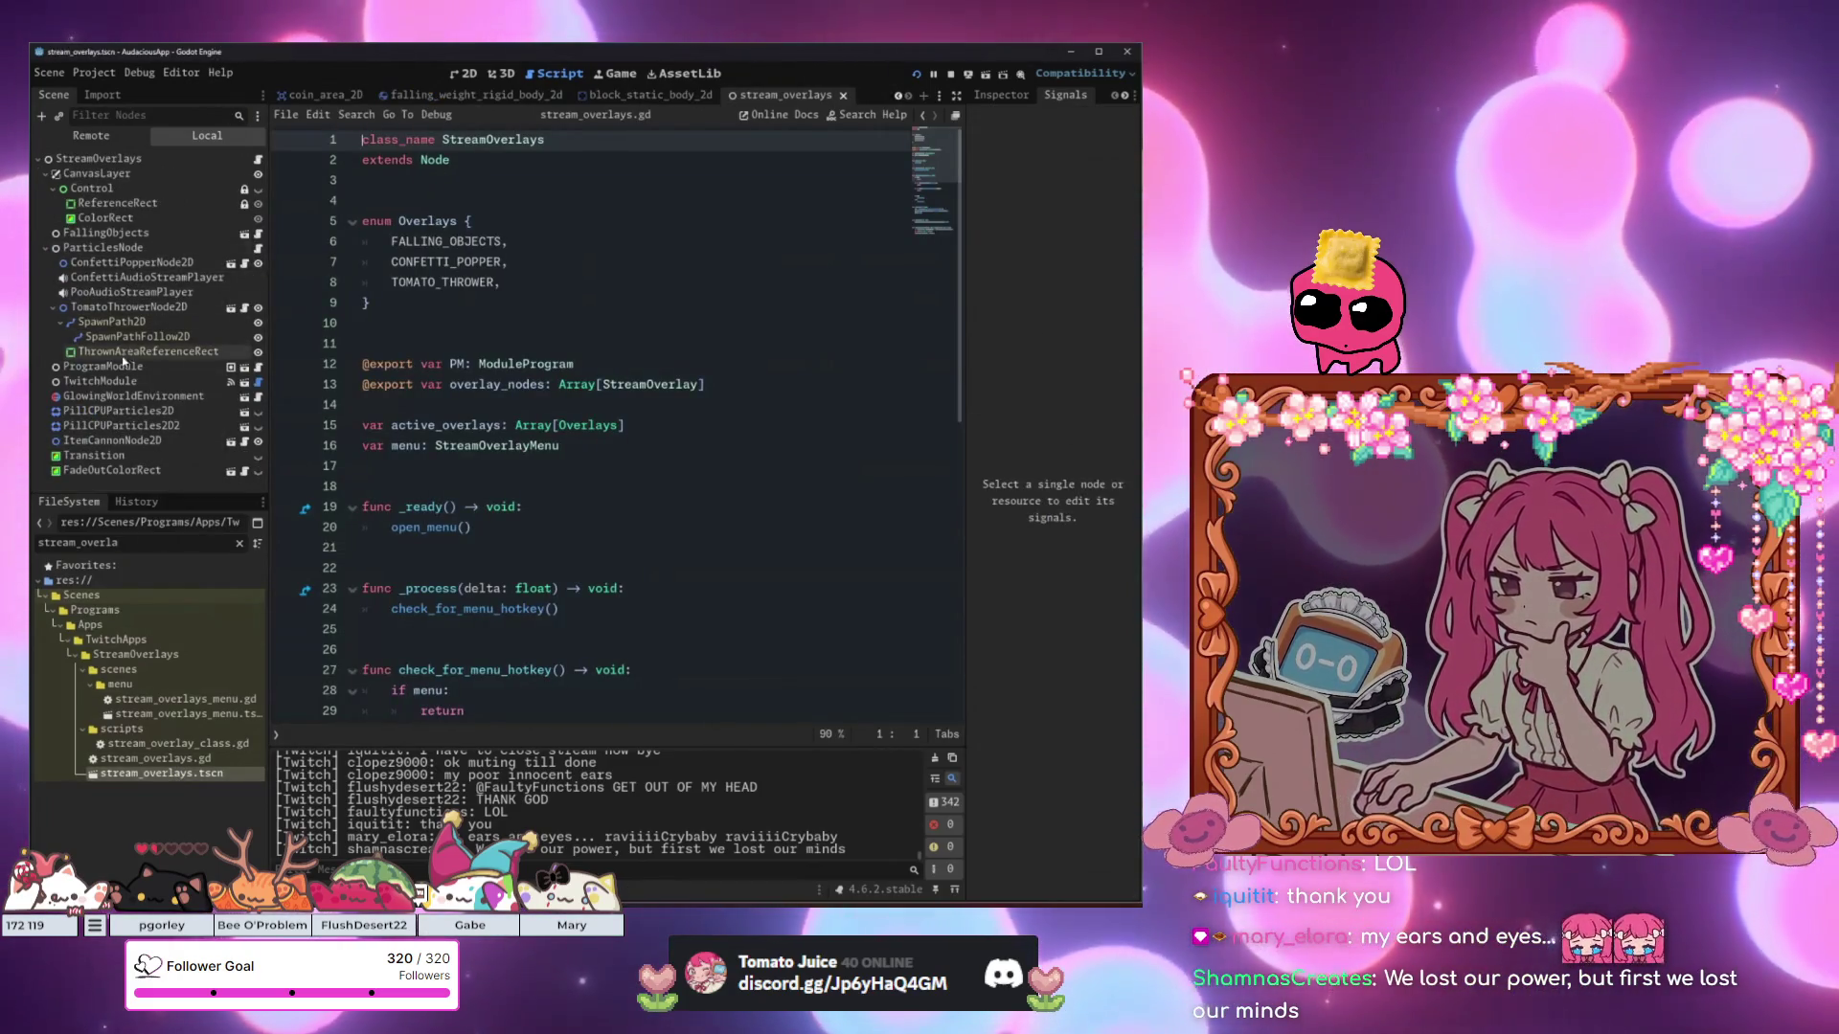
# Inspect TomatoThrowerNode2D and select the blank line and _ready header in its script.
pyautogui.click(127, 307)
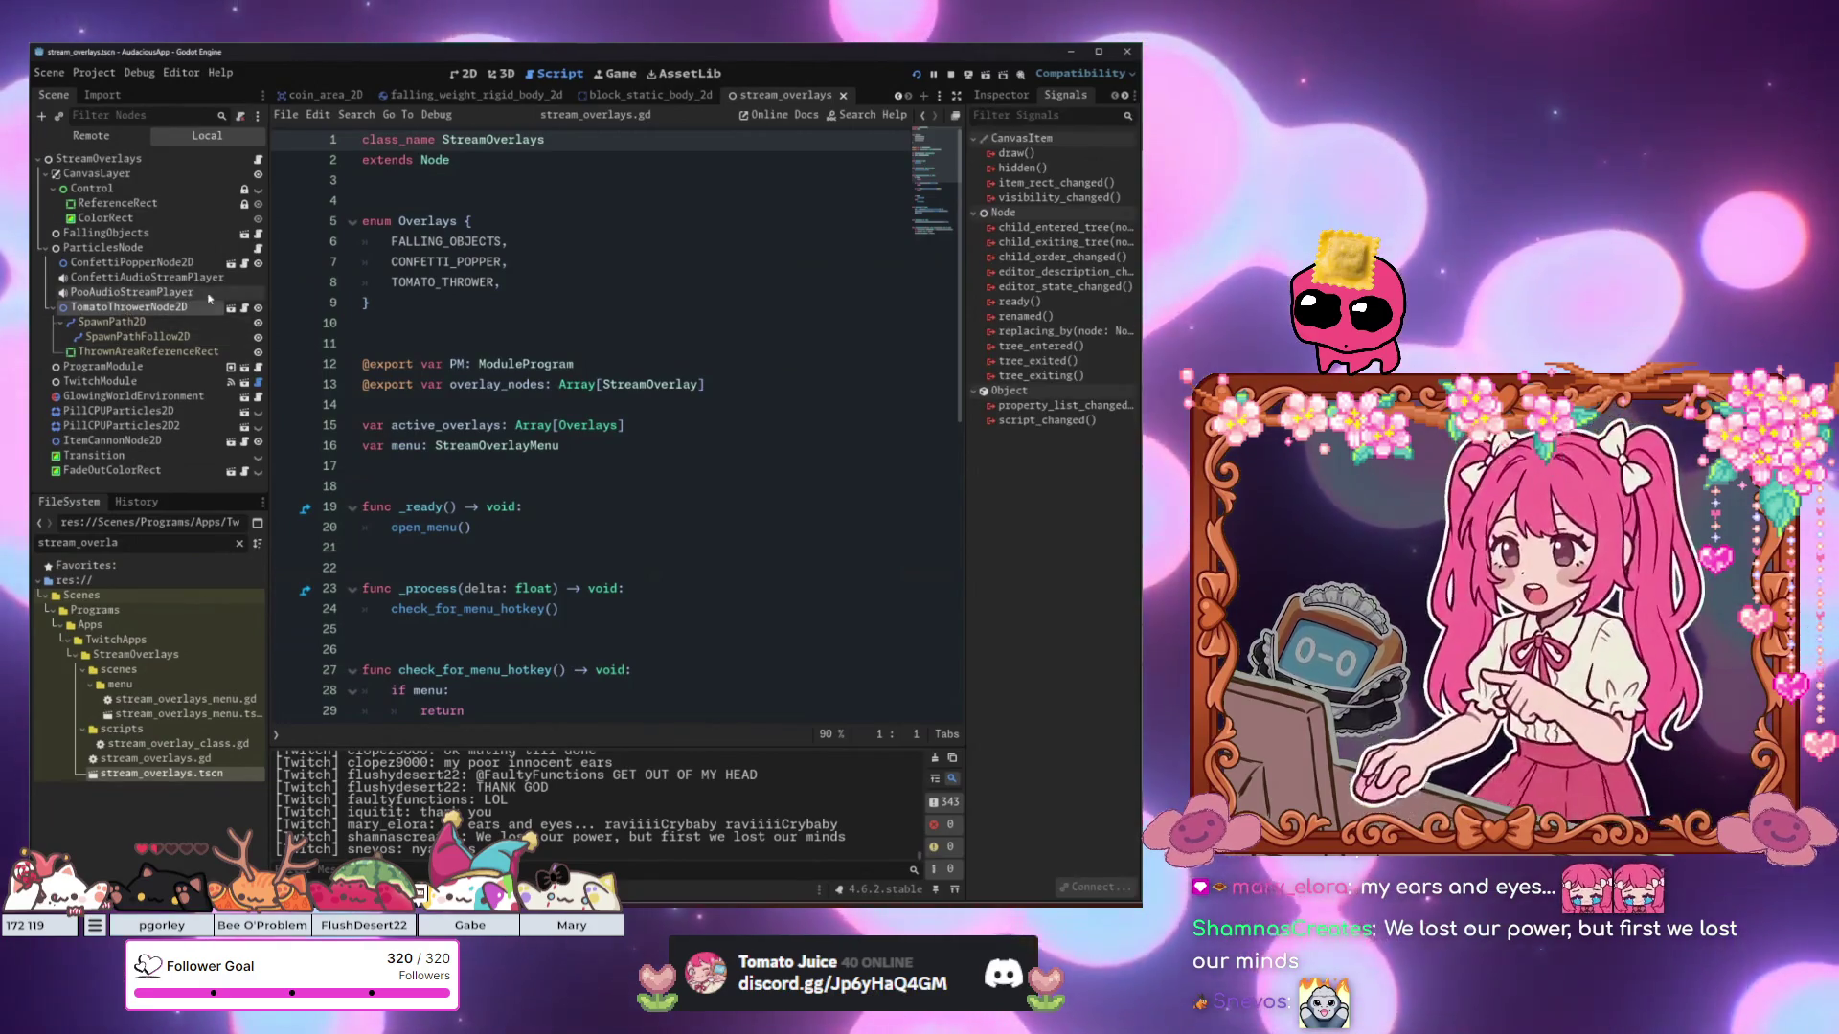
pyautogui.click(1013, 97)
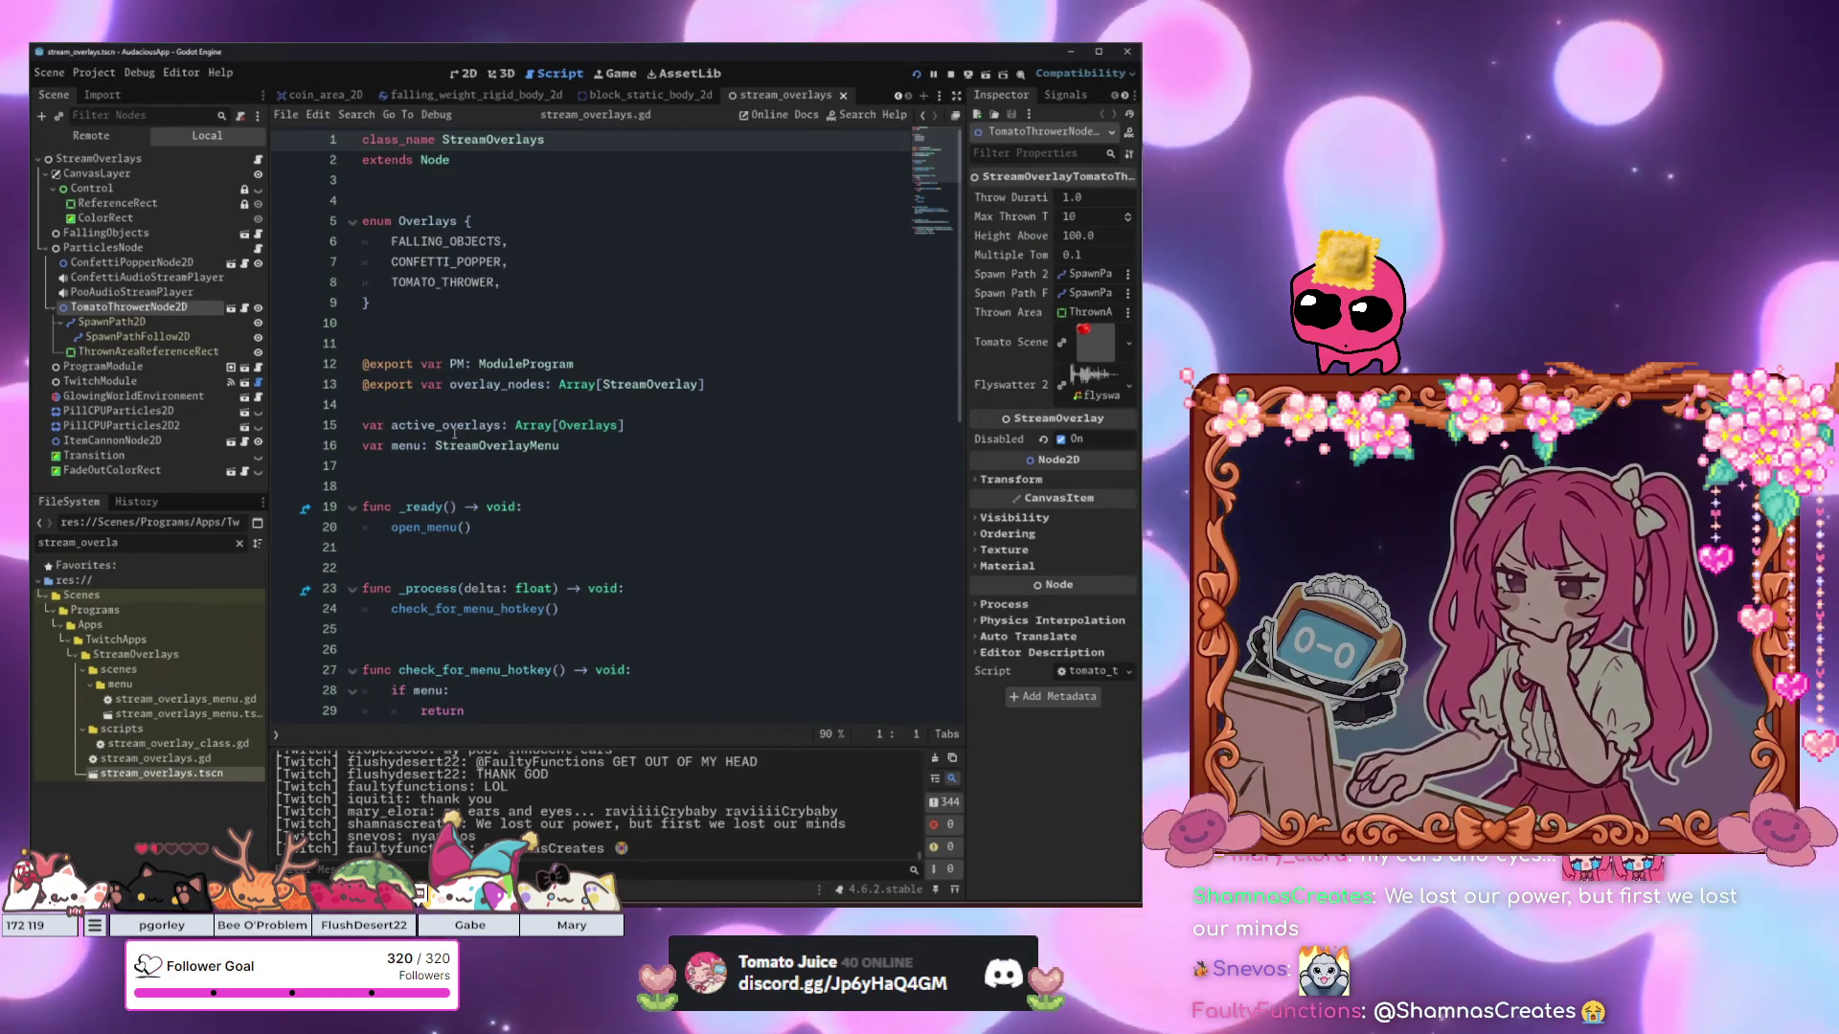
pyautogui.click(454, 433)
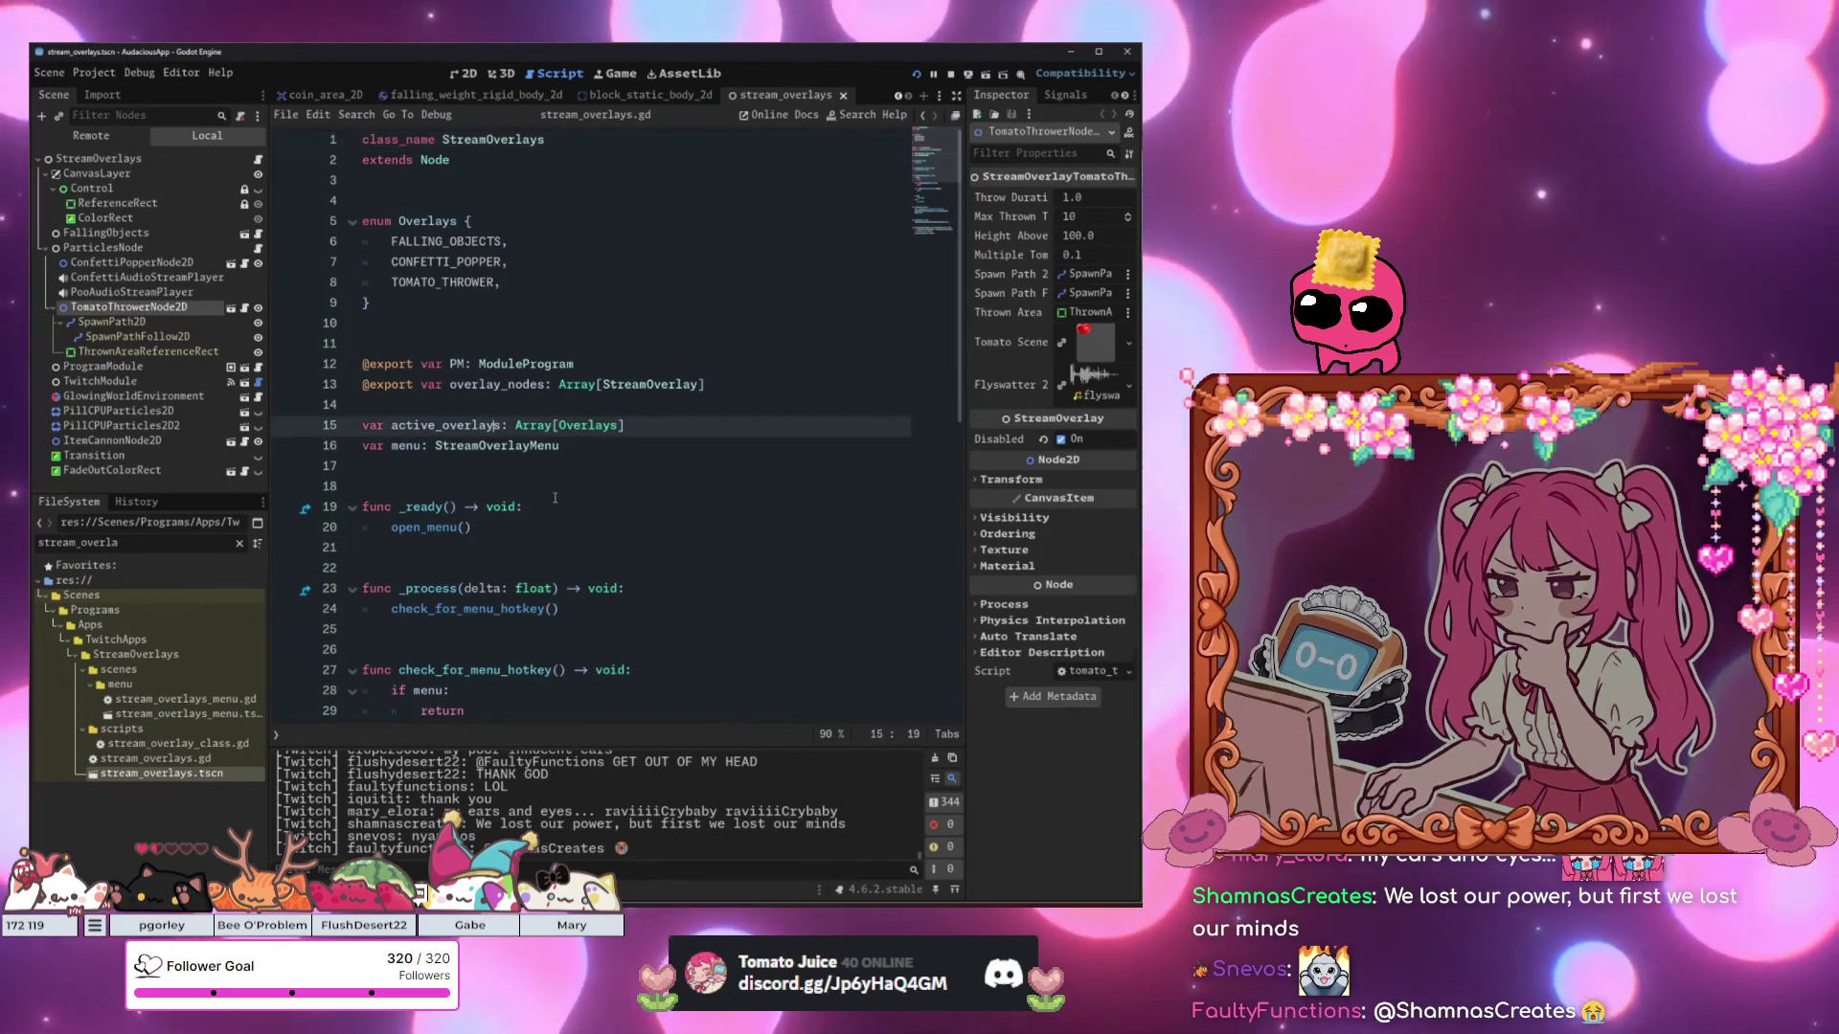
pyautogui.click(559, 487)
pyautogui.moveTo(558, 486); pyautogui.dragTo(537, 508)
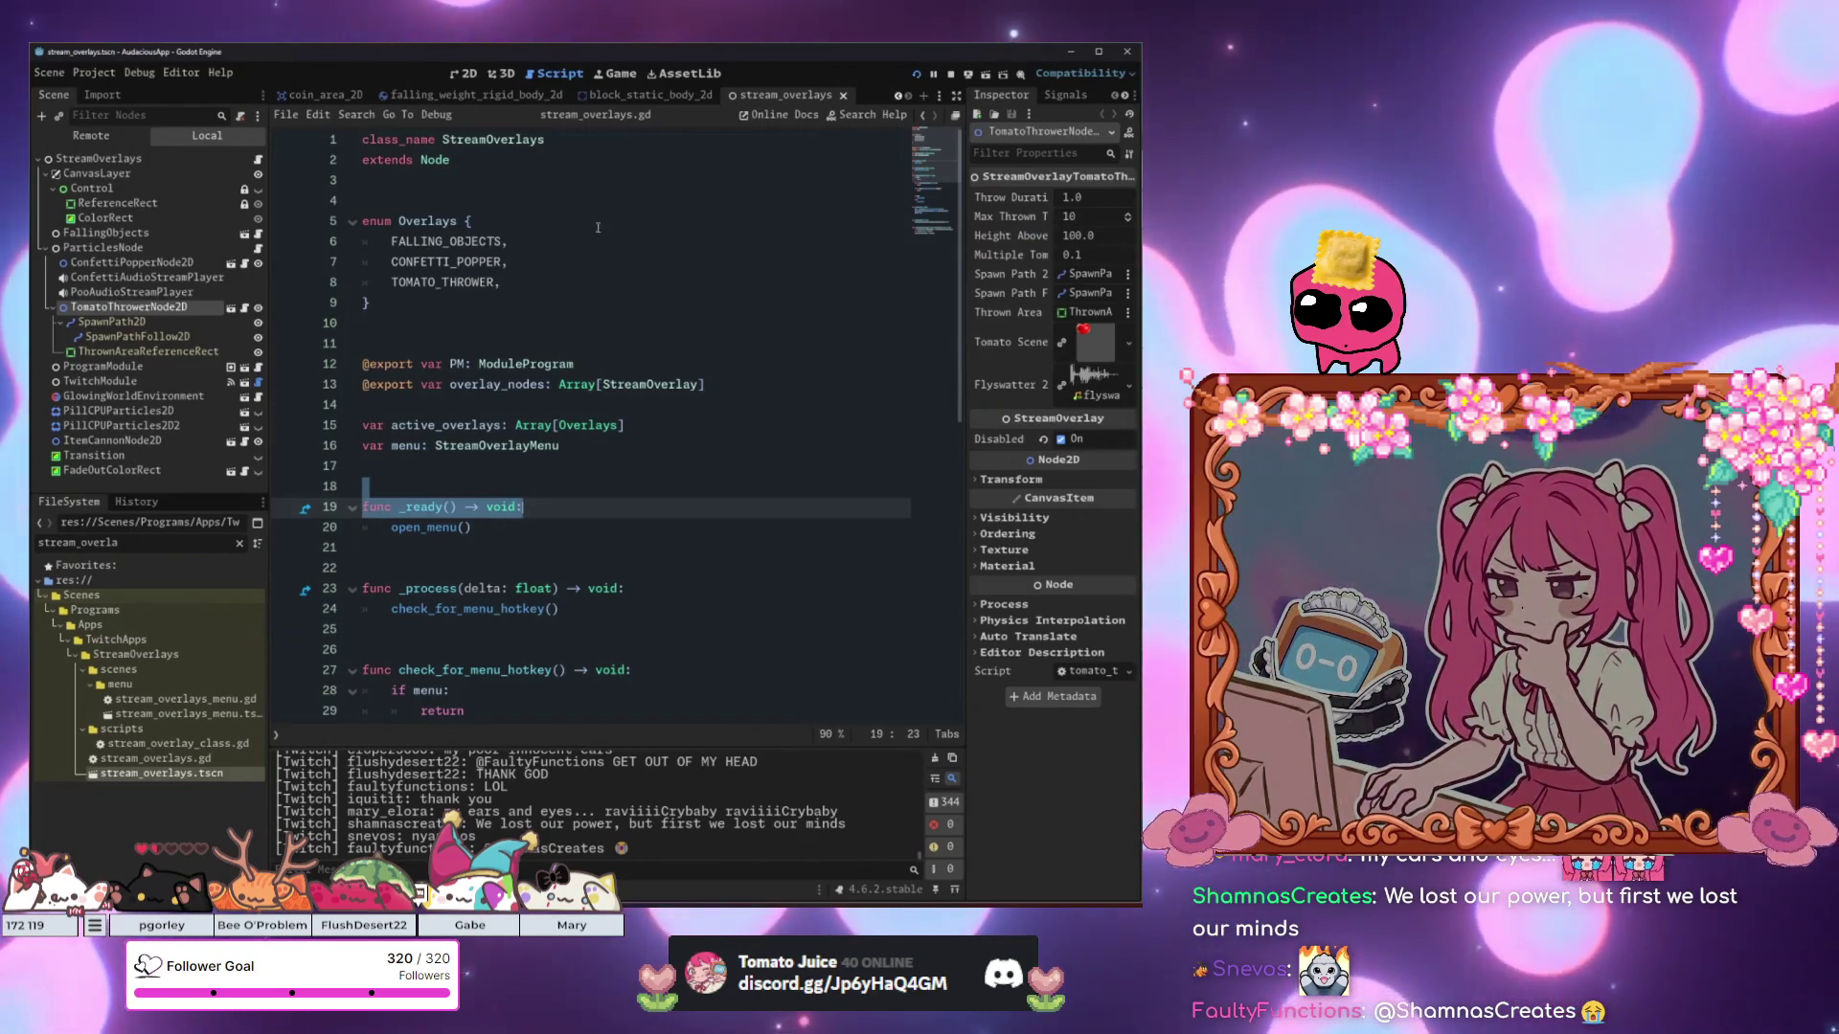
# View the overlays scene in 2D, show the StreamOverlays script, then switch to the falling weight scene.
pyautogui.click(465, 73)
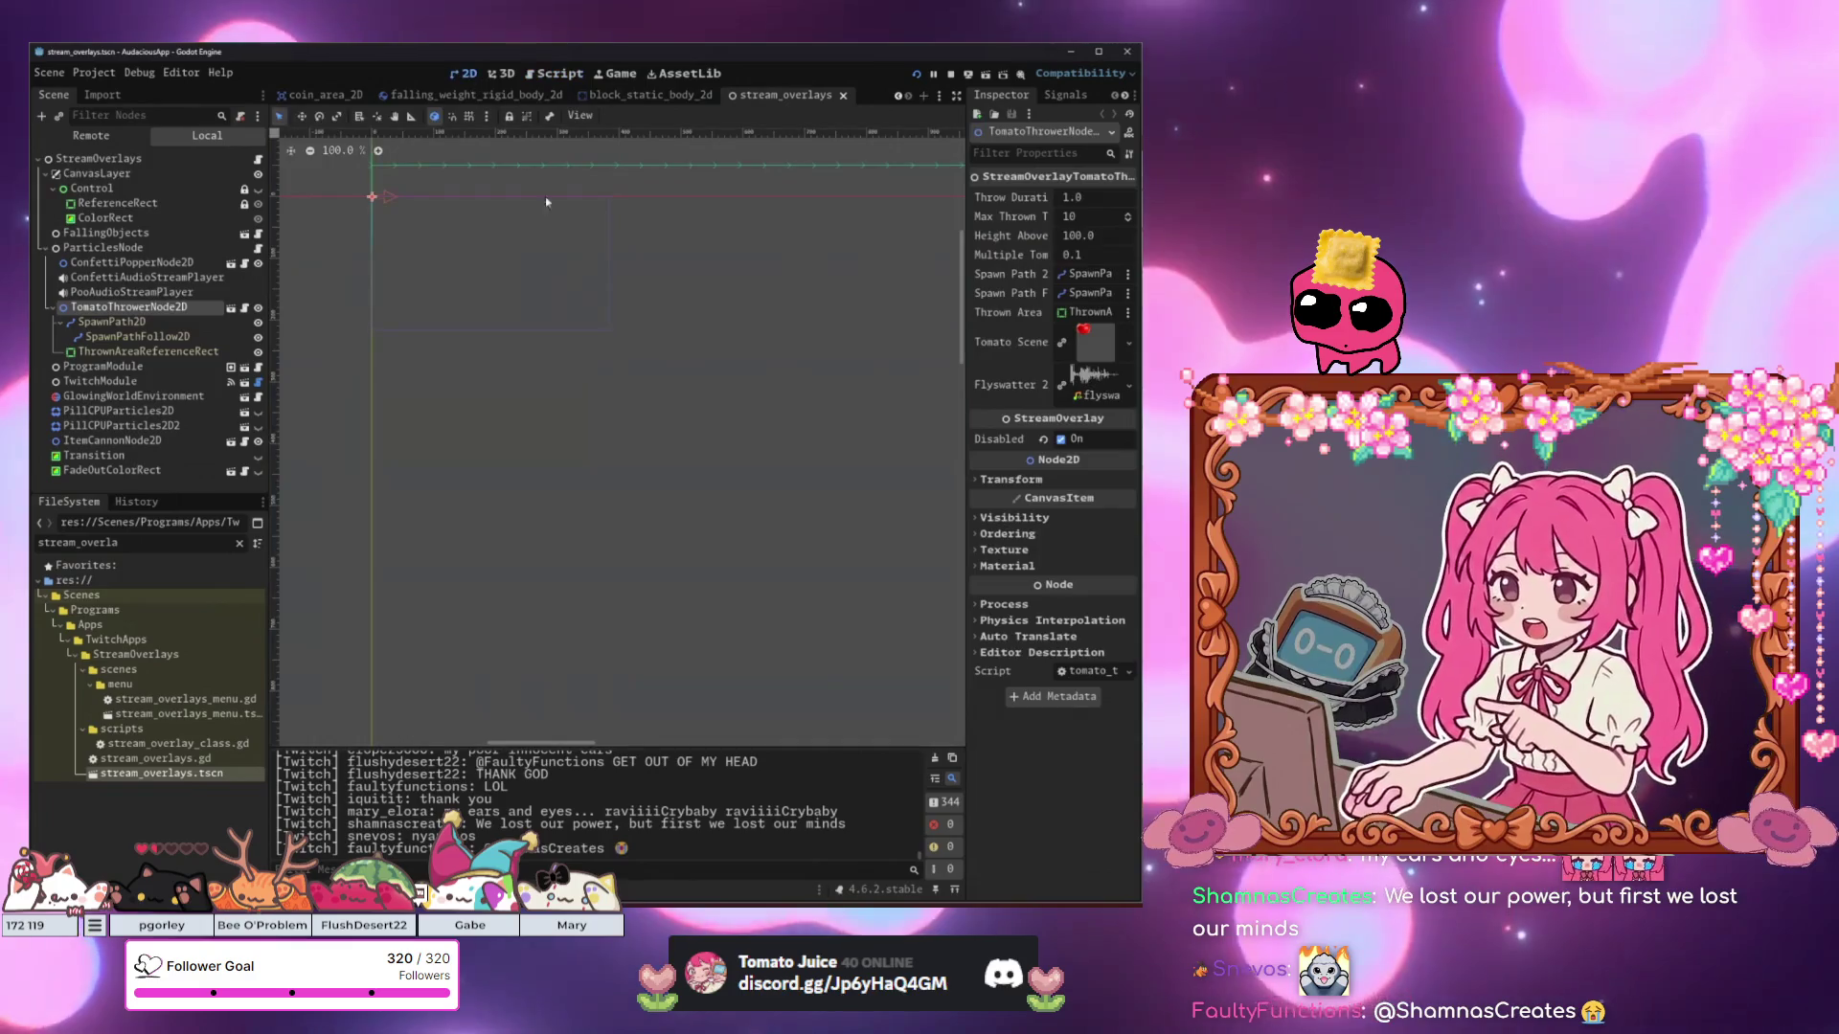
pyautogui.click(258, 159)
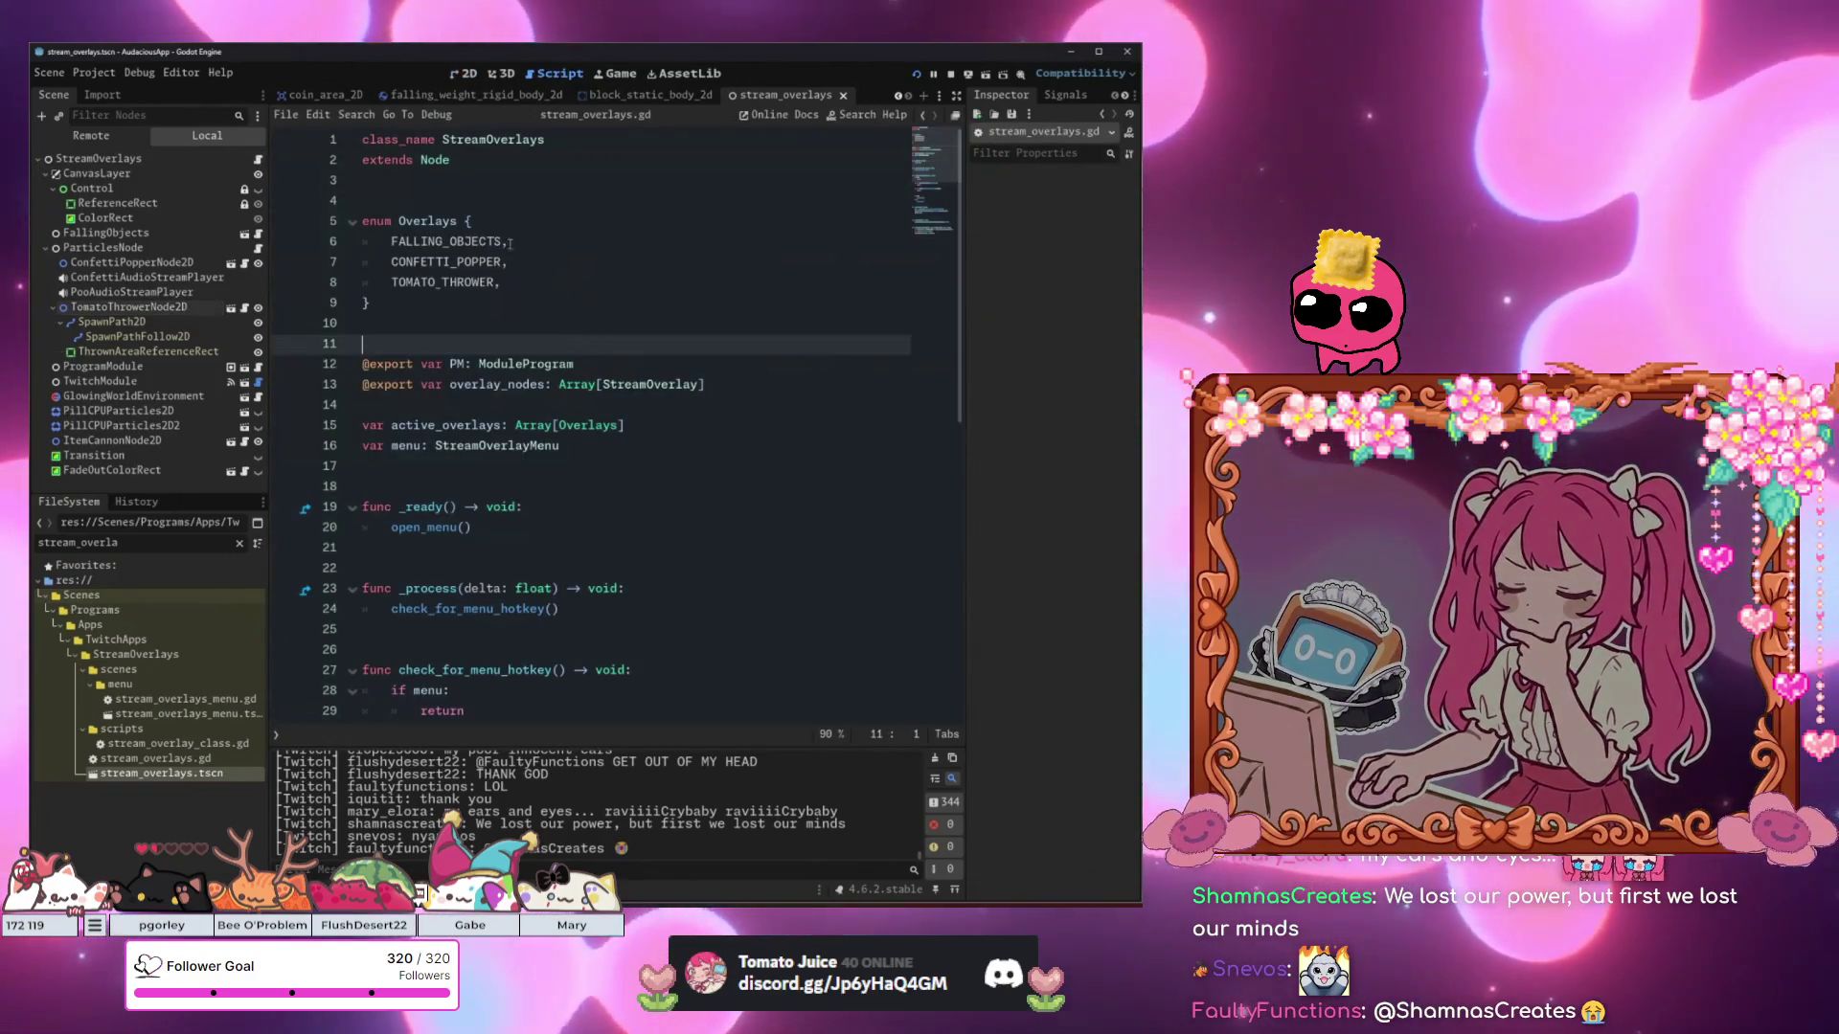
pyautogui.click(433, 94)
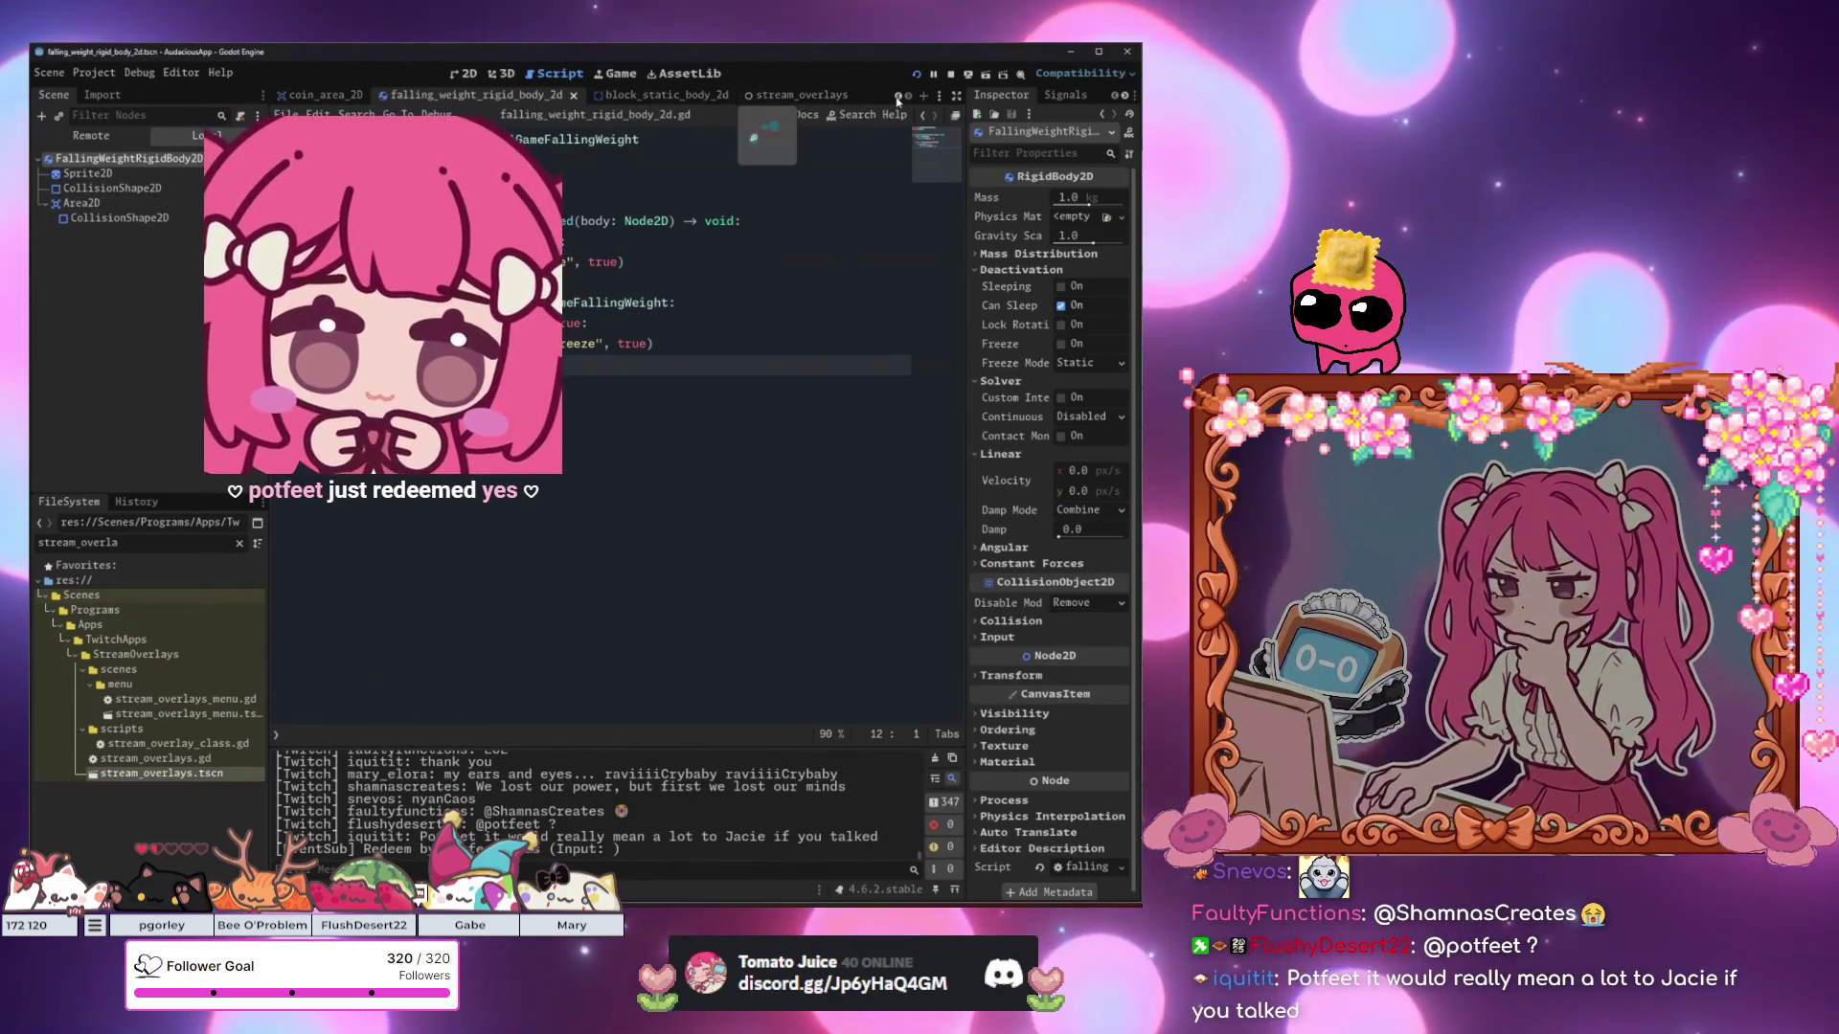
# Switch to the character_body_2d scene, select CharacterBody2D, and expand its Collision settings.
pyautogui.click(898, 97)
pyautogui.click(340, 95)
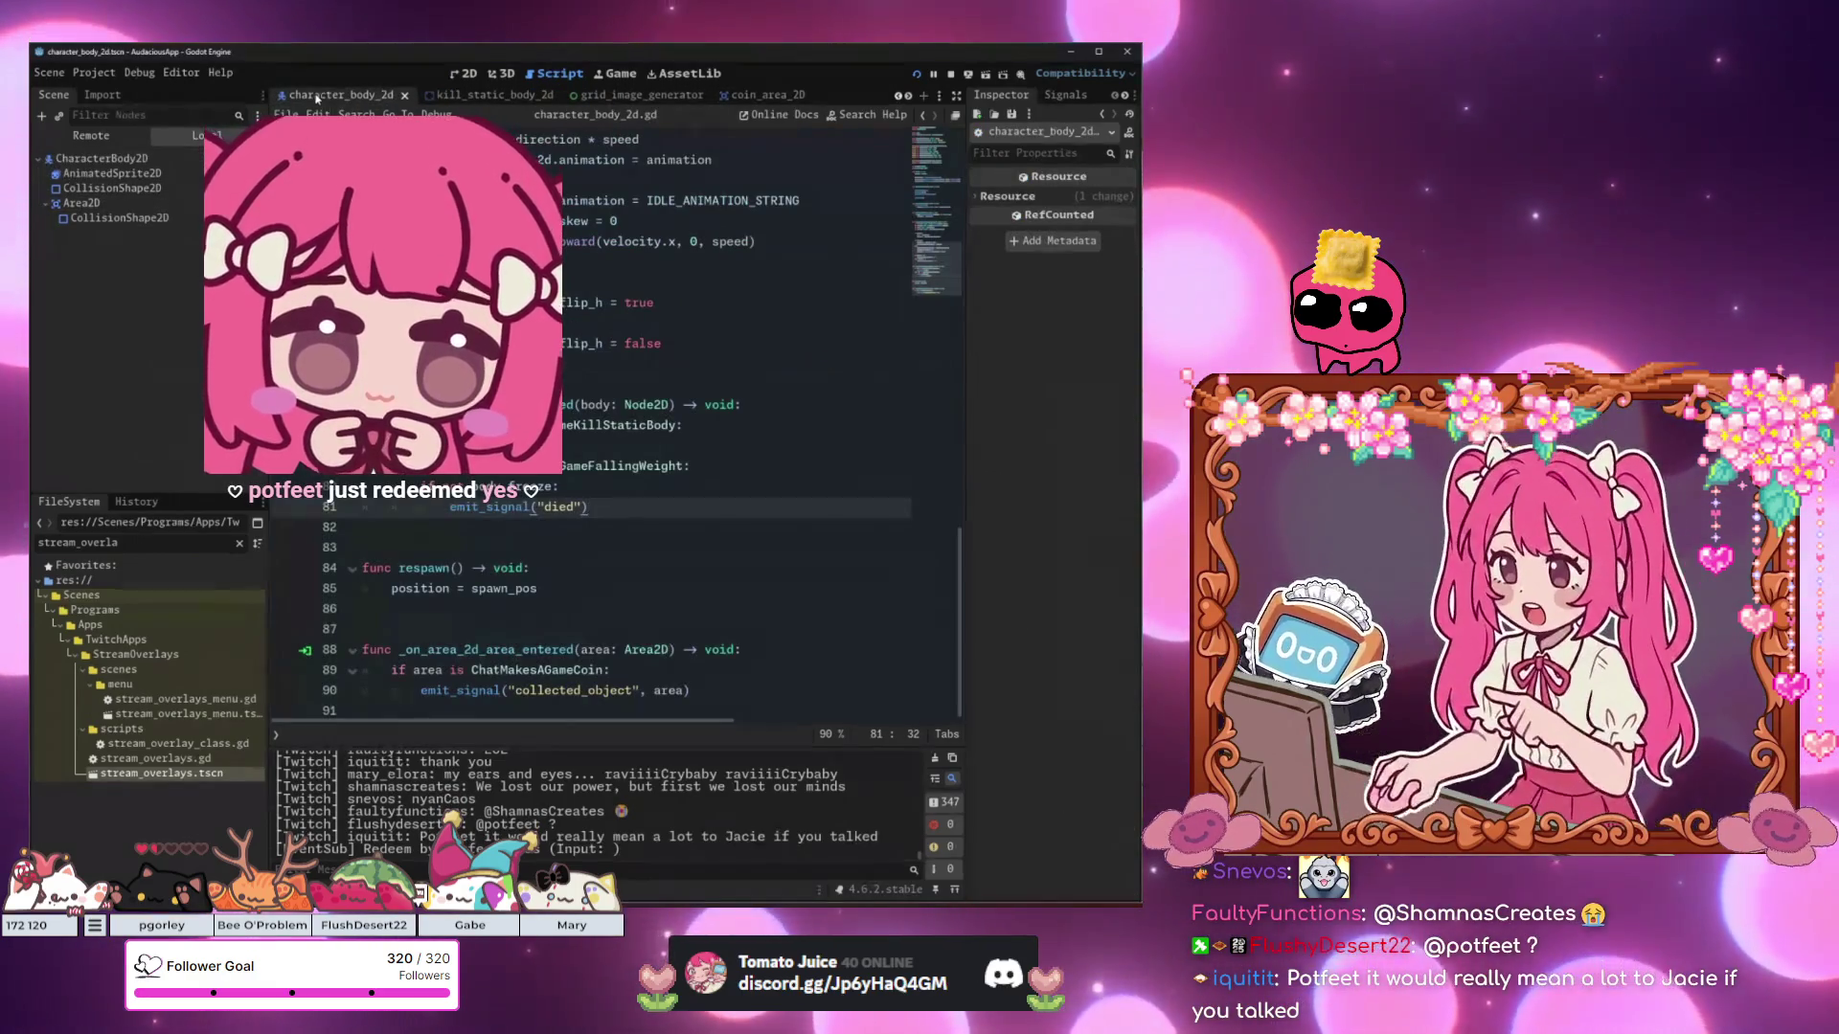
pyautogui.click(146, 160)
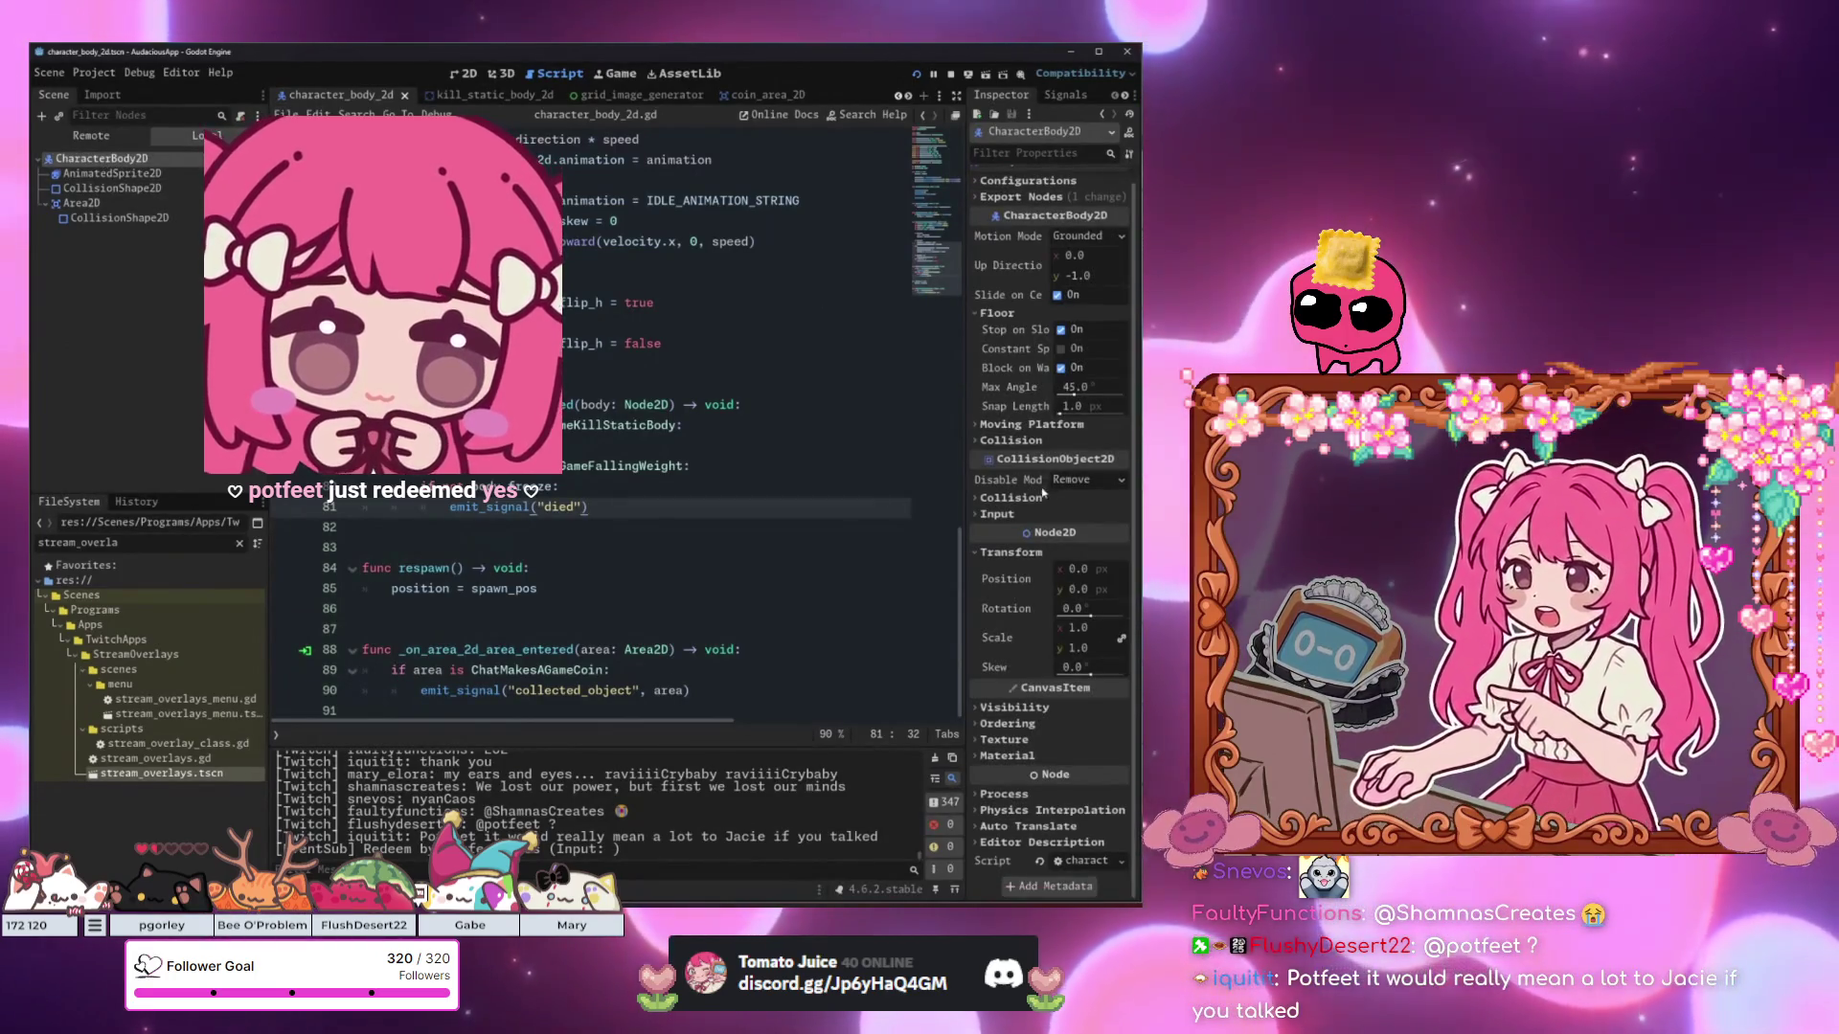
pyautogui.click(1010, 498)
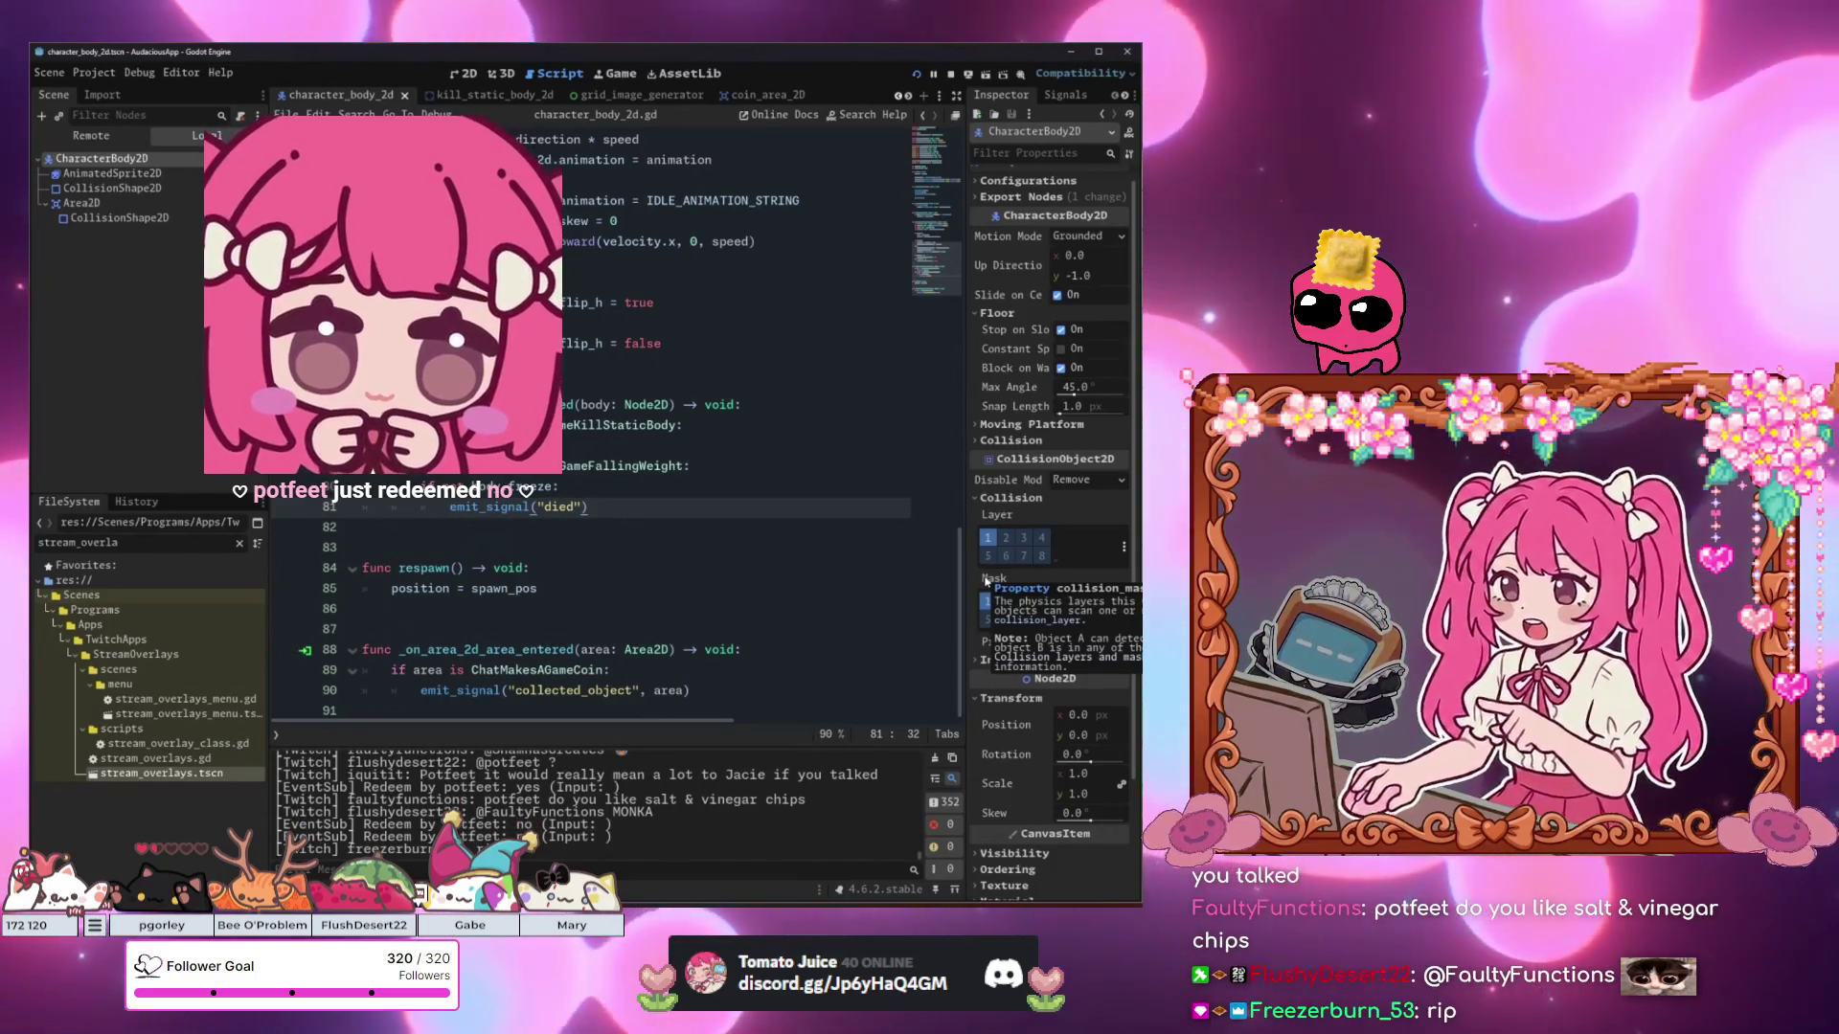
# Move the player body from collision layer 1 to collision layer 2.
pyautogui.moveTo(993, 519)
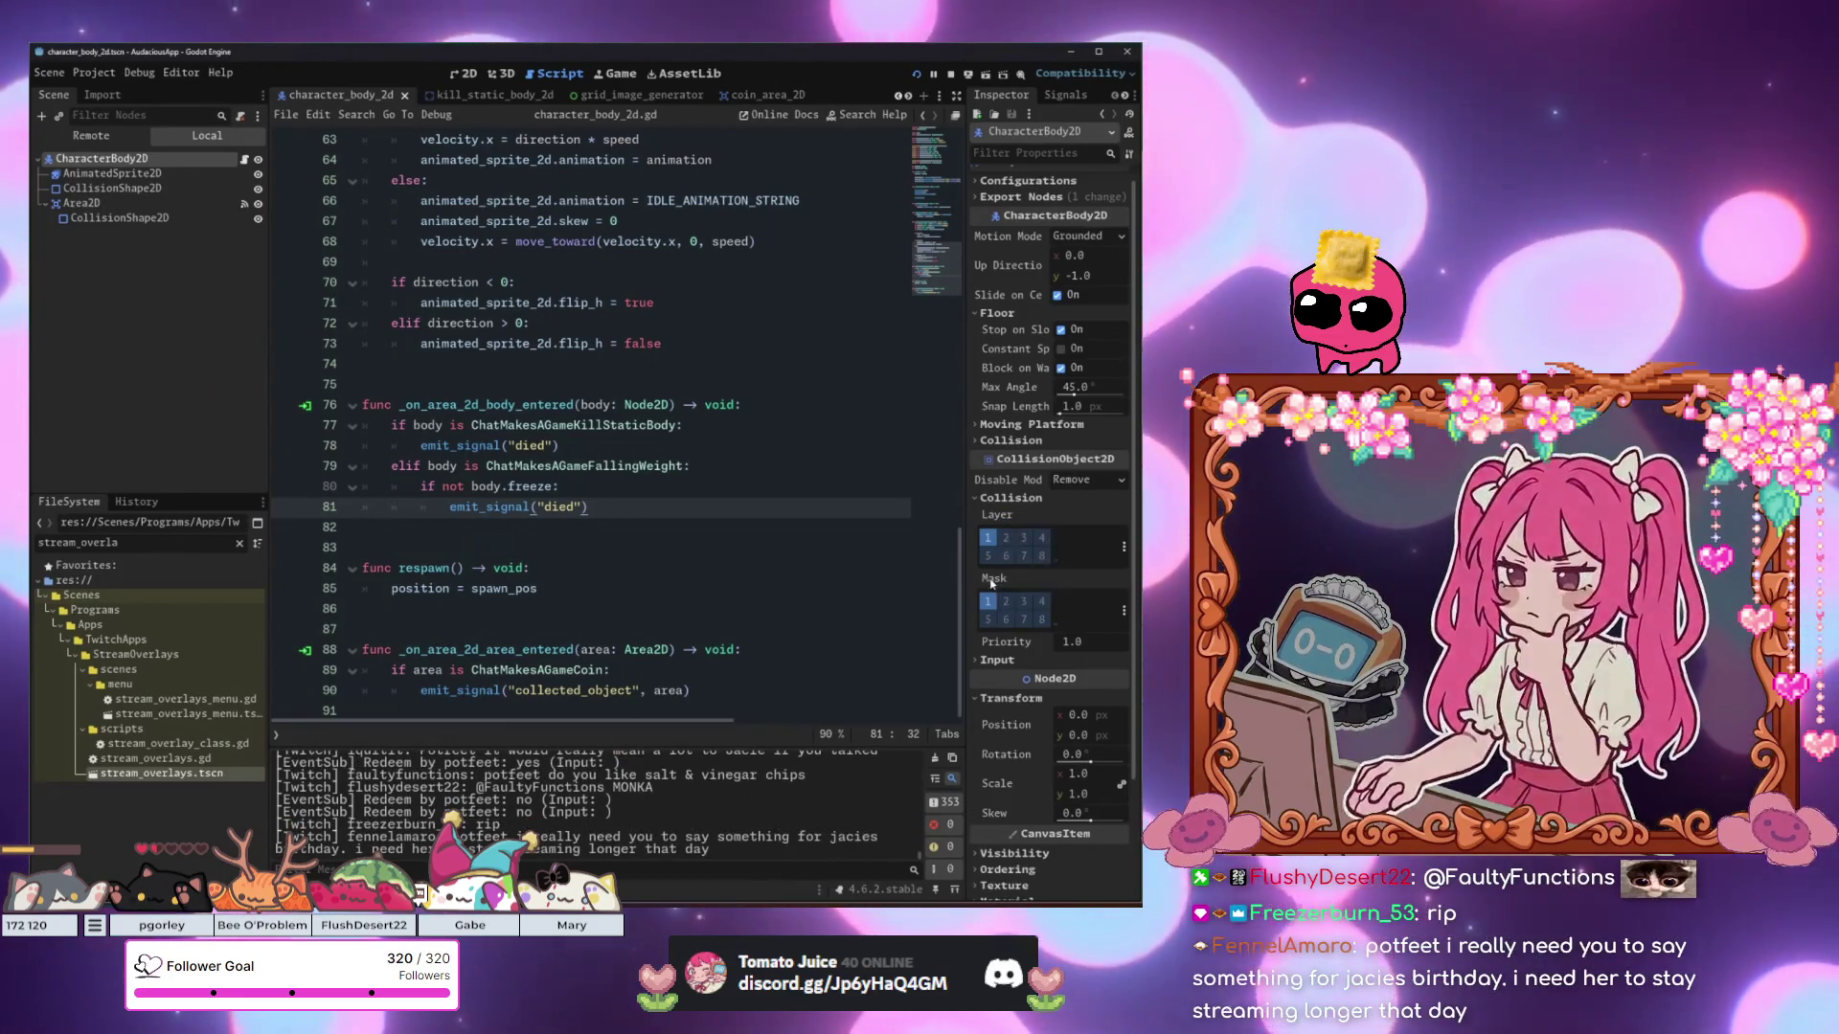
pyautogui.moveTo(992, 581)
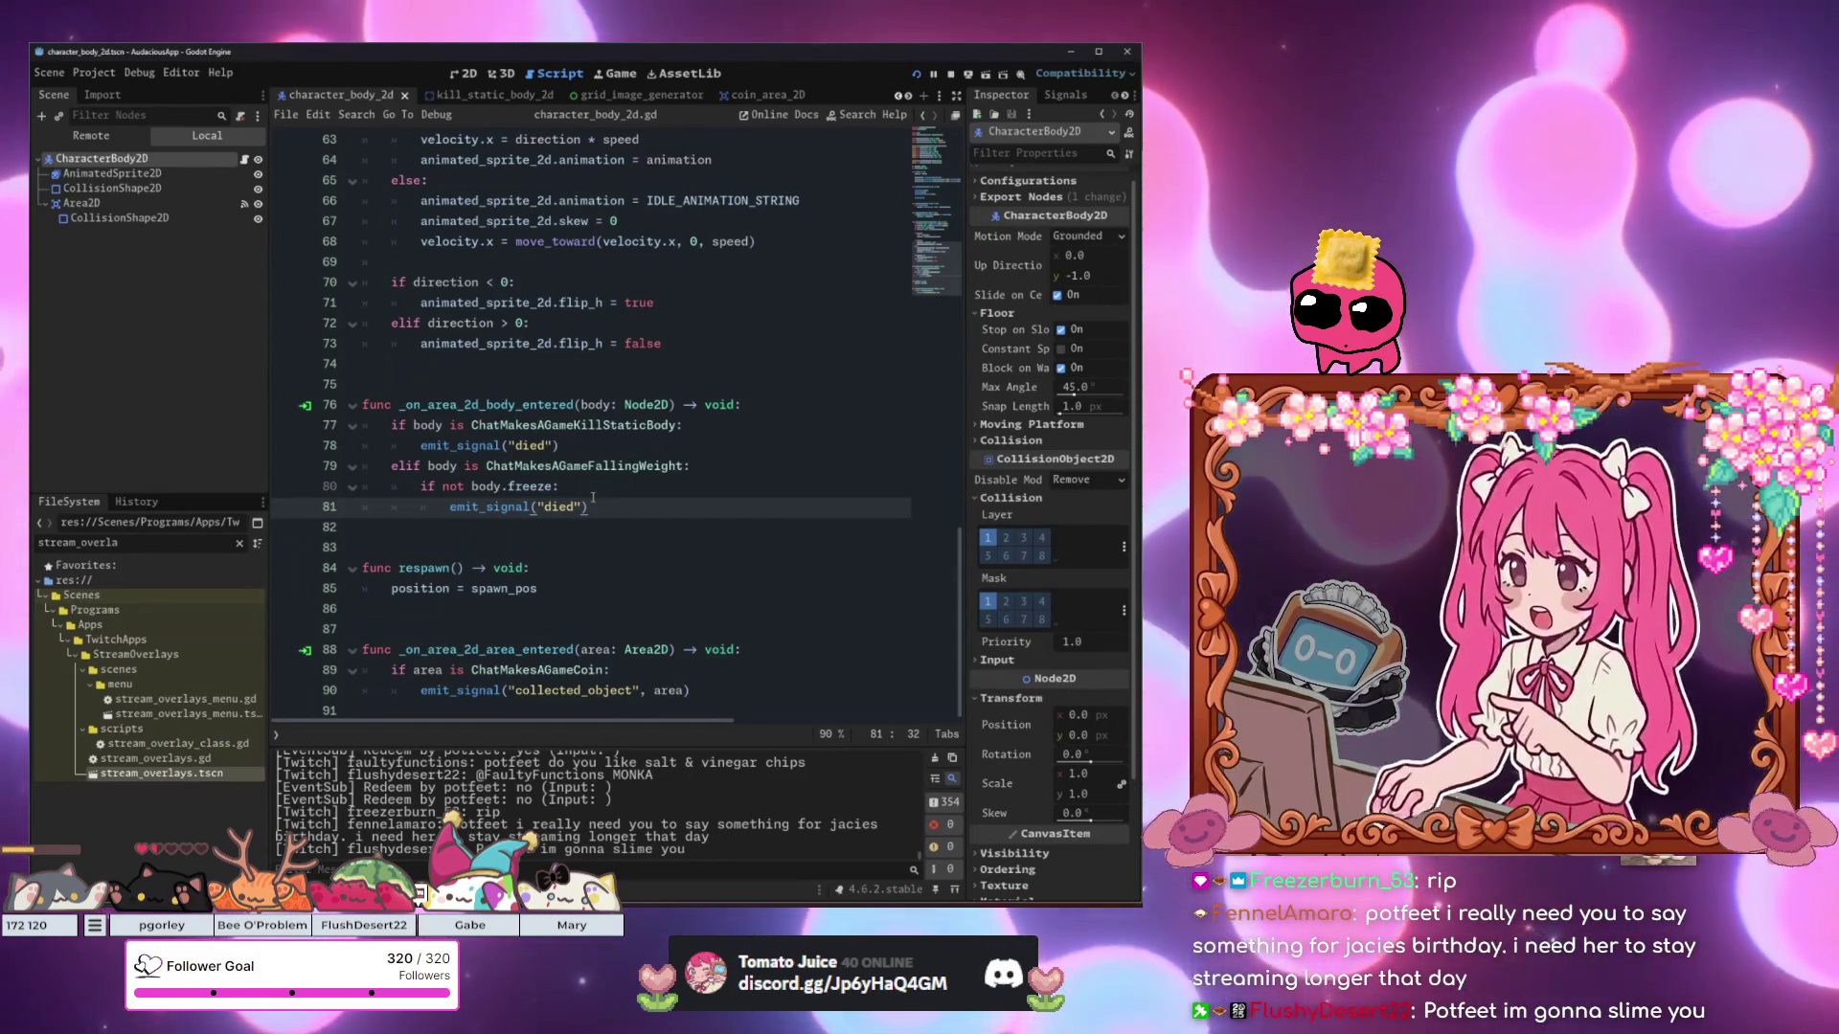
pyautogui.click(616, 467)
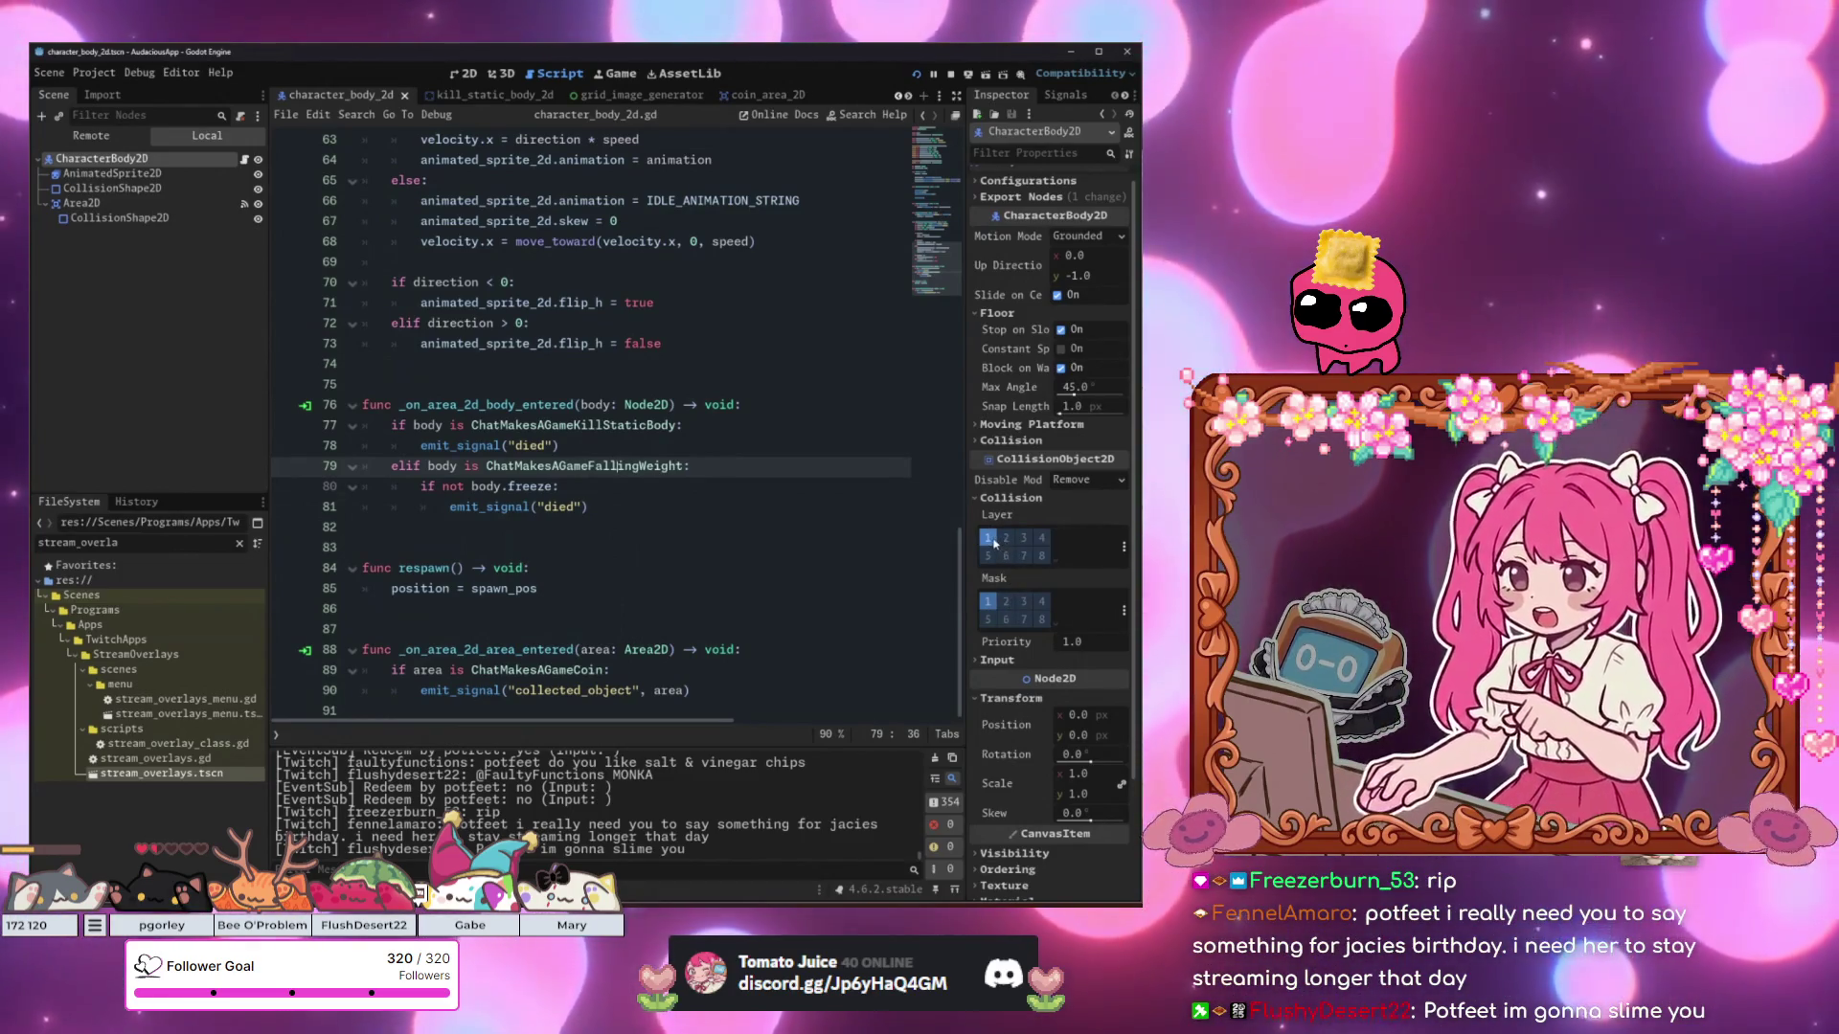
pyautogui.click(987, 539)
pyautogui.click(1006, 538)
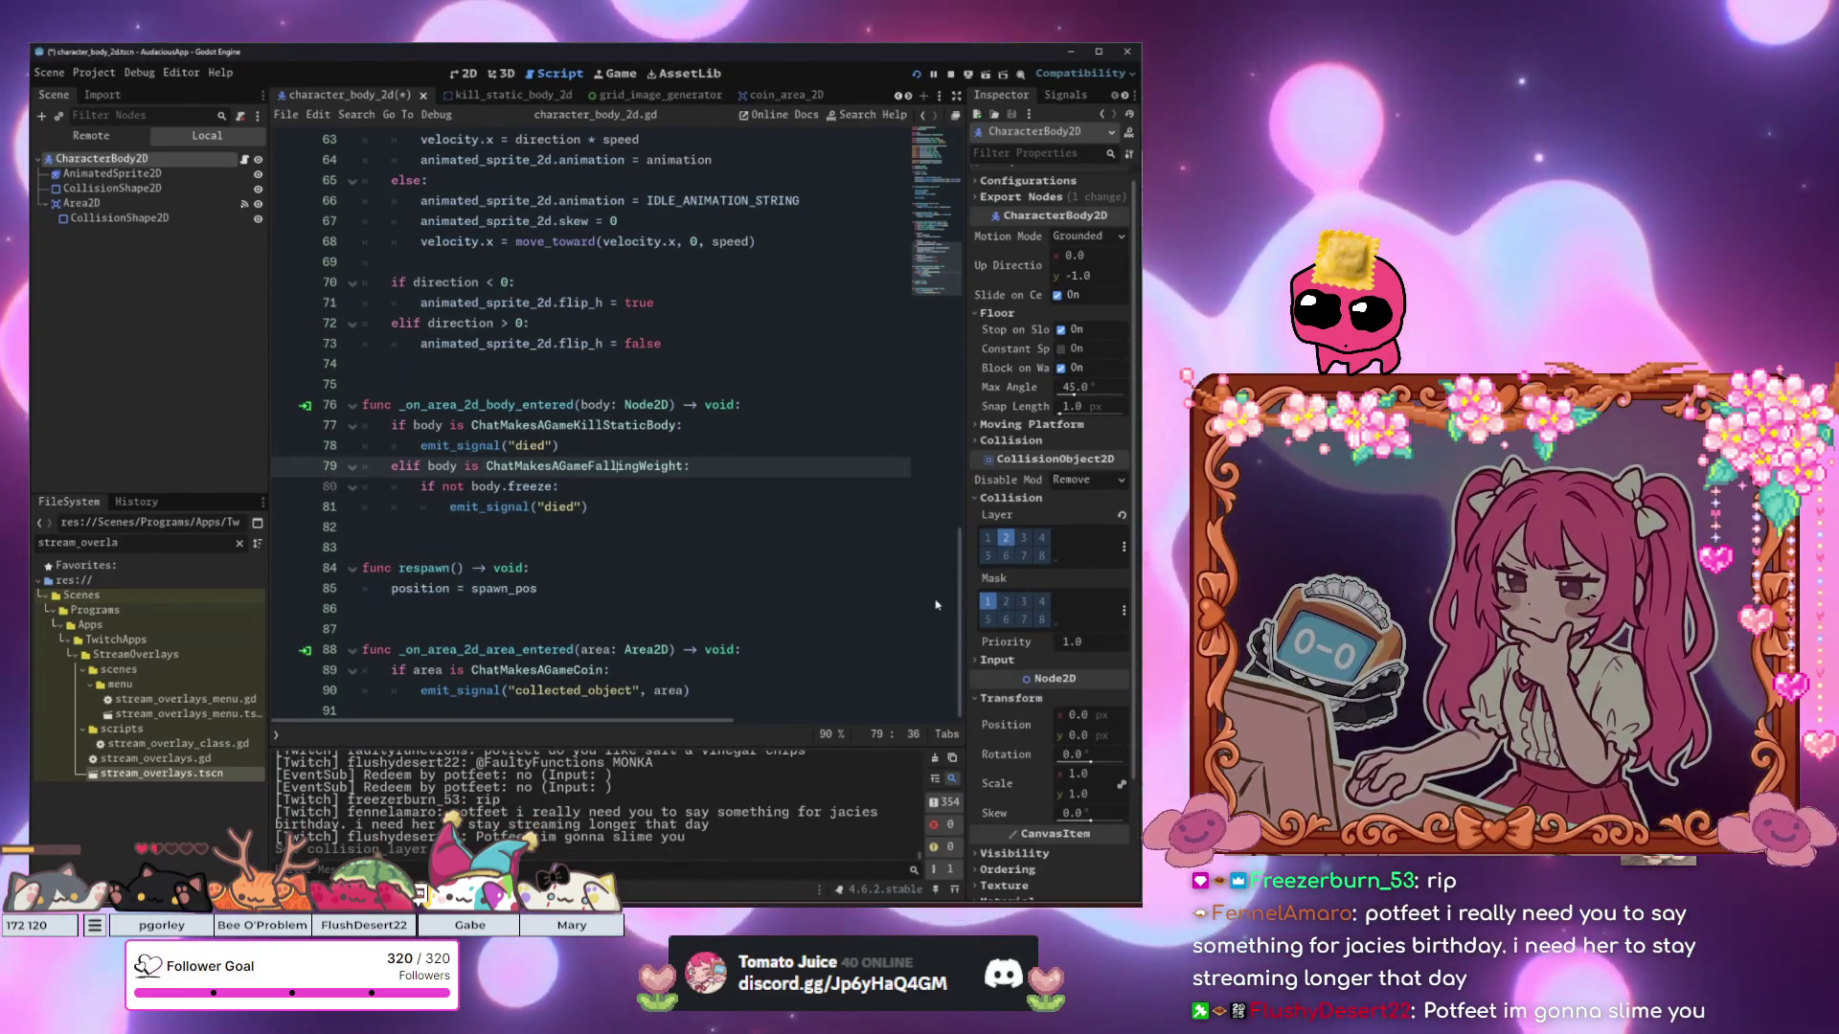
# Check the direction code on line 70, then save the scene and launch the game.
pyautogui.click(789, 549)
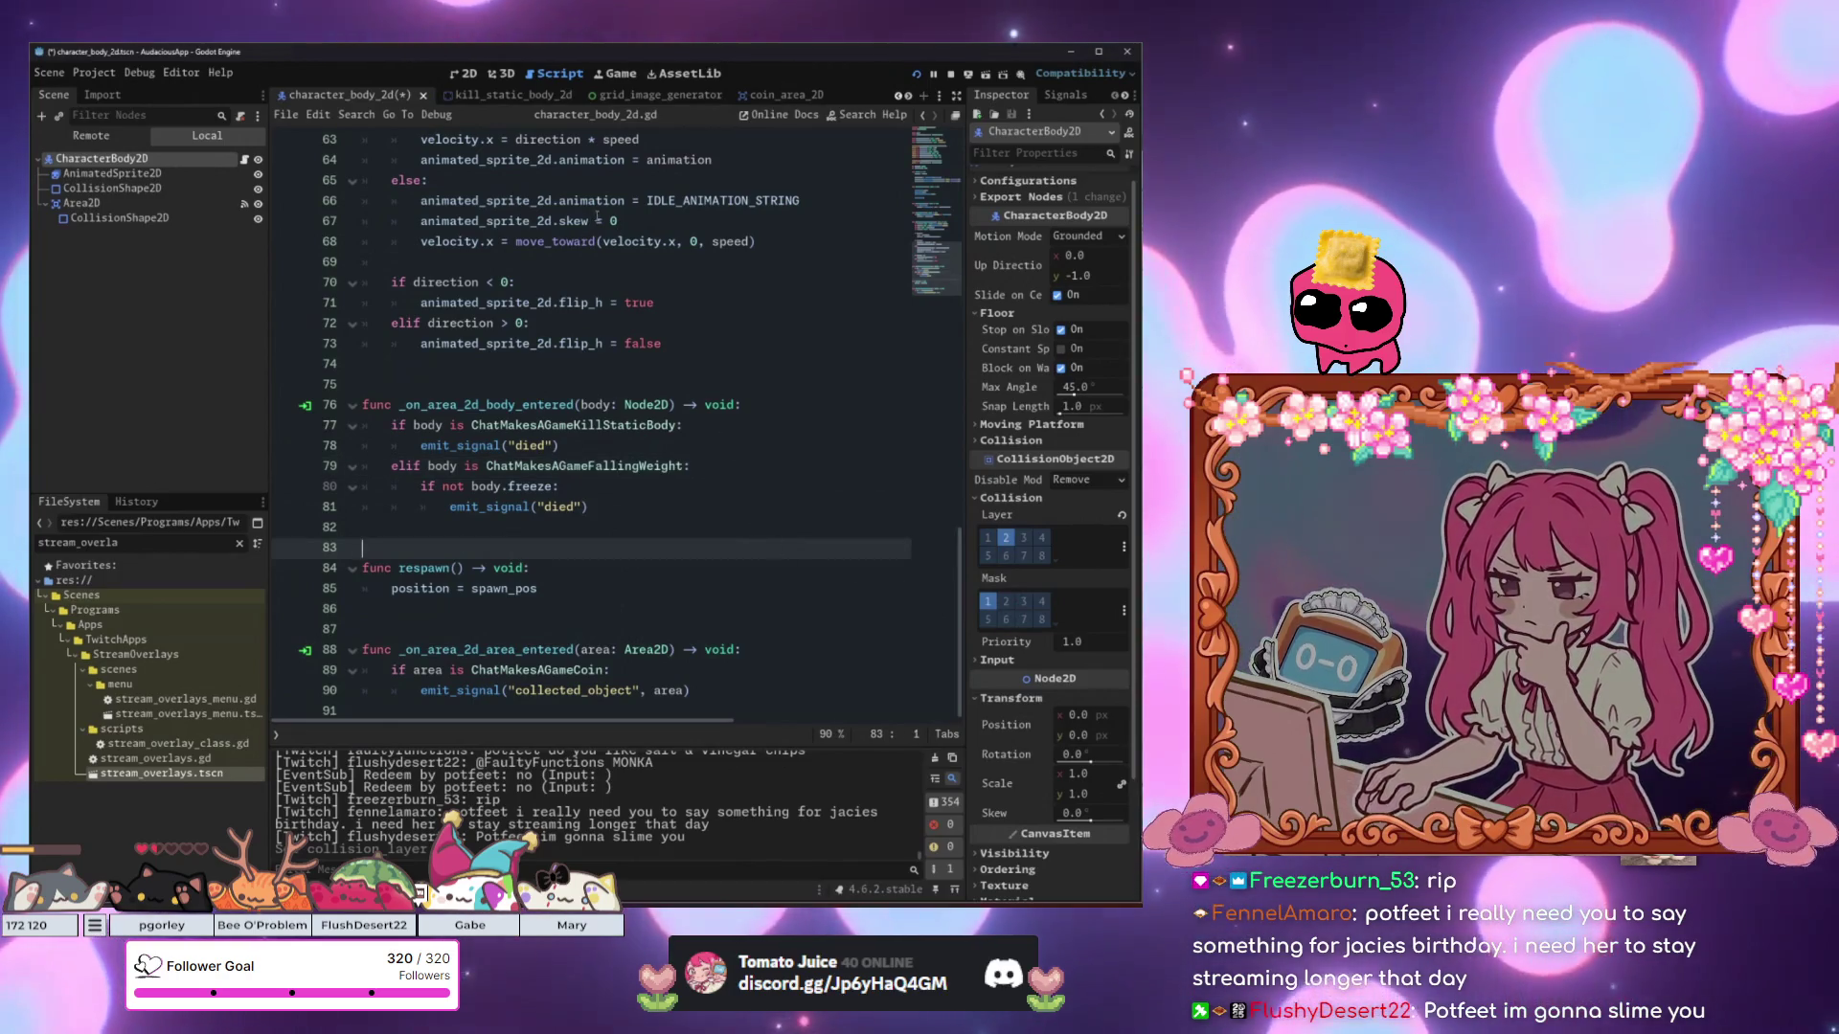
pyautogui.click(635, 283)
pyautogui.press('F5')
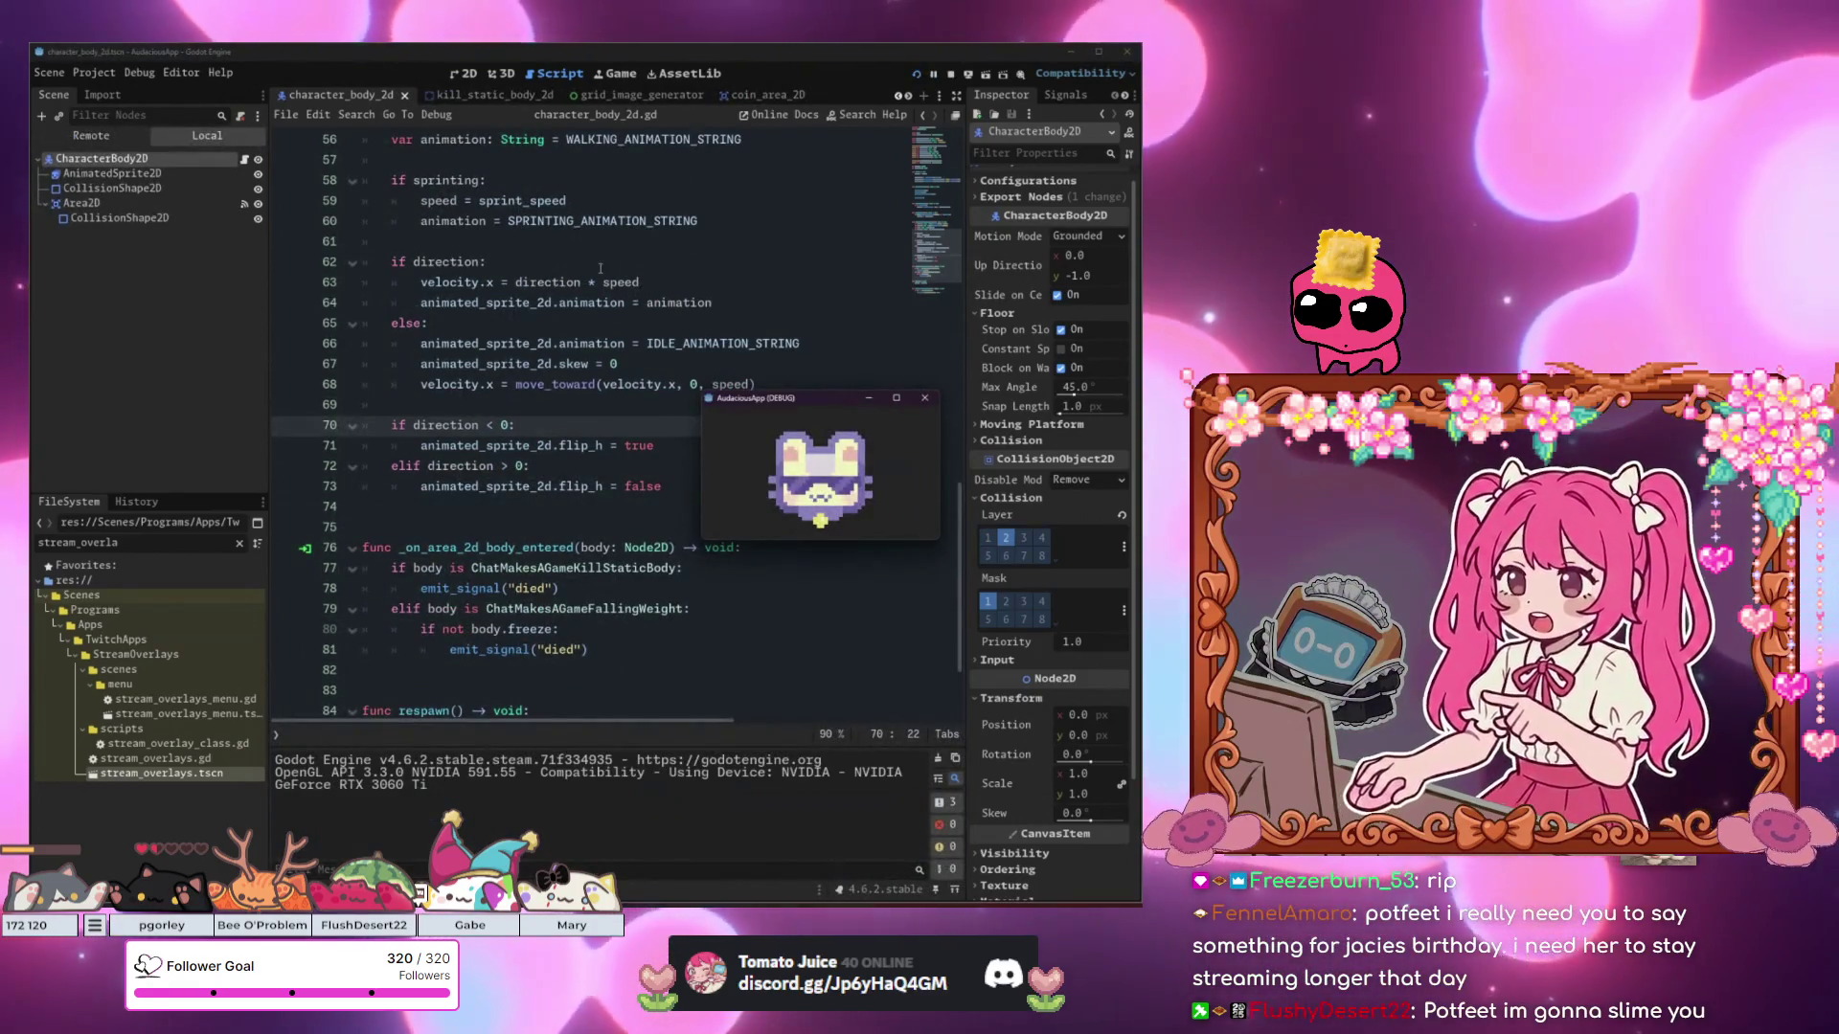
# Playtest by walking, jumping over and onto the weights and the stacked weights, then close the game.
pyautogui.press('Right')
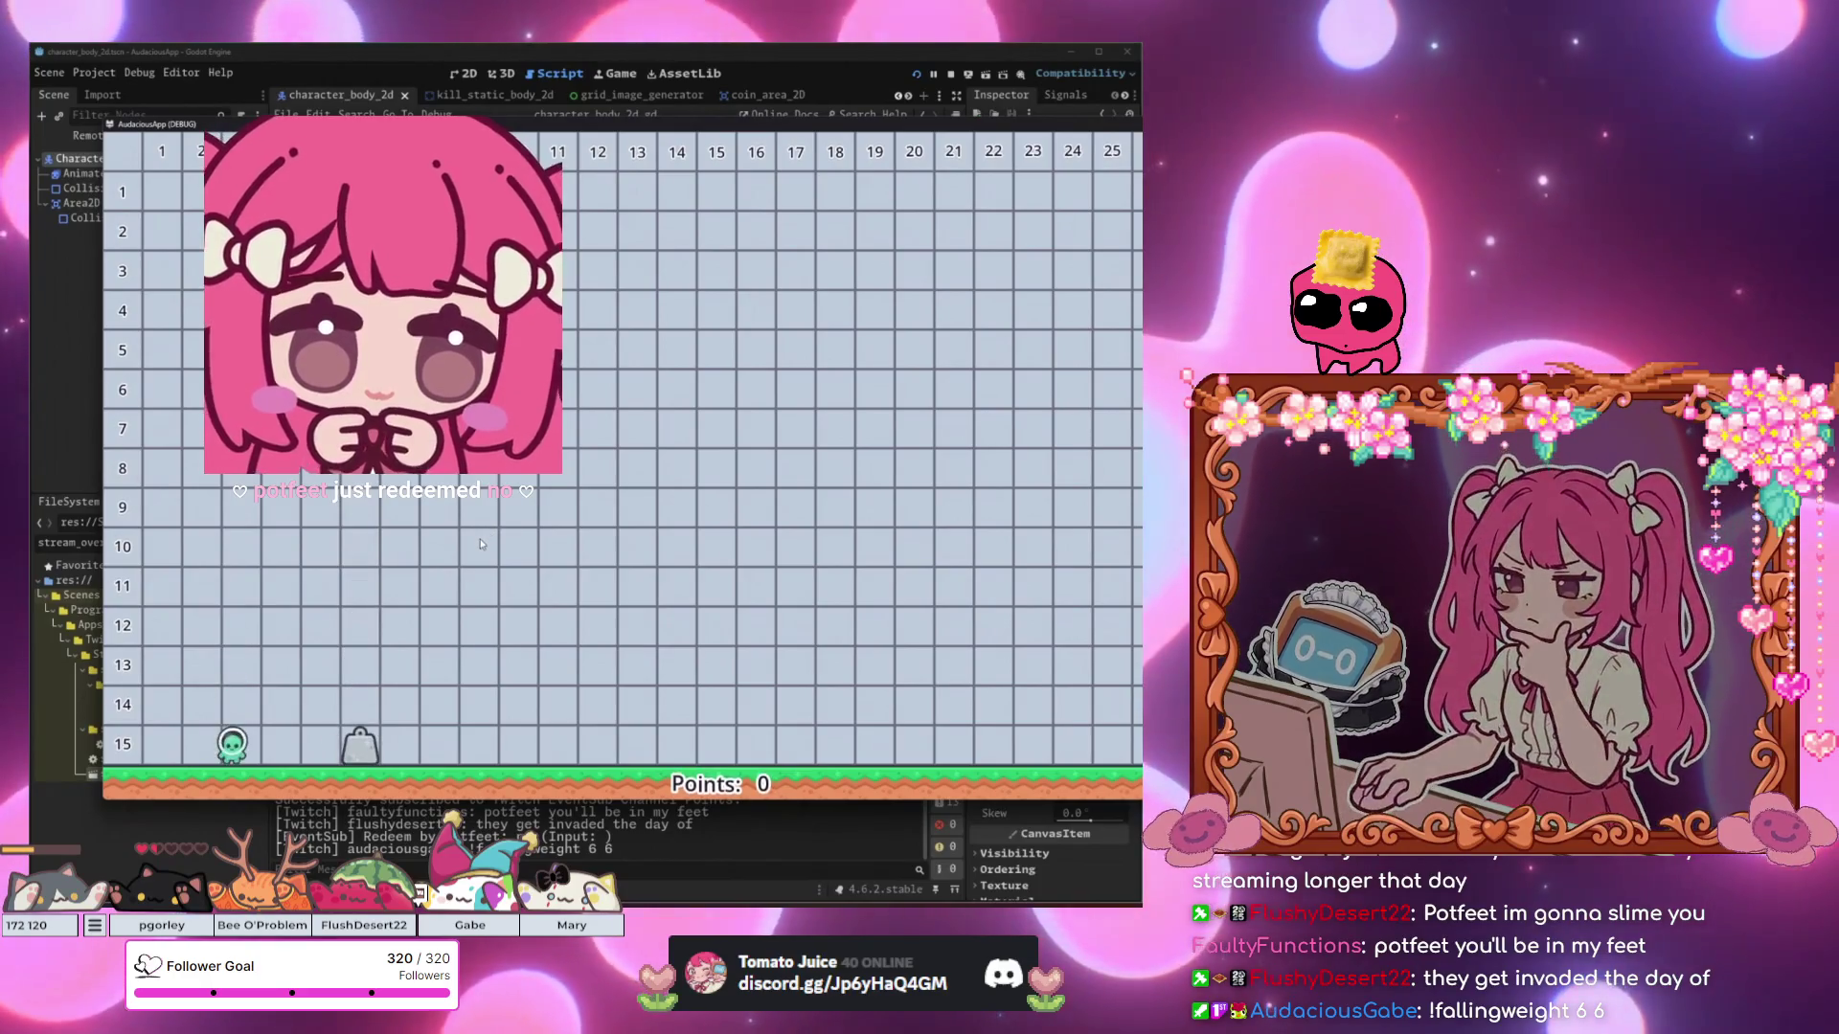
pyautogui.press('space')
pyautogui.press('space')
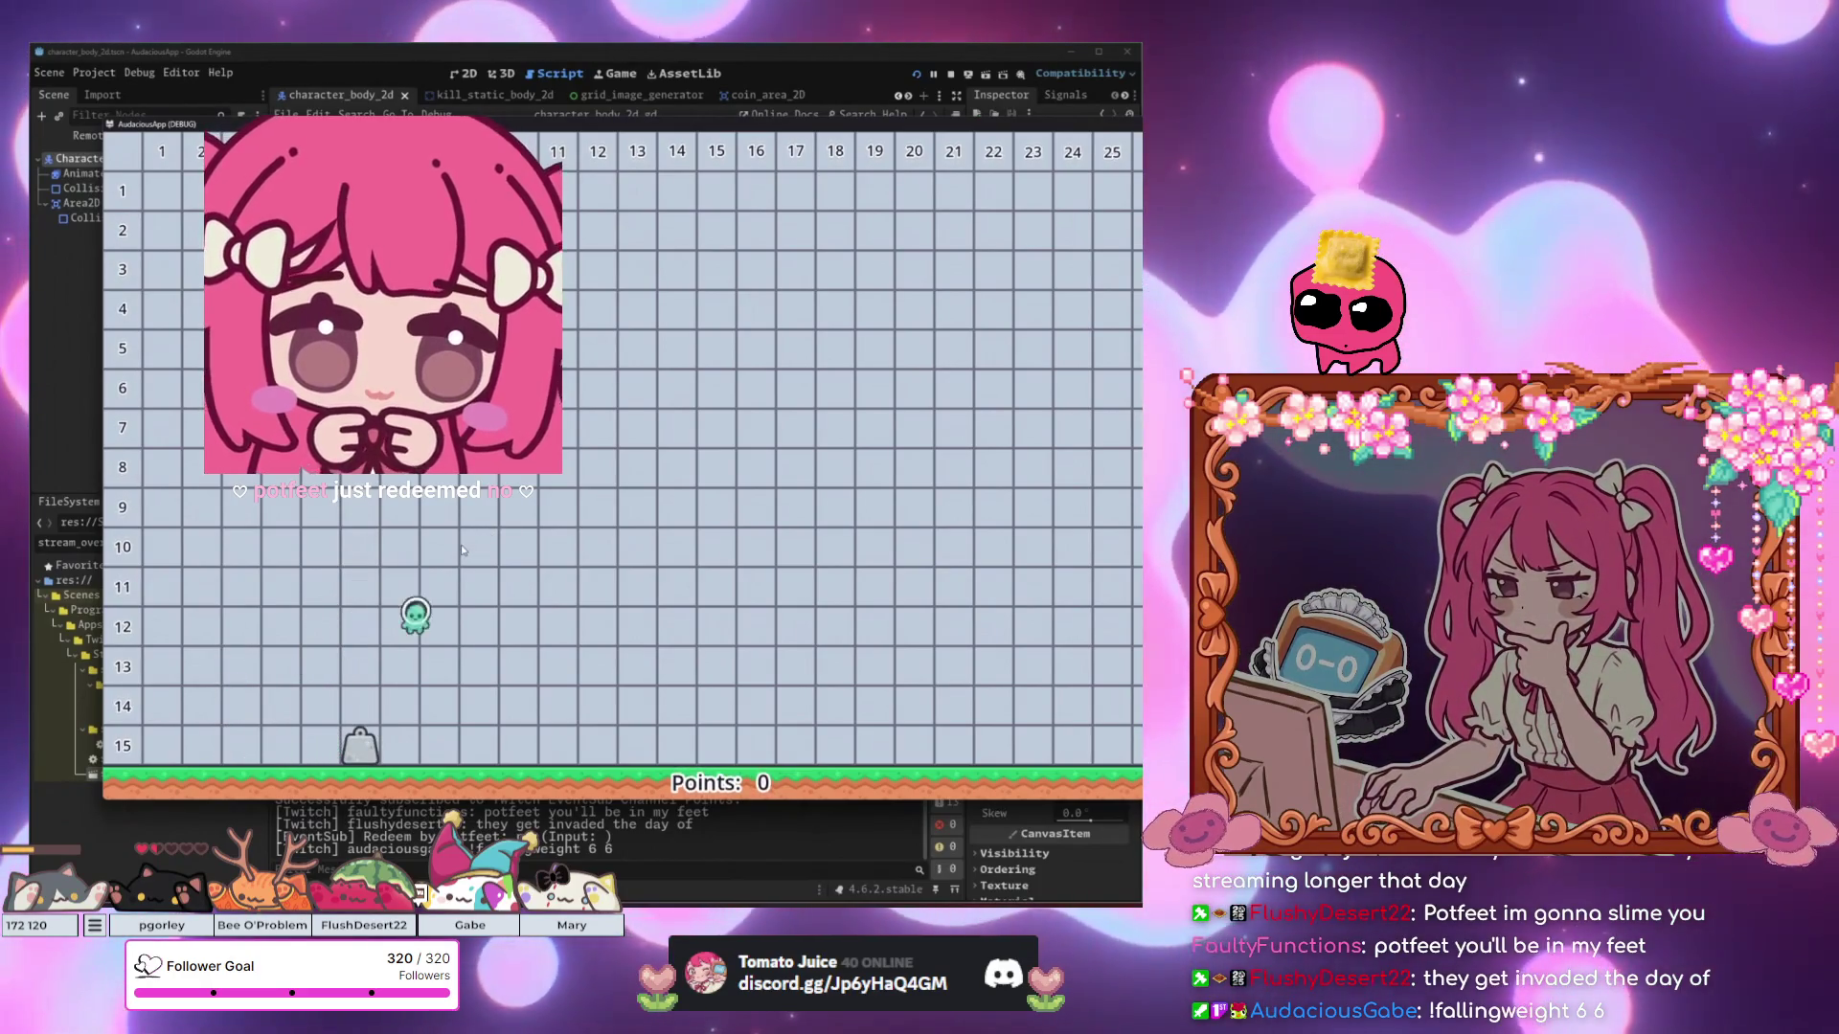
pyautogui.press('Left')
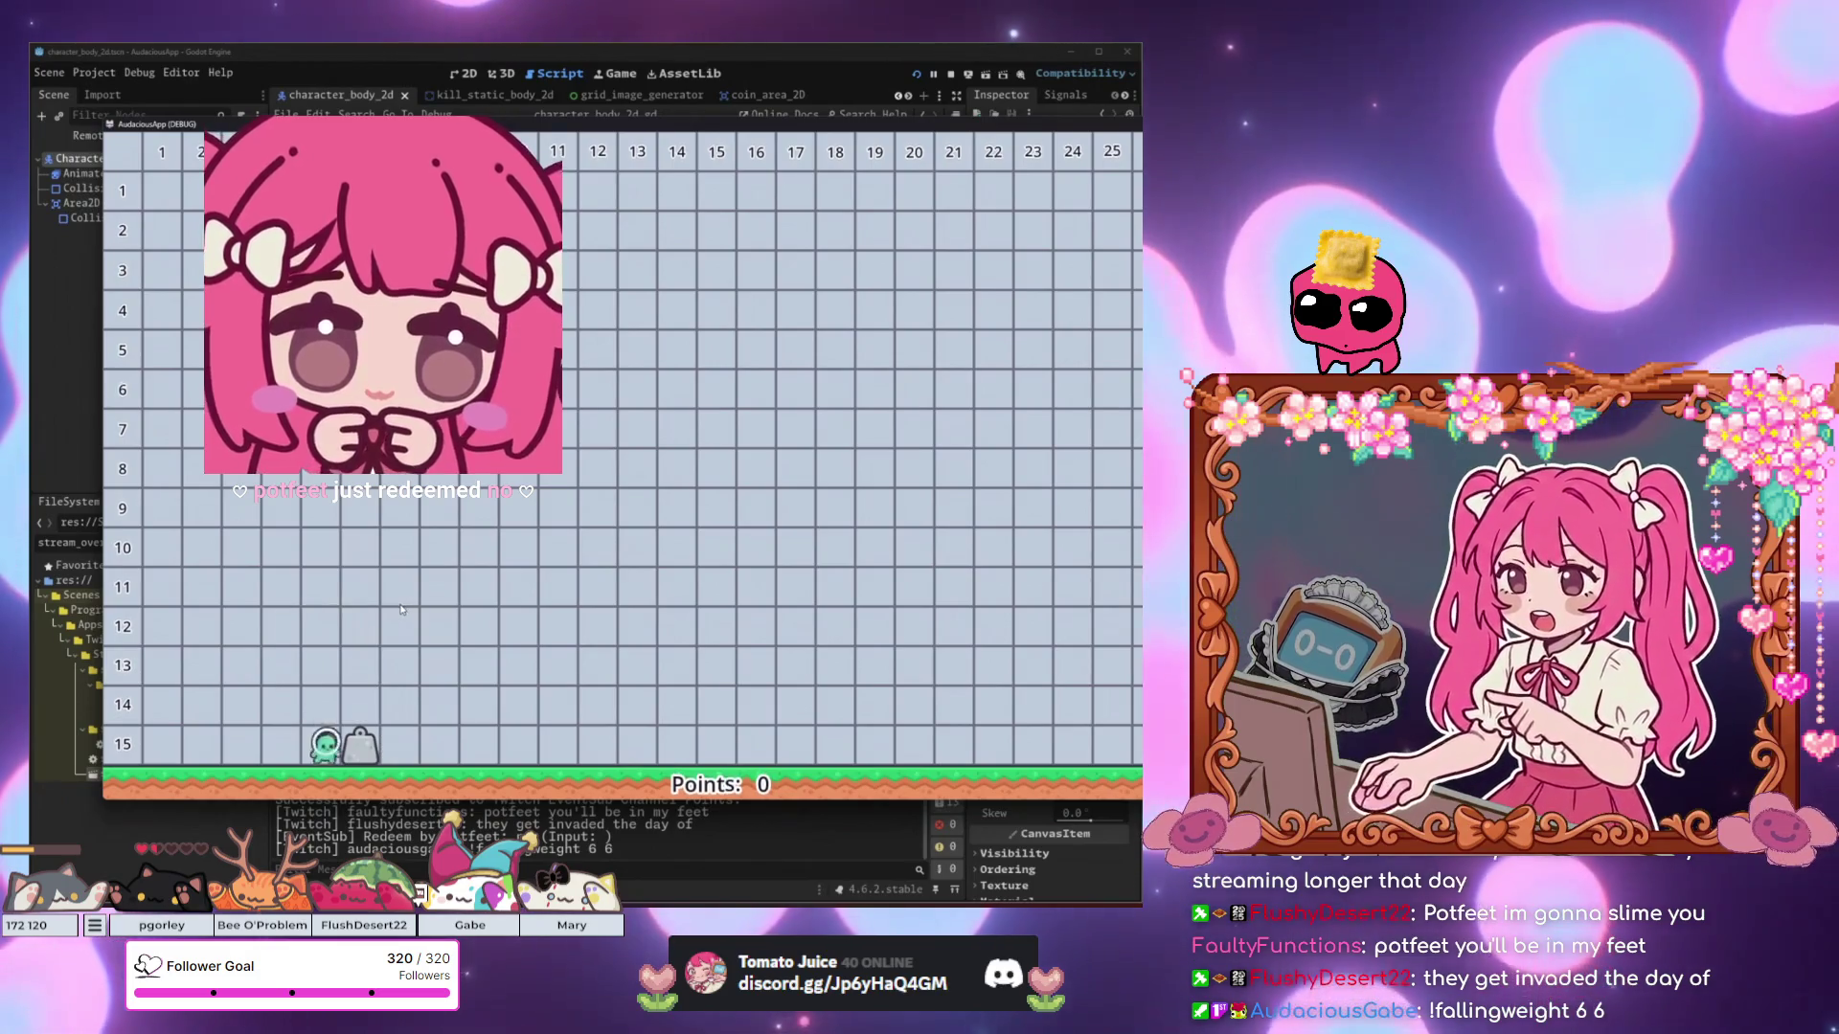
pyautogui.press('space')
pyautogui.press('Right')
pyautogui.press('Left')
pyautogui.press('space')
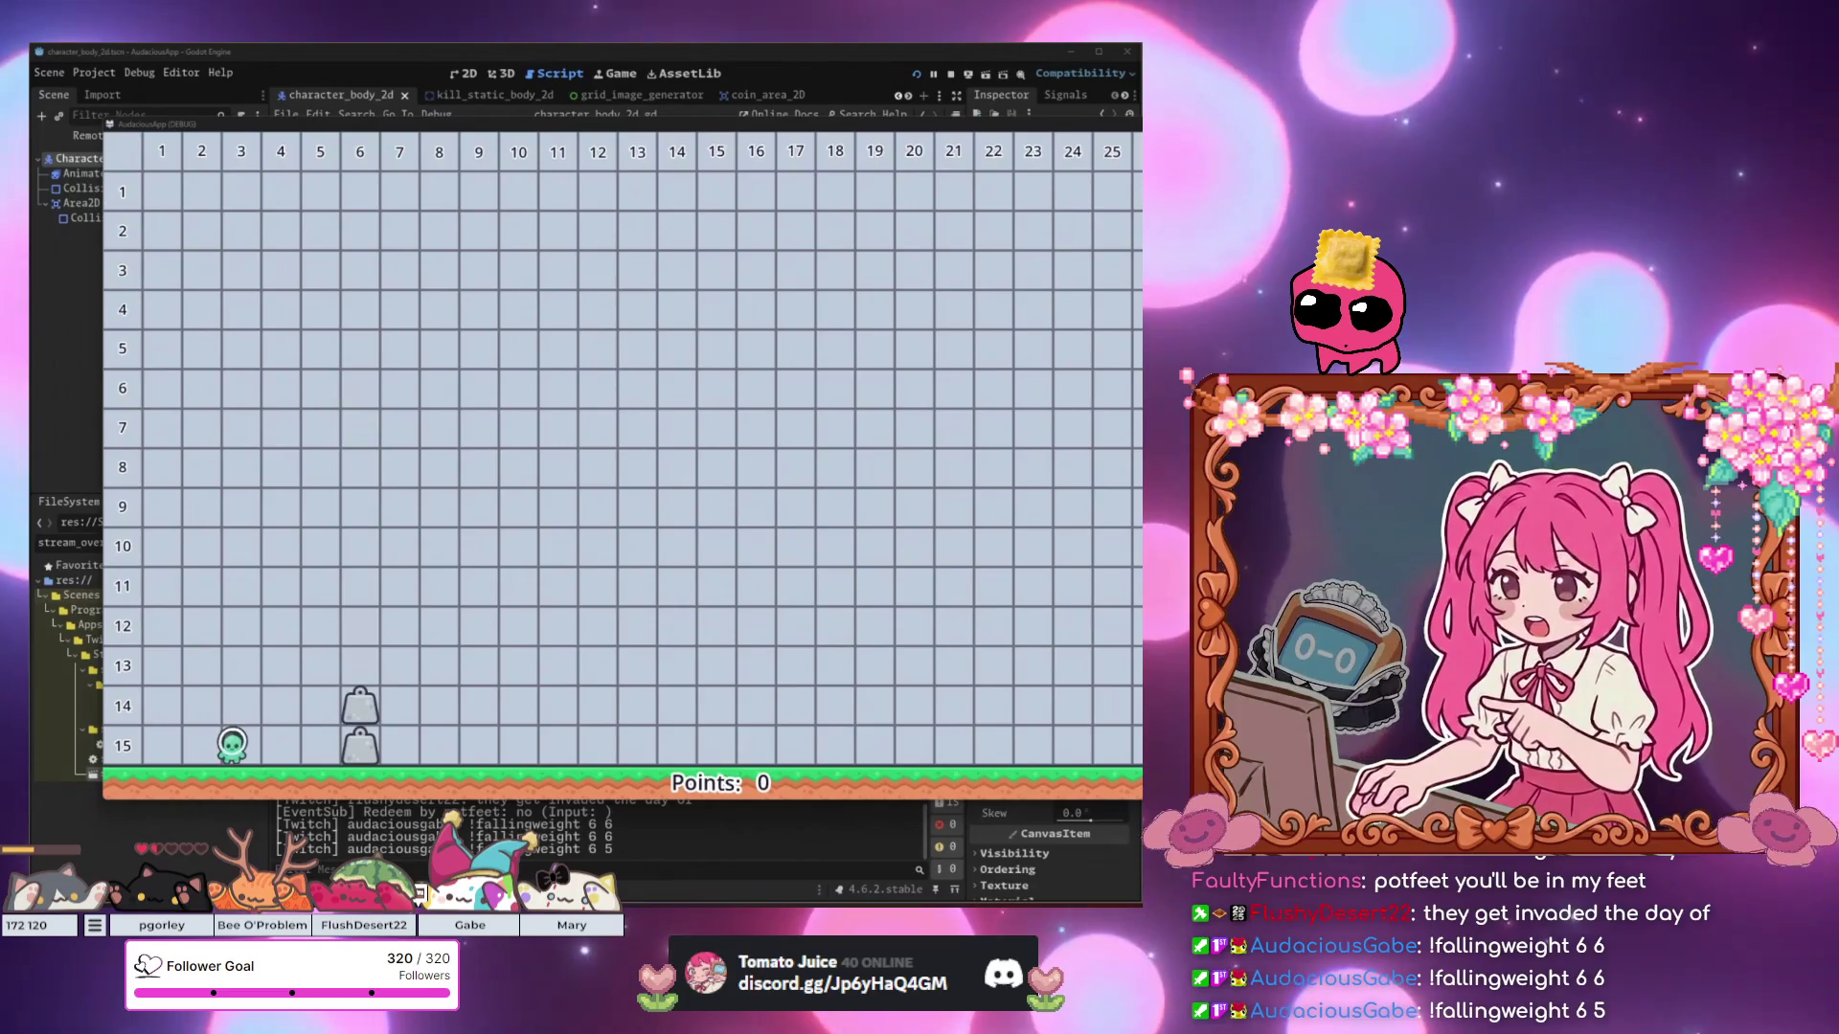
pyautogui.press('Right')
pyautogui.press('space')
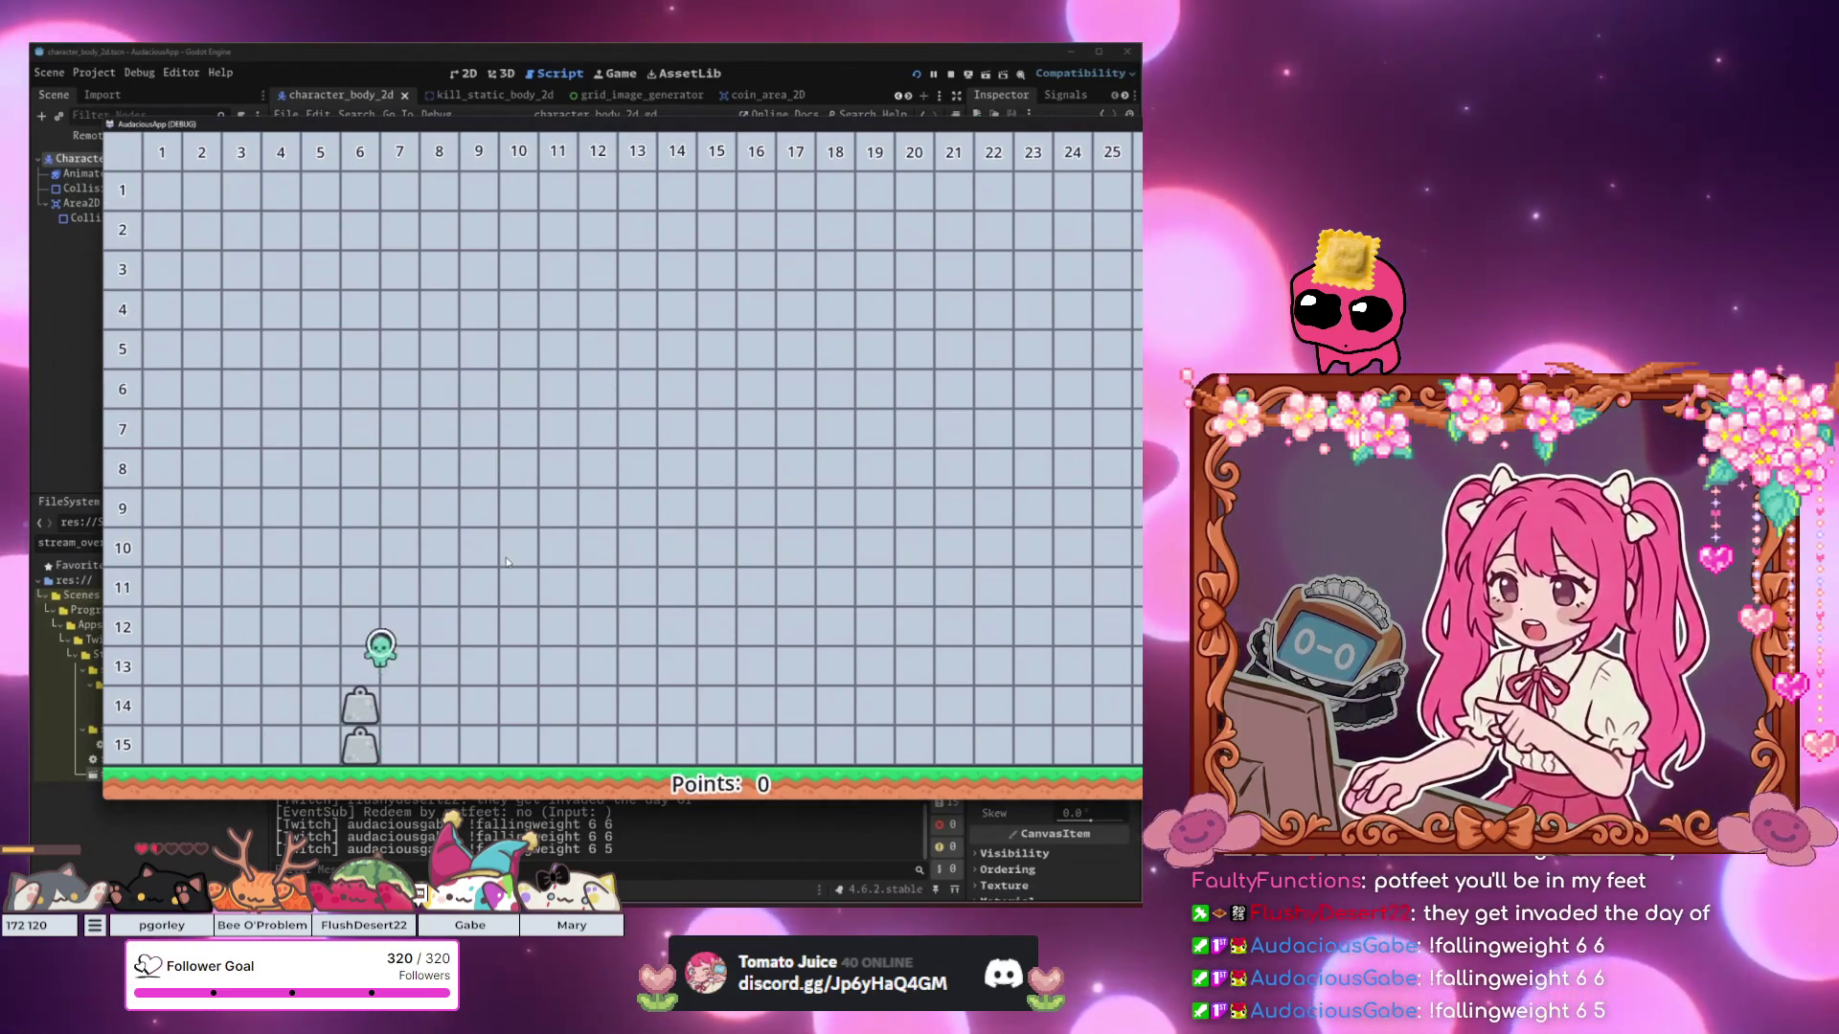
pyautogui.click(543, 836)
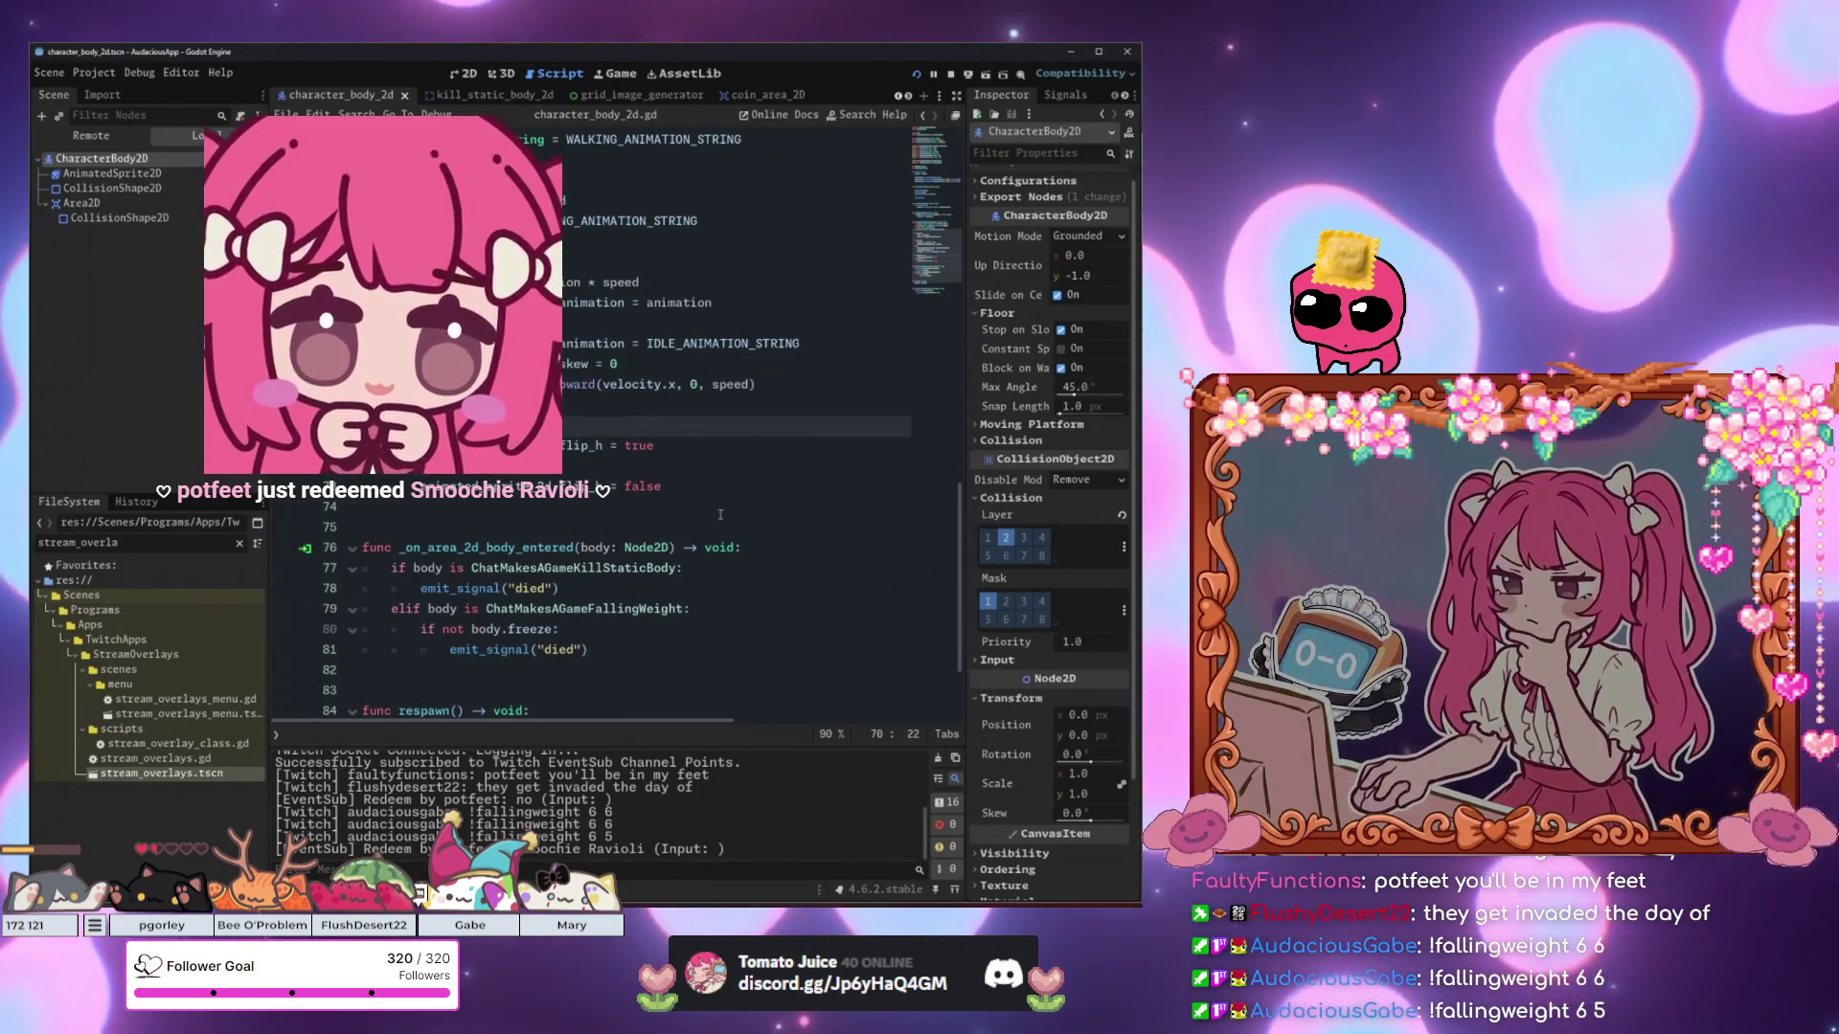
# Relaunch and stop the game, then go to the body-entered death handler.
pyautogui.press('F5')
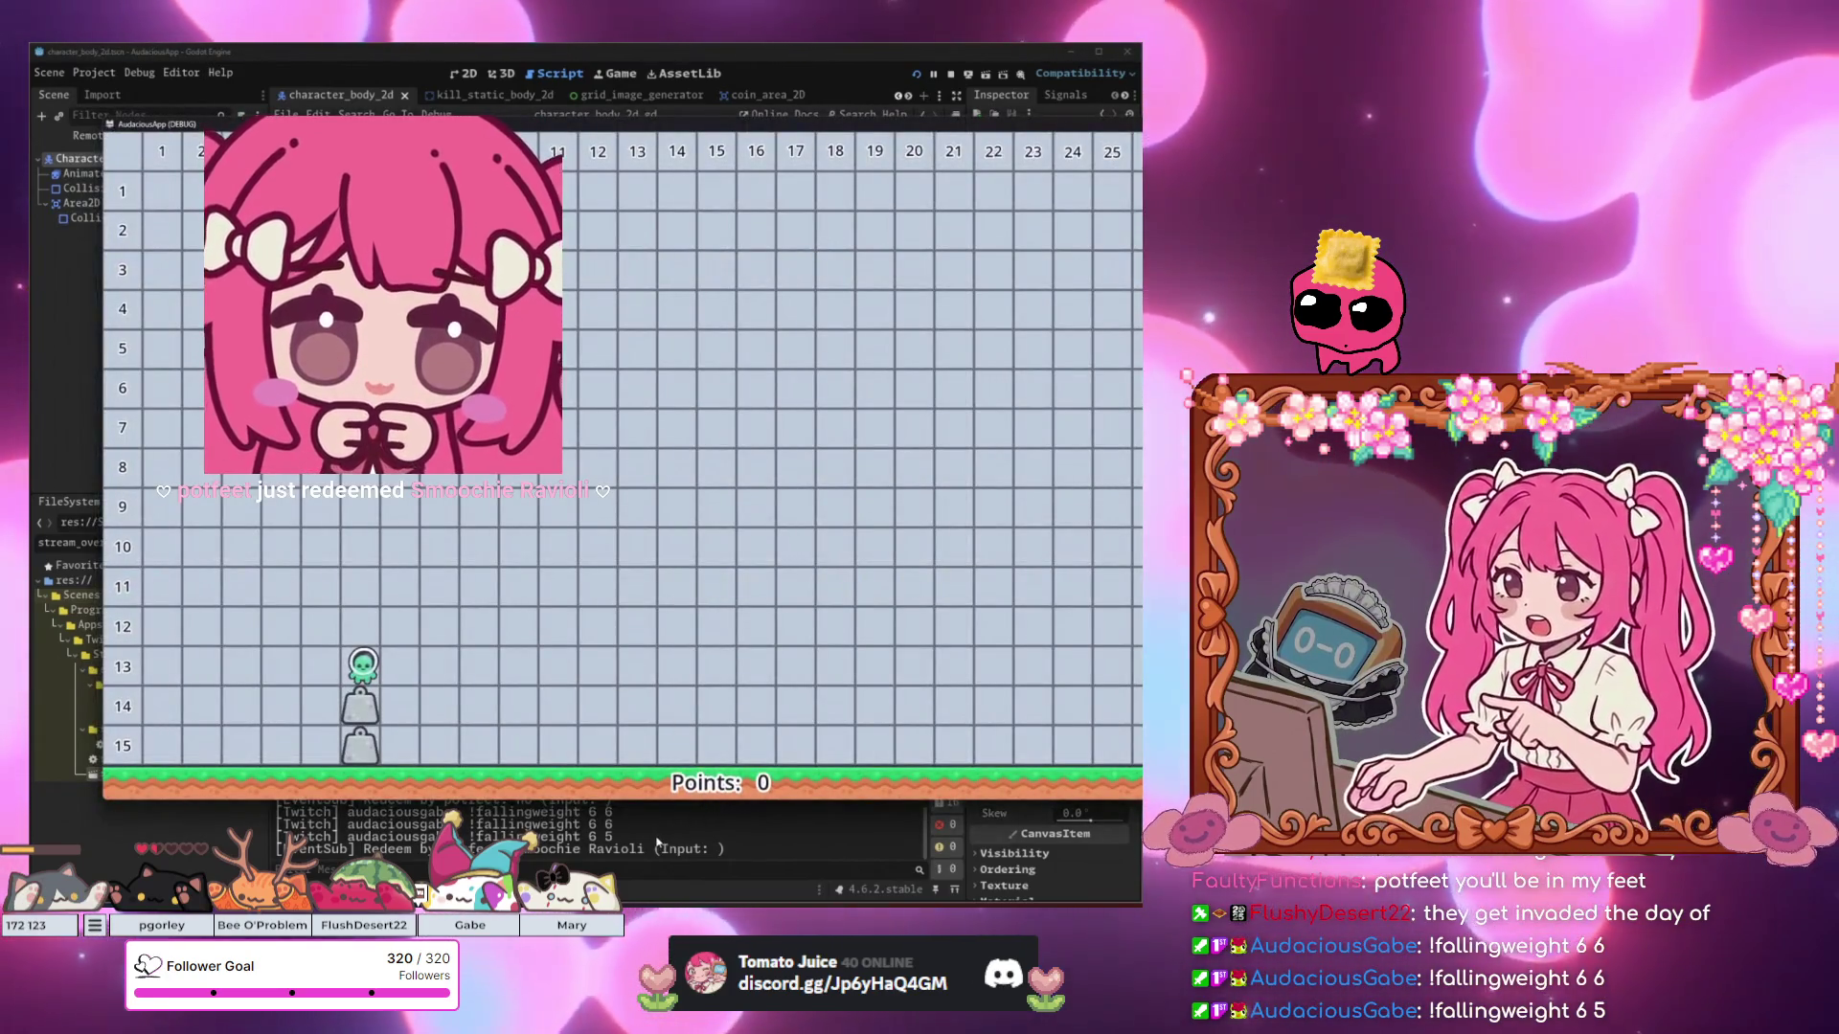
pyautogui.press('F8')
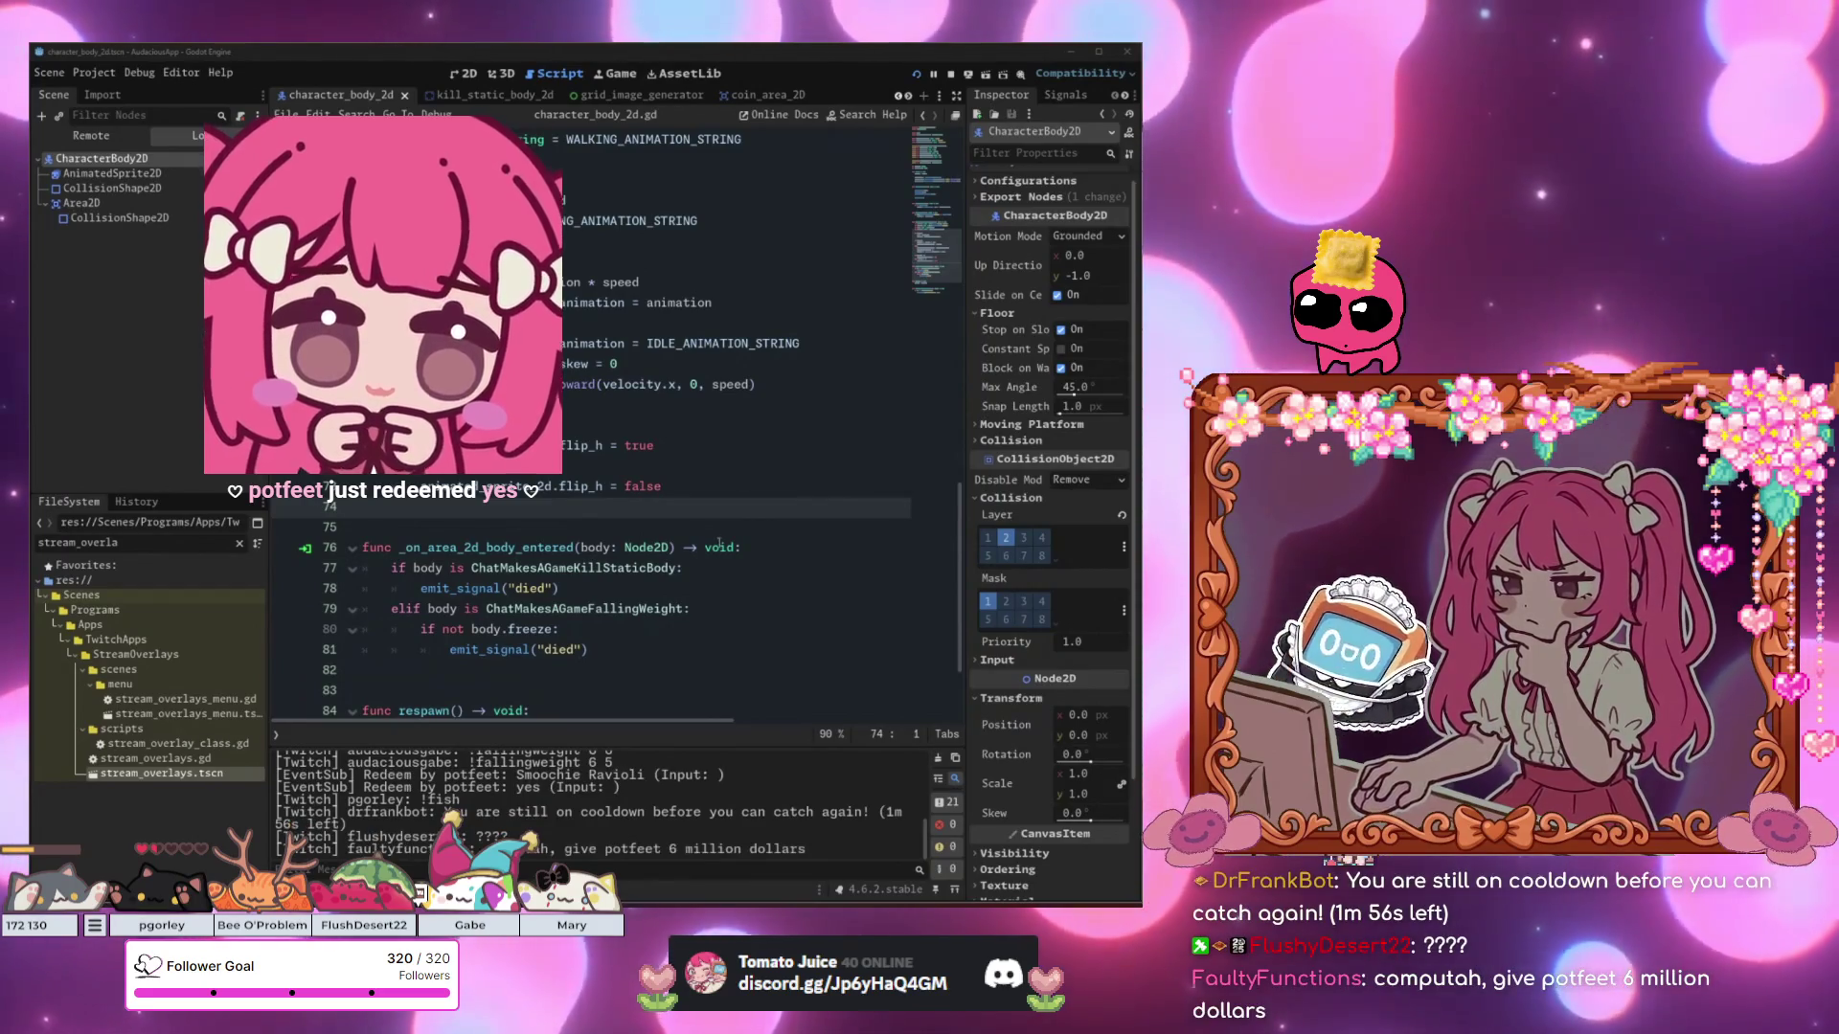
pyautogui.click(661, 548)
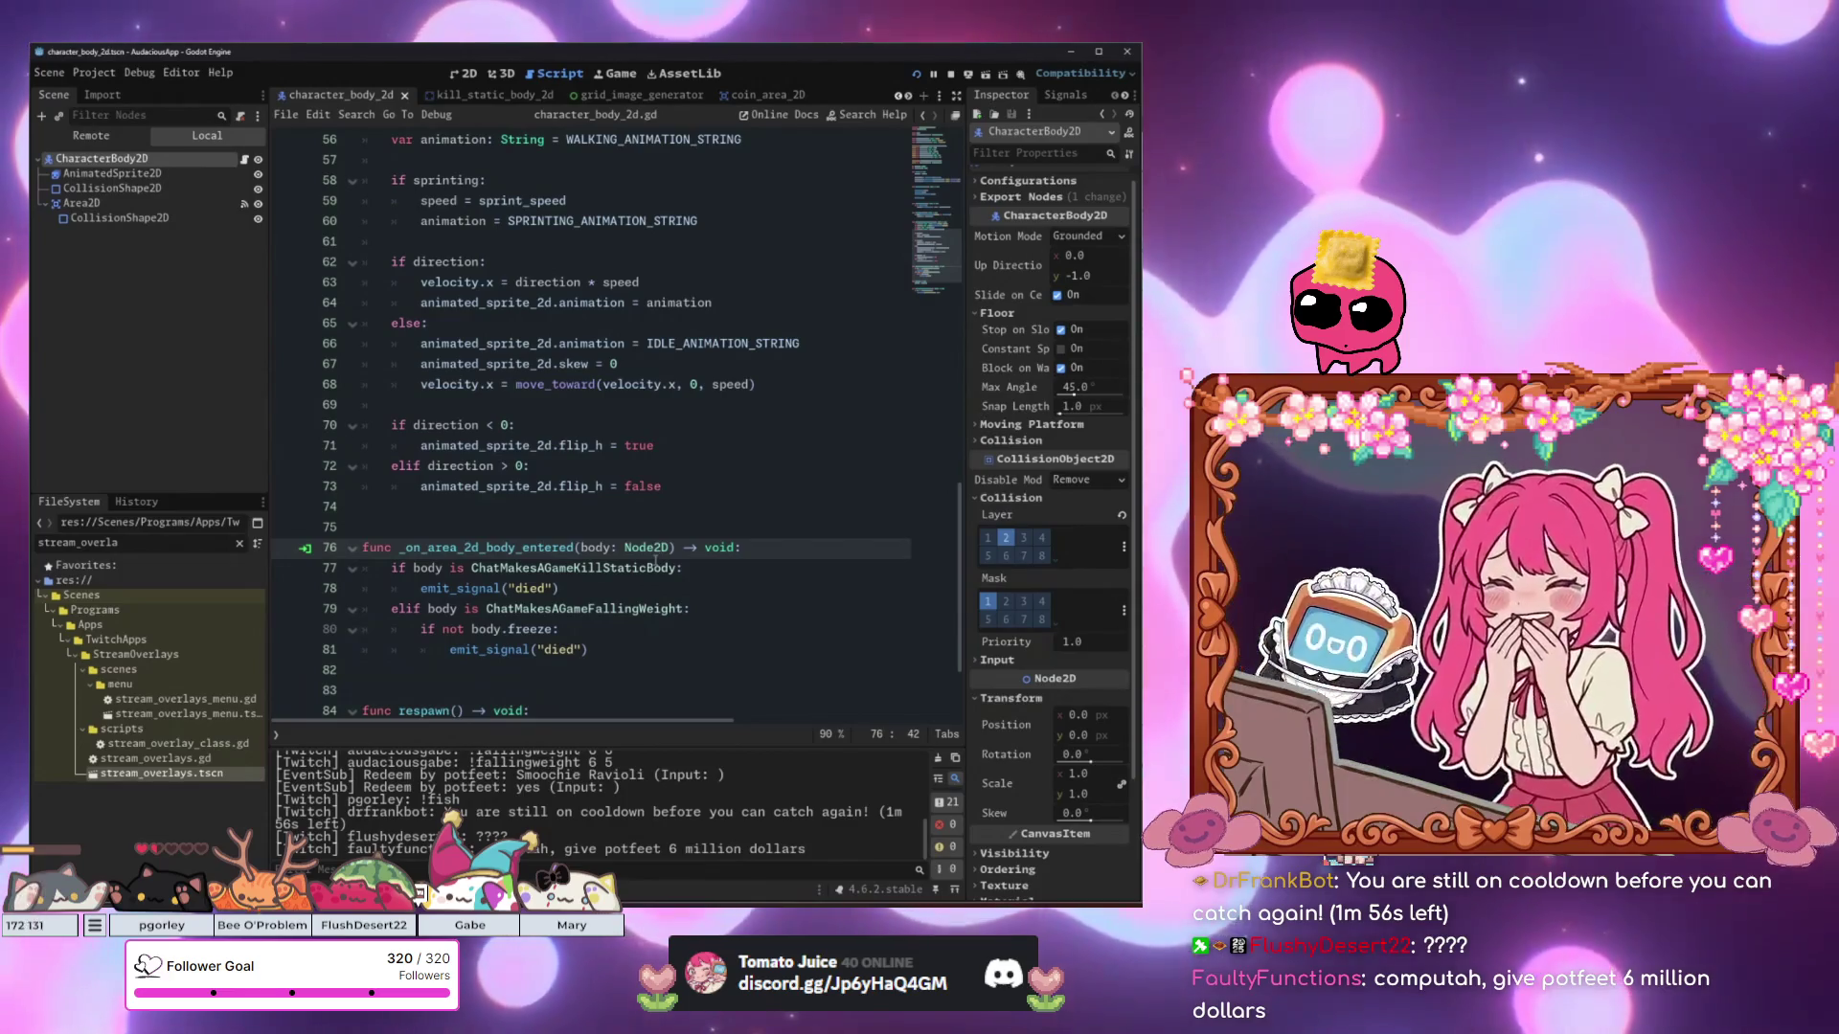
# Review the movement code, death handler, respawn and falling weight freeze check in character_body_2d.gd.
pyautogui.click(621, 444)
pyautogui.click(608, 407)
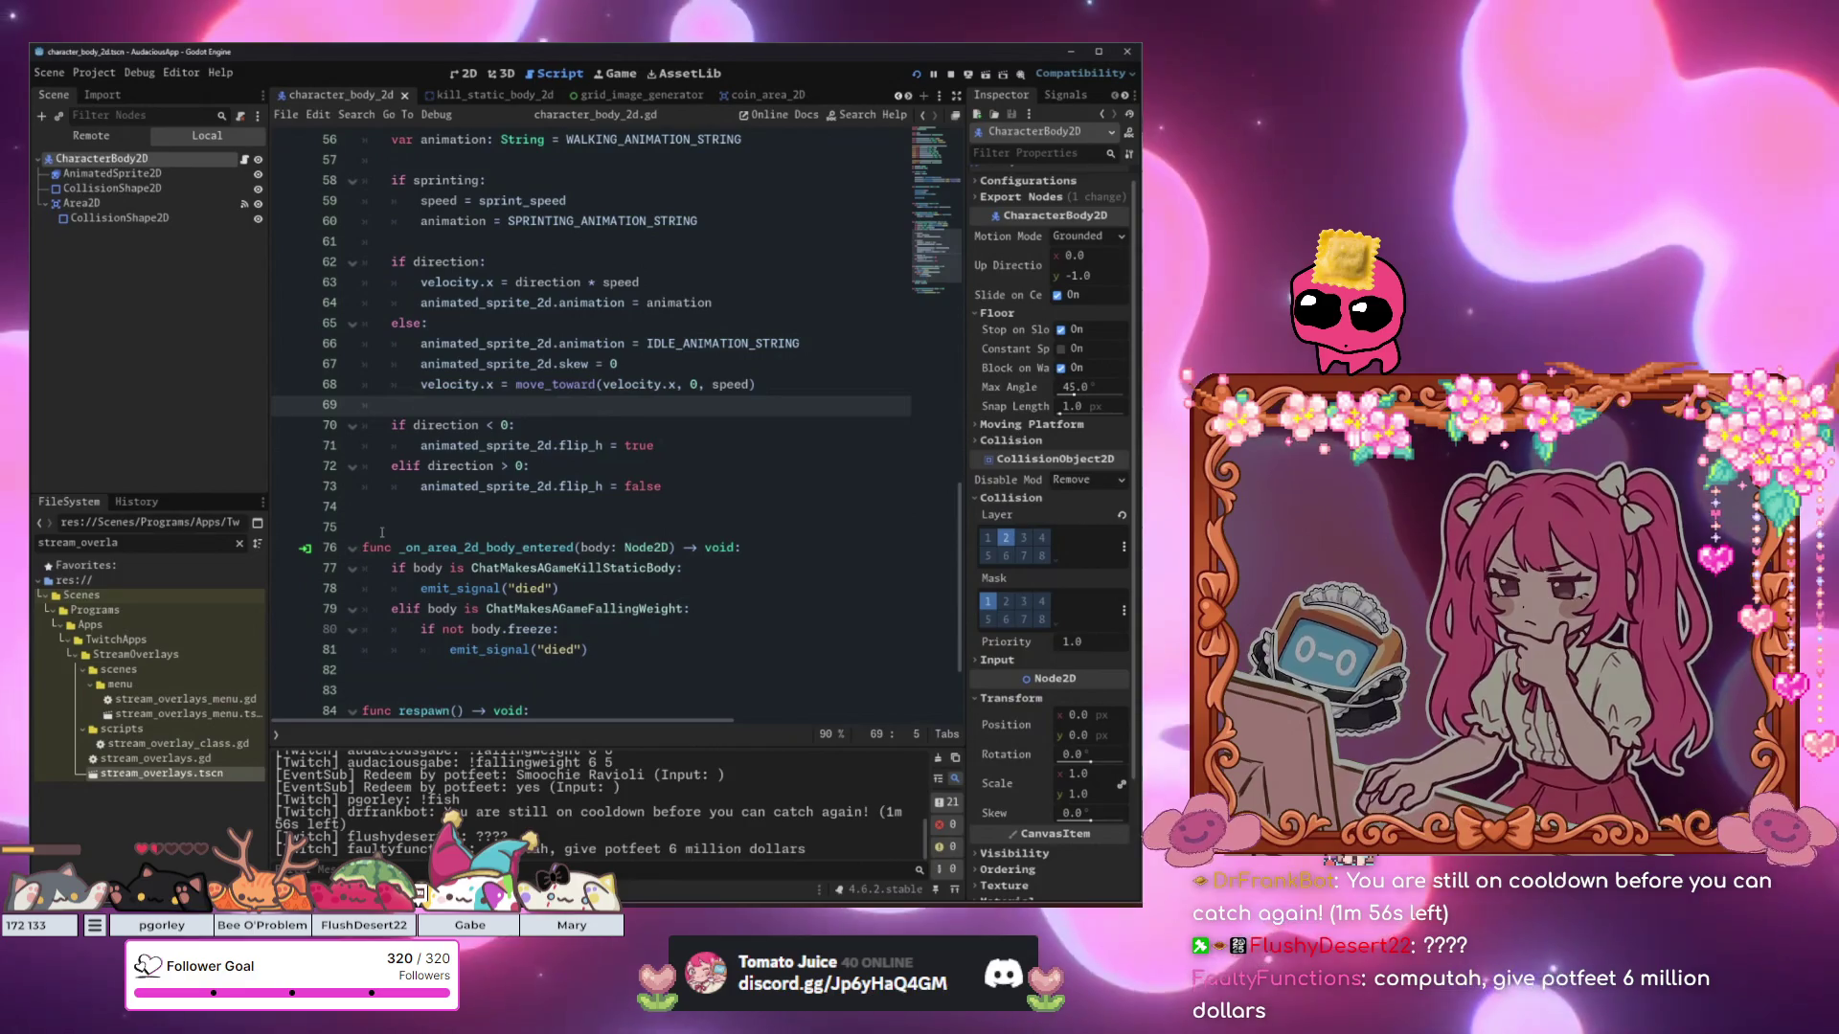
pyautogui.click(676, 427)
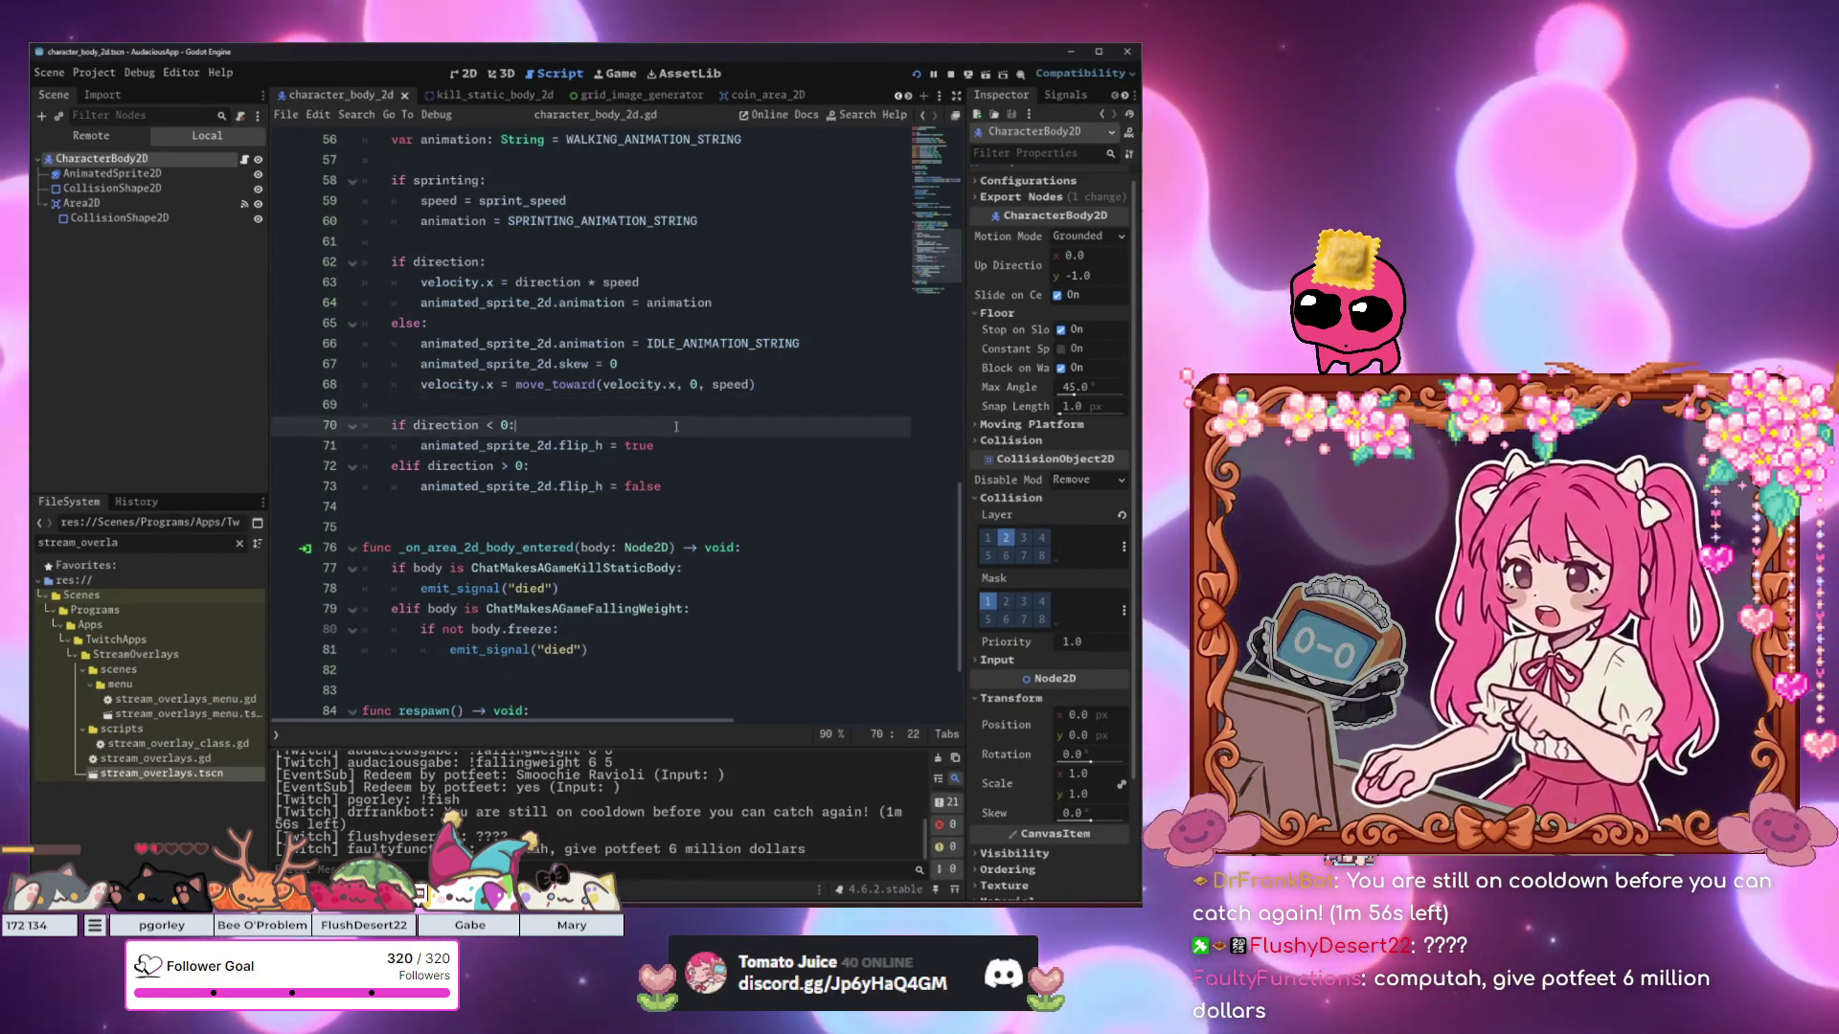
pyautogui.scroll(-3, 648, 425)
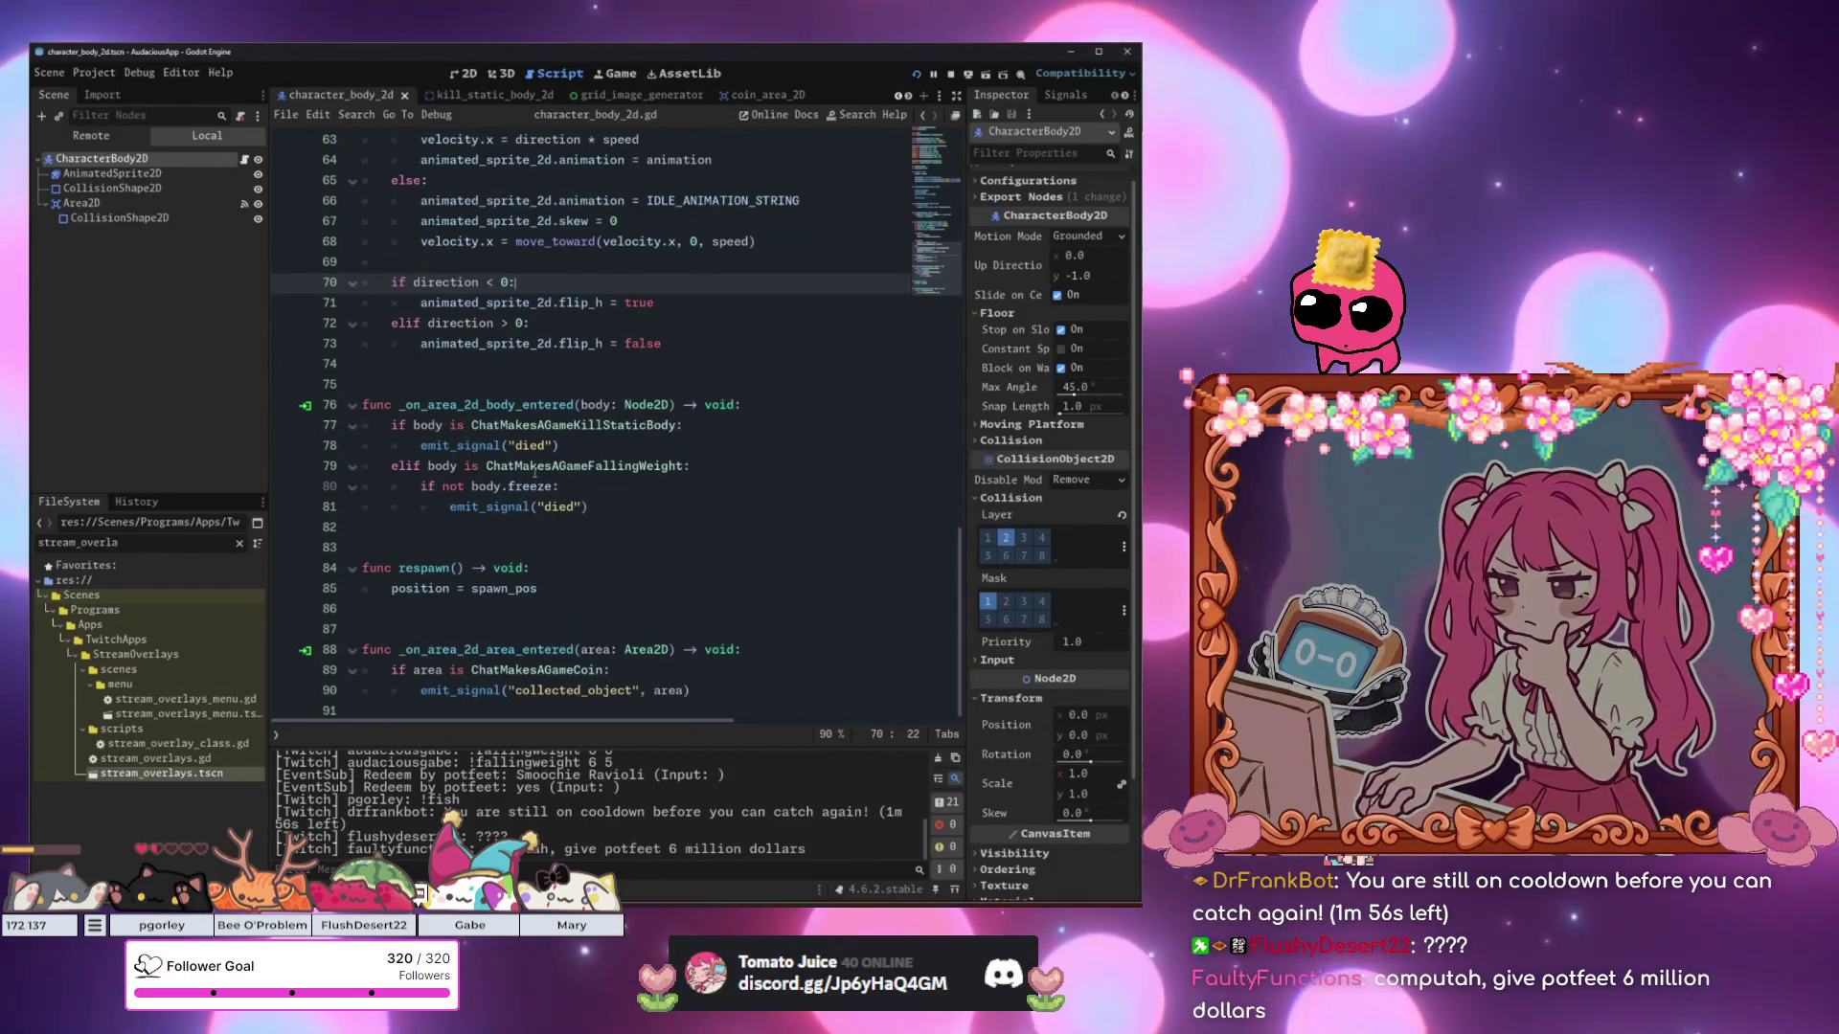
pyautogui.click(180, 370)
pyautogui.click(686, 544)
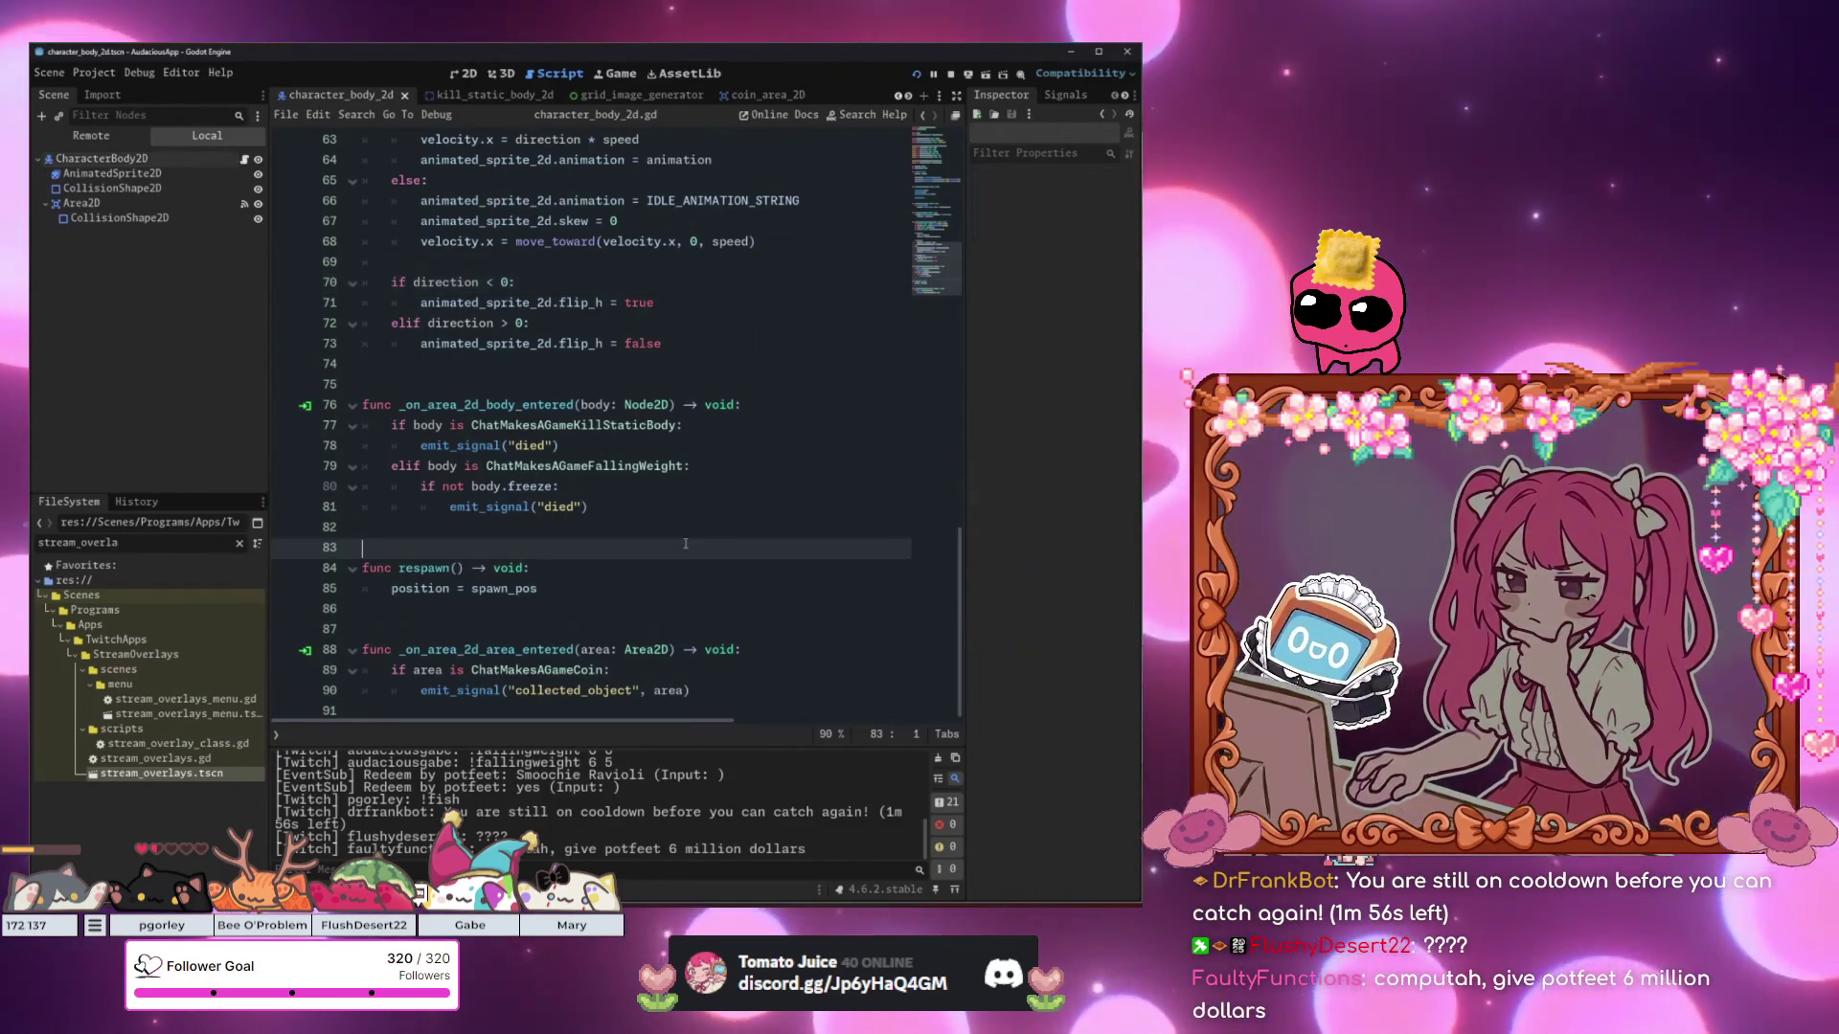
pyautogui.click(537, 613)
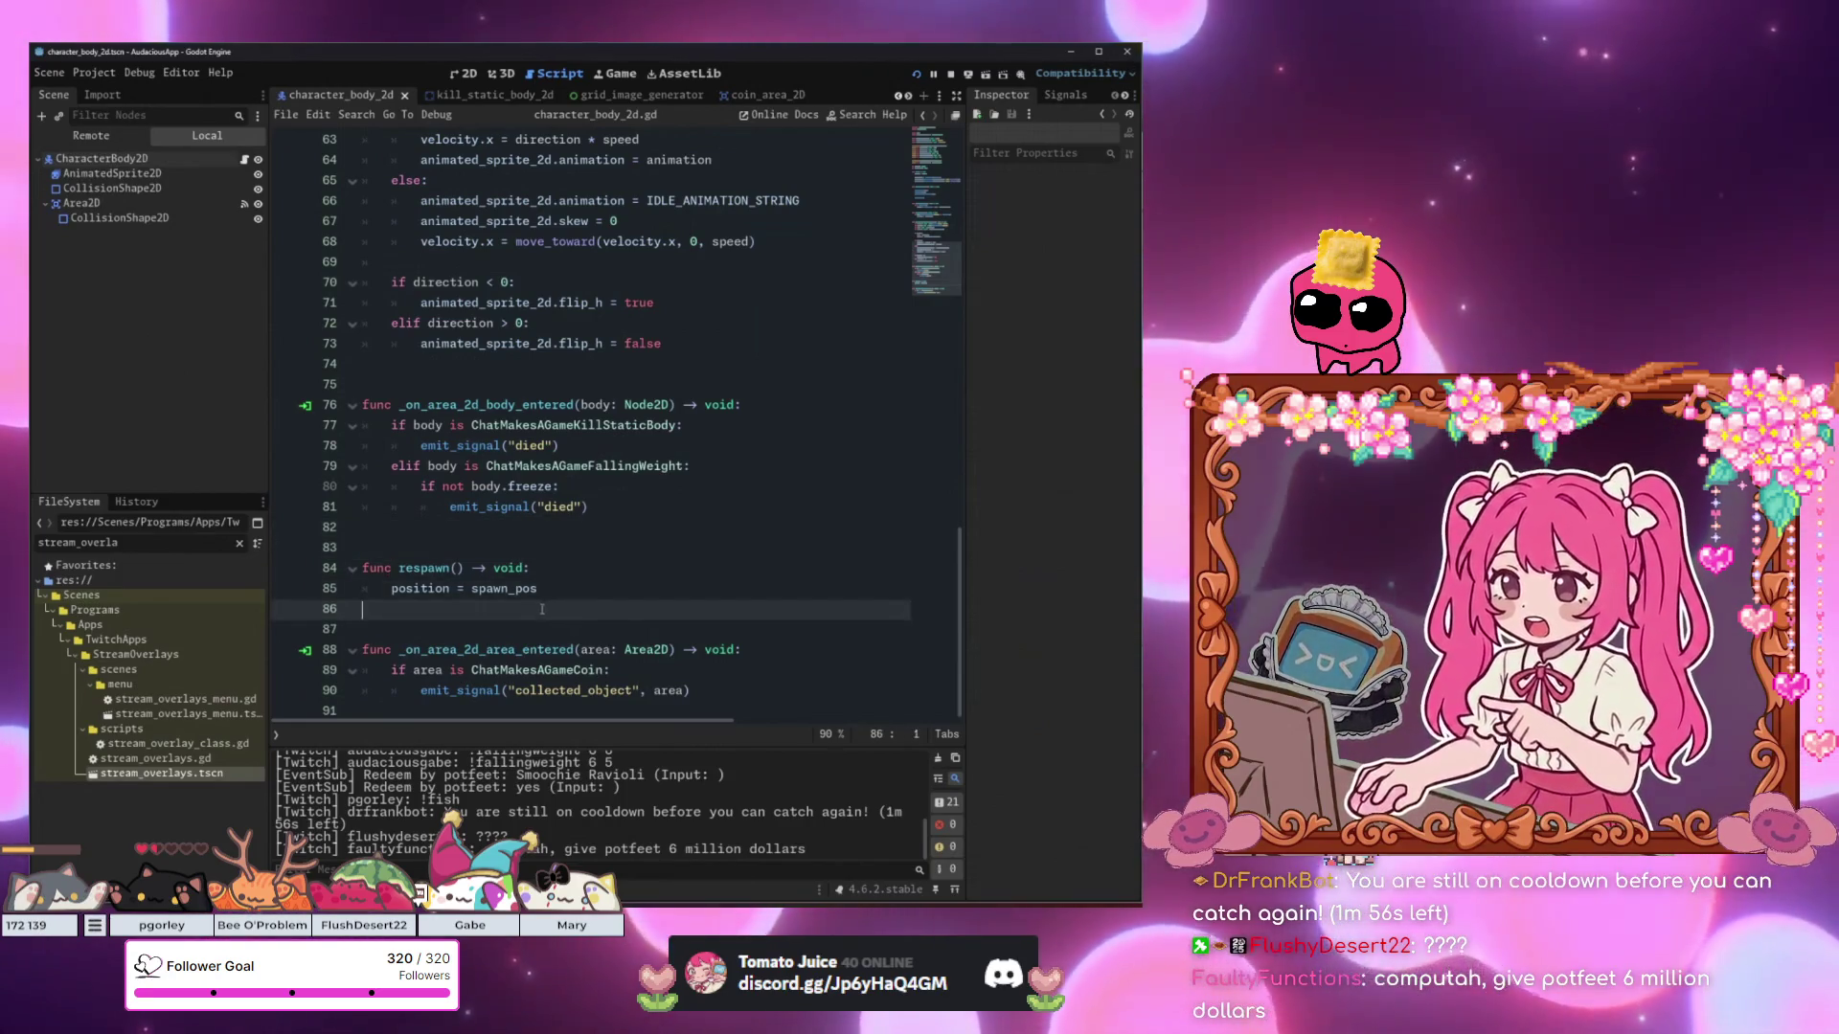
pyautogui.click(642, 494)
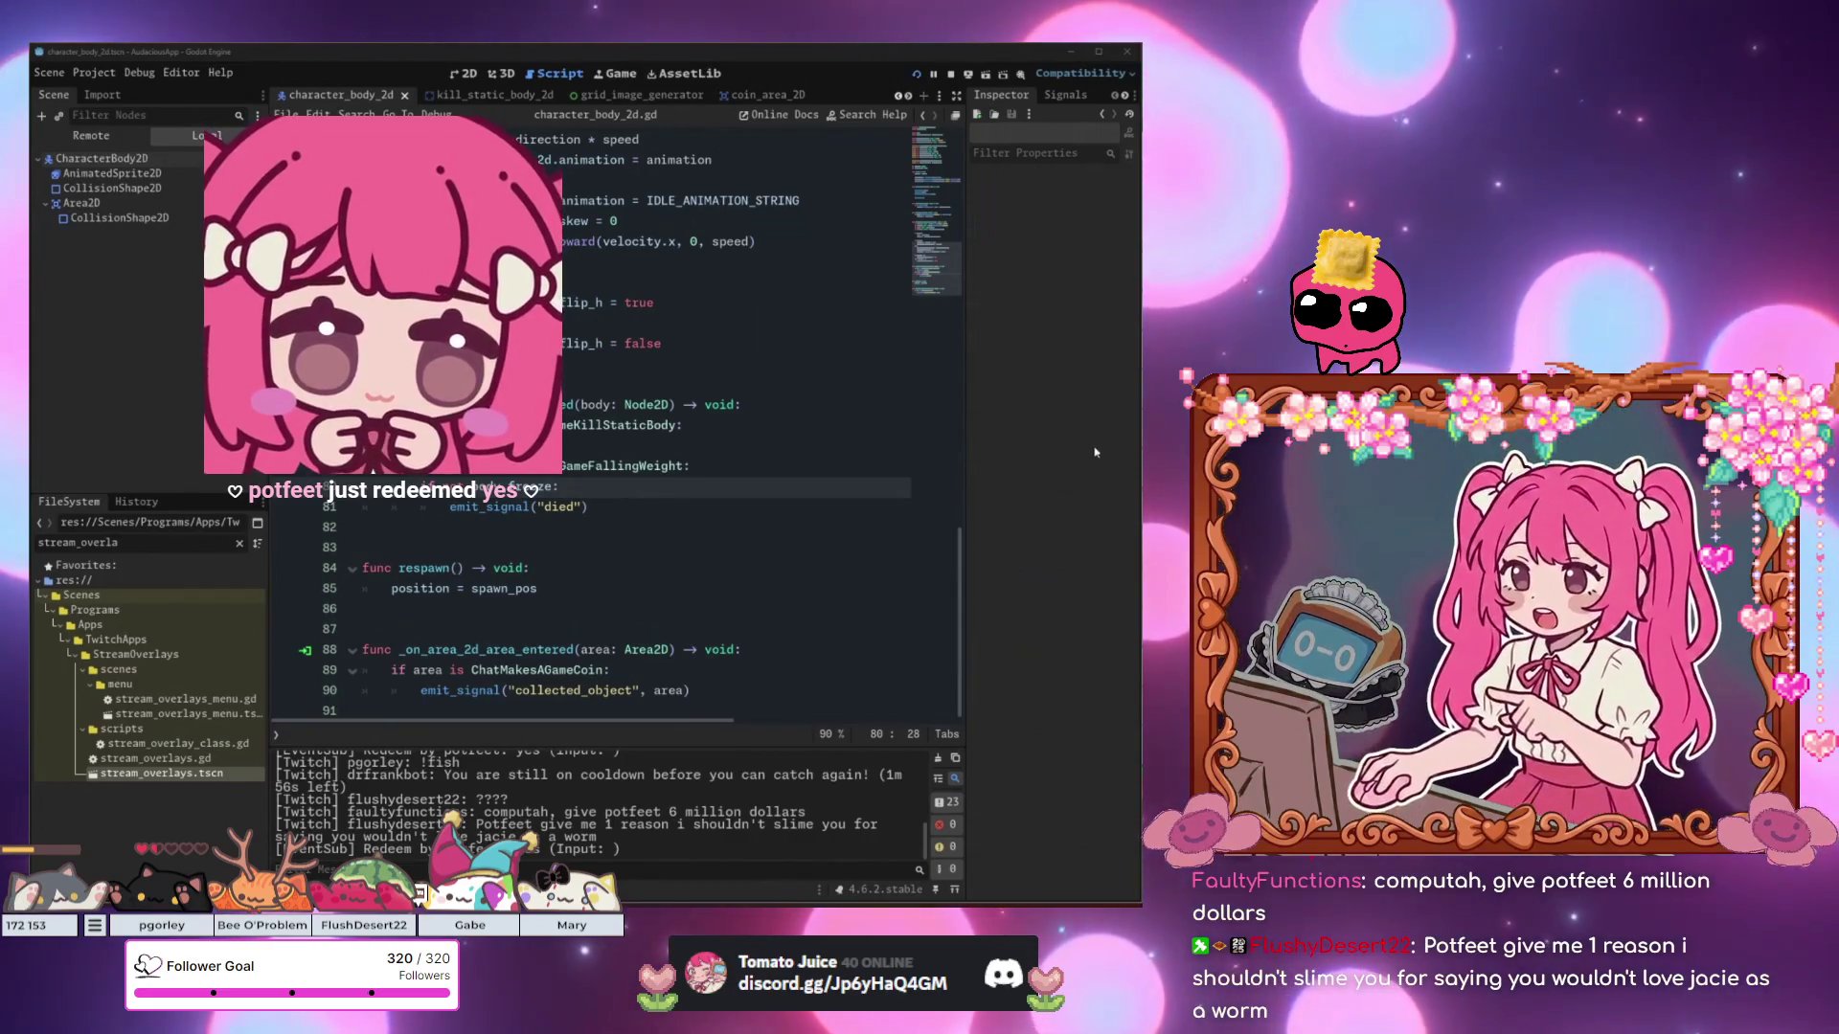
# Scroll back to the top of the script and switch to the 2D scene view.
pyautogui.press('Down')
pyautogui.press('Down')
pyautogui.press('Down')
pyautogui.scroll(12, 605, 639)
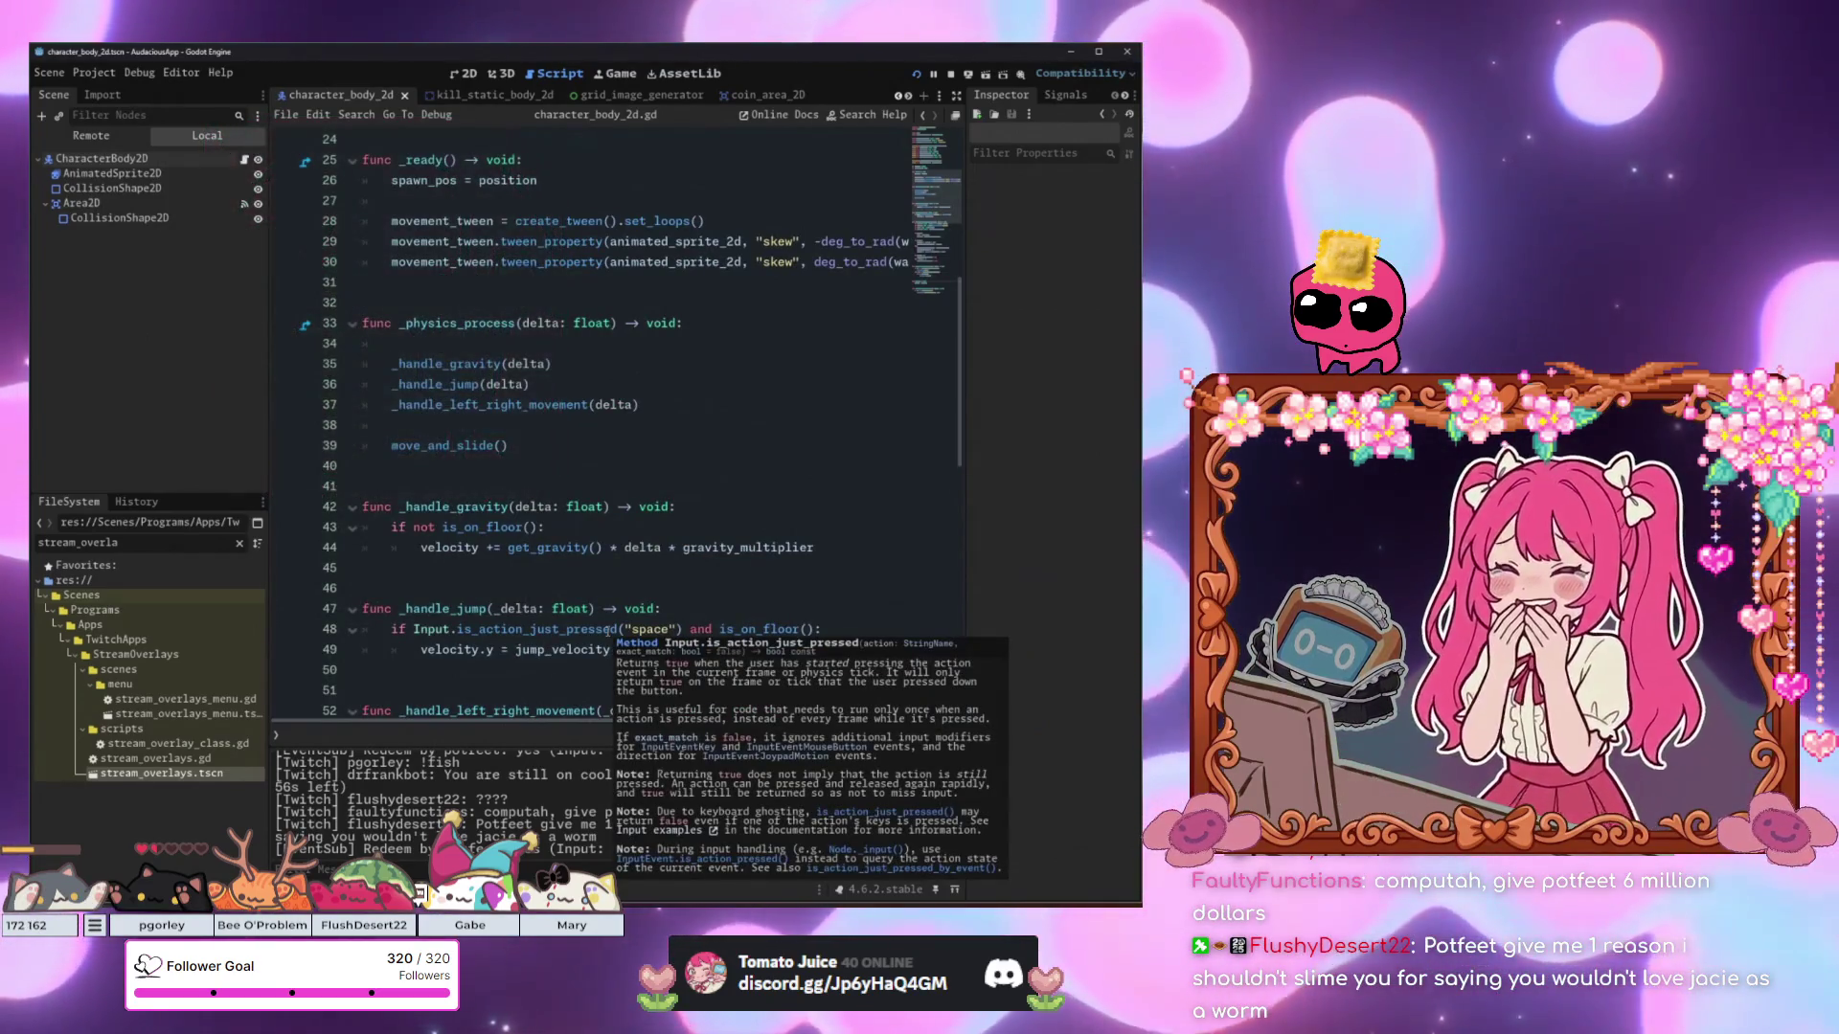
pyautogui.scroll(8, 505, 527)
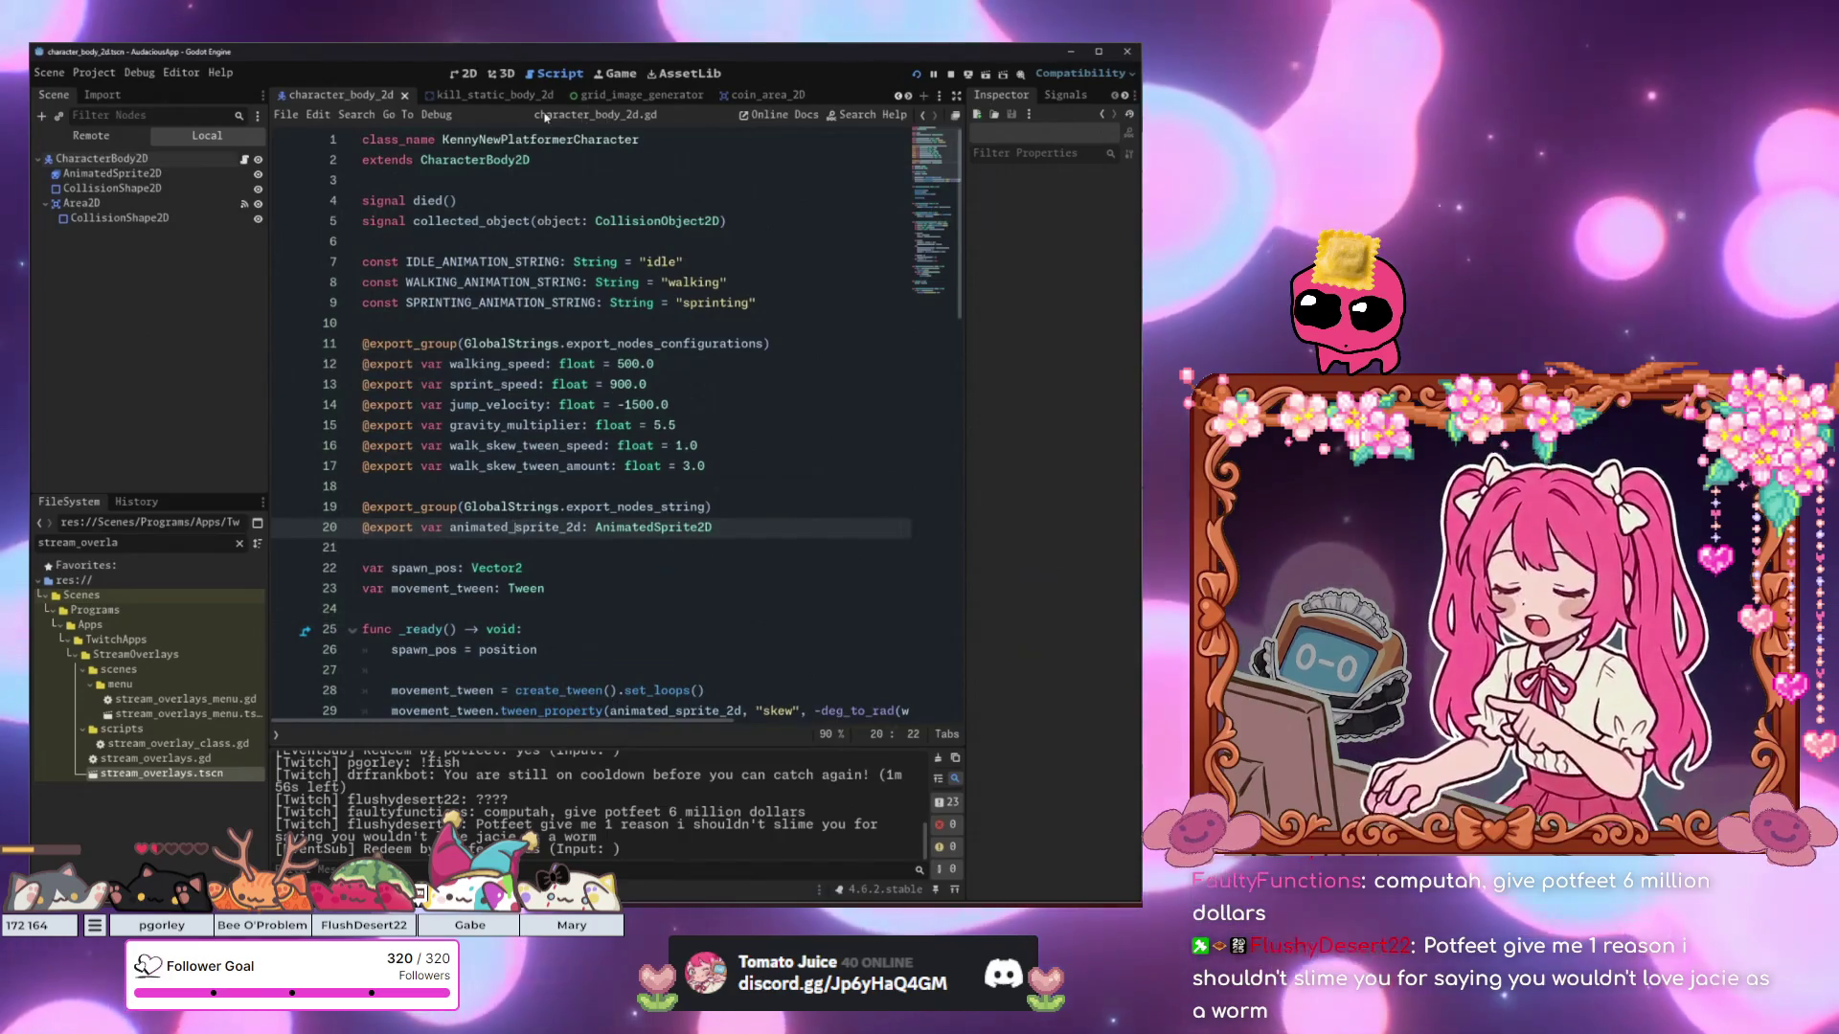
pyautogui.hotkey('ctrl', 'F1')
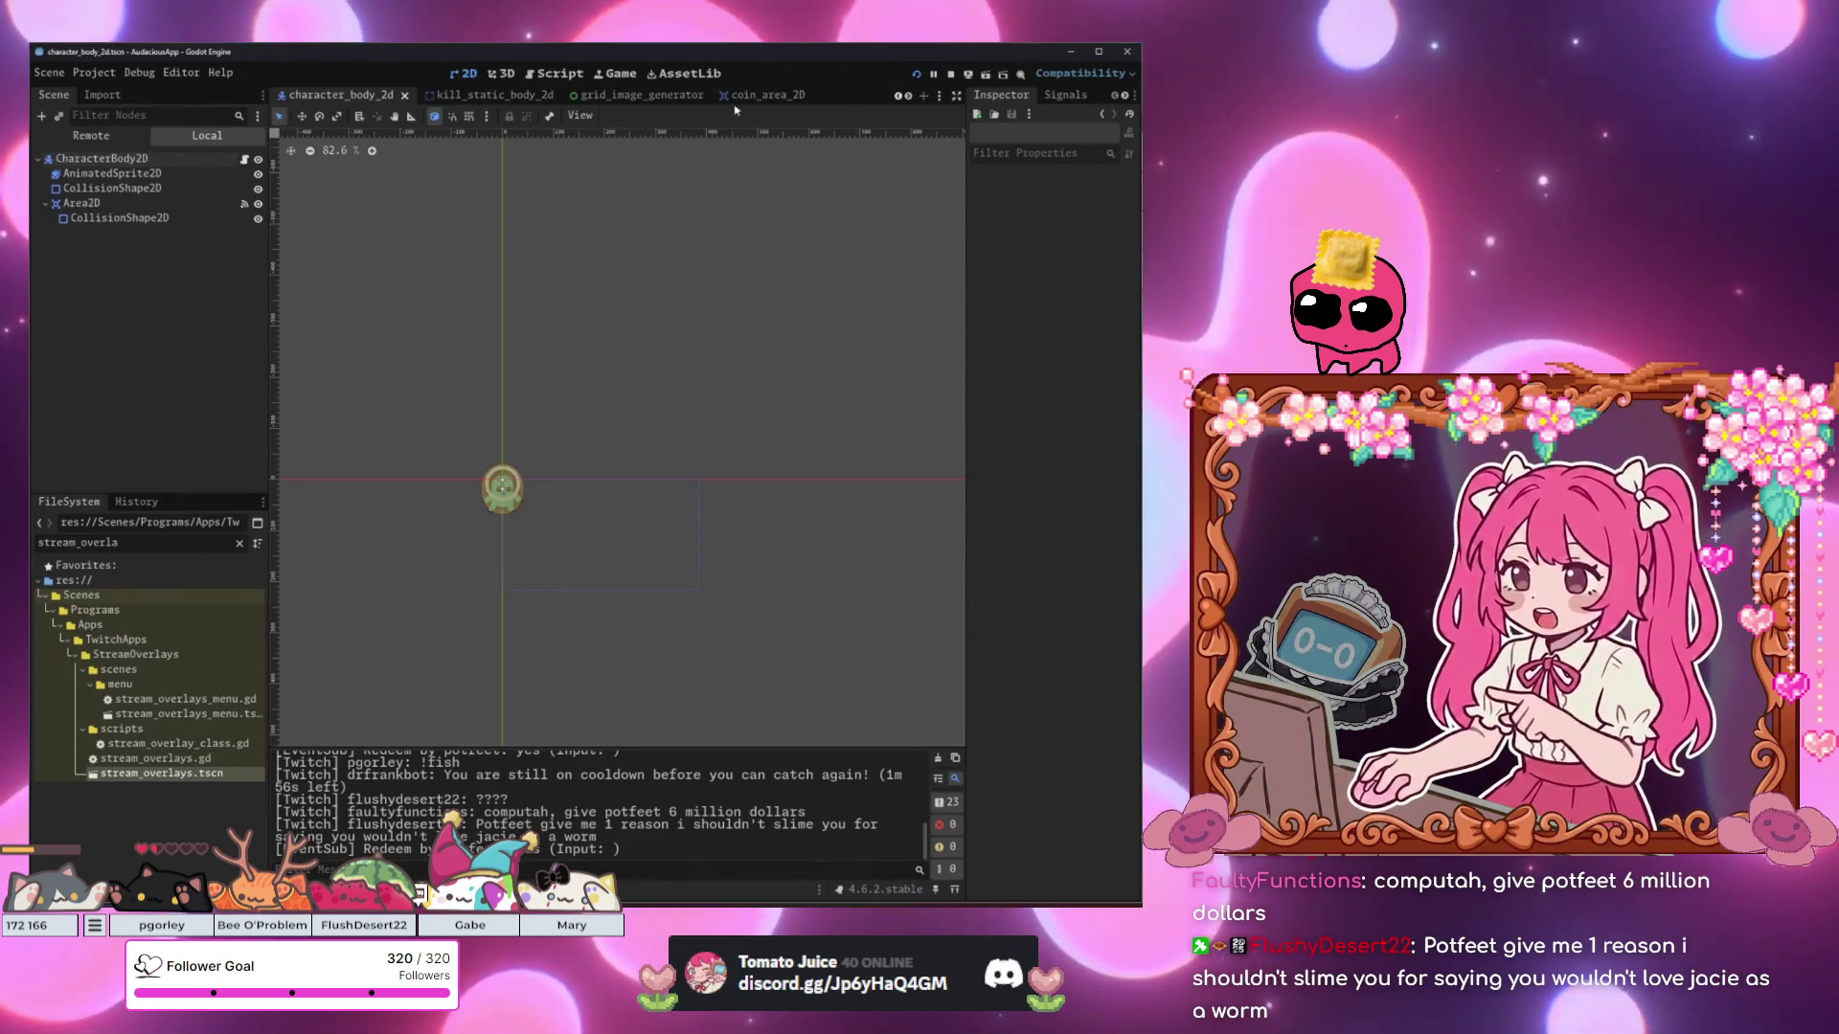
# Reopen the falling_weight_rigid_body_2d scene and open the falling weight's script.
pyautogui.click(752, 95)
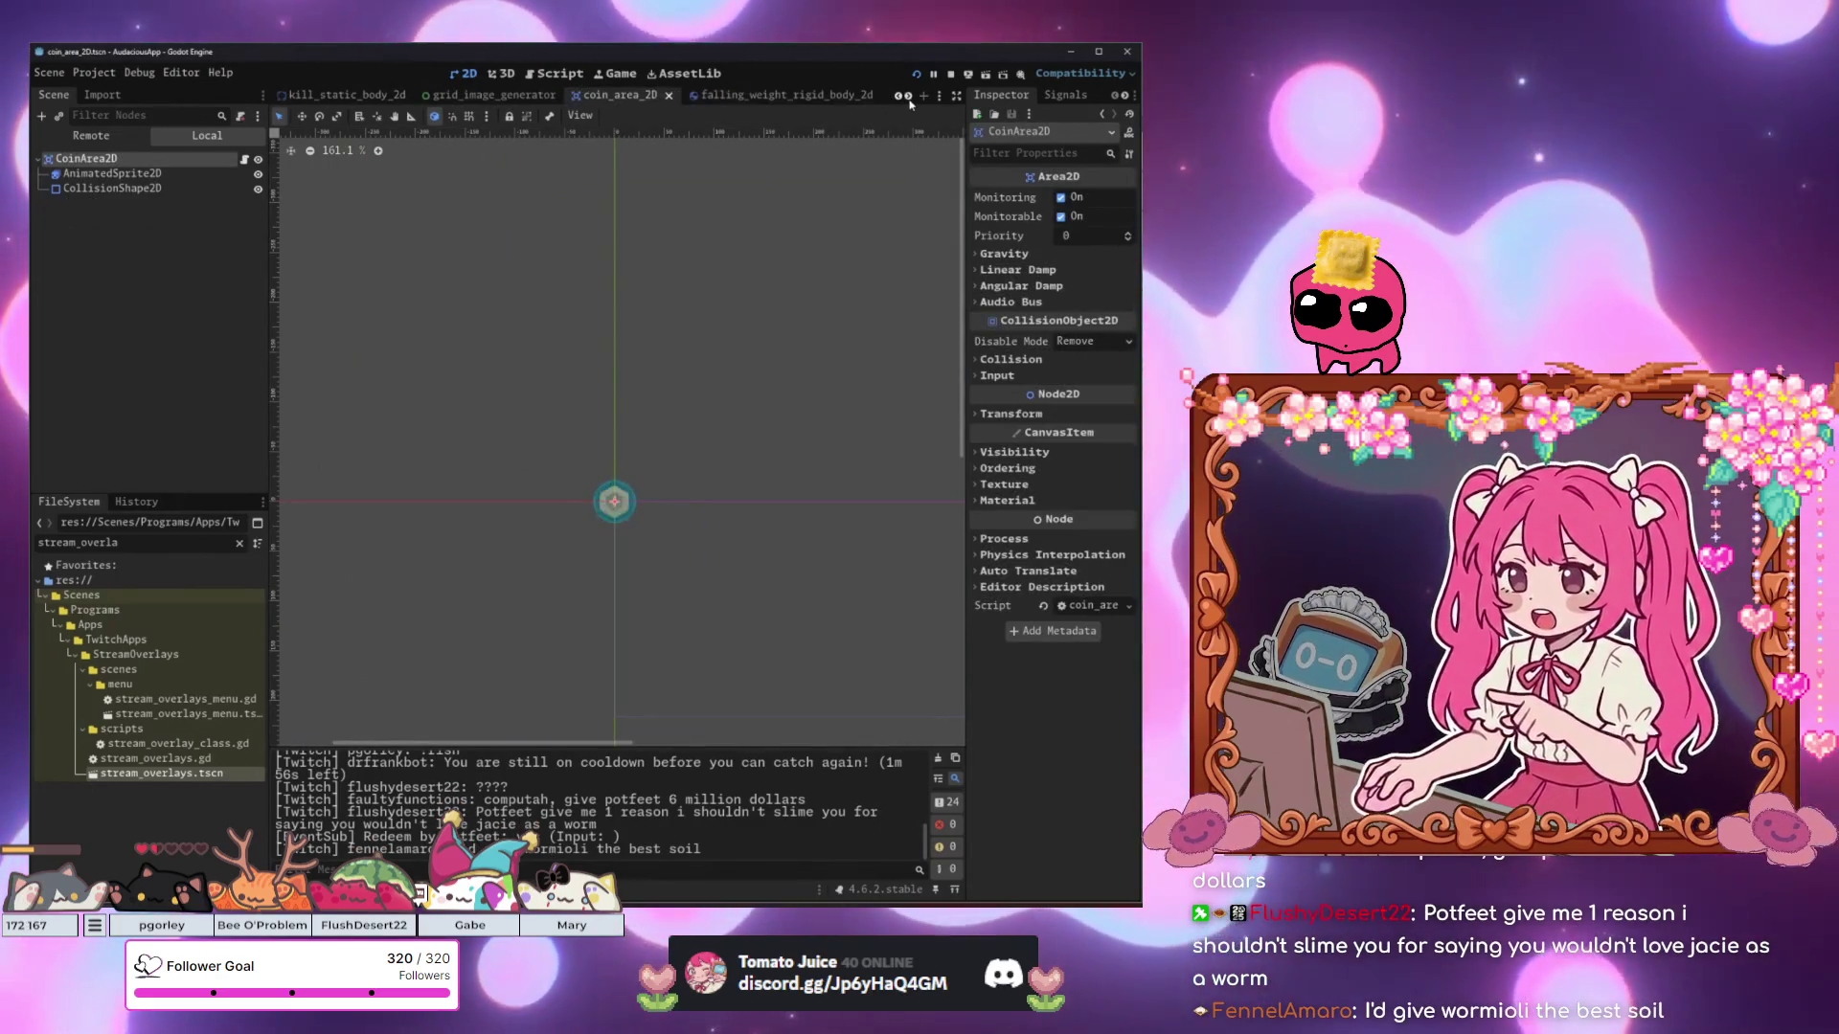
pyautogui.hotkey('ctrl', 'shift', 't')
pyautogui.click(118, 218)
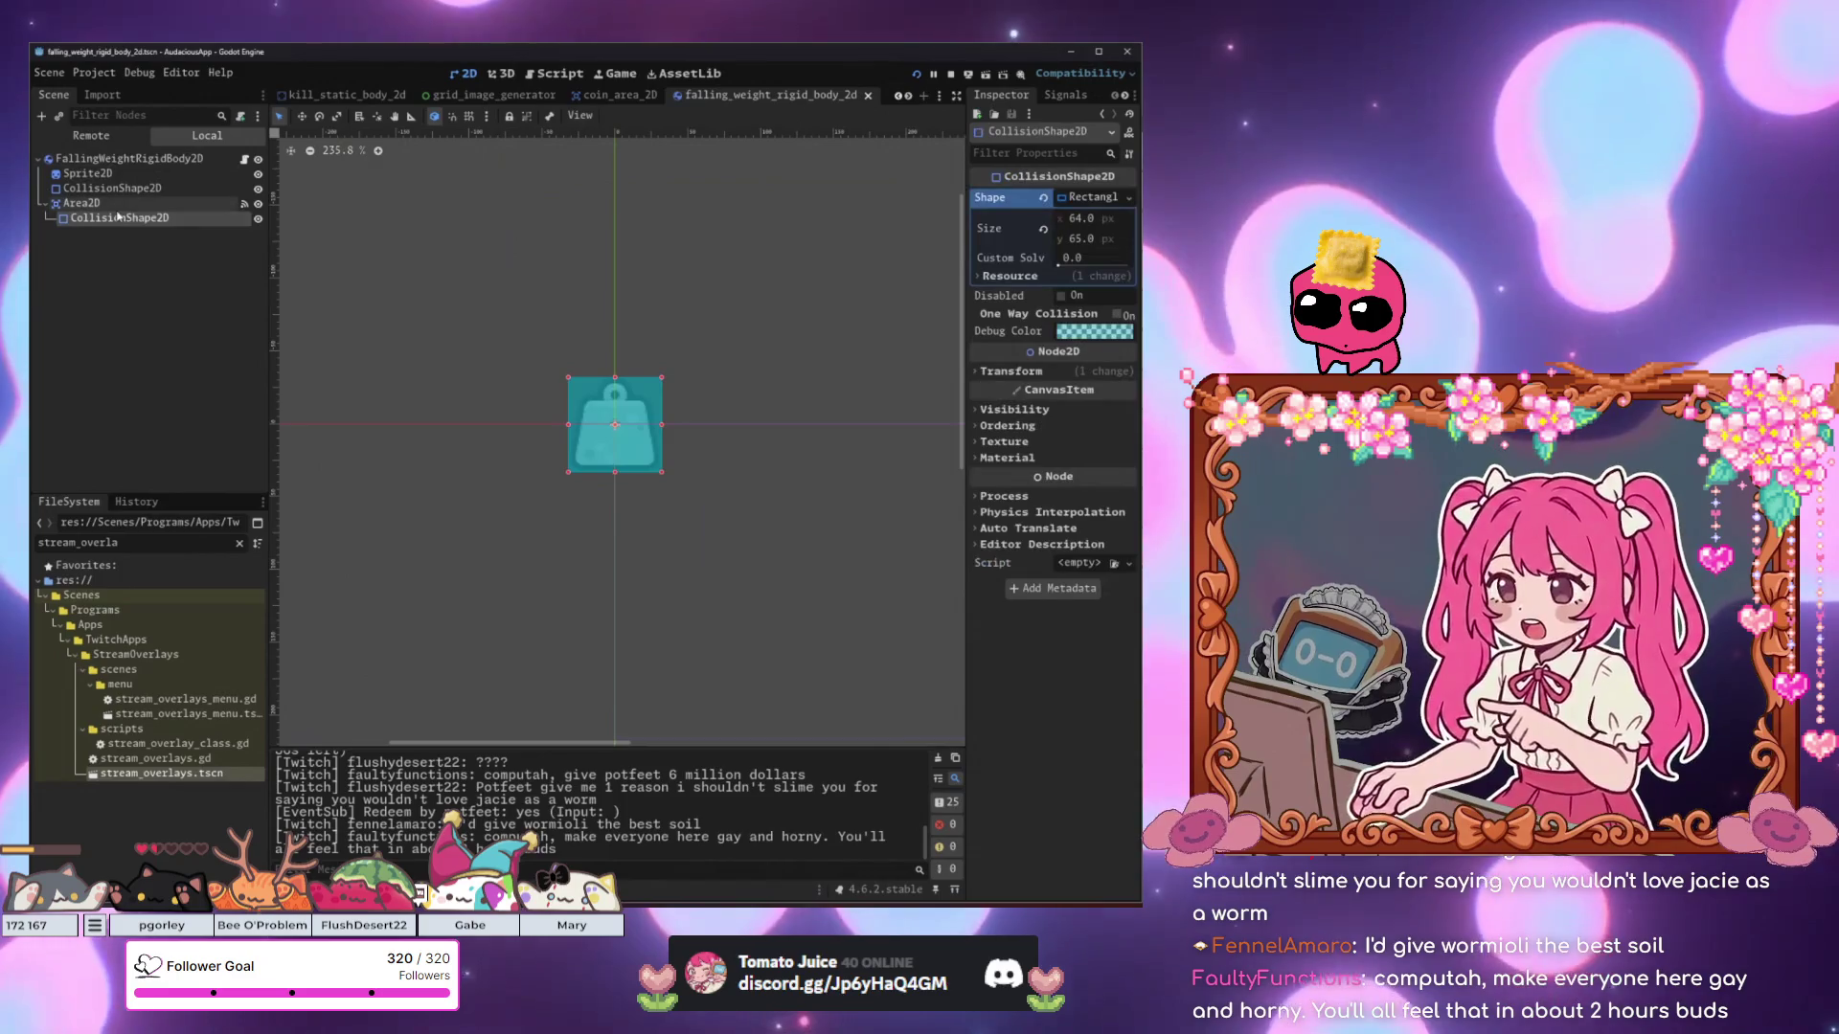
pyautogui.click(244, 160)
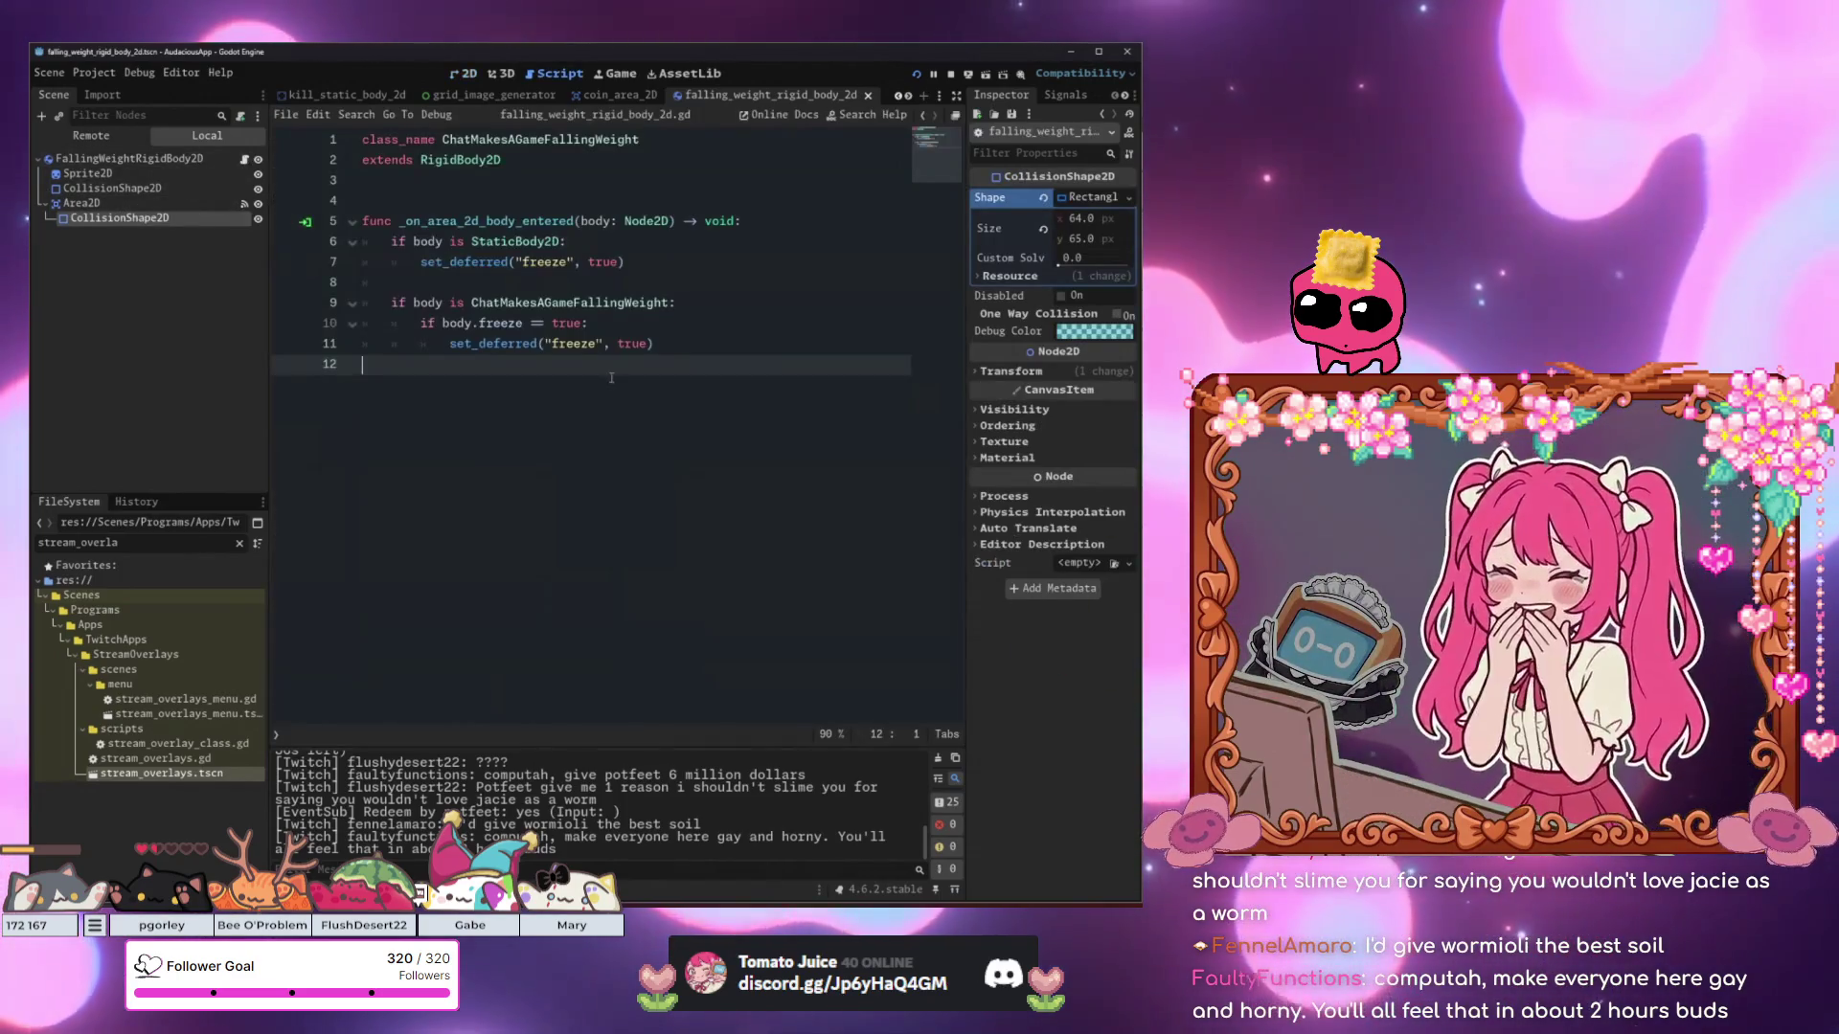
# Add a top-level func freeze() -> void and move the freeze call from line 11 into it.
pyautogui.click(723, 338)
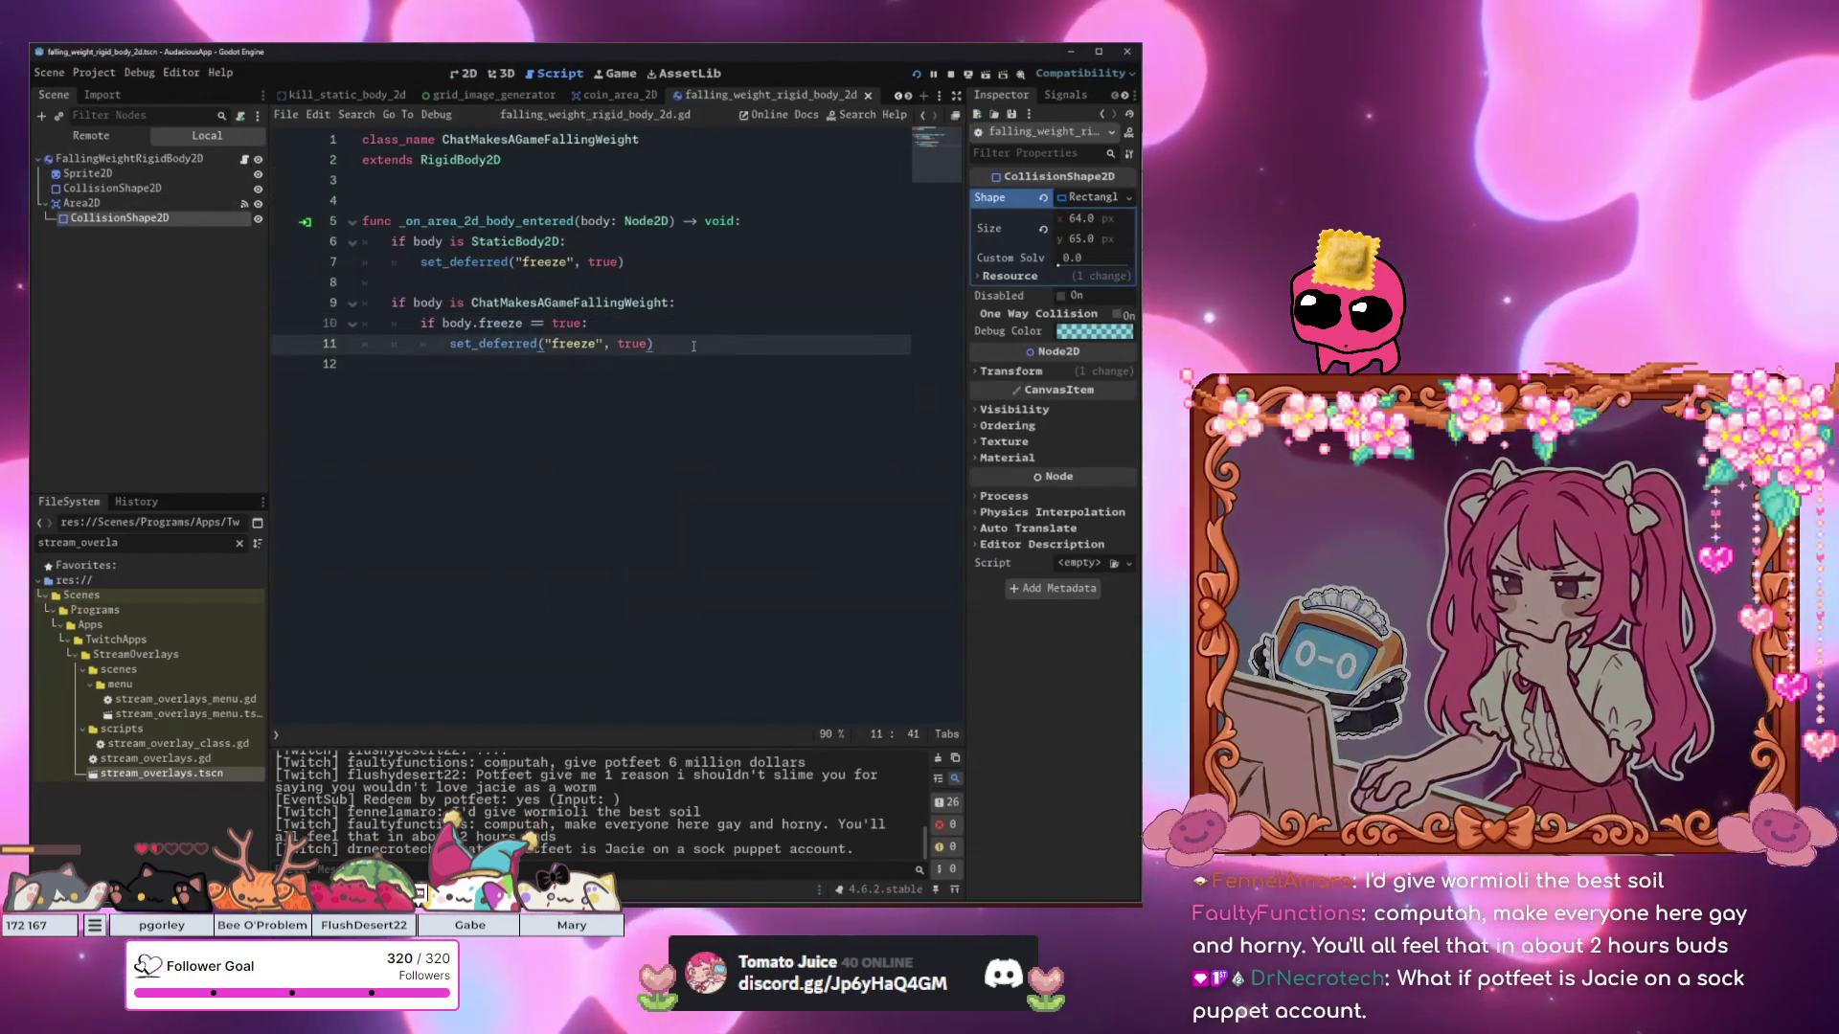
pyautogui.press('Return')
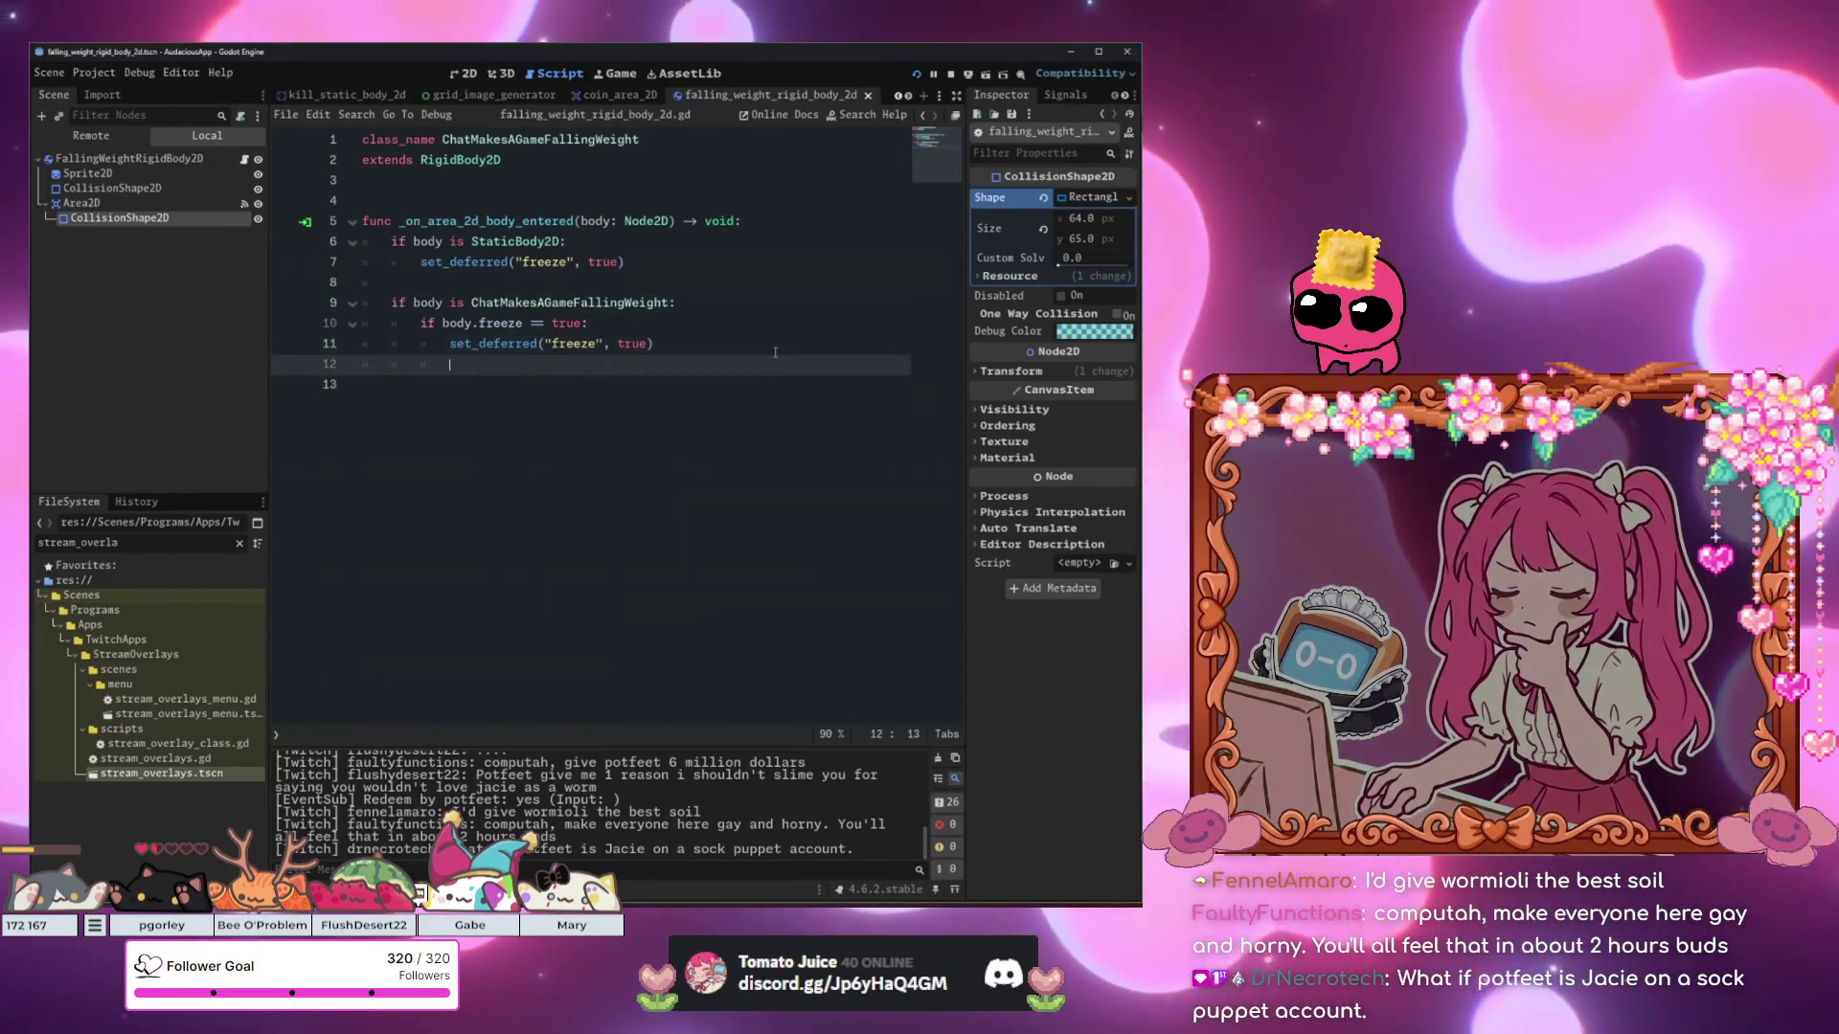
pyautogui.press('BackSpace')
pyautogui.press('Return')
pyautogui.write('func fre')
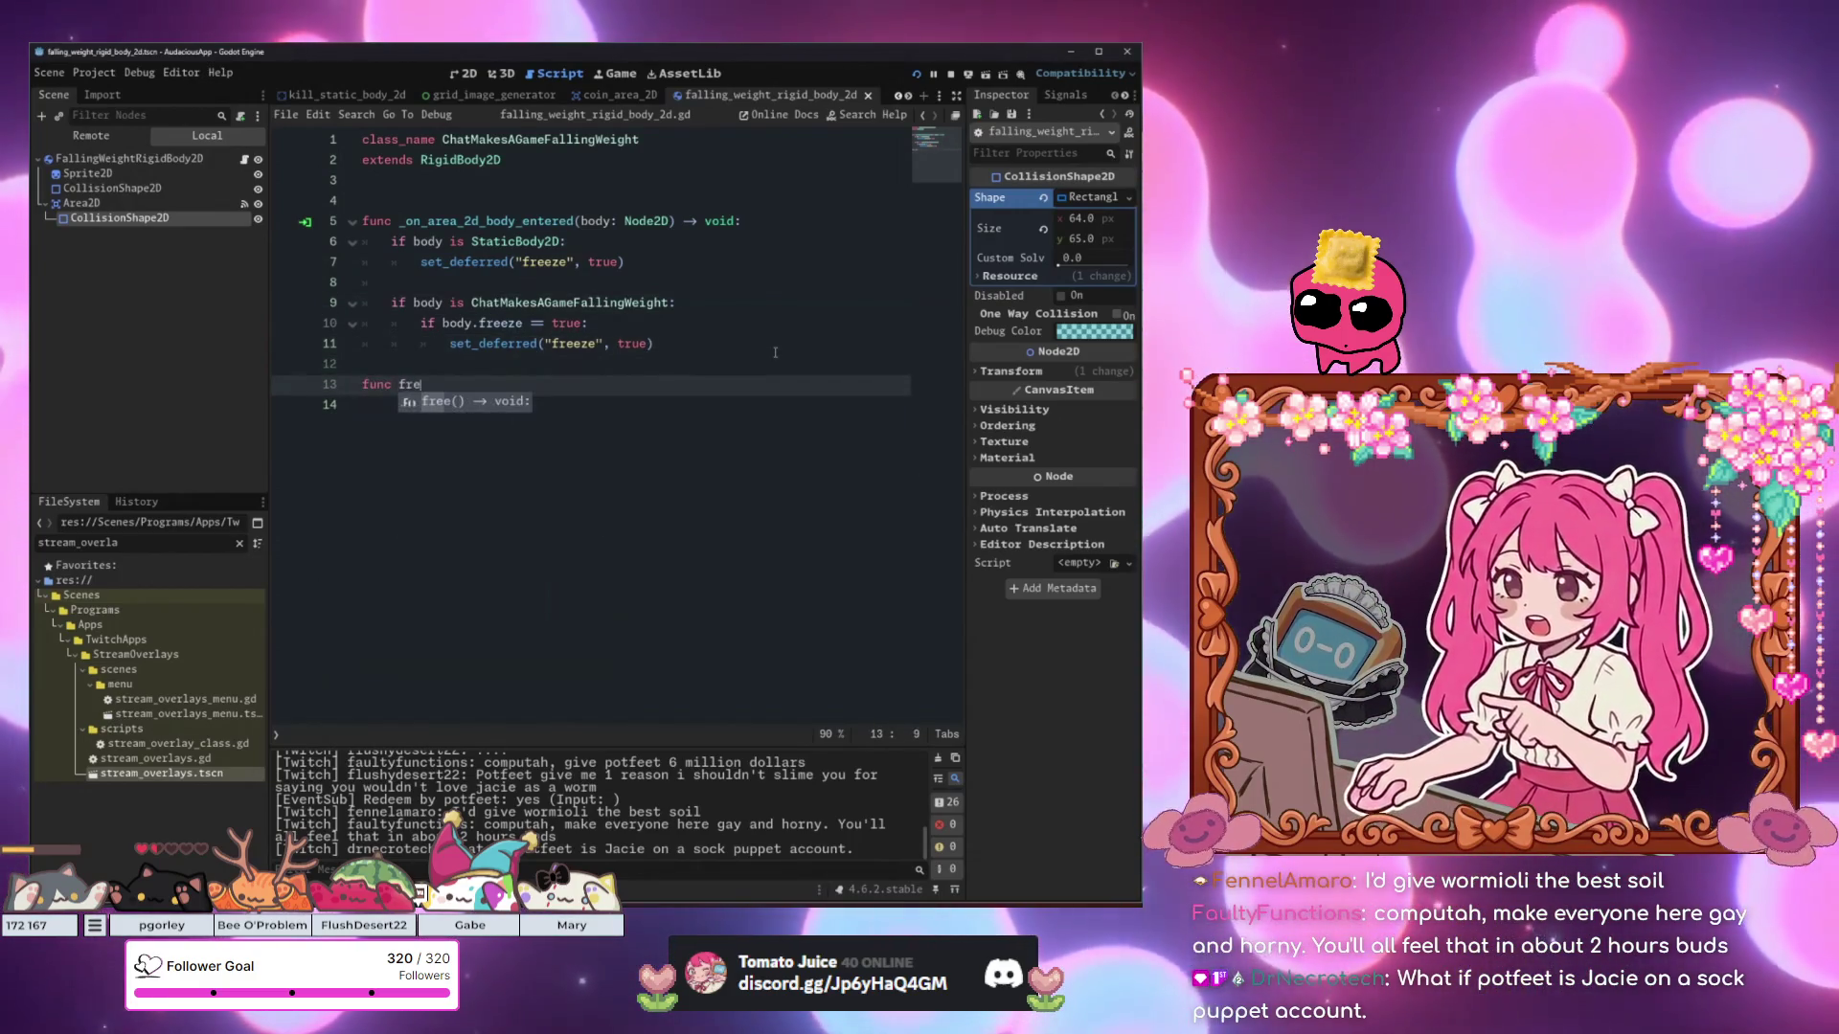
pyautogui.write('eze() -> void')
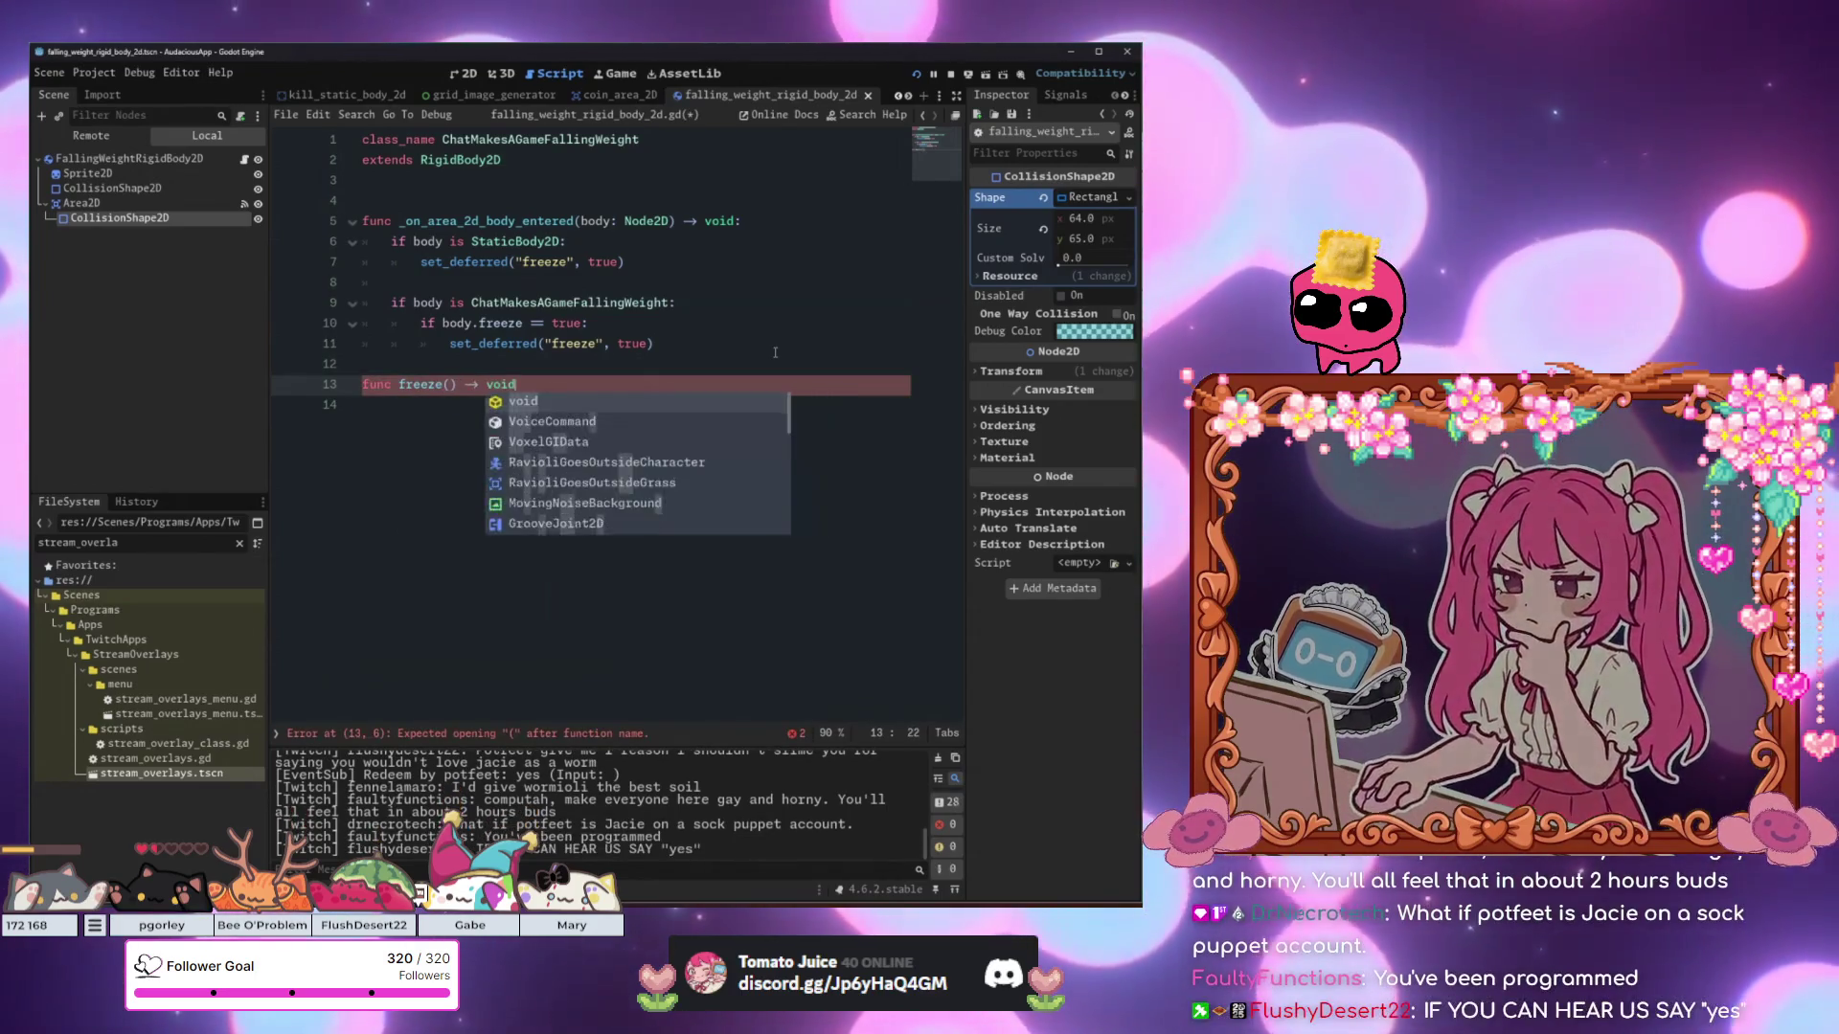
pyautogui.press('Return')
pyautogui.moveTo(778, 351); pyautogui.dragTo(497, 351)
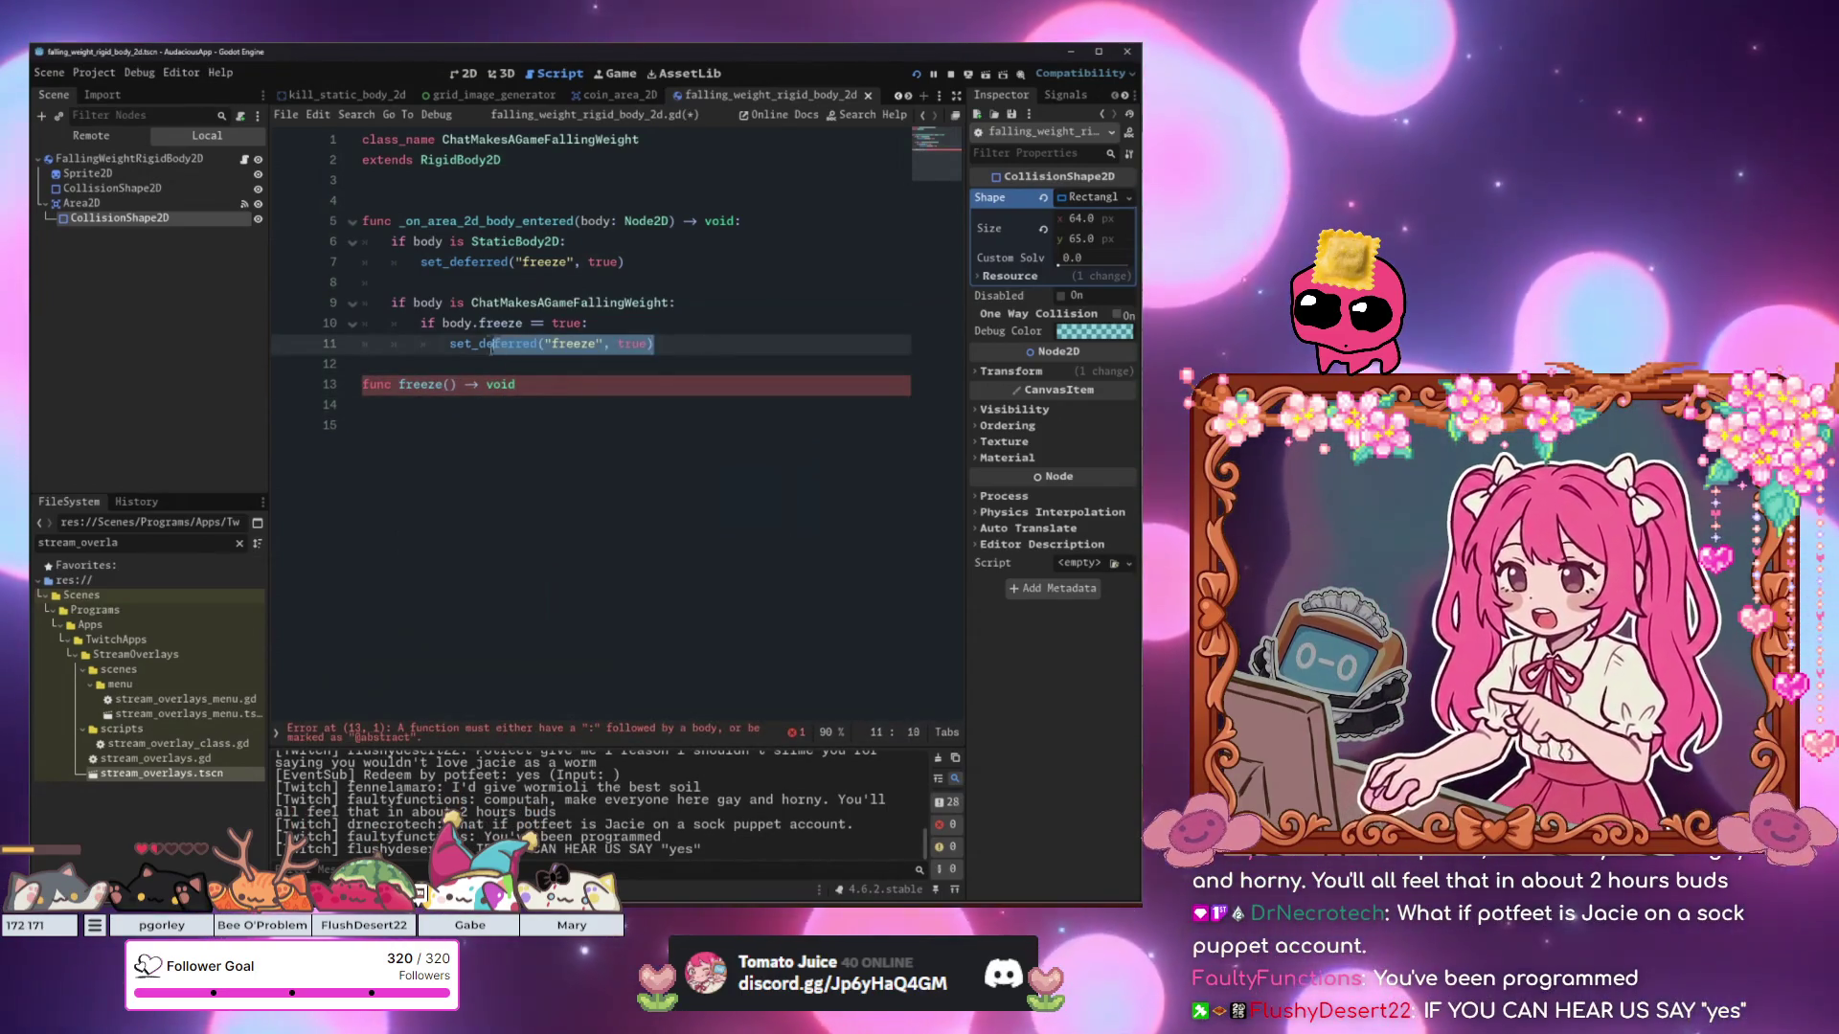
pyautogui.click(457, 404)
pyautogui.write('set_deferred("freeze", true)')
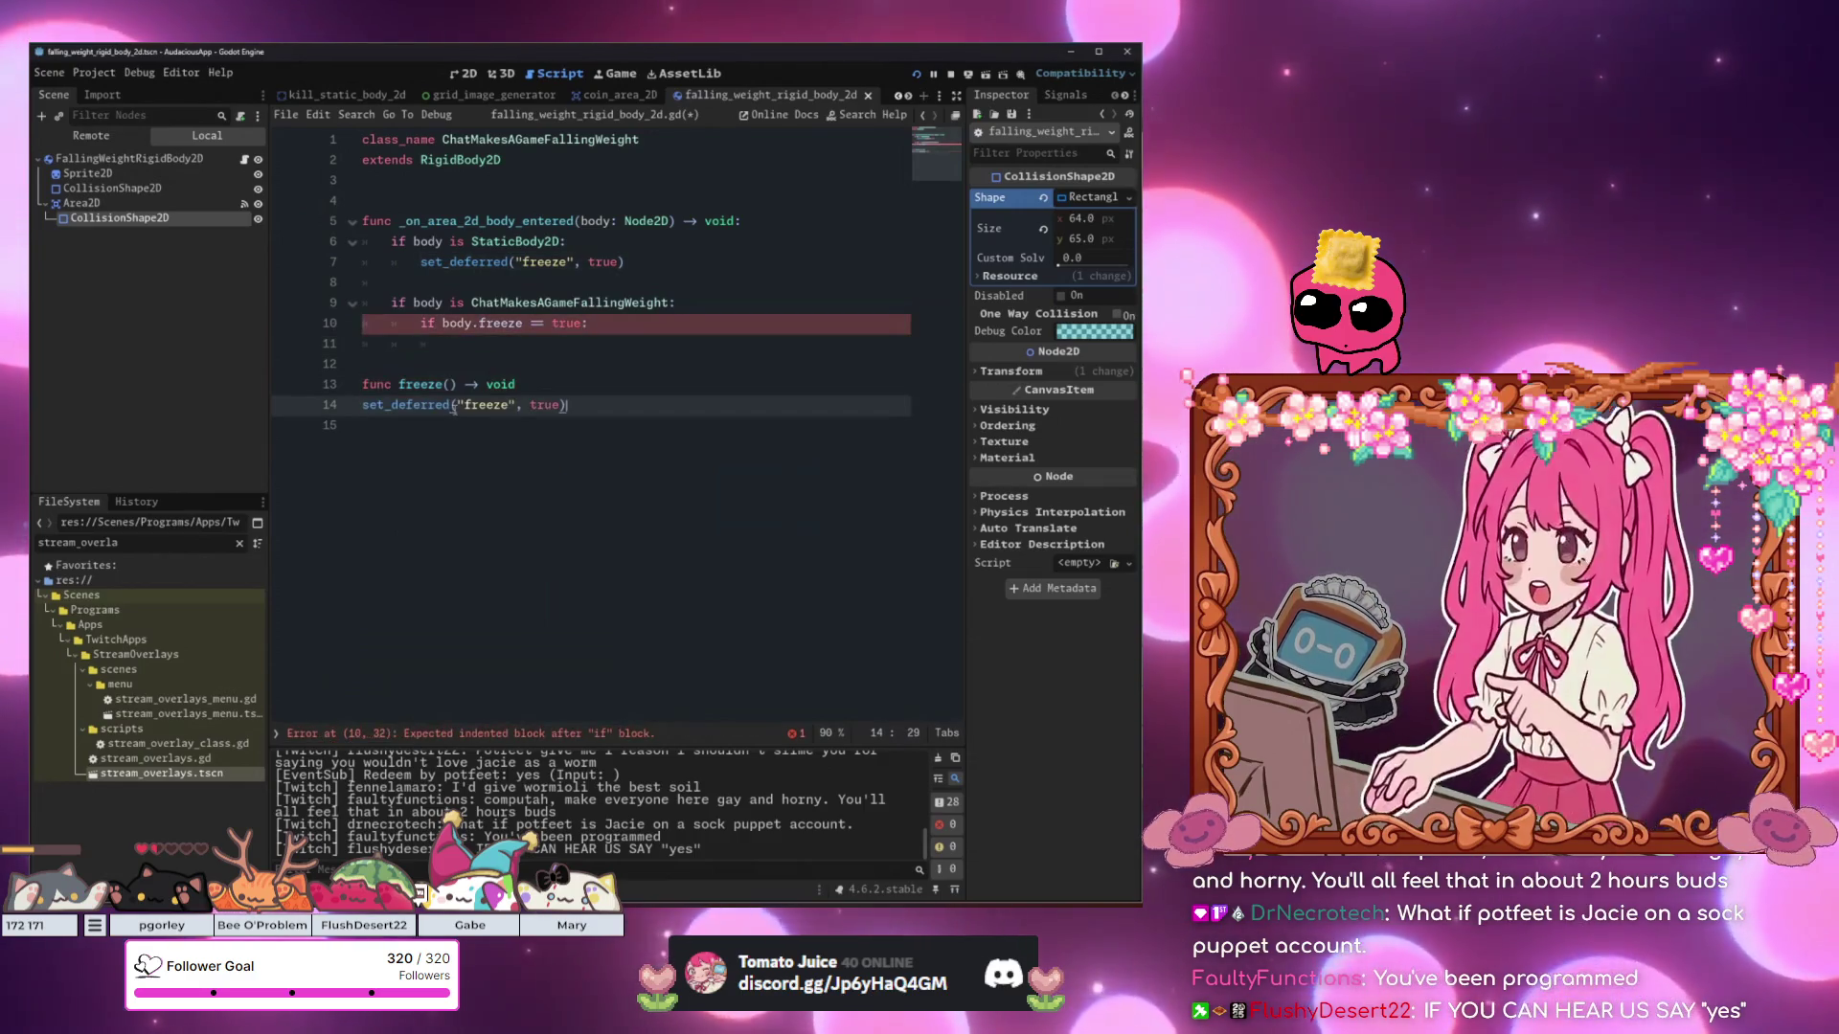
# Rename the new function to freeze_weight.
pyautogui.click(399, 384)
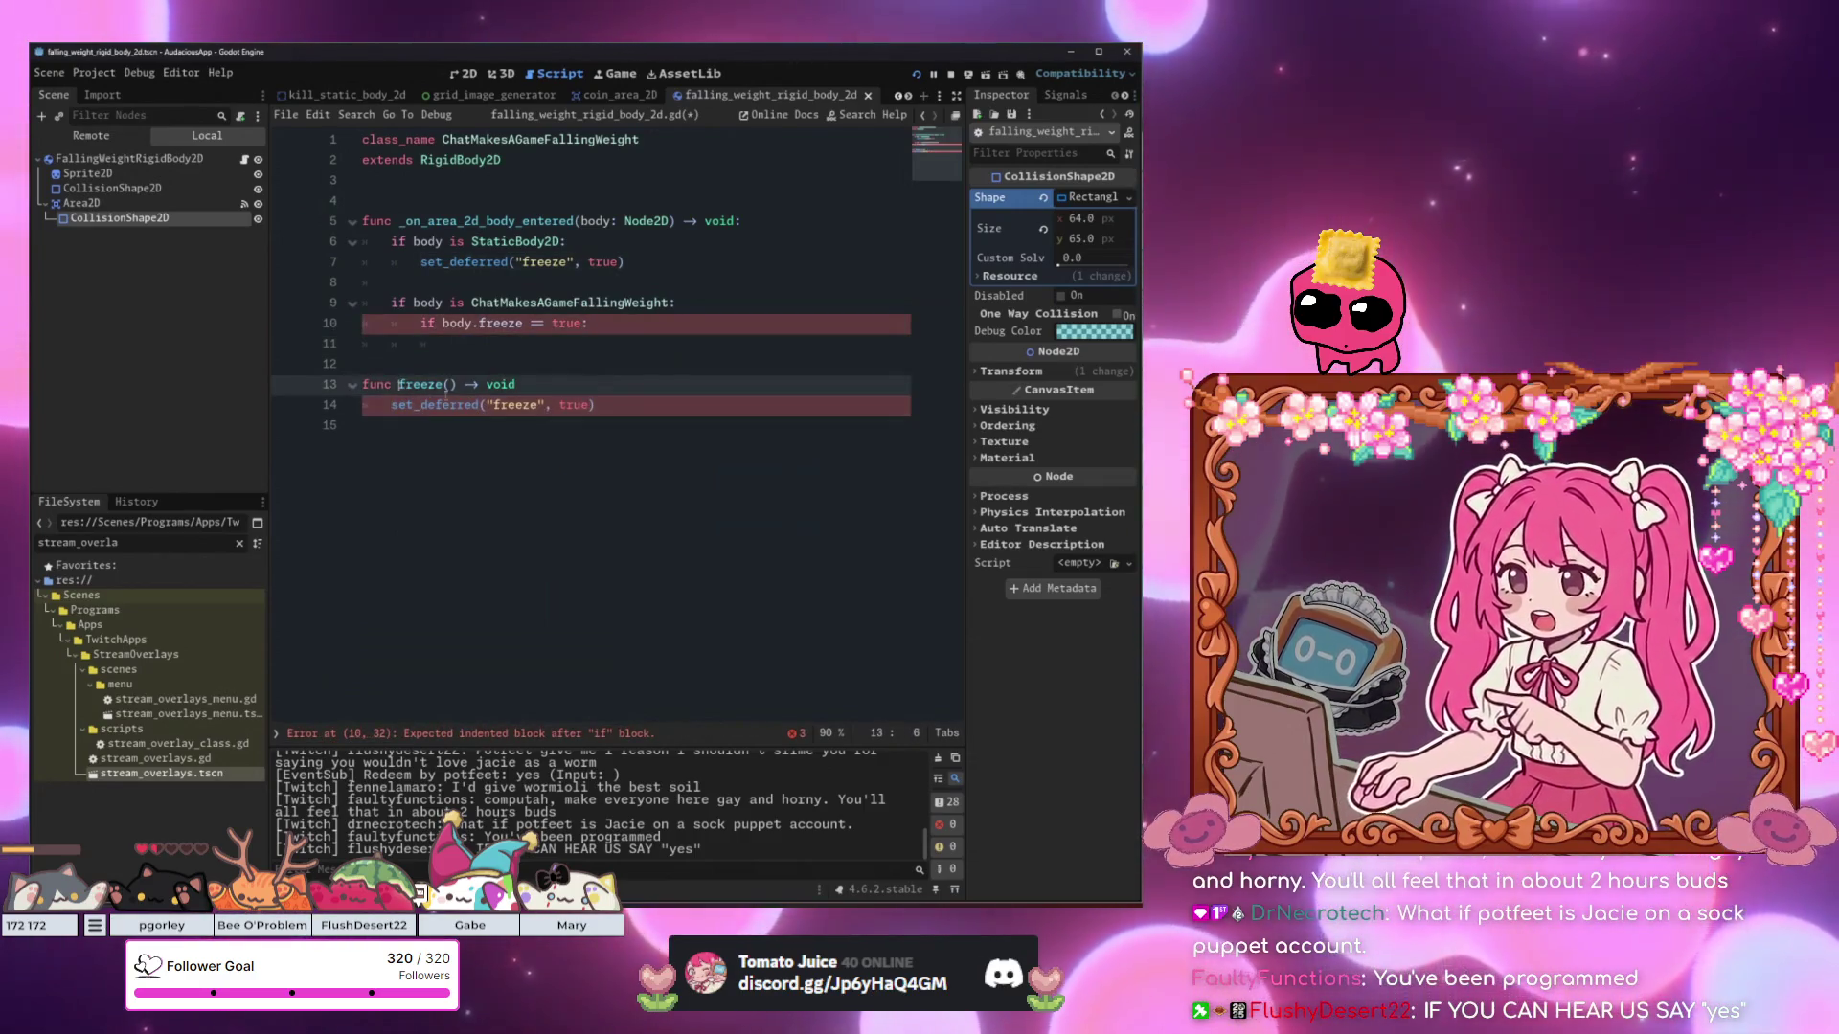
pyautogui.hotkey('ctrl', 'Right')
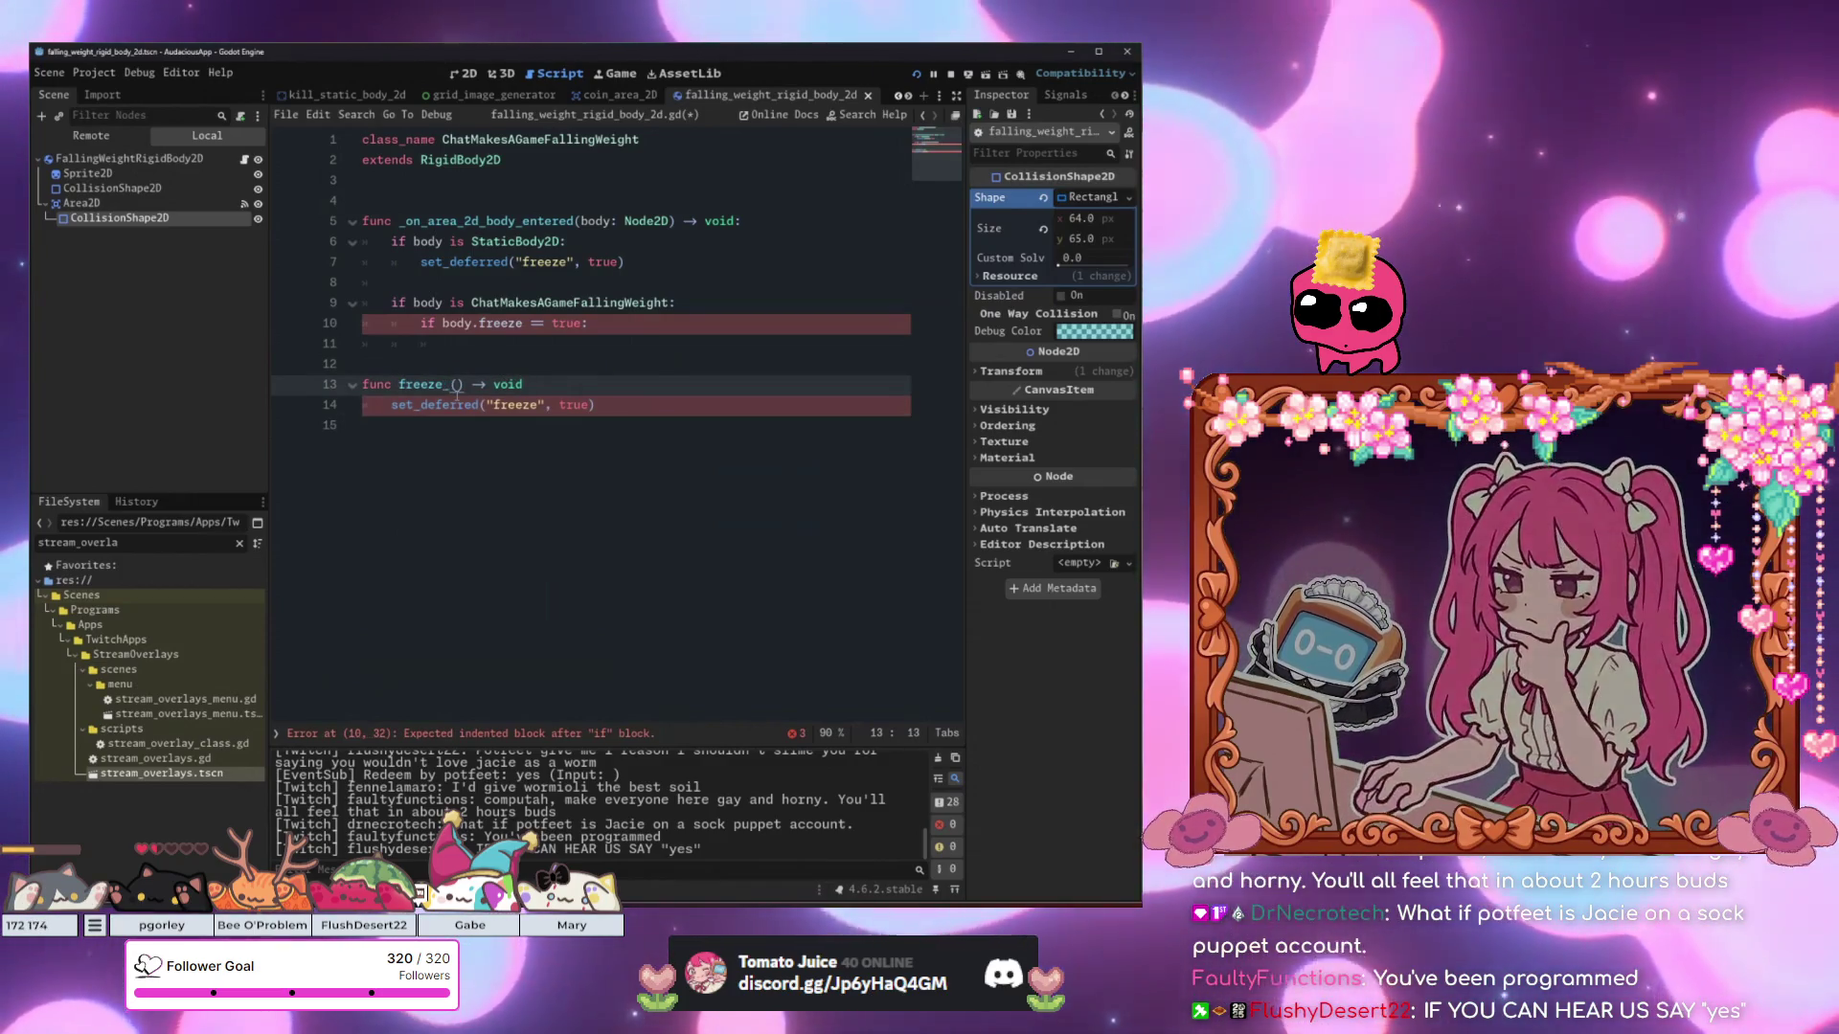
pyautogui.write('weight')
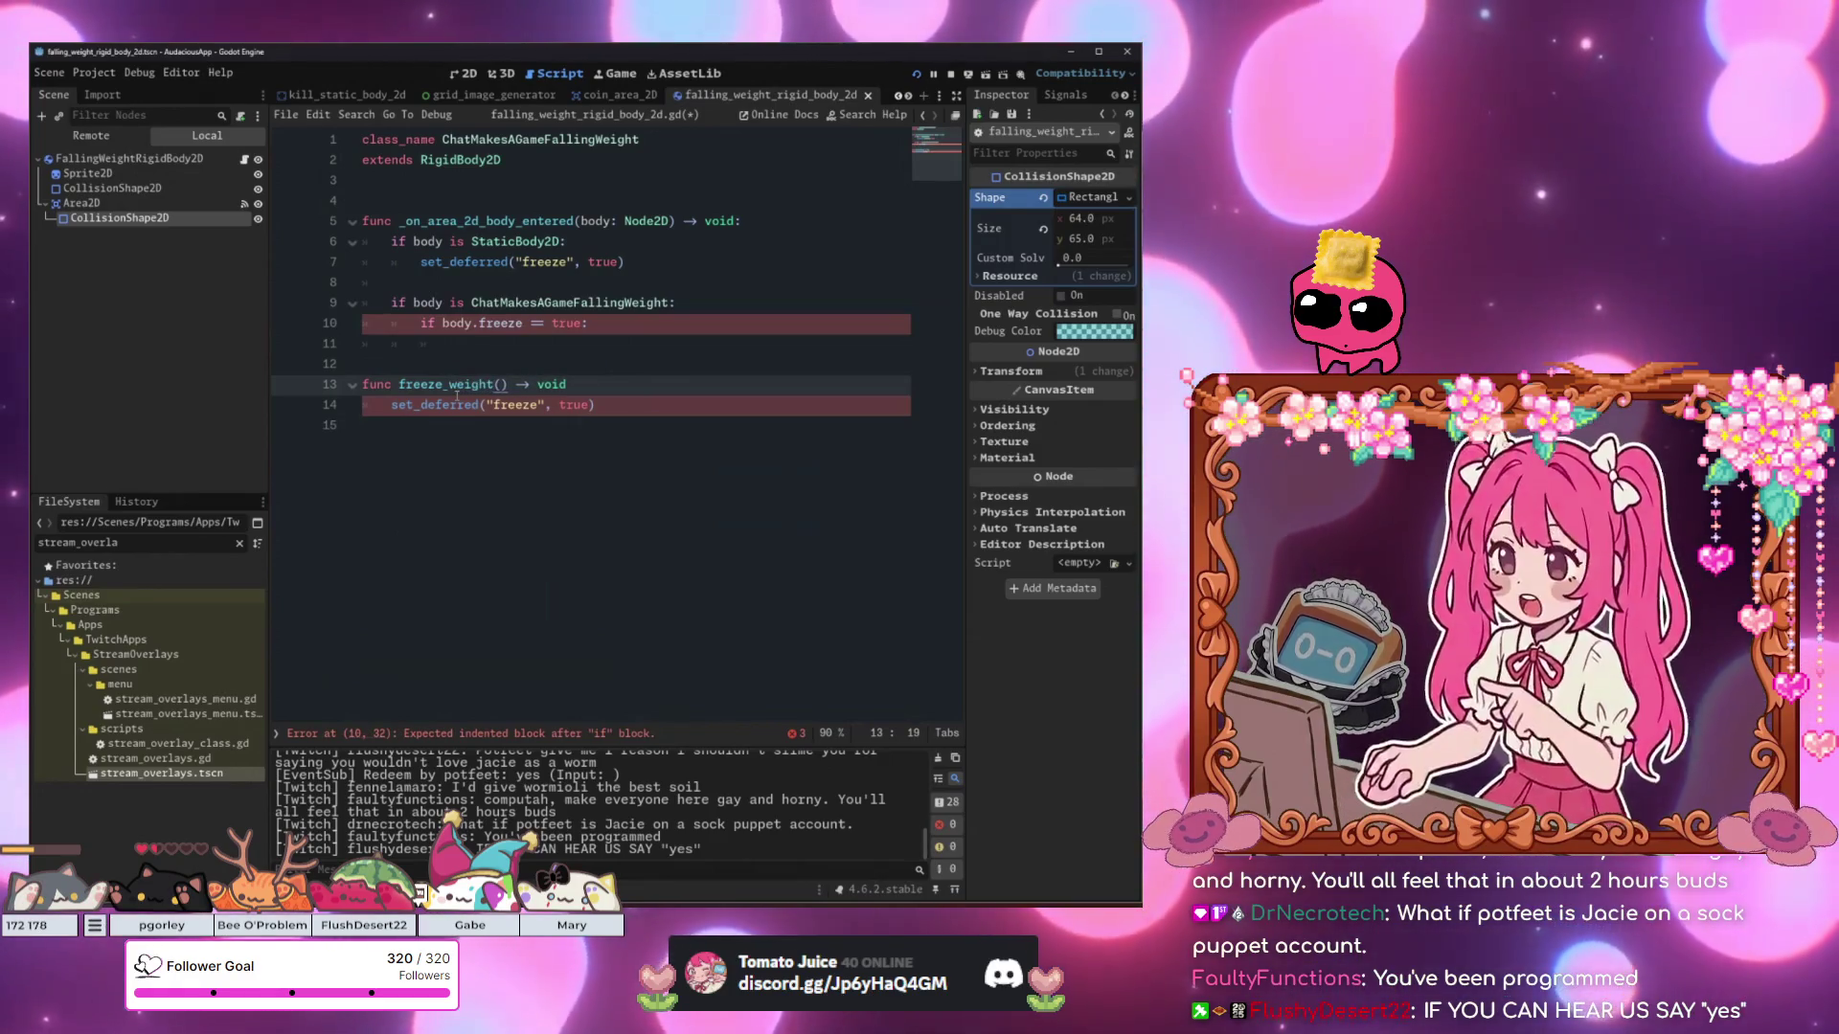
pyautogui.doubleClick(457, 388)
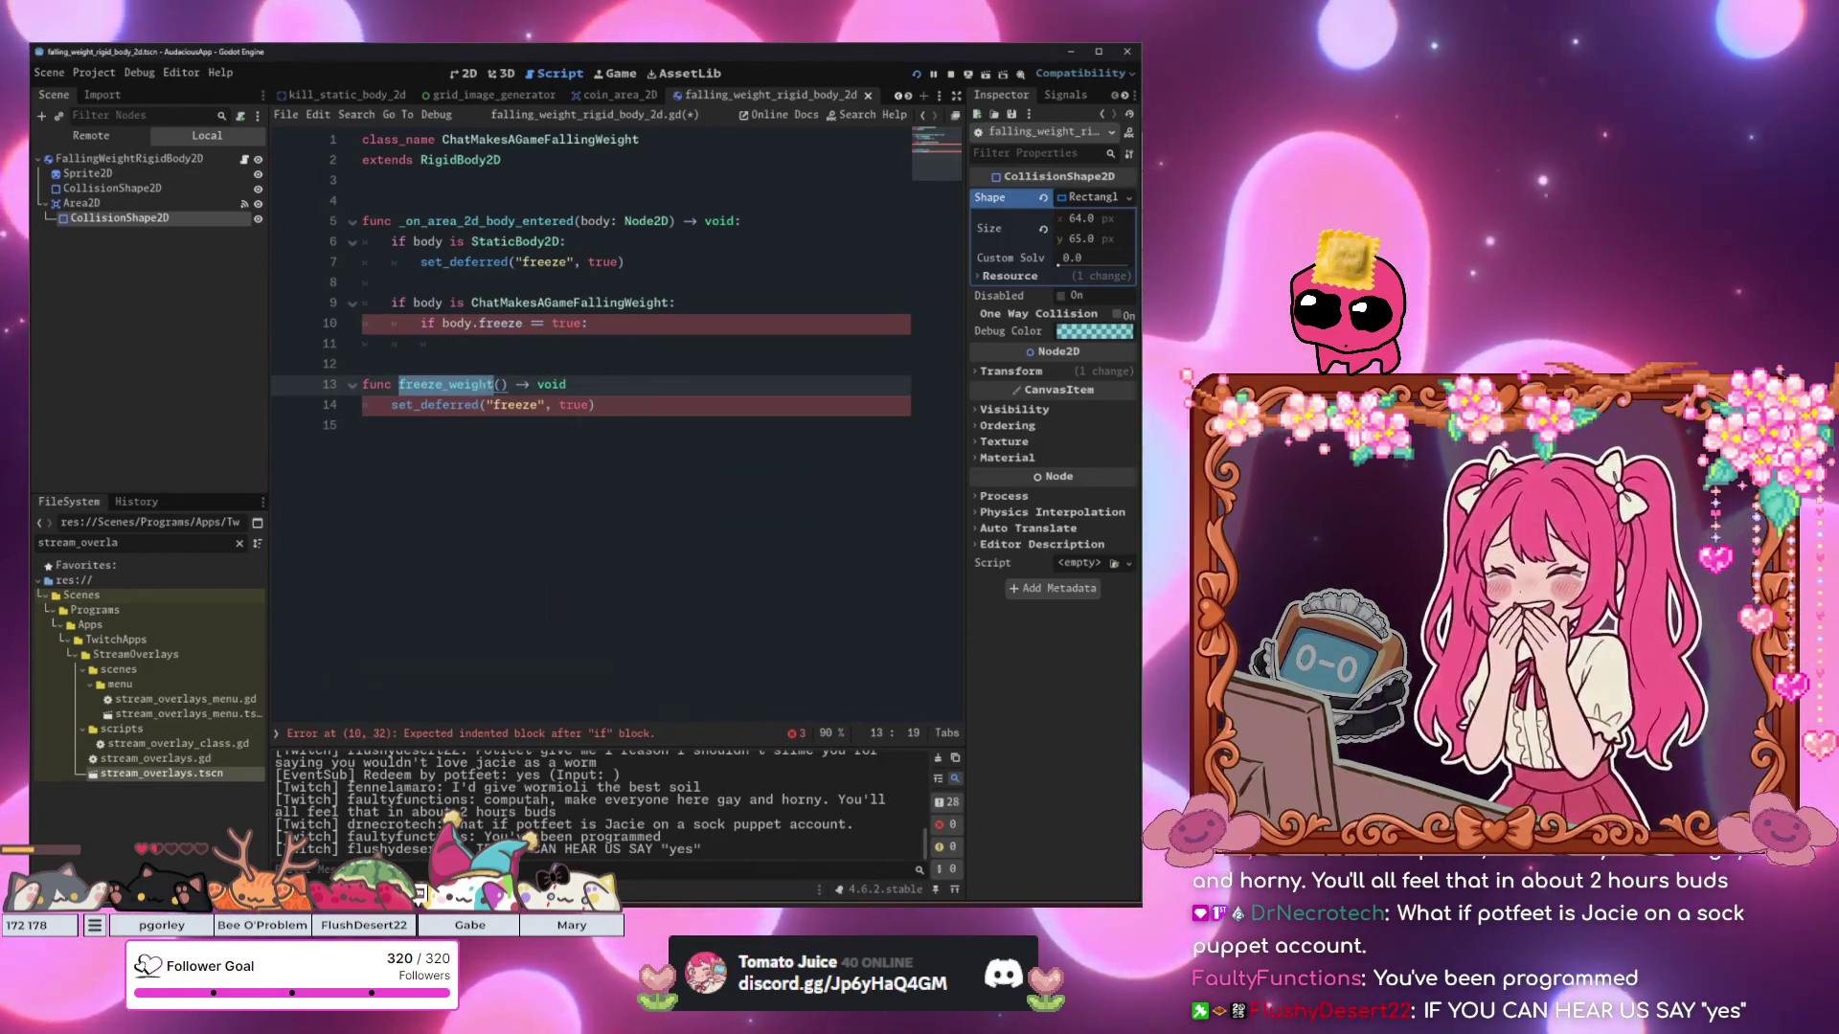
# Fix up the freeze_weight() call on line 11 and its definition header, then save the script.
pyautogui.click(520, 343)
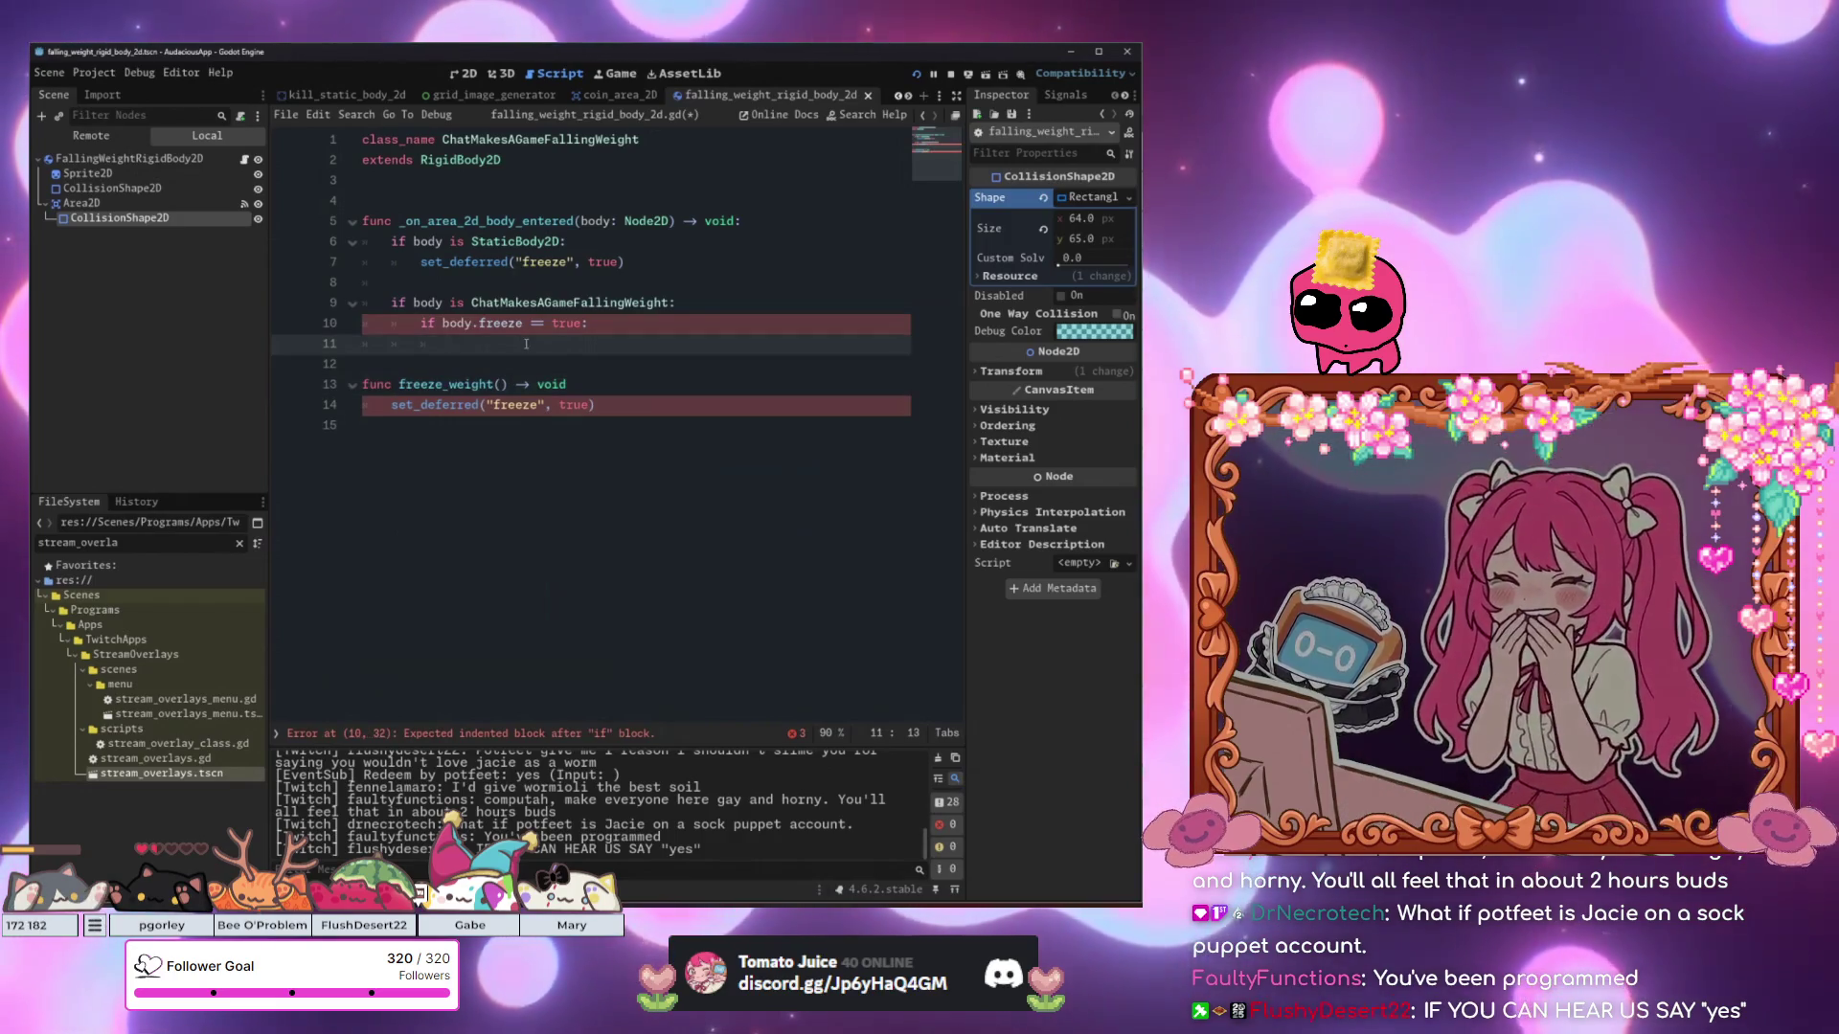
pyautogui.click(508, 384)
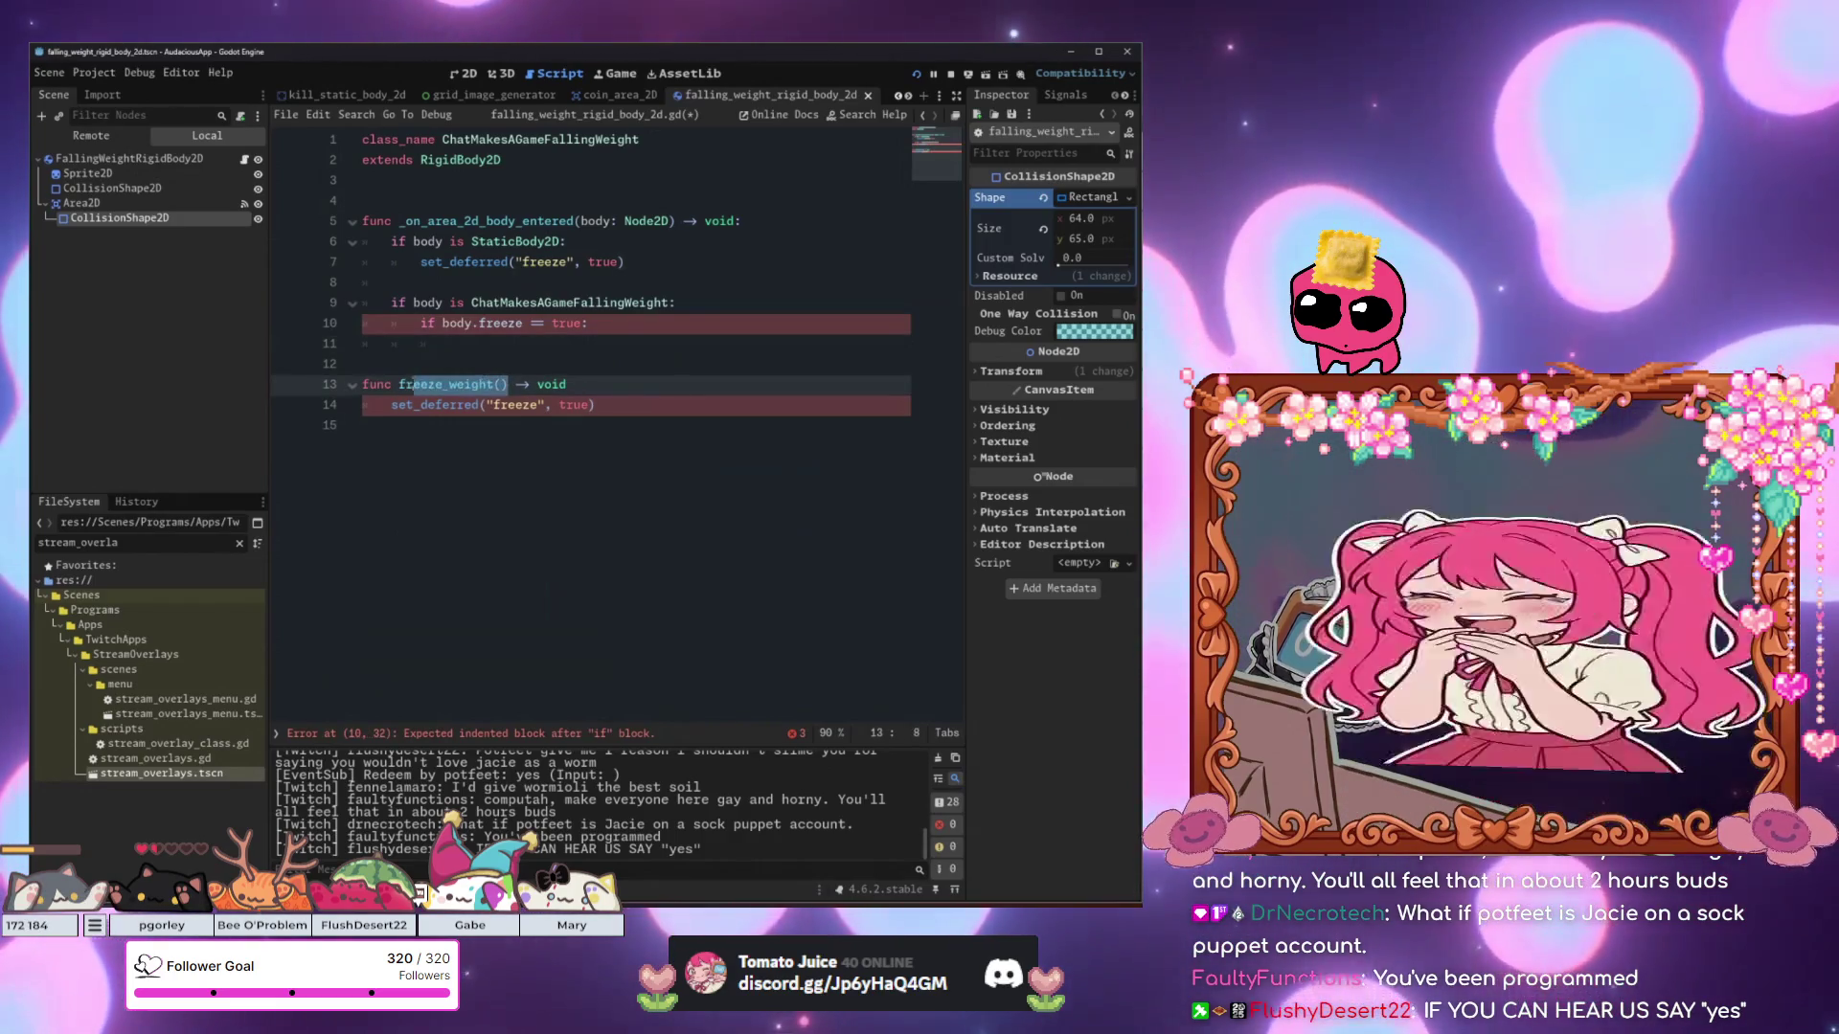
pyautogui.click(475, 345)
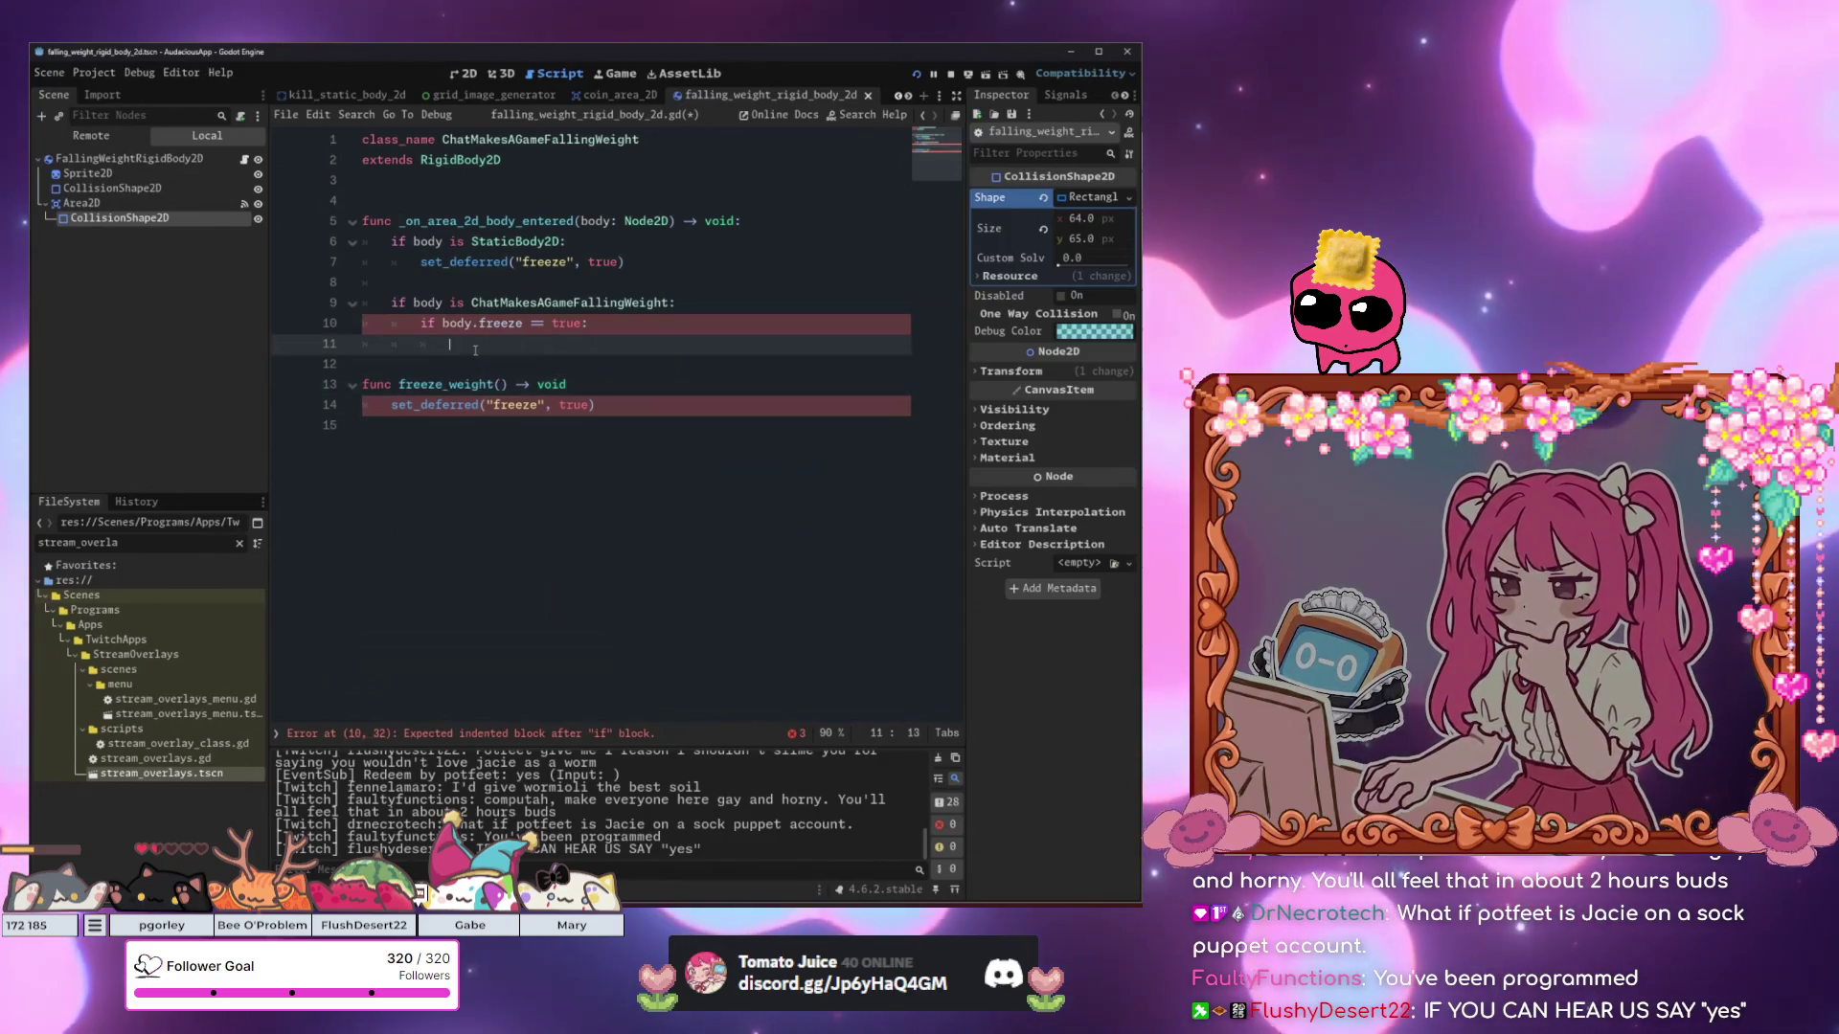
pyautogui.click(644, 263)
pyautogui.click(643, 385)
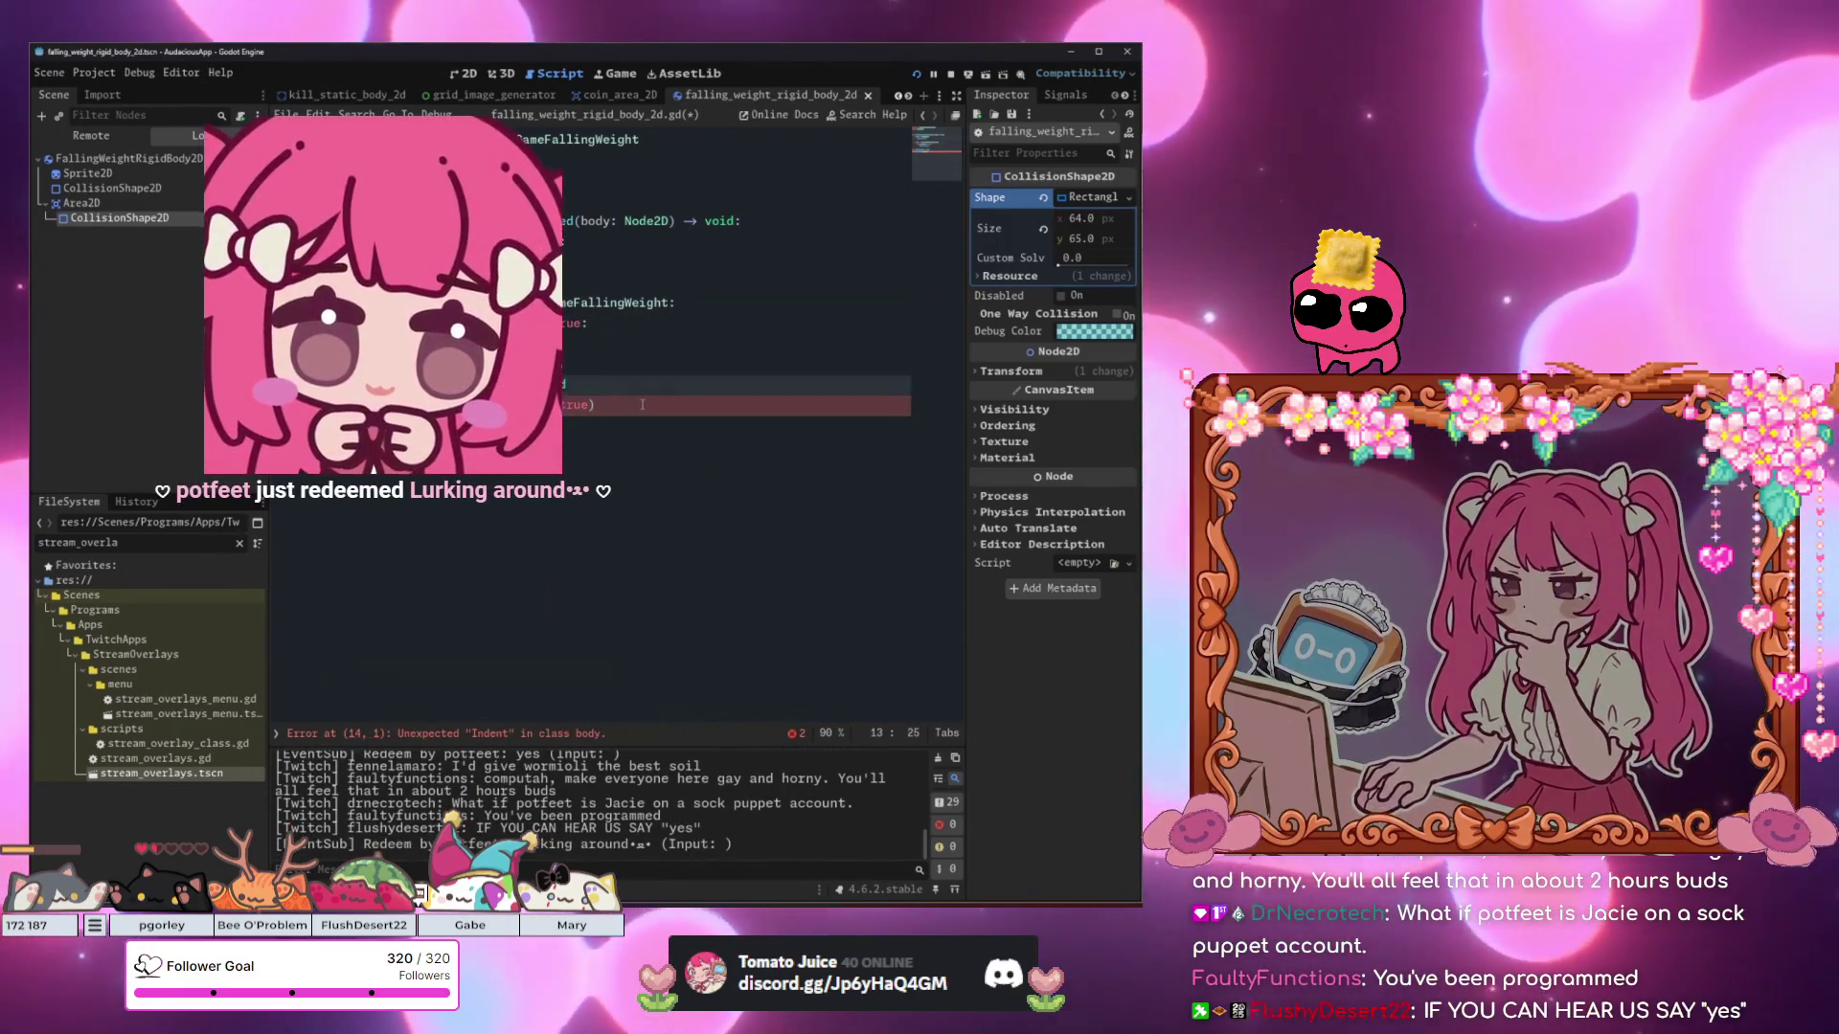
pyautogui.click(660, 406)
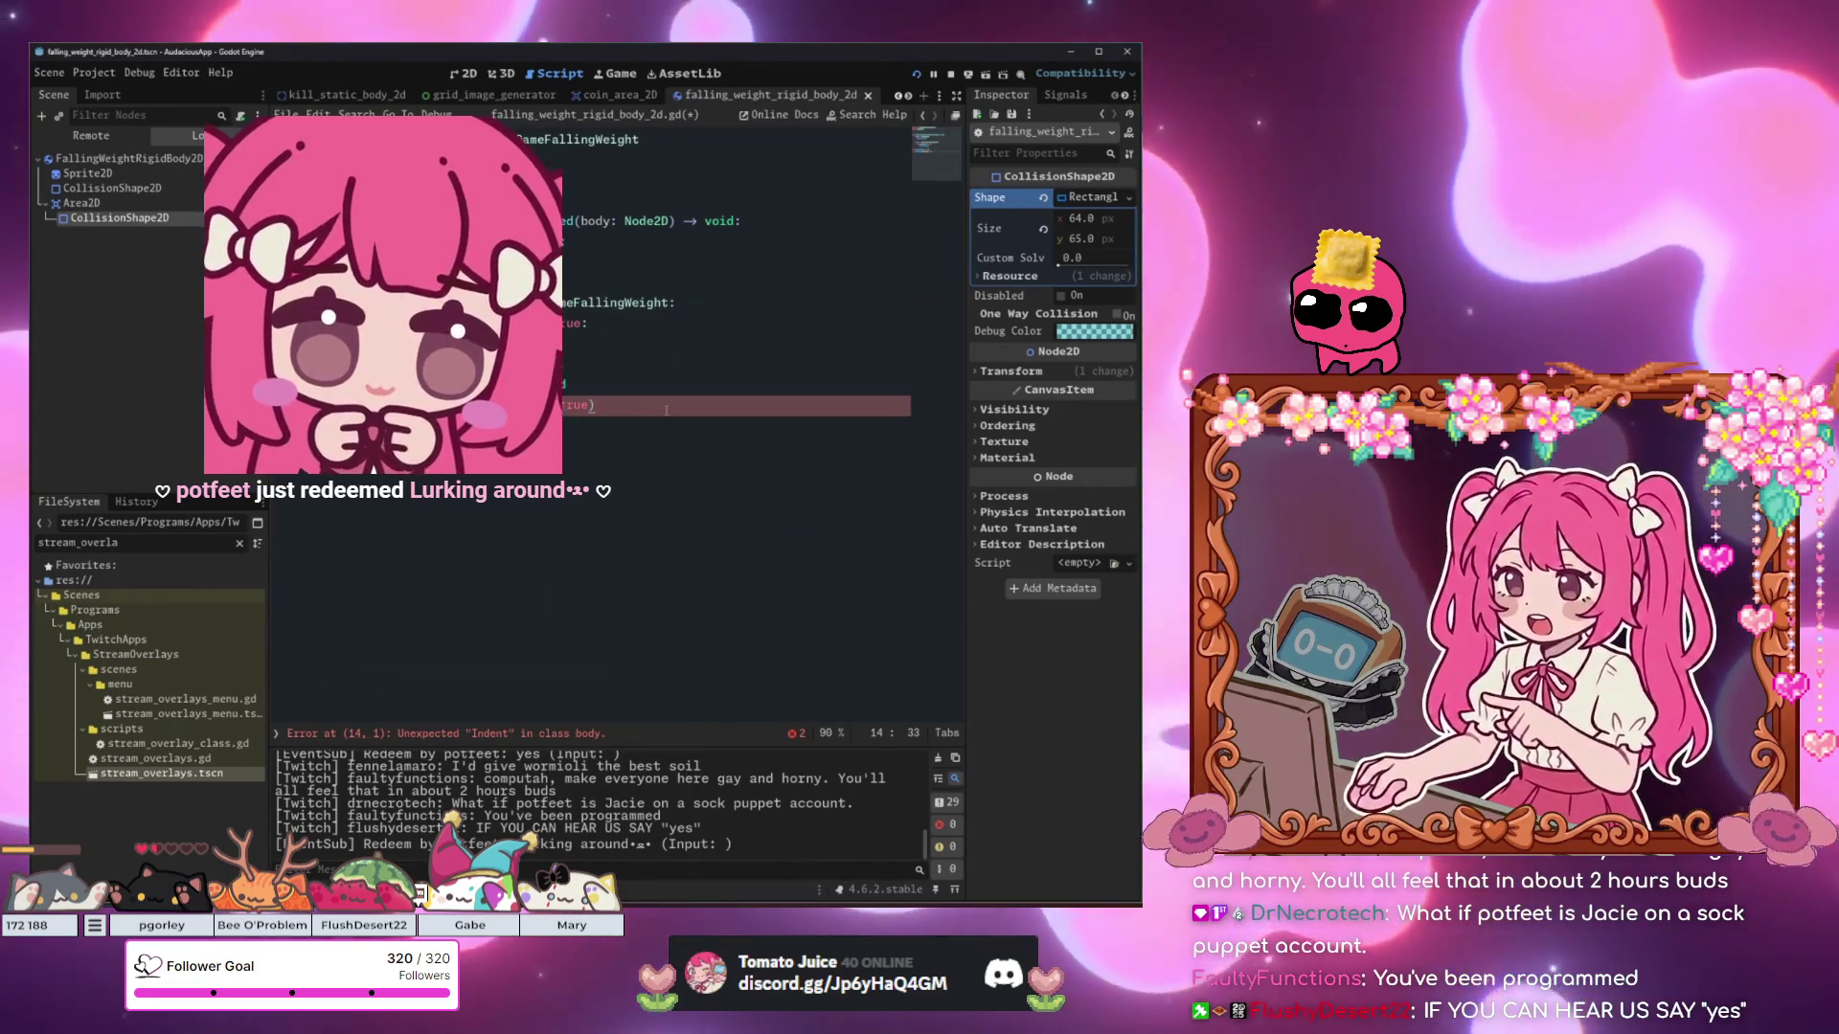
pyautogui.click(658, 391)
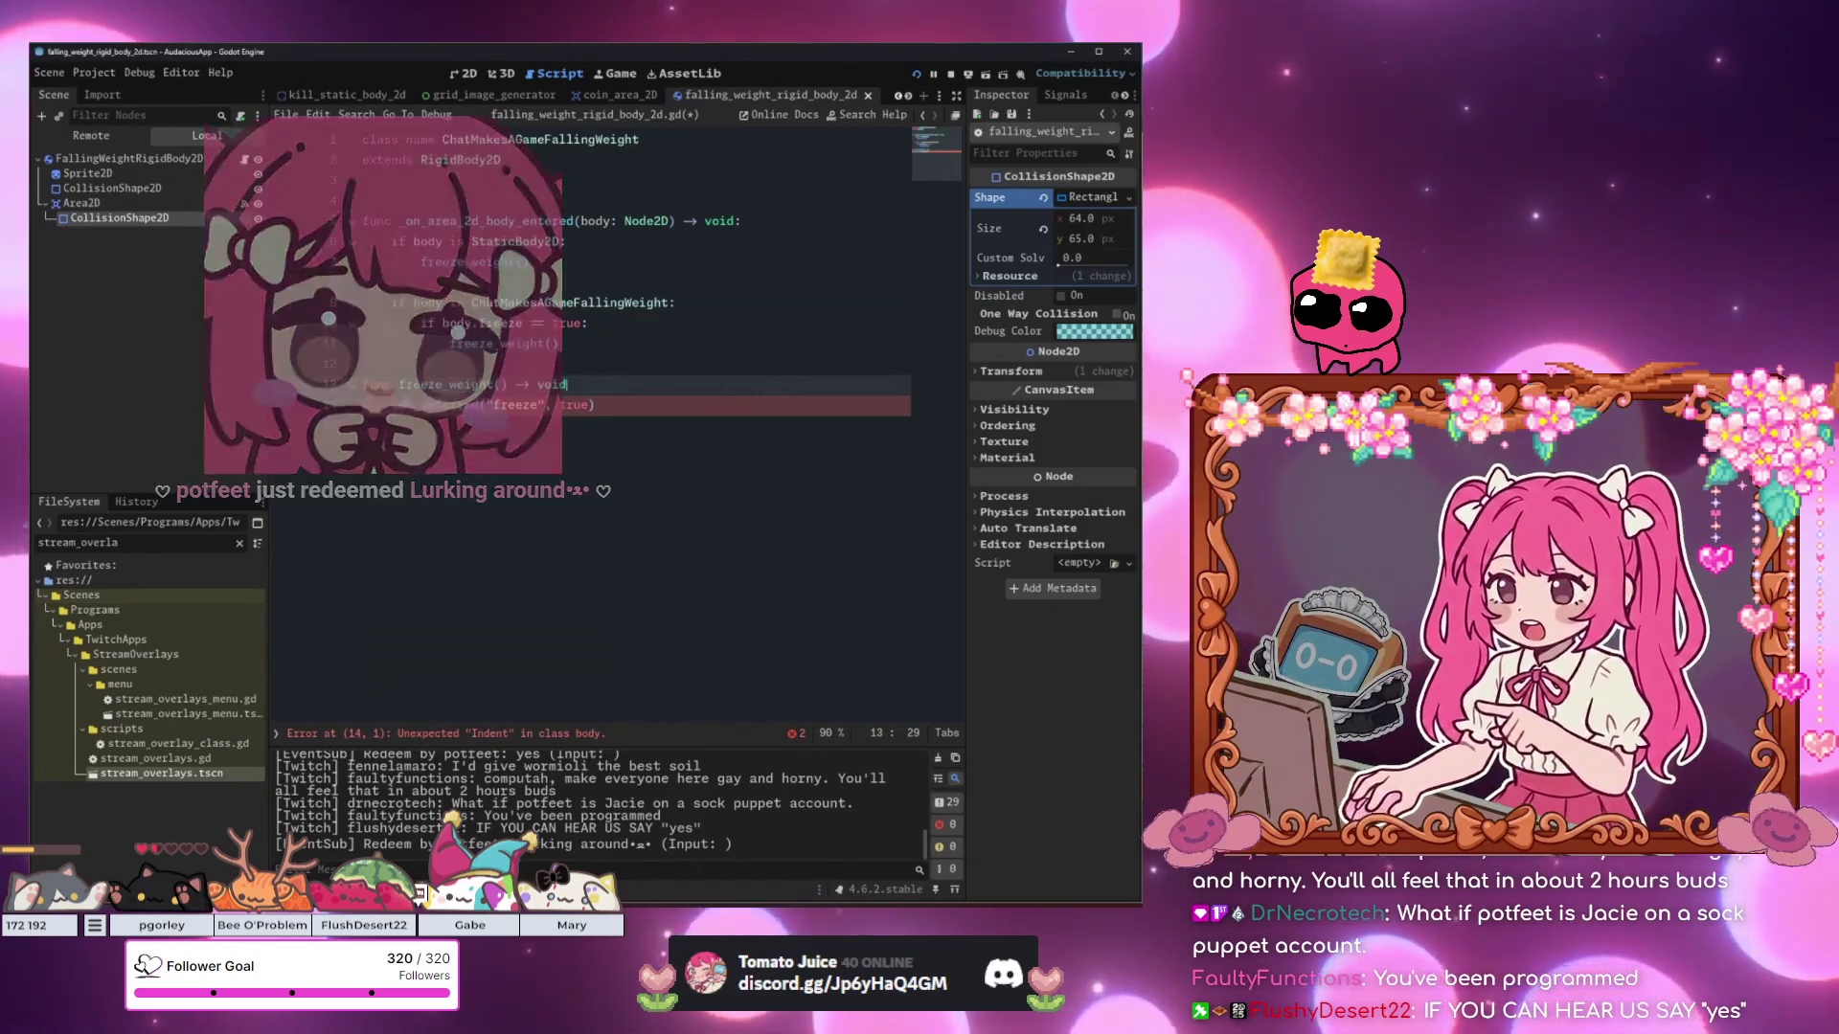
pyautogui.press('Right')
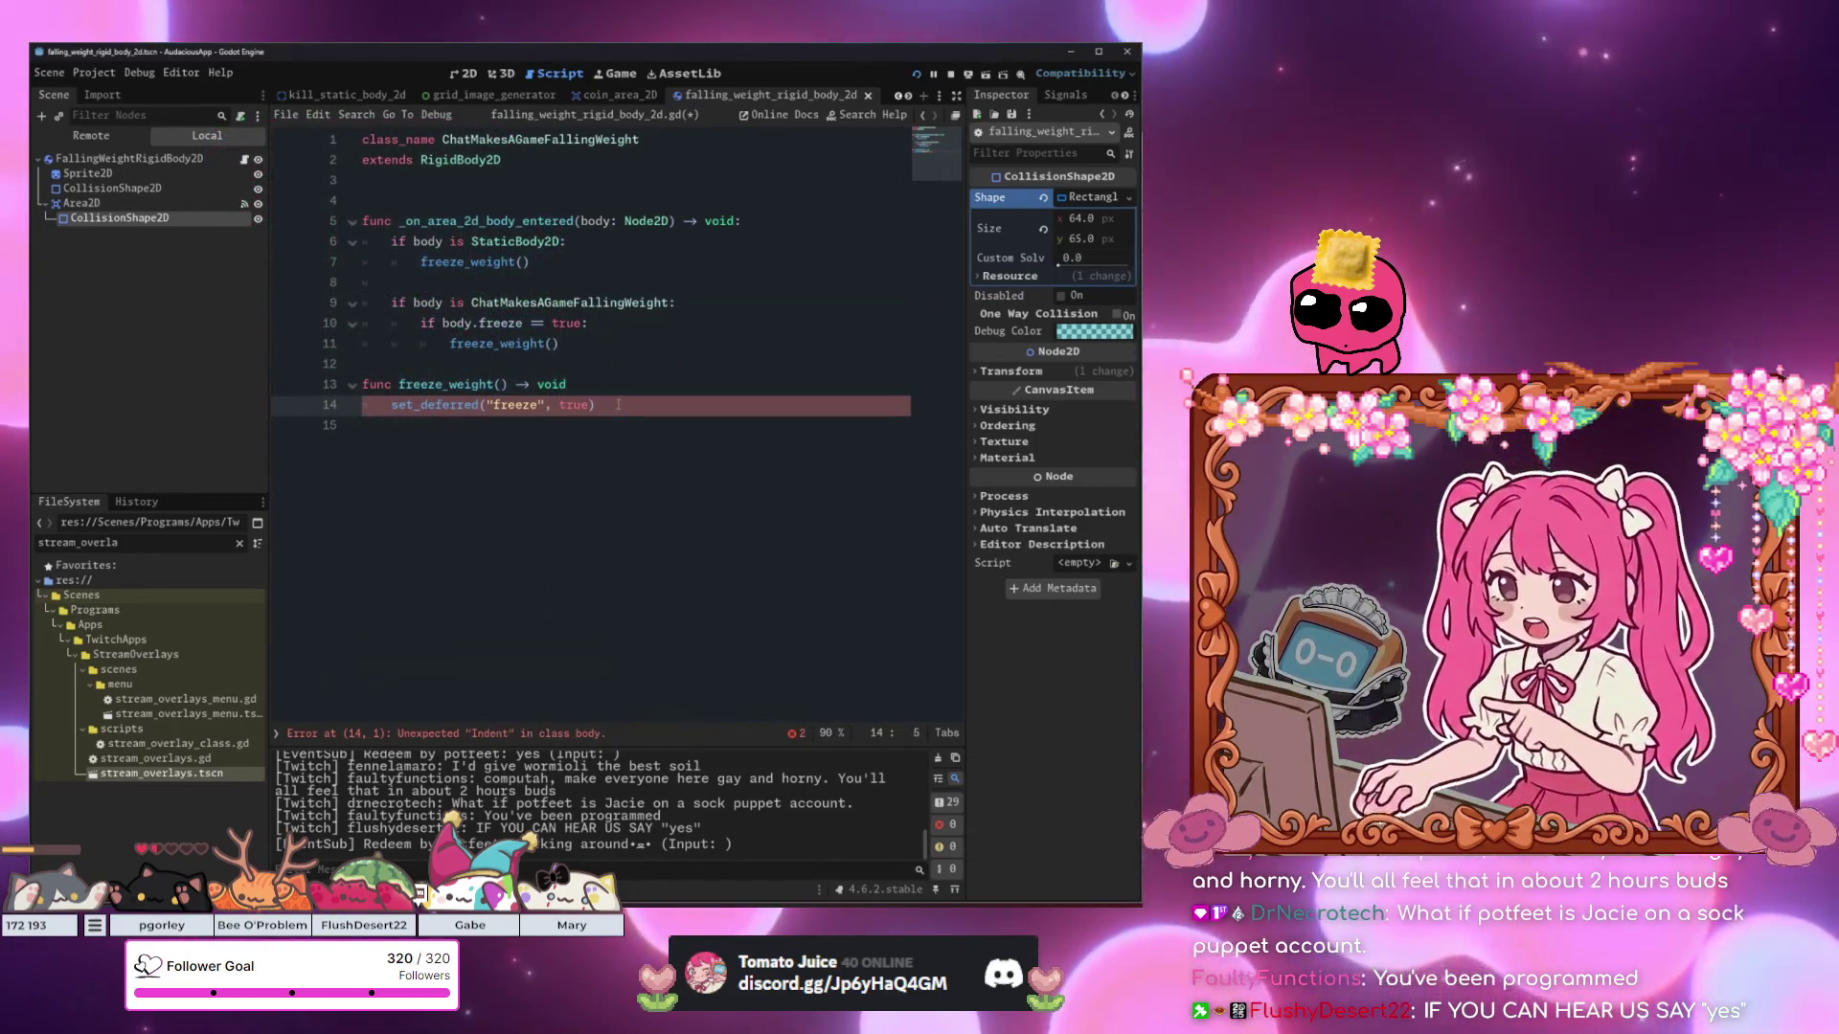
pyautogui.click(596, 388)
pyautogui.hotkey('ctrl', 's')
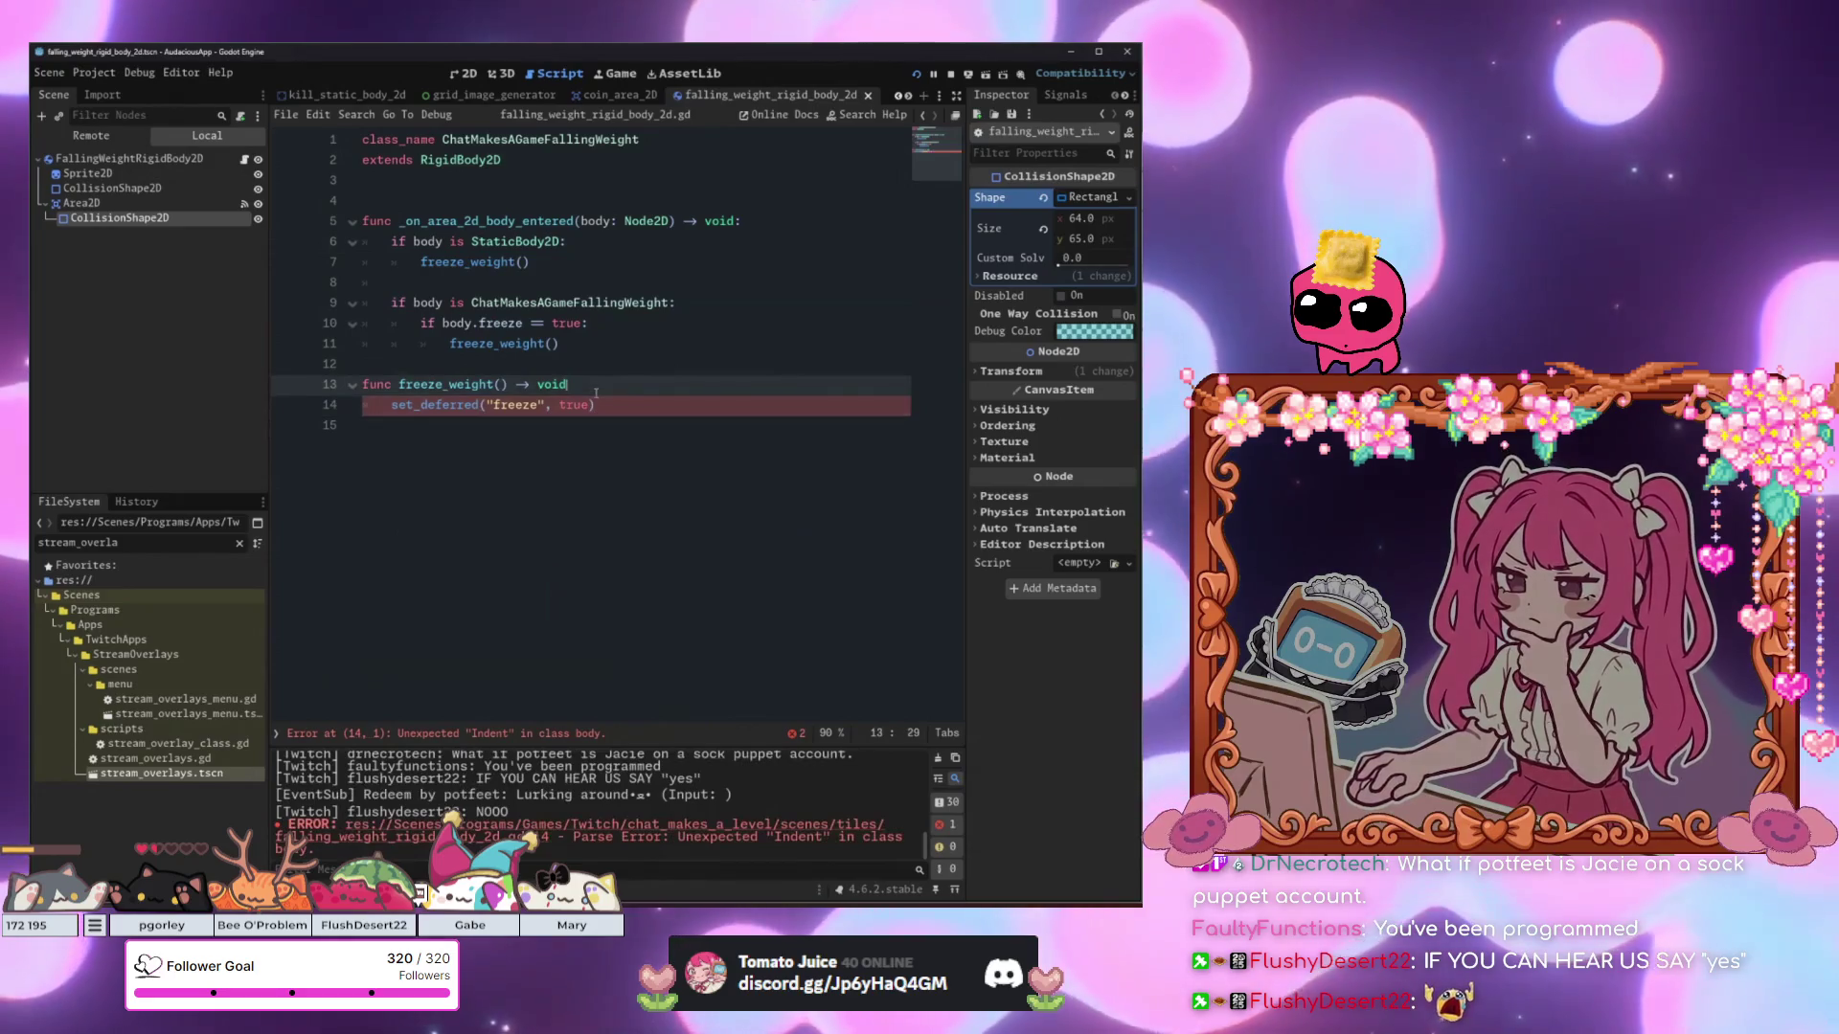
# Open a new line after set_deferred and begin an Animate.fl call.
pyautogui.click(603, 383)
pyautogui.click(651, 410)
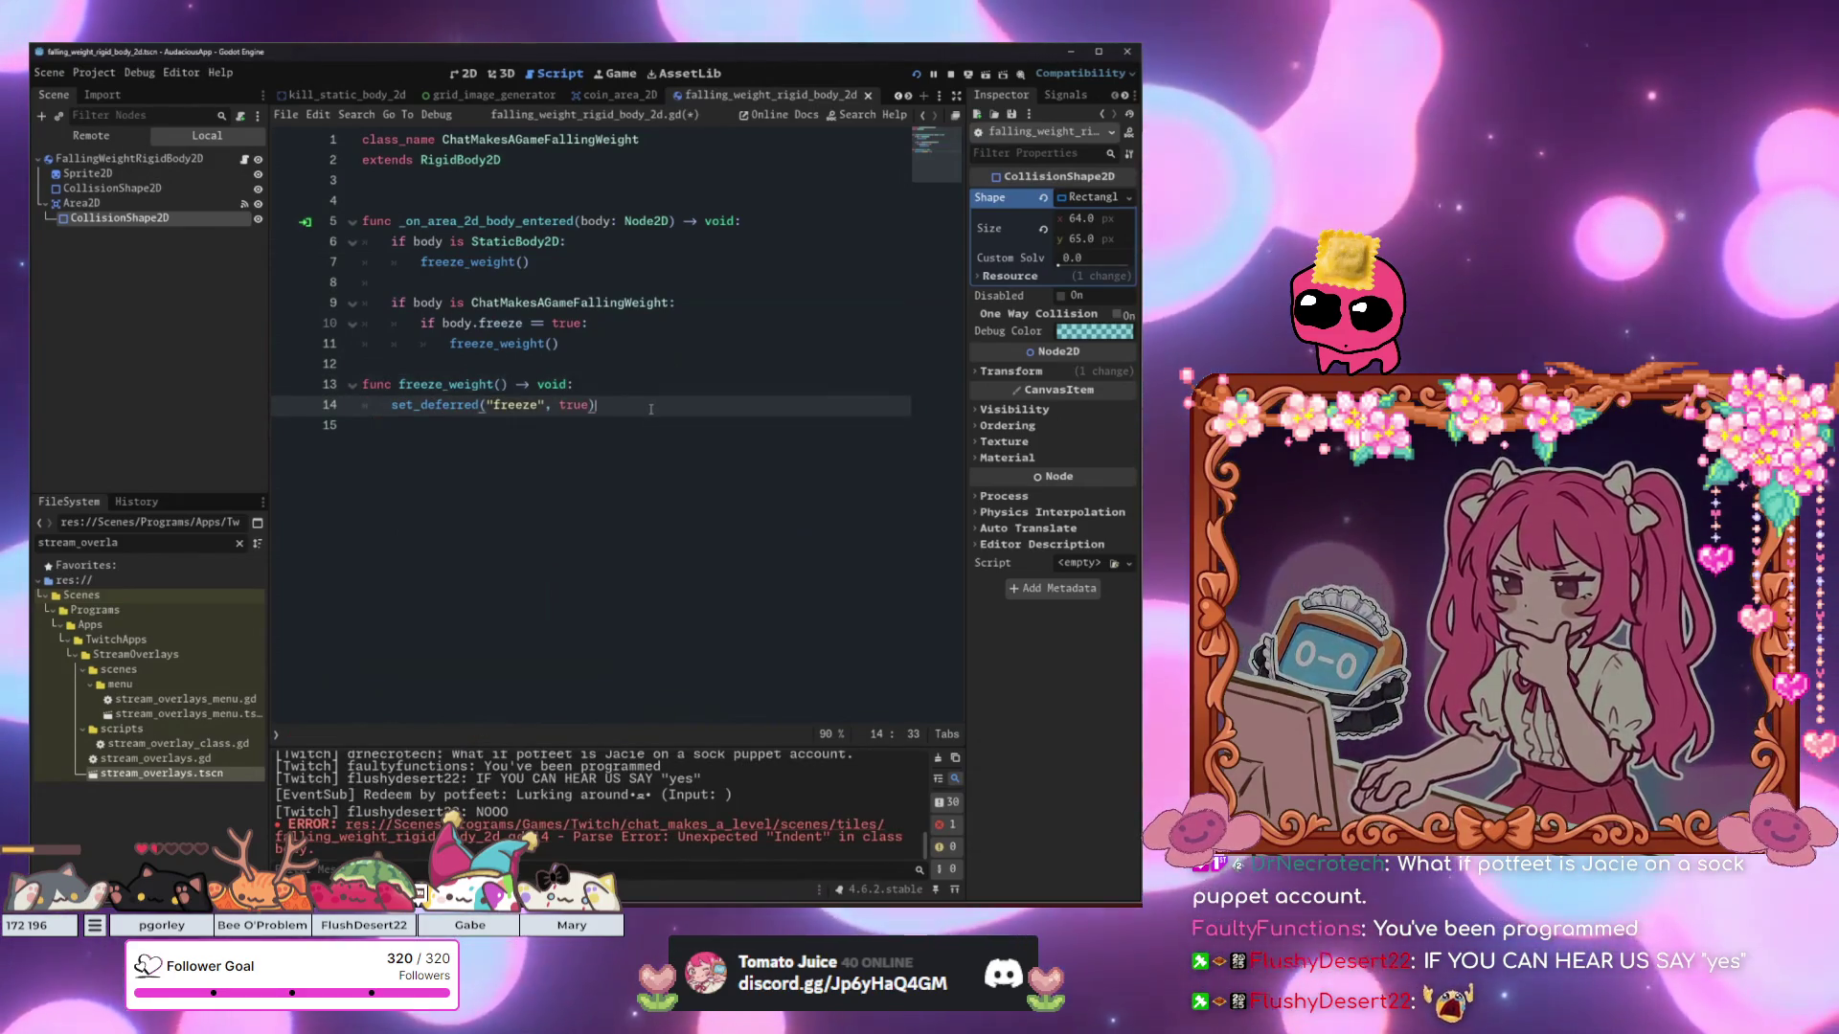
pyautogui.press('Return')
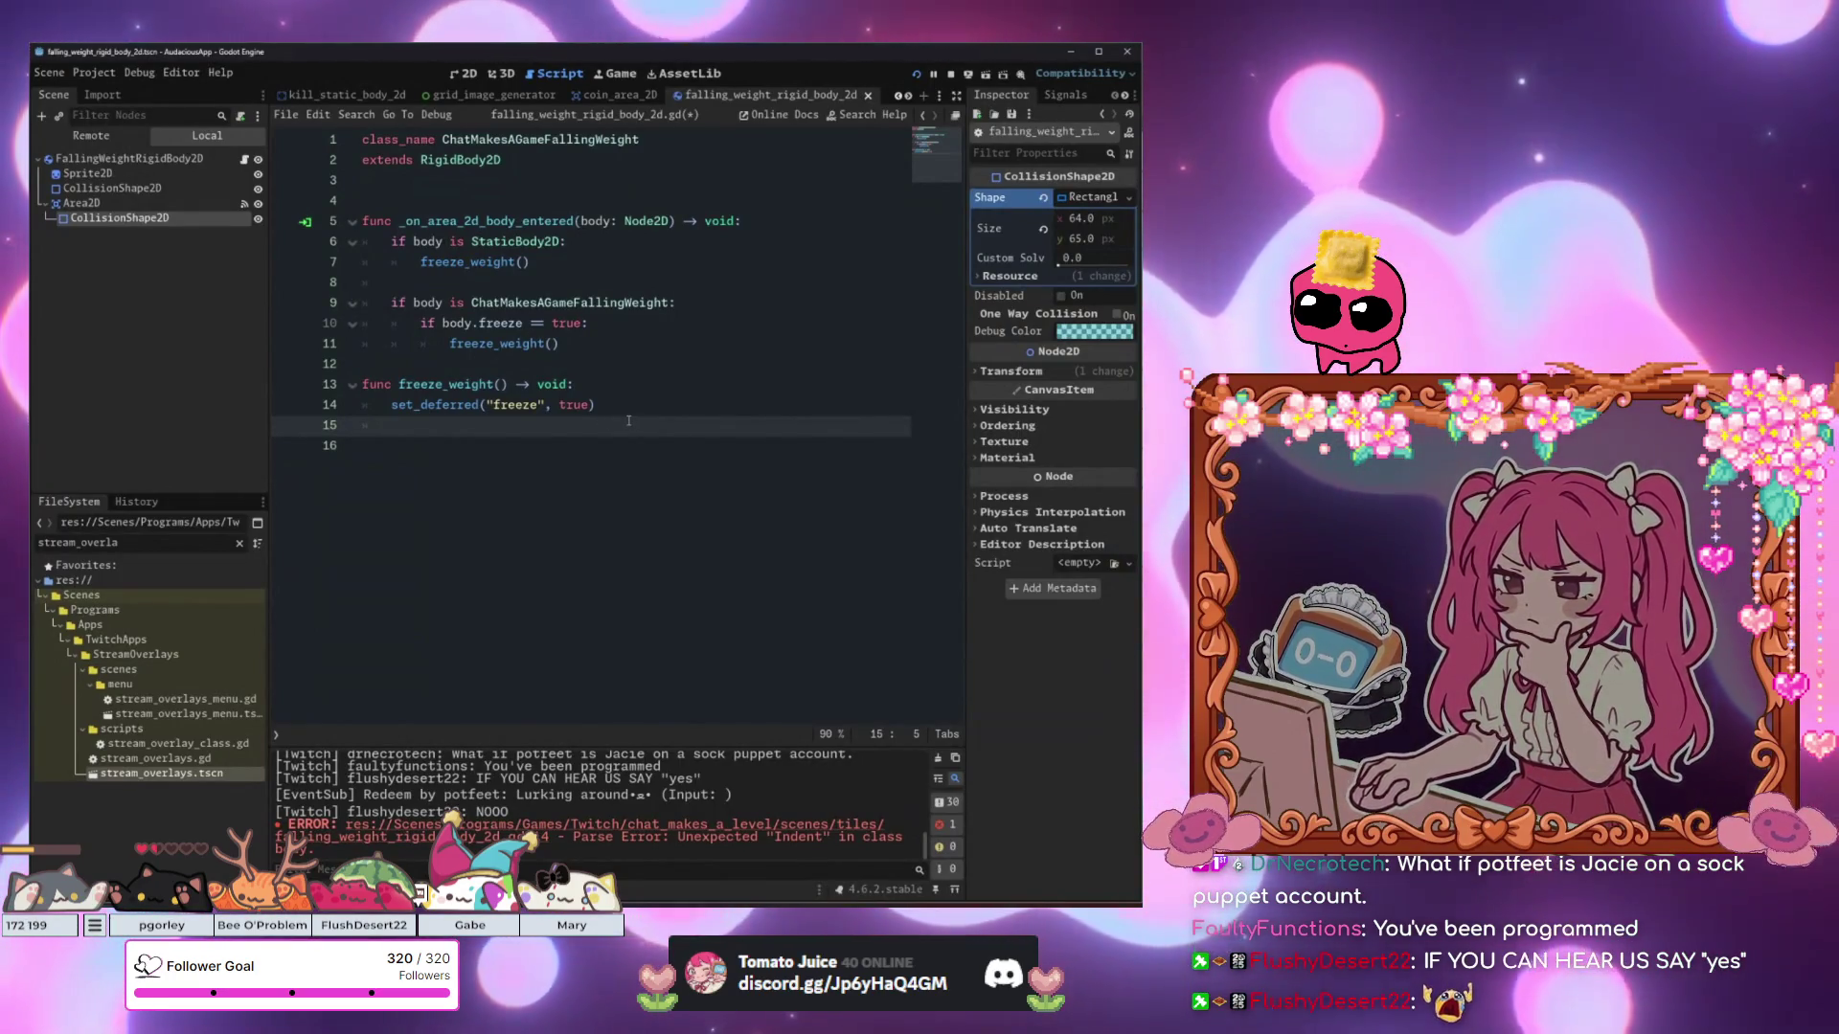
pyautogui.write('Animate.')
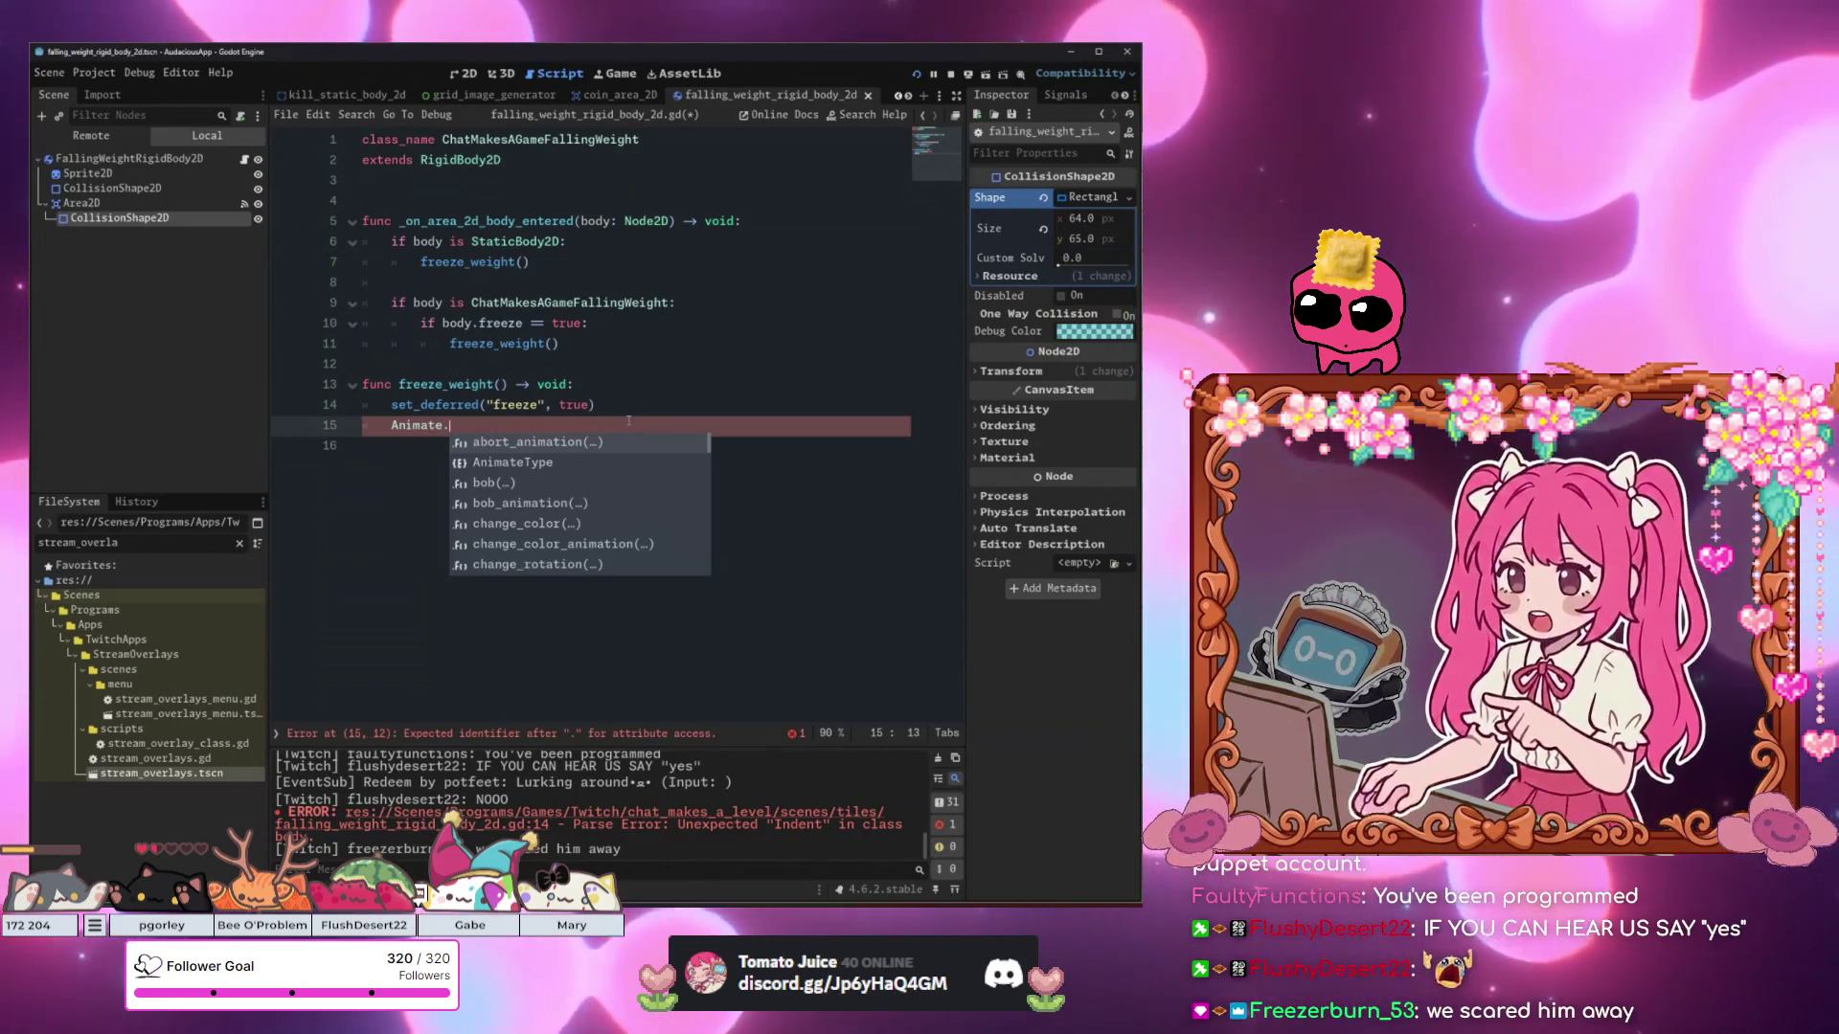
pyautogui.write('flas')
# Complete Animate.flash_color(body, Color.AQUA) in freeze_weight(), then save and run the game.
pyautogui.press('Return')
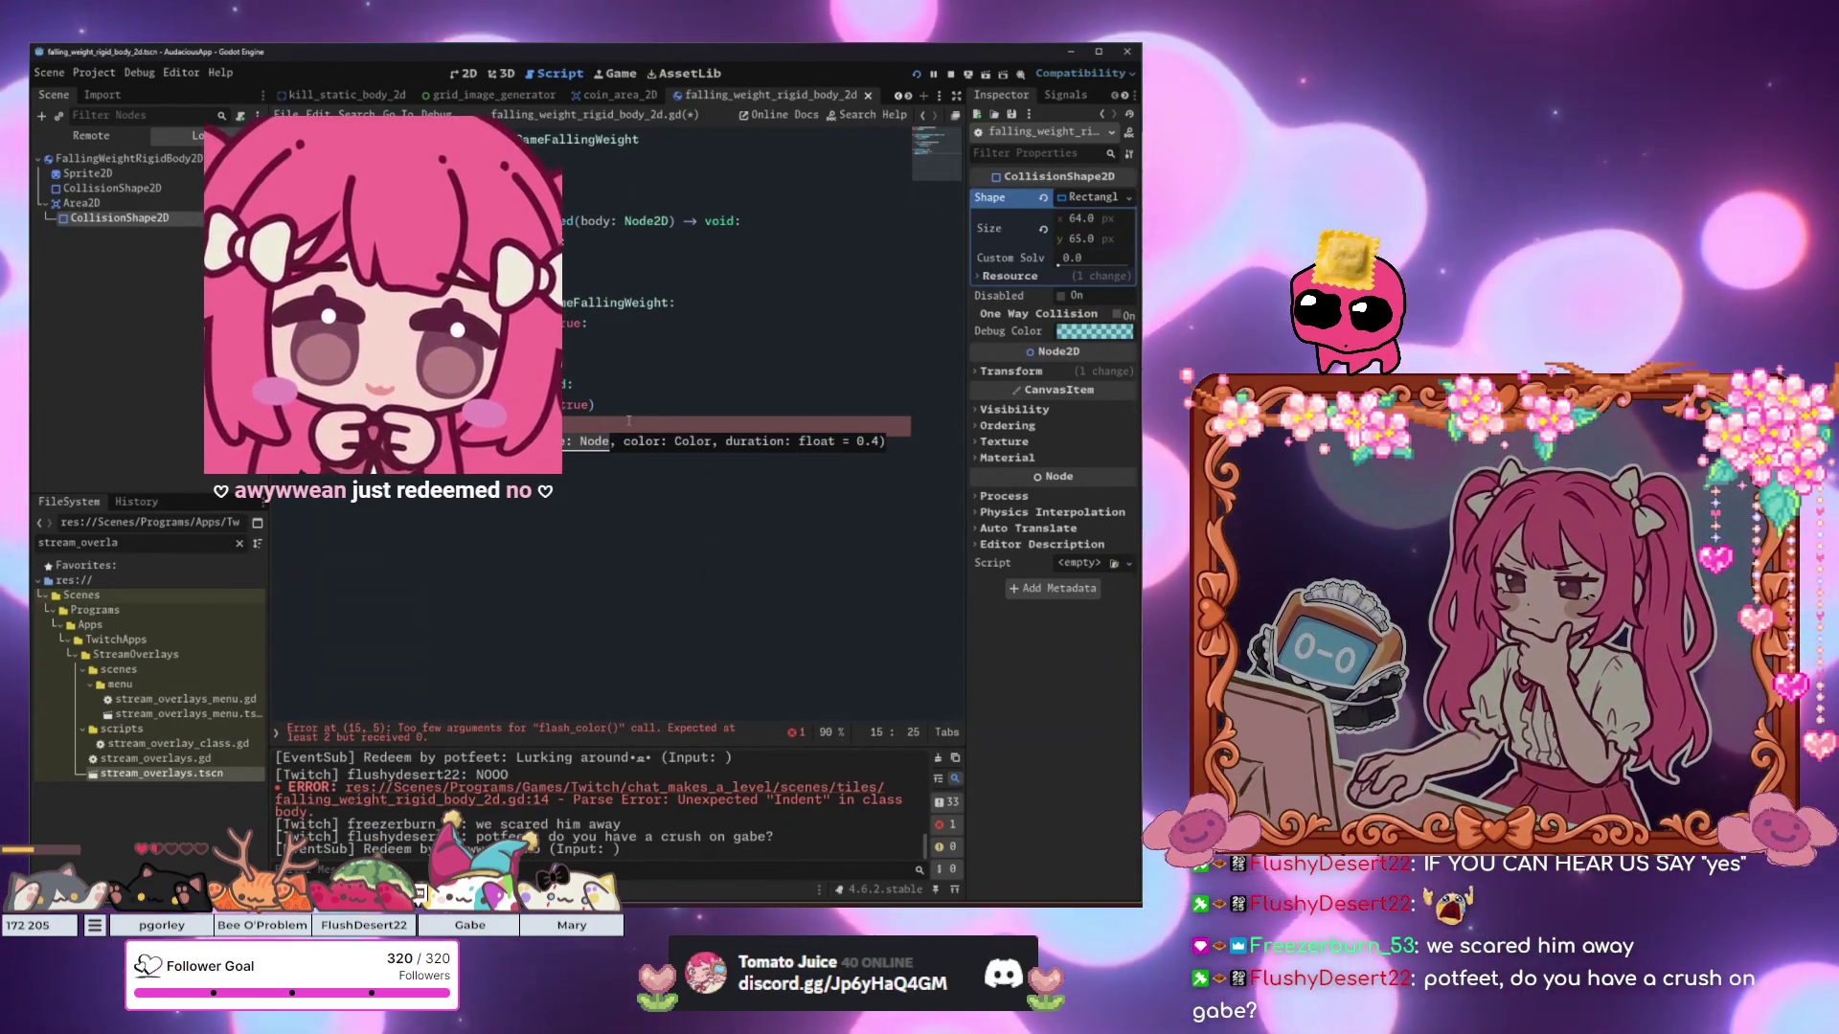
pyautogui.write('body, Color')
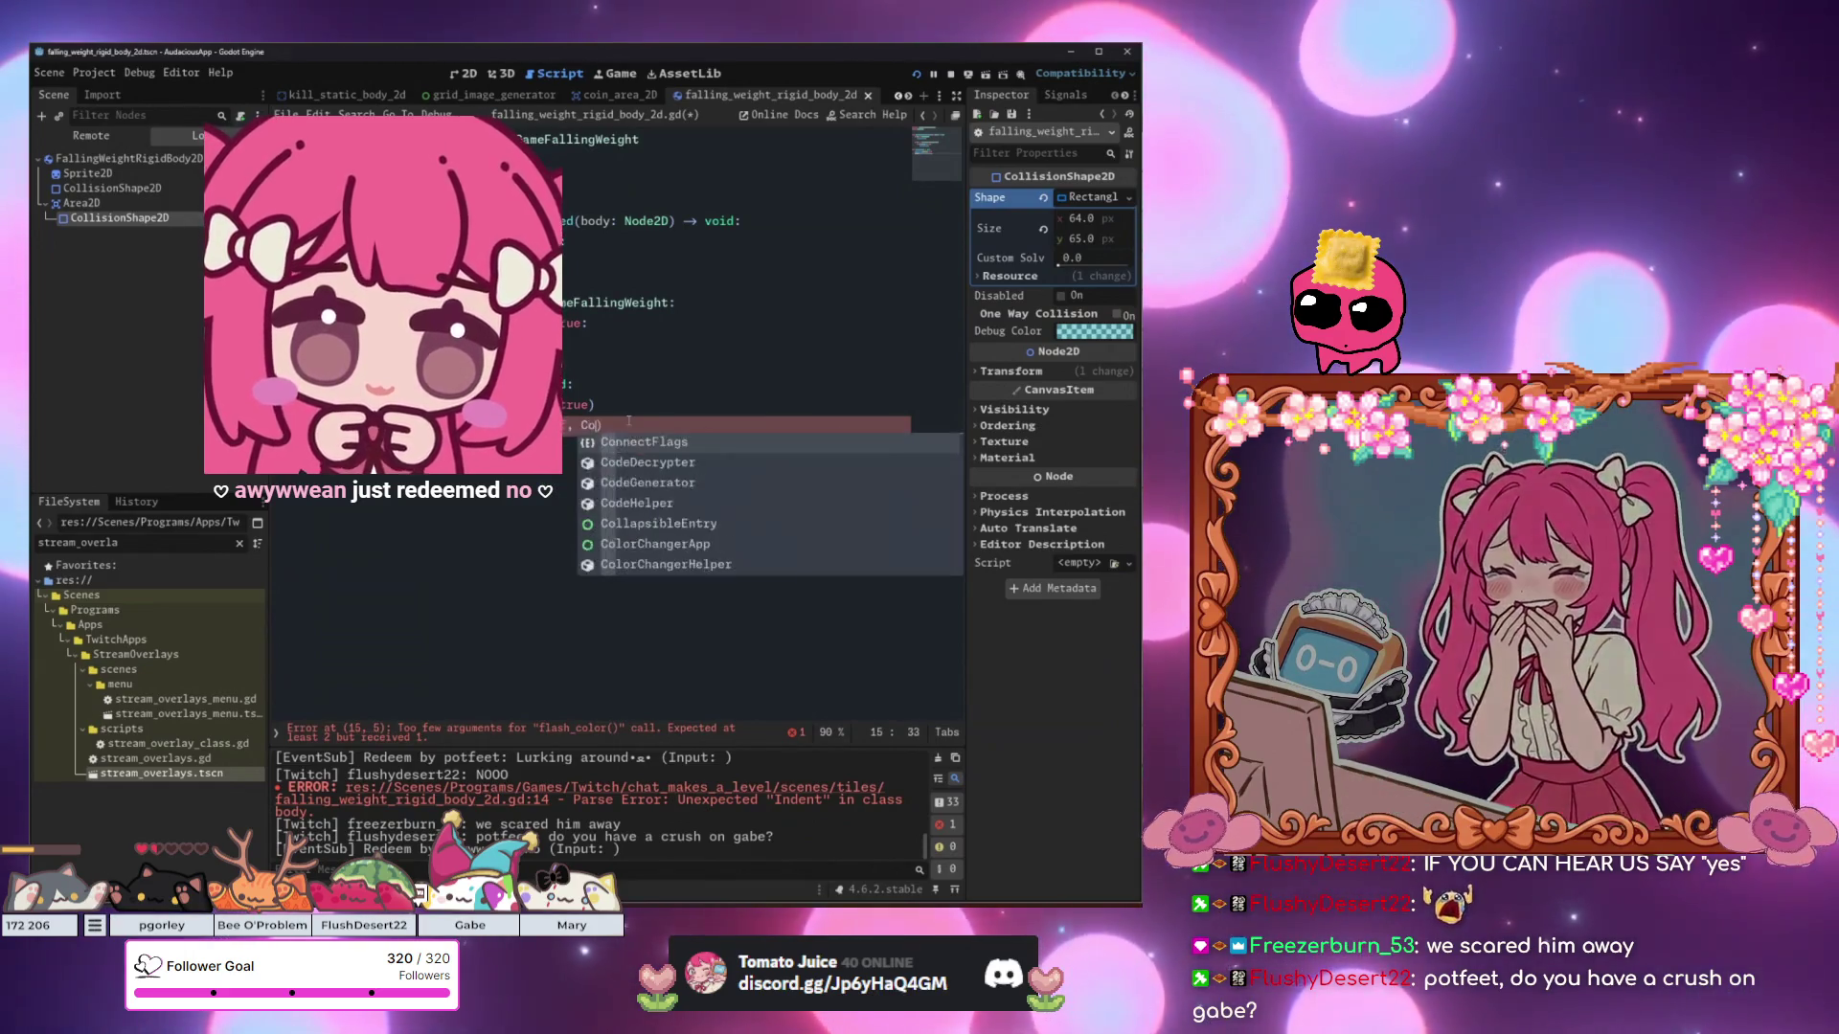
pyautogui.write('.')
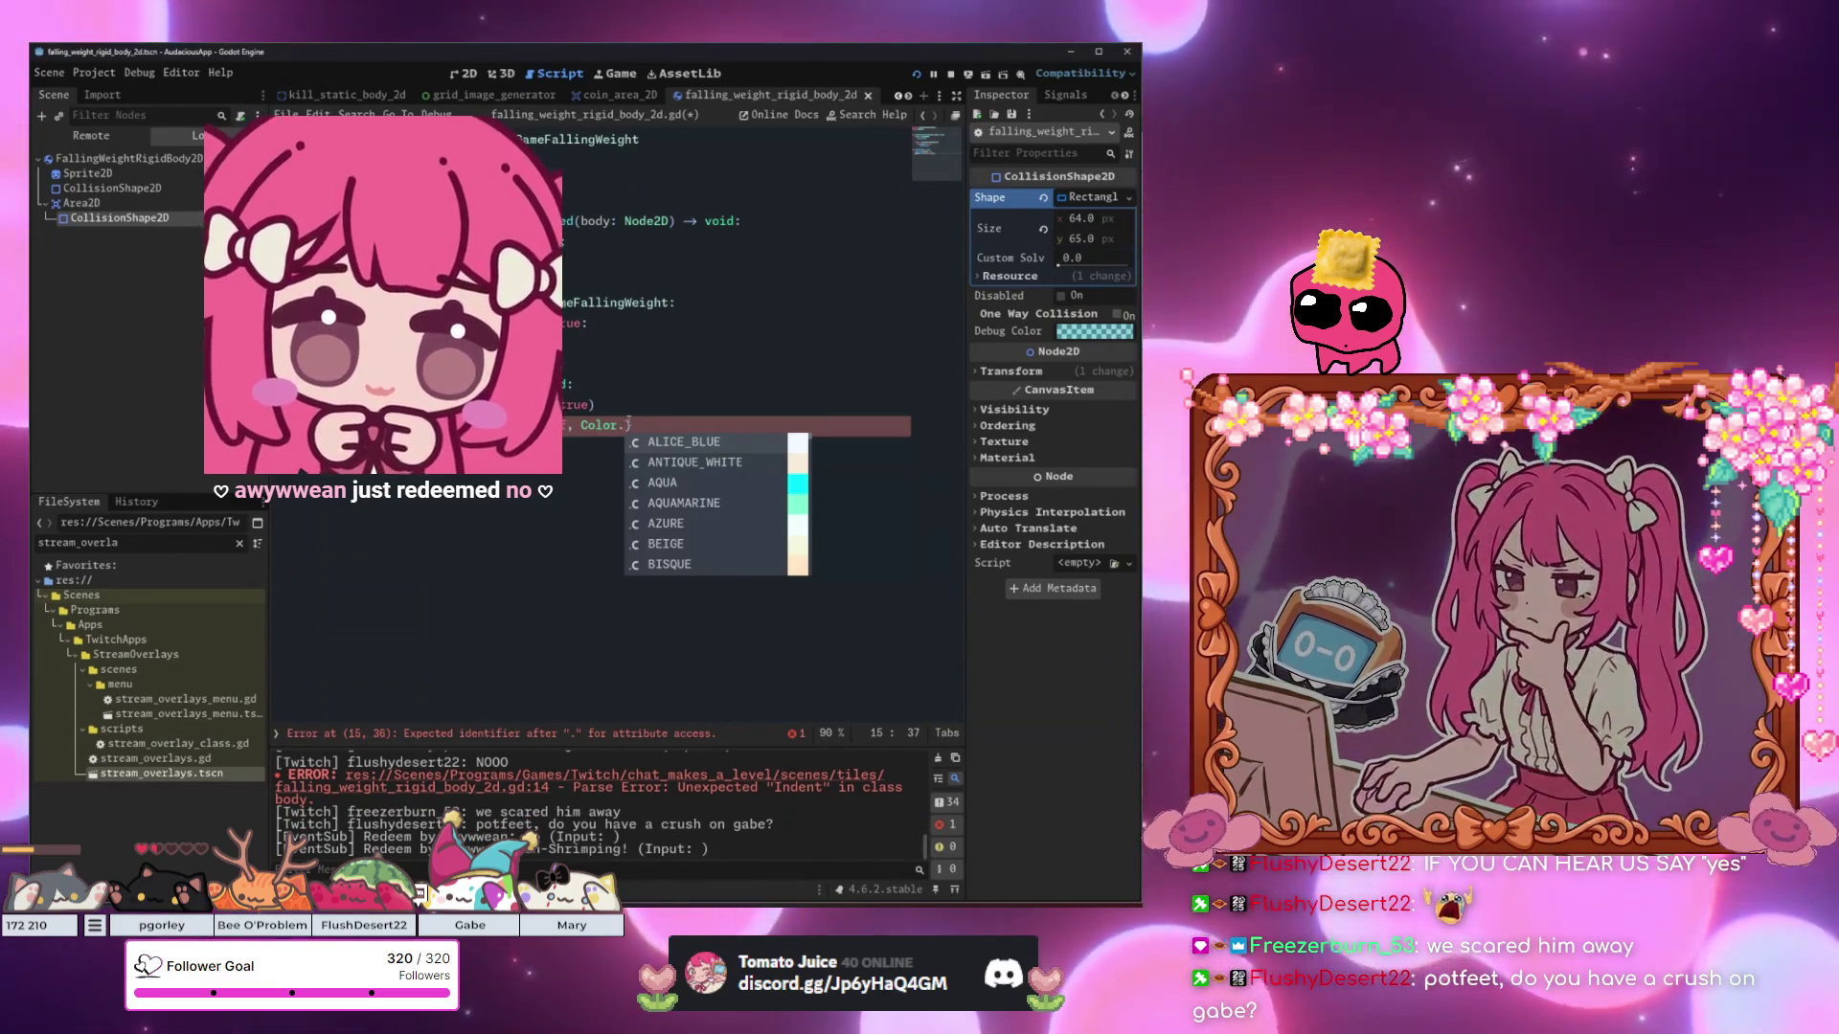
pyautogui.write('B')
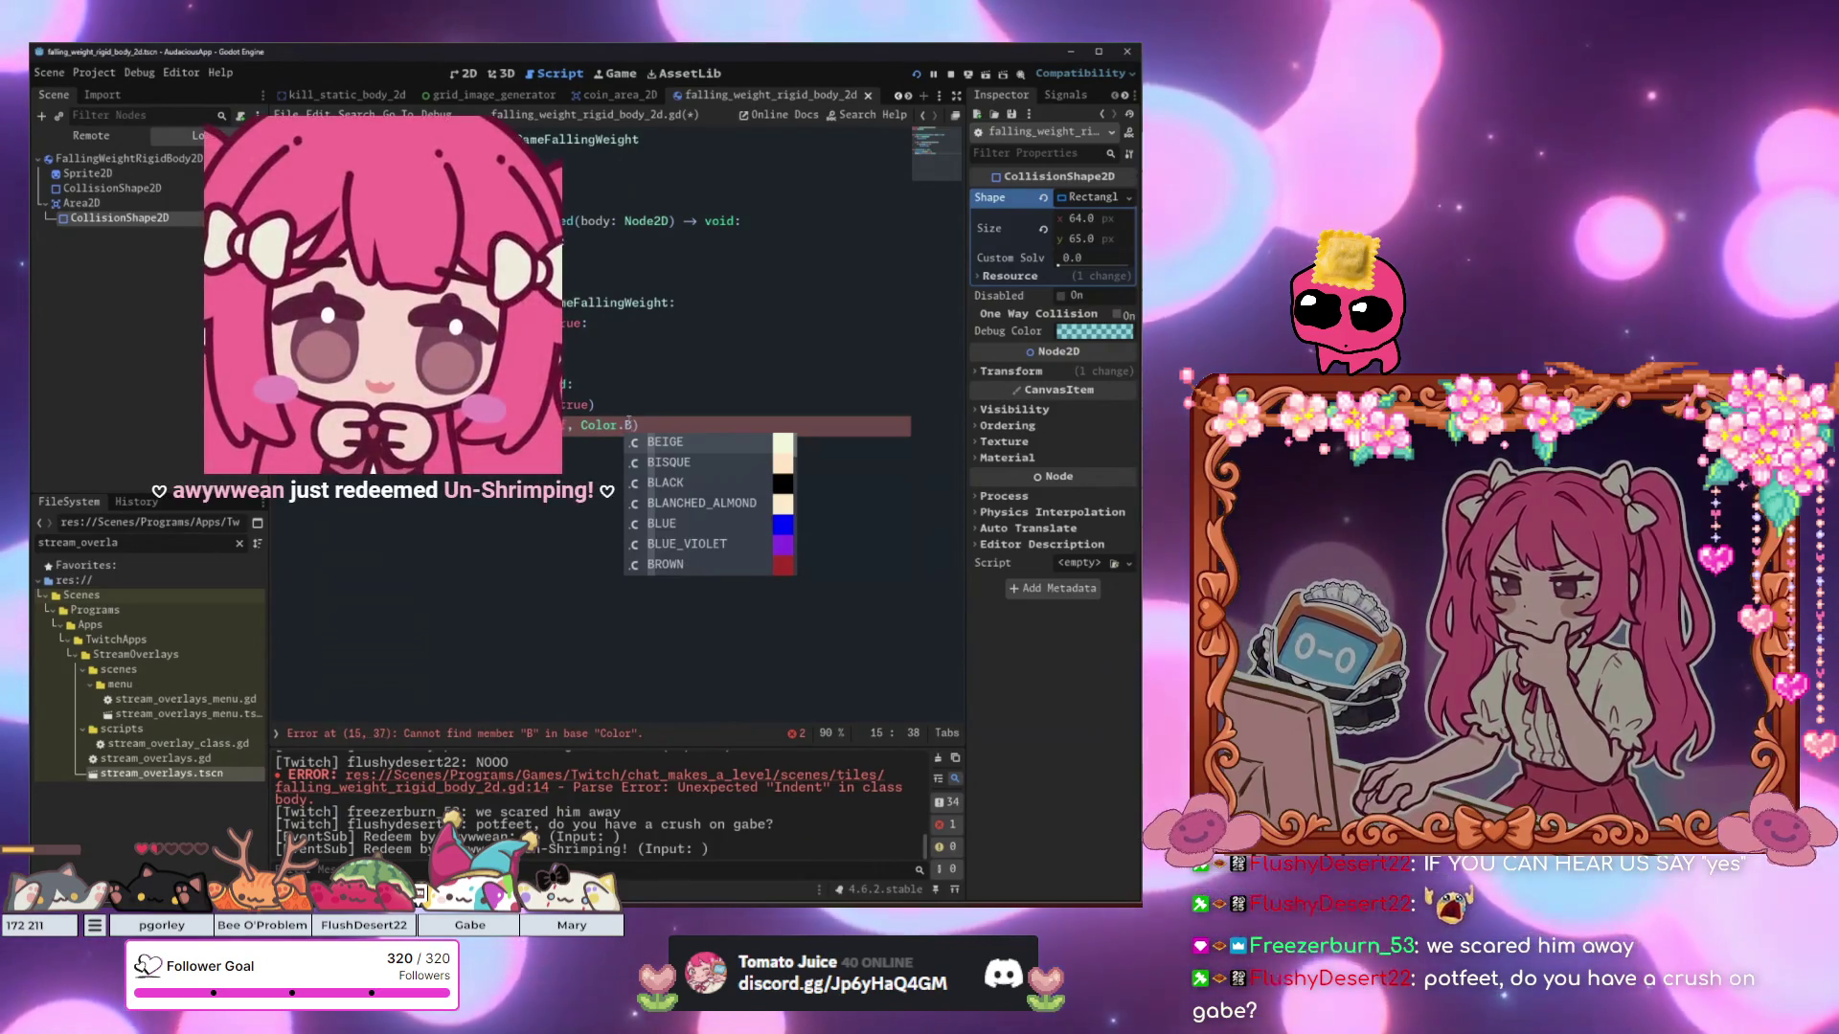
pyautogui.press('BackSpace')
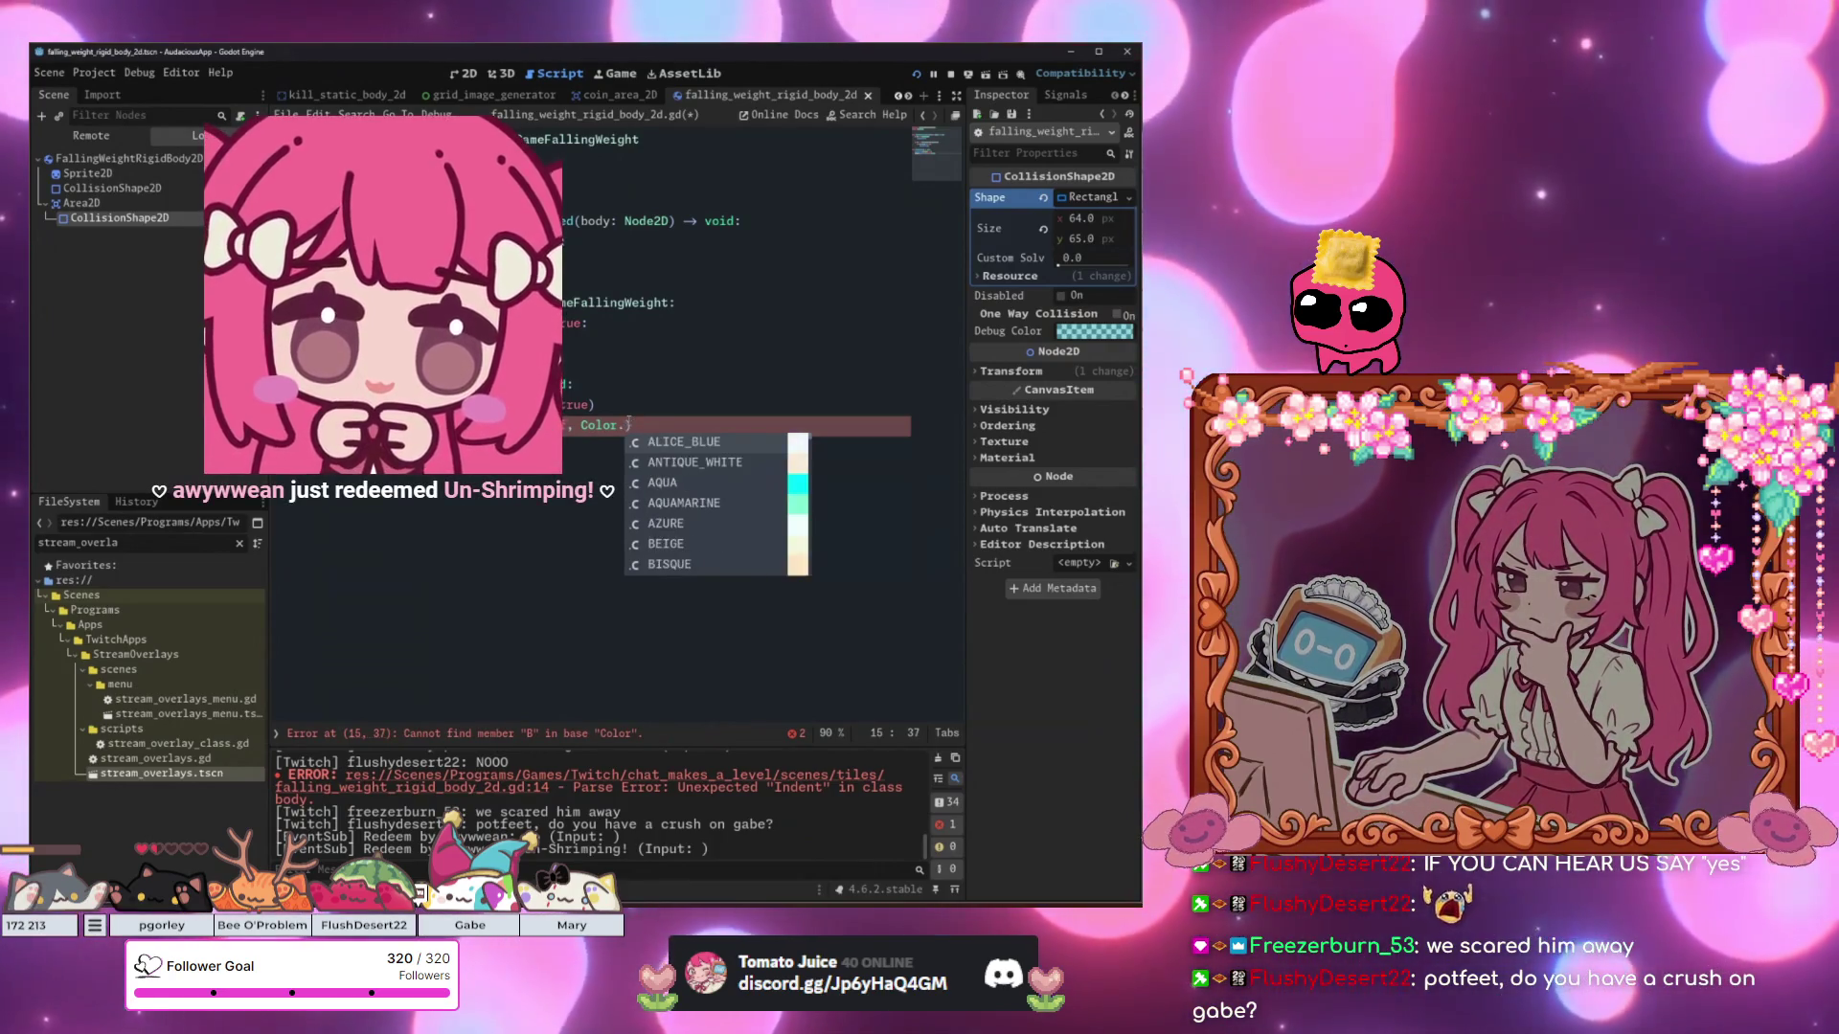
pyautogui.write('aq')
pyautogui.press('Return')
pyautogui.write(',')
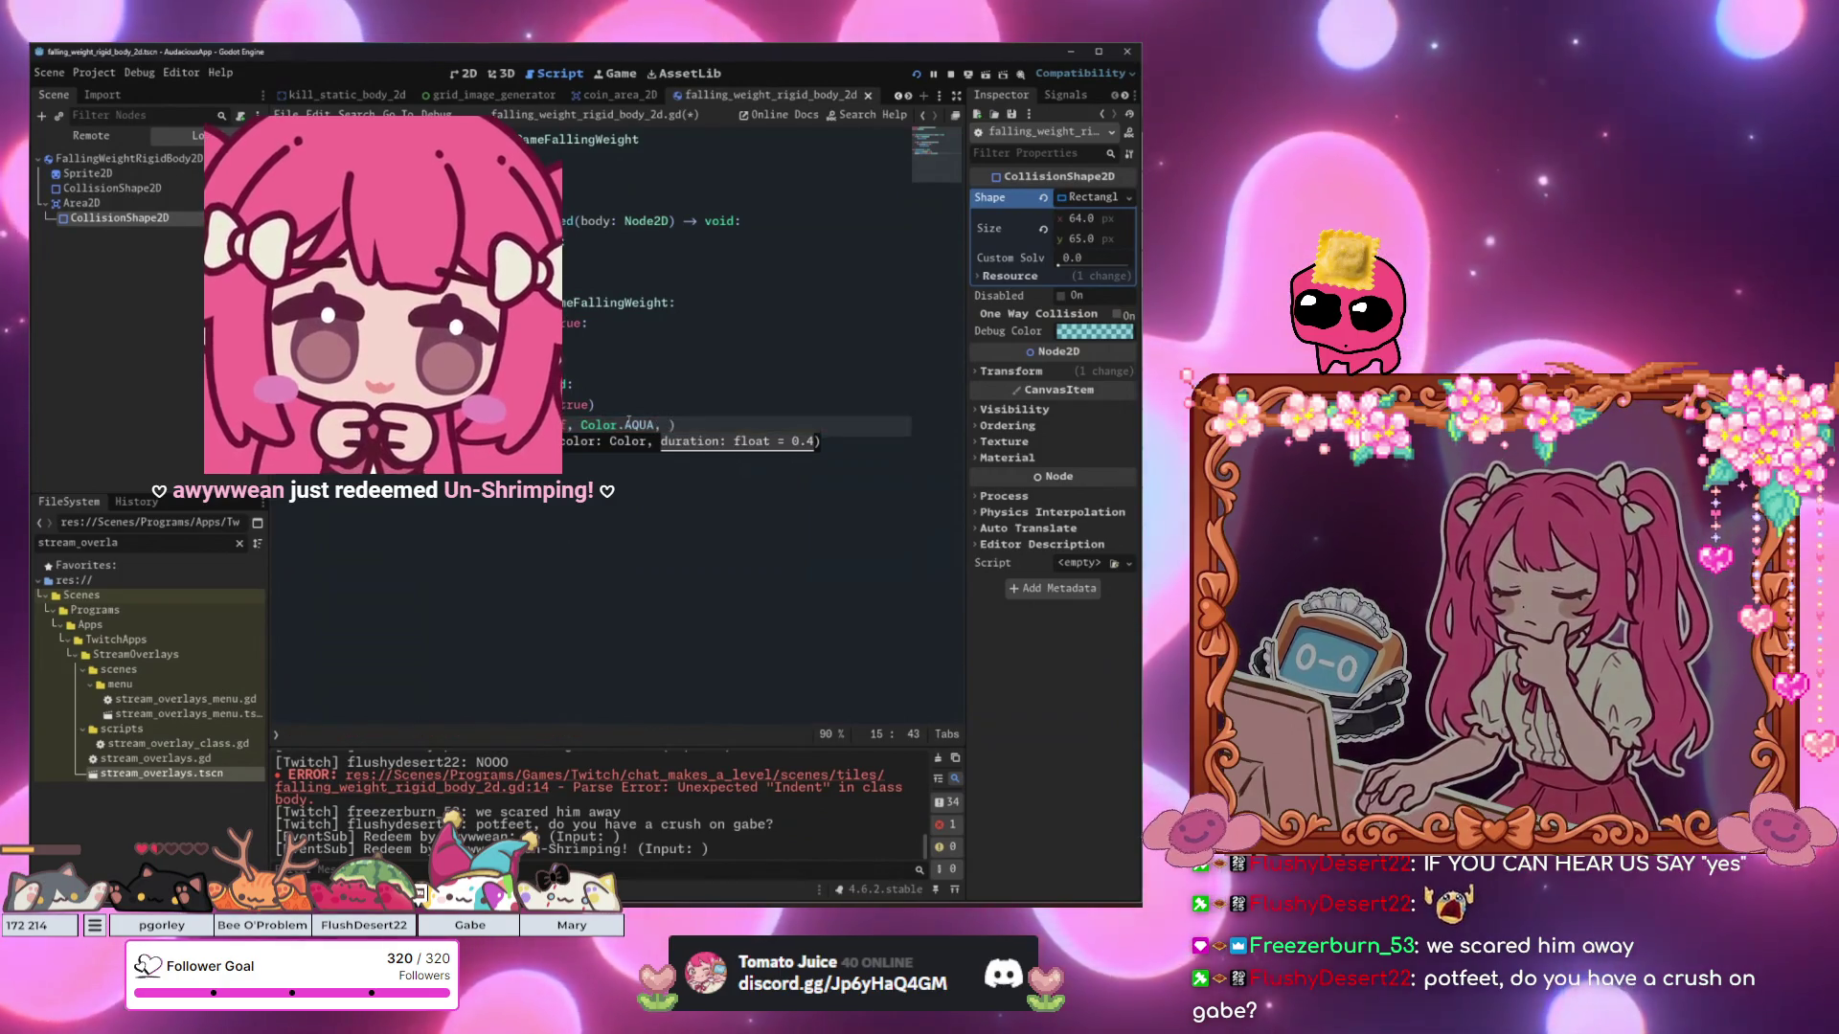
pyautogui.click(689, 386)
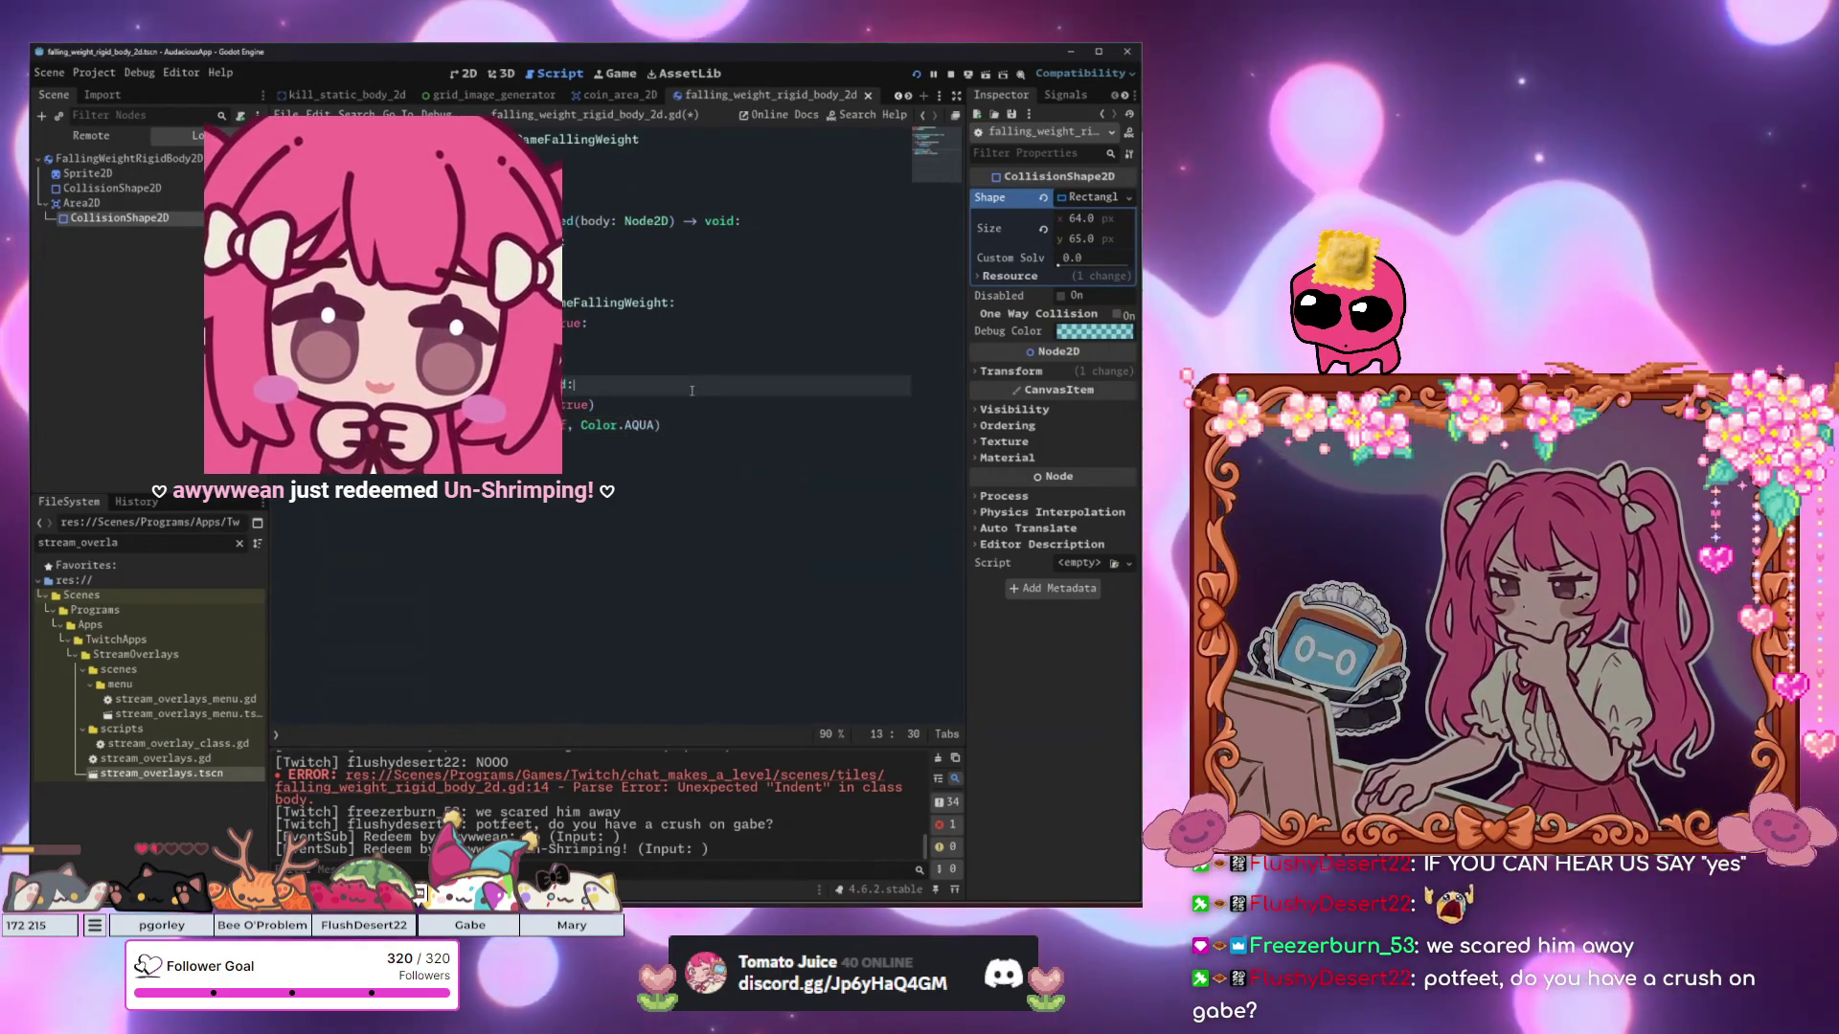
pyautogui.press('F6')
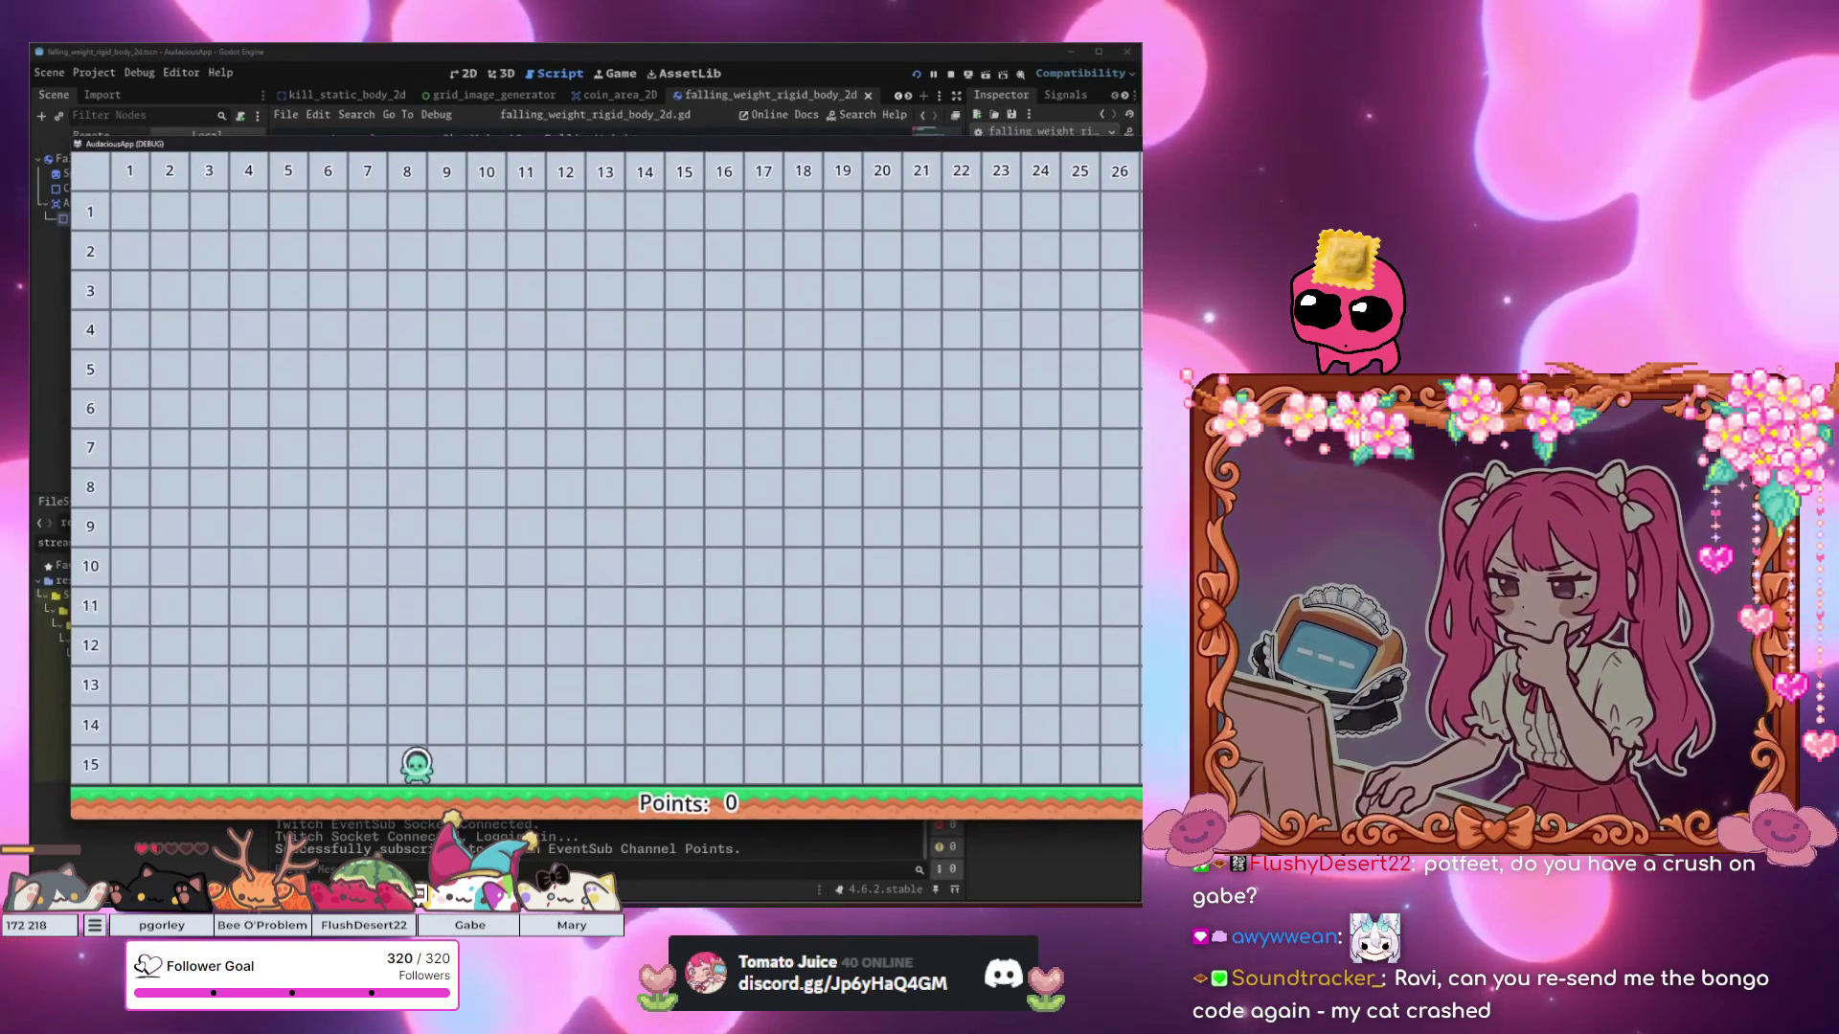
# Watch the test run's falling weight land in column 6, then return to the grid_image_generator script.
pyautogui.click(94, 926)
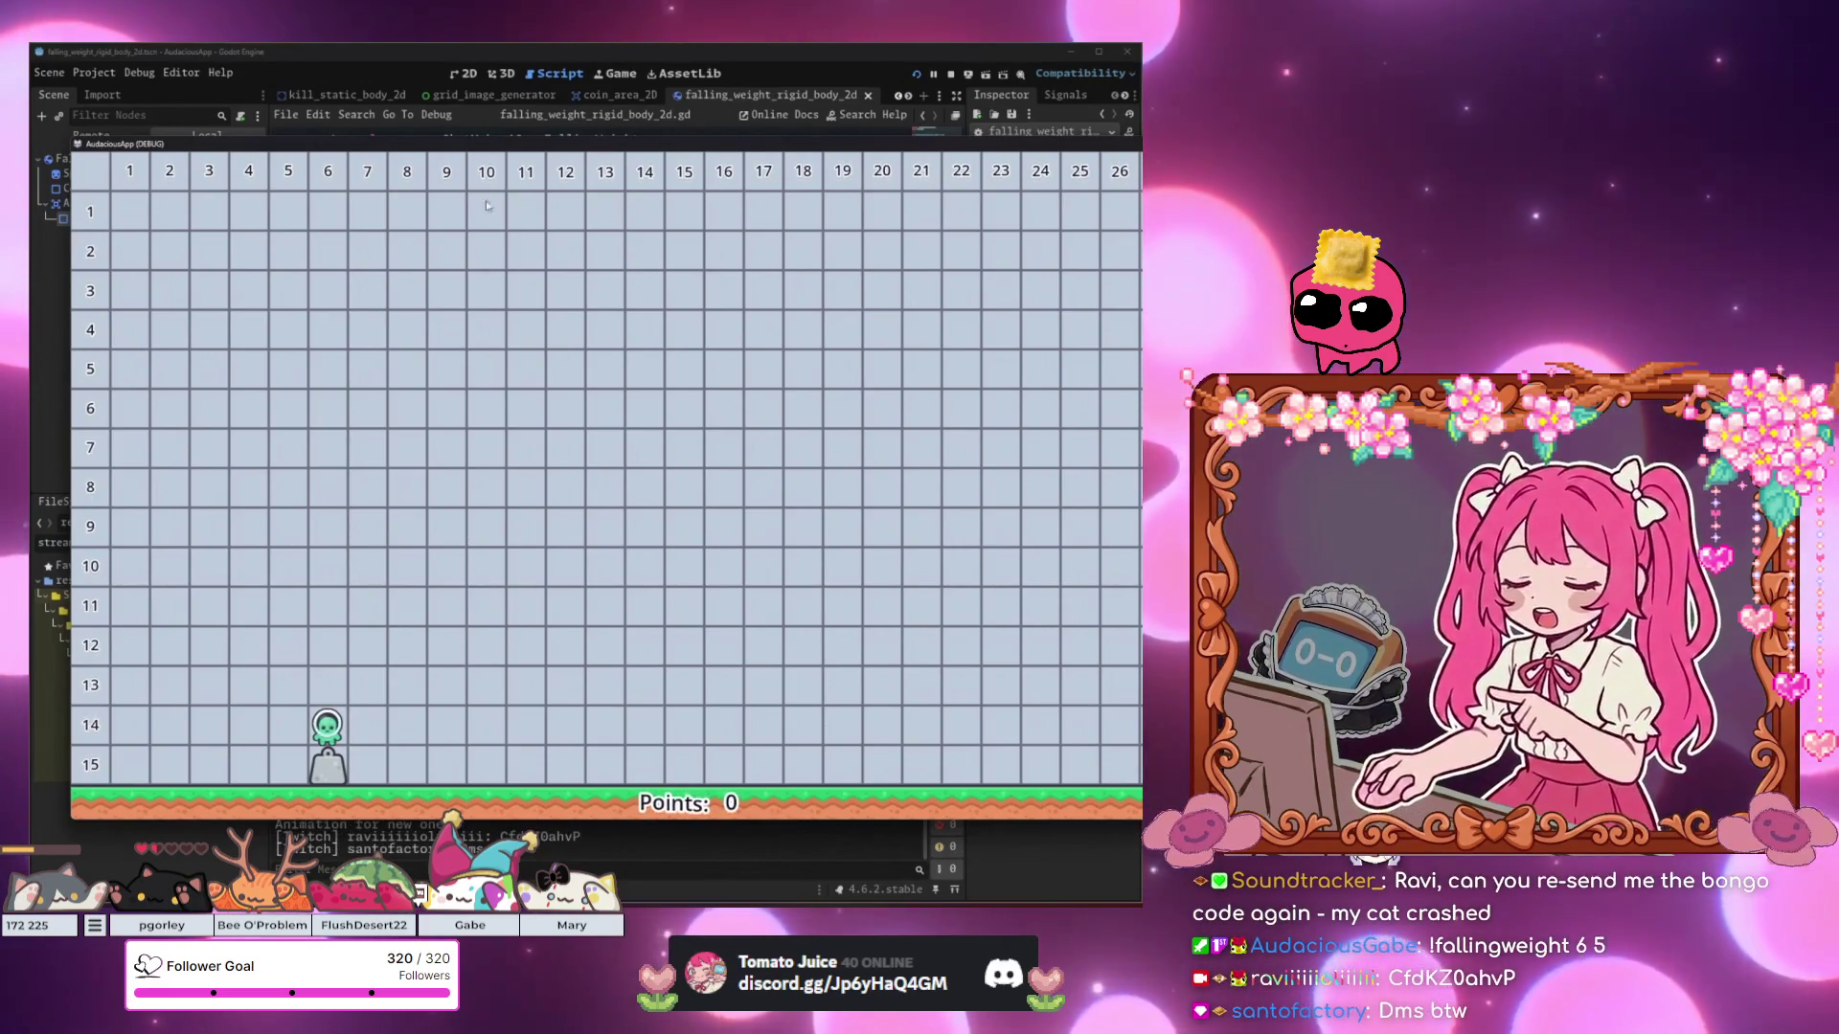
pyautogui.click(485, 97)
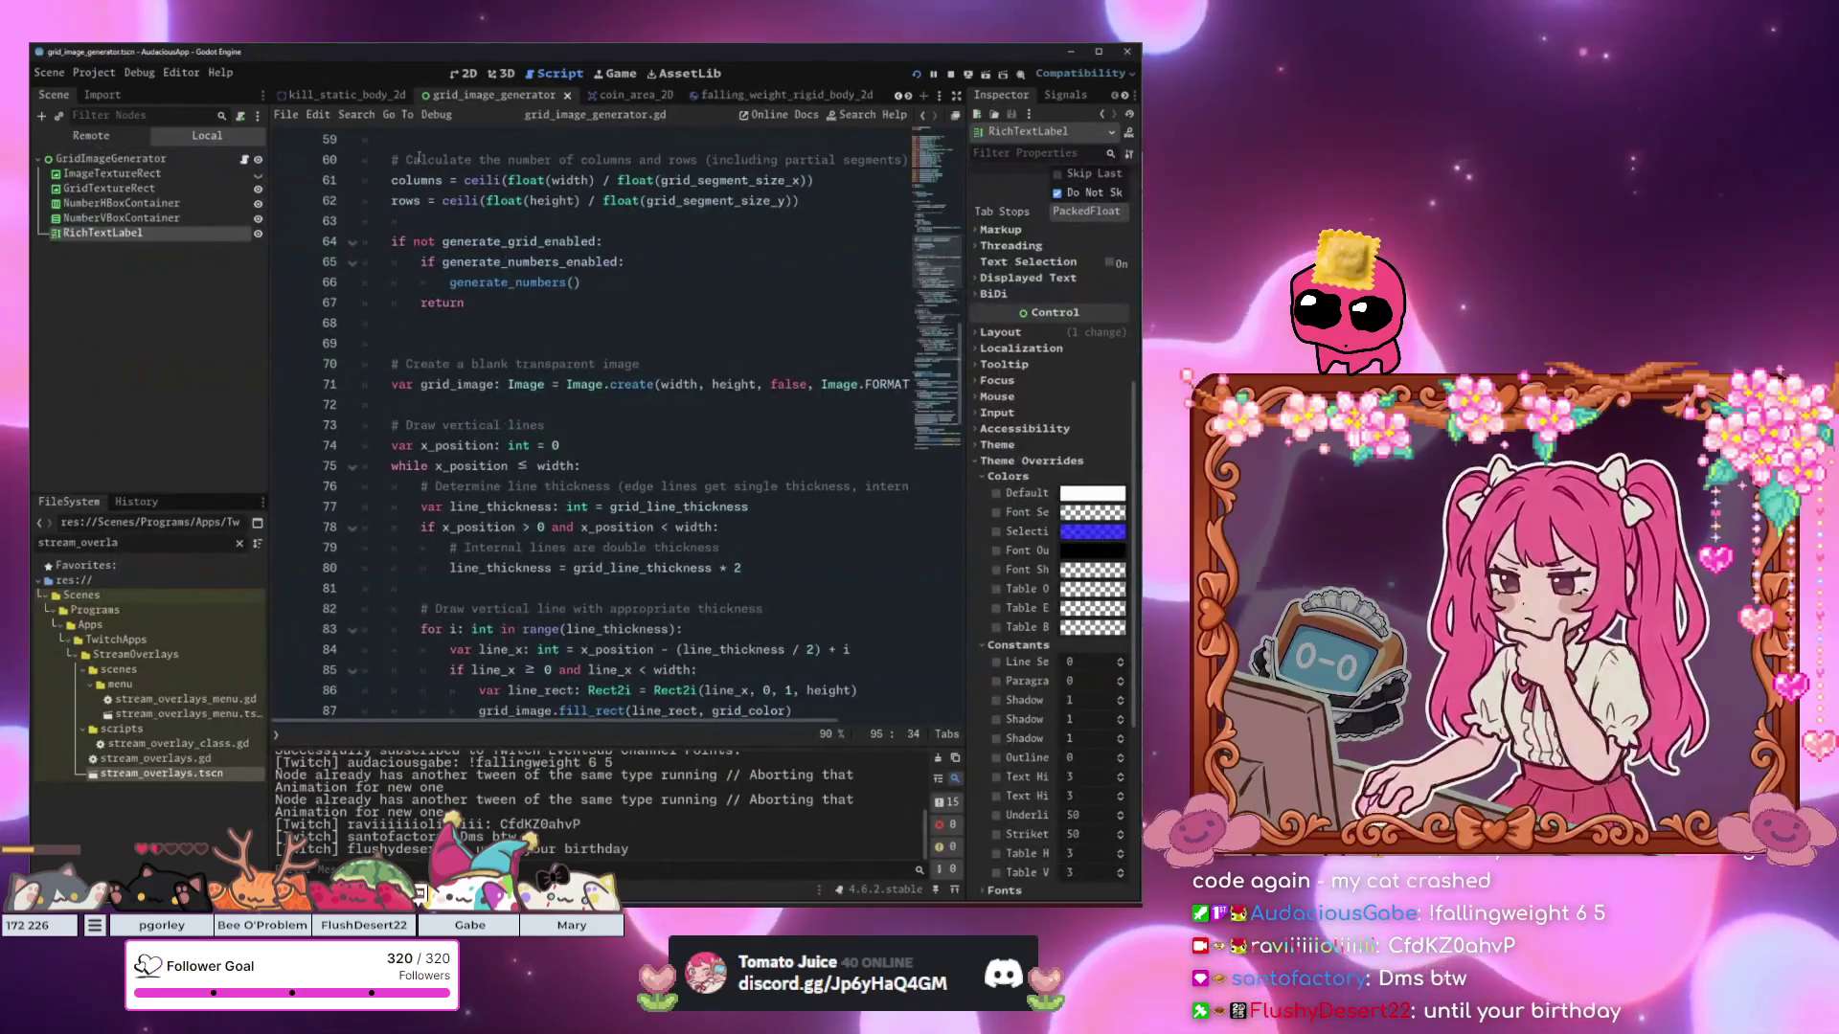
# Open the character_body_2d script and go to respawn() after the position = spawn_pos line.
pyautogui.scroll(2, 486, 93)
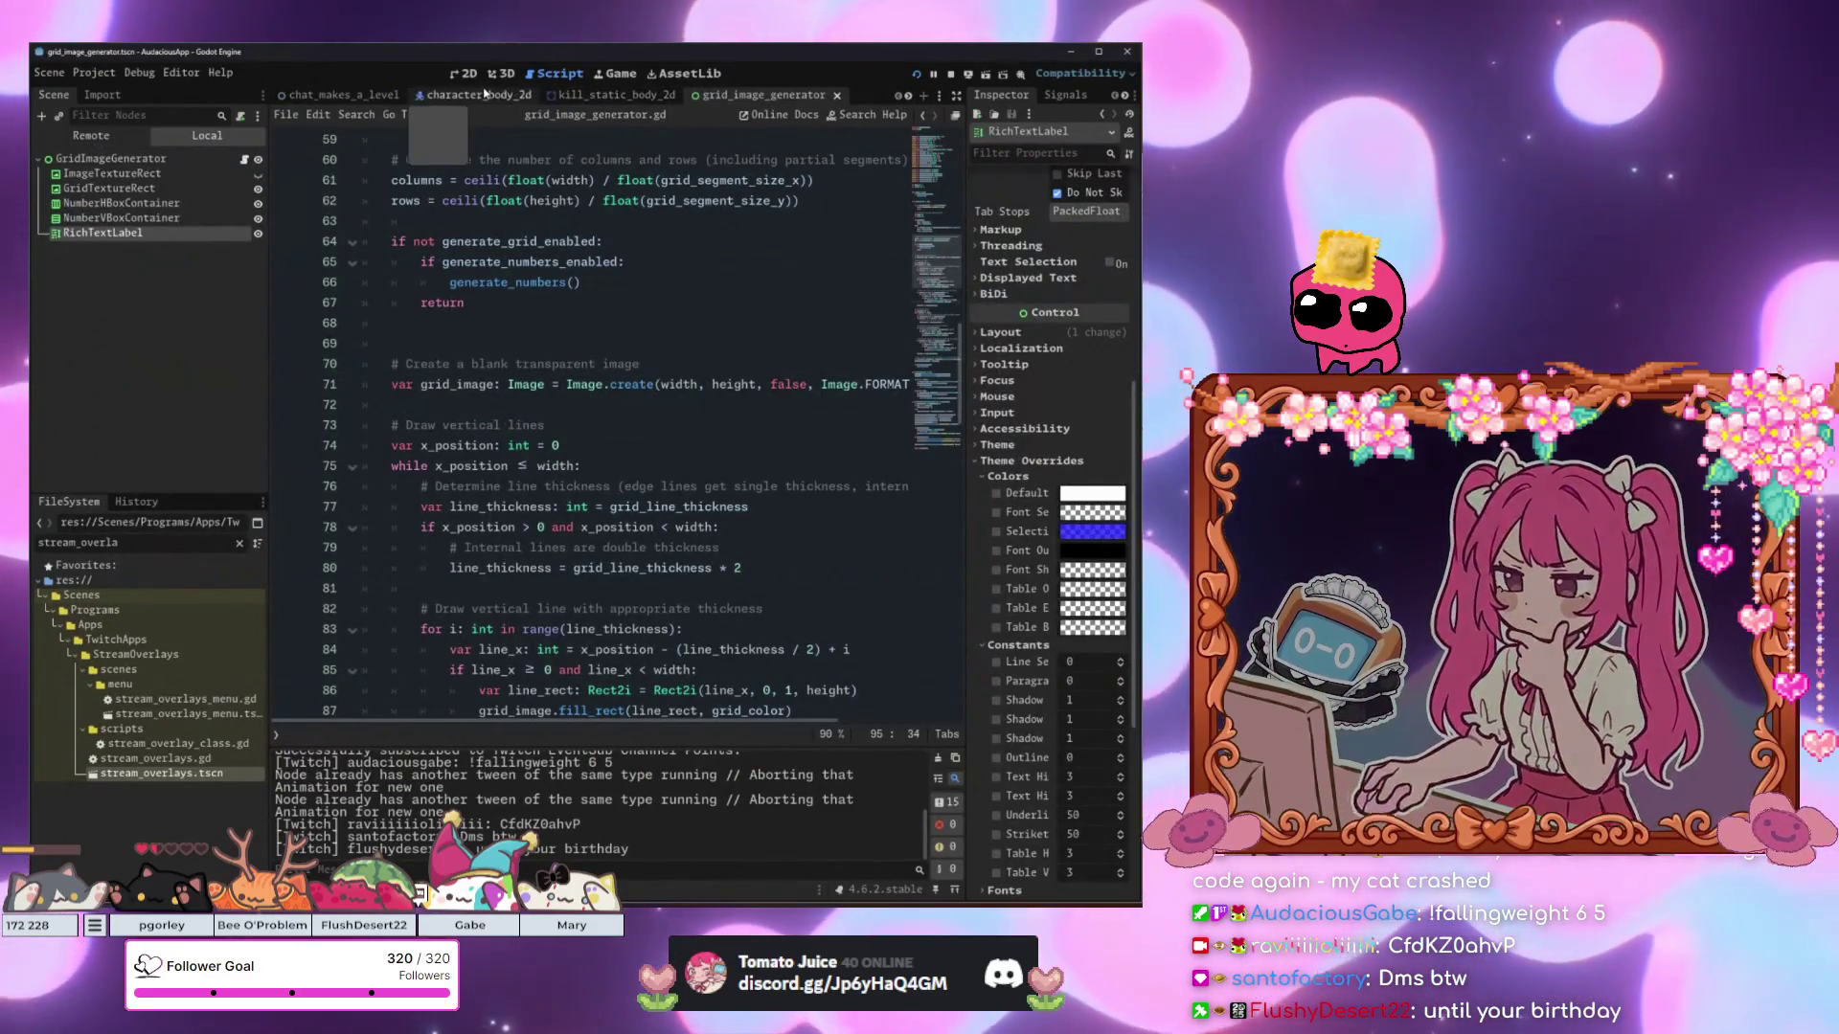
pyautogui.click(486, 95)
pyautogui.scroll(-8, 566, 383)
pyautogui.scroll(4, 566, 431)
pyautogui.scroll(-7, 566, 508)
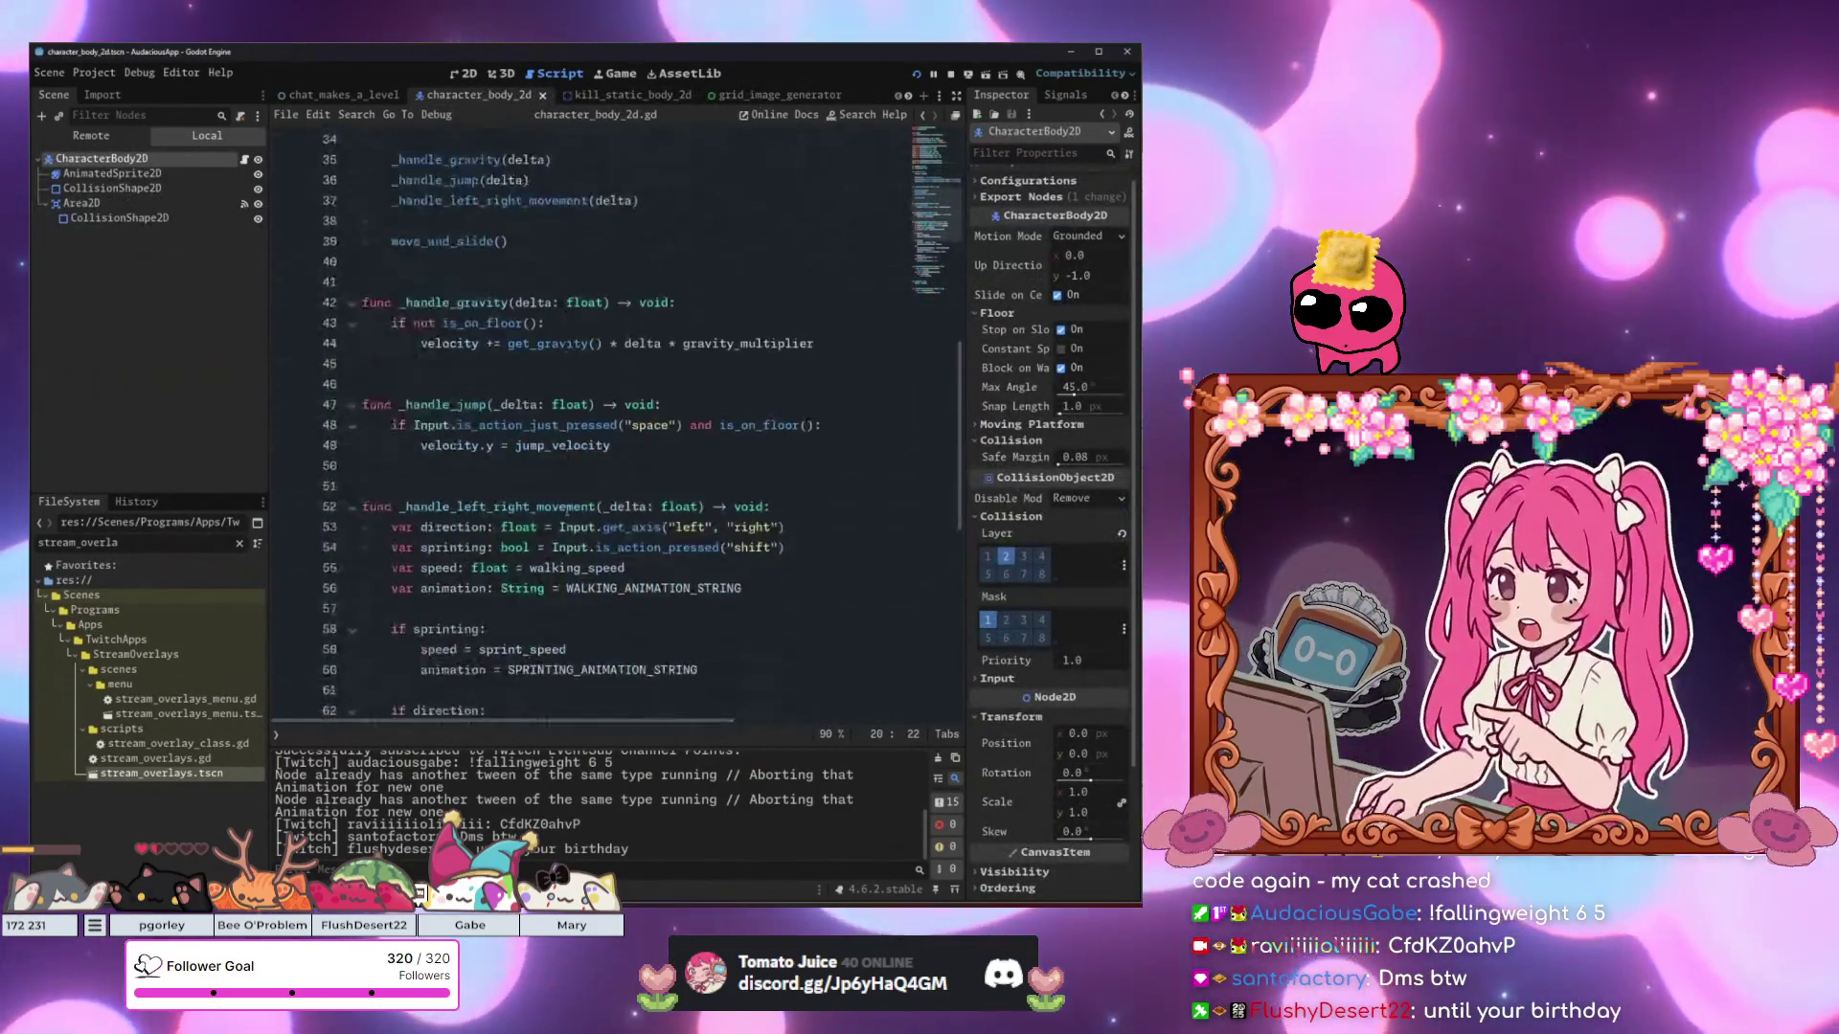
pyautogui.scroll(-5, 566, 509)
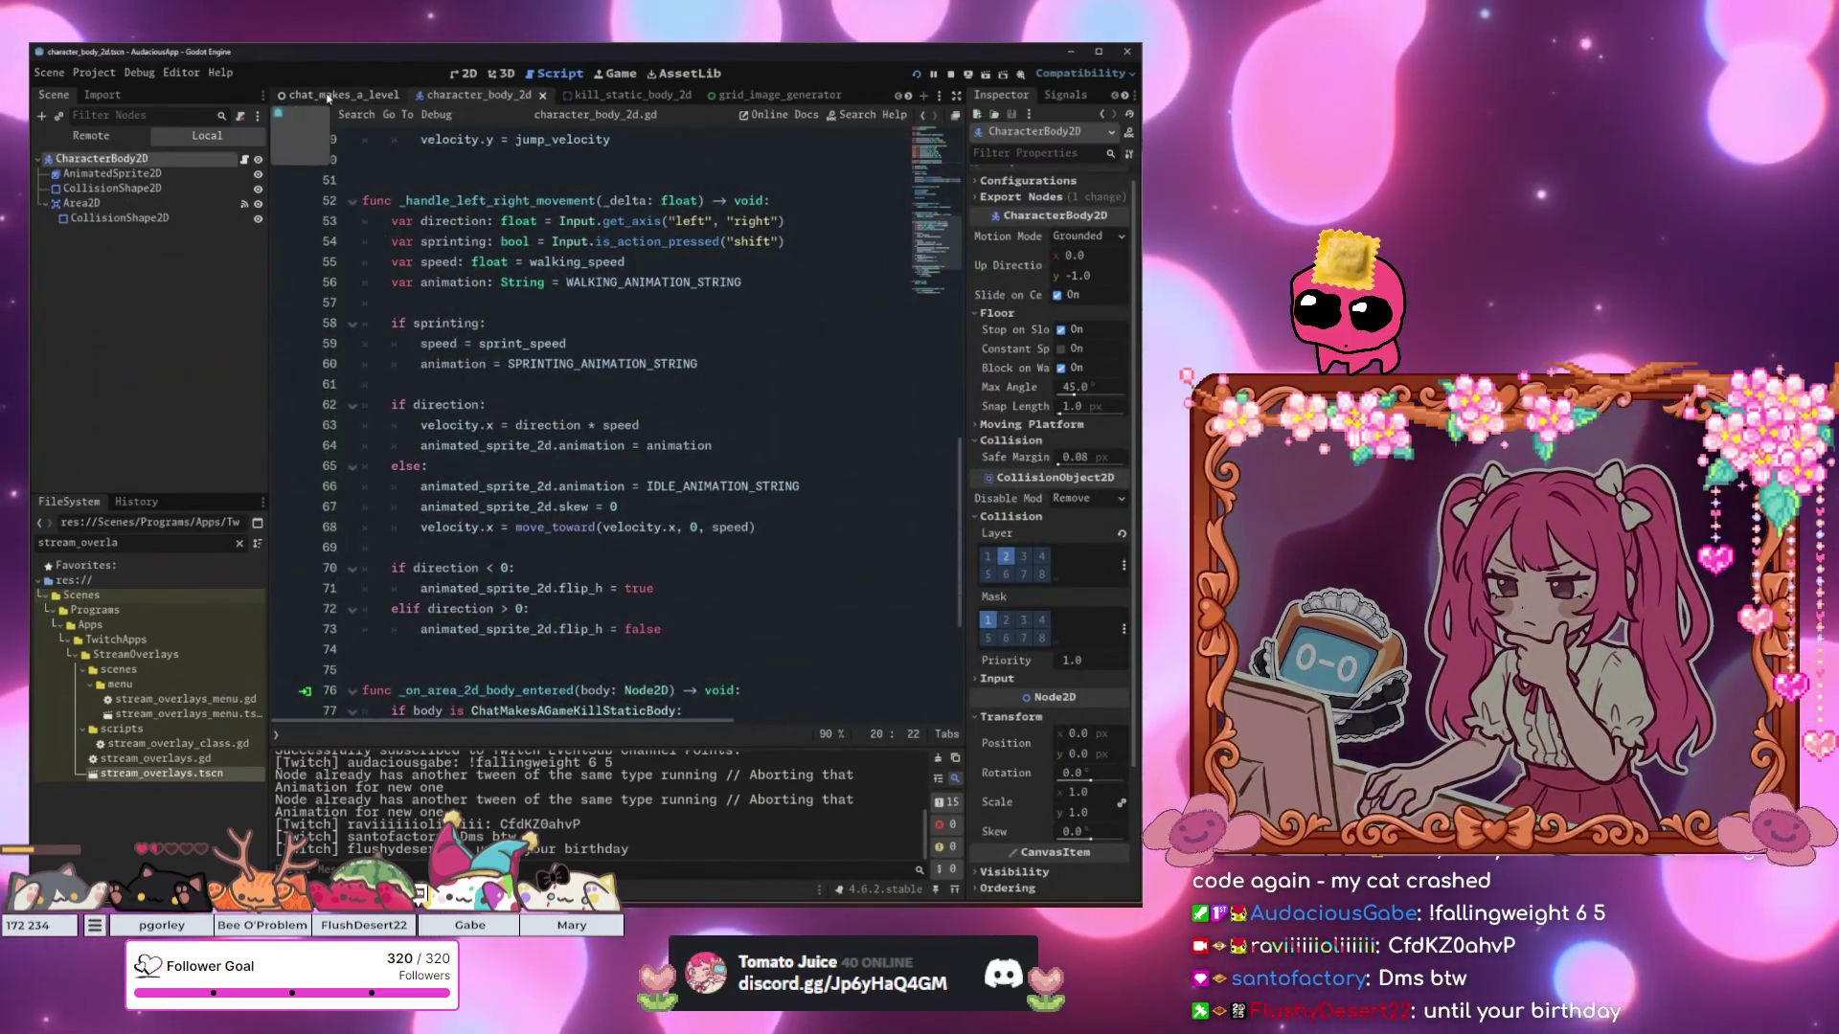
pyautogui.scroll(-5, 594, 479)
pyautogui.click(594, 589)
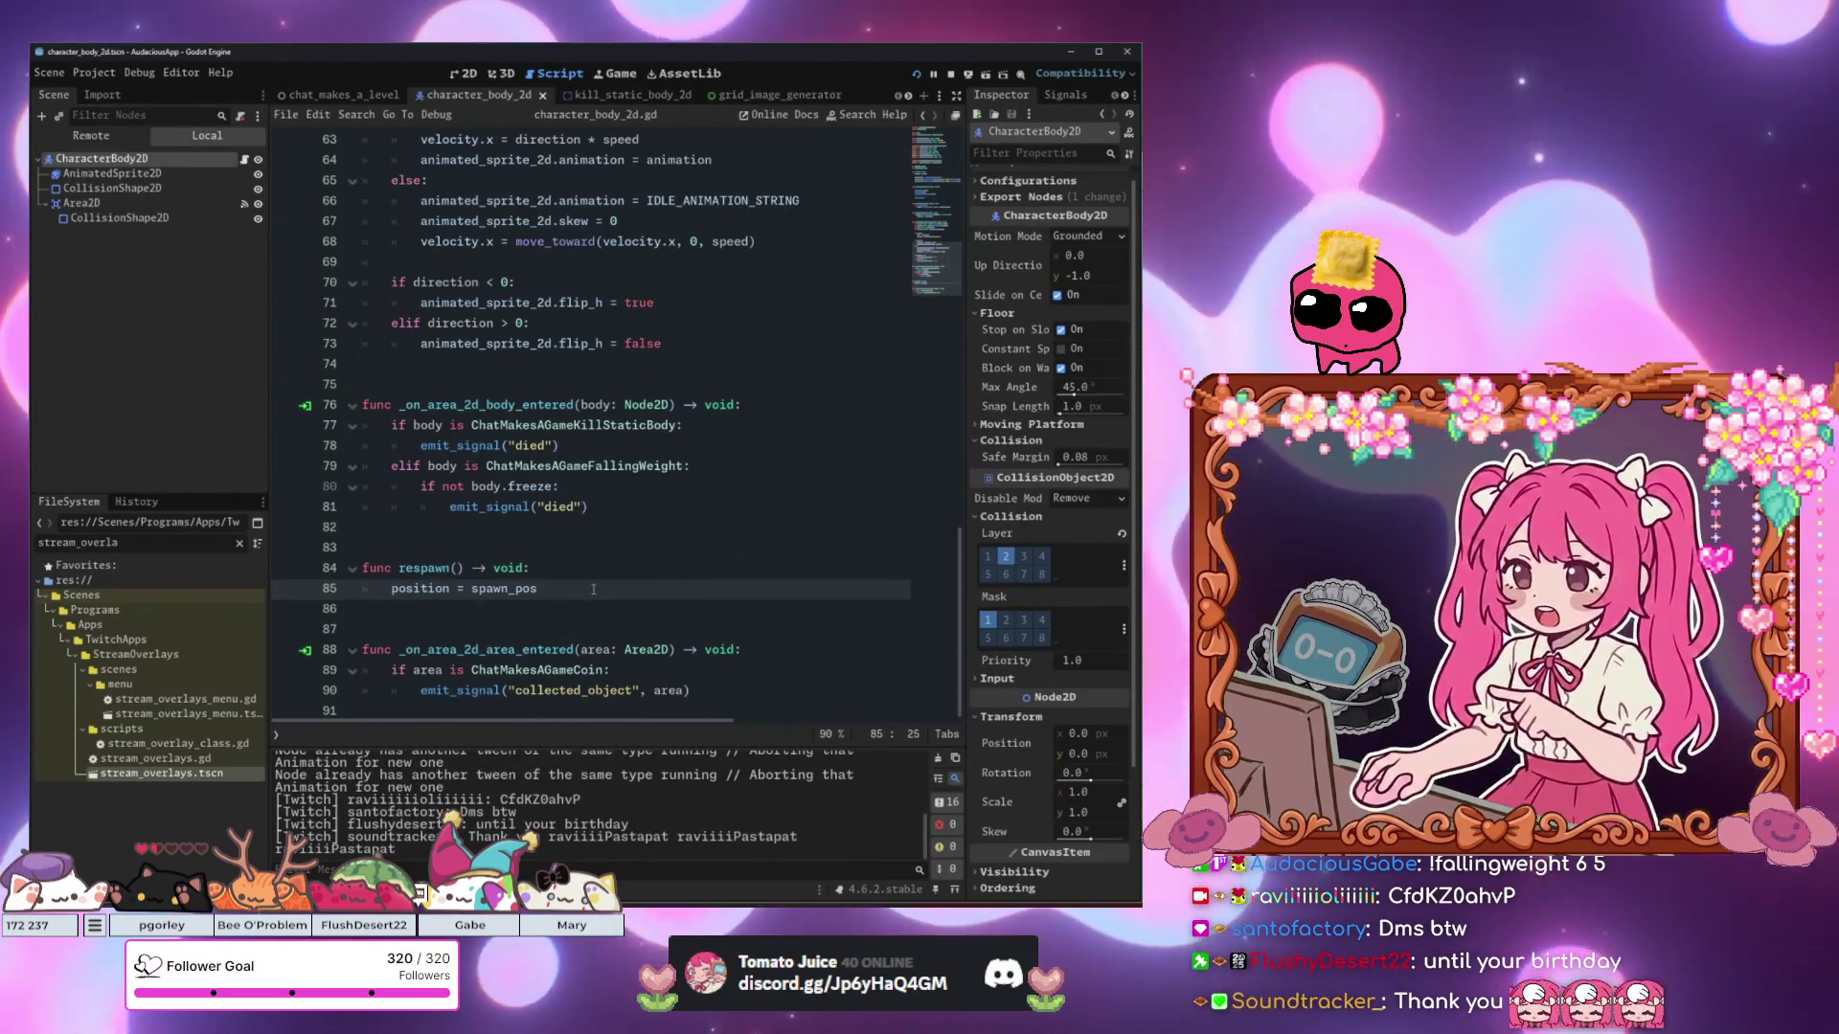
# Glance through the chat_makes_a_level script, then return to character_body_2d.
pyautogui.click(355, 97)
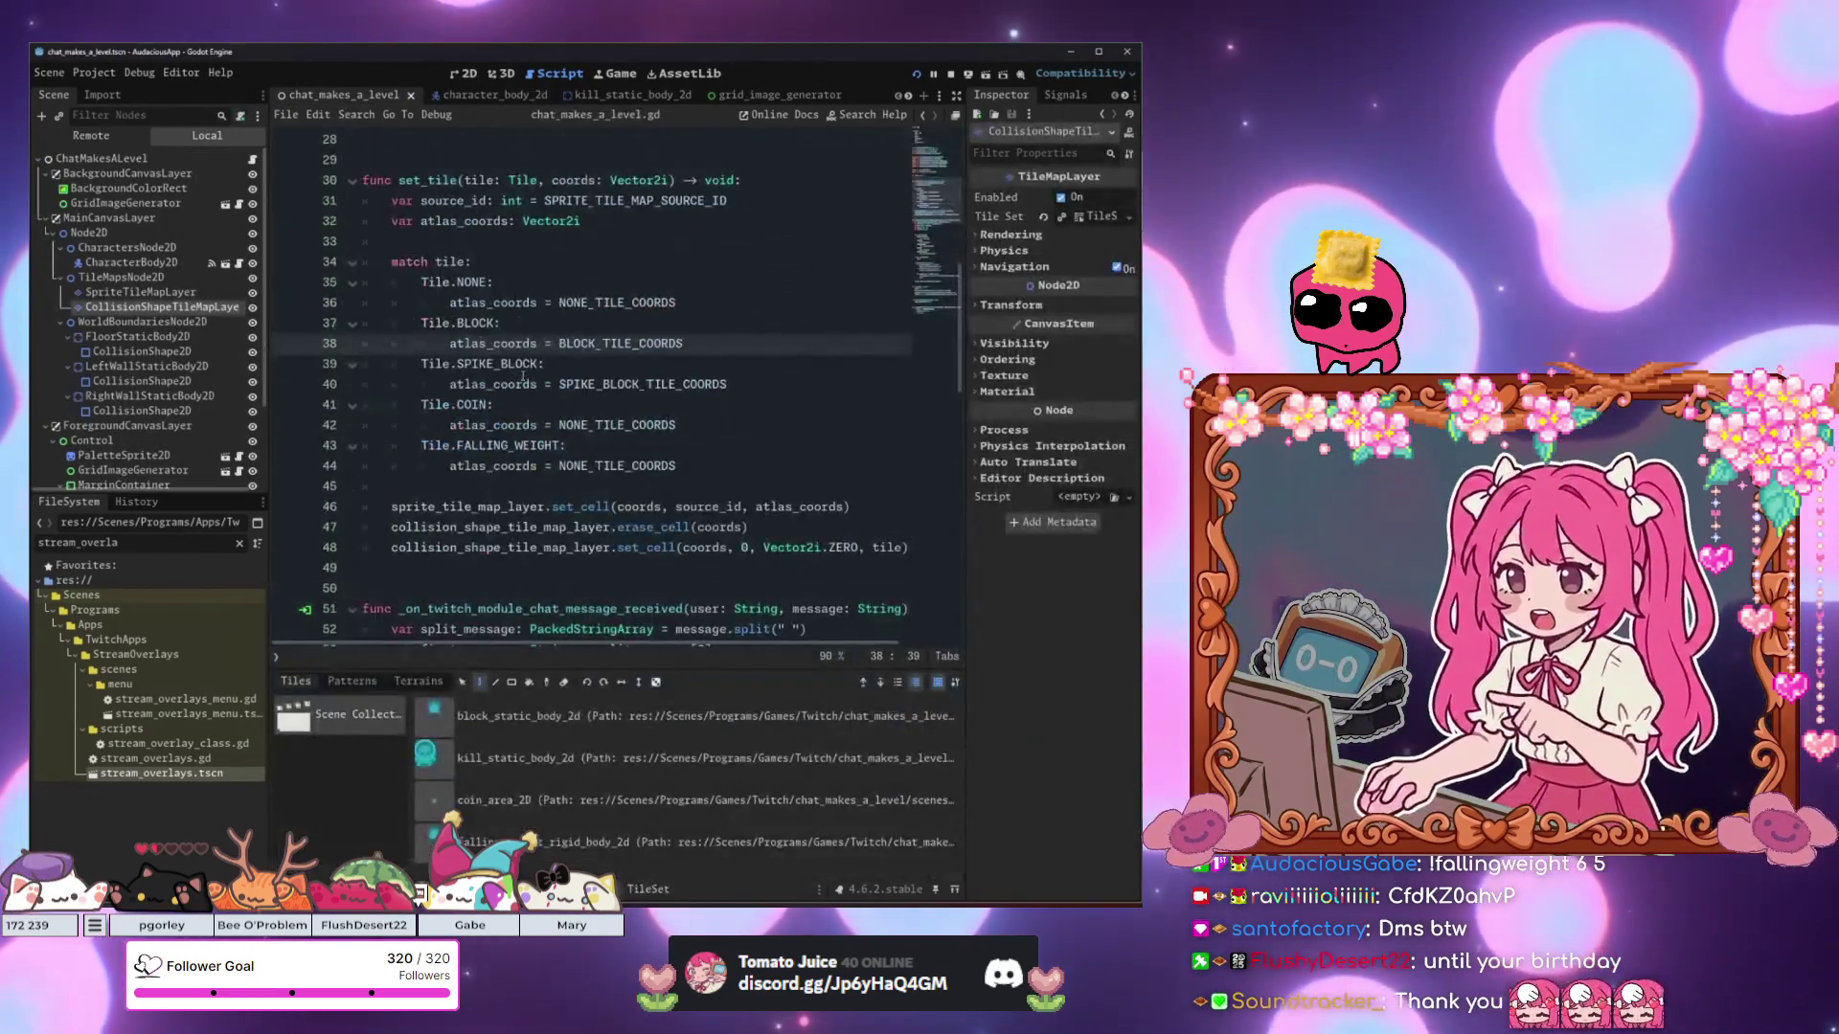
pyautogui.scroll(-4, 601, 325)
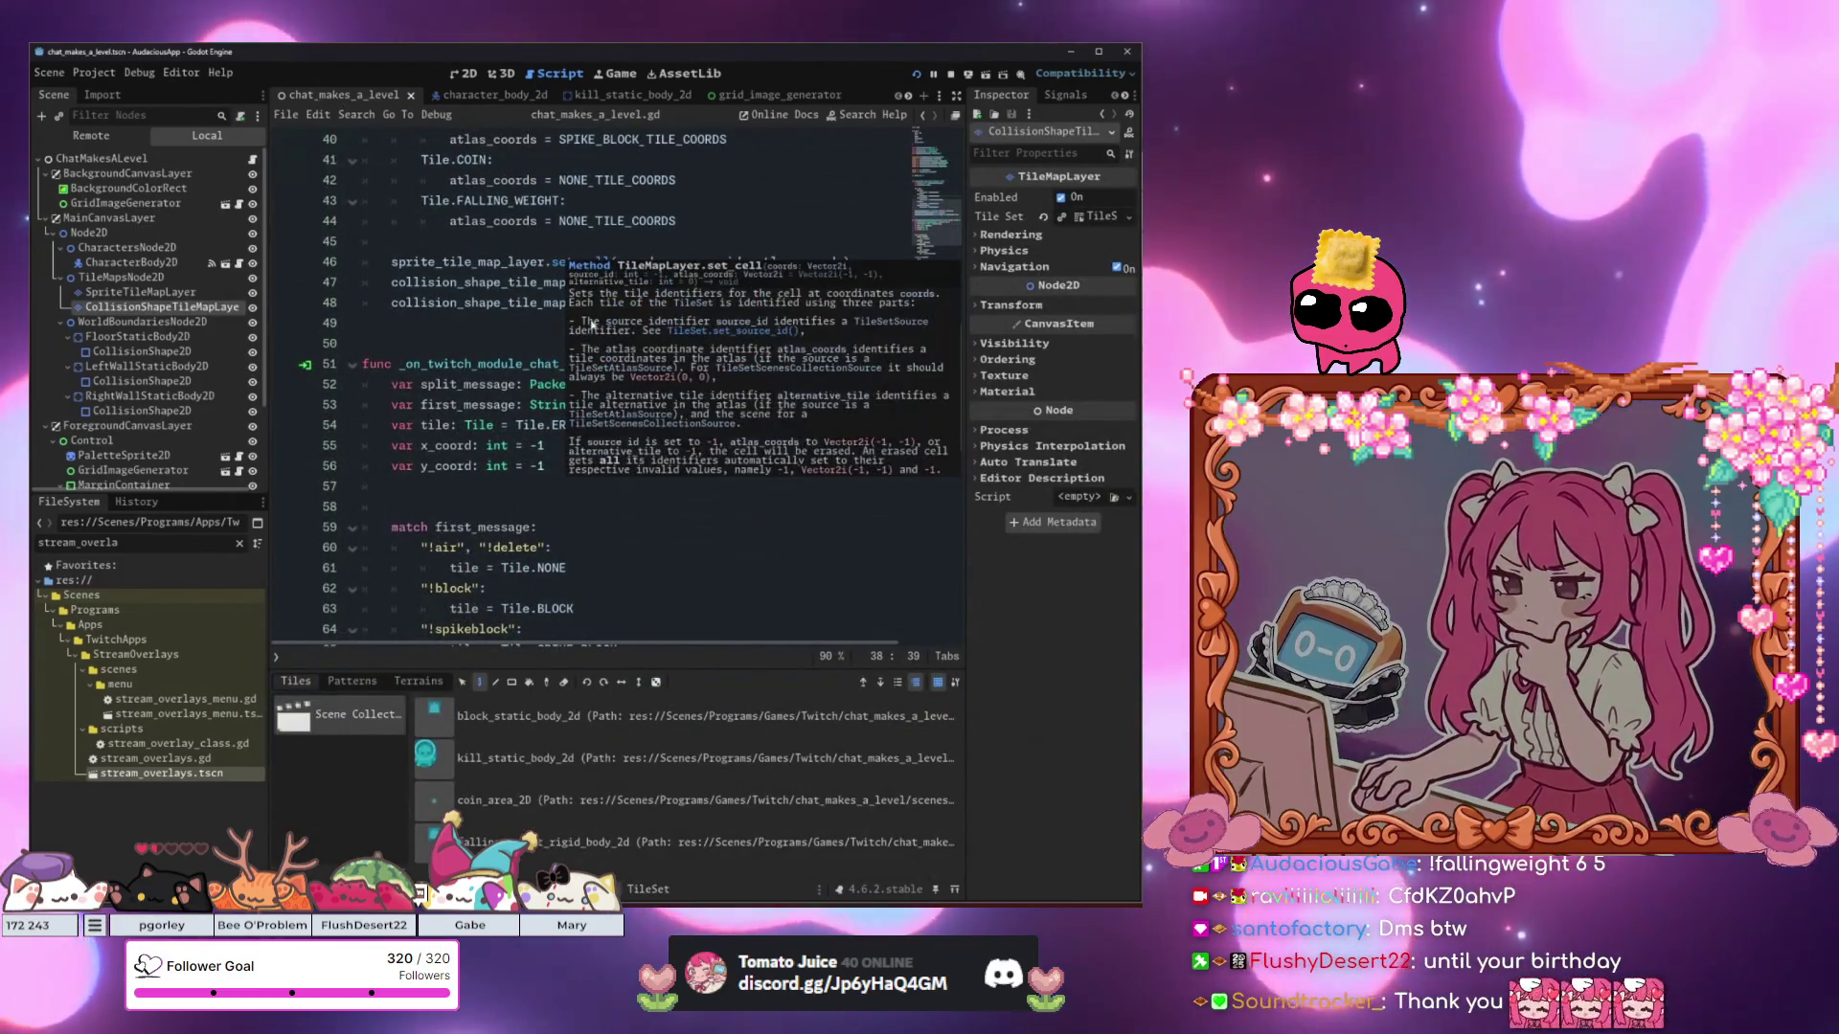
pyautogui.scroll(-4, 476, 349)
pyautogui.scroll(-5, 489, 364)
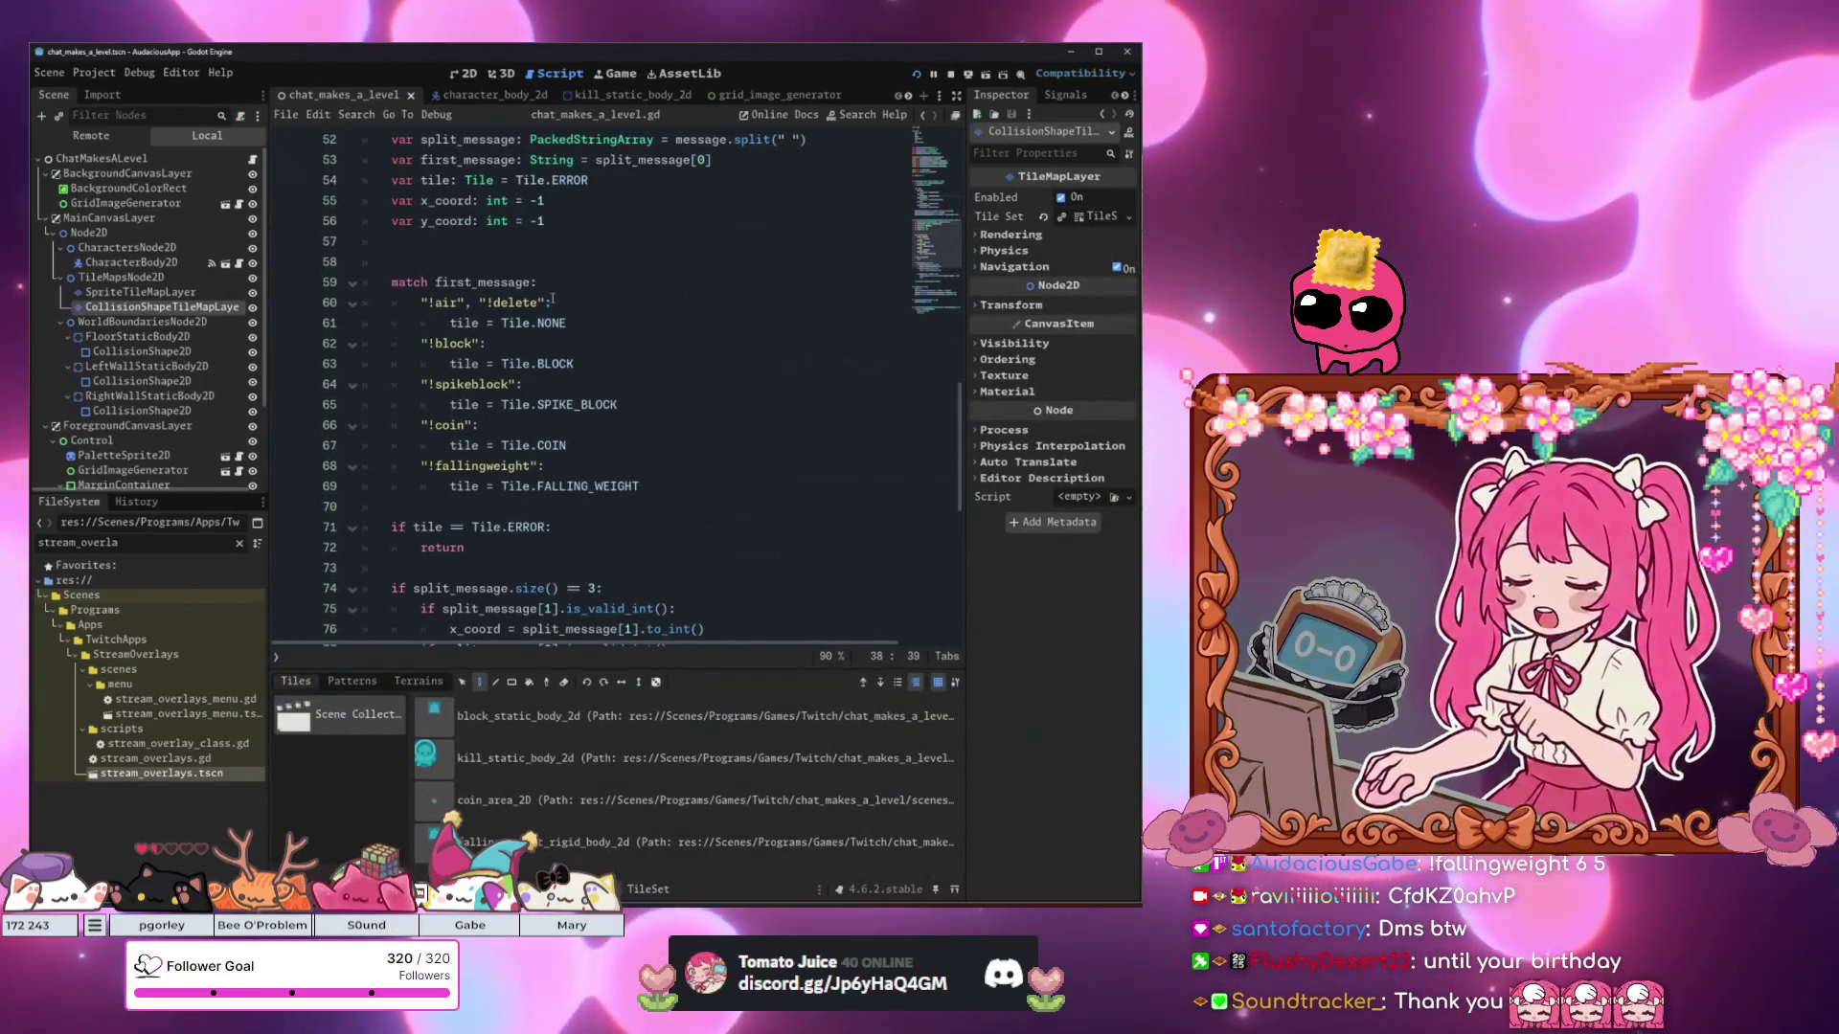
pyautogui.click(484, 95)
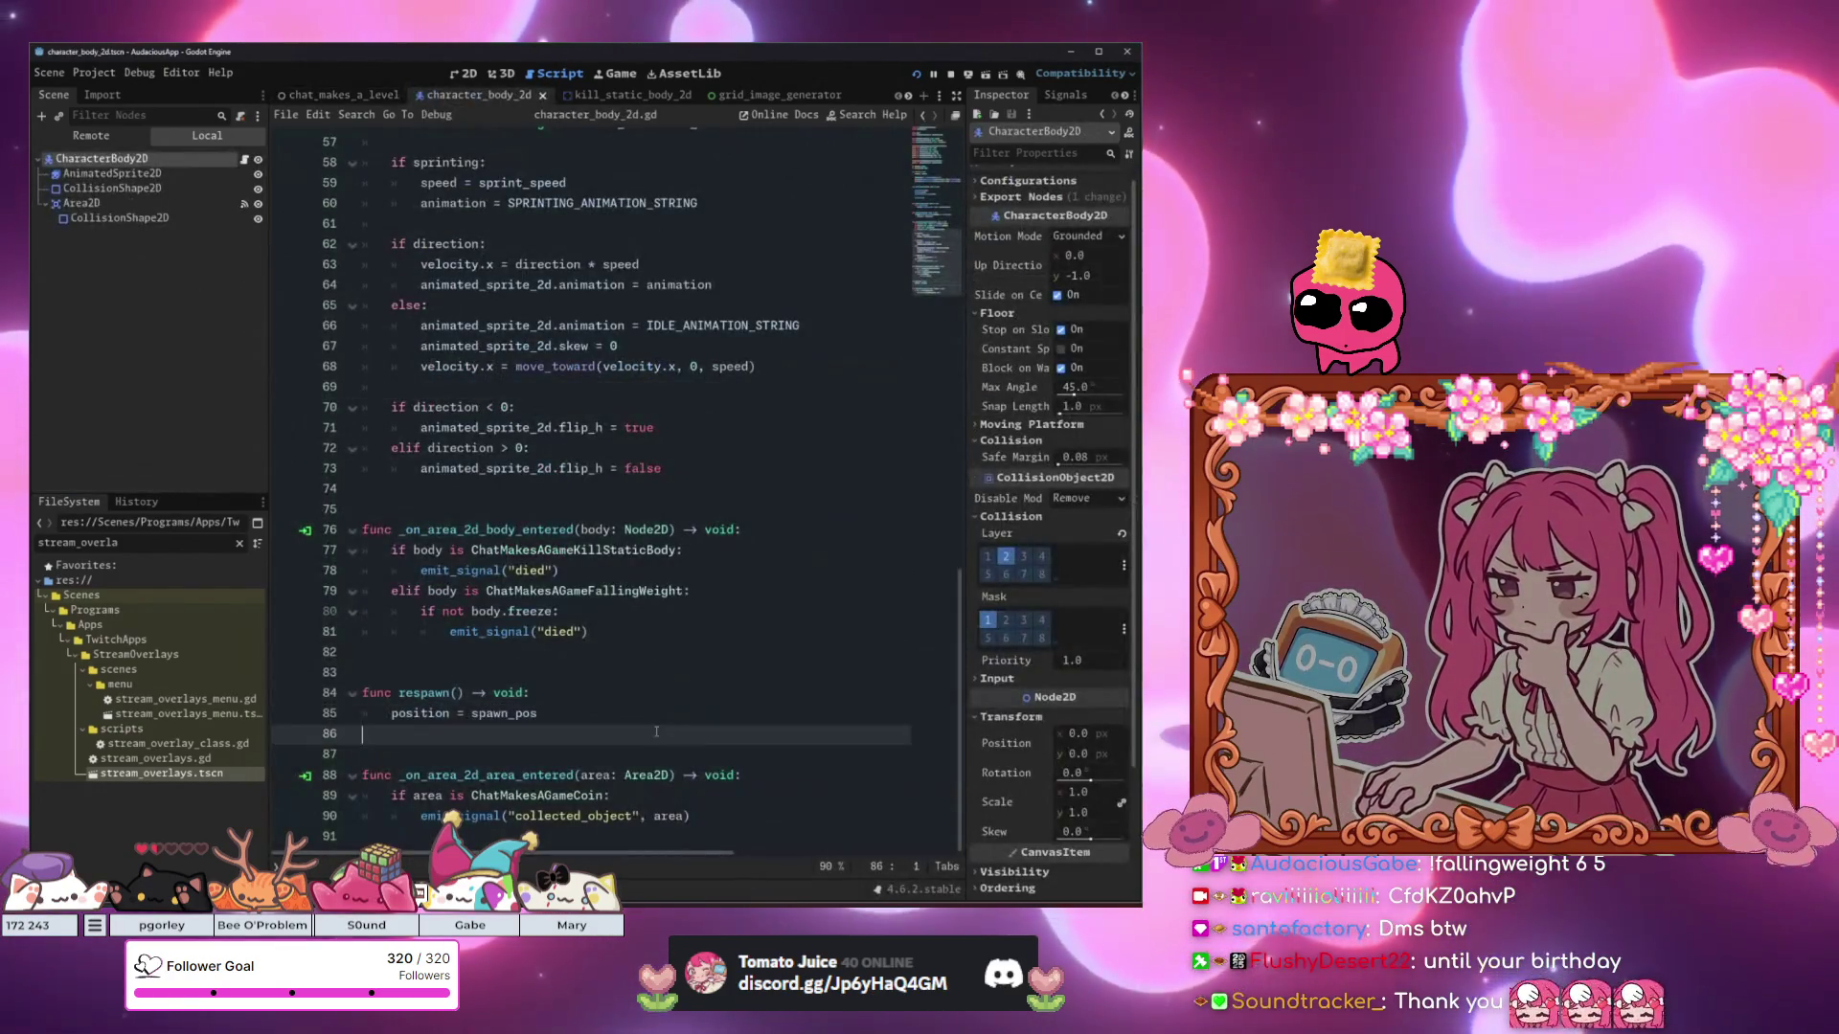
# Give respawn() a death_color_flash_enabled: bool = true parameter and start an 'if death_color_flash_enabled:' block.
pyautogui.click(451, 692)
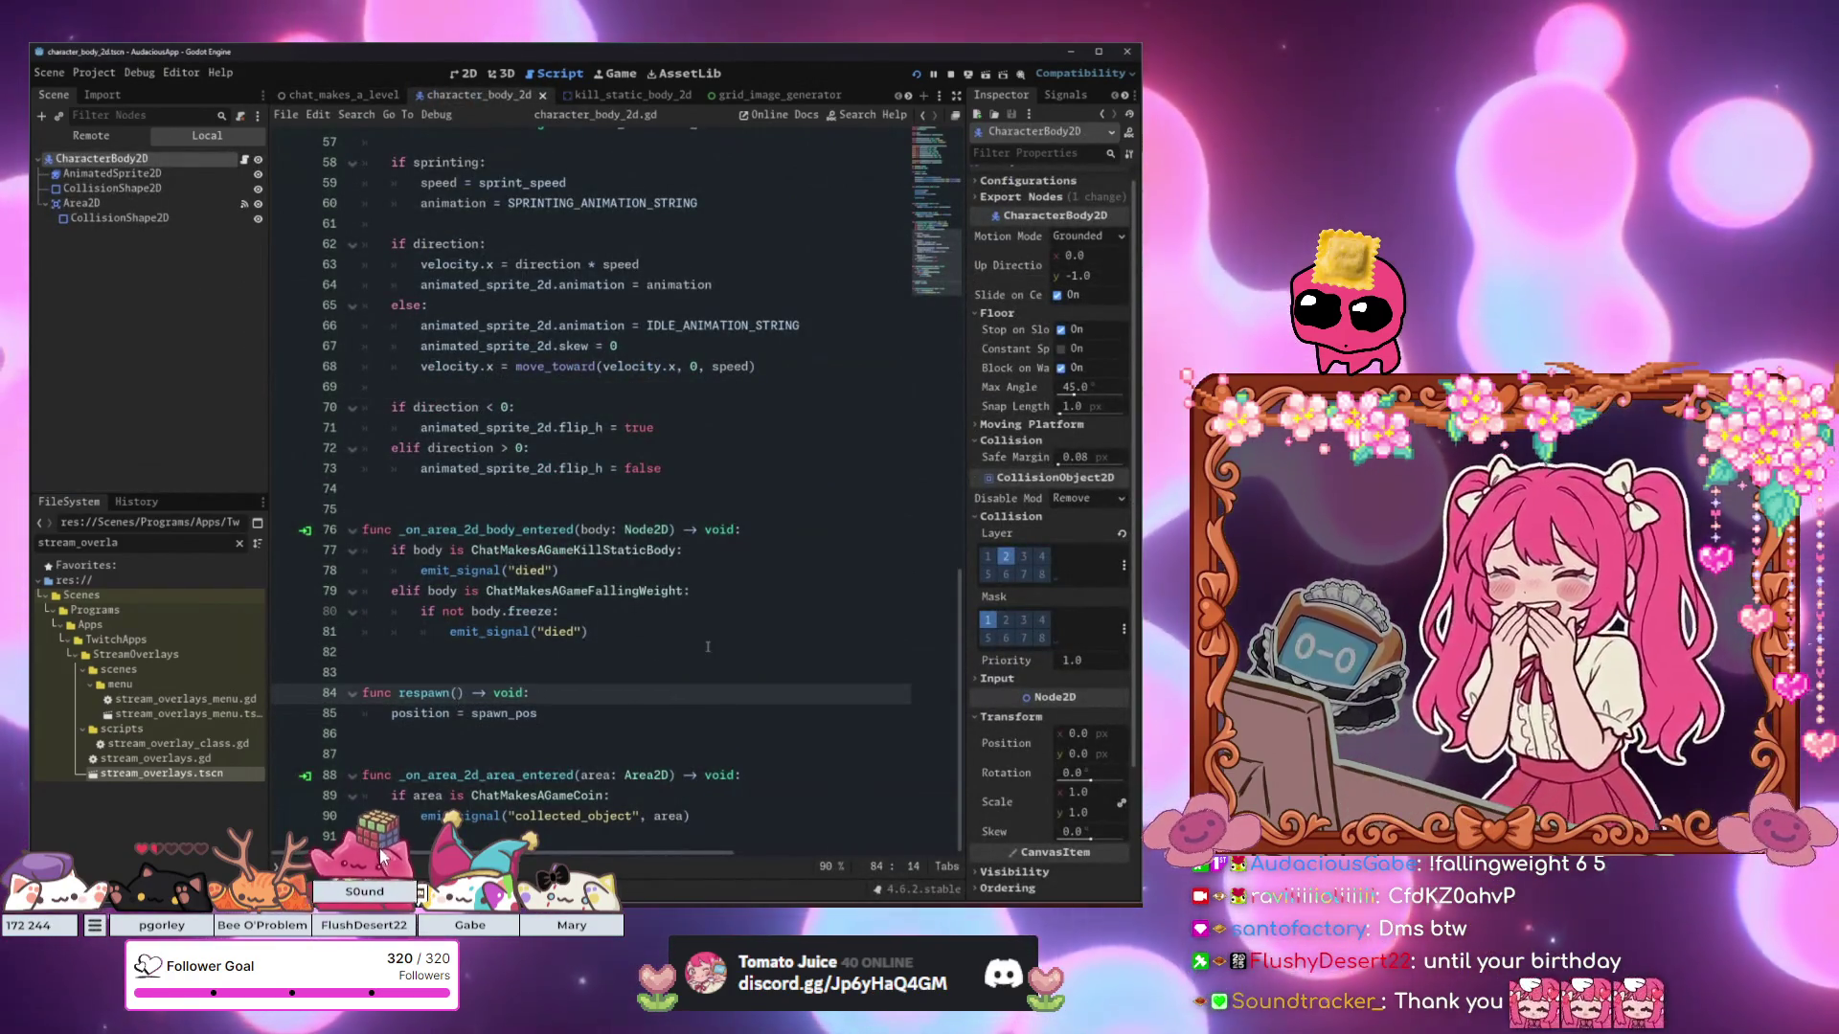
pyautogui.write('death_')
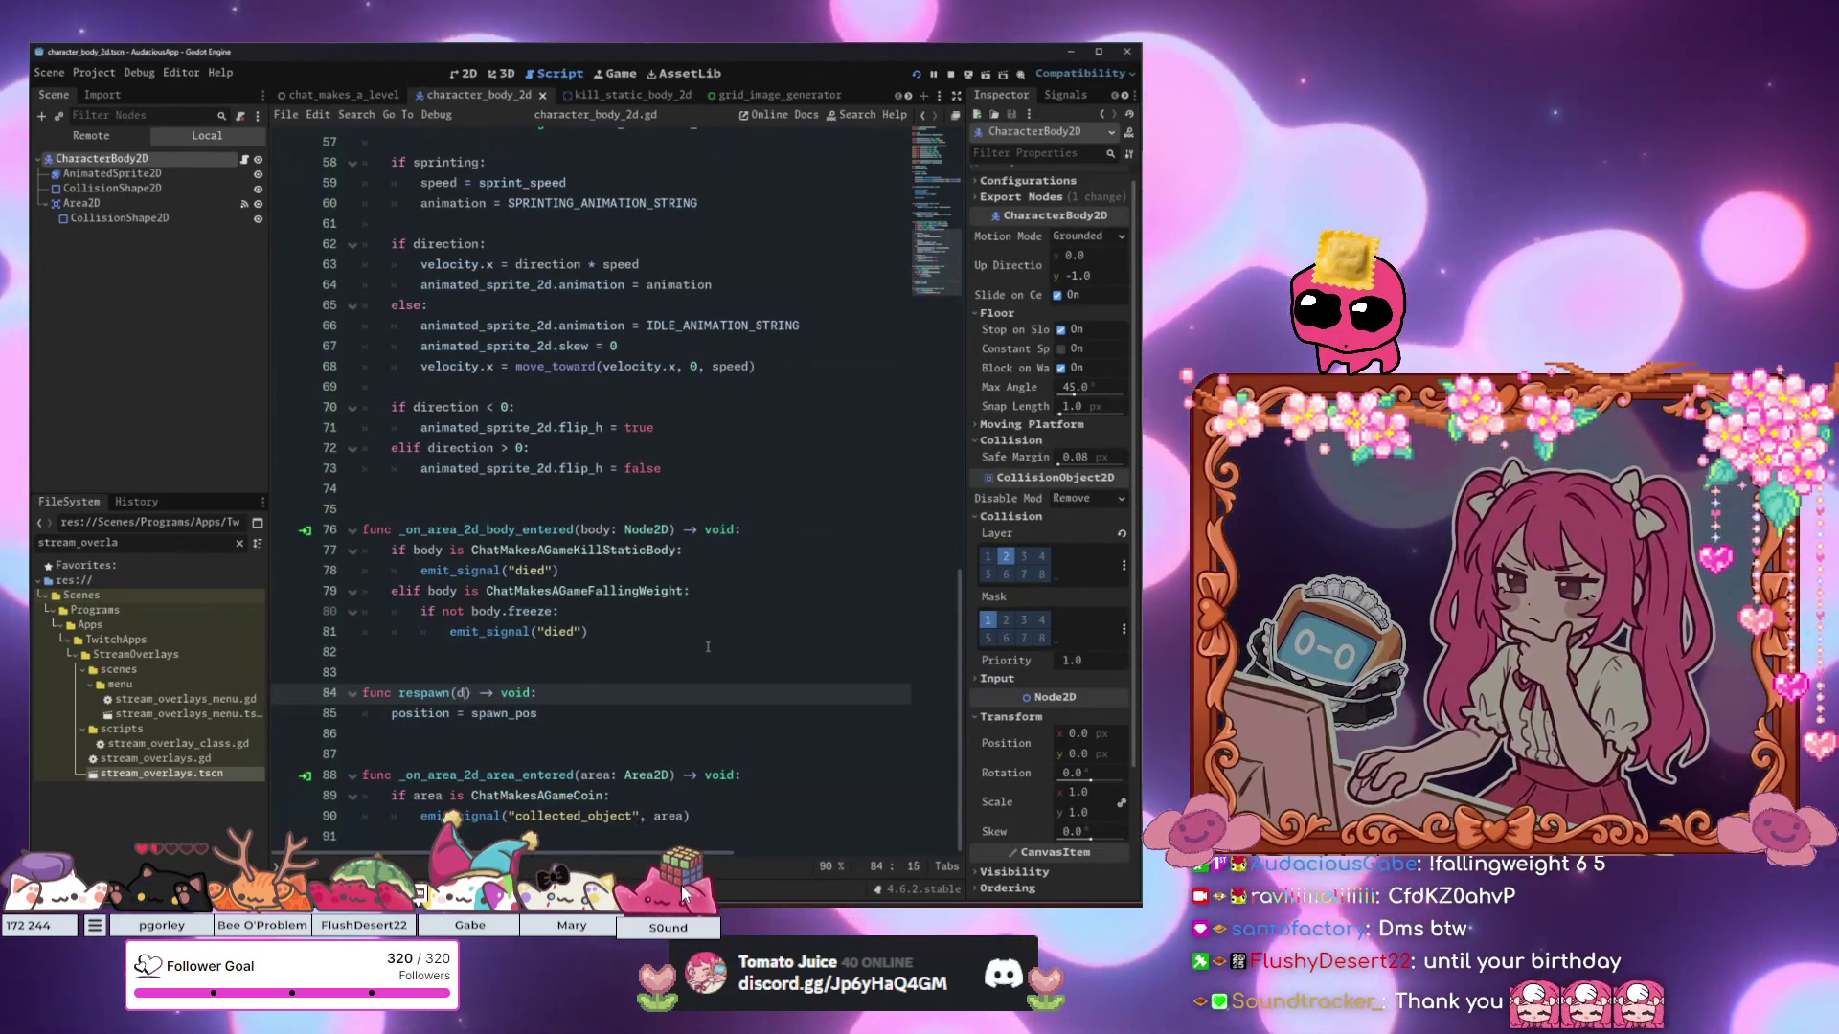
pyautogui.write('color_fl')
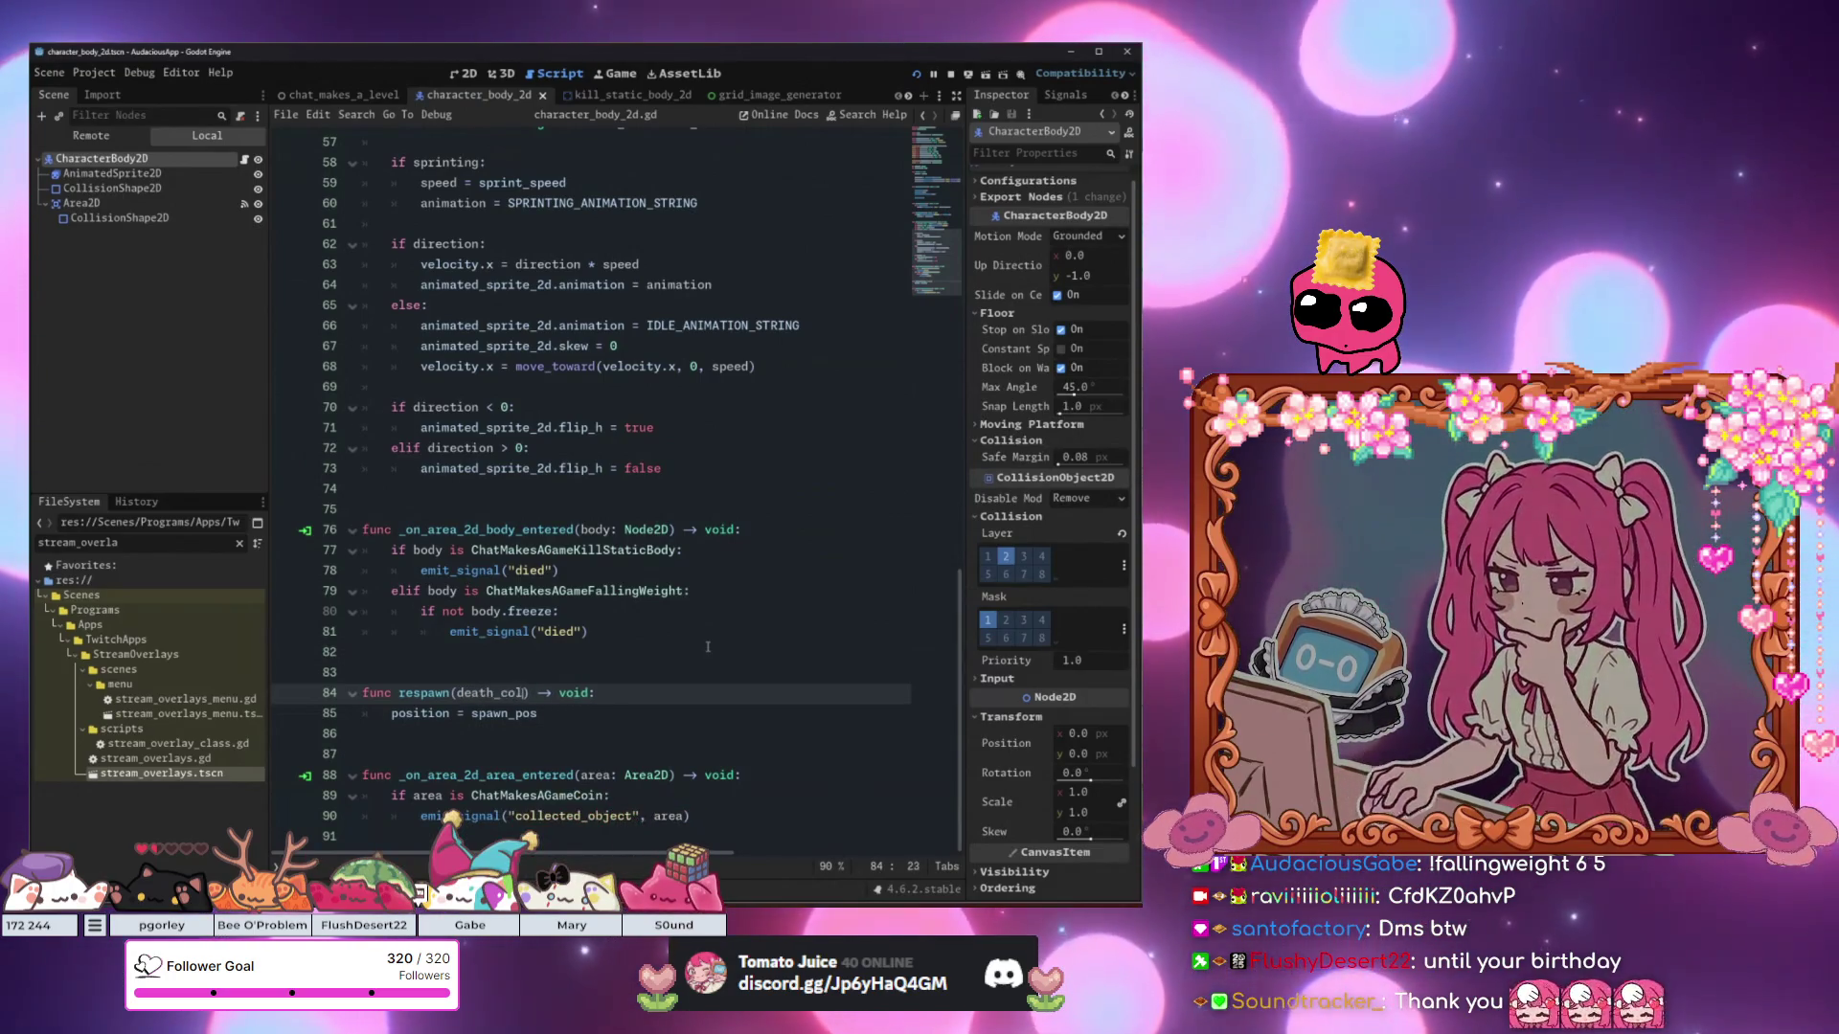
pyautogui.write('ash_enabled:')
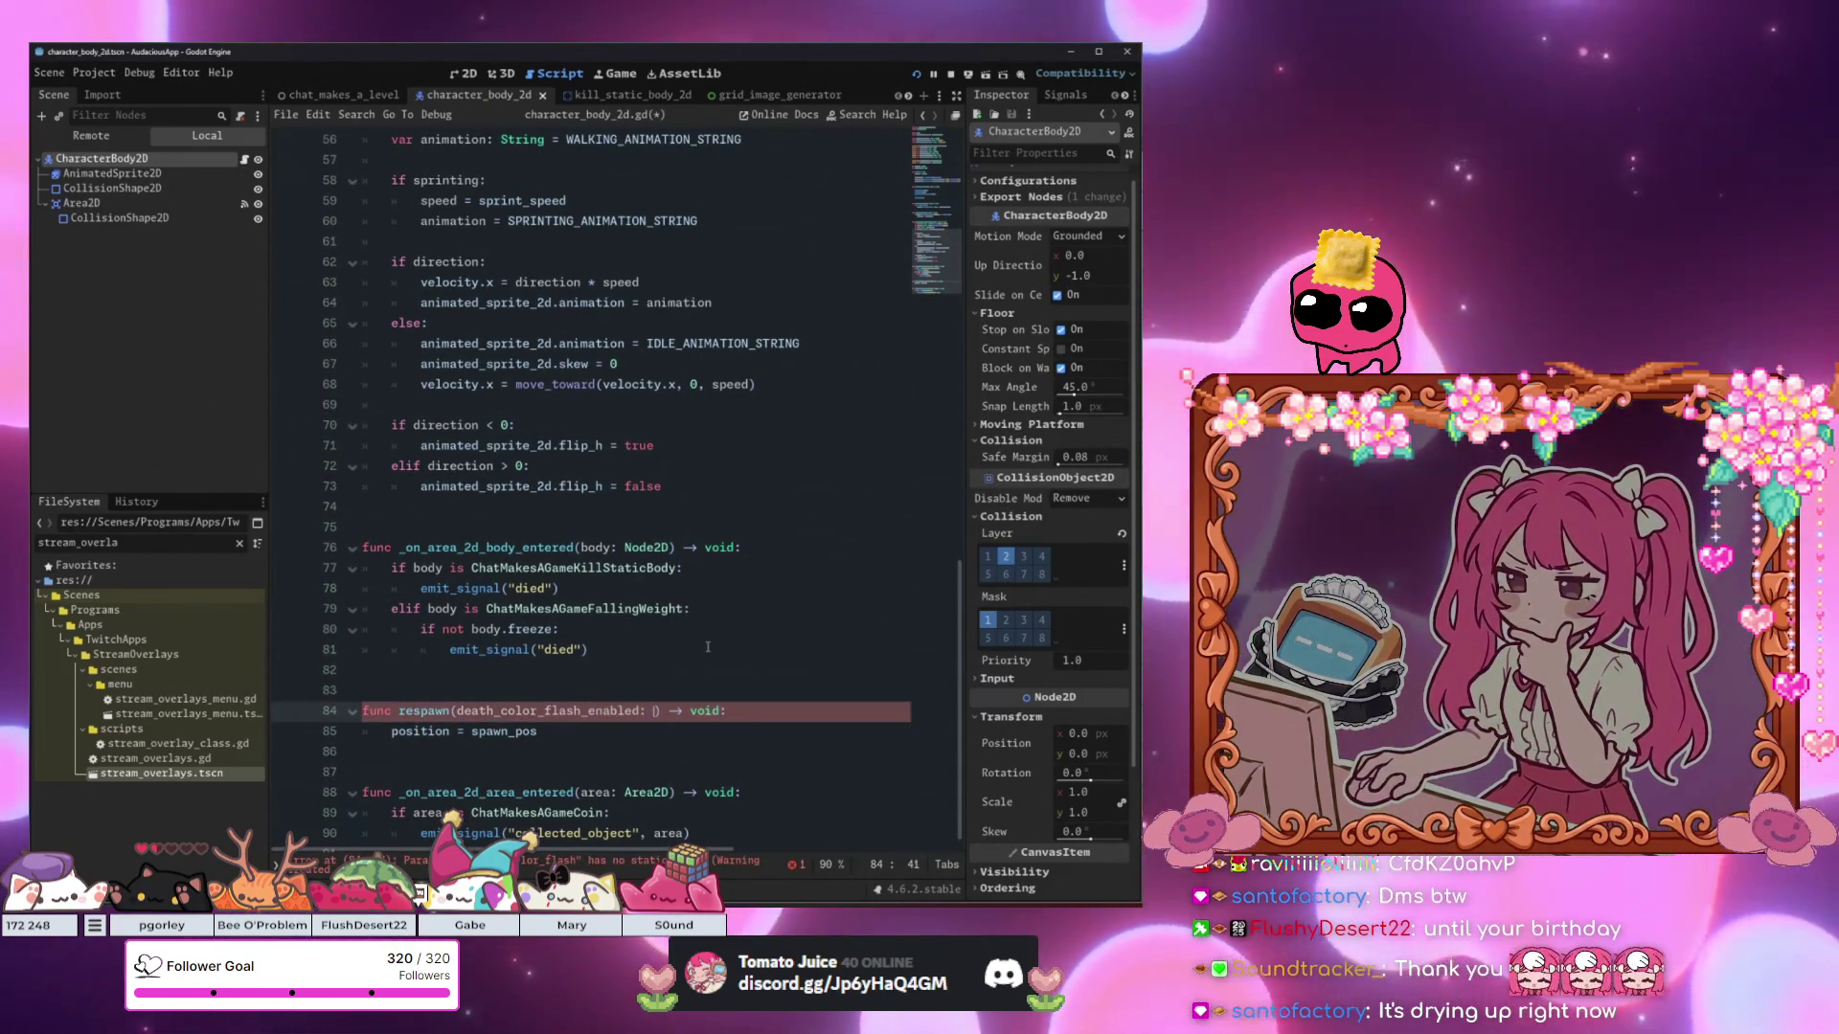
pyautogui.write(' bool = ')
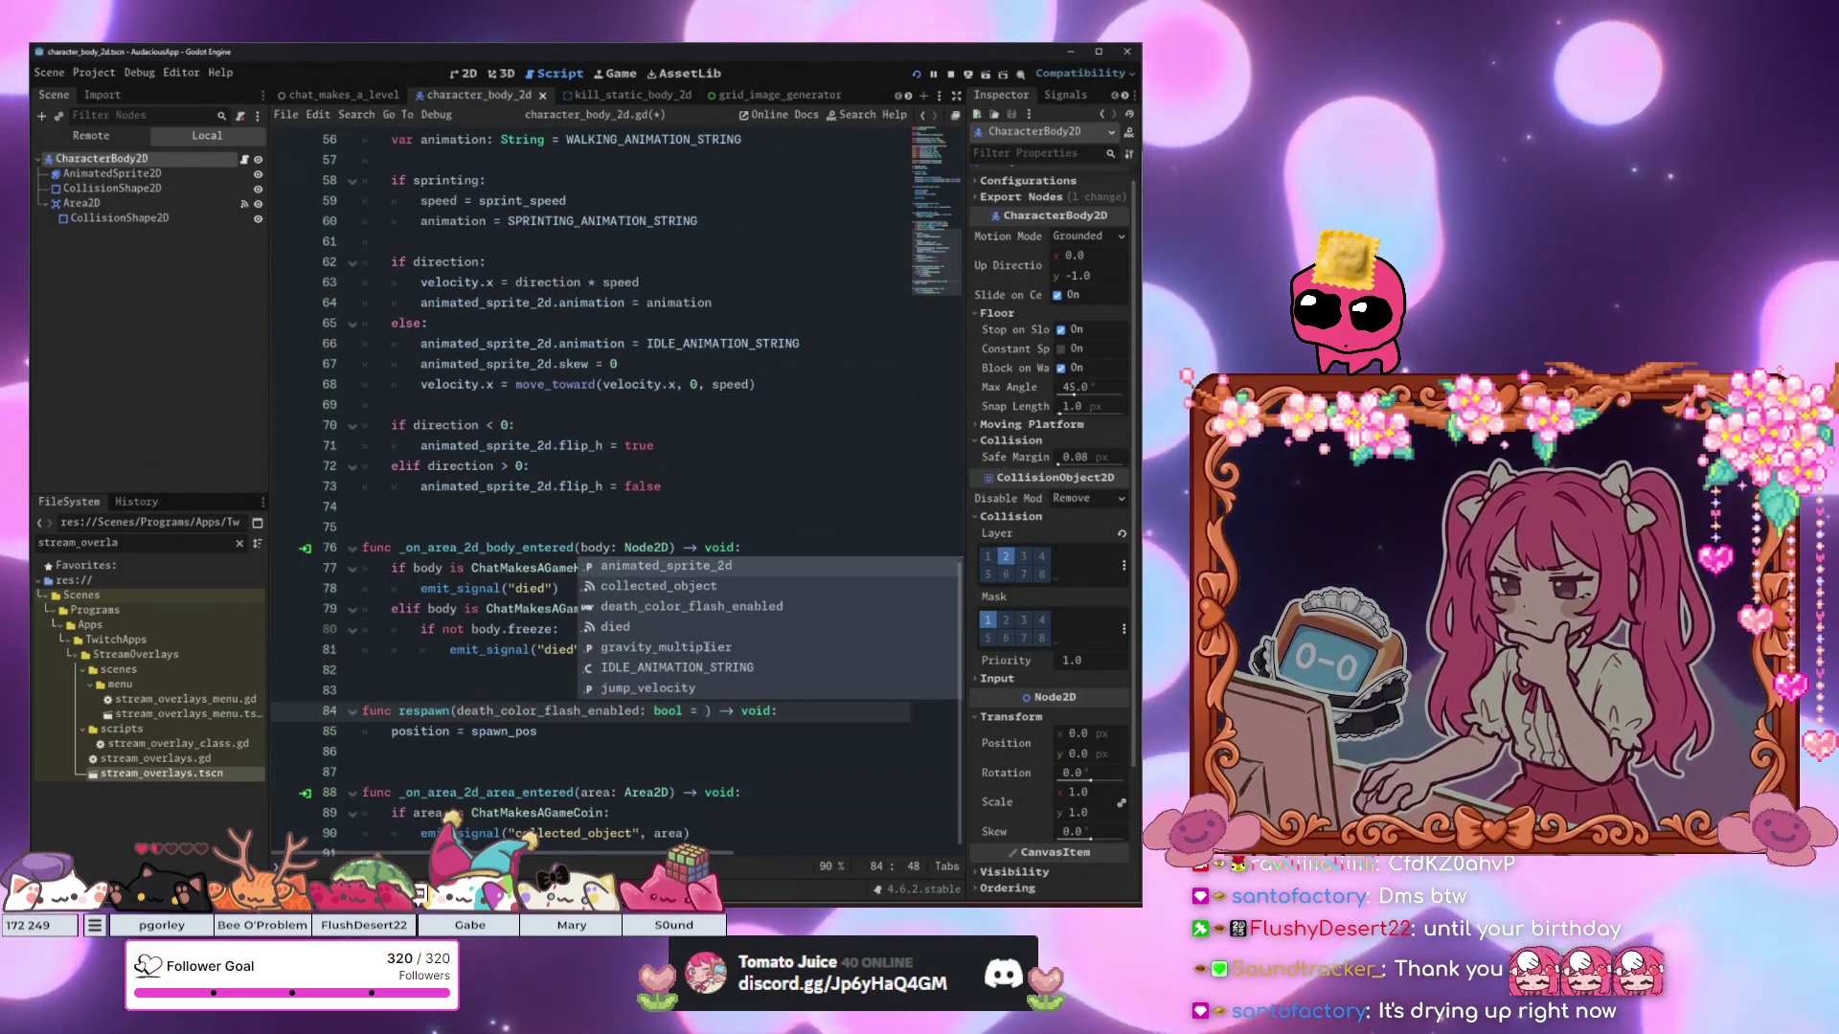
pyautogui.write('true')
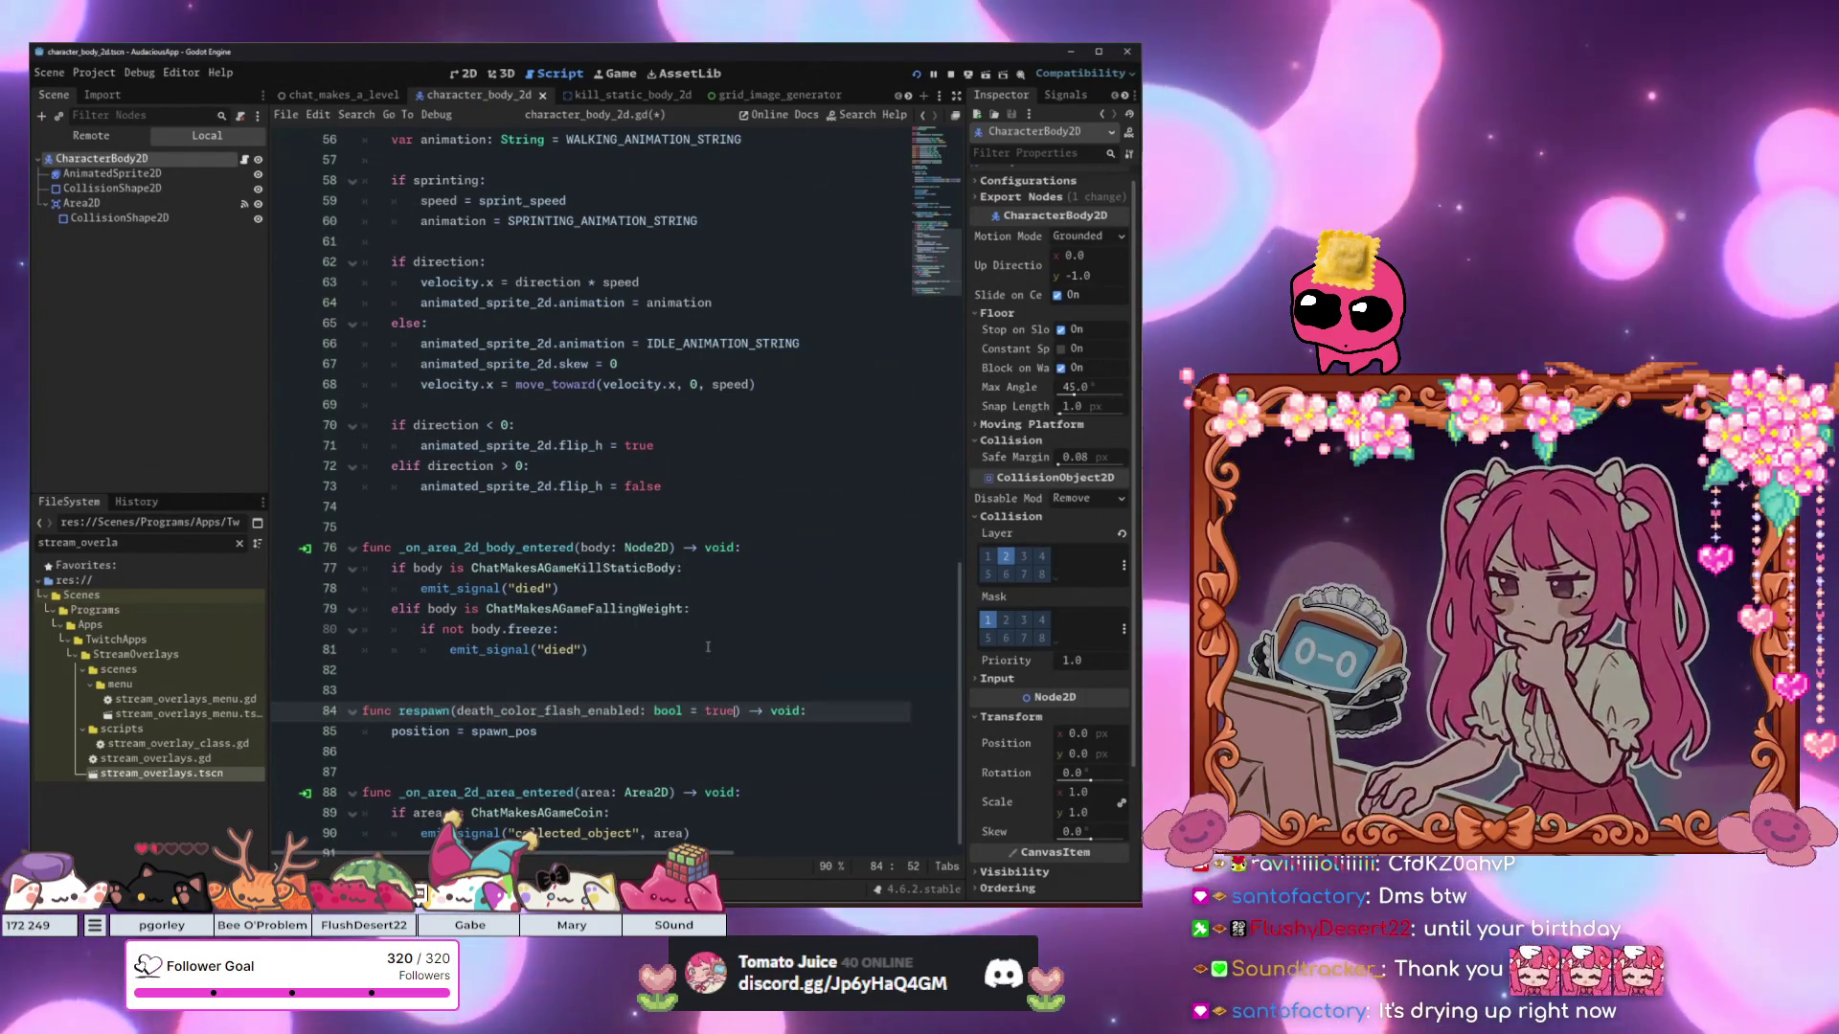
pyautogui.press('Down')
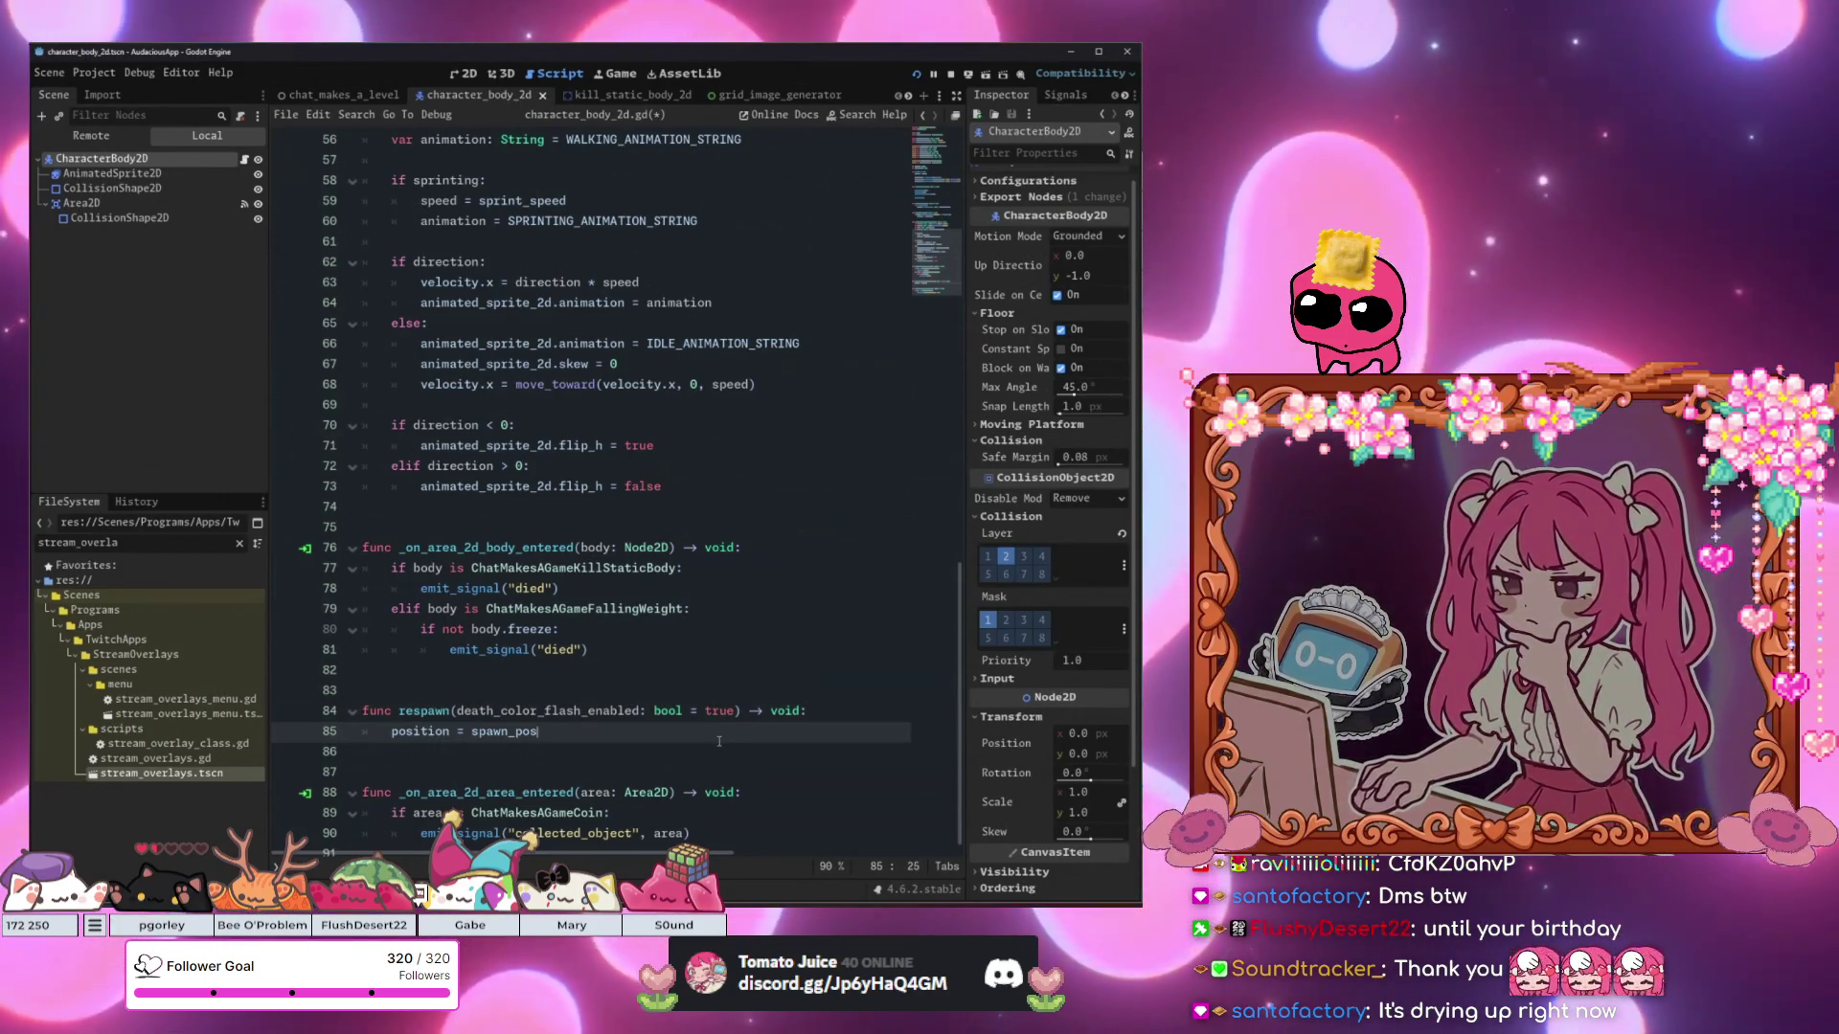
pyautogui.press('Return')
pyautogui.write('if de')
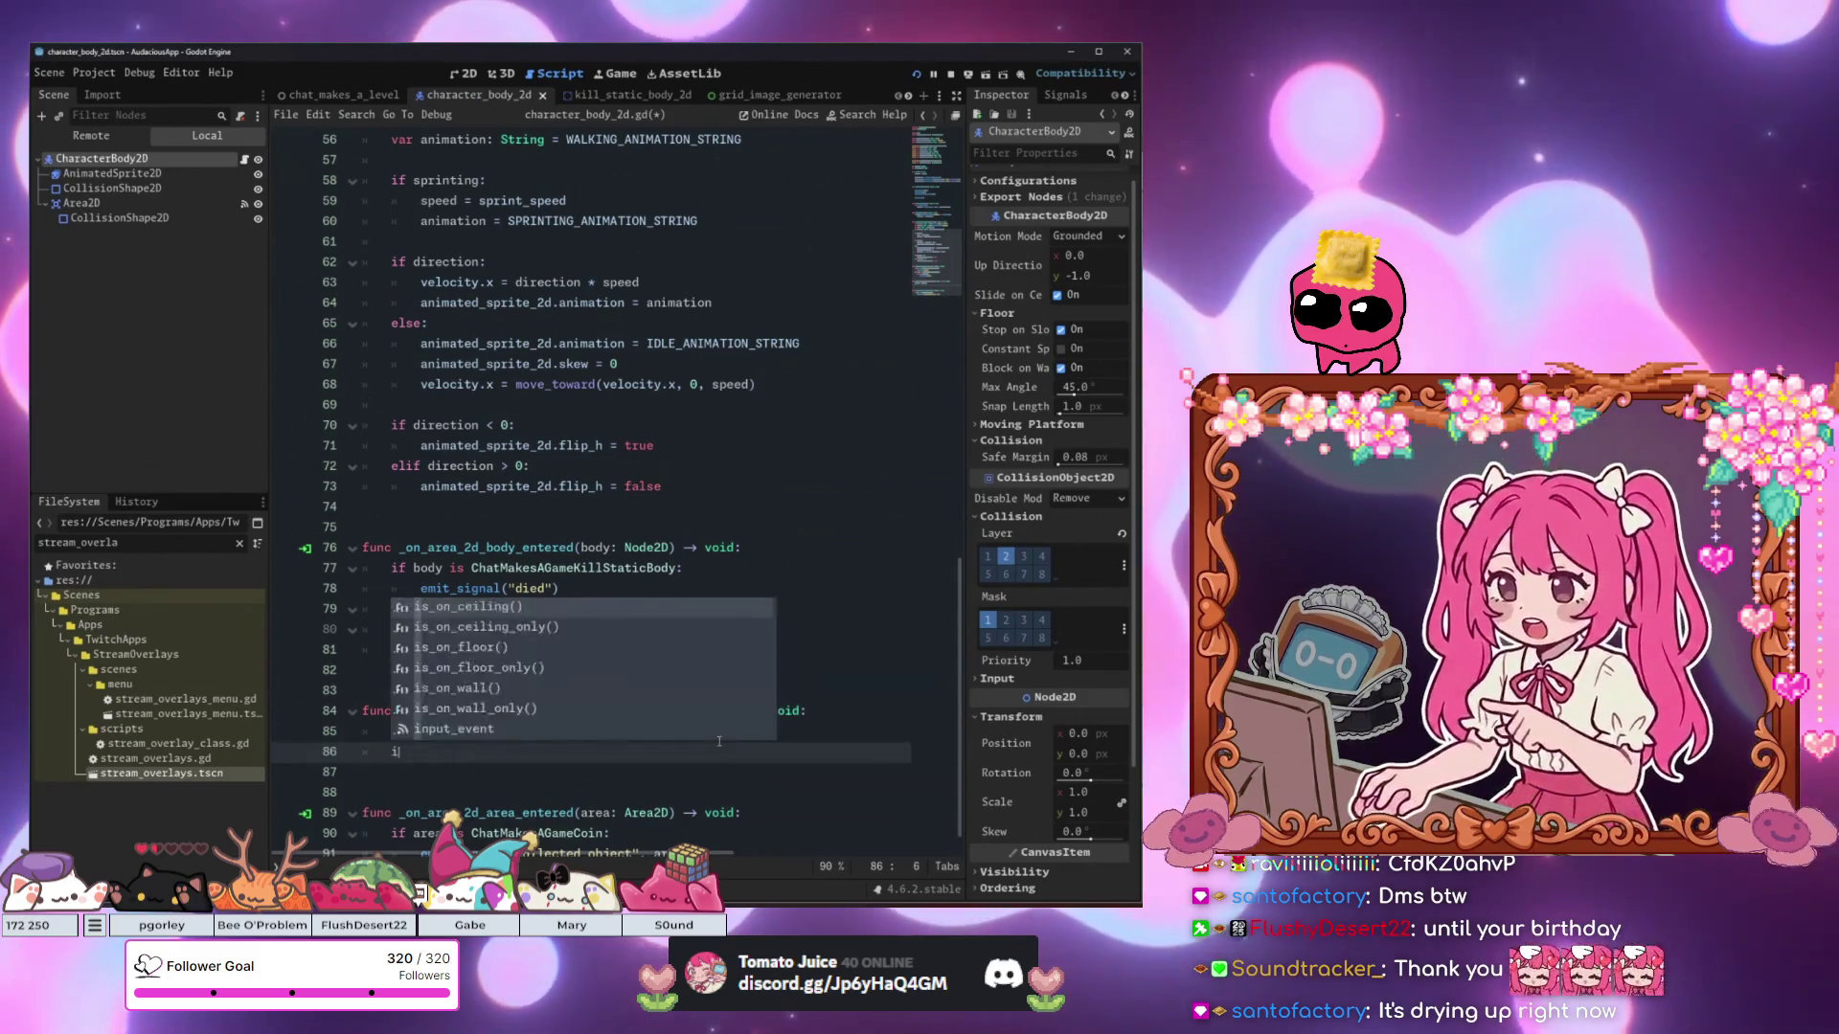
pyautogui.press('Return')
pyautogui.write(':')
pyautogui.press('Return')
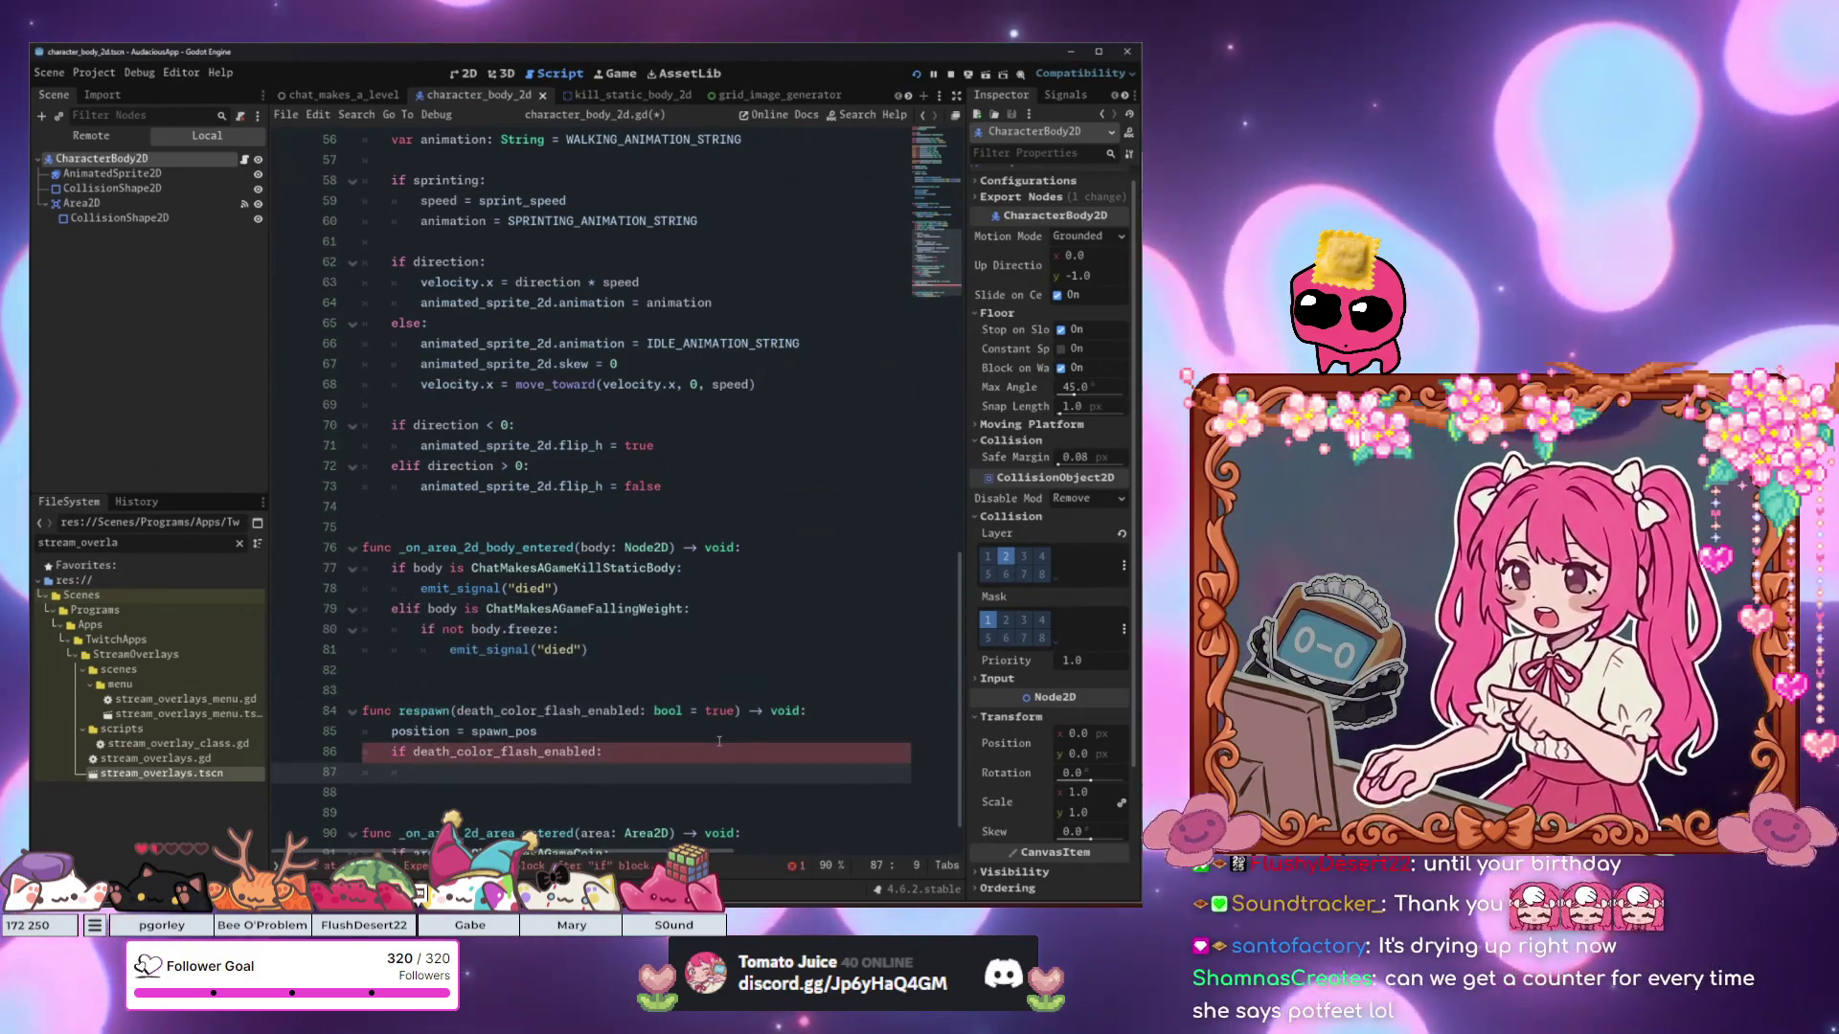
# Add Animate.flash_color(self, Color.RED) inside the if block, then save and run the game.
pyautogui.click(718, 740)
pyautogui.press('Return')
pyautogui.click(507, 797)
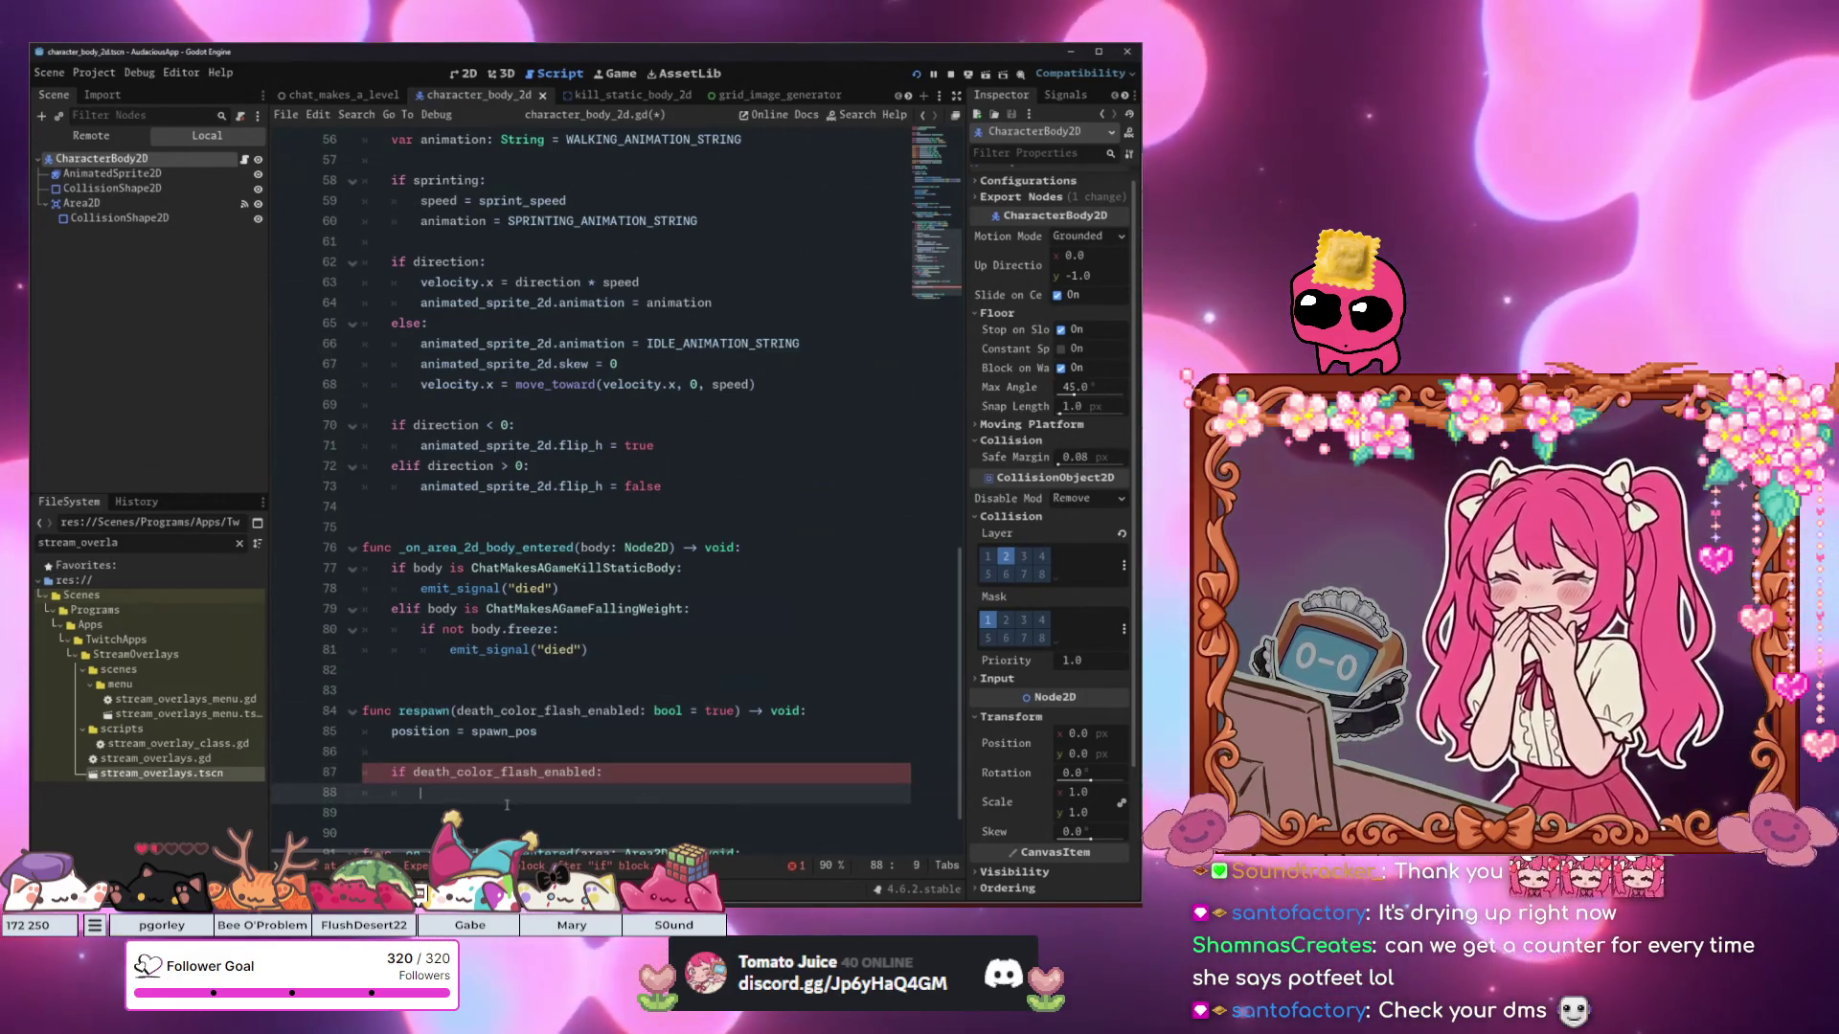
pyautogui.scroll(-2, 518, 800)
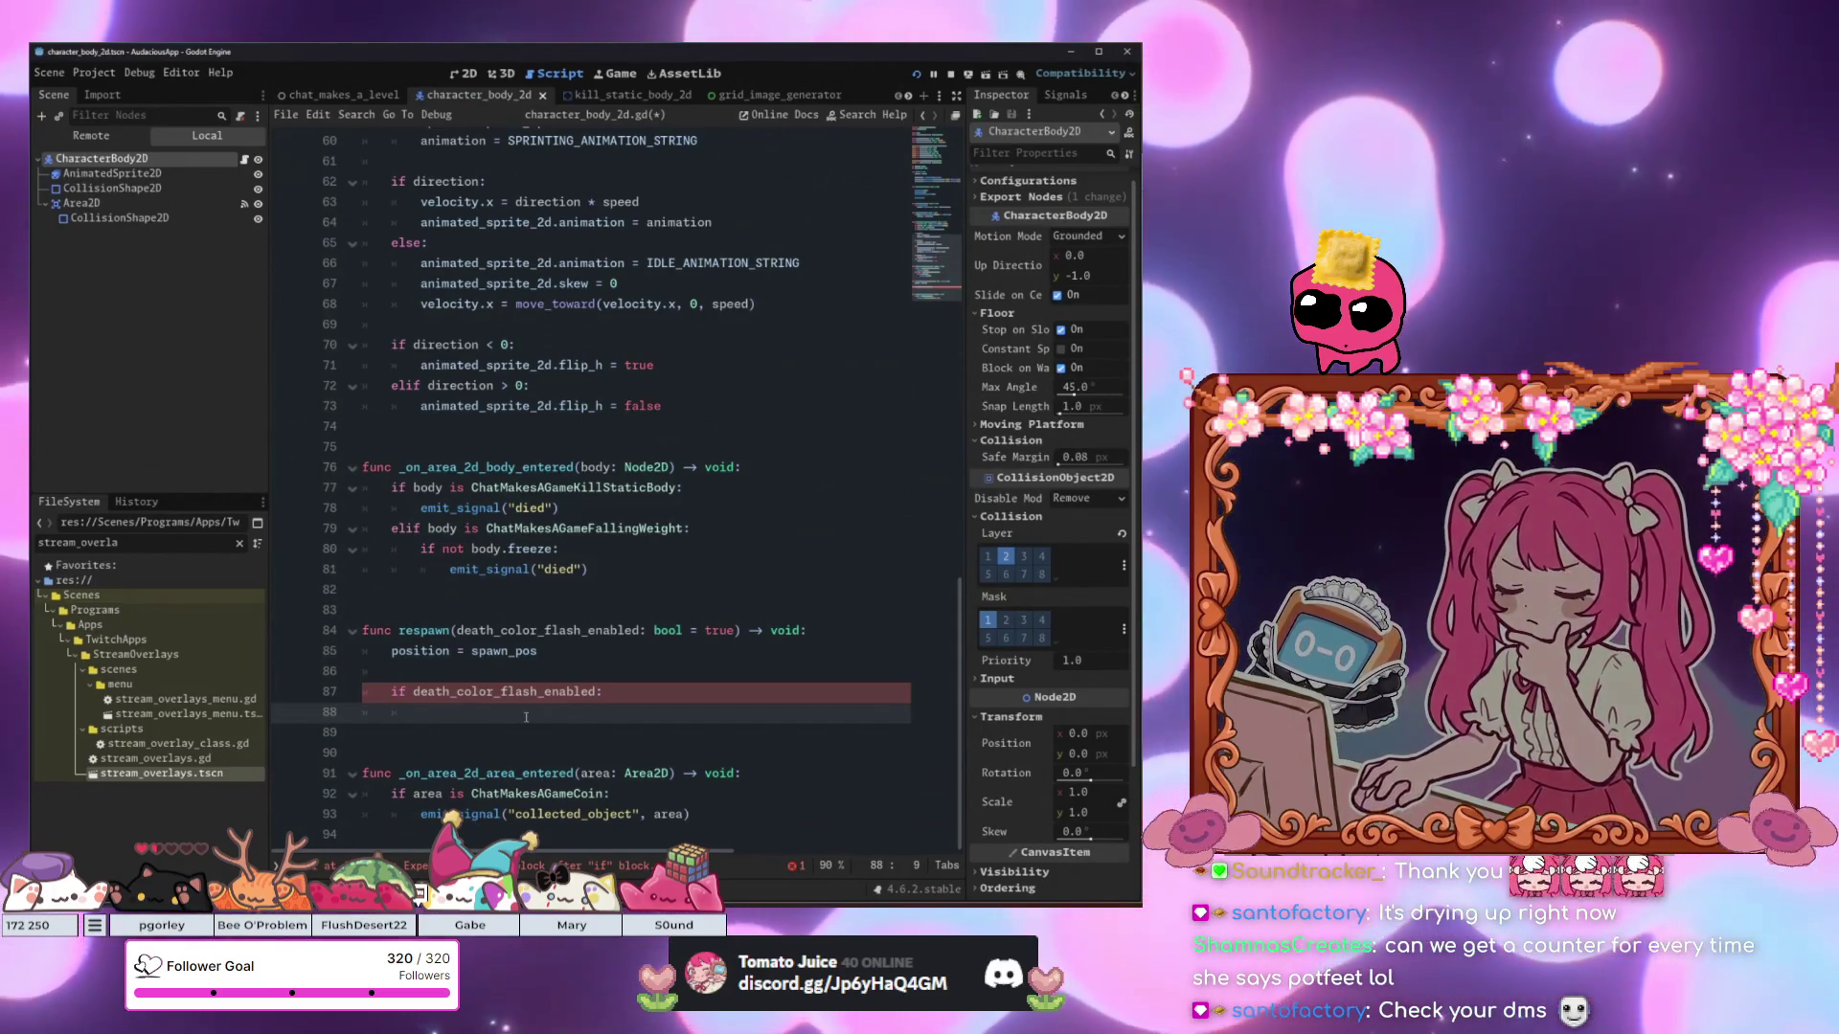
pyautogui.write('Animate.flas')
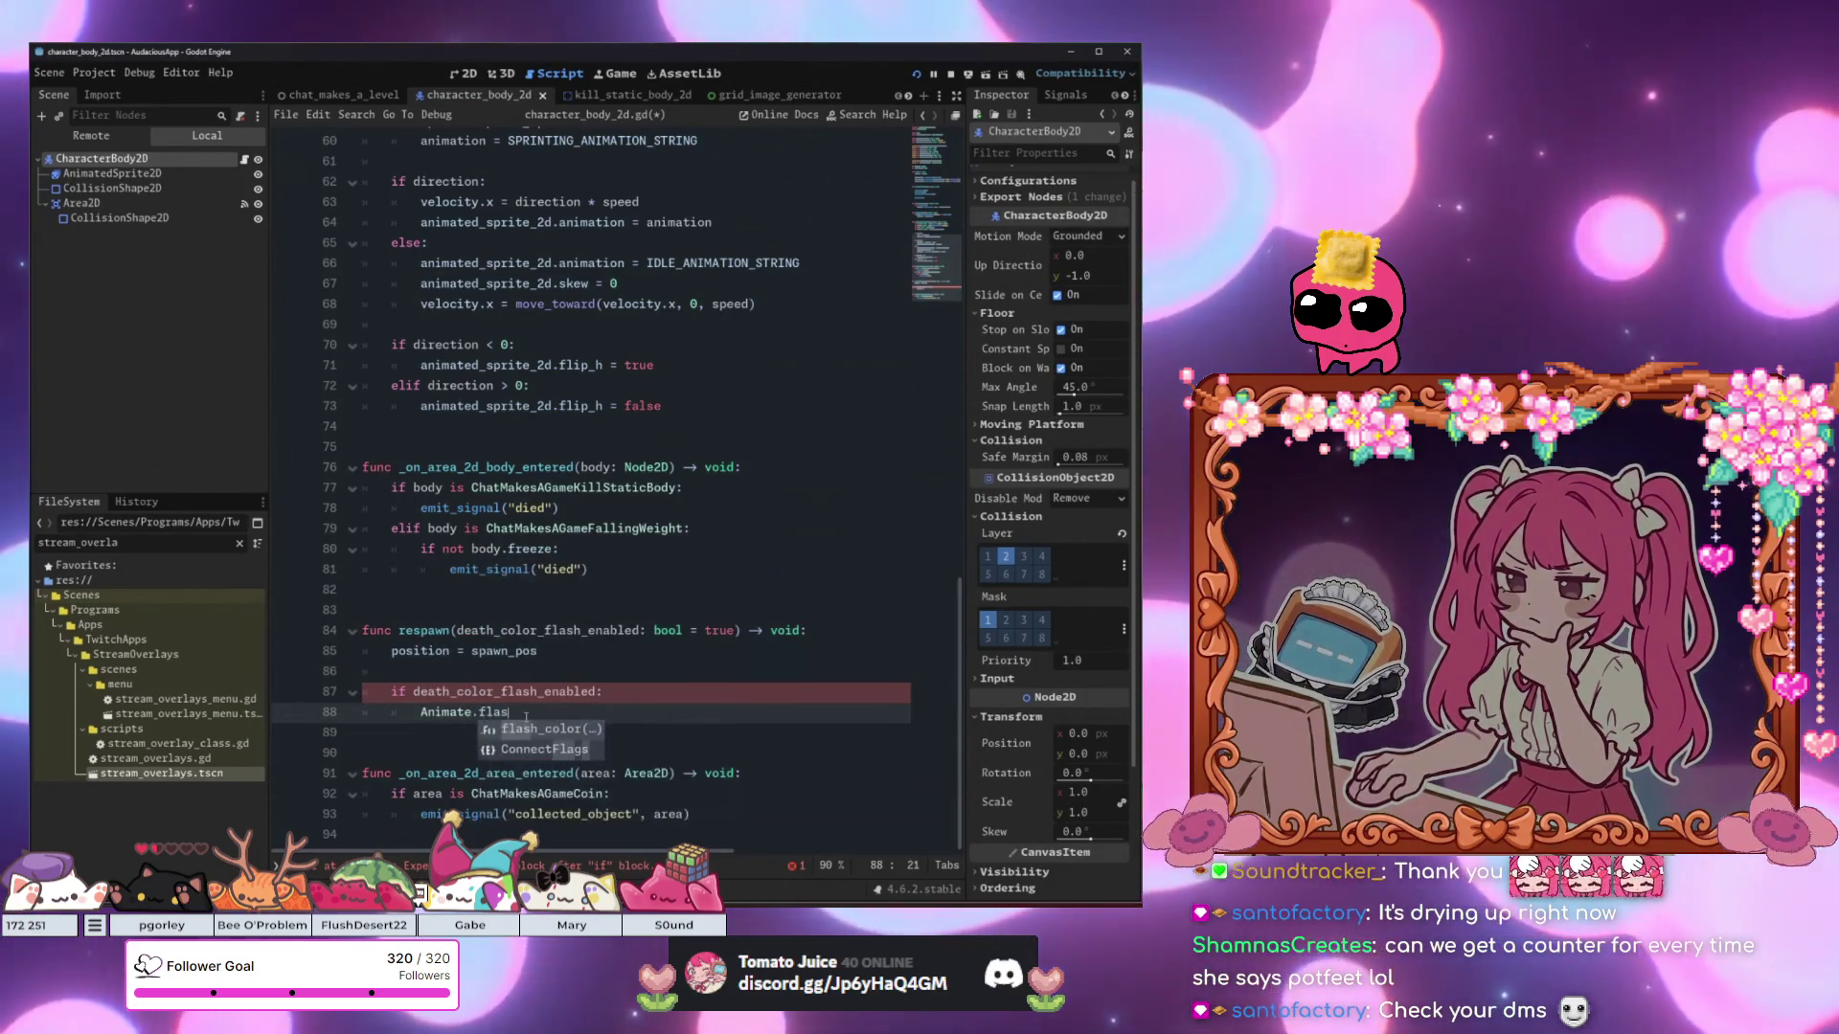
pyautogui.press('Return')
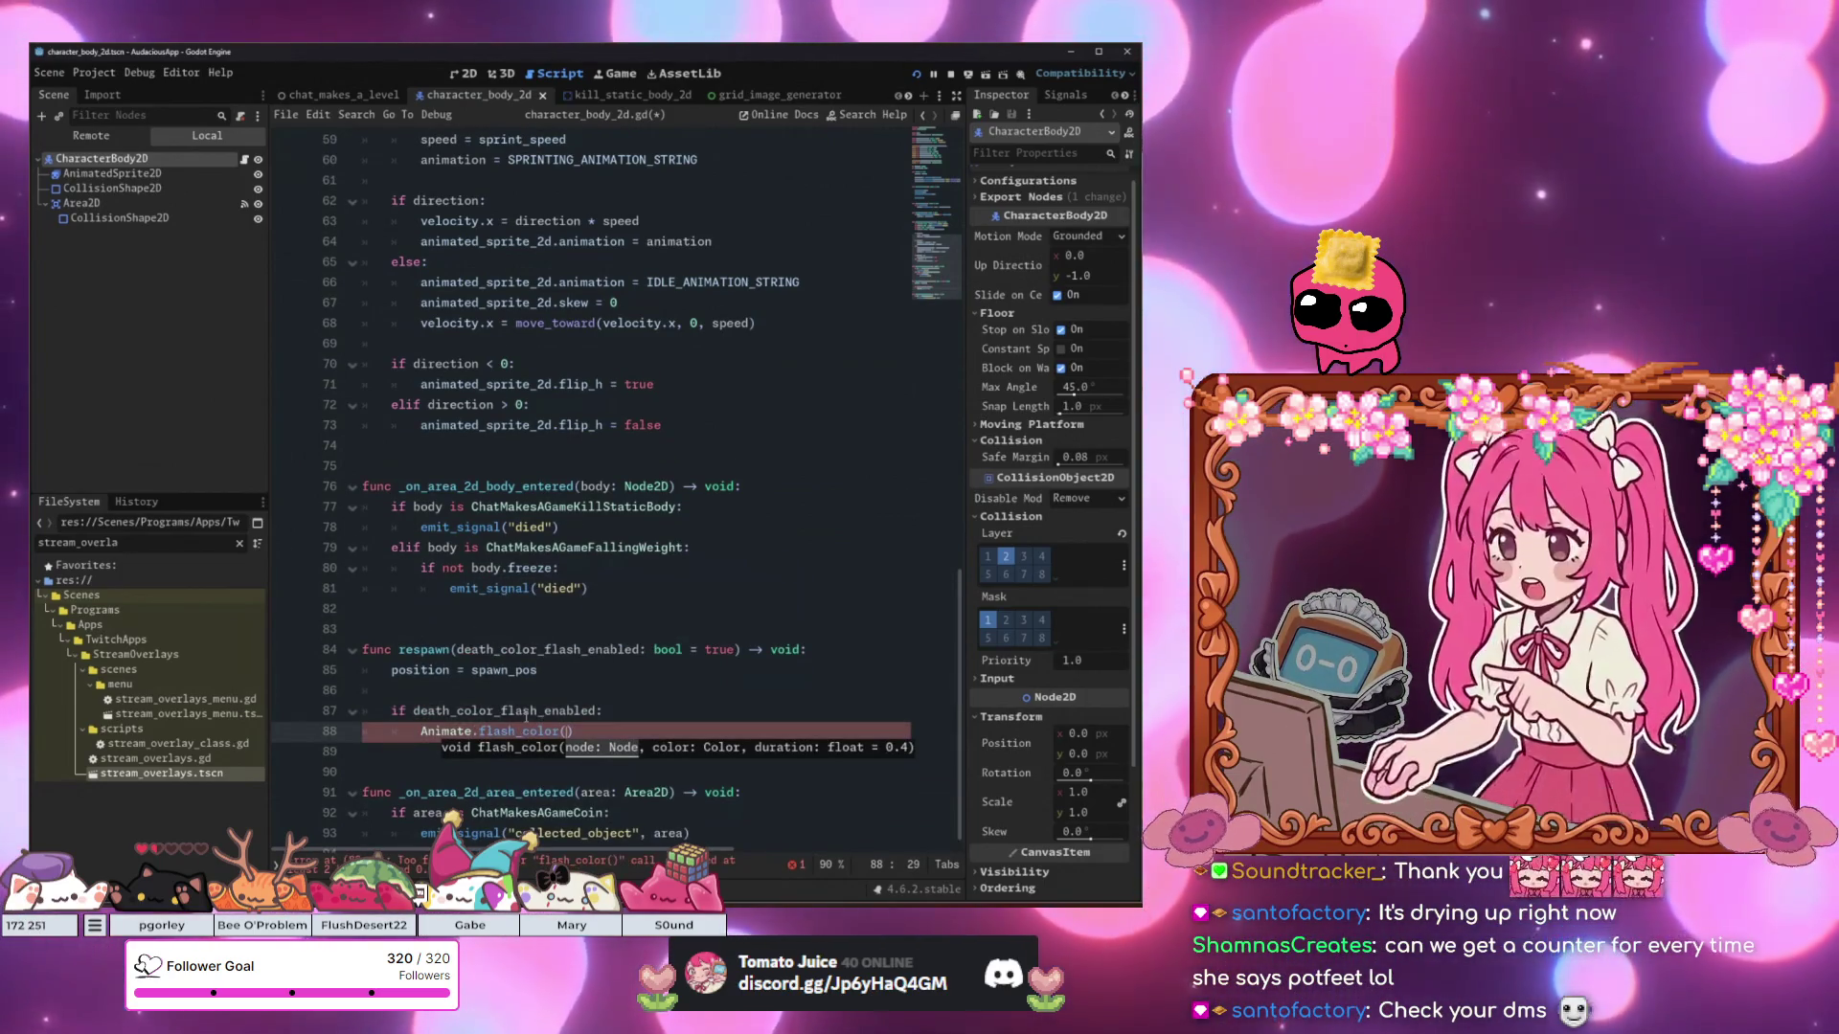
pyautogui.write('self, ')
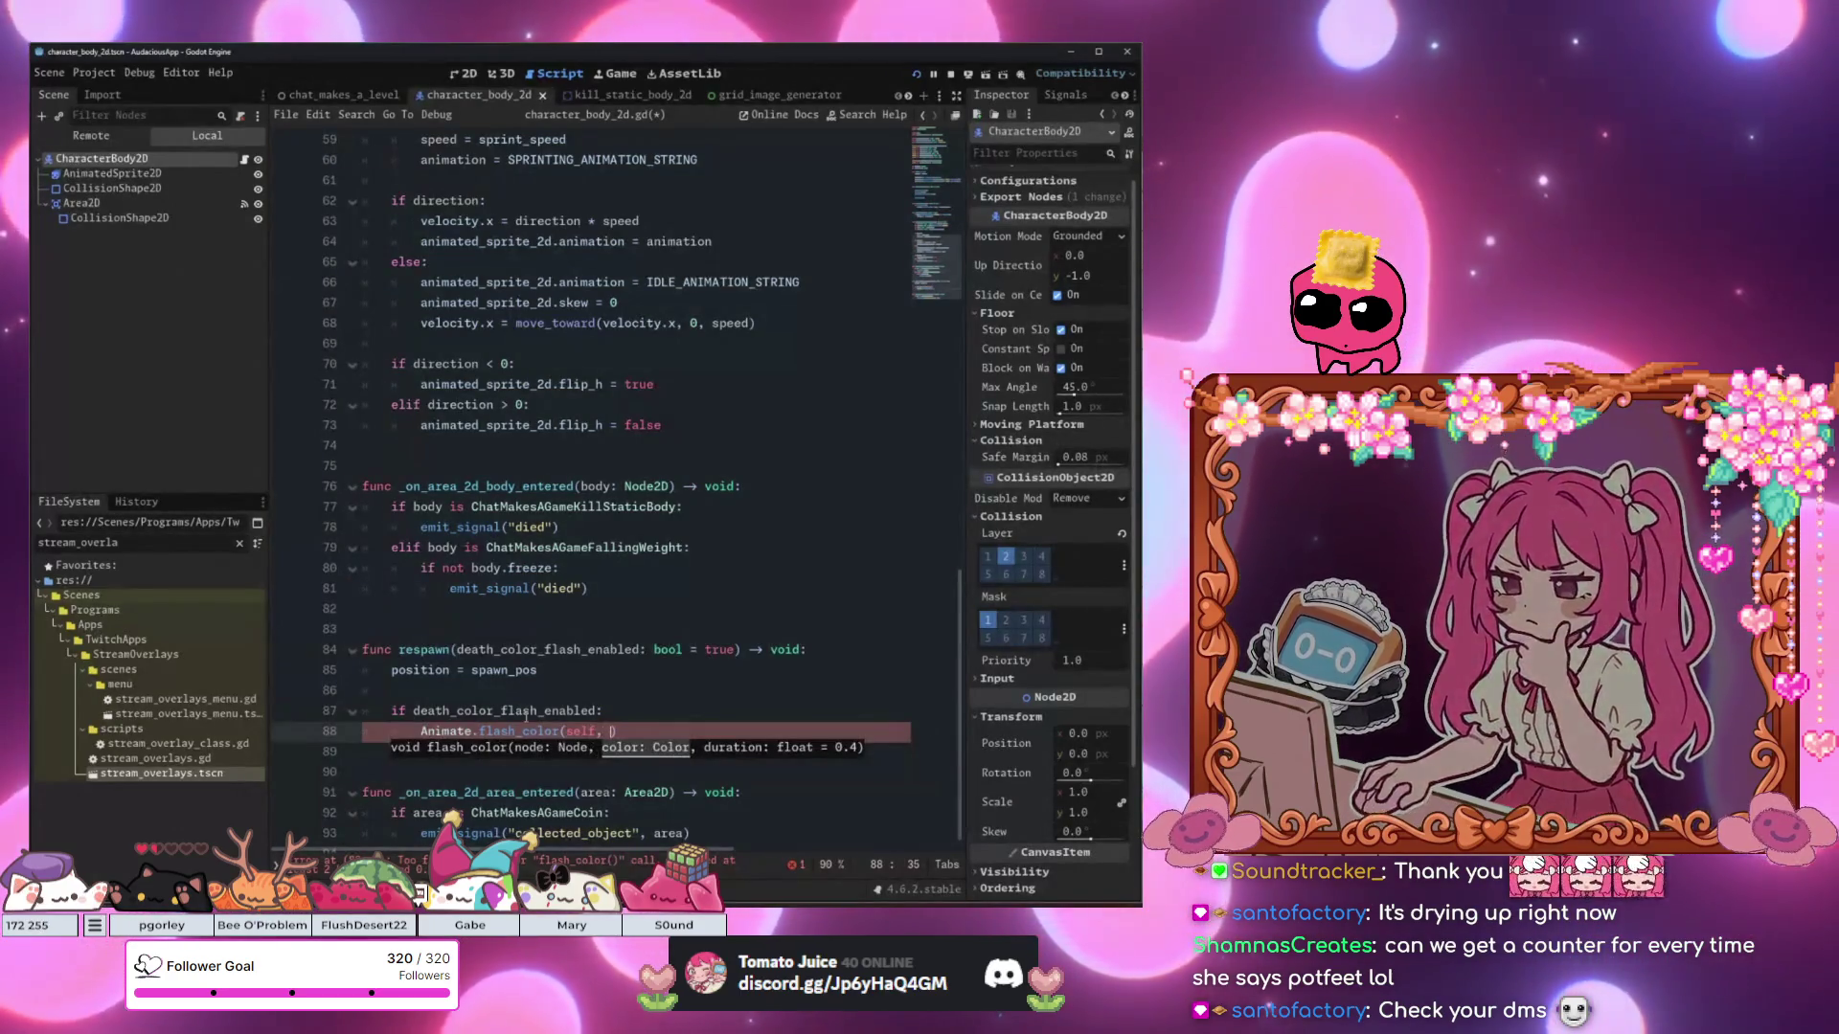
pyautogui.write('Co')
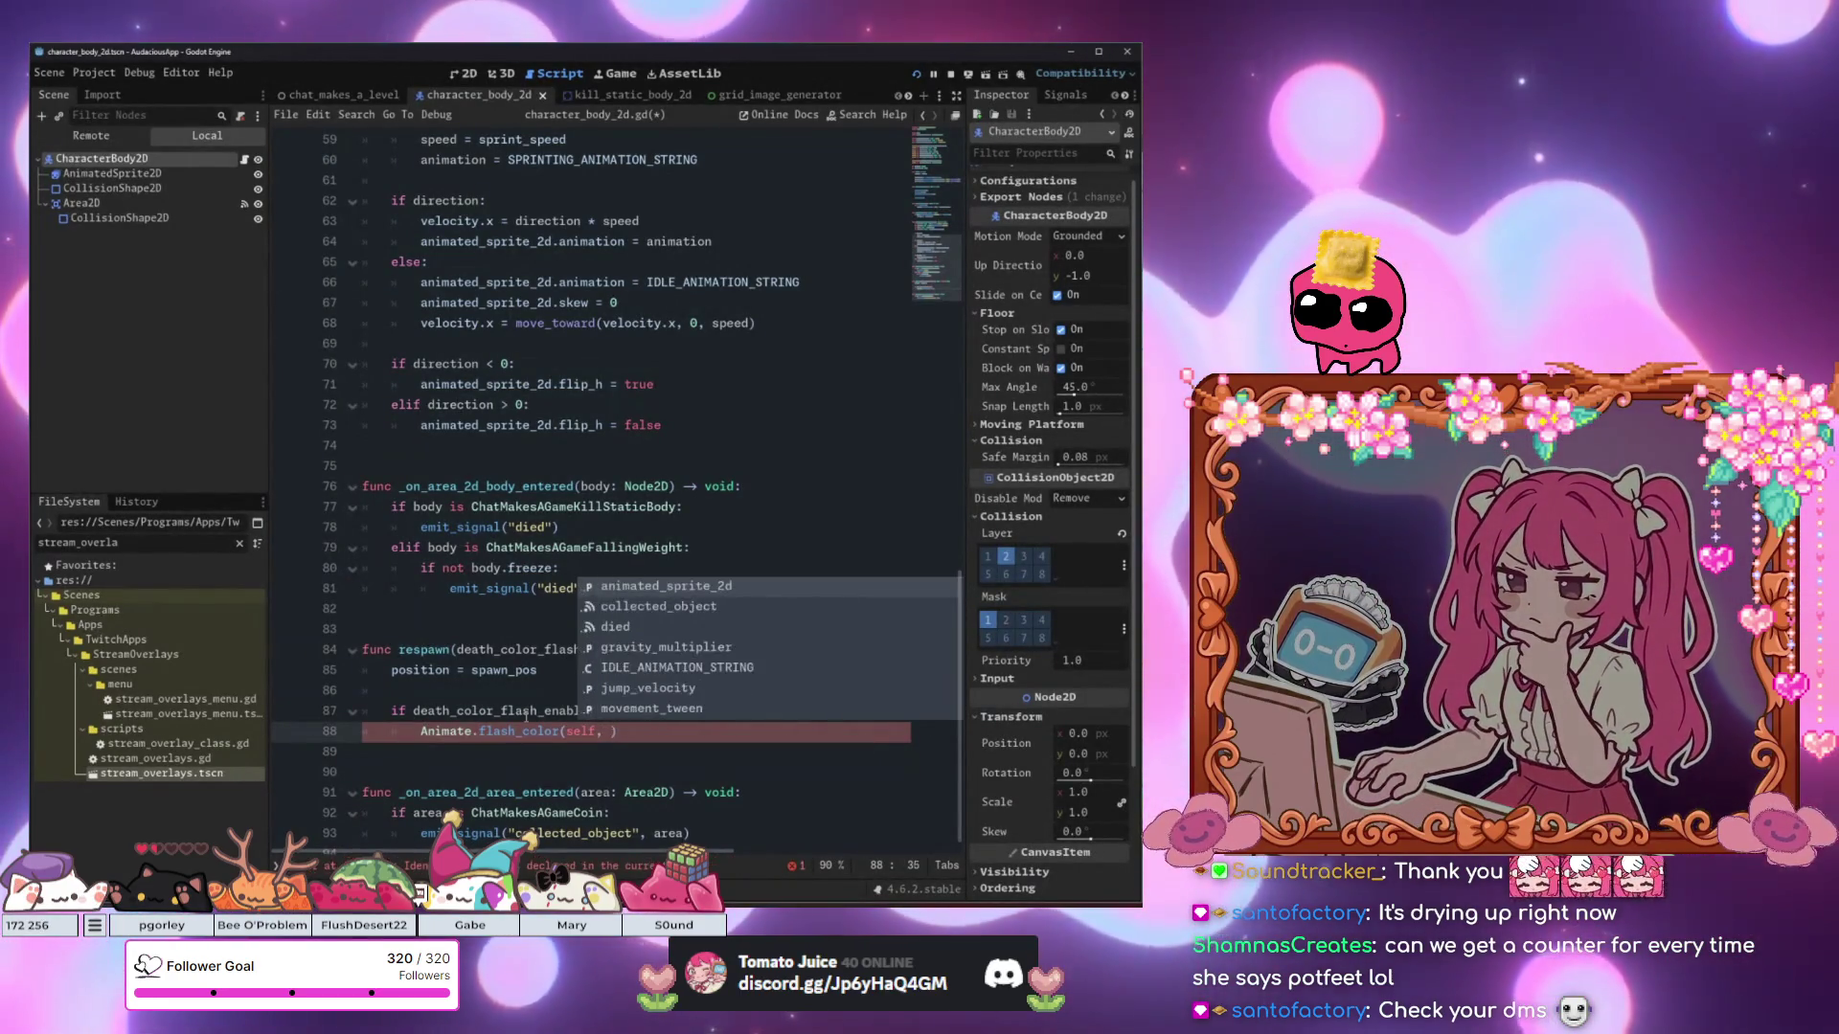
pyautogui.write('lor.RED')
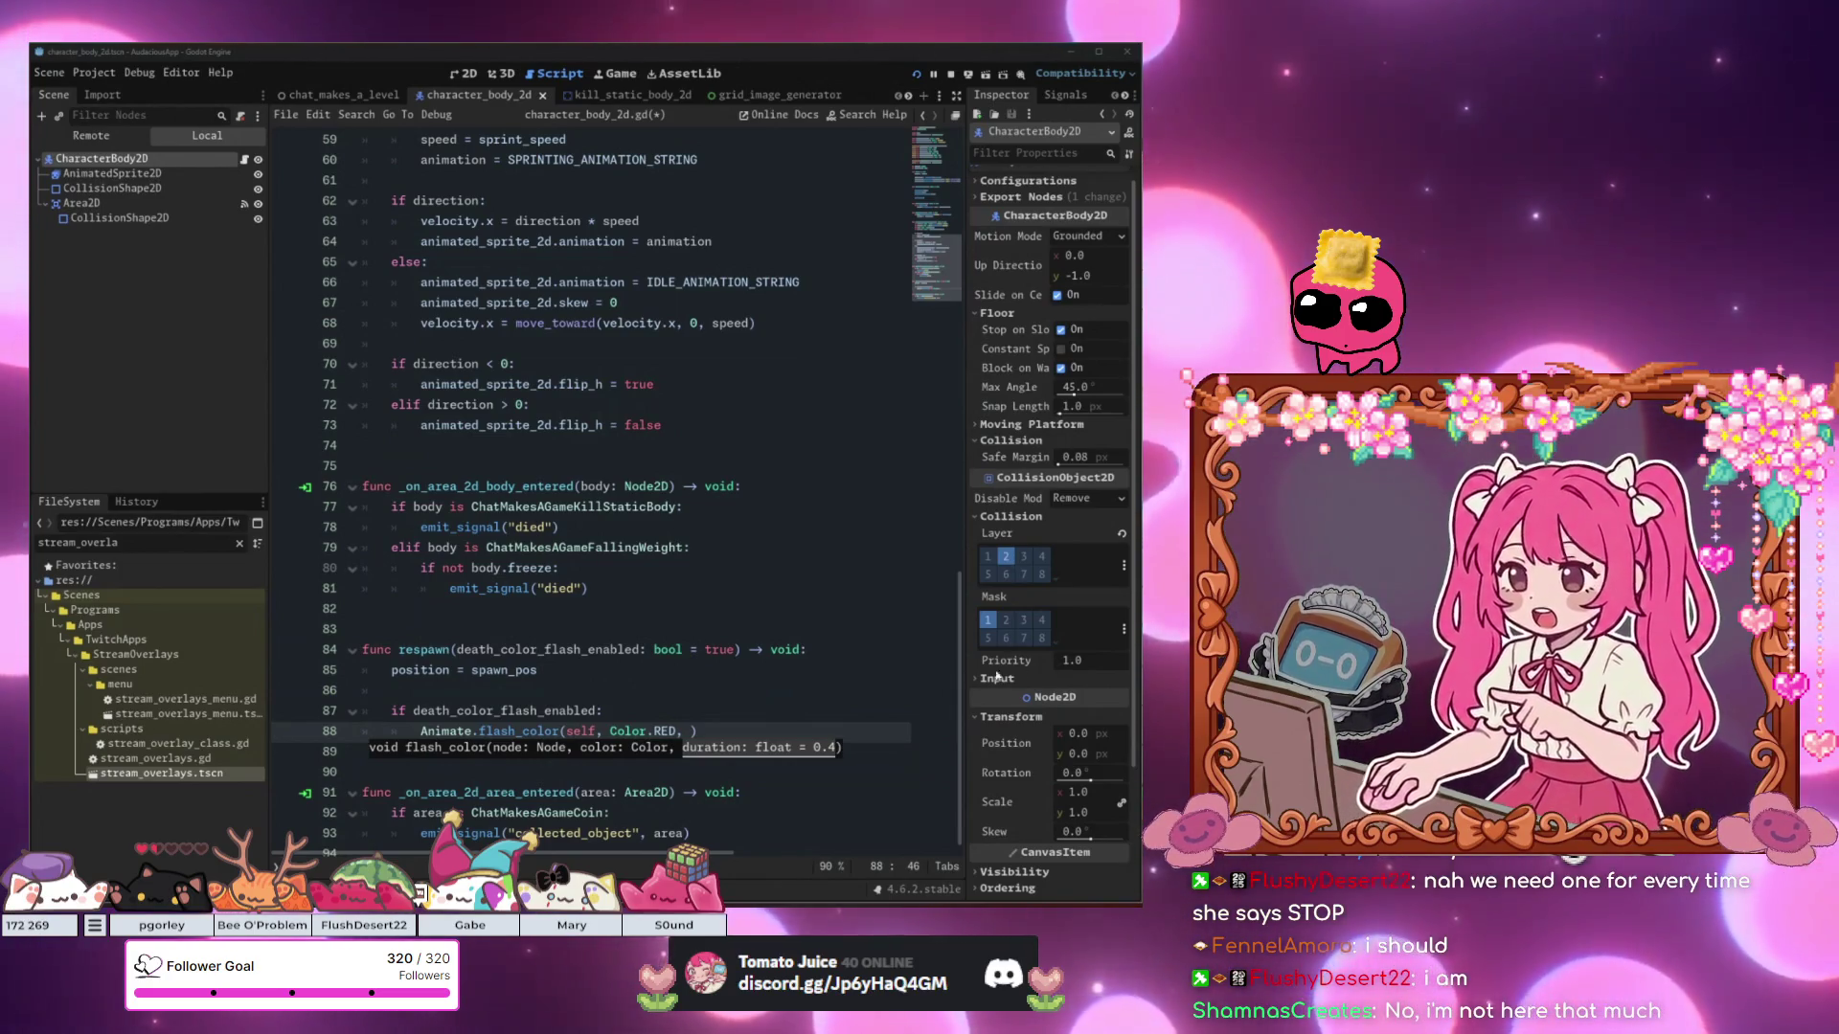
pyautogui.press('Escape')
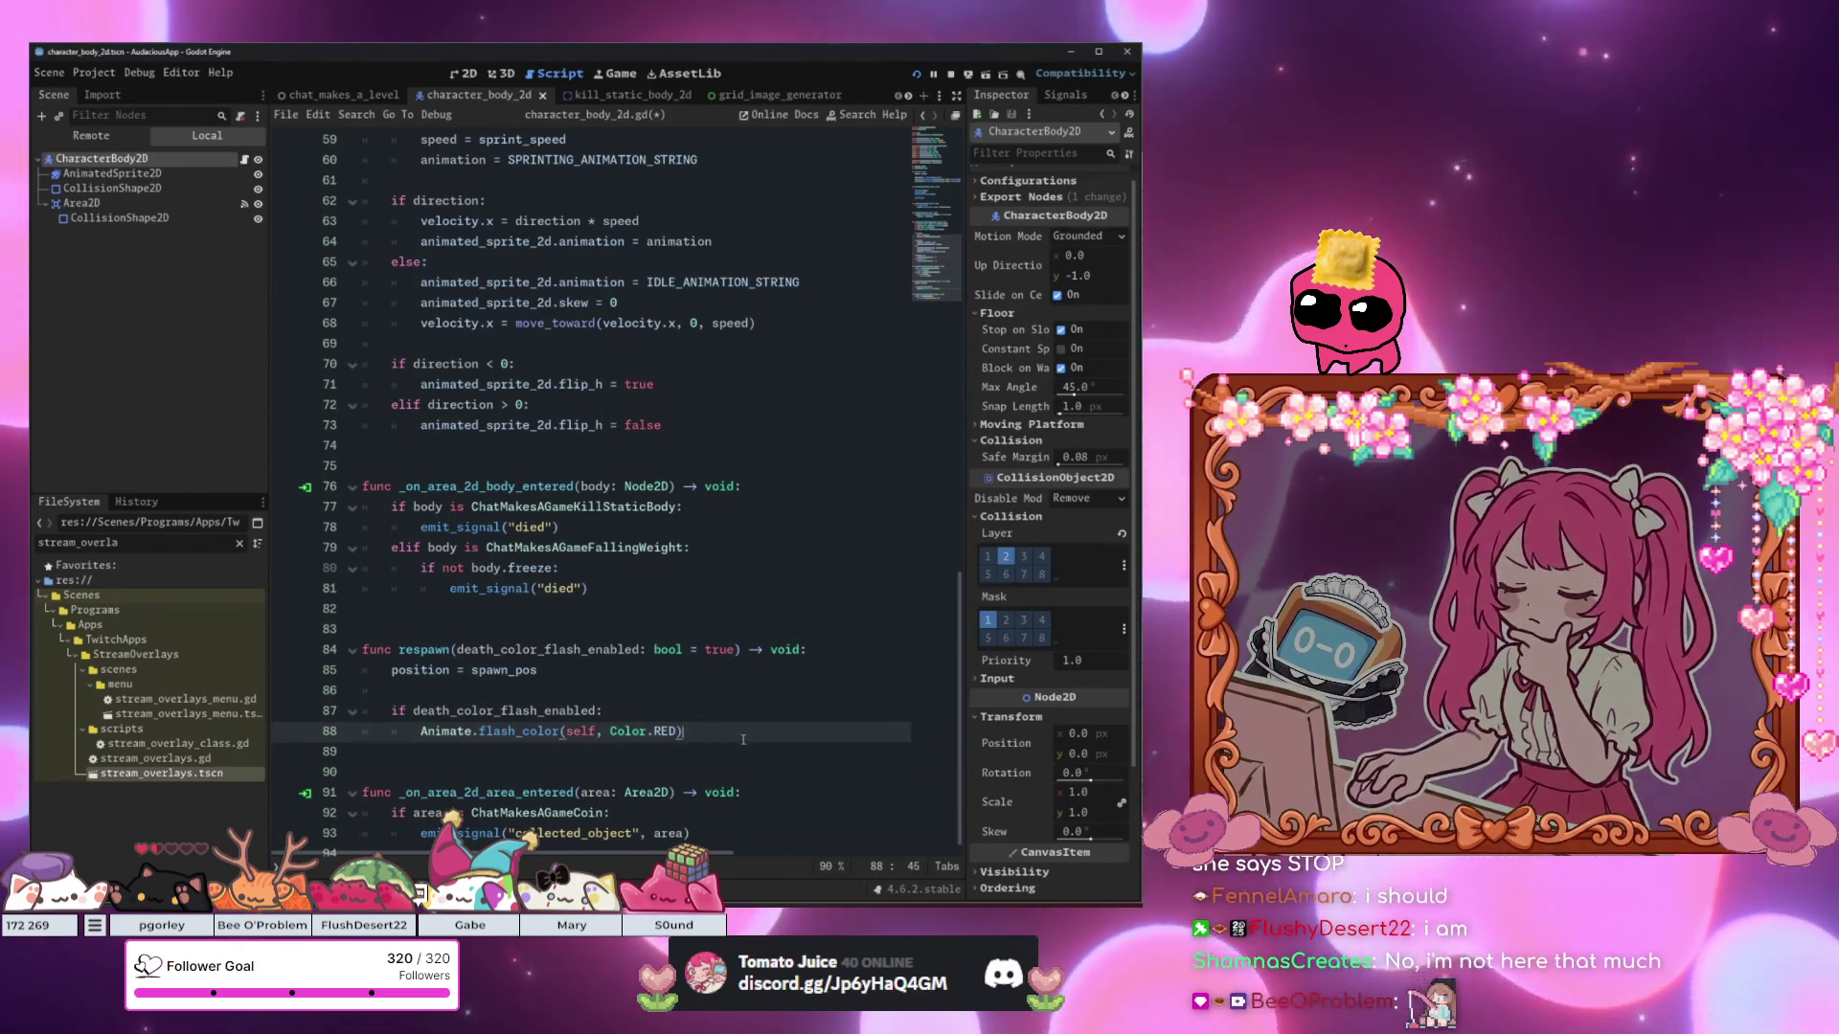
pyautogui.press('F6')
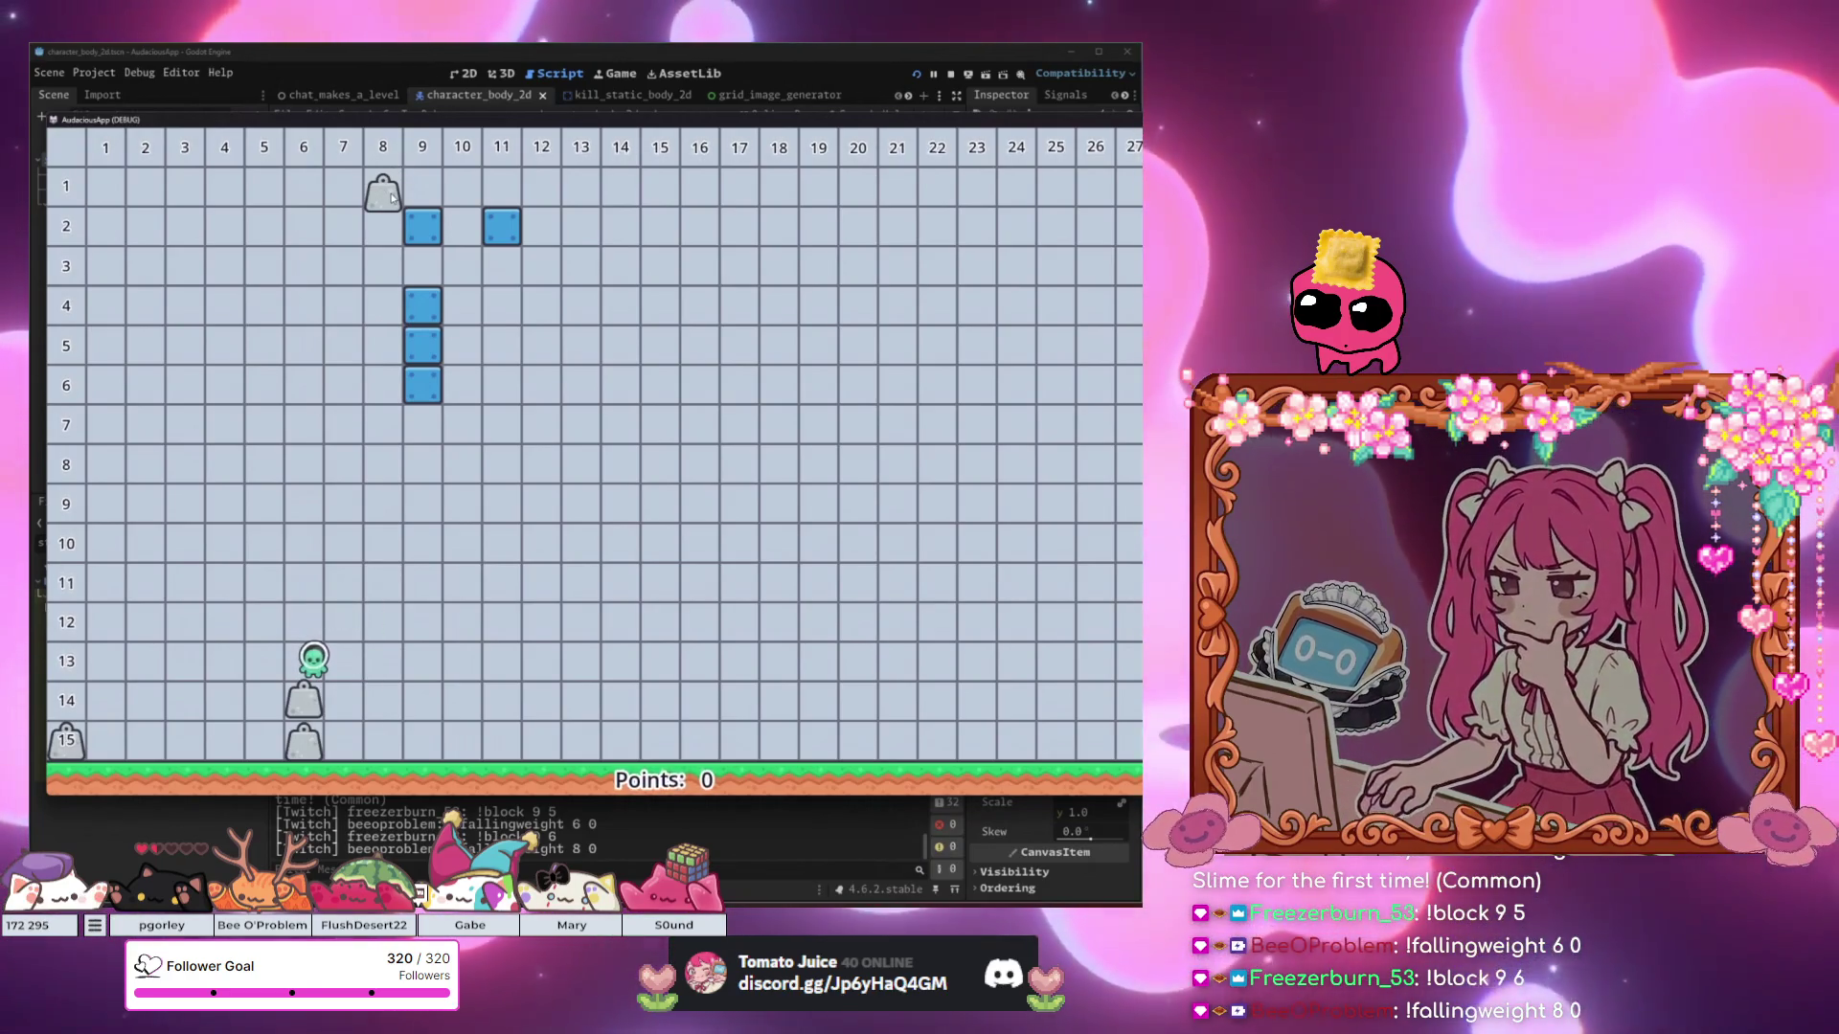
# Playtest the game until two frozen weights stack in column 6, then return to the editor.
pyautogui.click(623, 95)
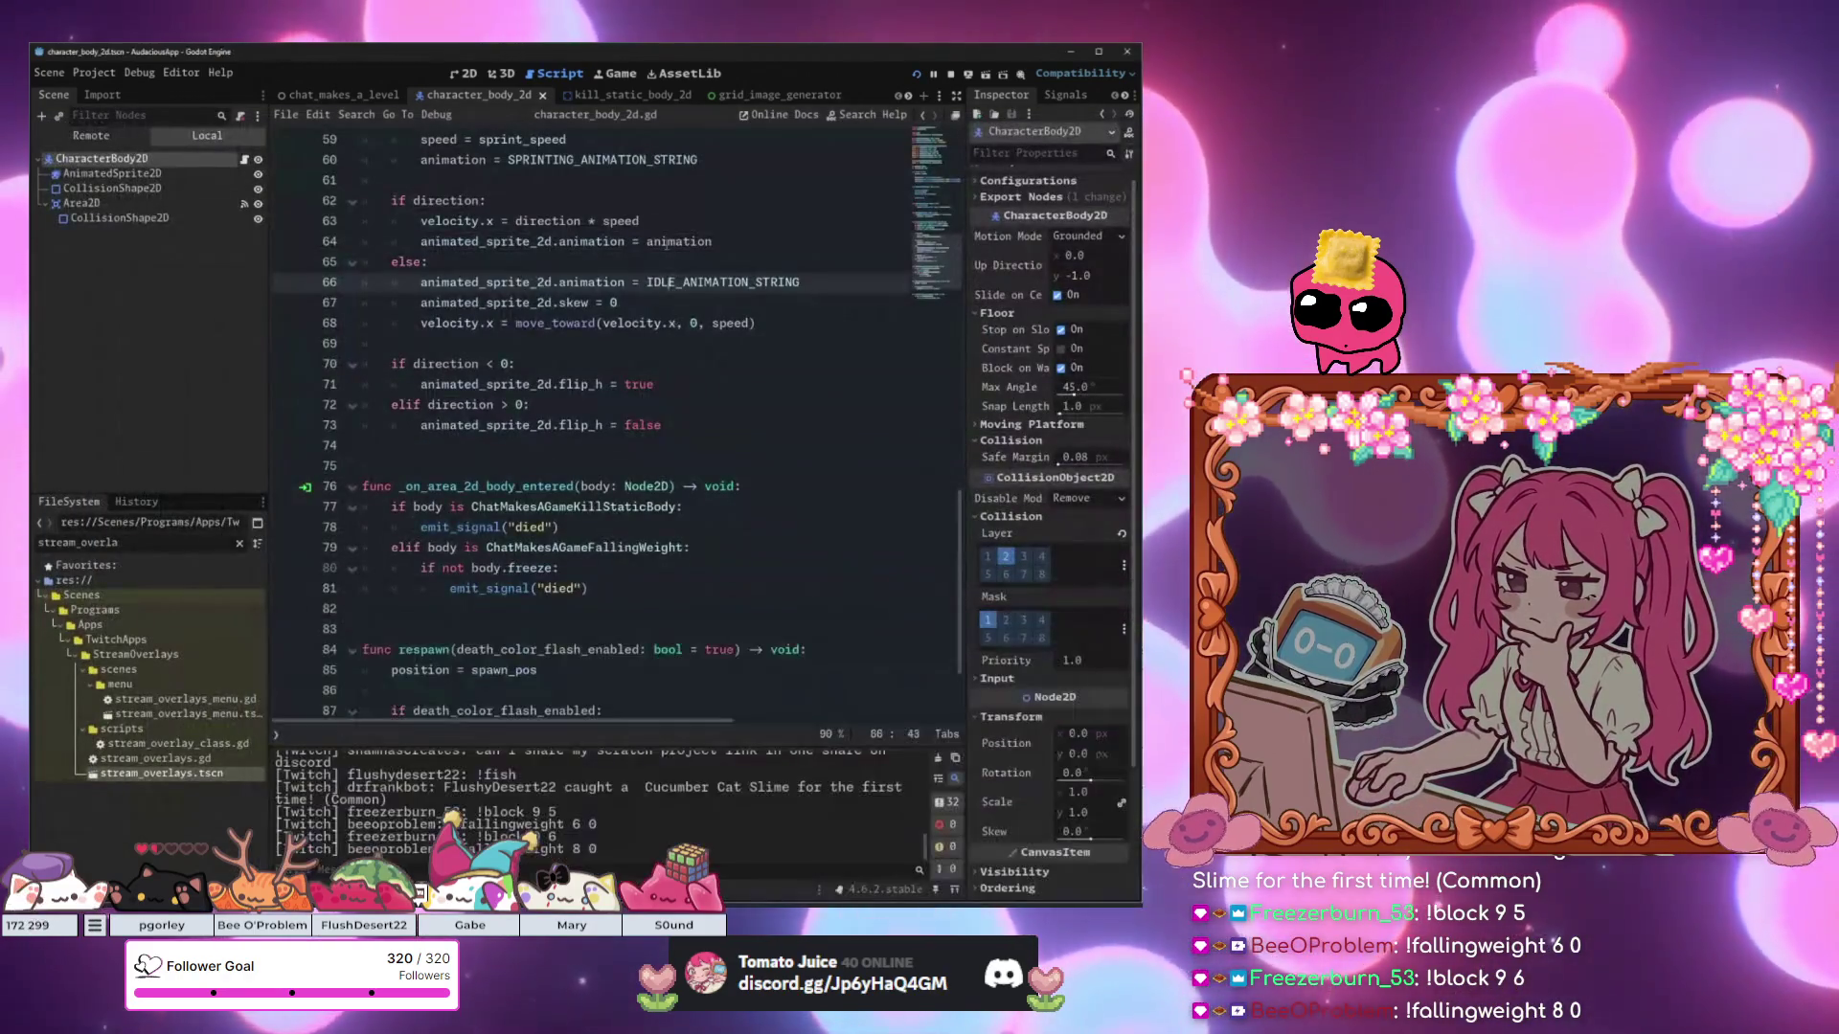
# In the falling weight scene's 2D view, narrow the collision rectangle to 62 px wide.
pyautogui.click(467, 75)
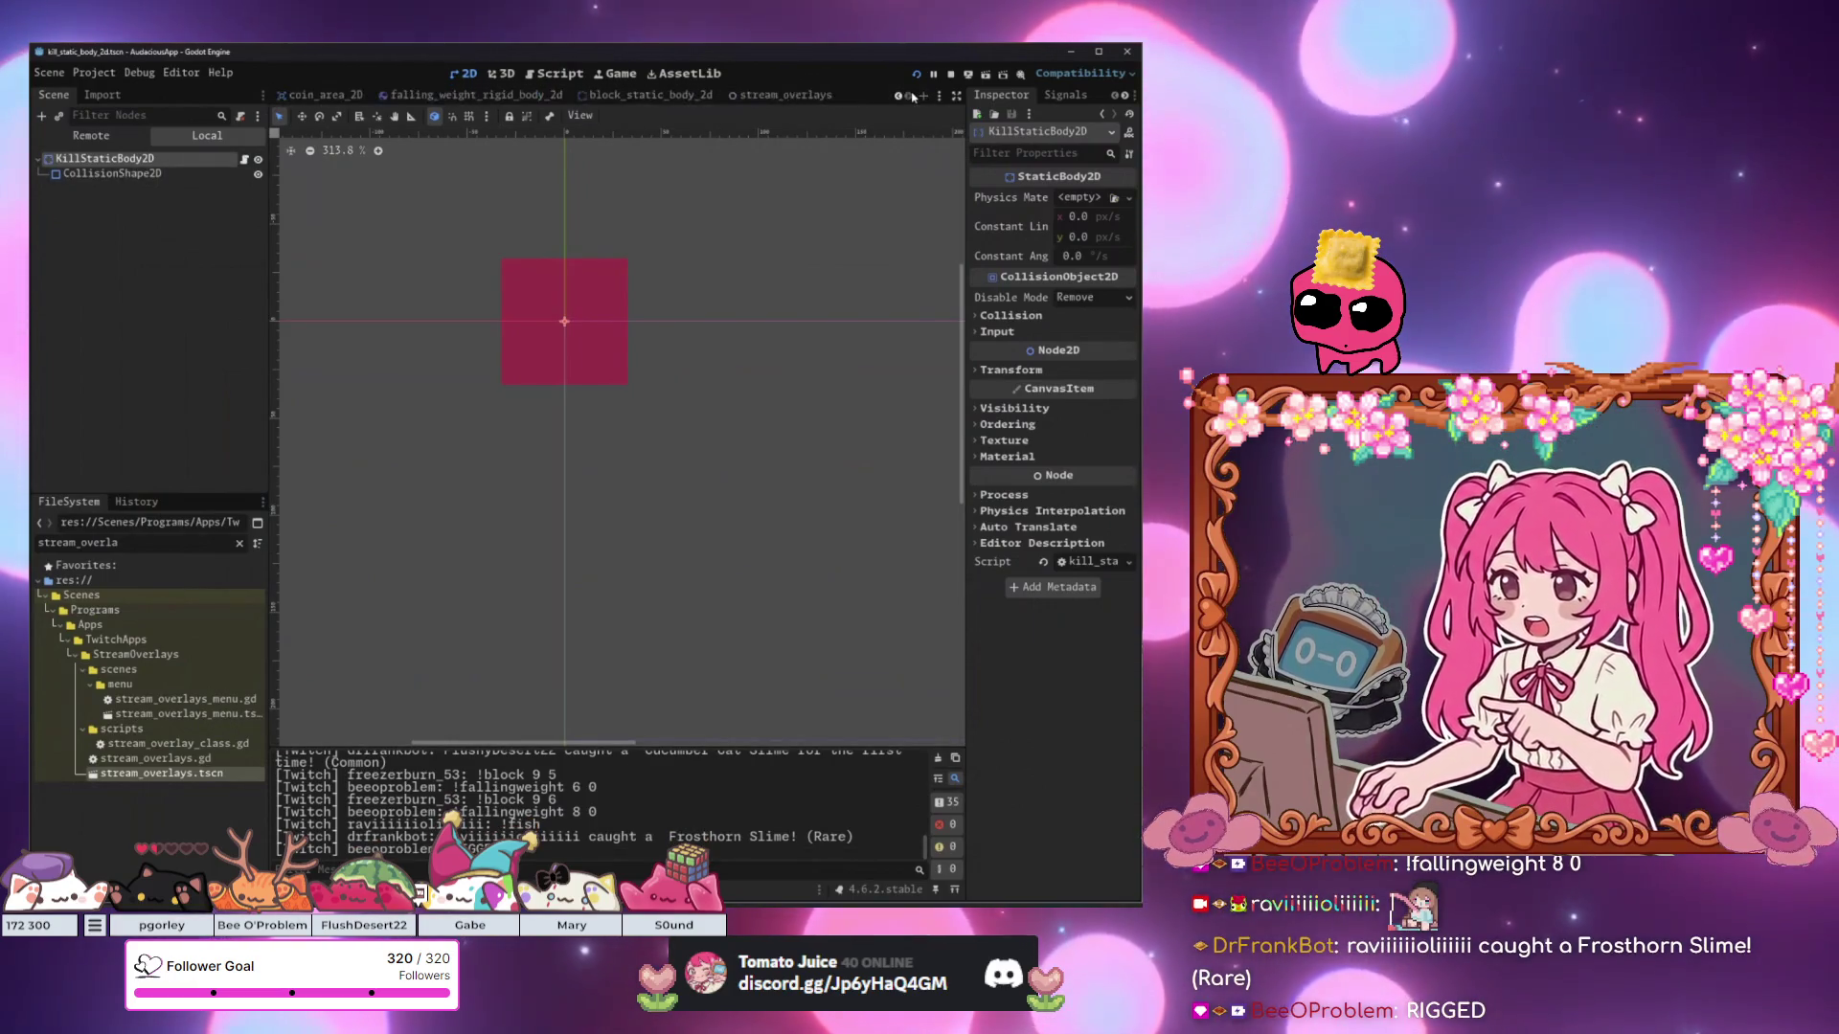
pyautogui.click(488, 100)
pyautogui.scroll(10, 449, 510)
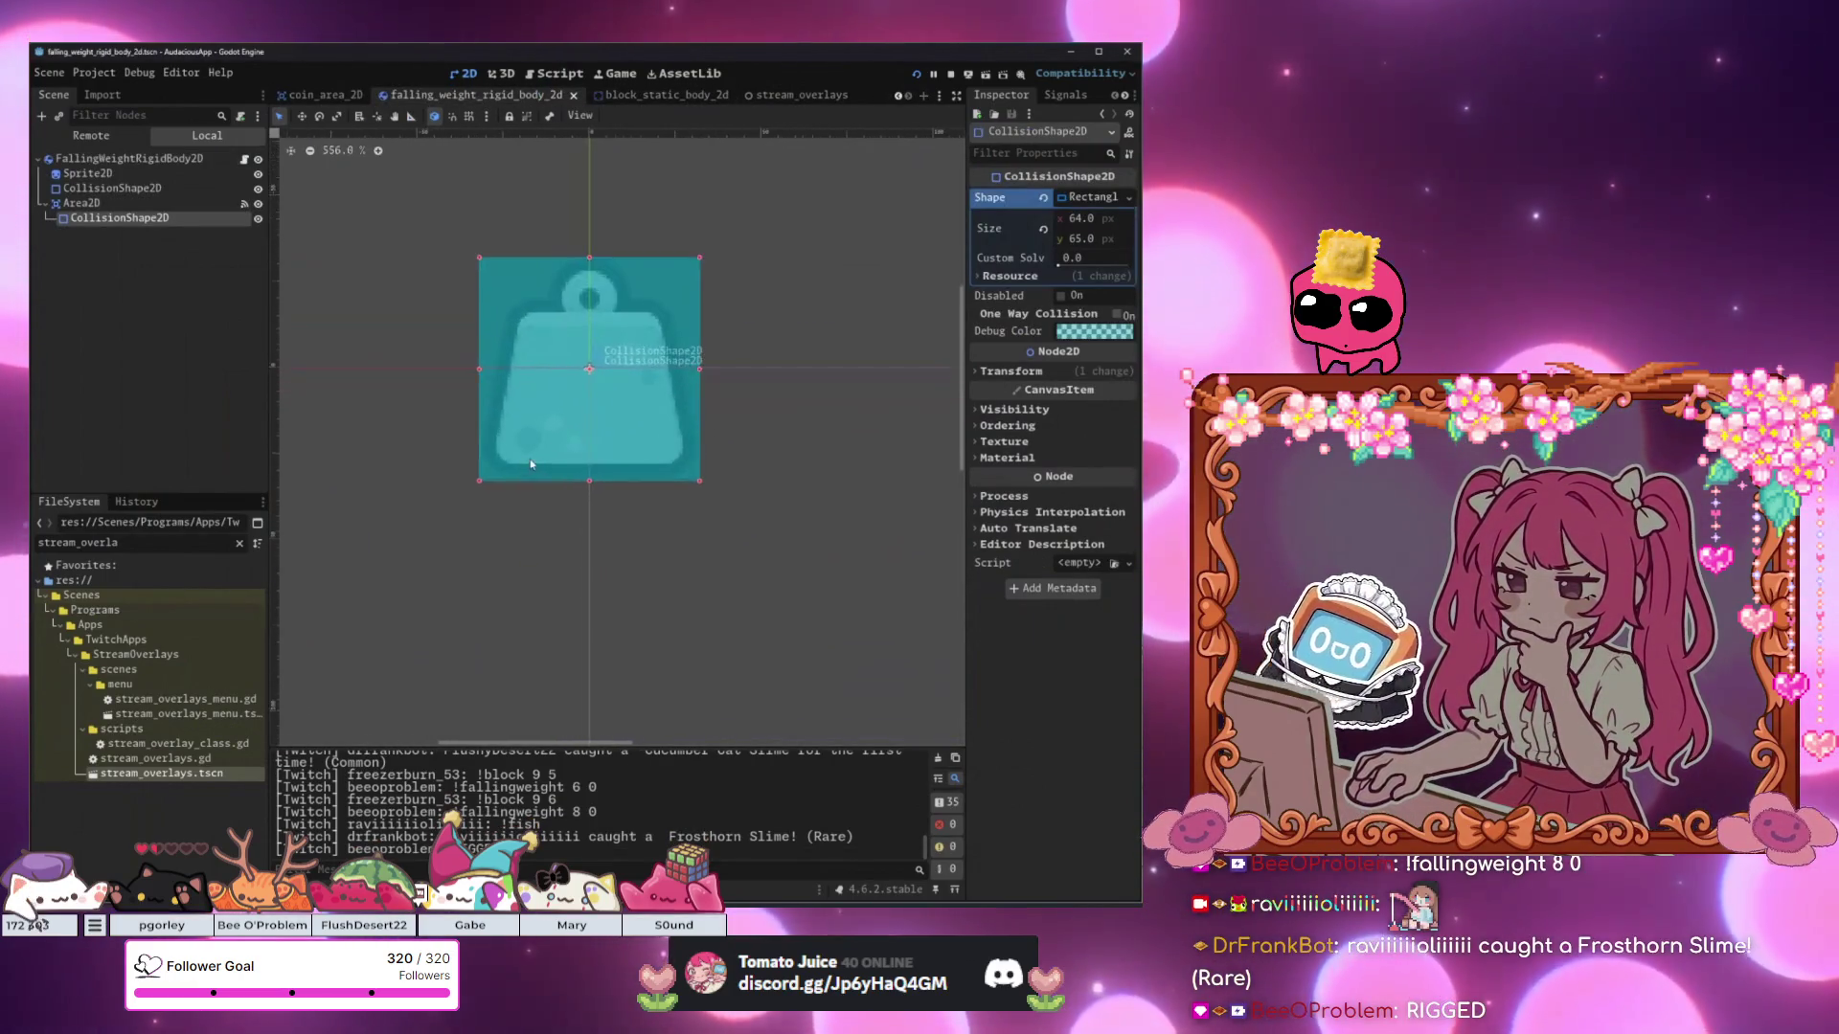
pyautogui.scroll(-4, 449, 509)
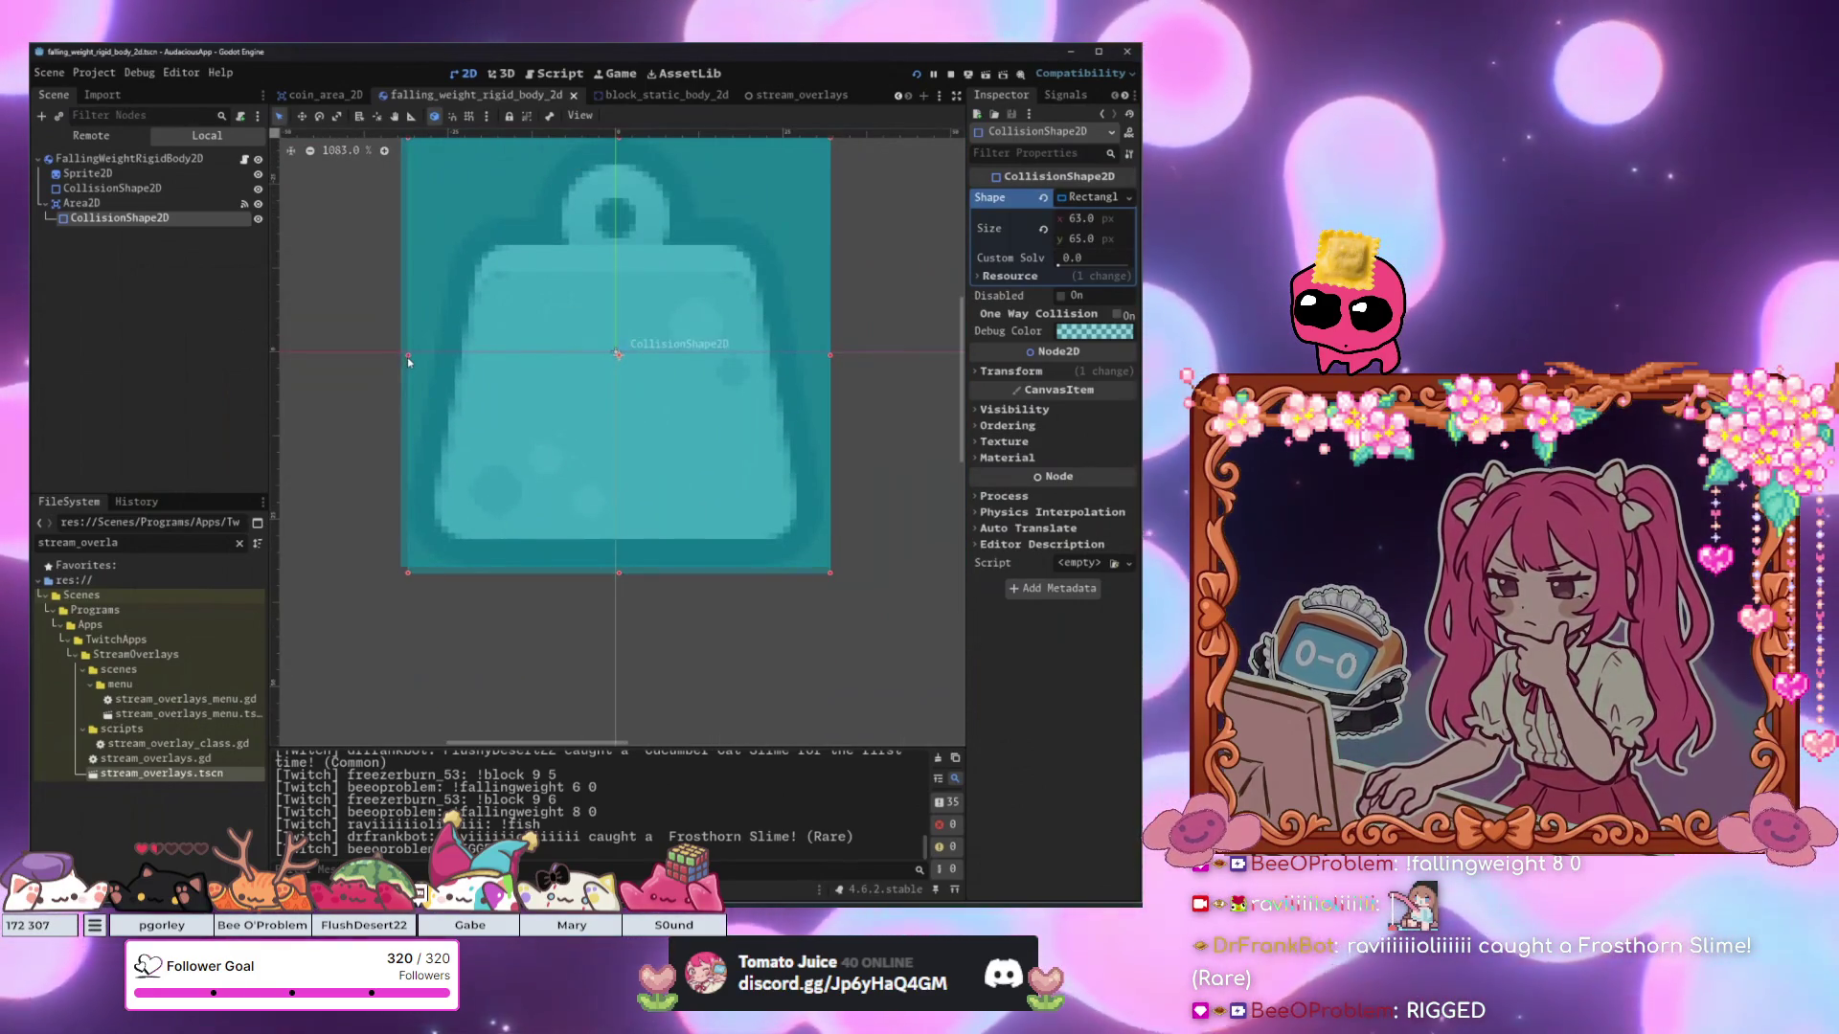
pyautogui.moveTo(403, 355); pyautogui.dragTo(408, 355)
pyautogui.moveTo(831, 356); pyautogui.dragTo(823, 355)
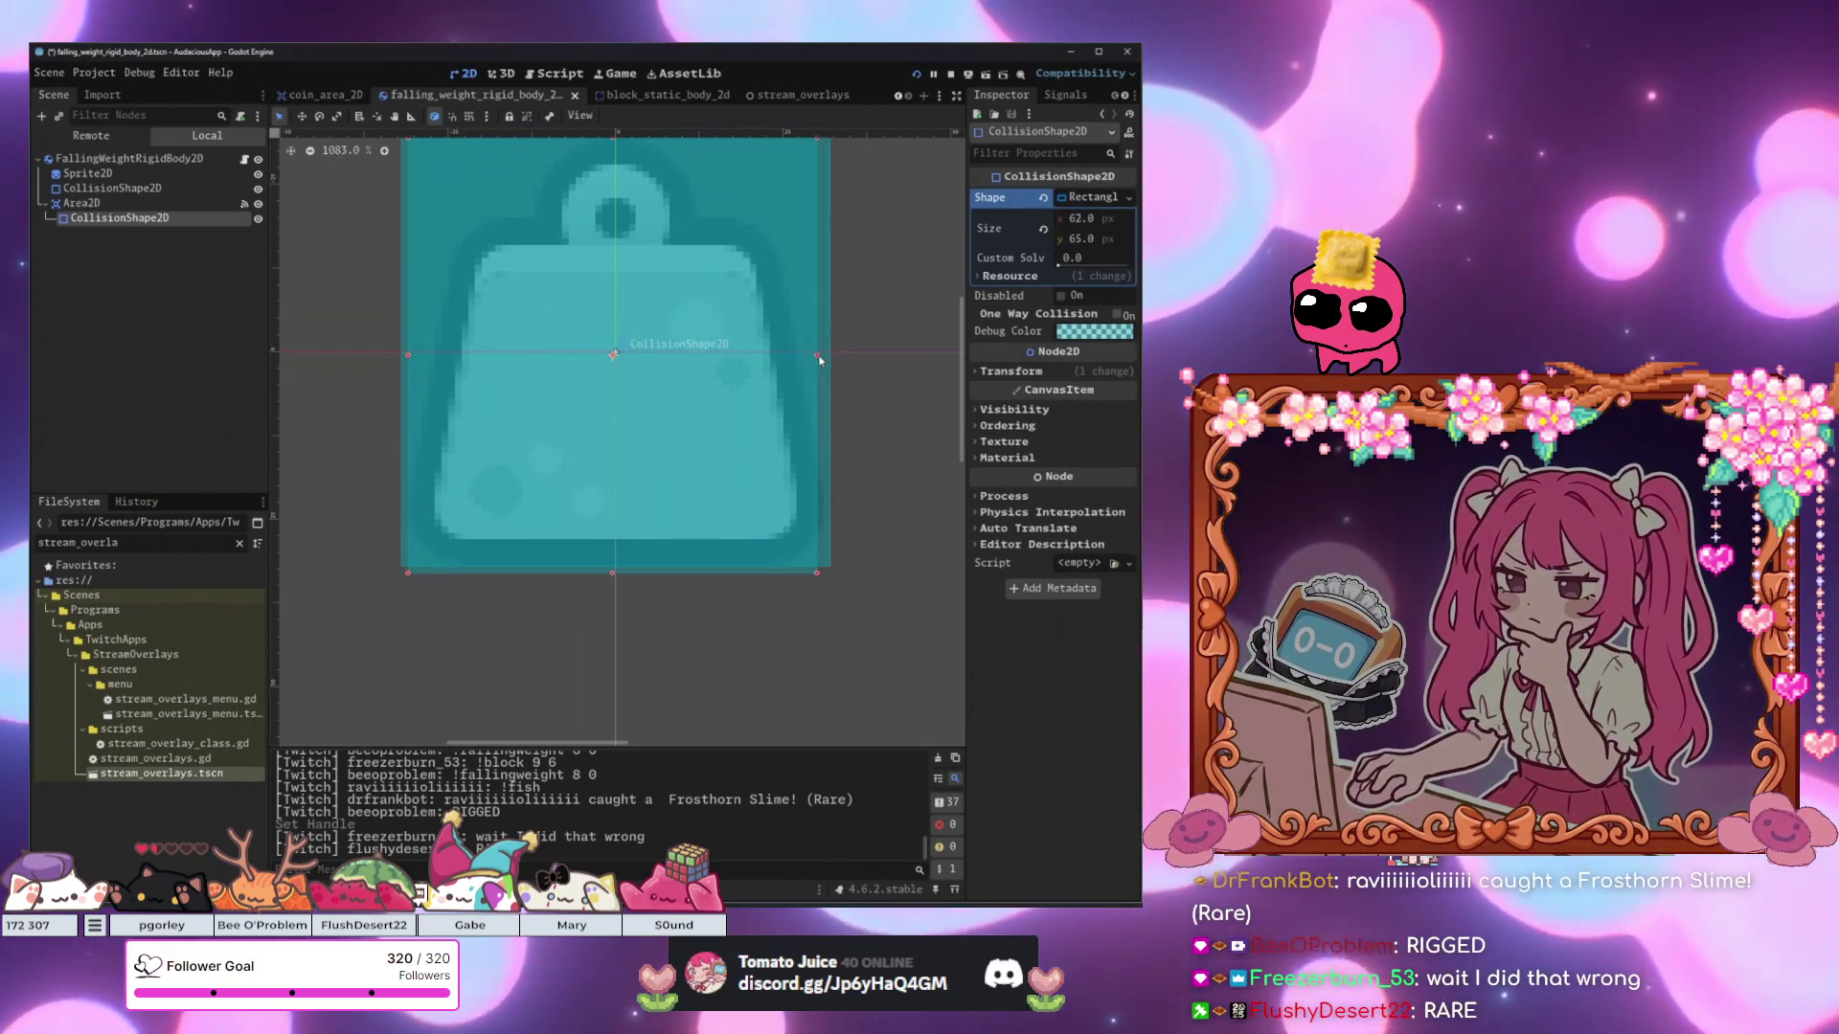
# Set the collision shape's debug colour to pink, save the scene and relaunch the game.
pyautogui.click(1093, 331)
pyautogui.moveTo(1106, 371); pyautogui.dragTo(1133, 440)
pyautogui.press('Escape')
pyautogui.scroll(-3, 666, 618)
pyautogui.hotkey('ctrl', 's')
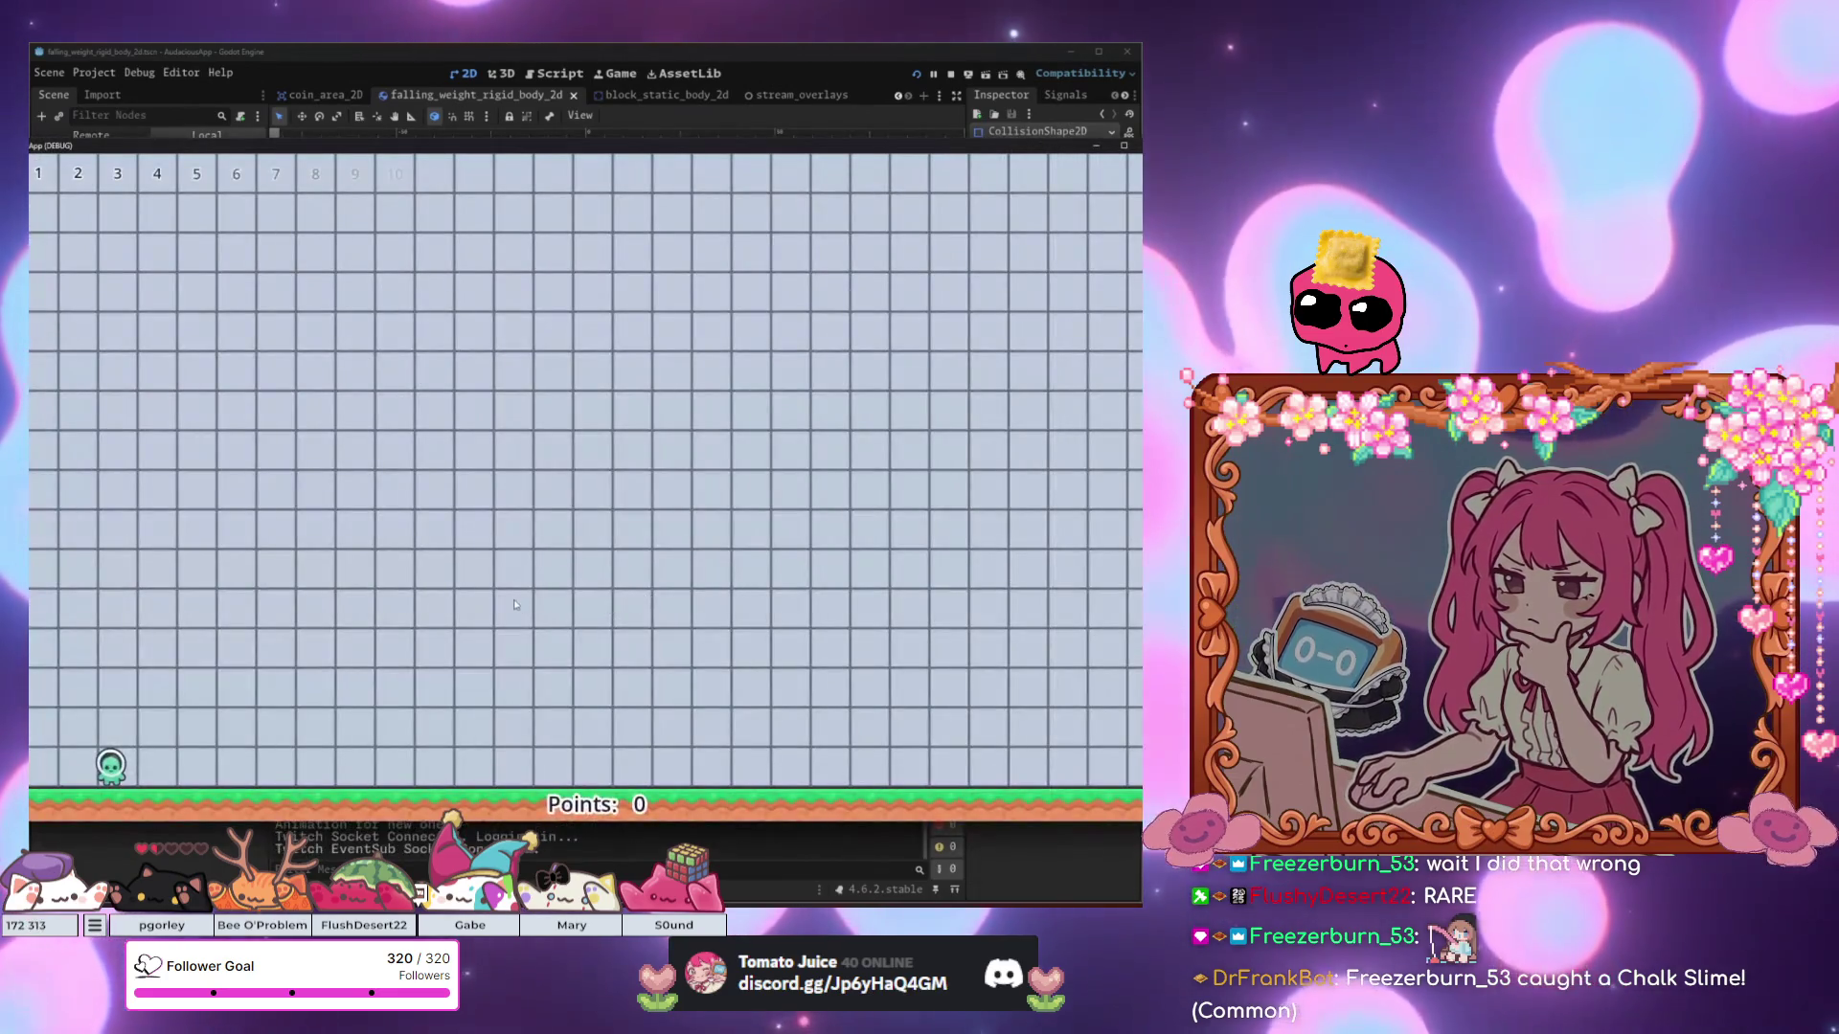
pyautogui.moveTo(505, 148); pyautogui.dragTo(686, 122)
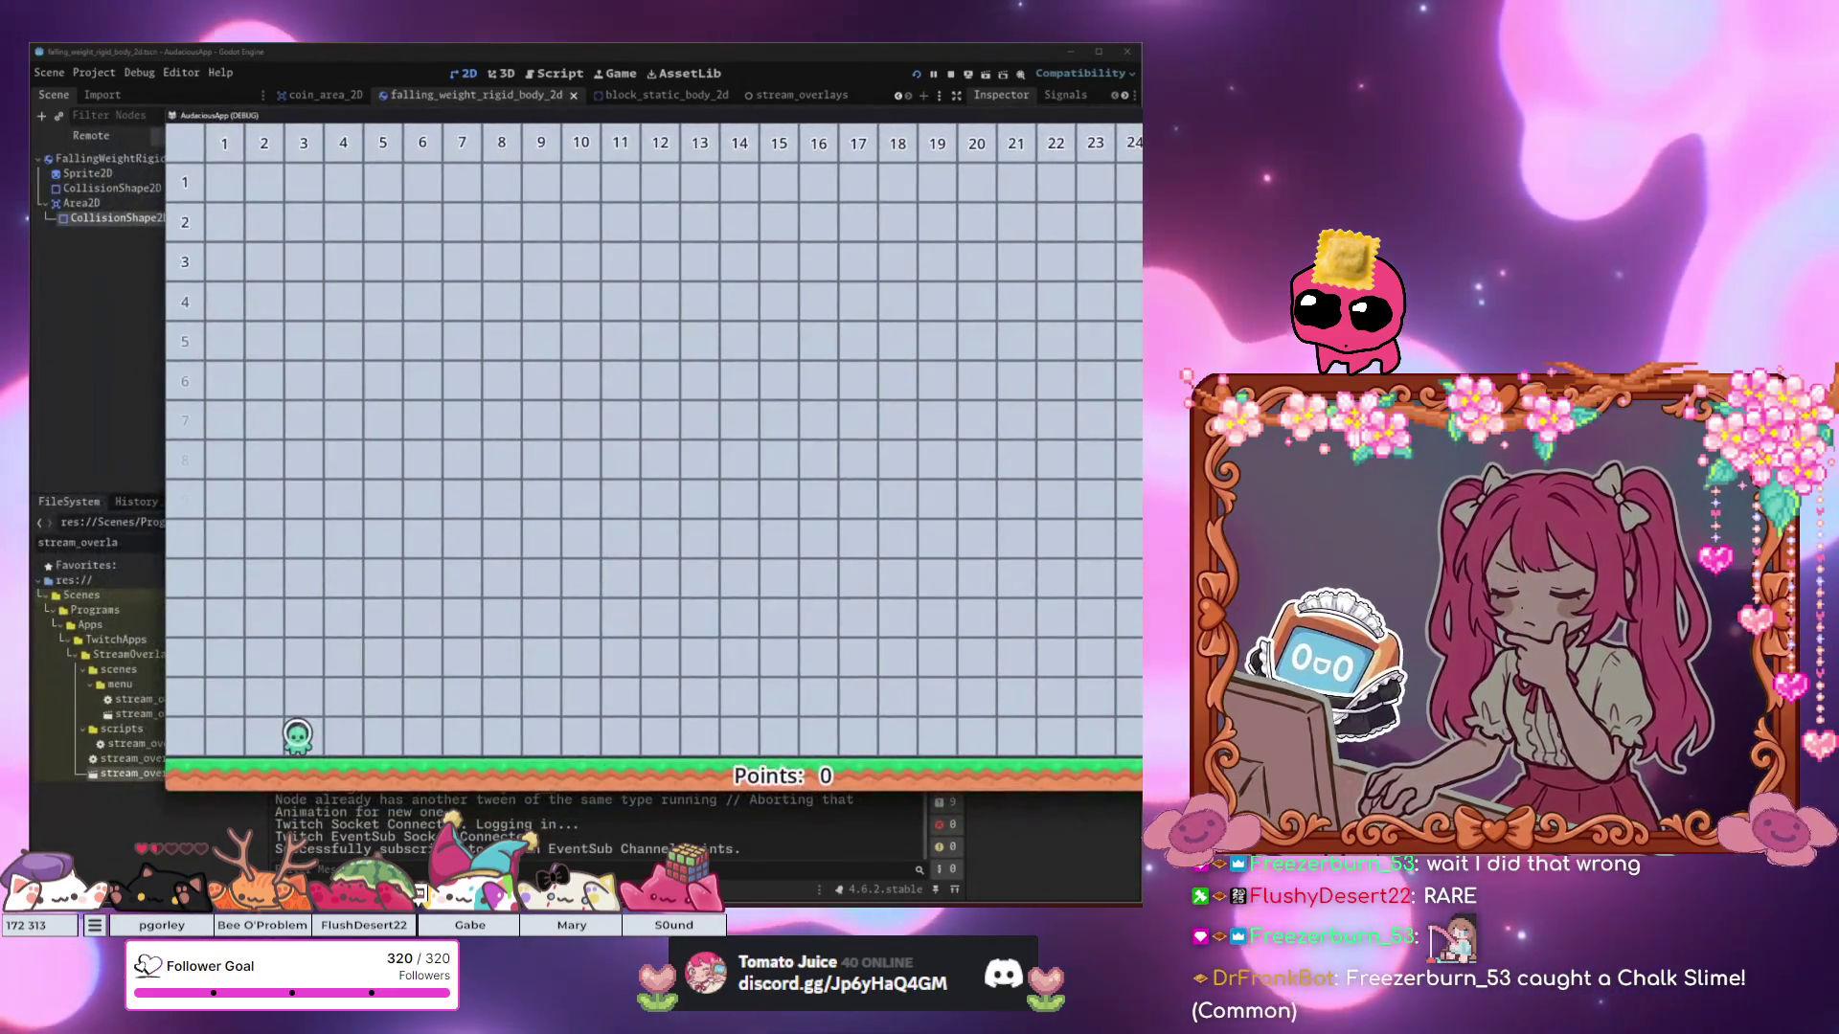
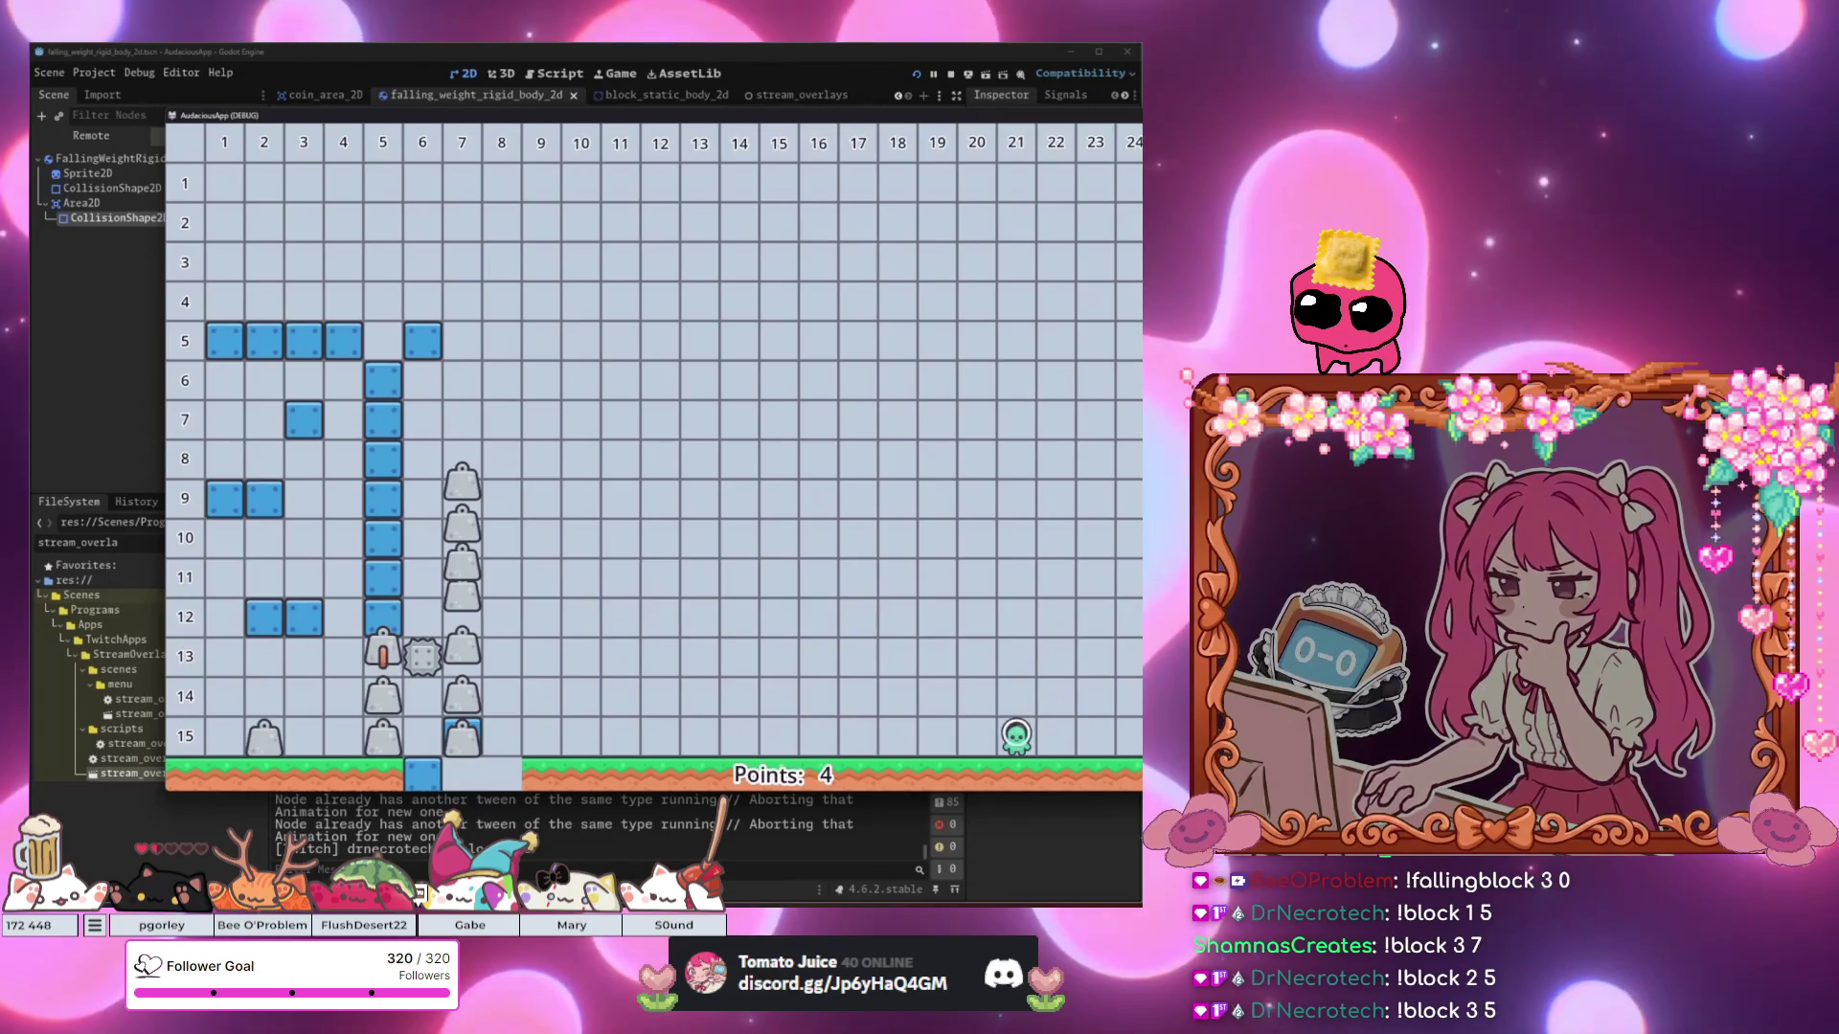
# Stop the game preview with F8, deselect the CollisionShape2D, and open the coin_area_2D scene.
pyautogui.press('F8')
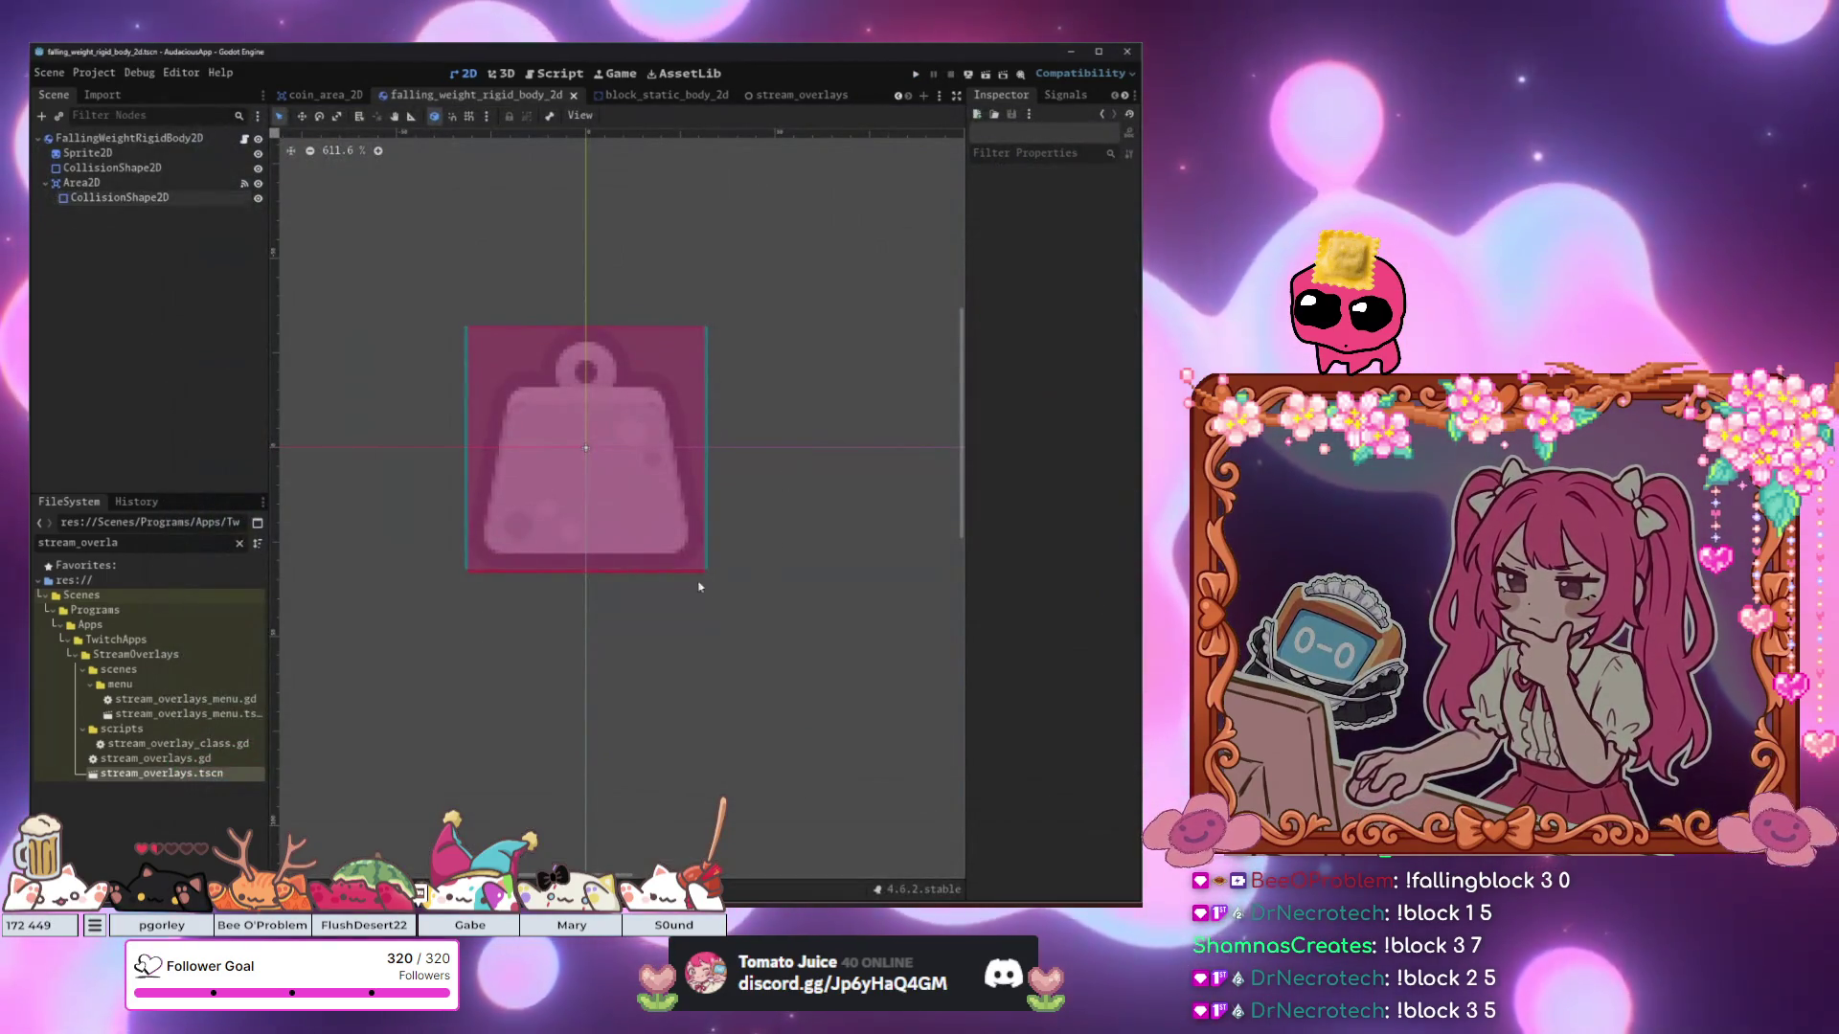
pyautogui.scroll(5, 652, 584)
pyautogui.scroll(-4, 764, 698)
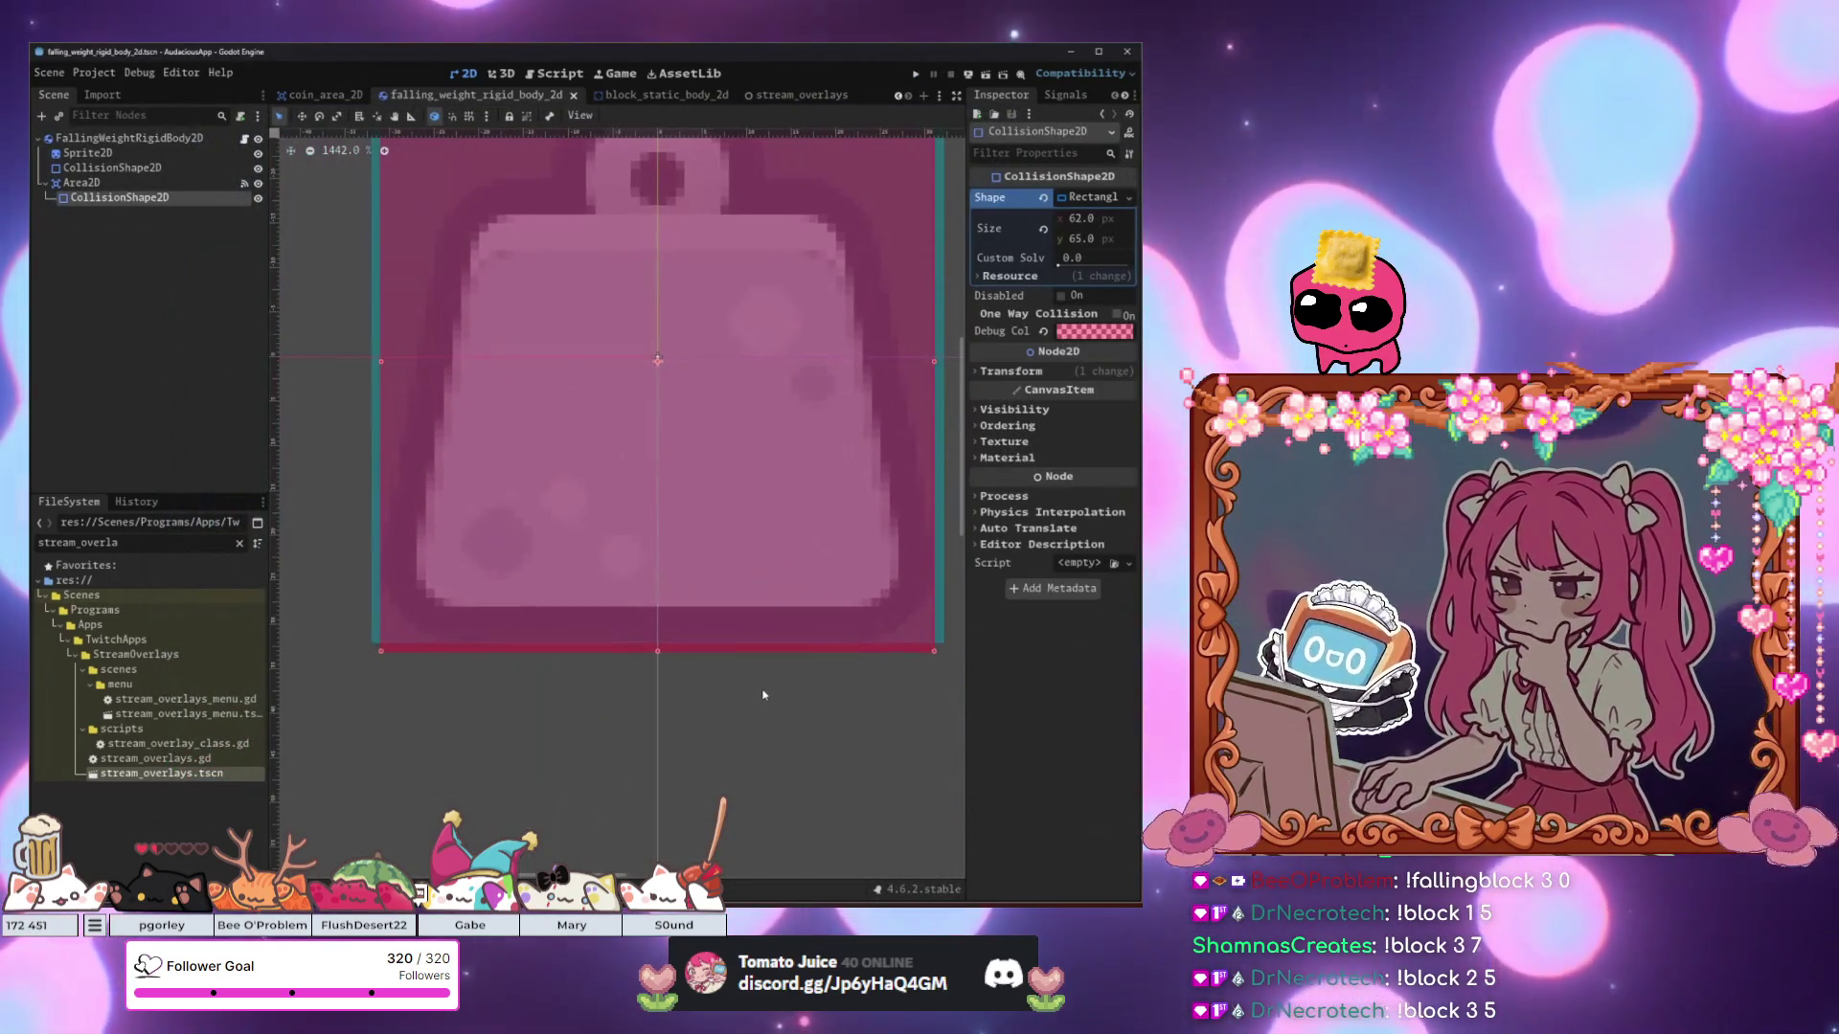
pyautogui.scroll(-2, 762, 695)
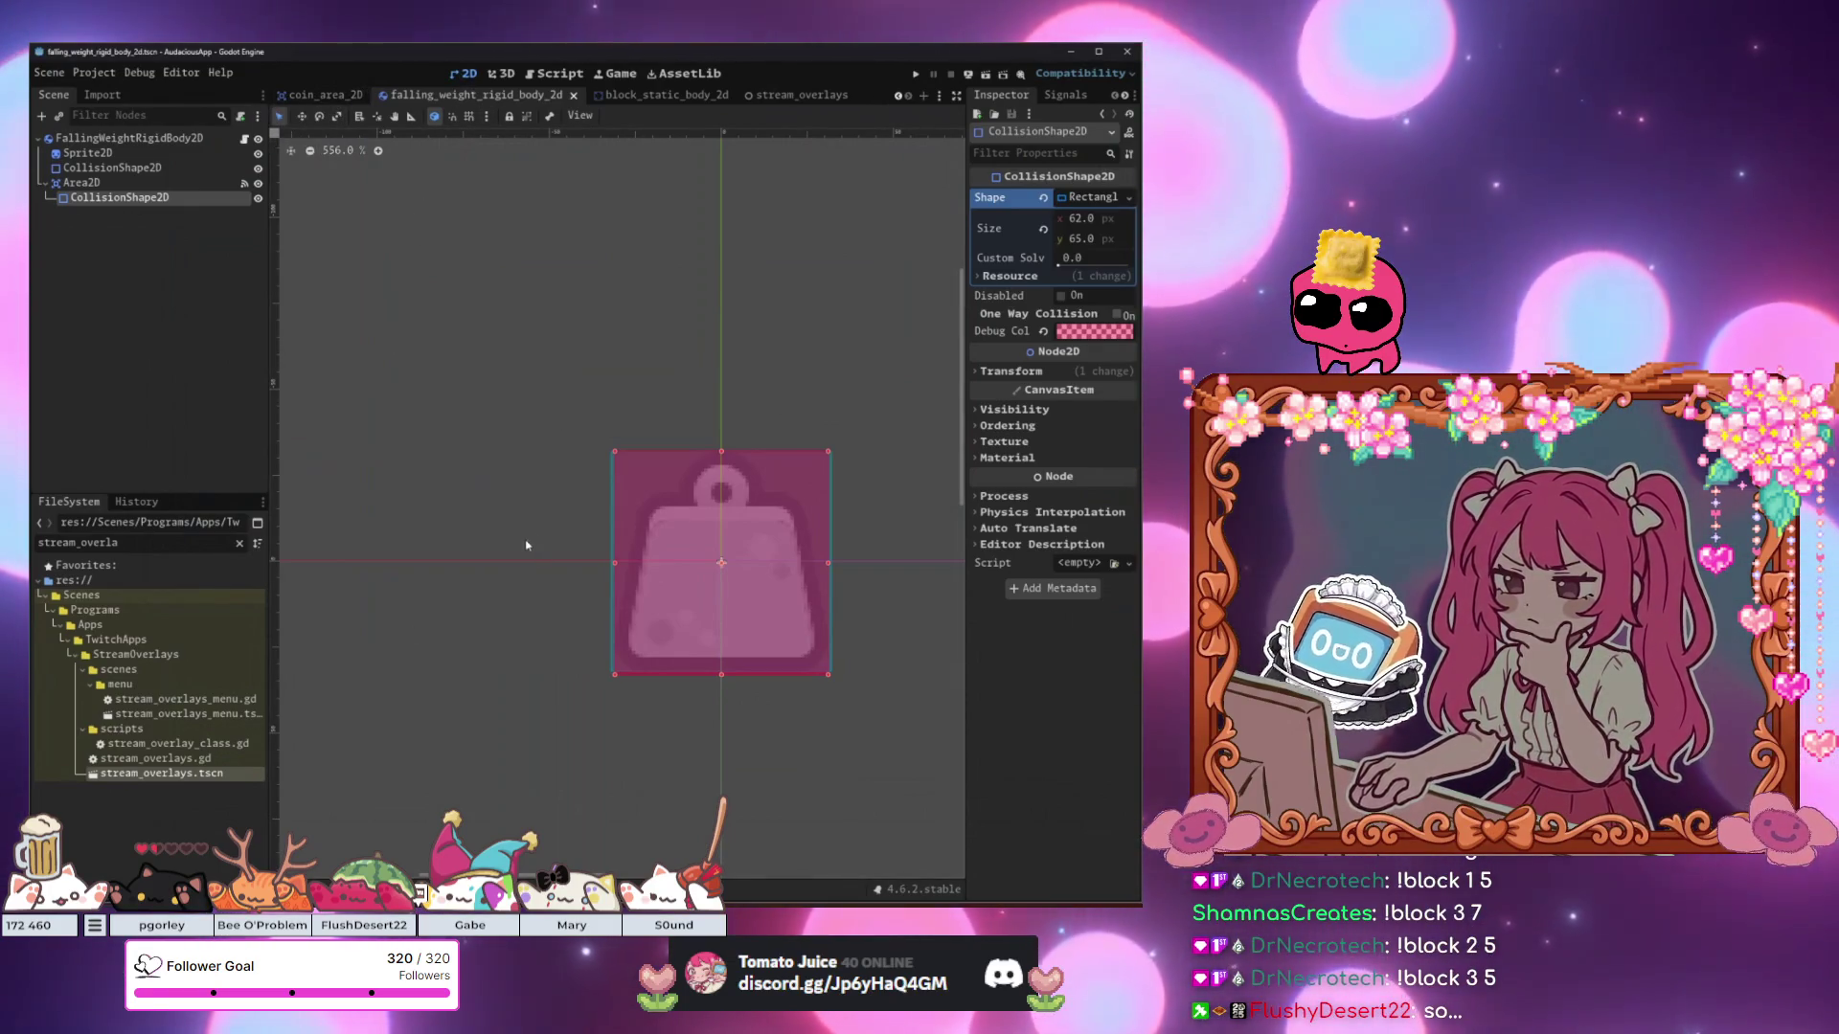
pyautogui.click(850, 357)
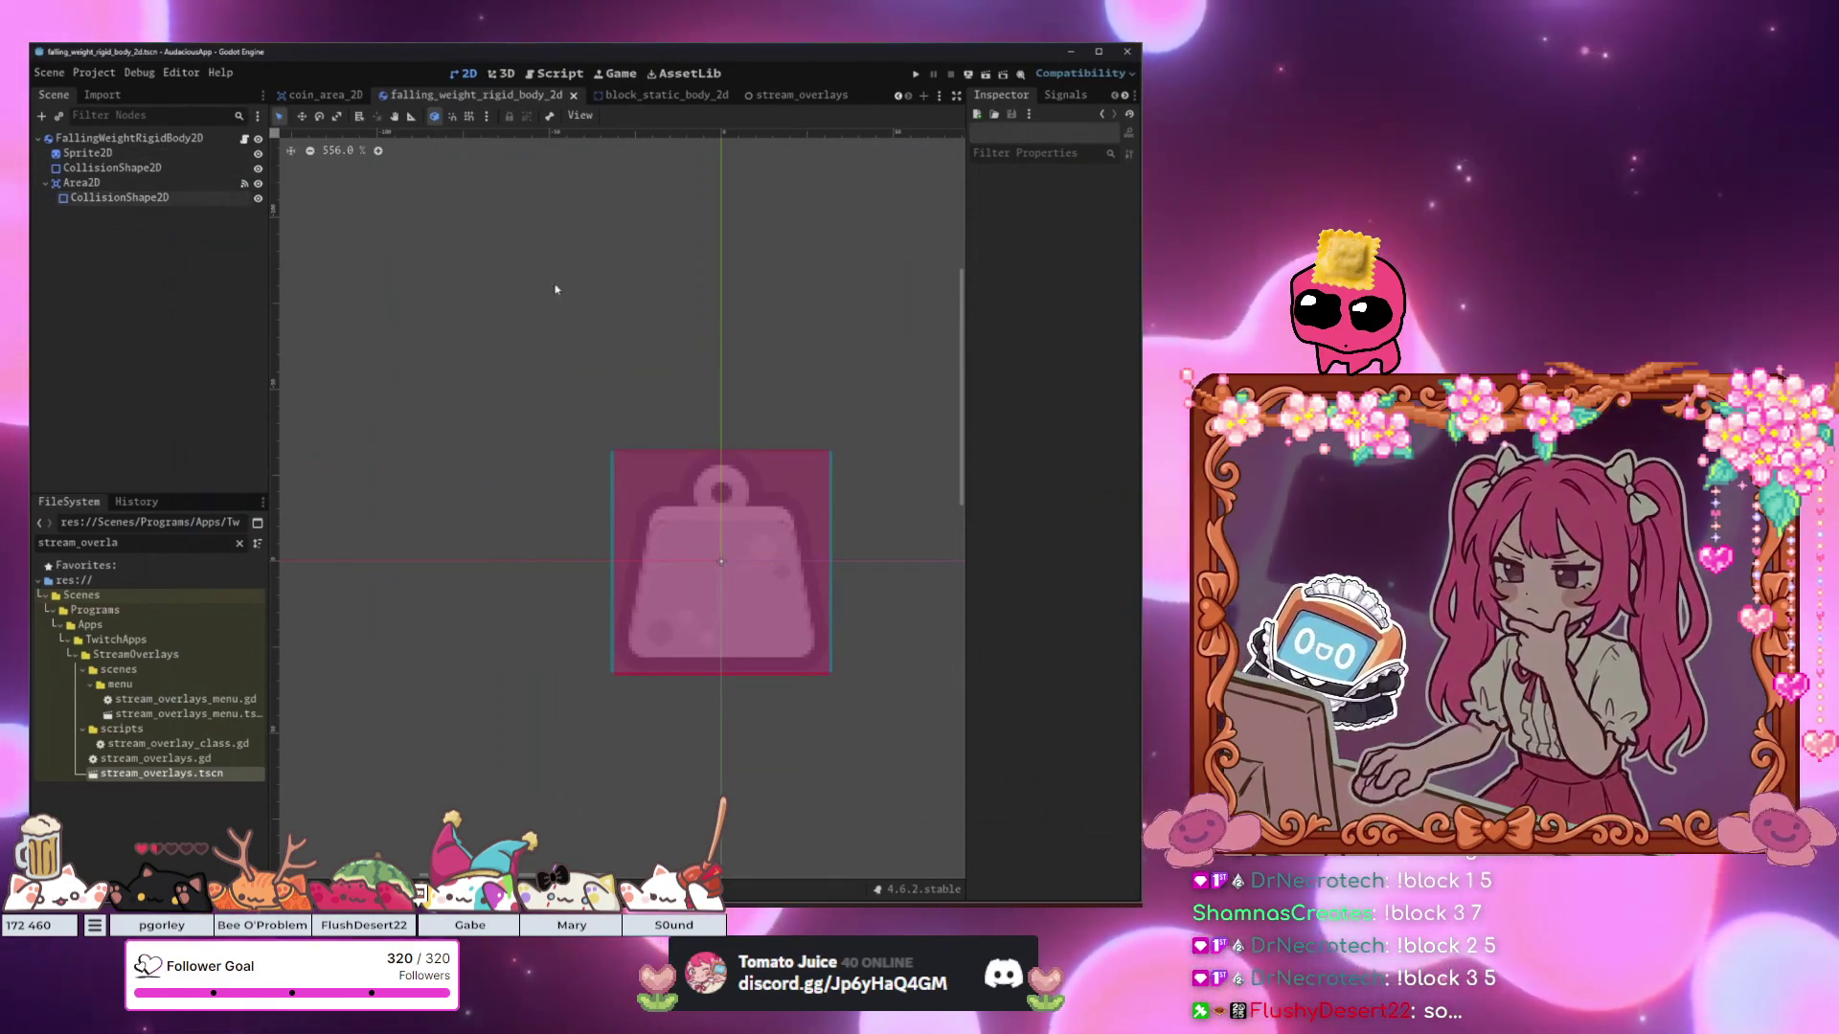
pyautogui.click(326, 93)
pyautogui.click(731, 279)
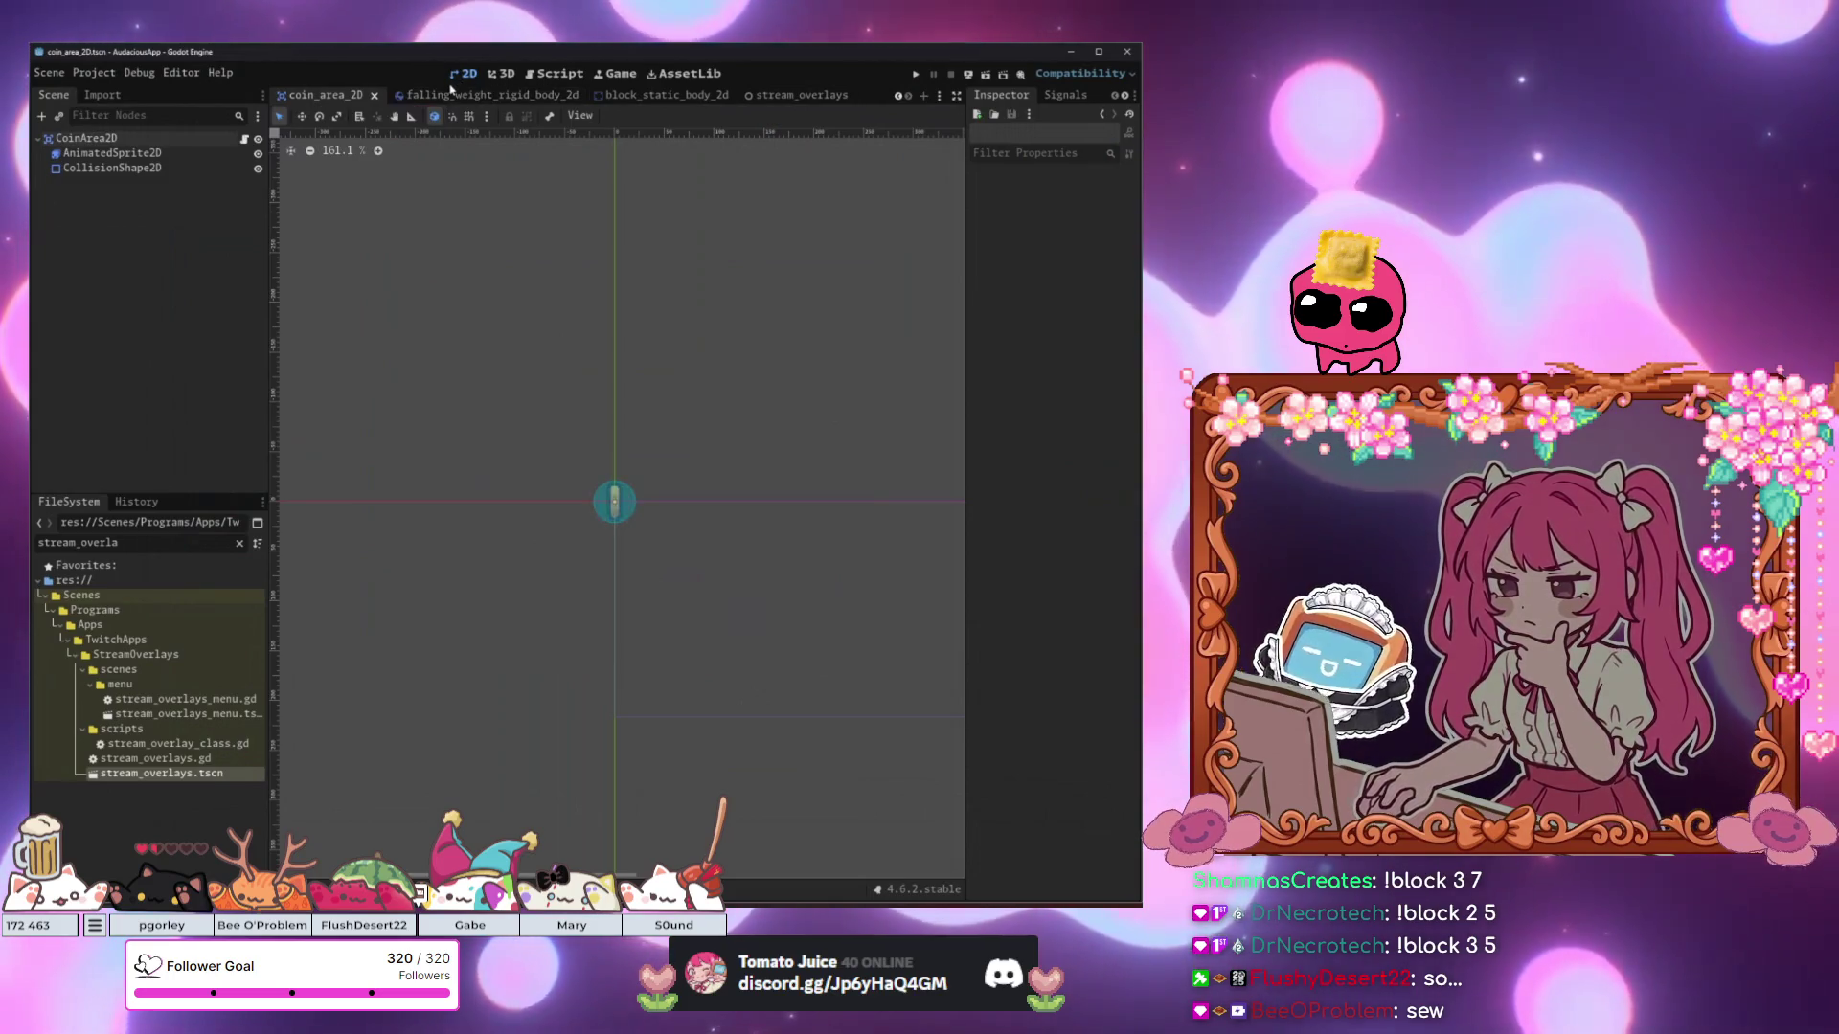
# Show chat_makes_a_level zoomed to frame the green floor, Points label and palette, then bring Discord forward.
pyautogui.scroll(3, 901, 97)
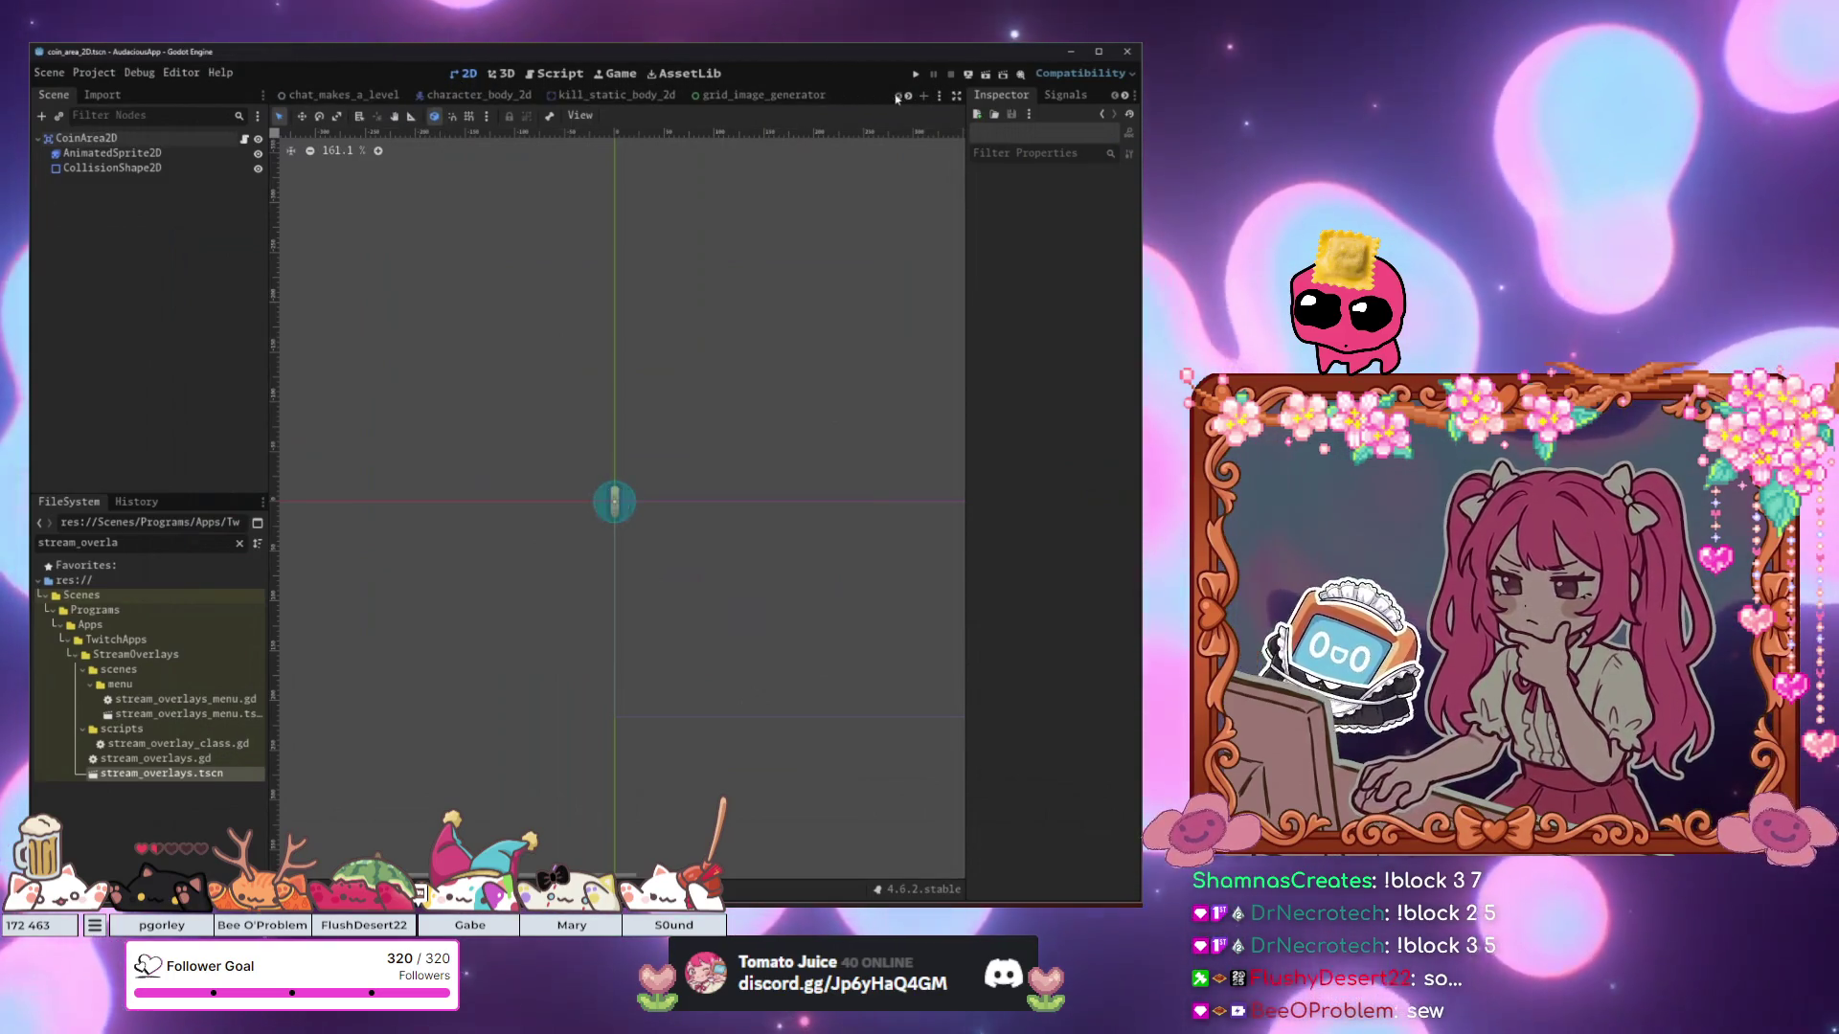
pyautogui.click(397, 93)
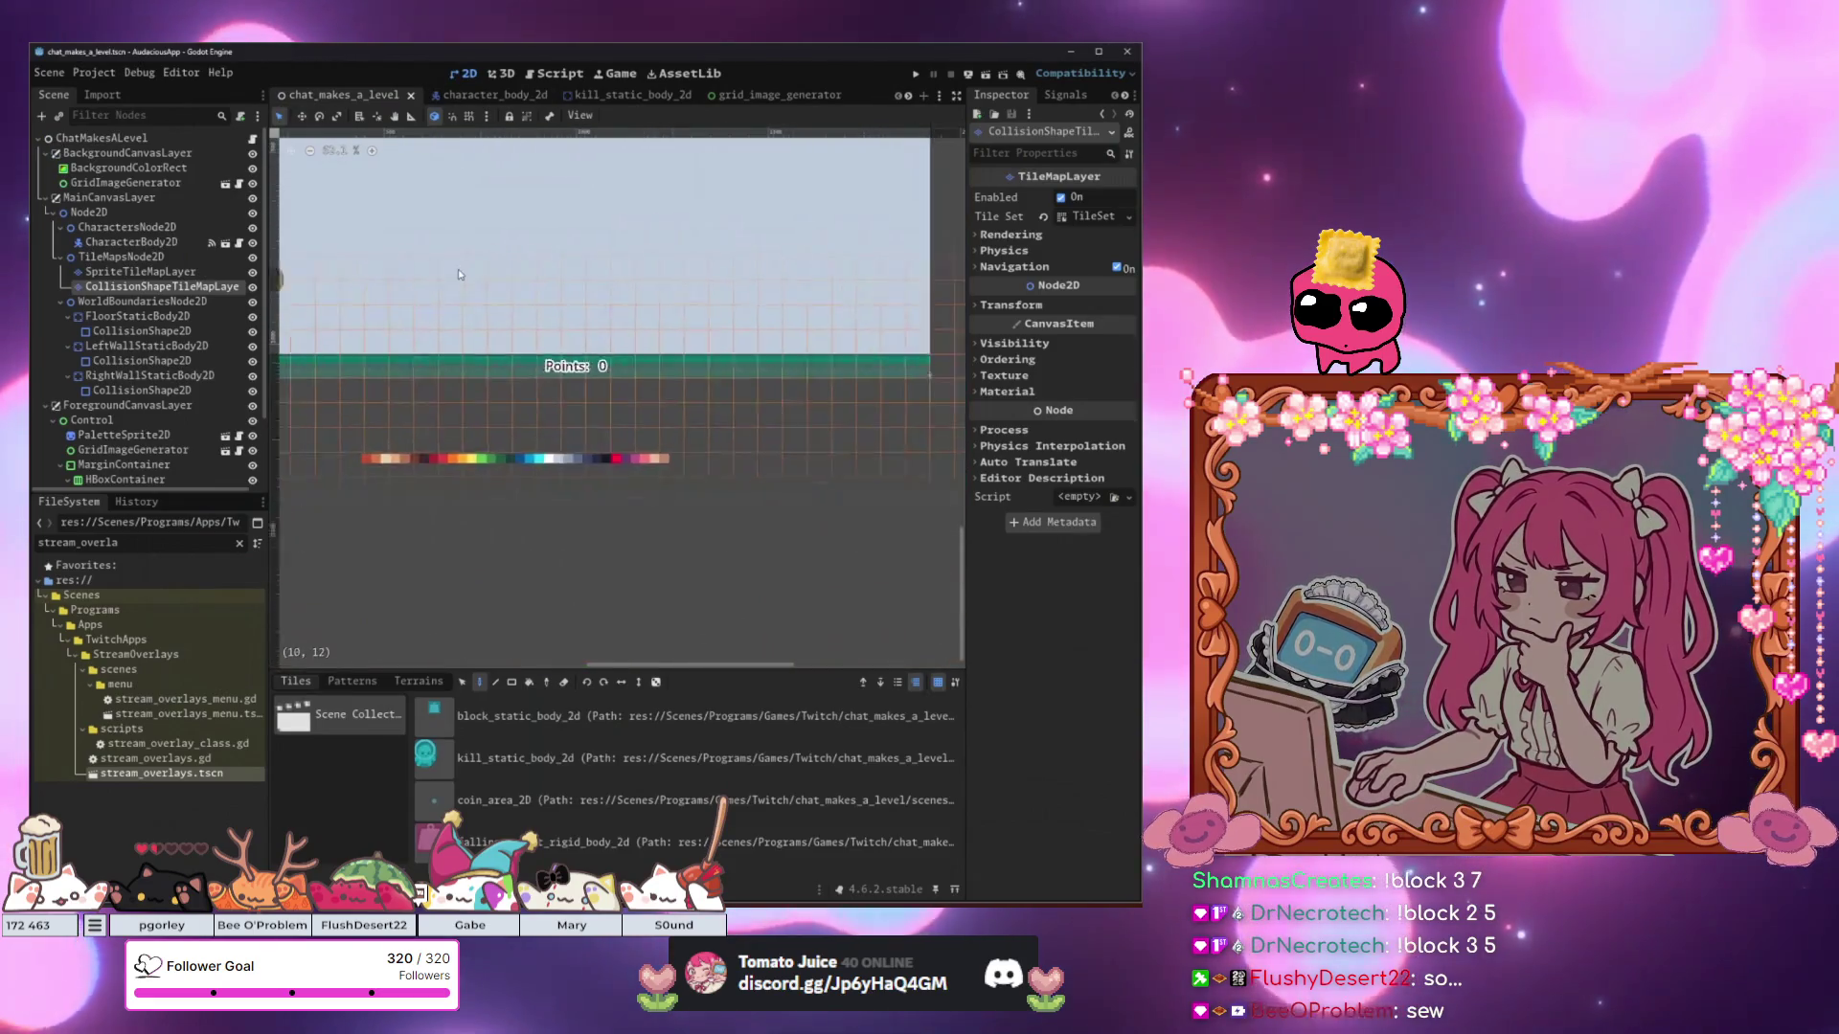
pyautogui.scroll(5, 446, 372)
pyautogui.scroll(5, 447, 371)
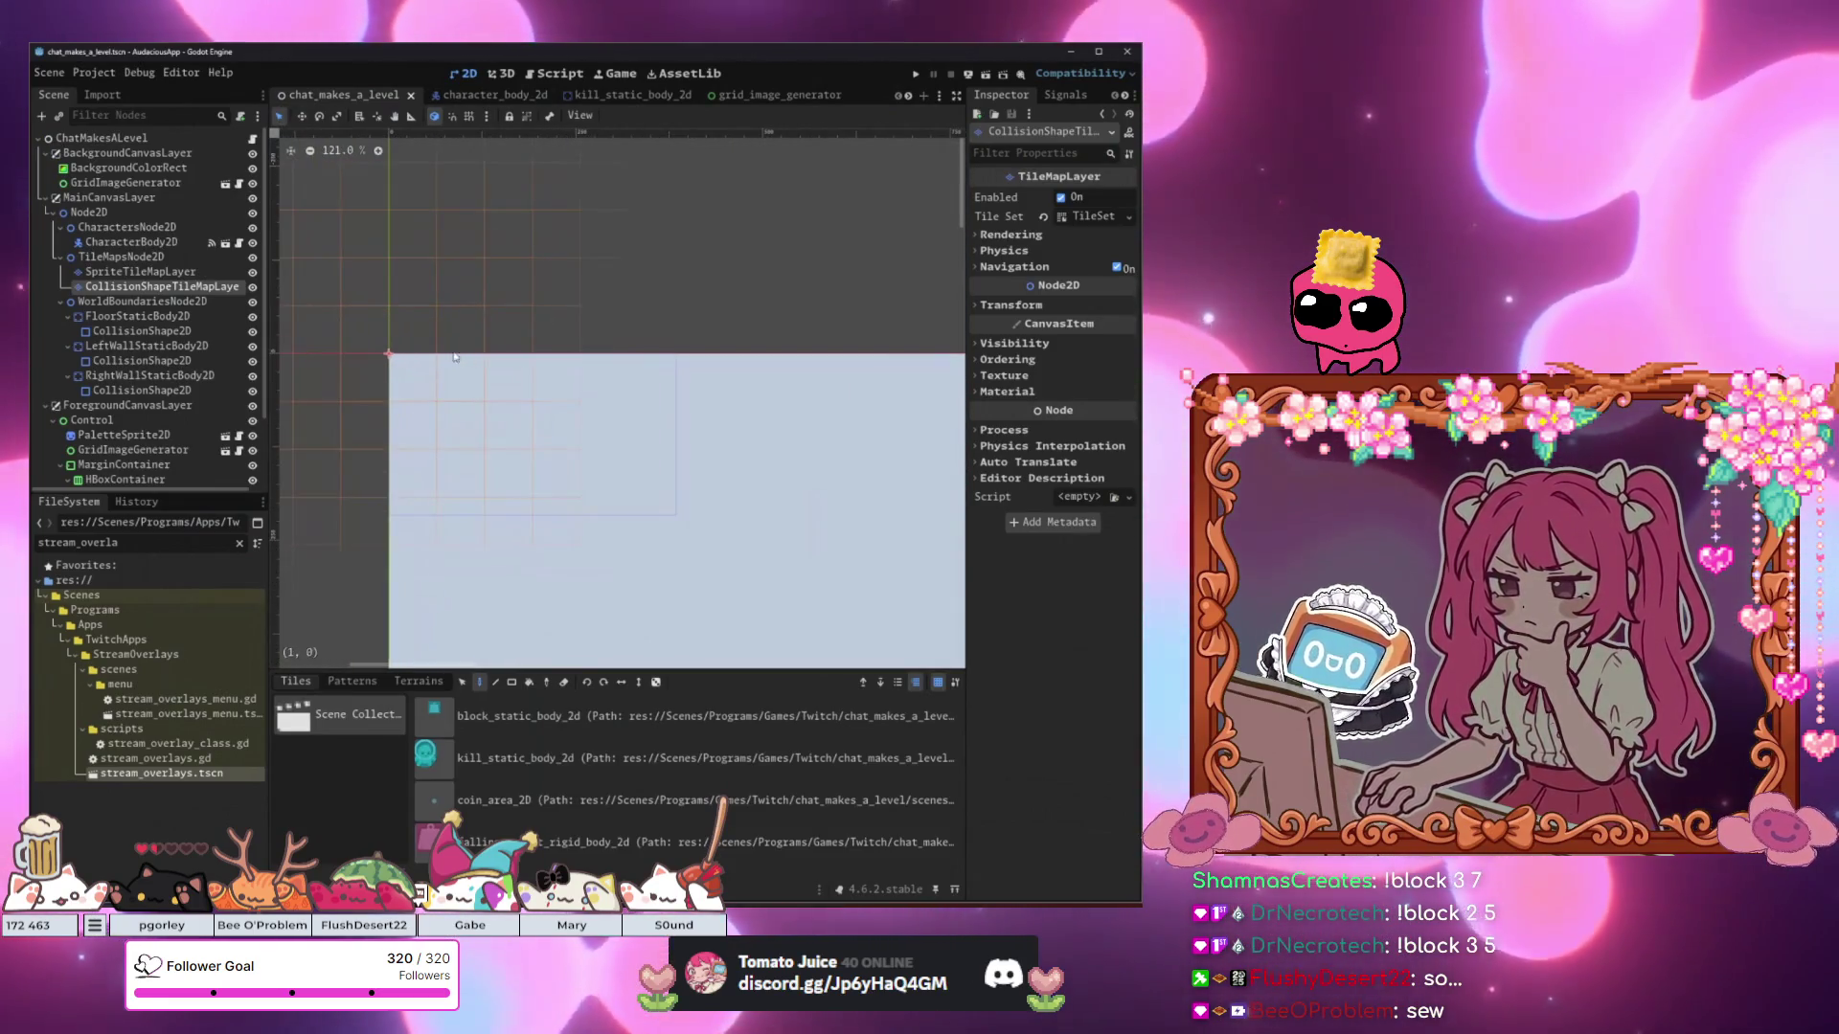
pyautogui.scroll(-2, 451, 442)
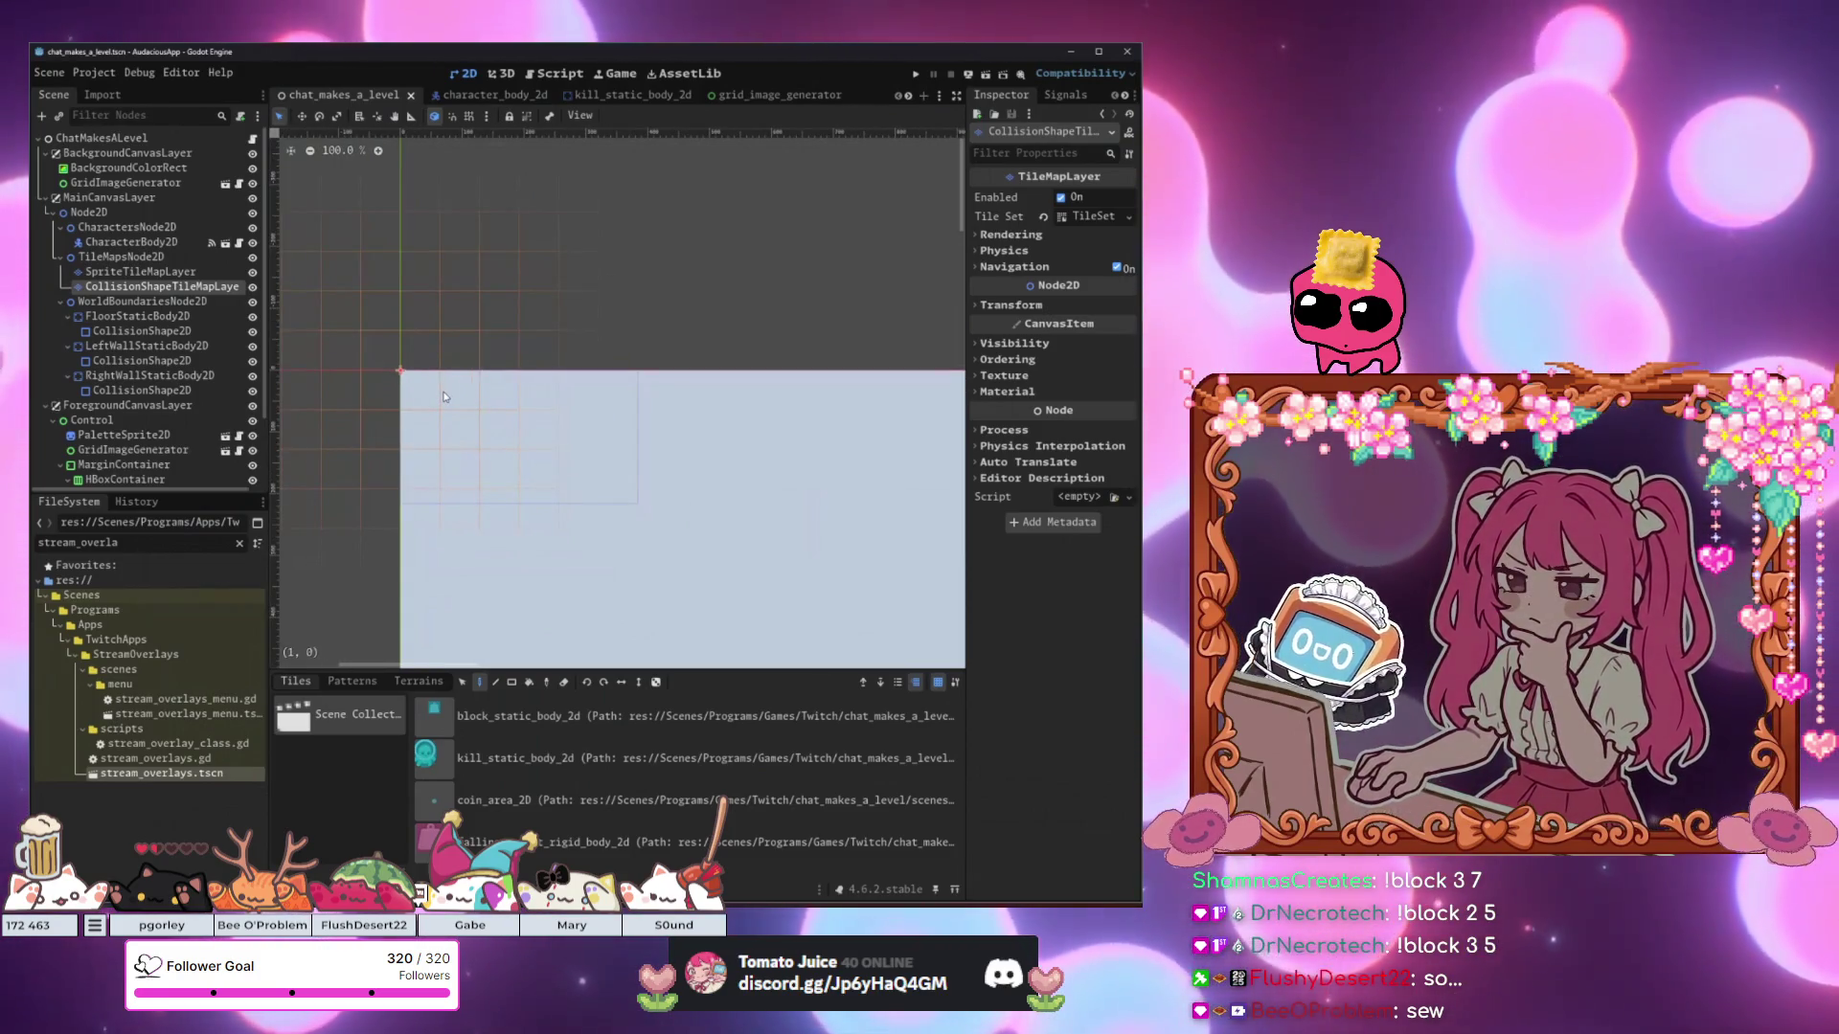
pyautogui.scroll(-12, 466, 400)
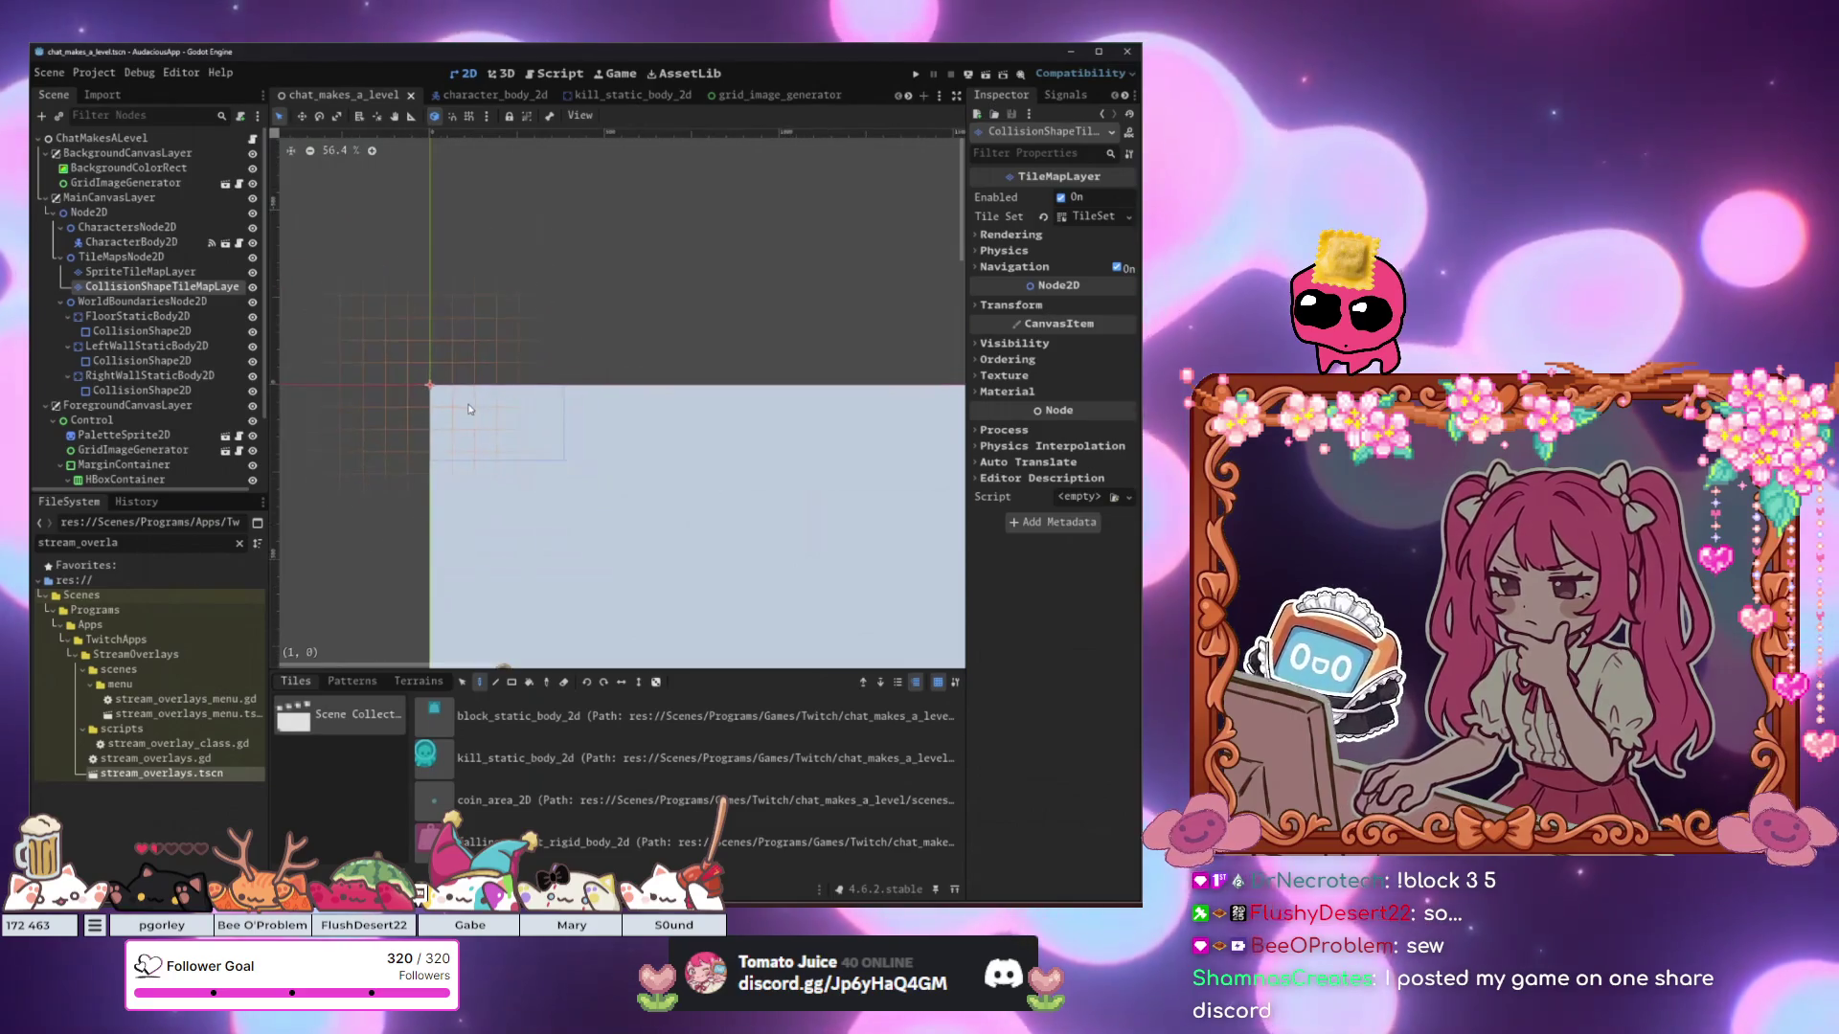
pyautogui.scroll(8, 503, 365)
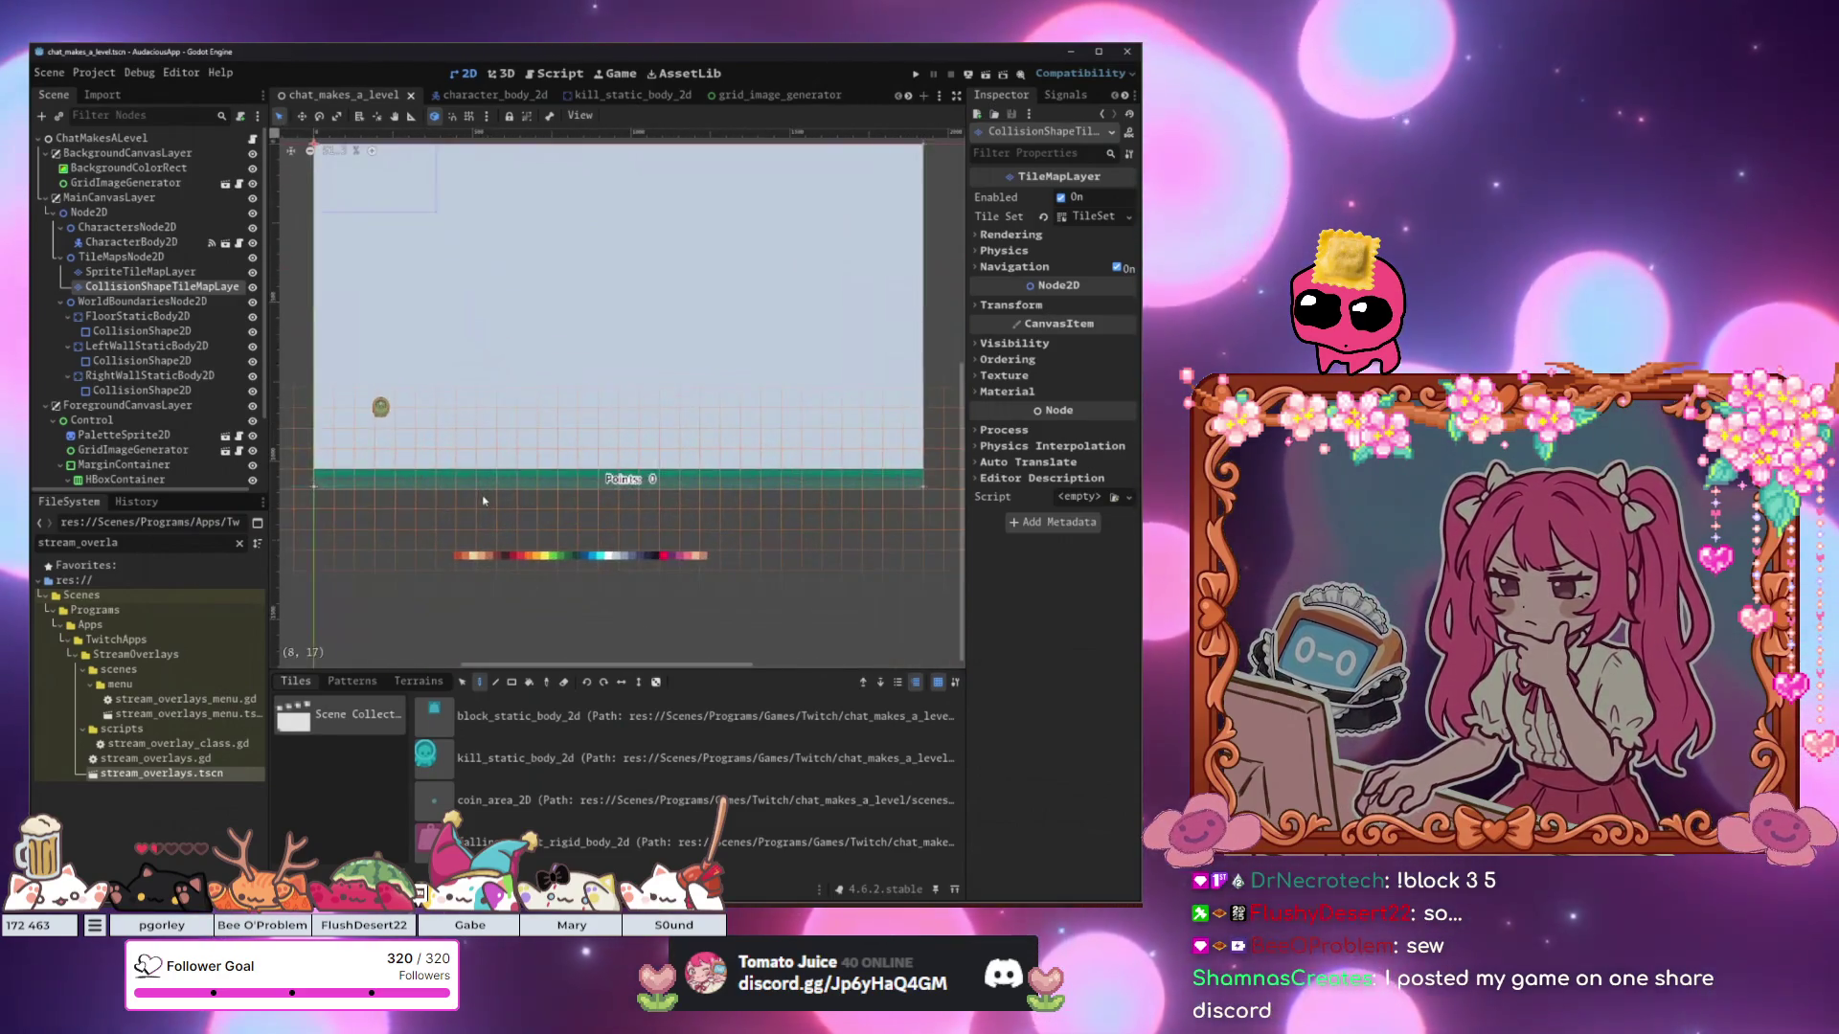
pyautogui.scroll(-5, 588, 554)
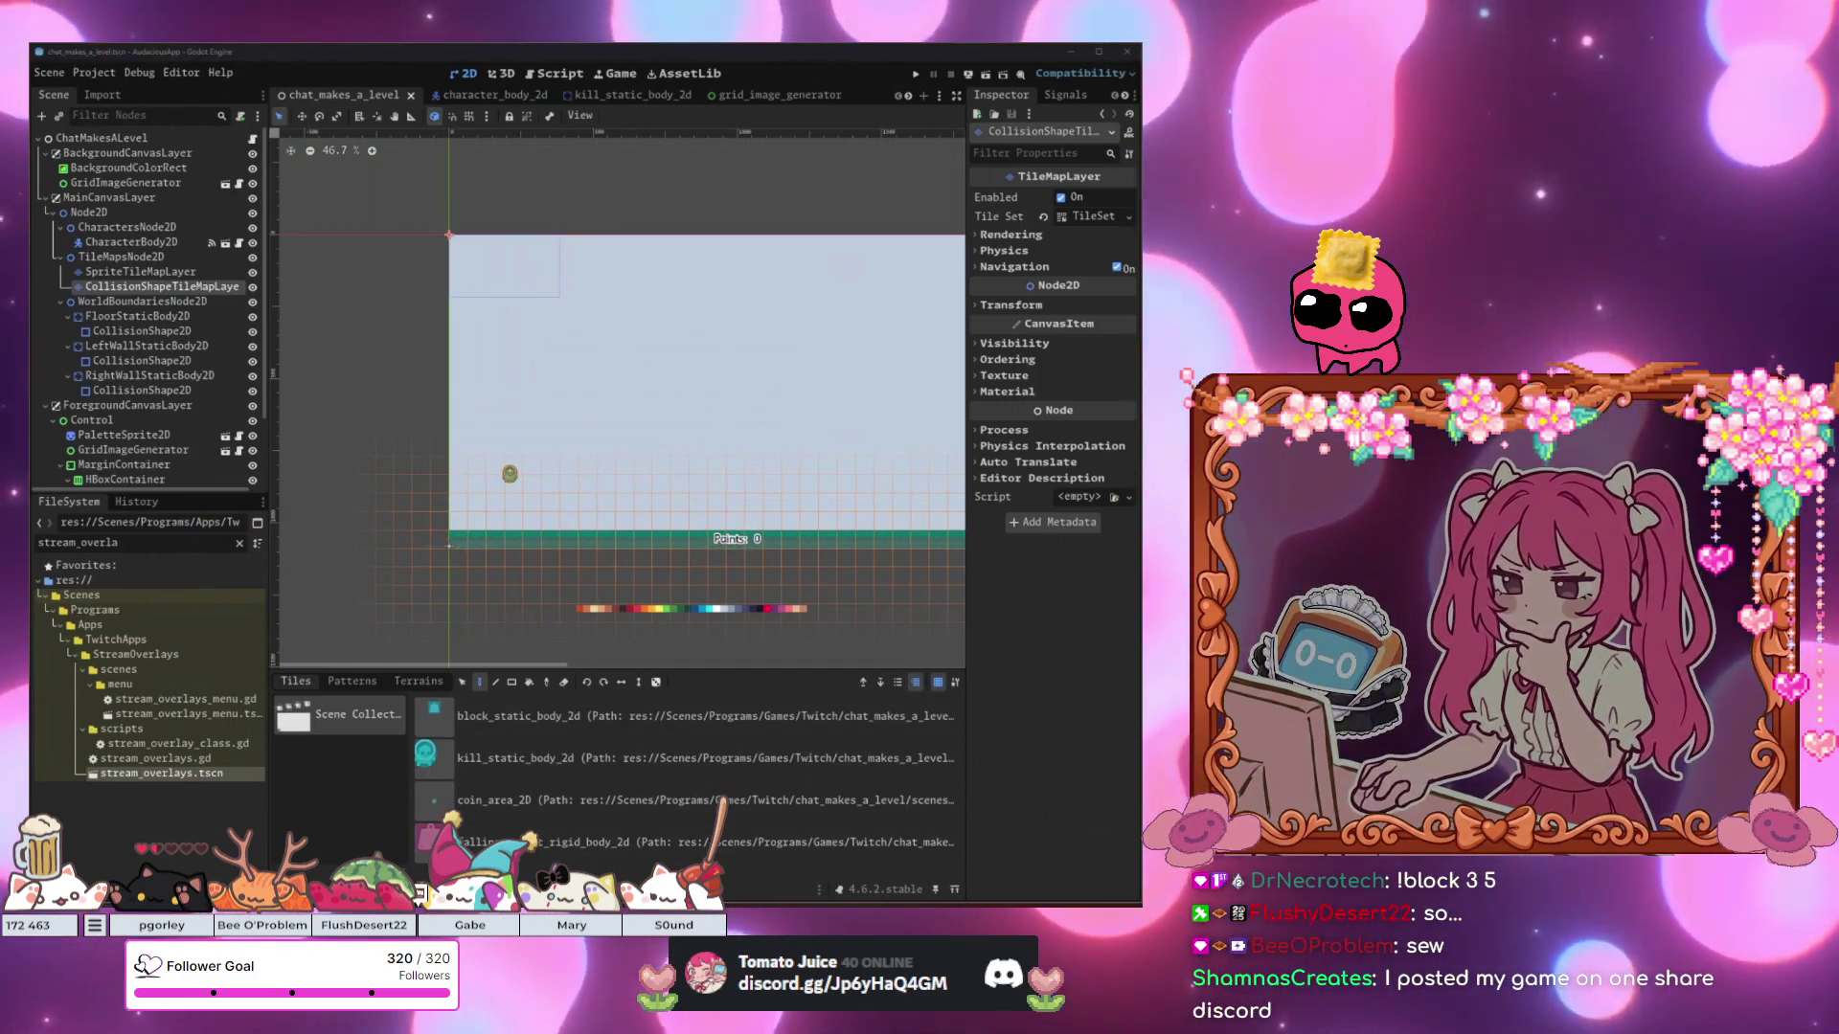
pyautogui.hotkey('alt', 'Tab')
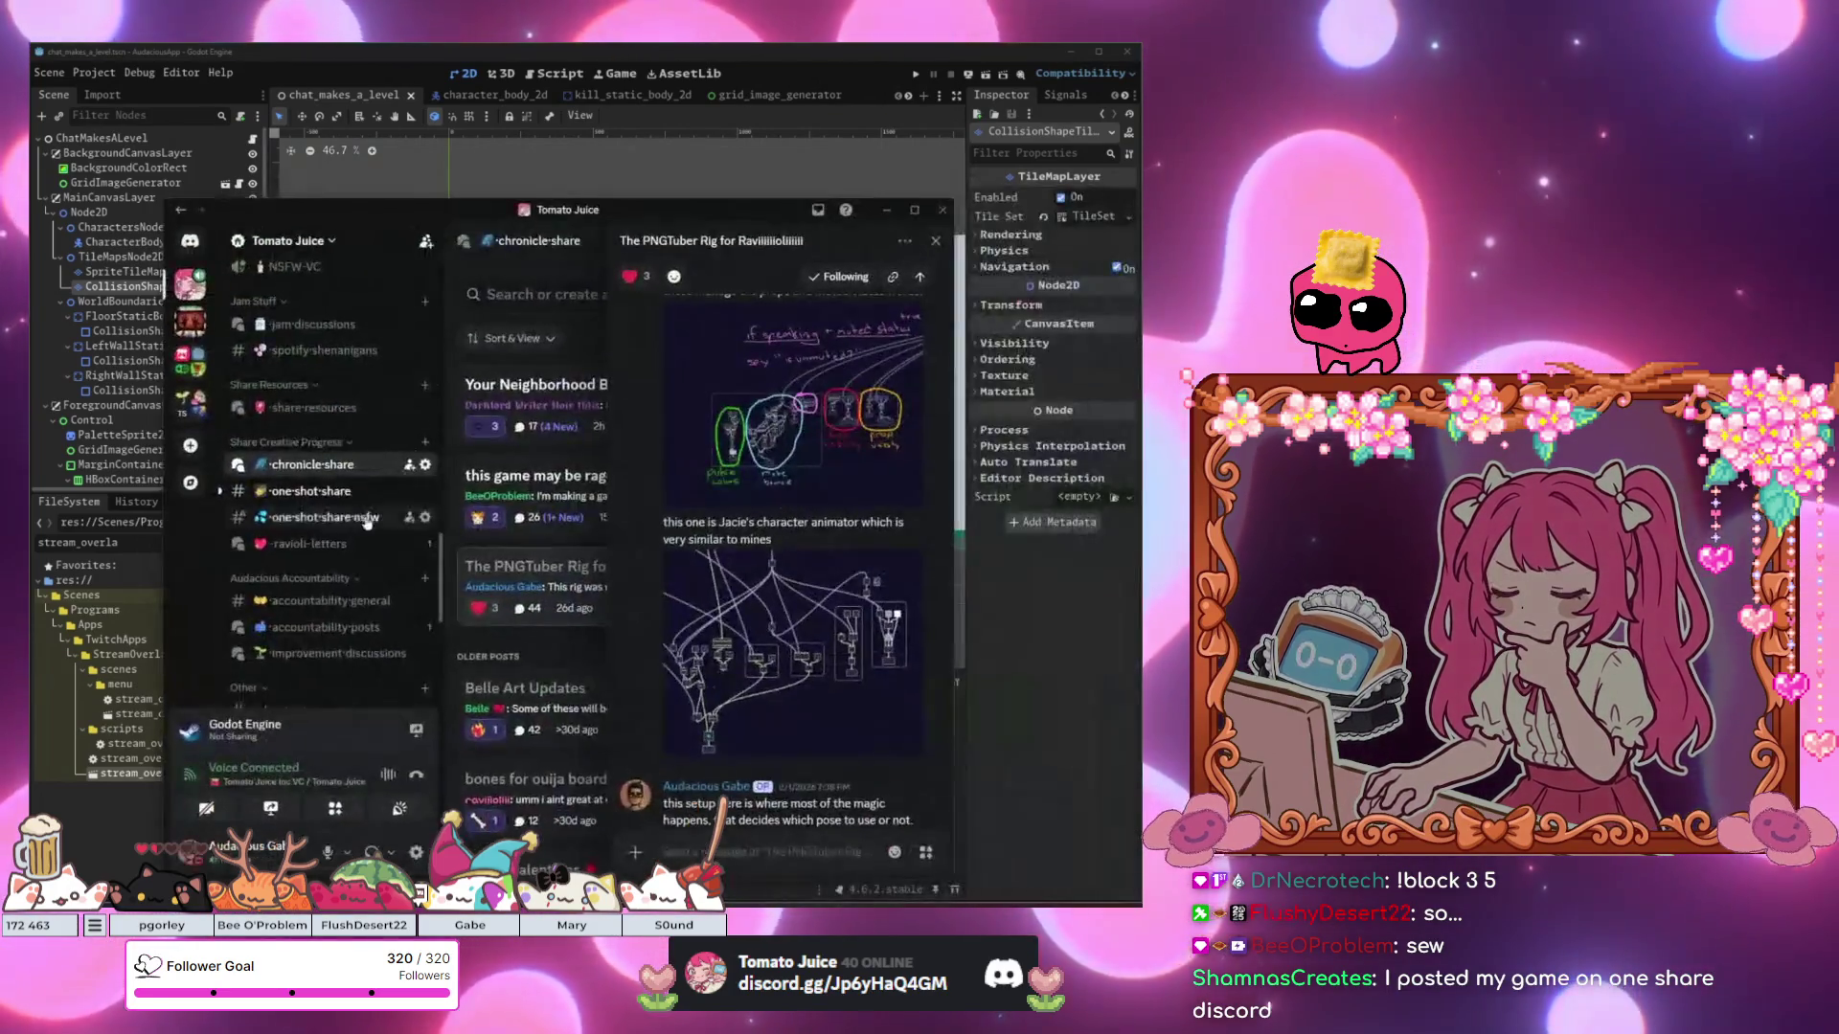
# Open the #one-shot-share channel and follow the post's Space To Fight Scratch project link.
pyautogui.click(393, 493)
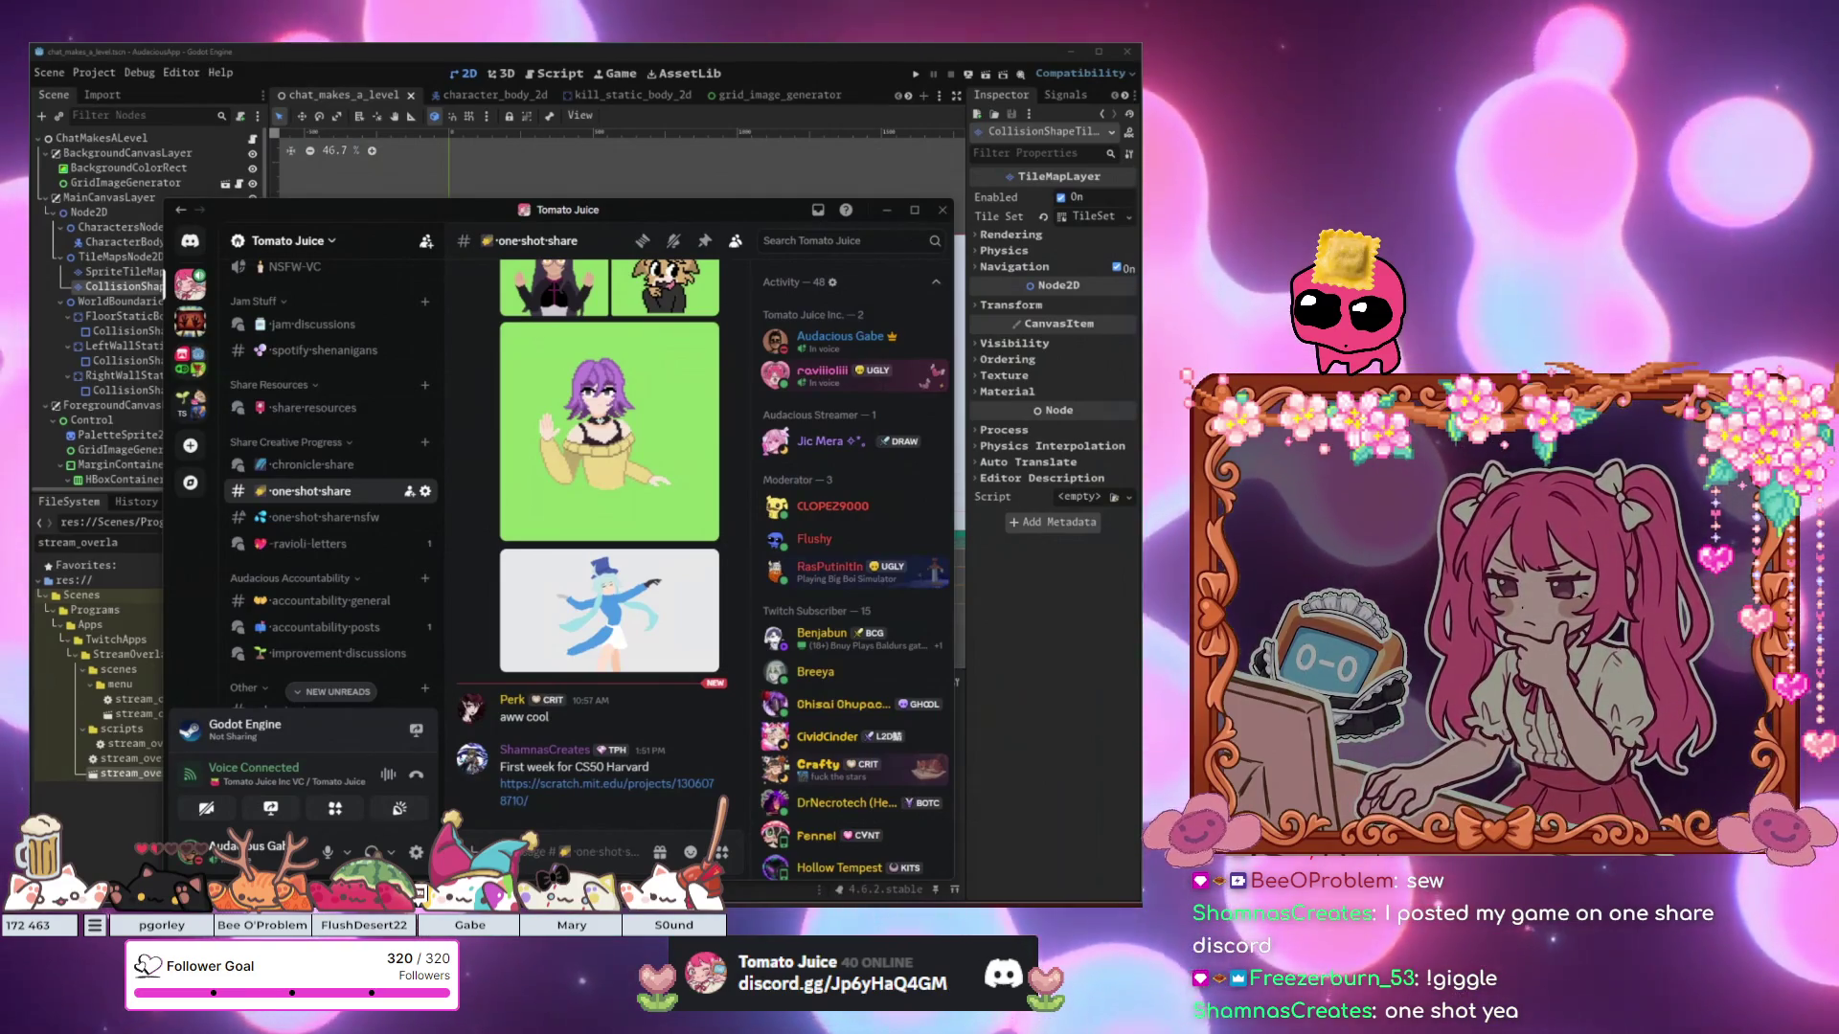
pyautogui.click(606, 783)
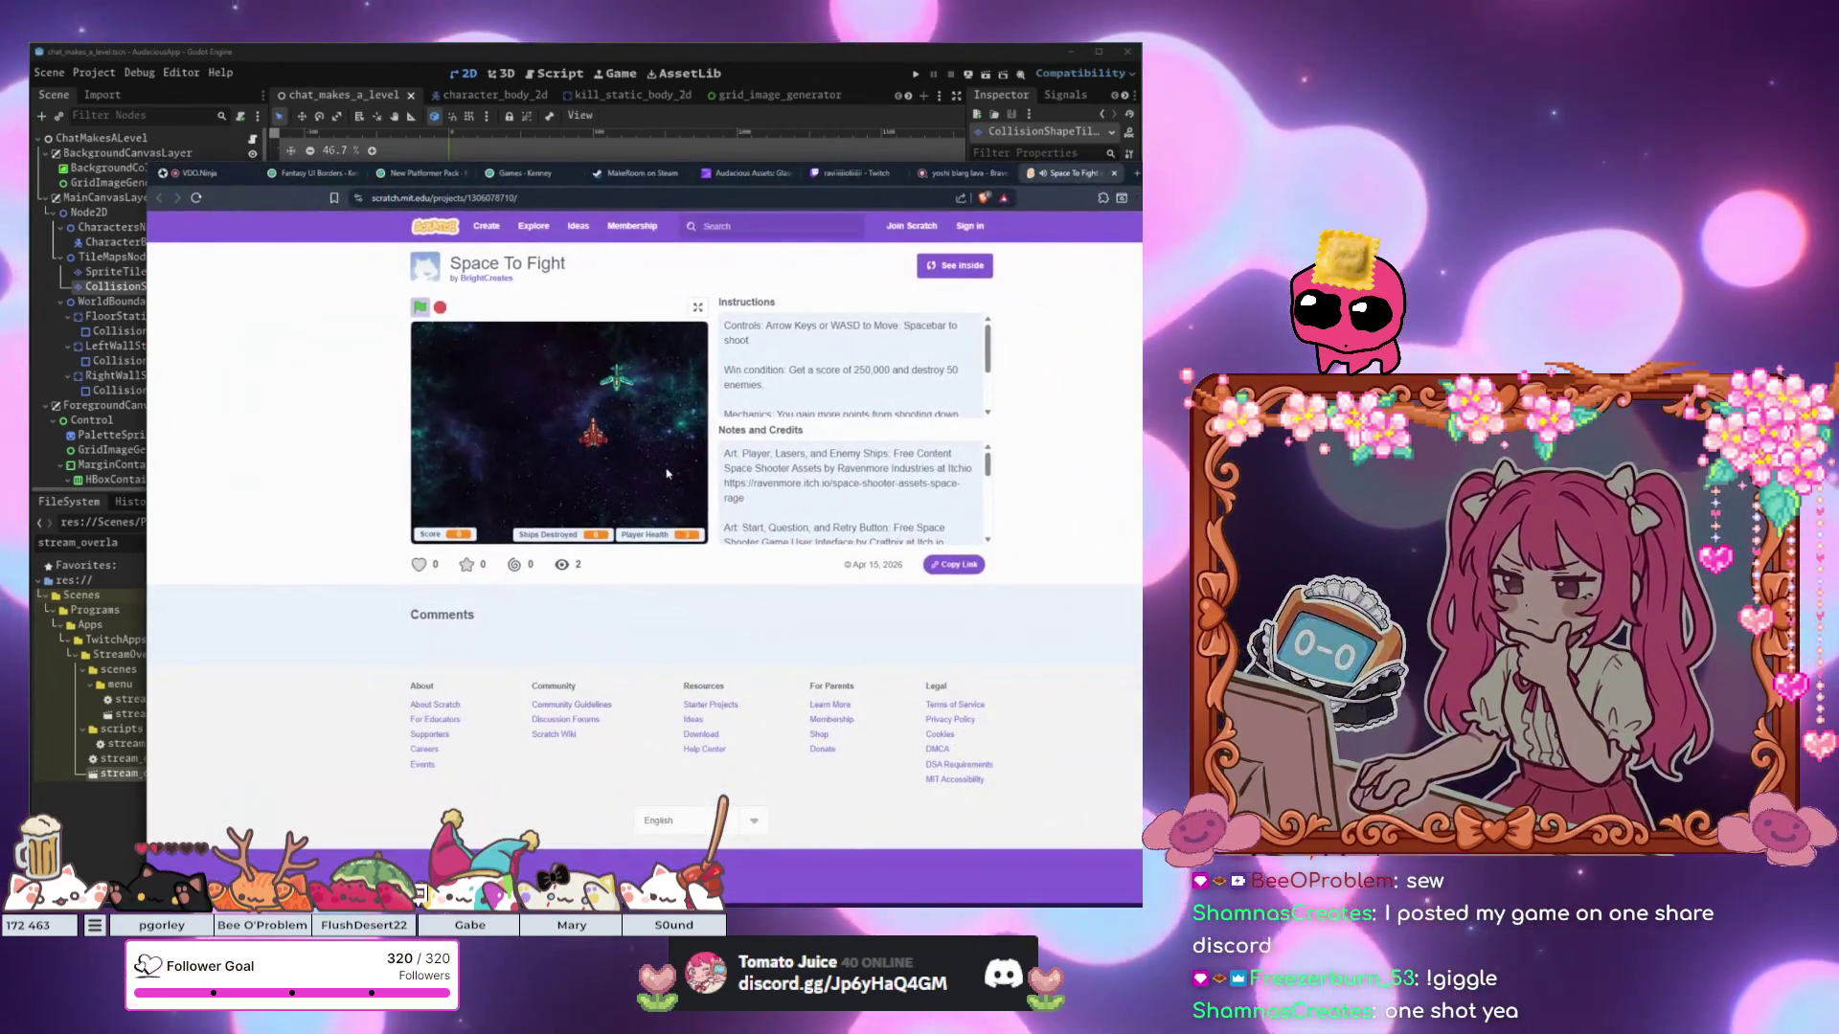
# Fly the ship around Space To Fight with the arrow keys, then go back to Discord.
pyautogui.press('Right')
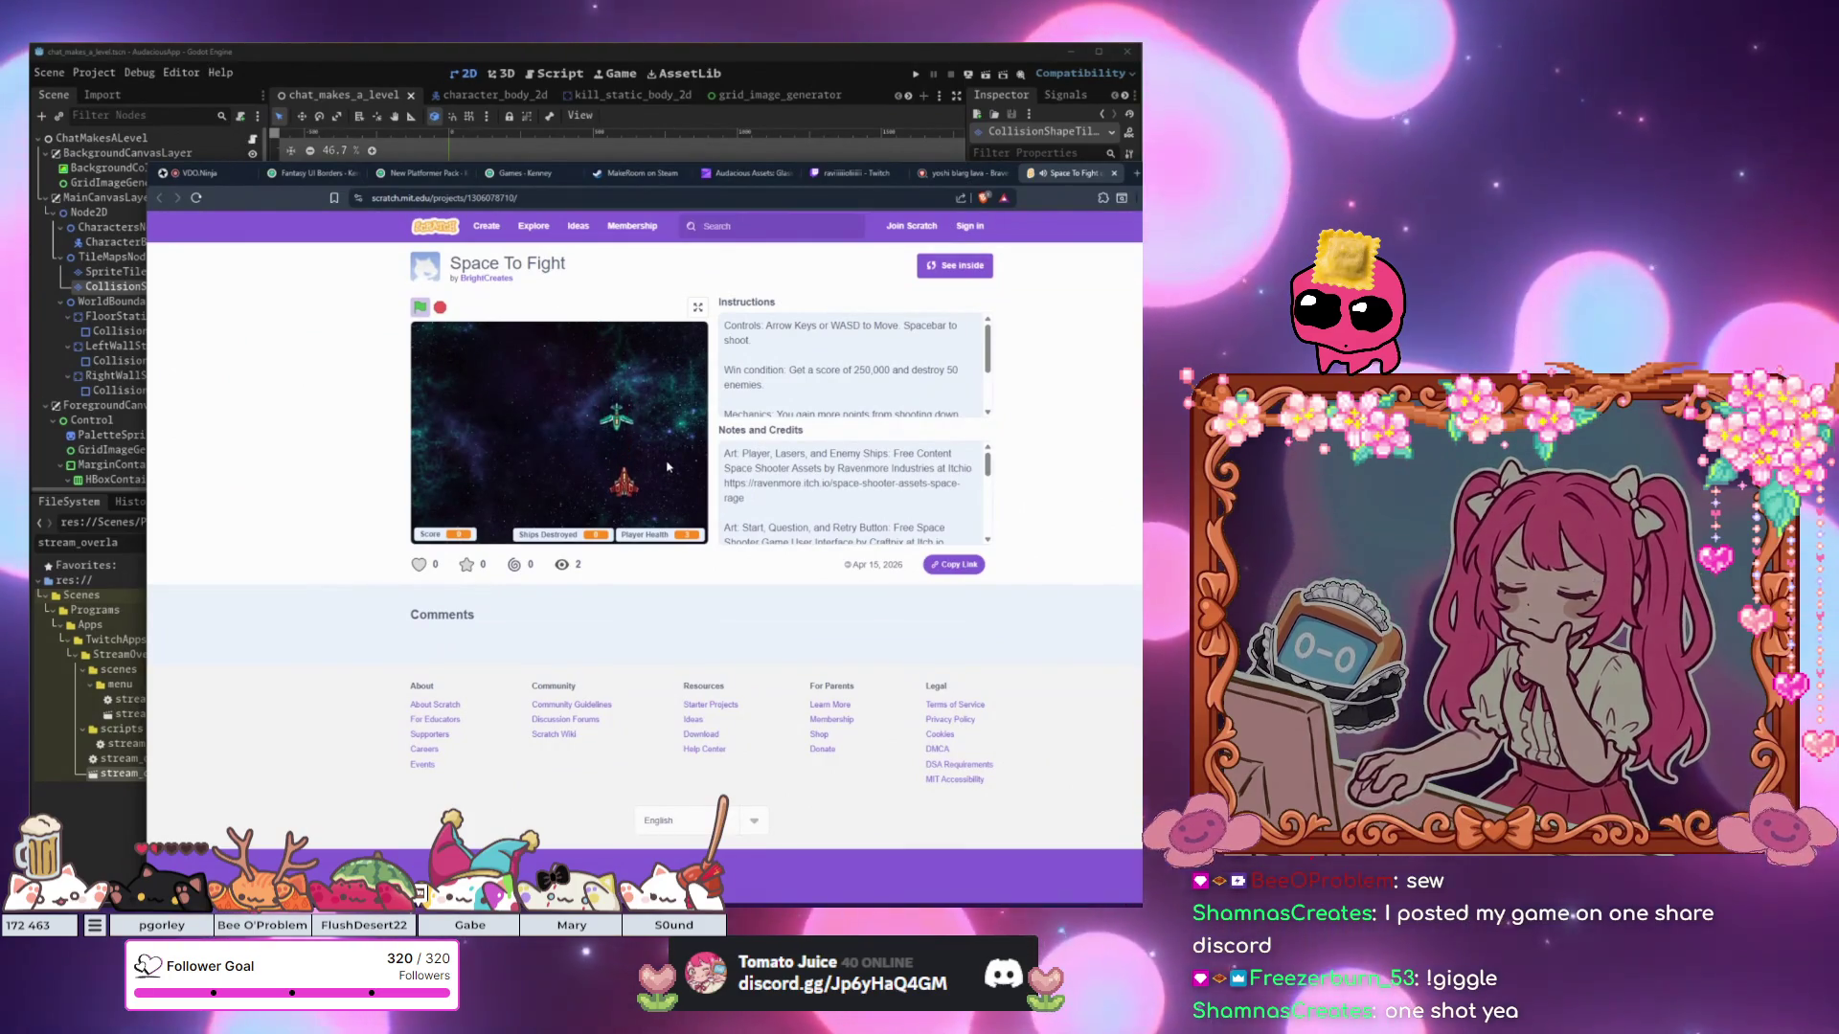
pyautogui.press('Up')
pyautogui.press('Left')
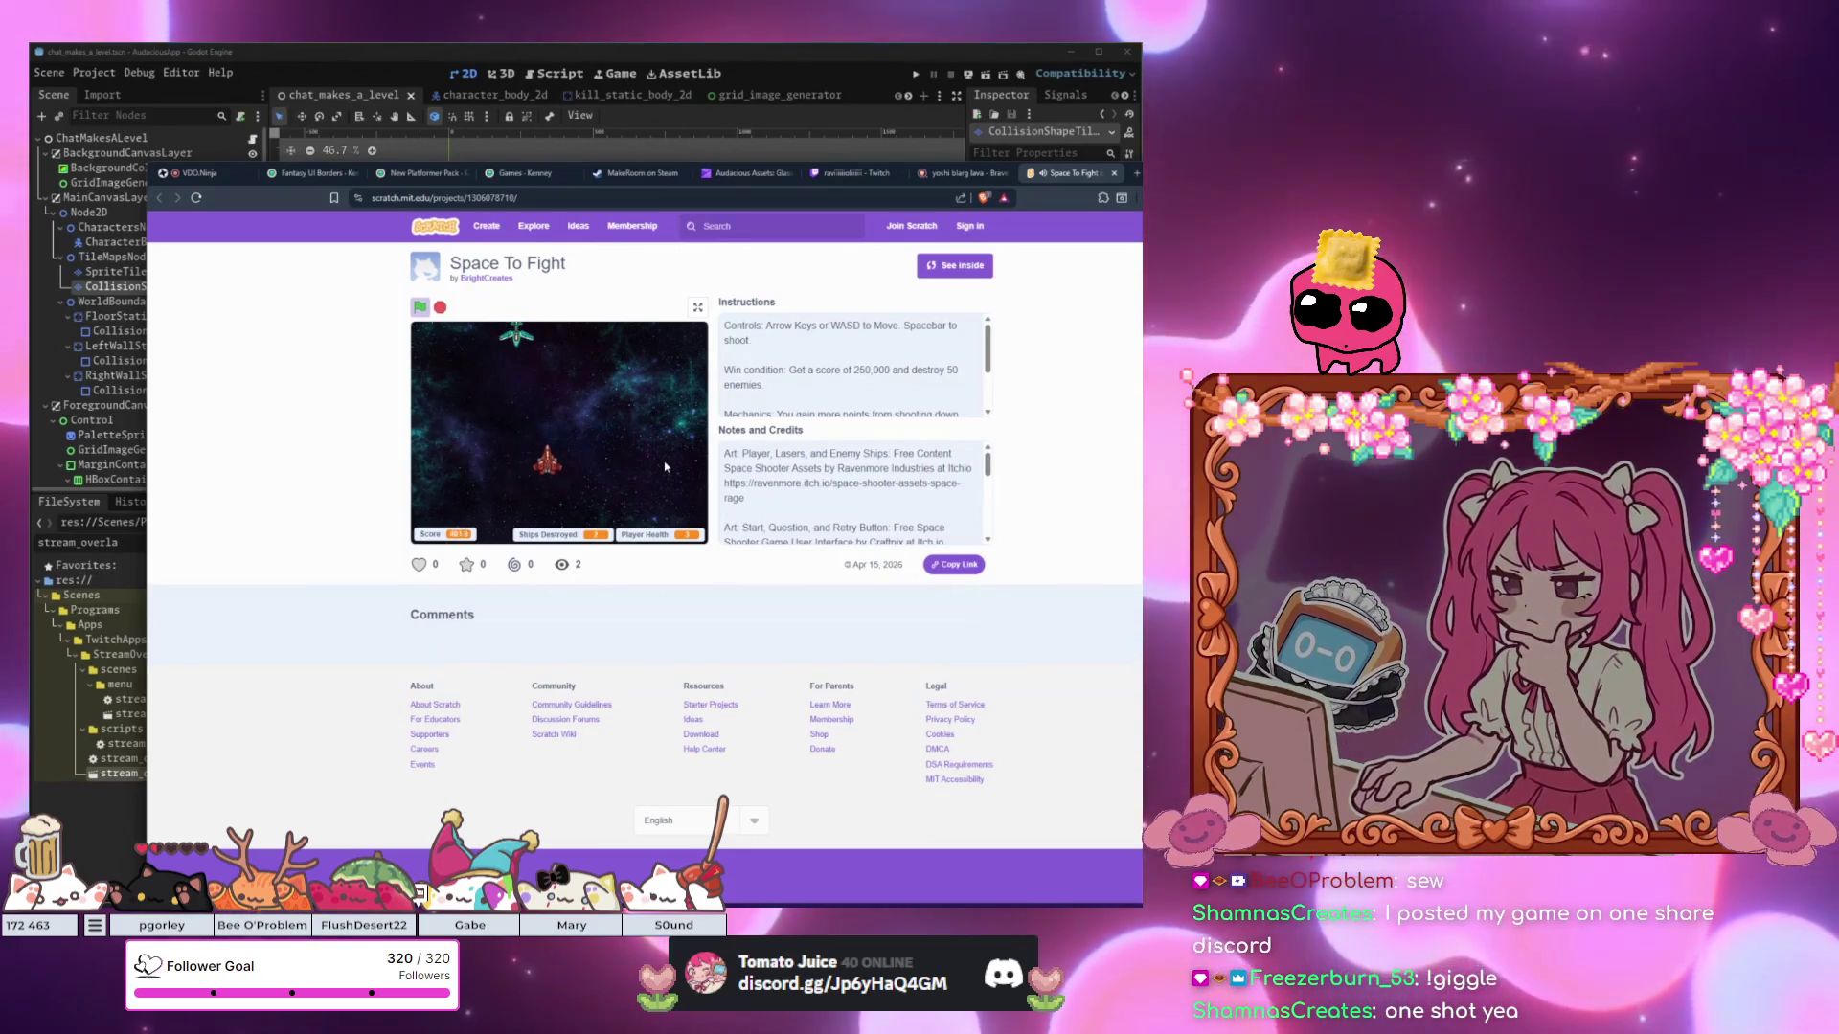
pyautogui.press('Up')
pyautogui.press('Left')
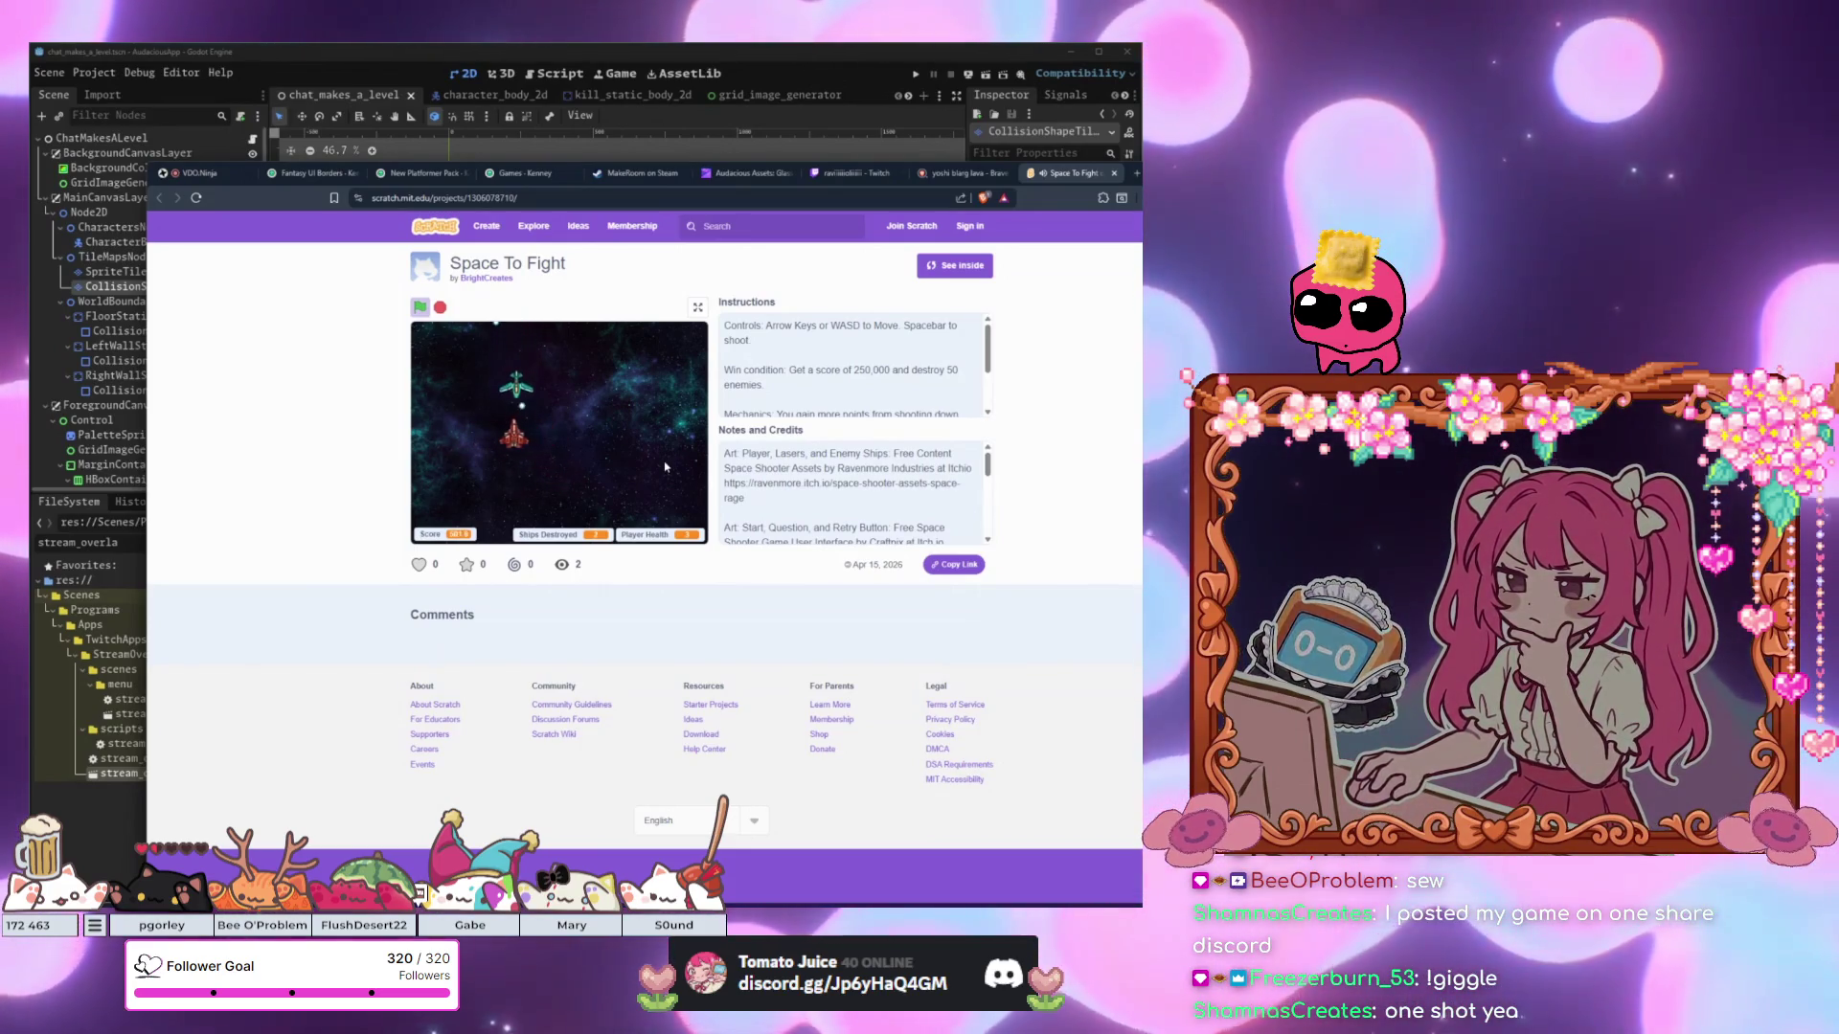
pyautogui.press('Down')
pyautogui.press('Right')
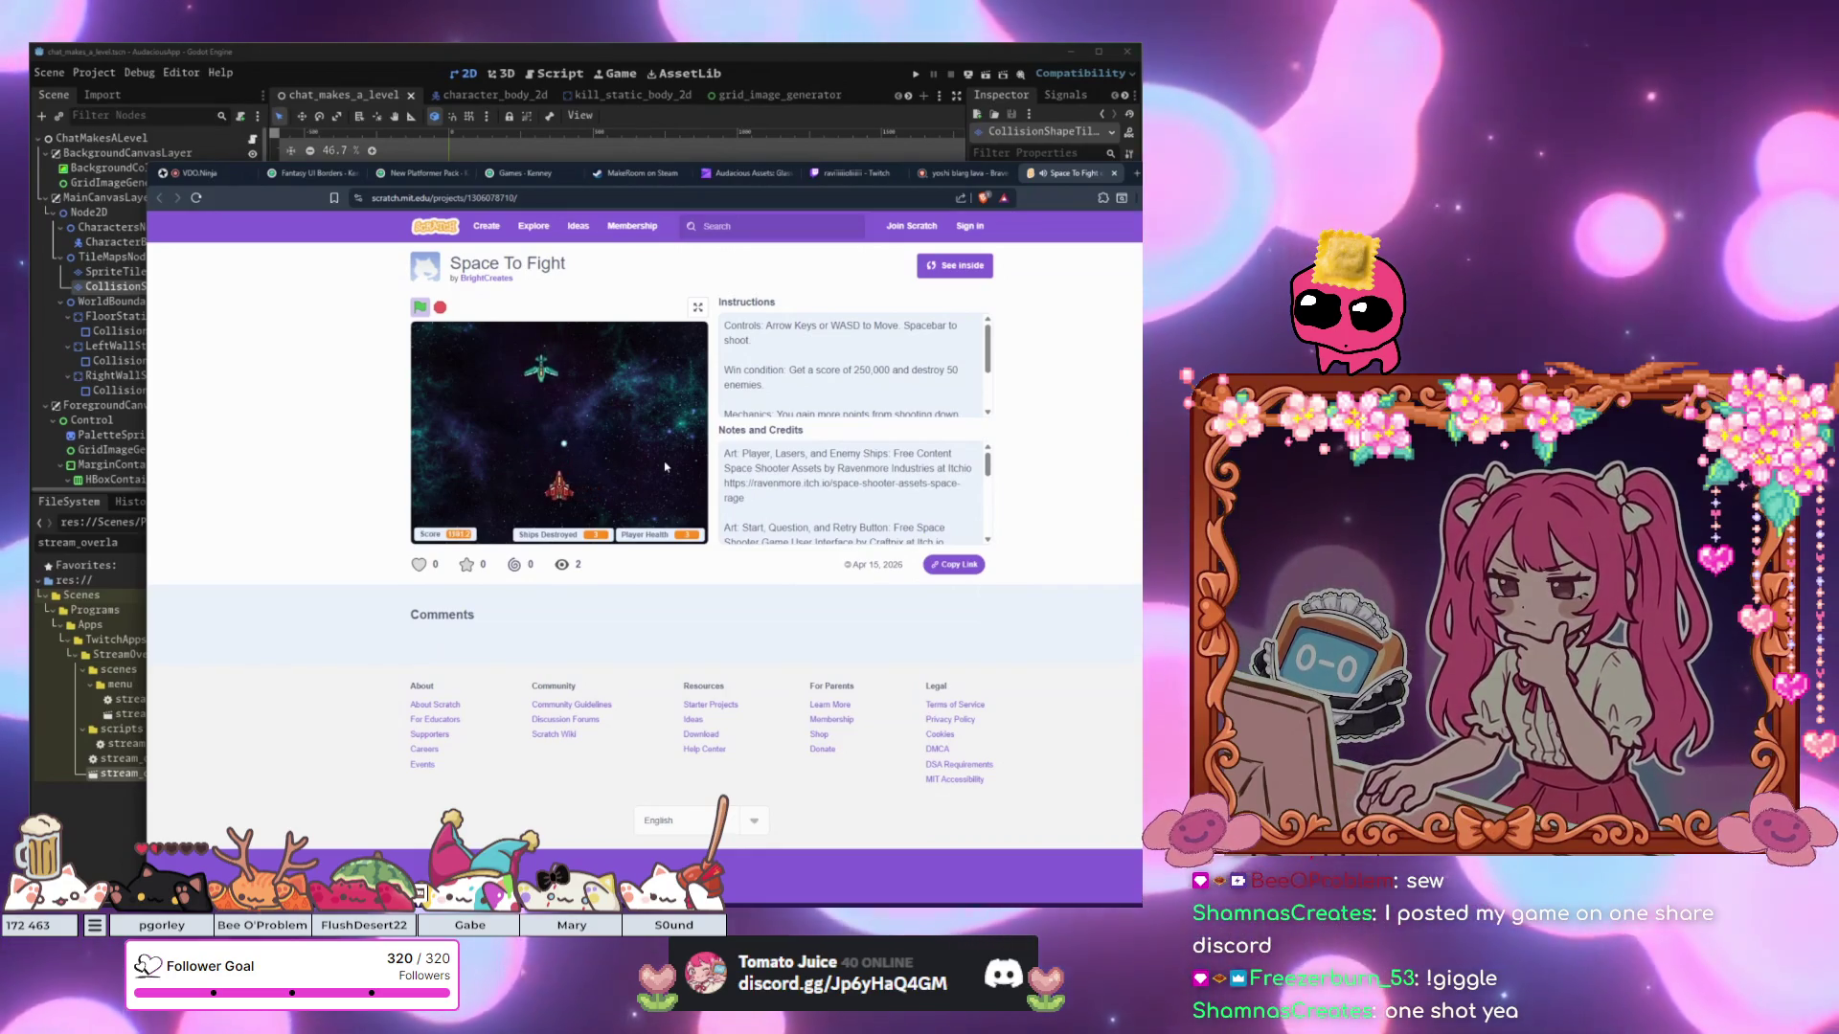
pyautogui.press('Left')
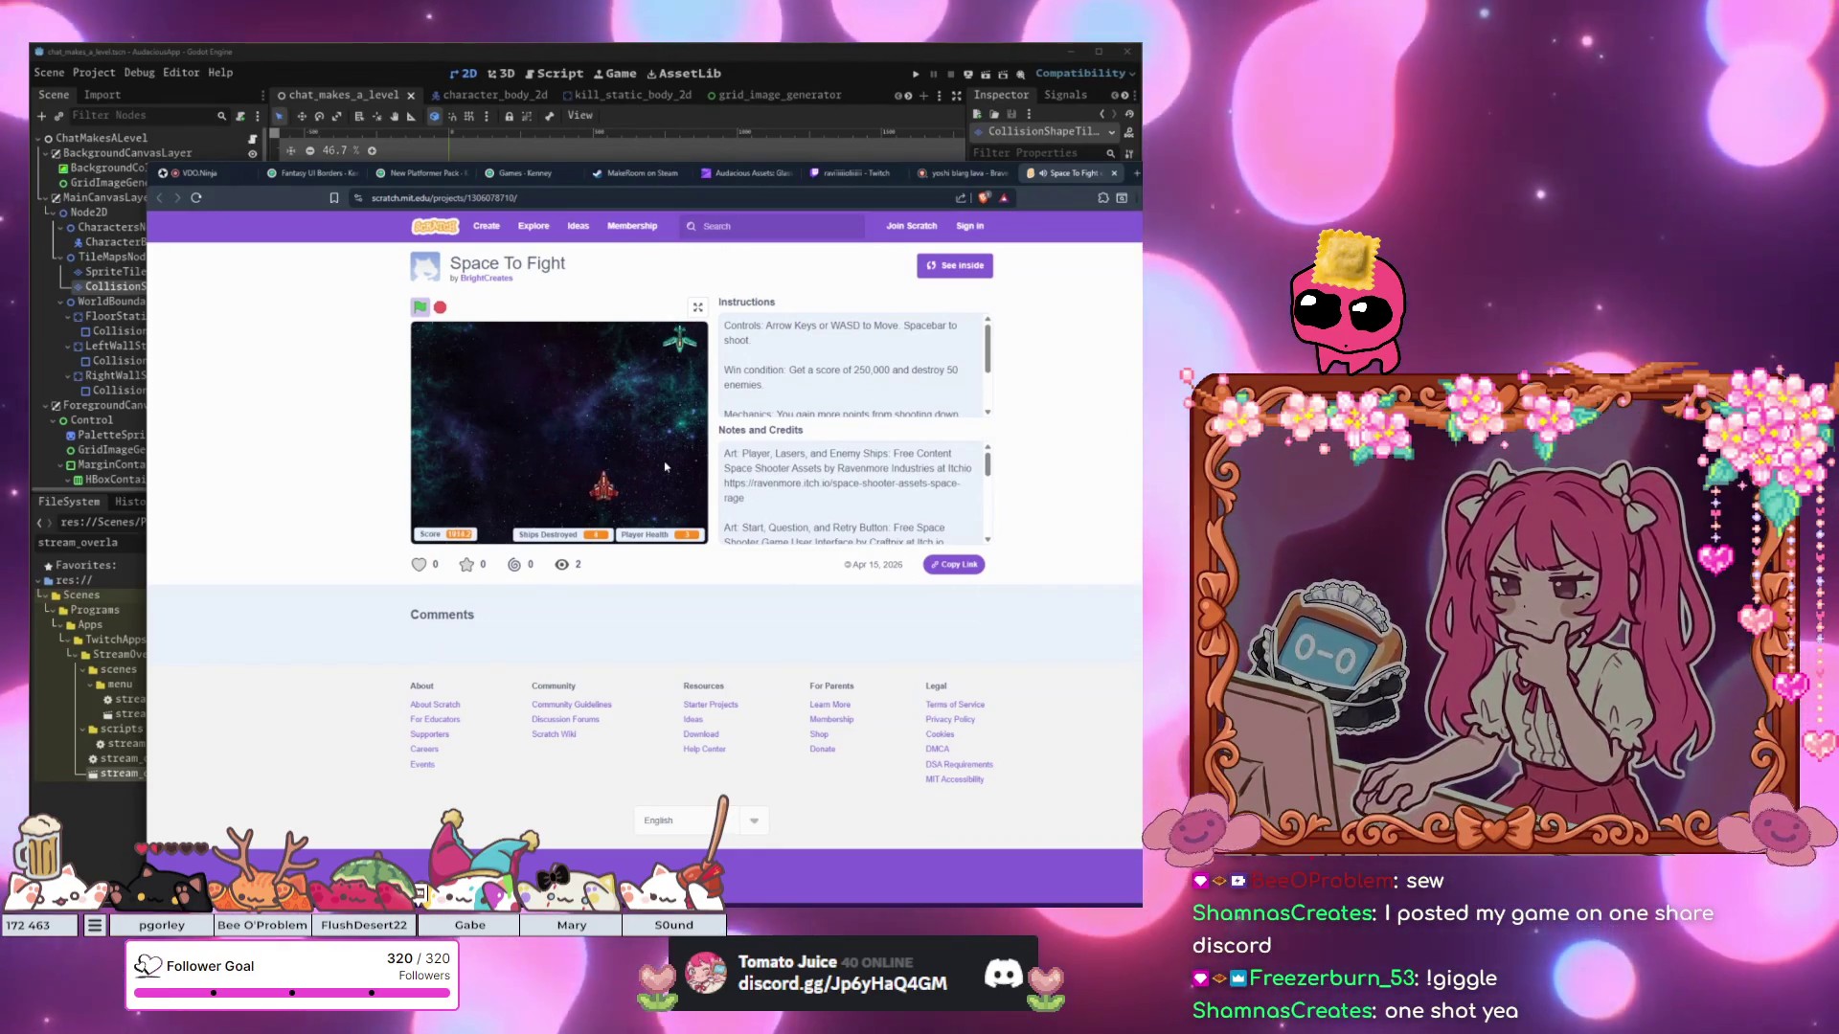
pyautogui.press('Right')
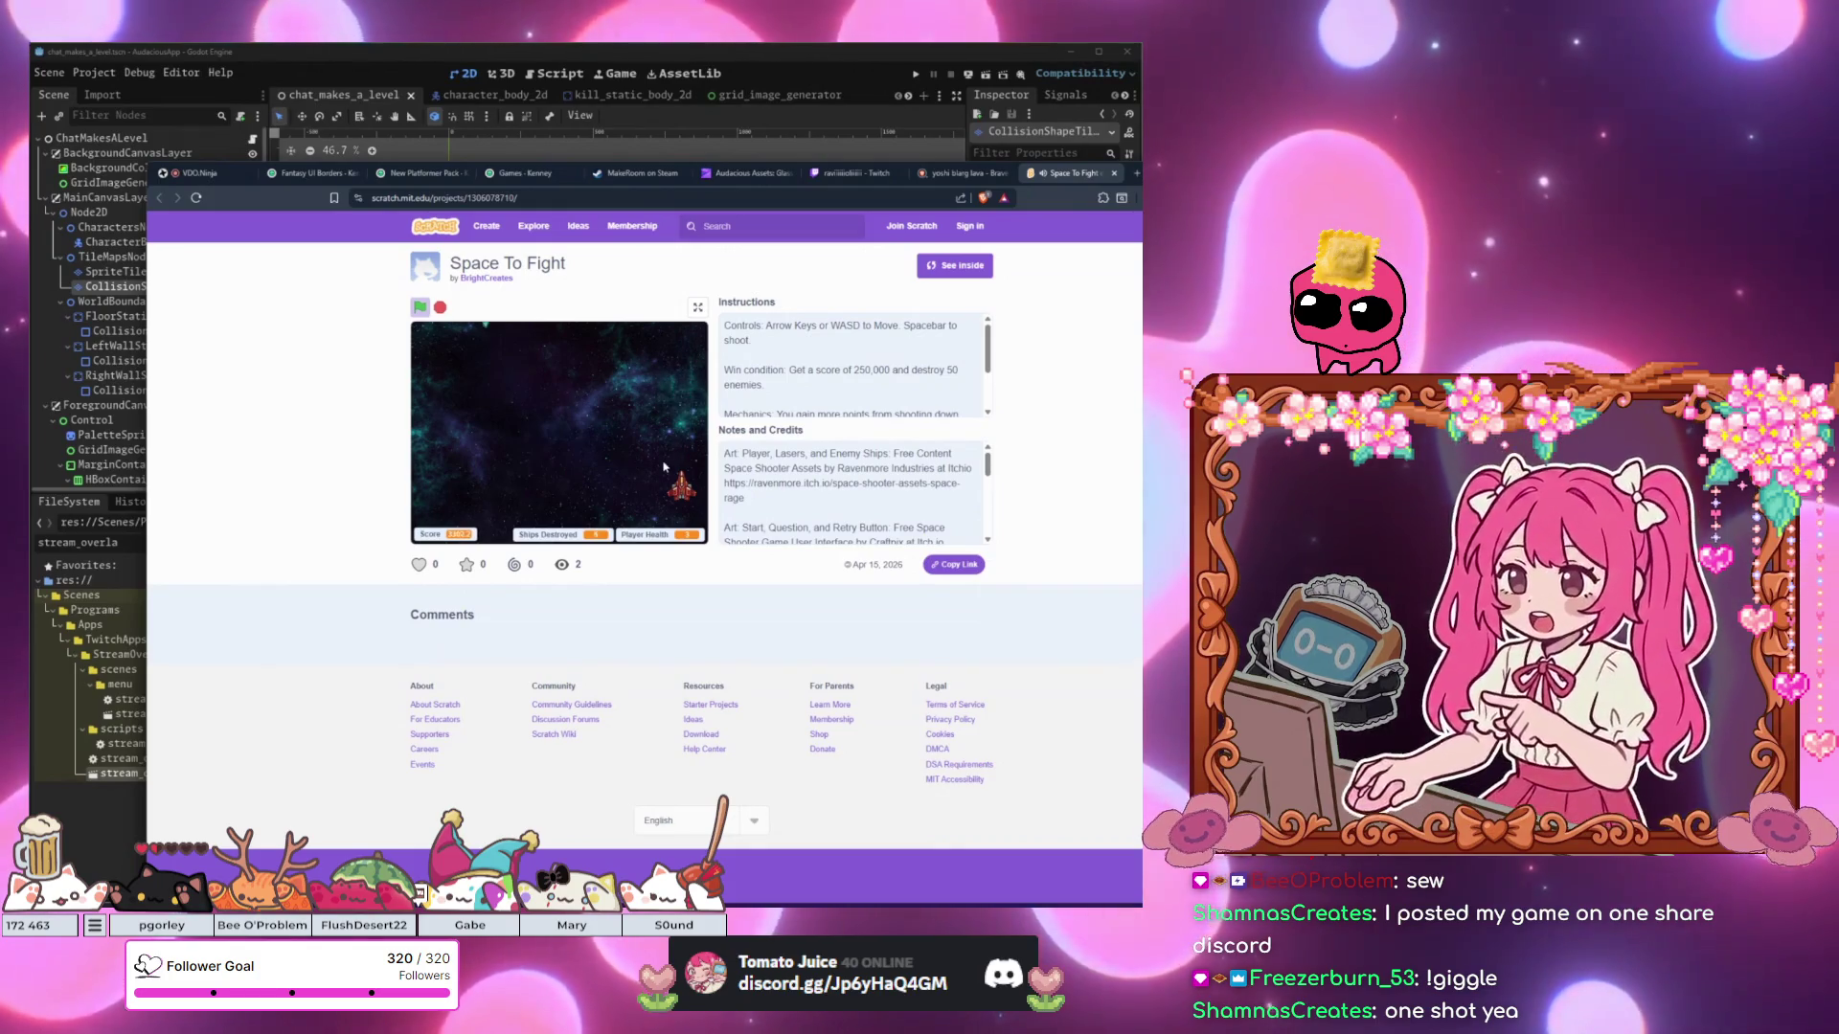
pyautogui.press('Left')
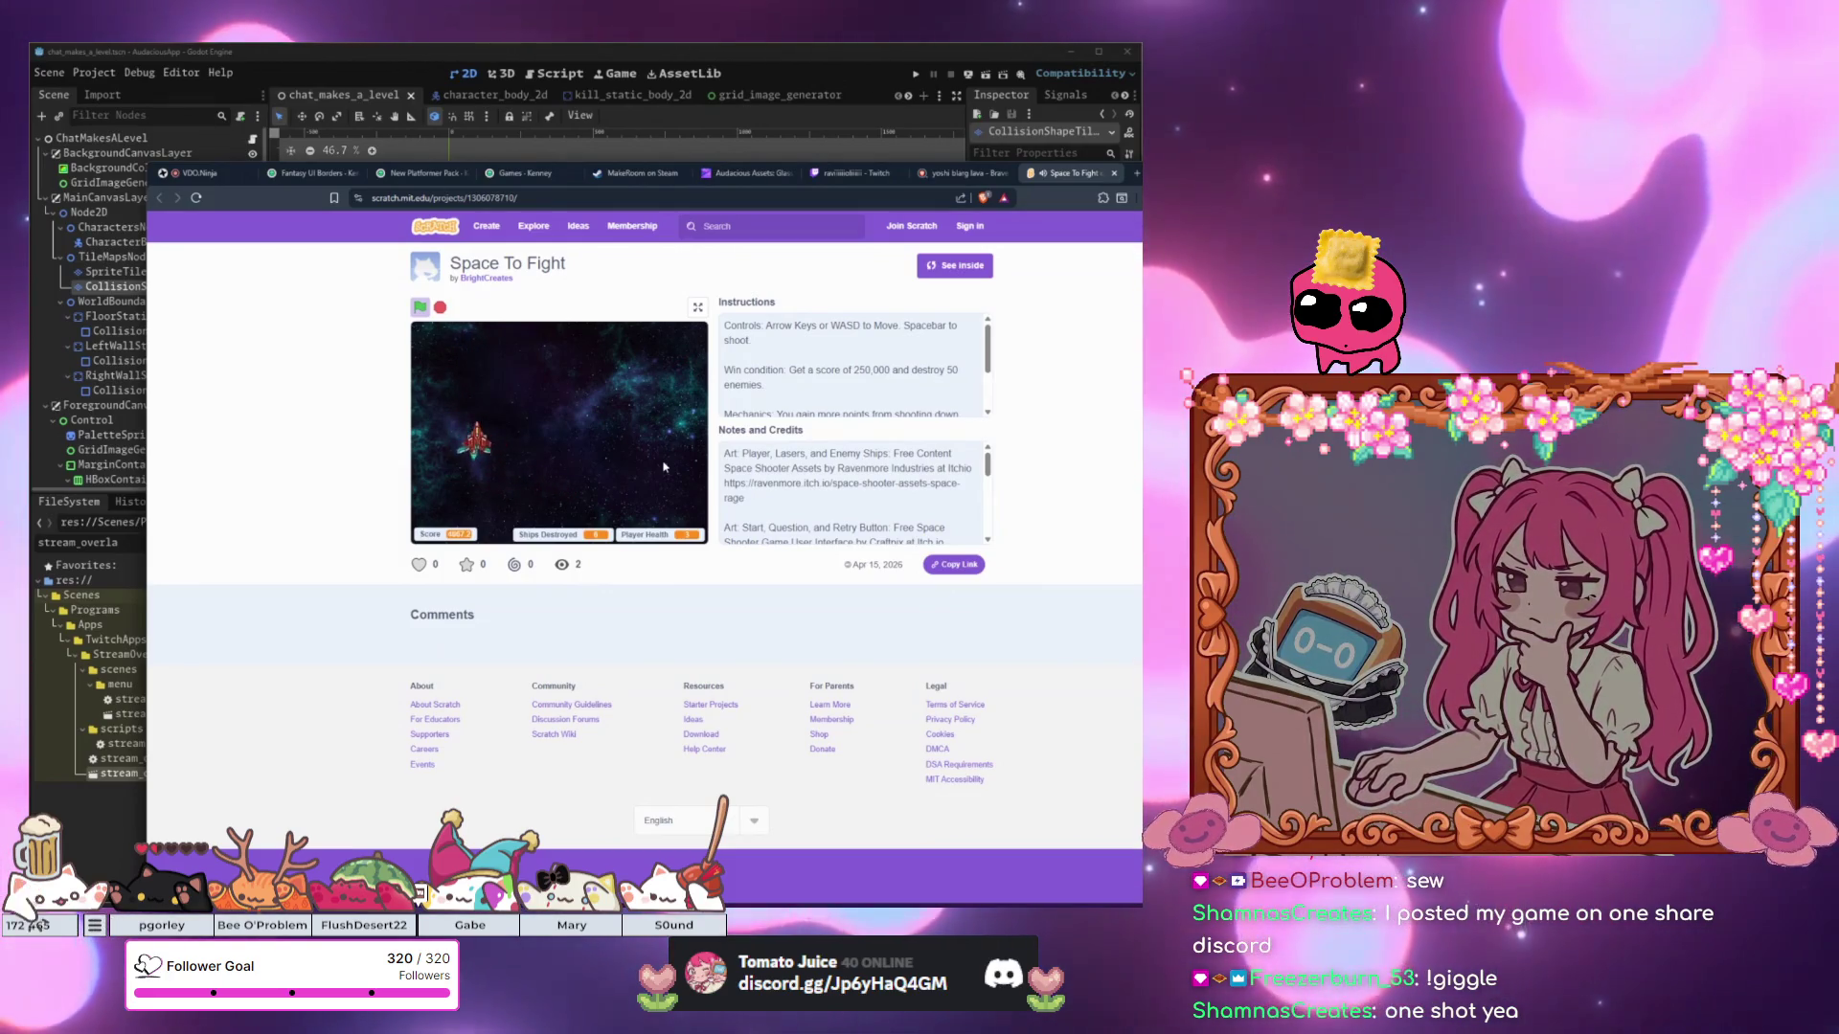
pyautogui.press('Down')
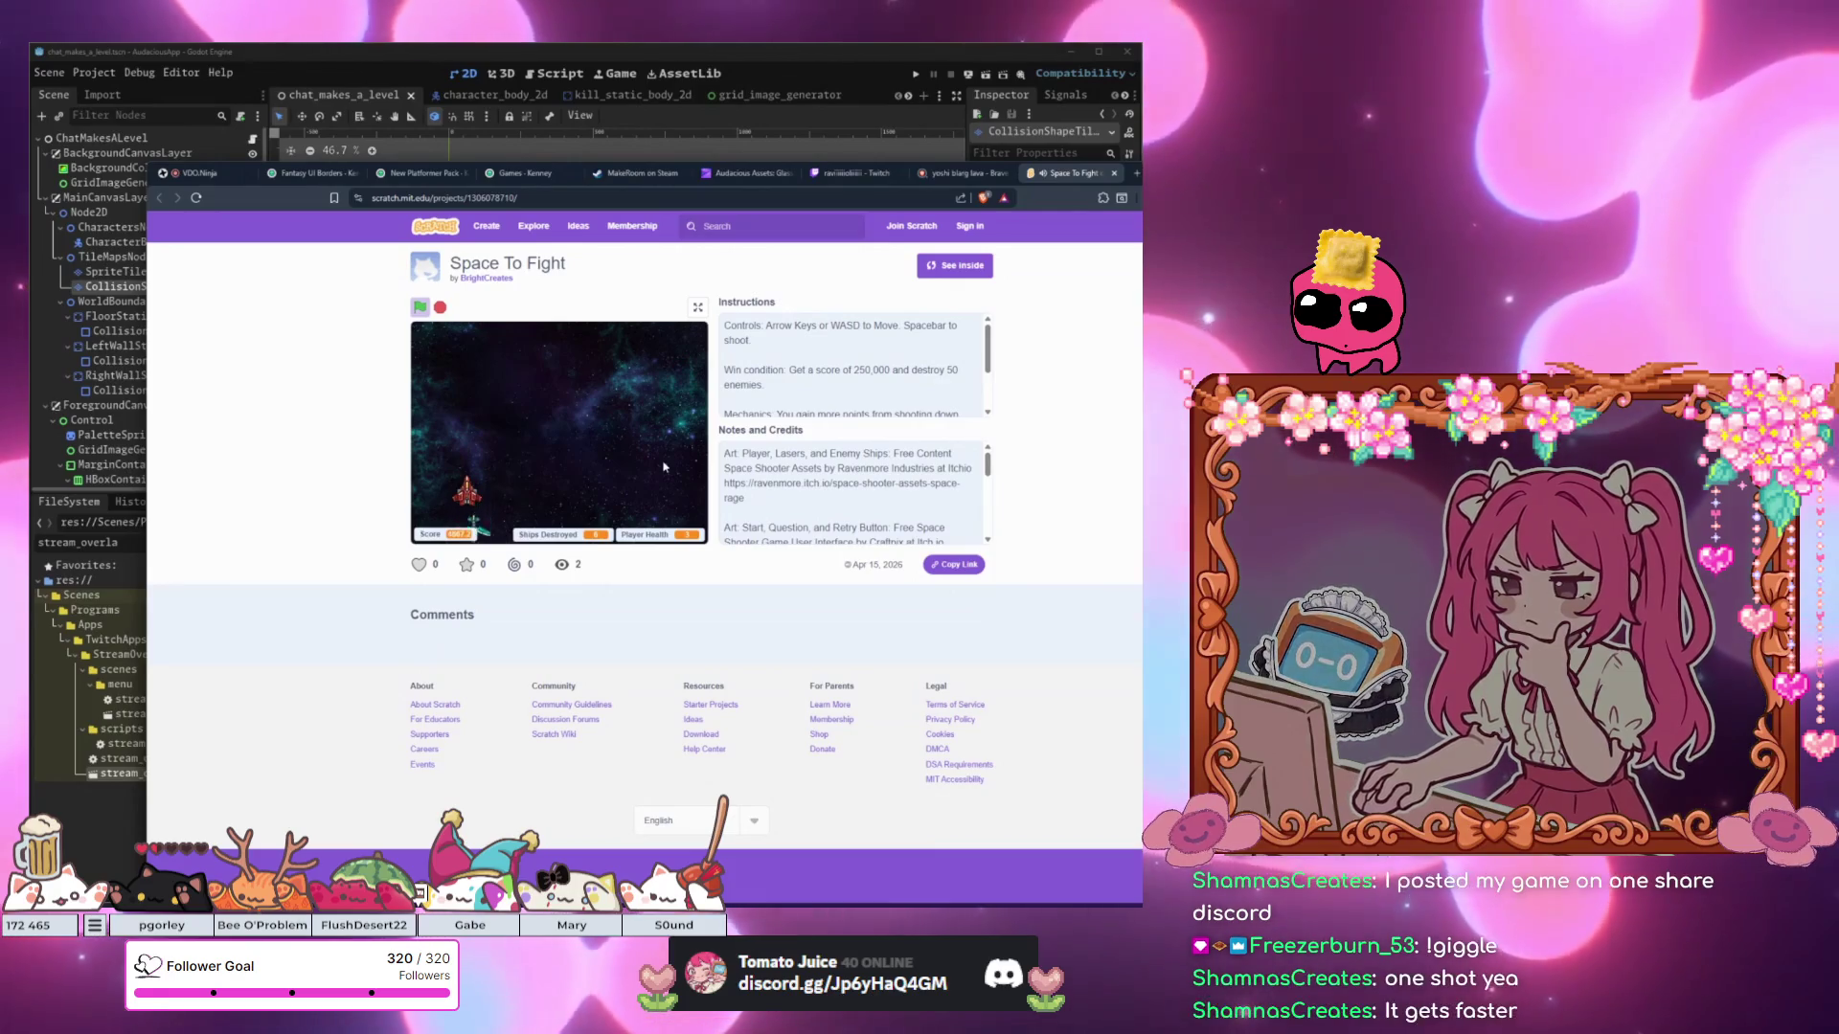
pyautogui.press('Right')
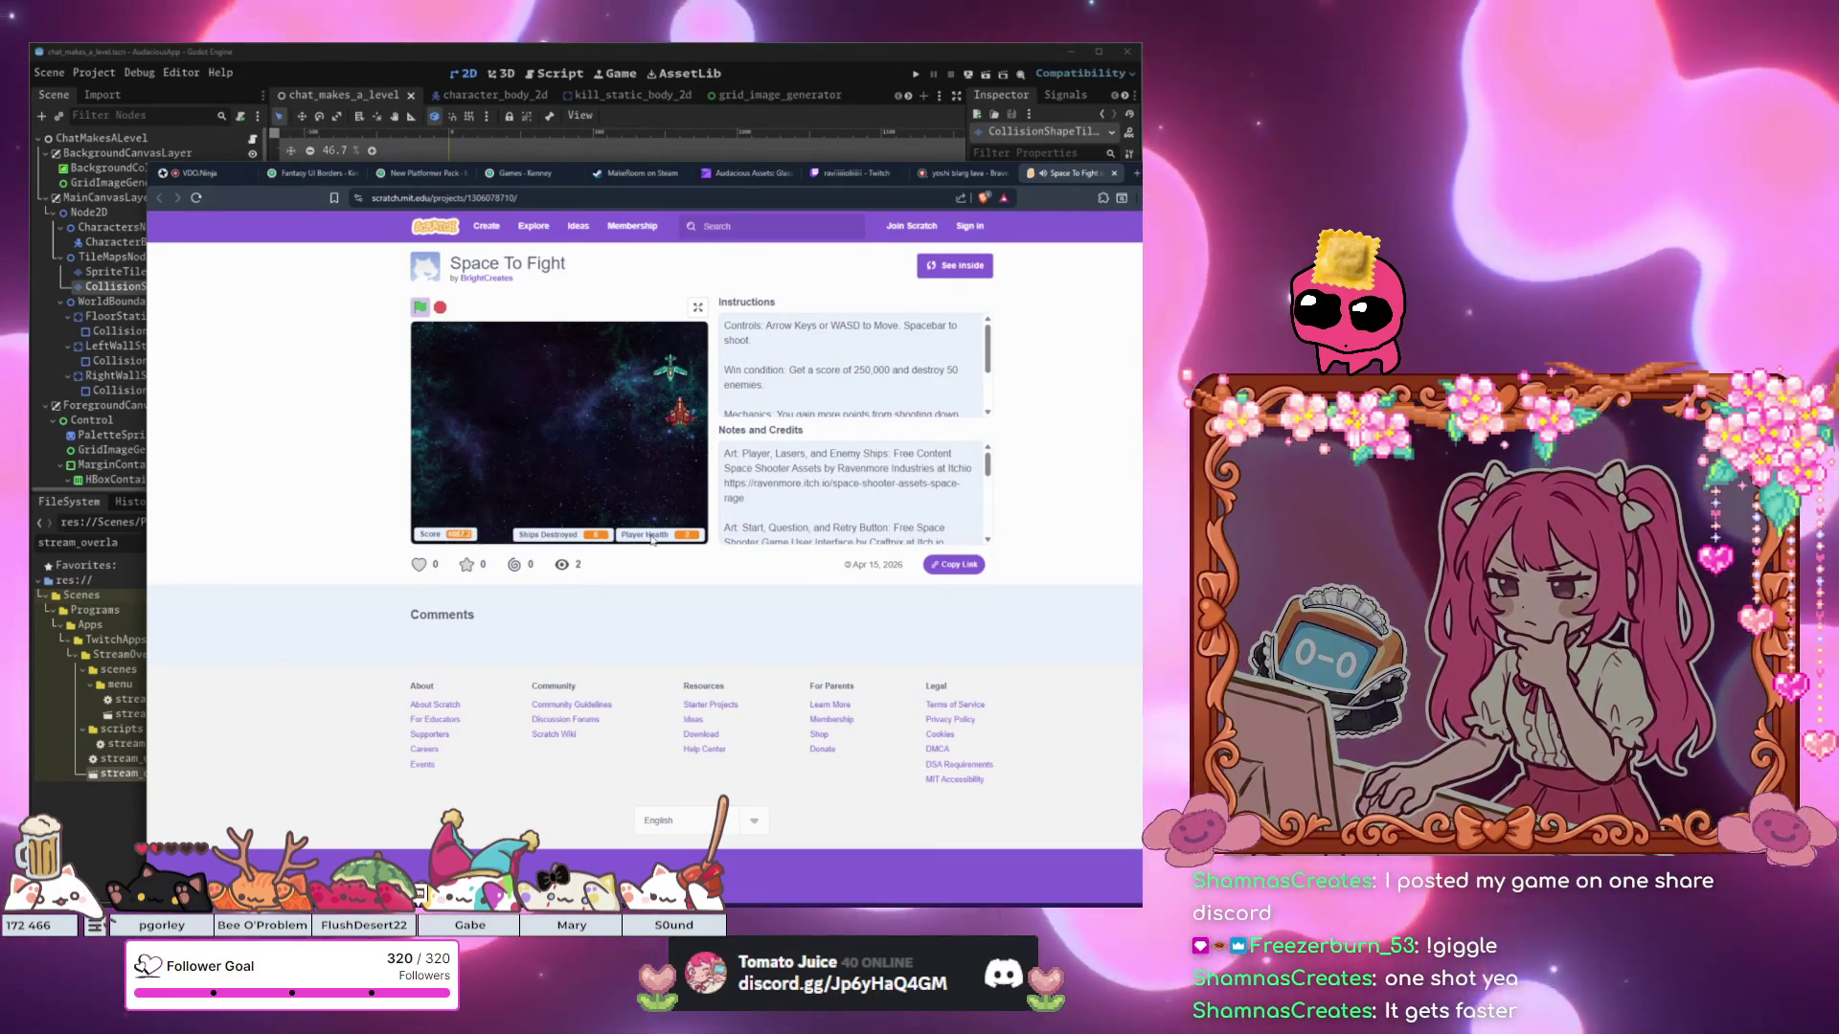
pyautogui.press('Down')
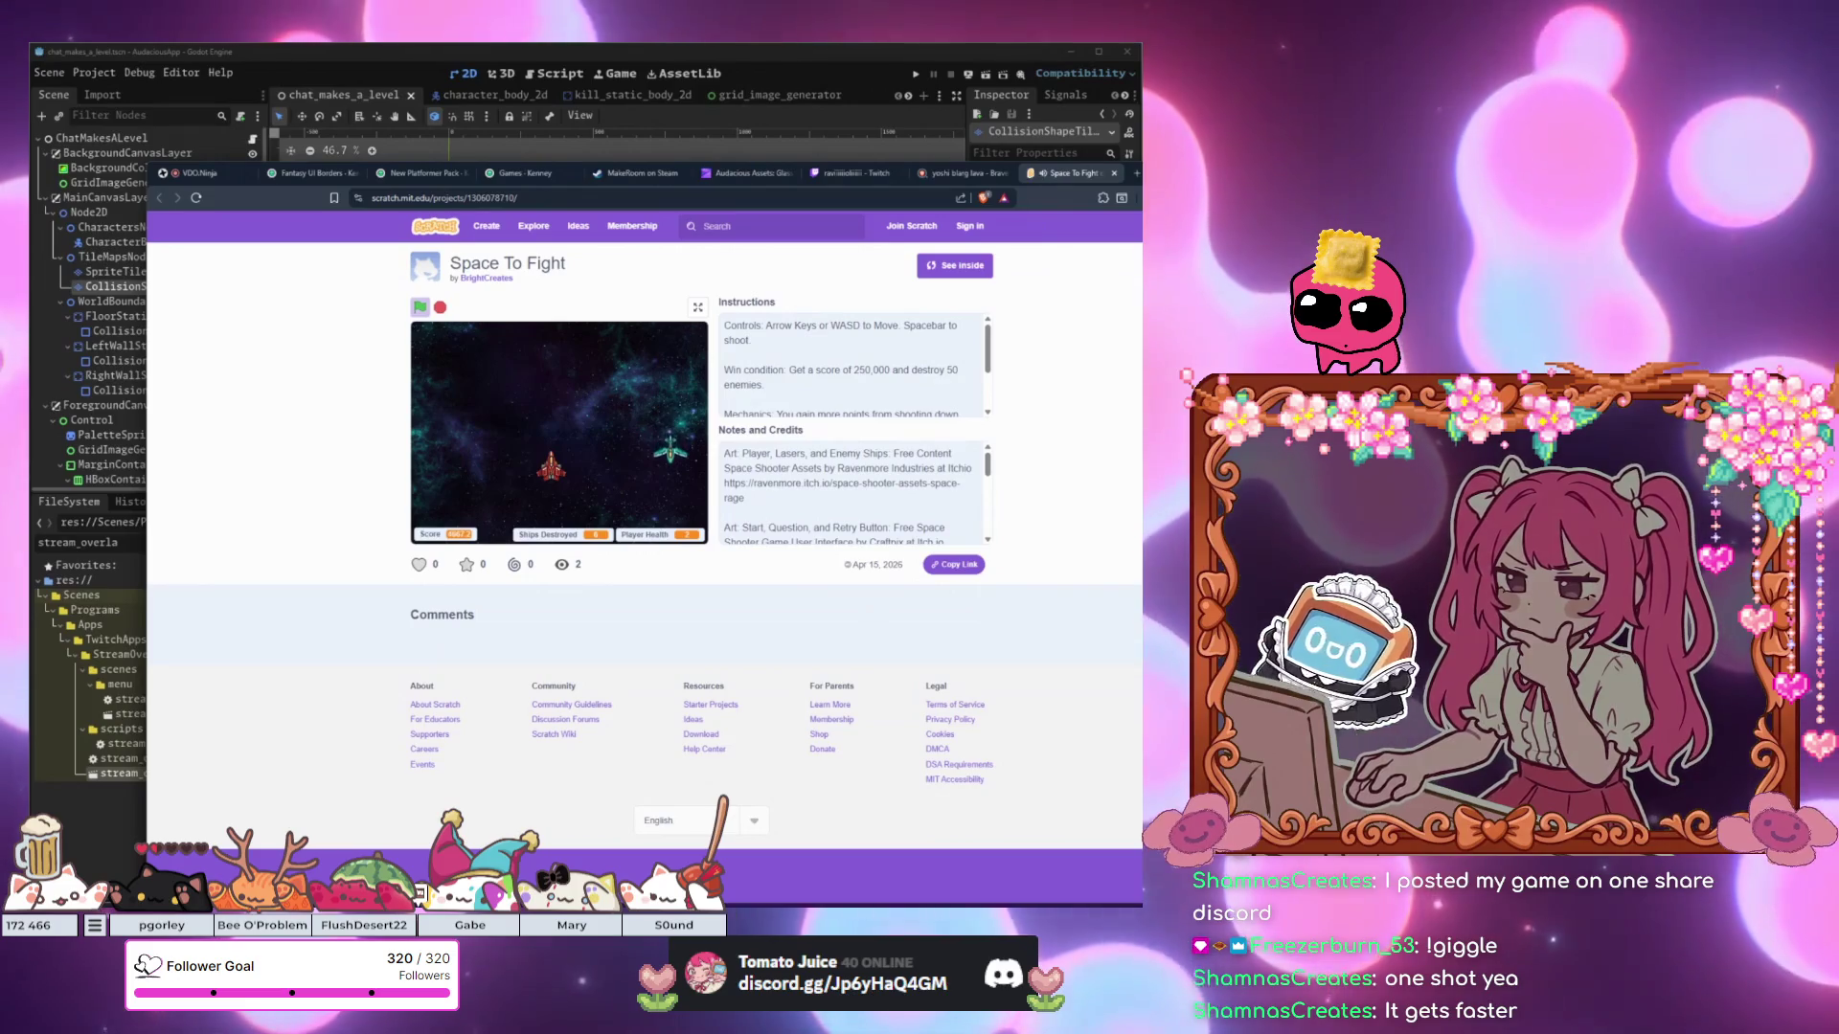
pyautogui.hotkey('alt', 'Tab')
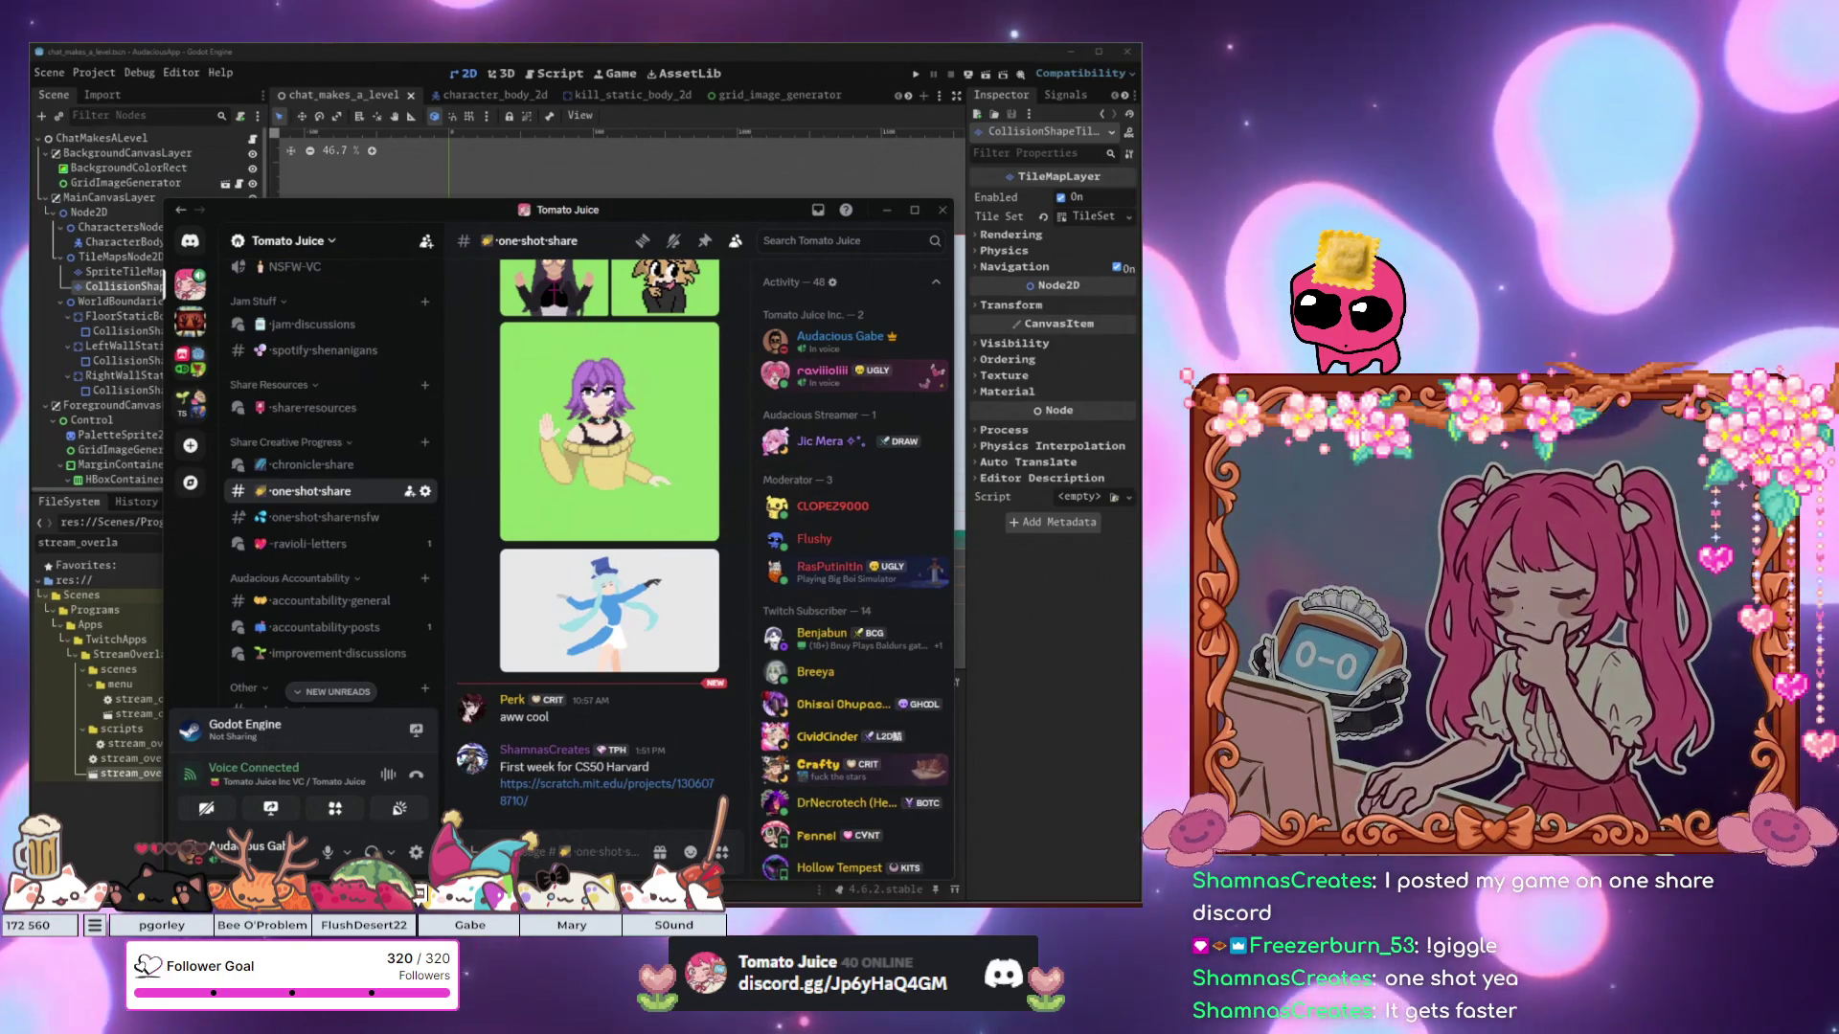
# Hide Discord behind the editor and drag the Scratch game window back over it.
pyautogui.click(1056, 639)
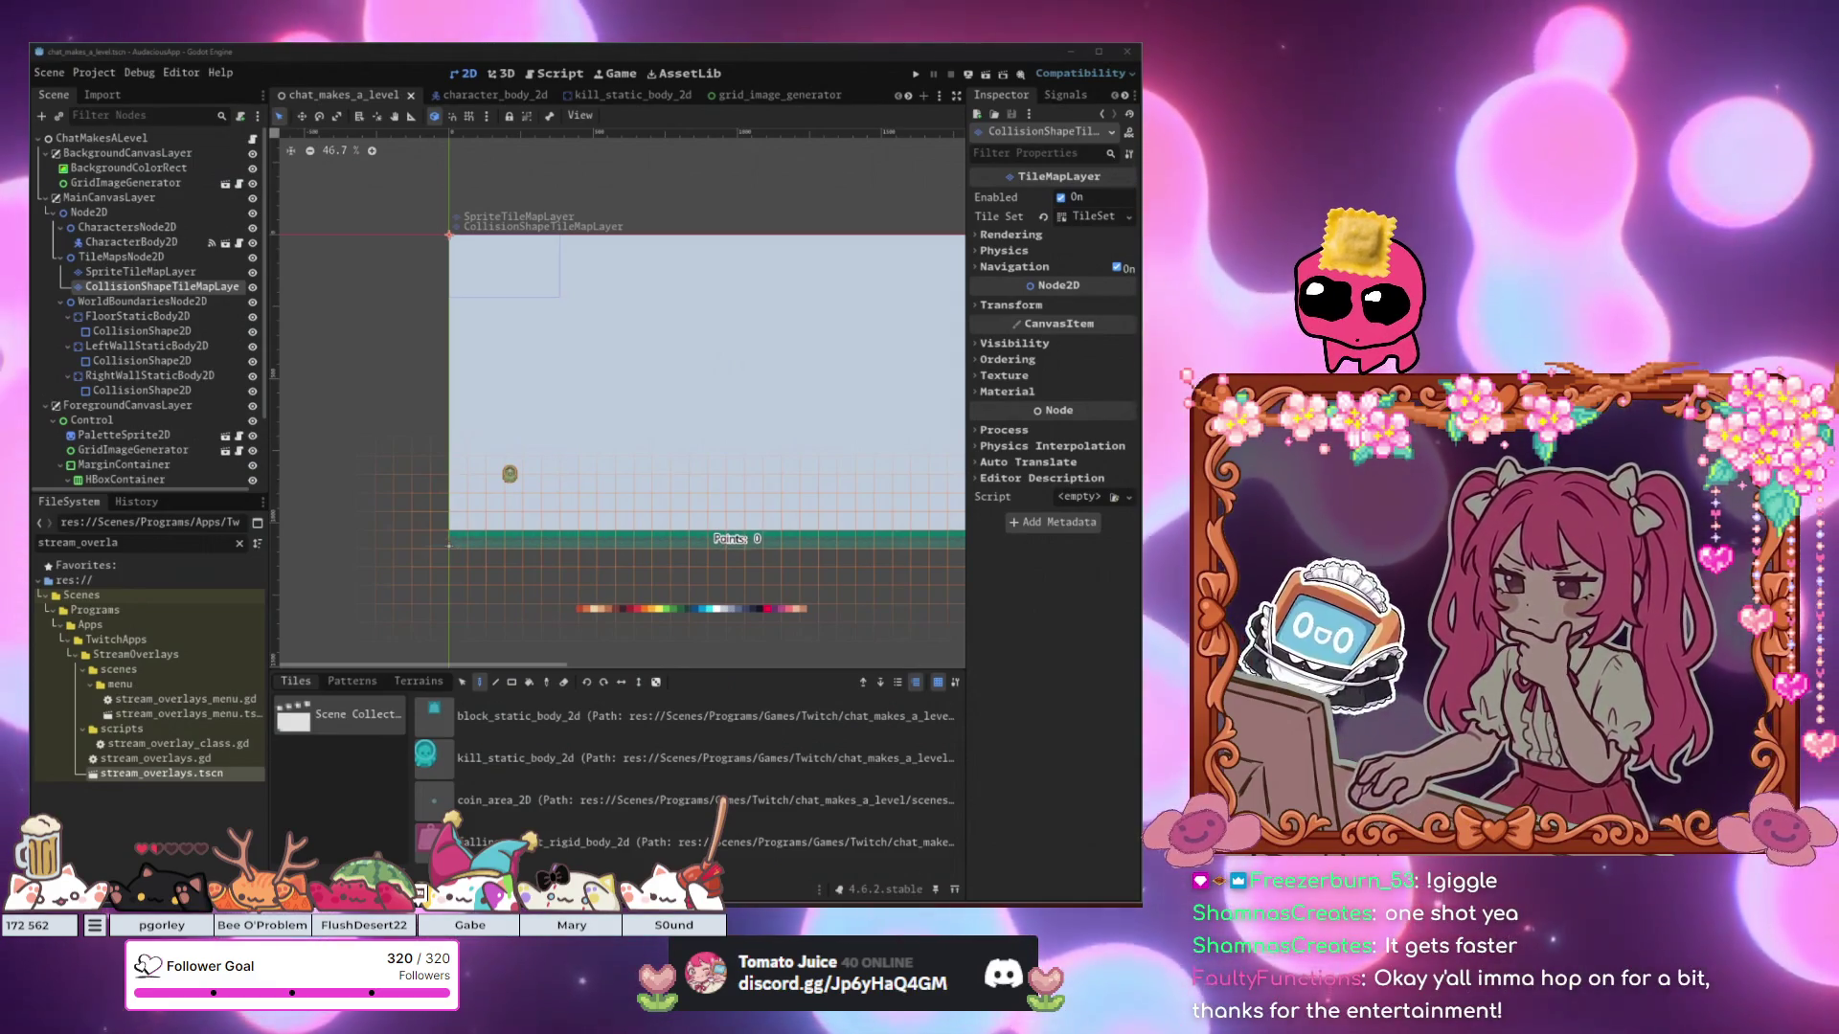
pyautogui.moveTo(1838, 171); pyautogui.dragTo(951, 162)
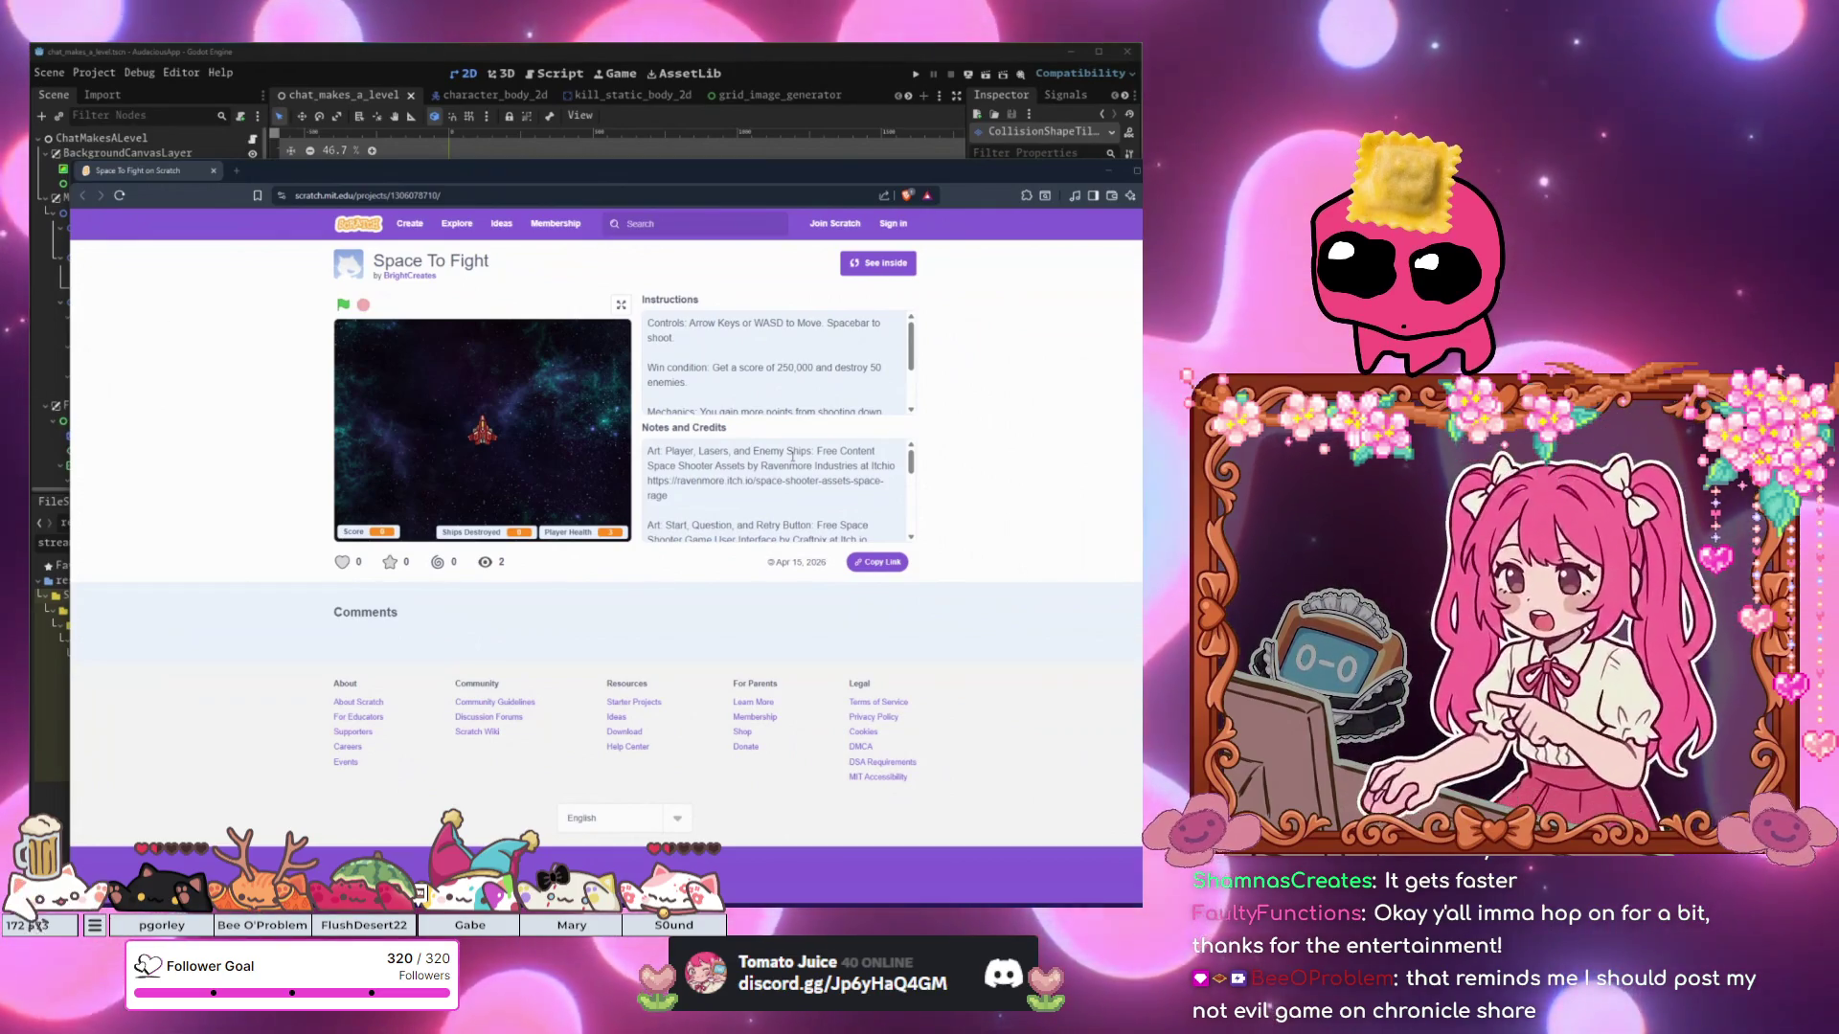
# Start Space To Fight and steer the ship left and right while shooting enemies.
pyautogui.click(342, 305)
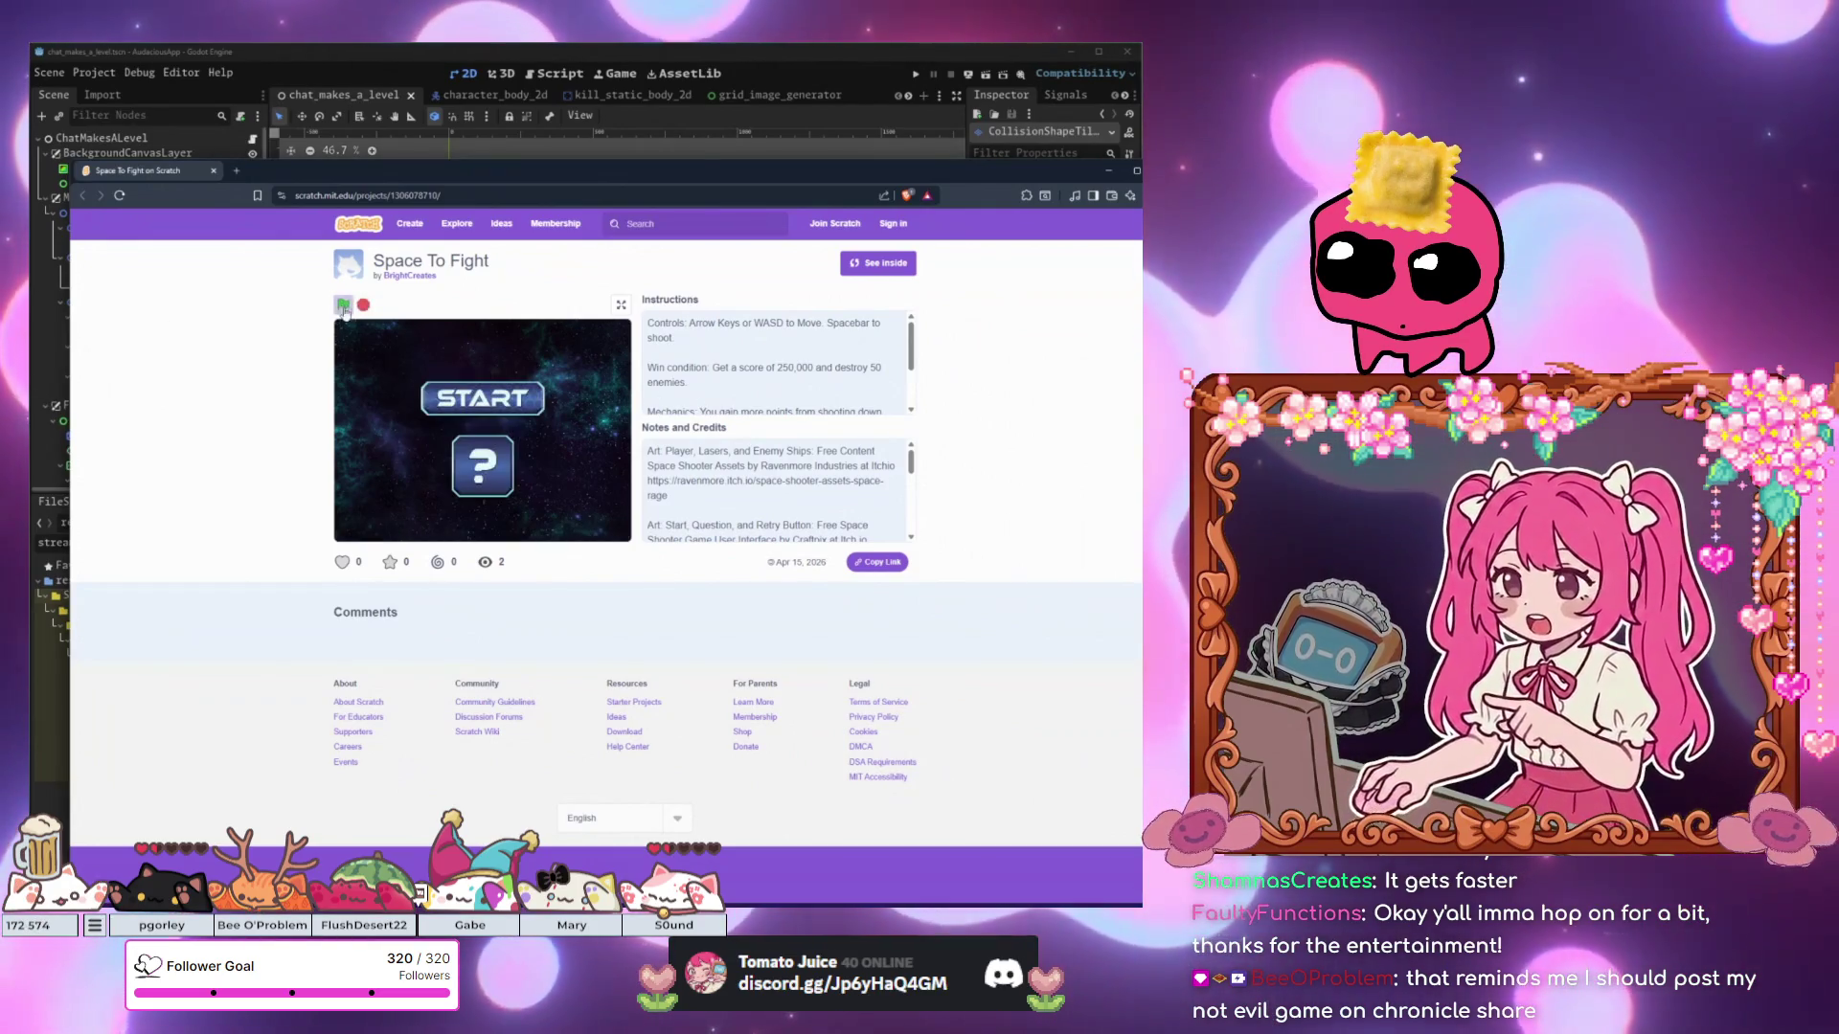
pyautogui.click(456, 389)
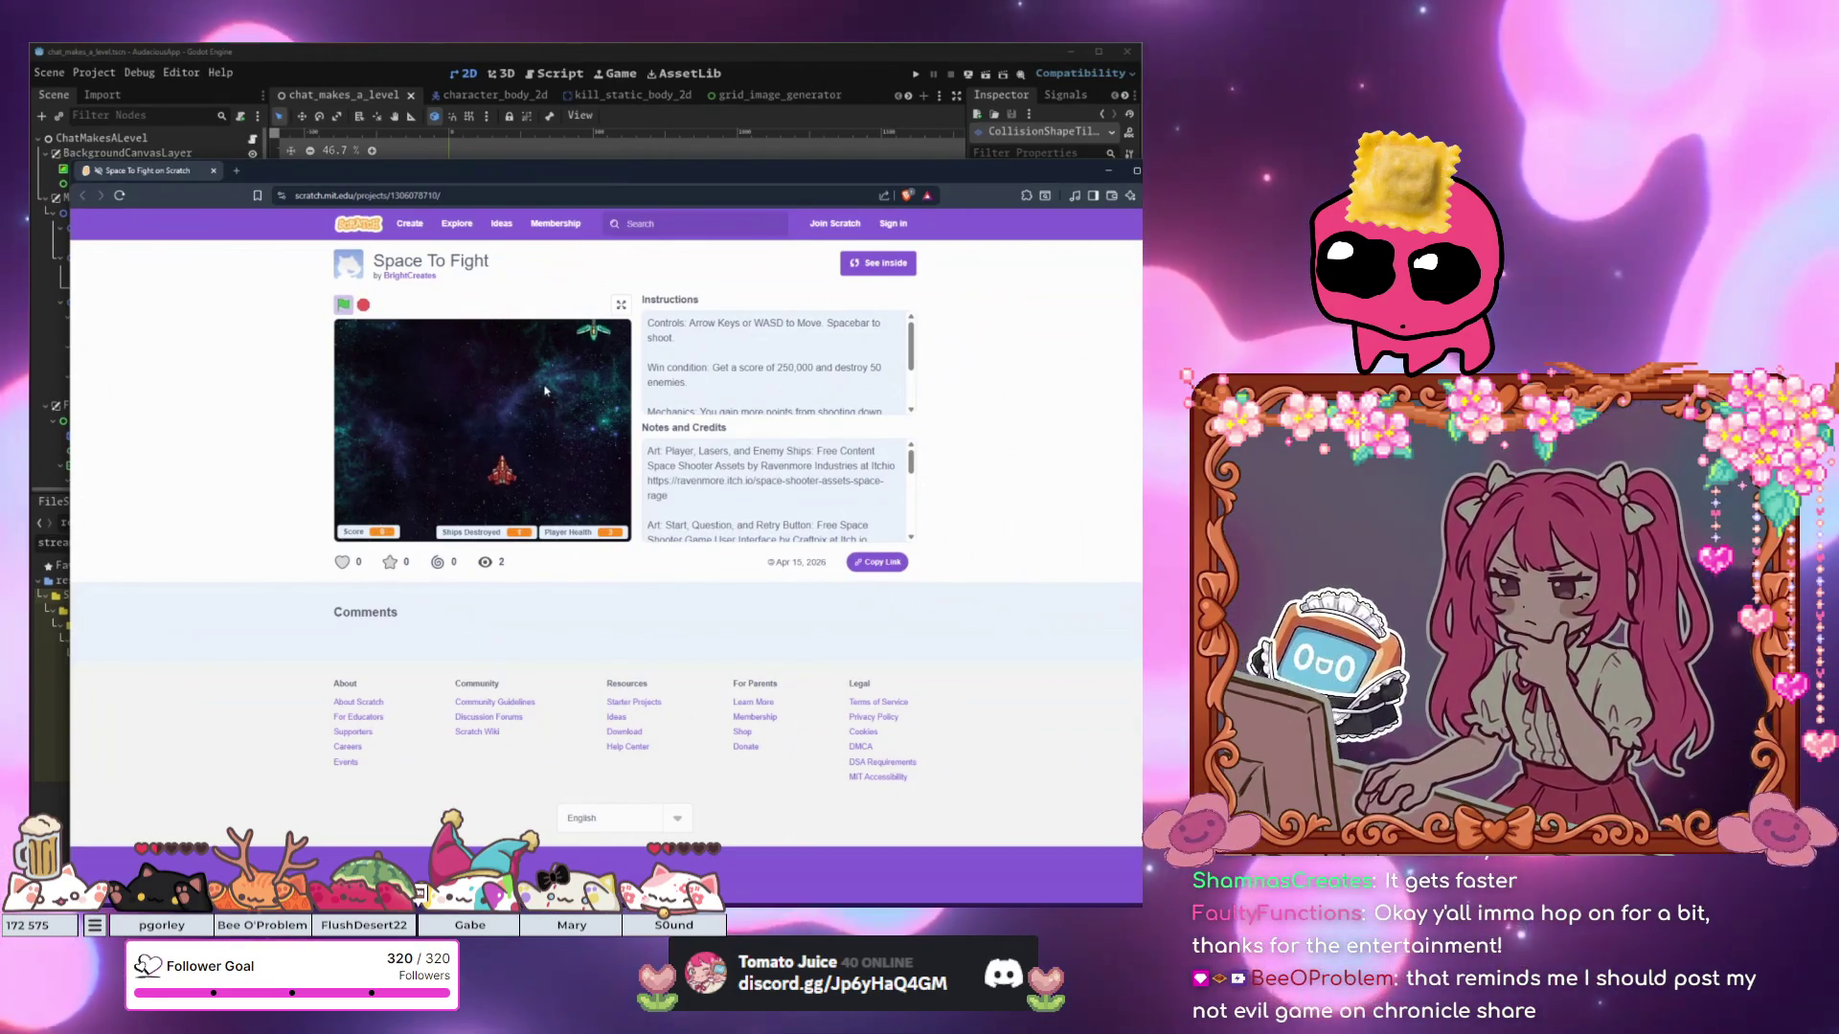
pyautogui.press('Right')
pyautogui.press('Down')
pyautogui.press('space')
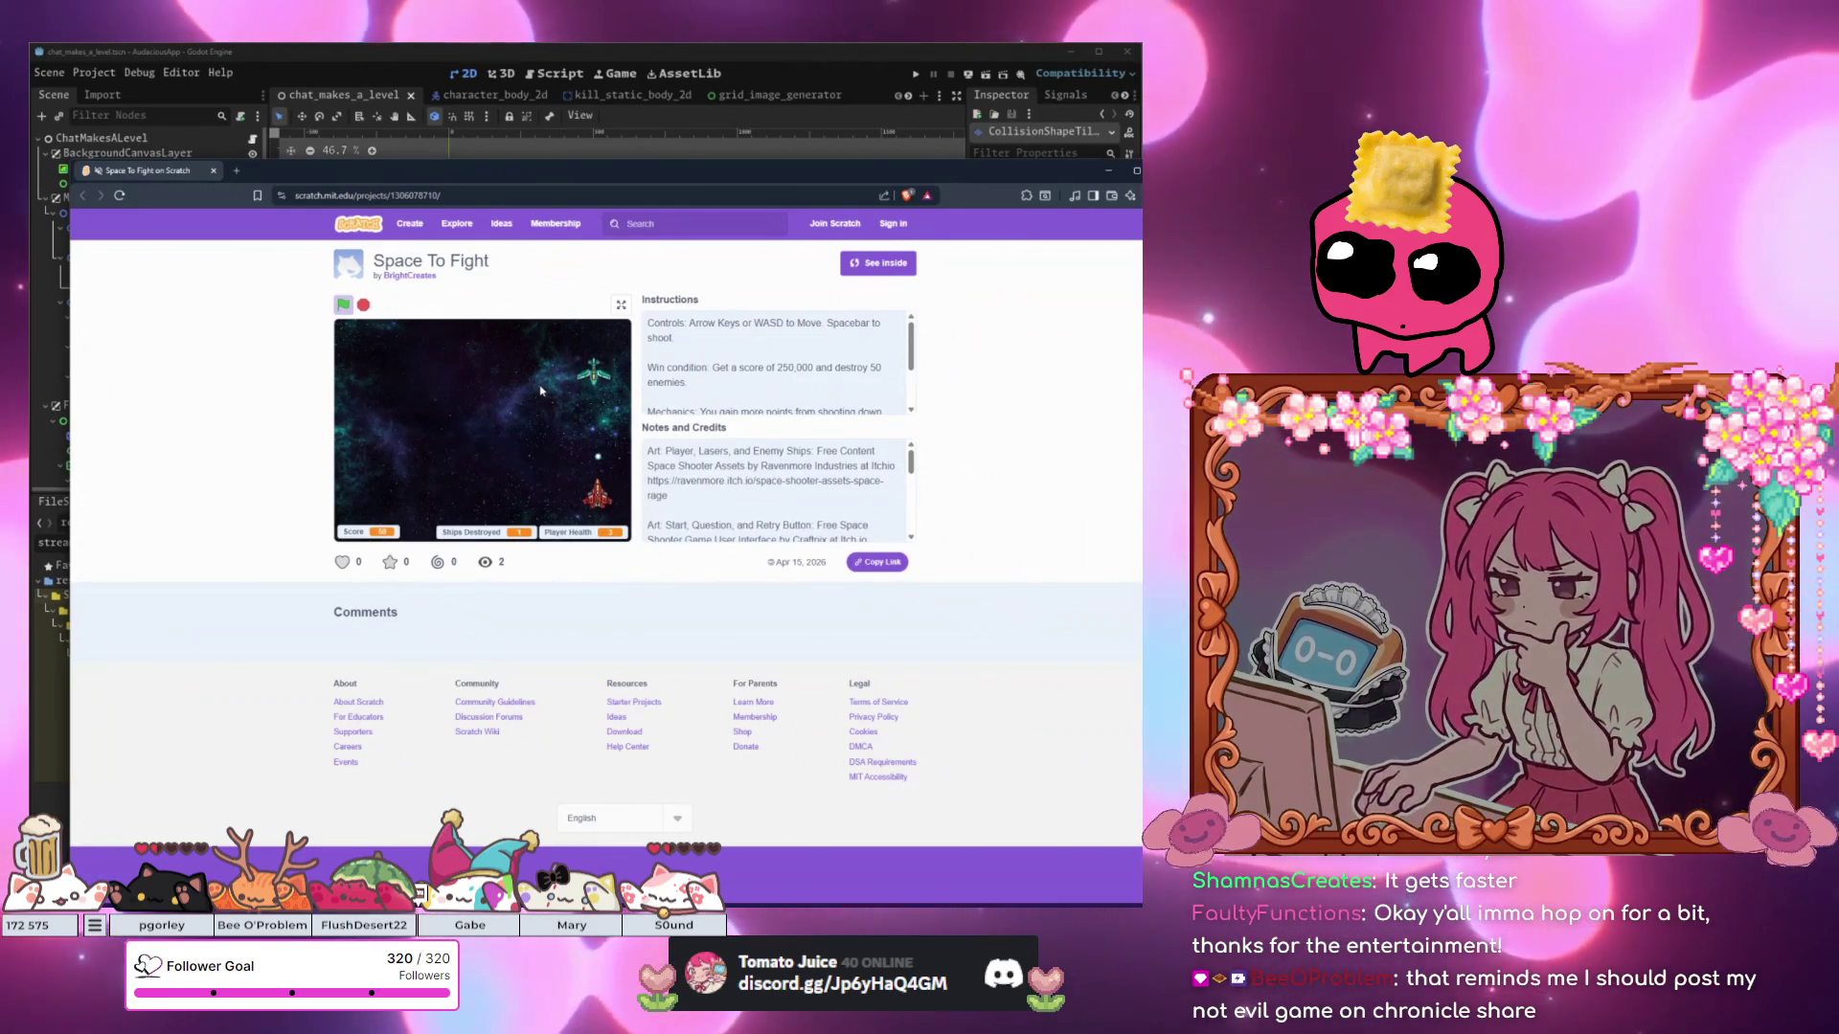
pyautogui.press('Left')
pyautogui.press('space')
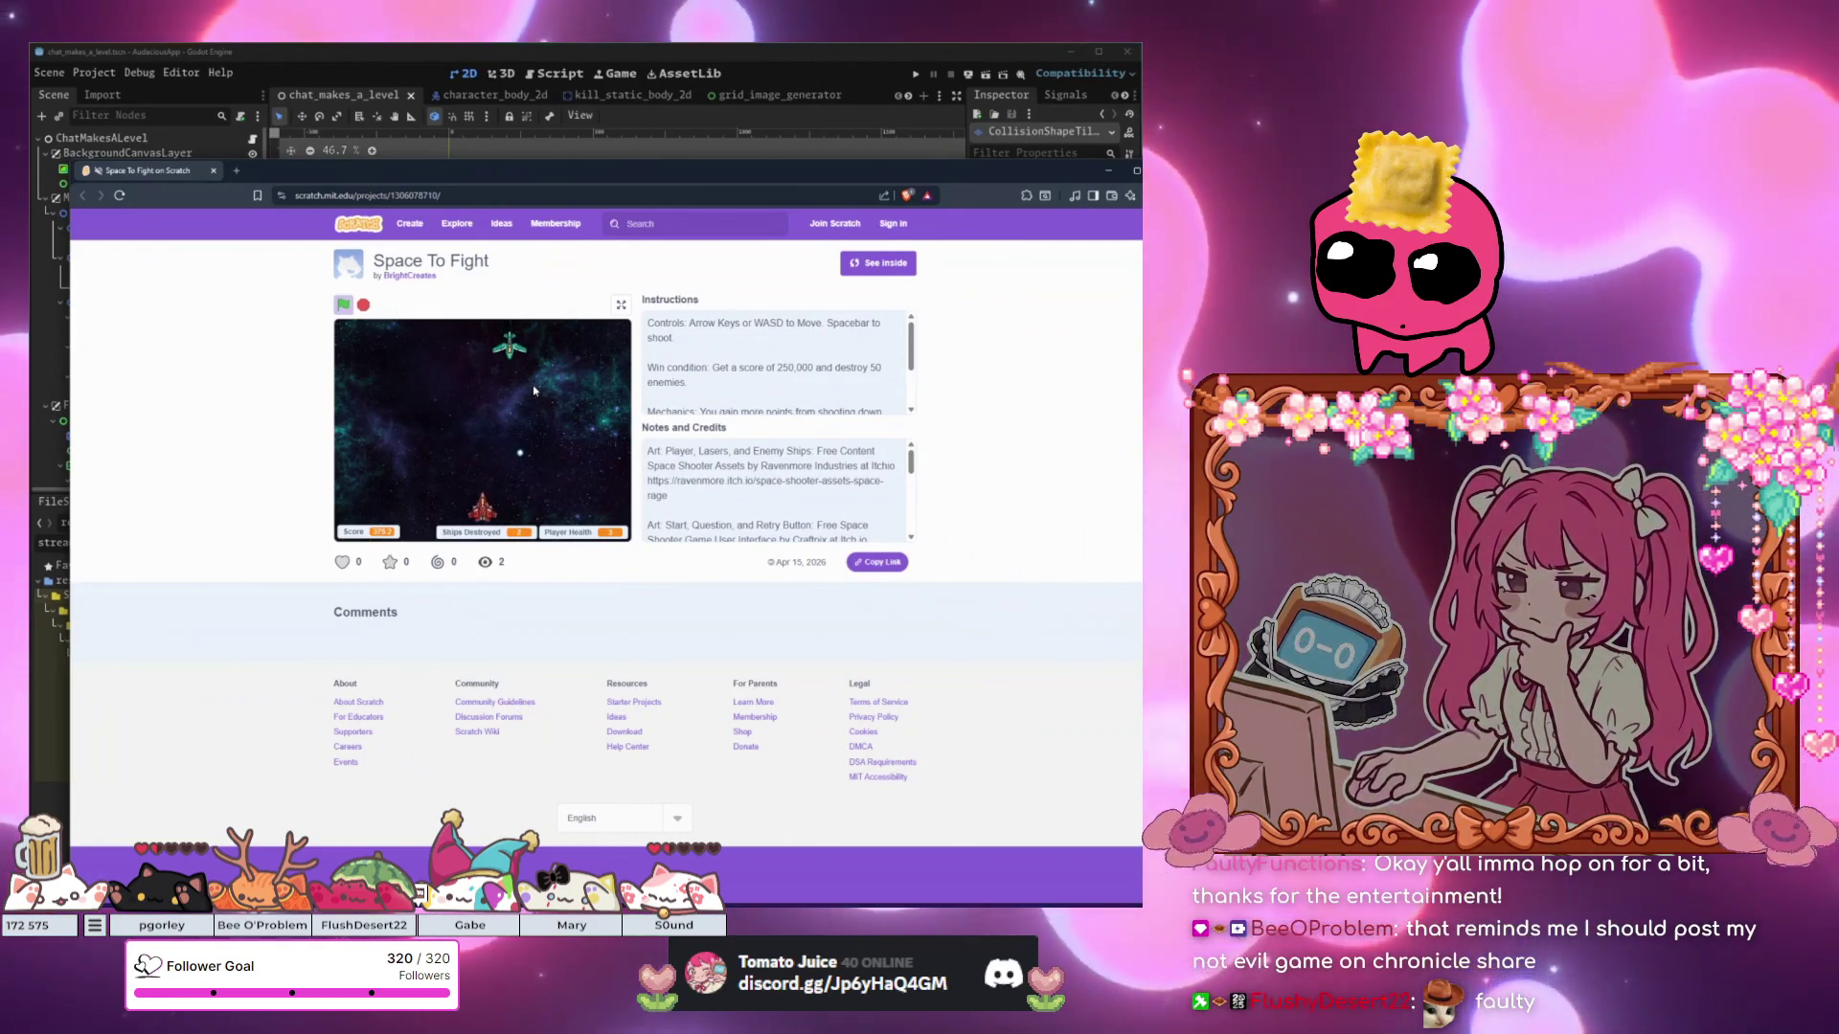
pyautogui.press('Left')
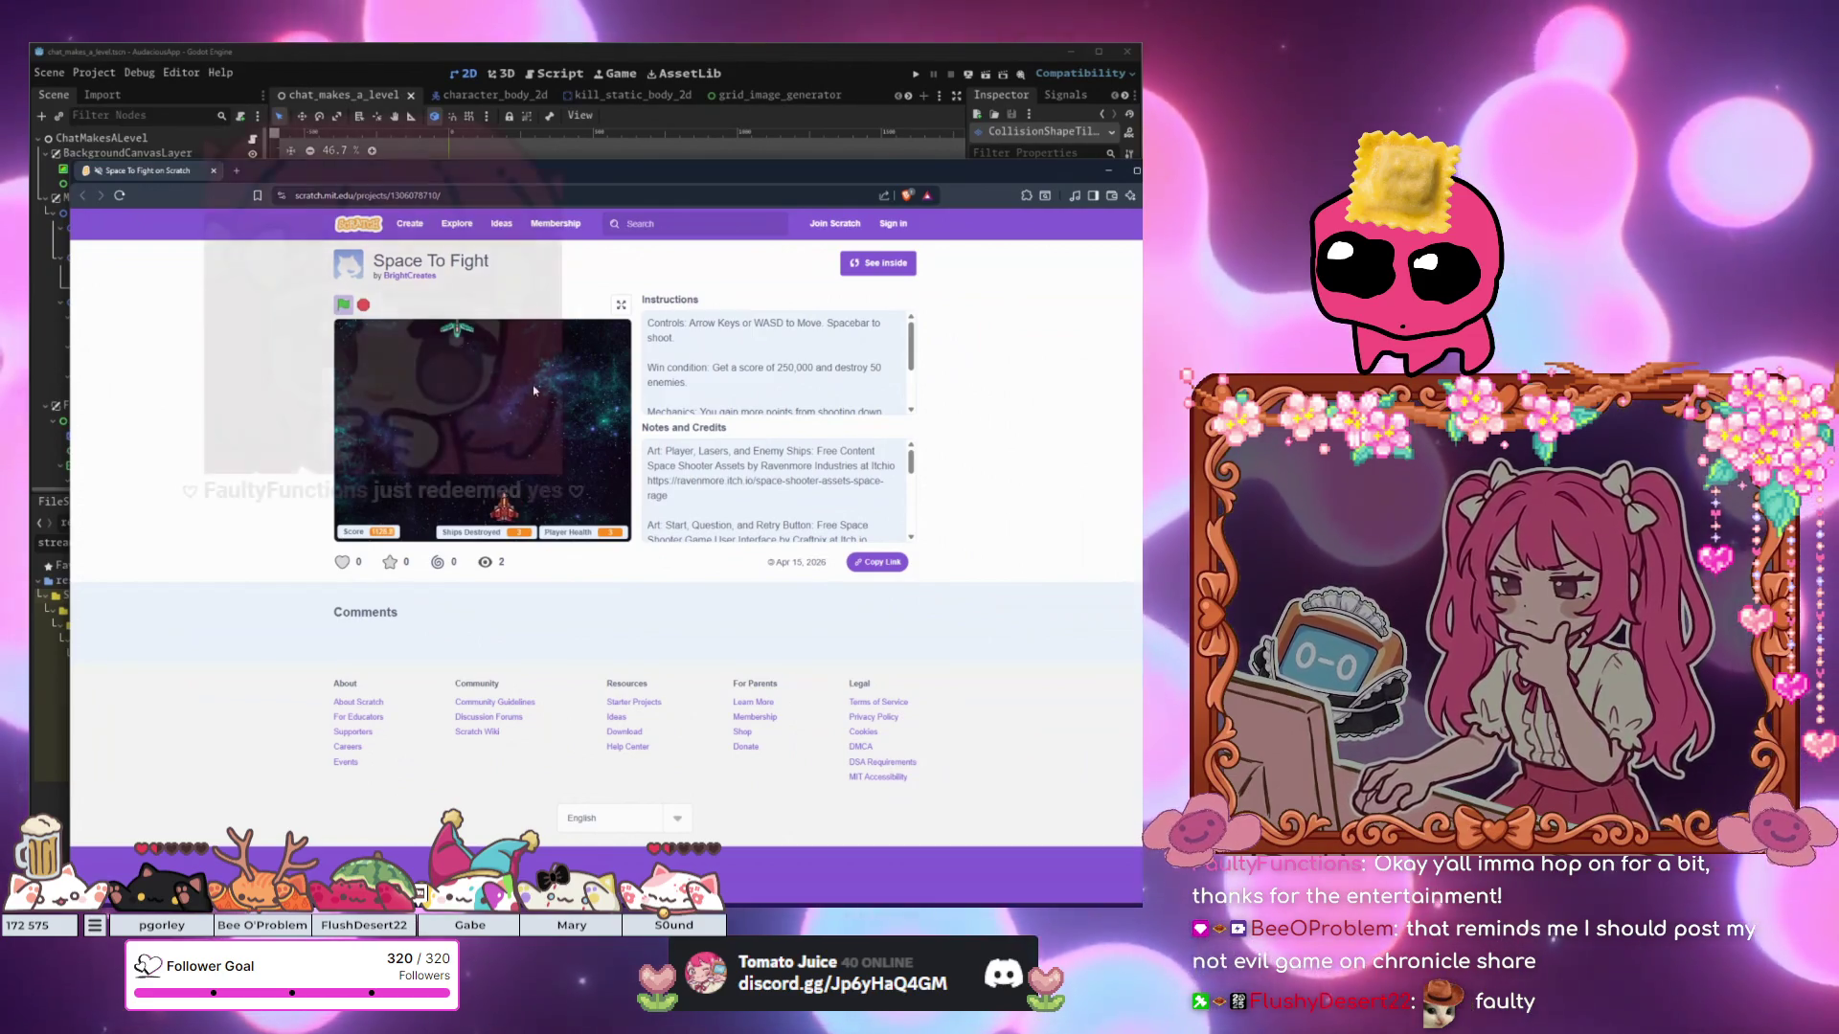
pyautogui.press('Right')
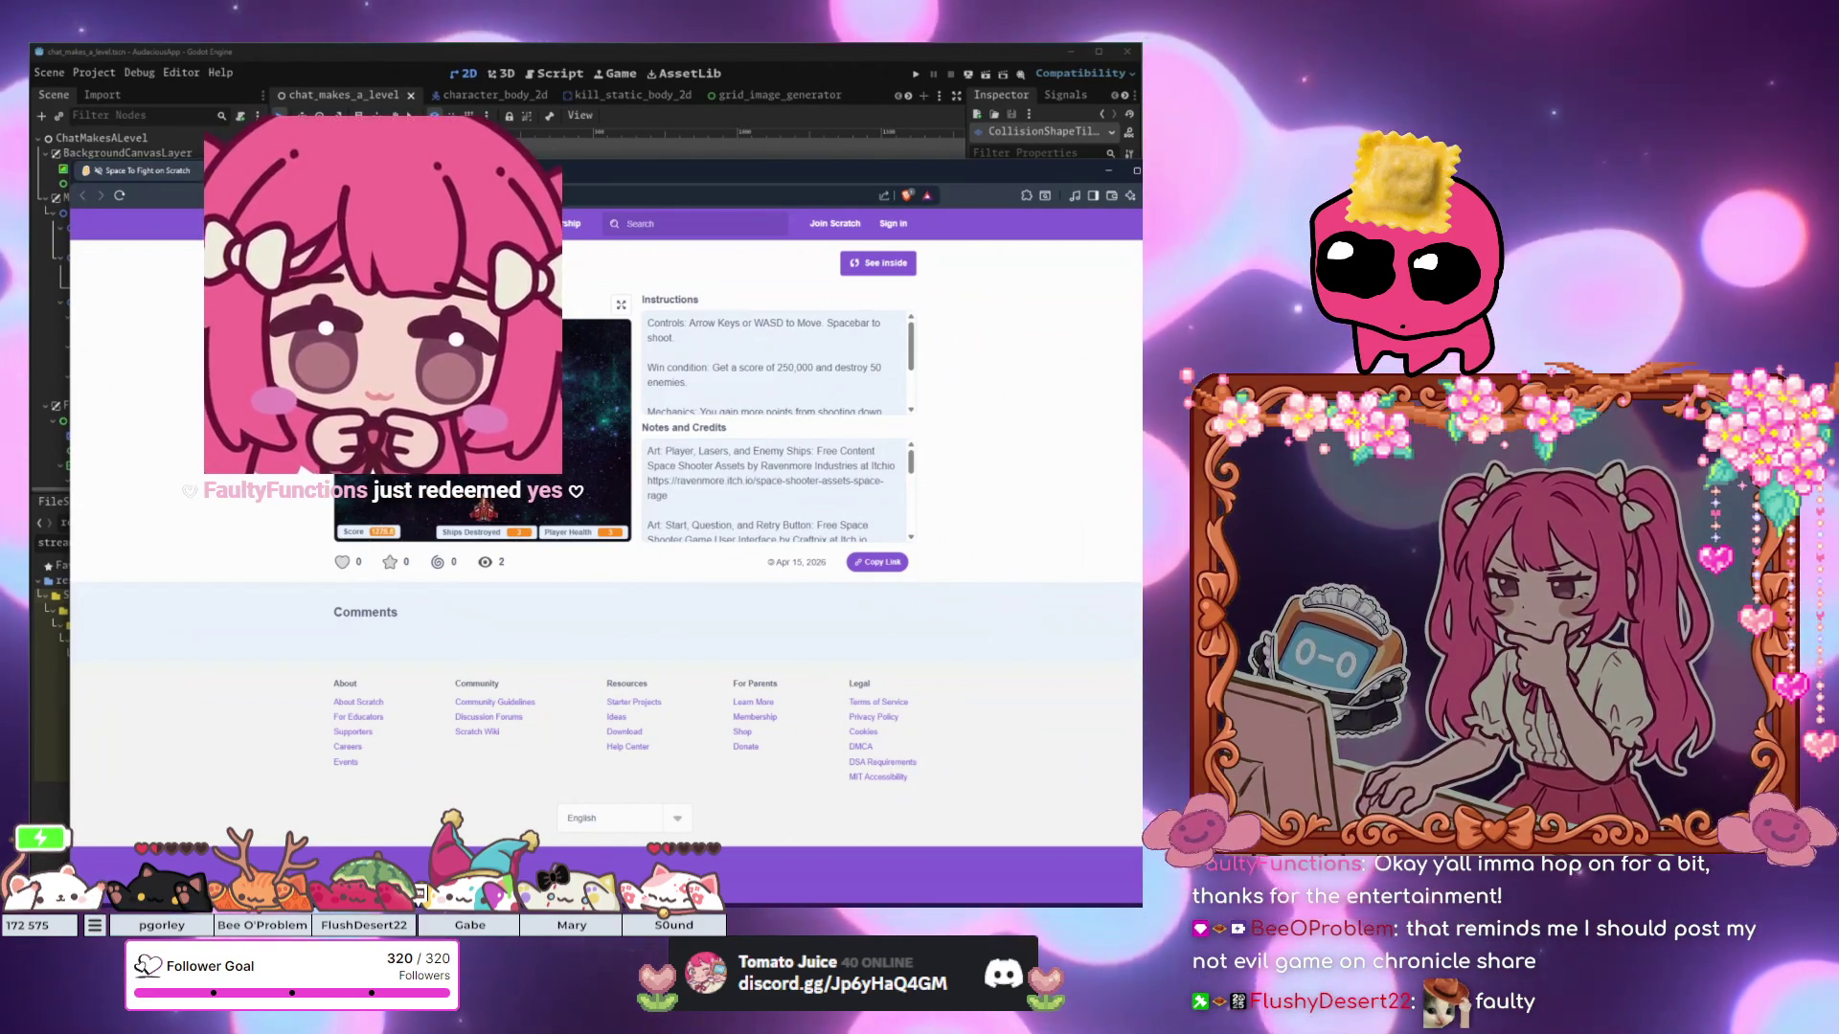
pyautogui.press('Left')
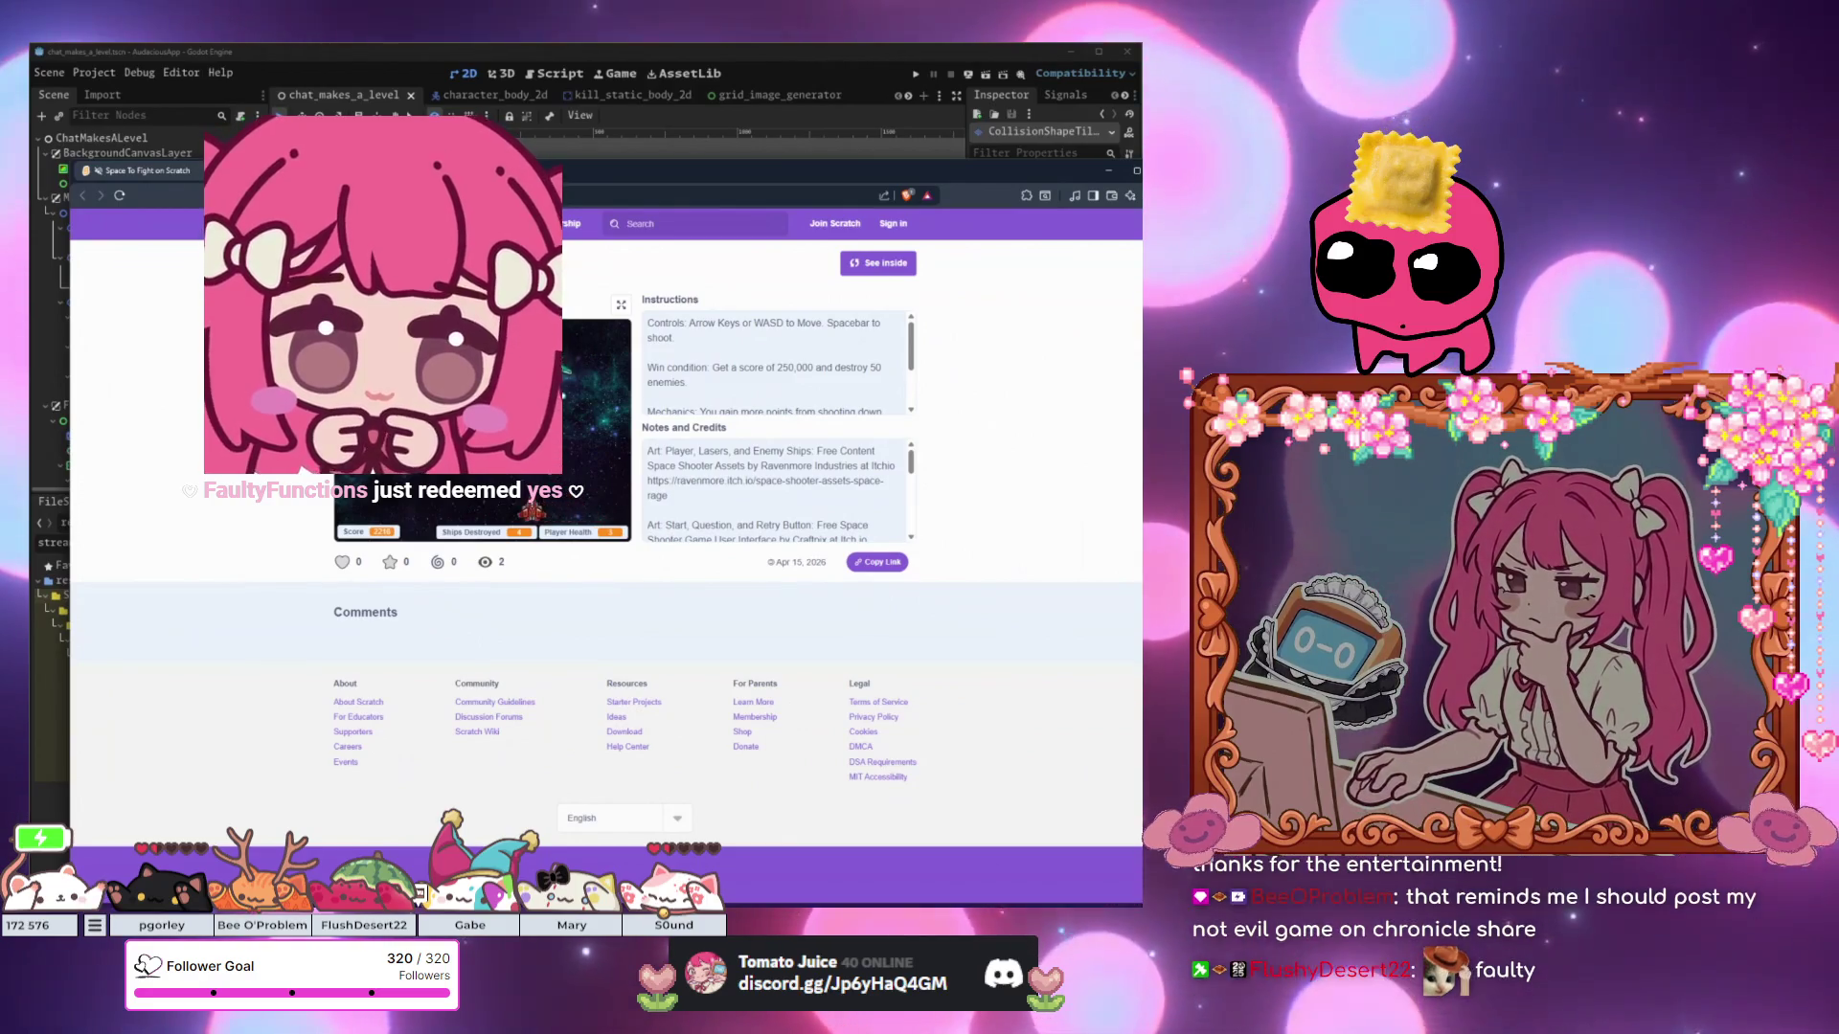
pyautogui.press('Right')
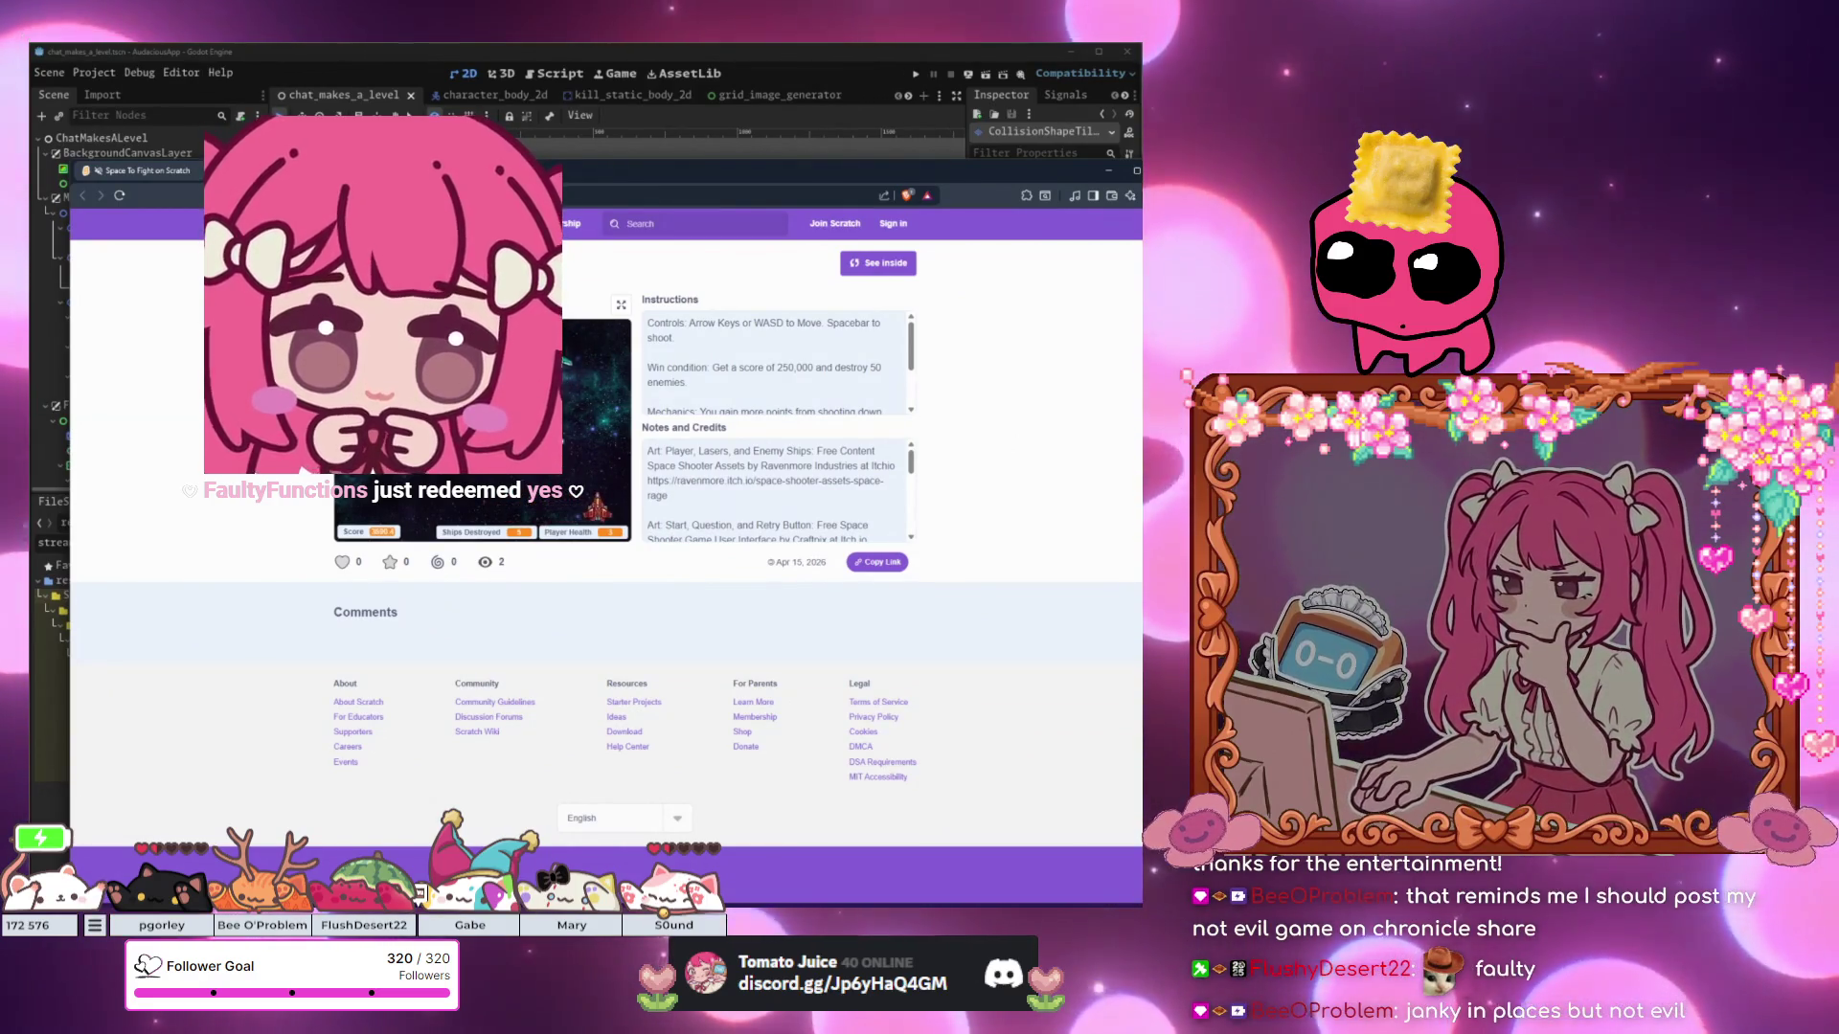
pyautogui.press('Left')
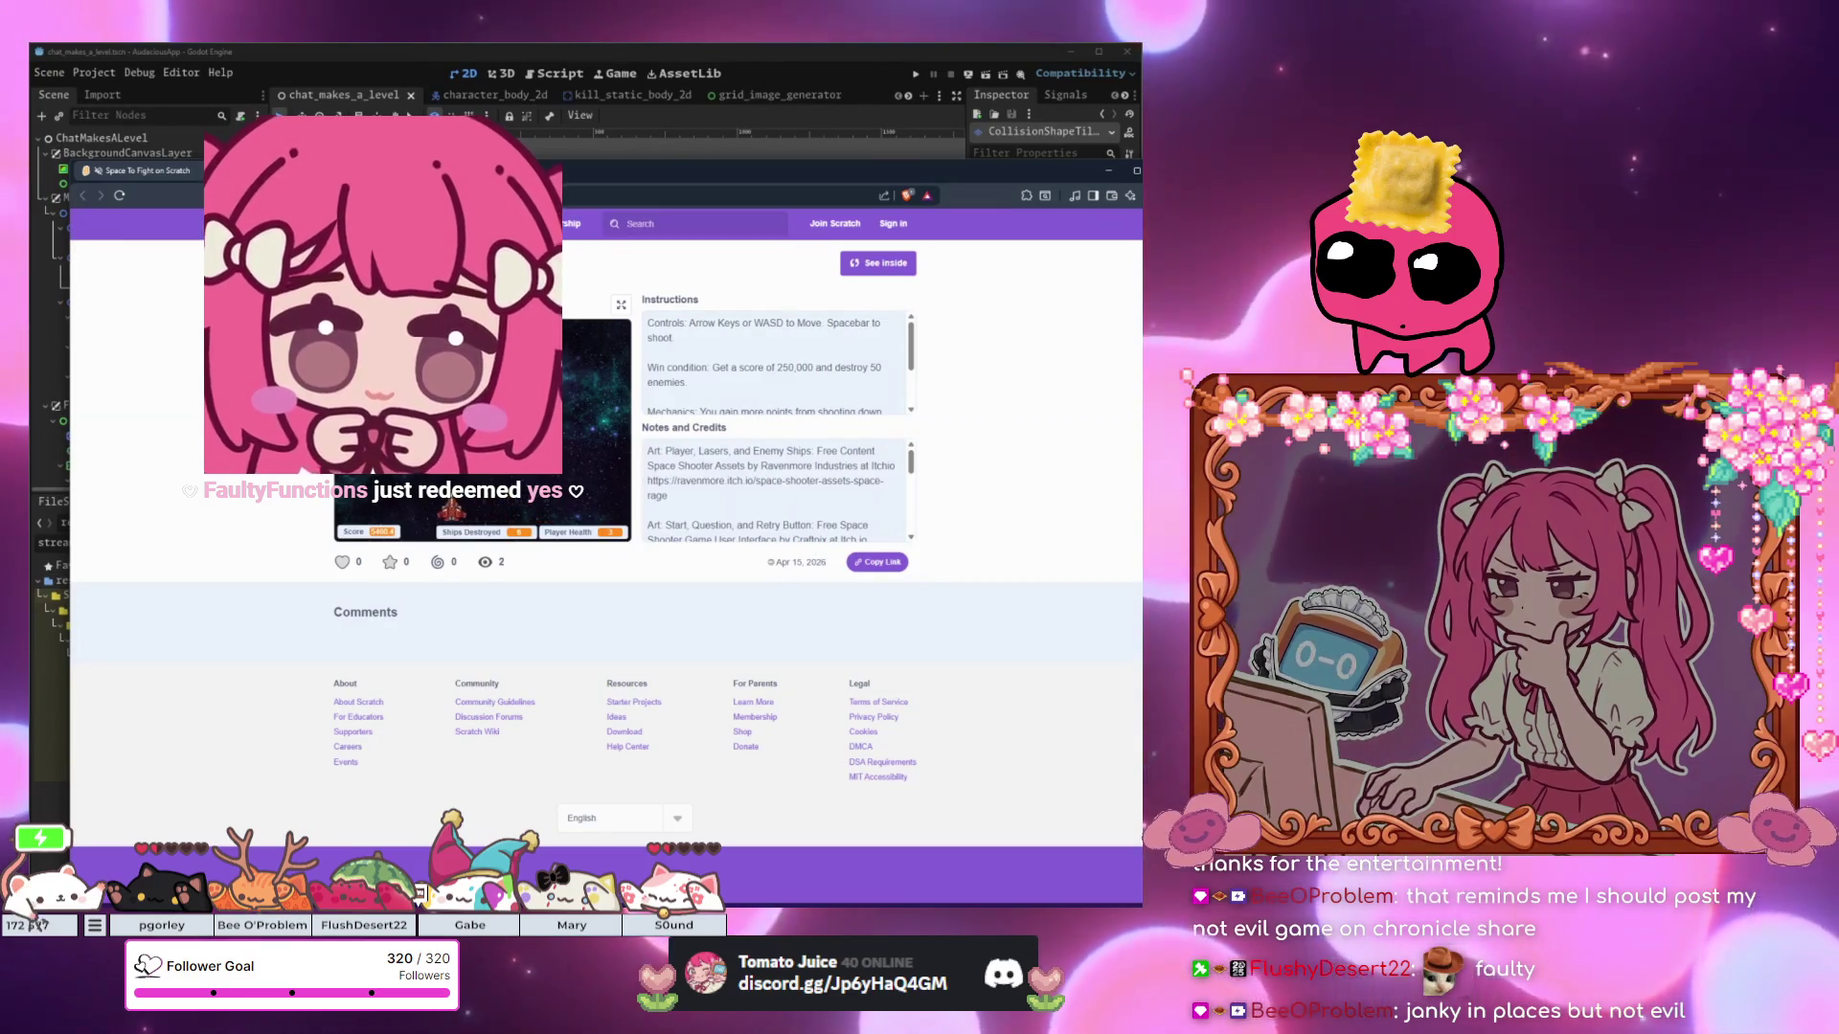
pyautogui.press('Right')
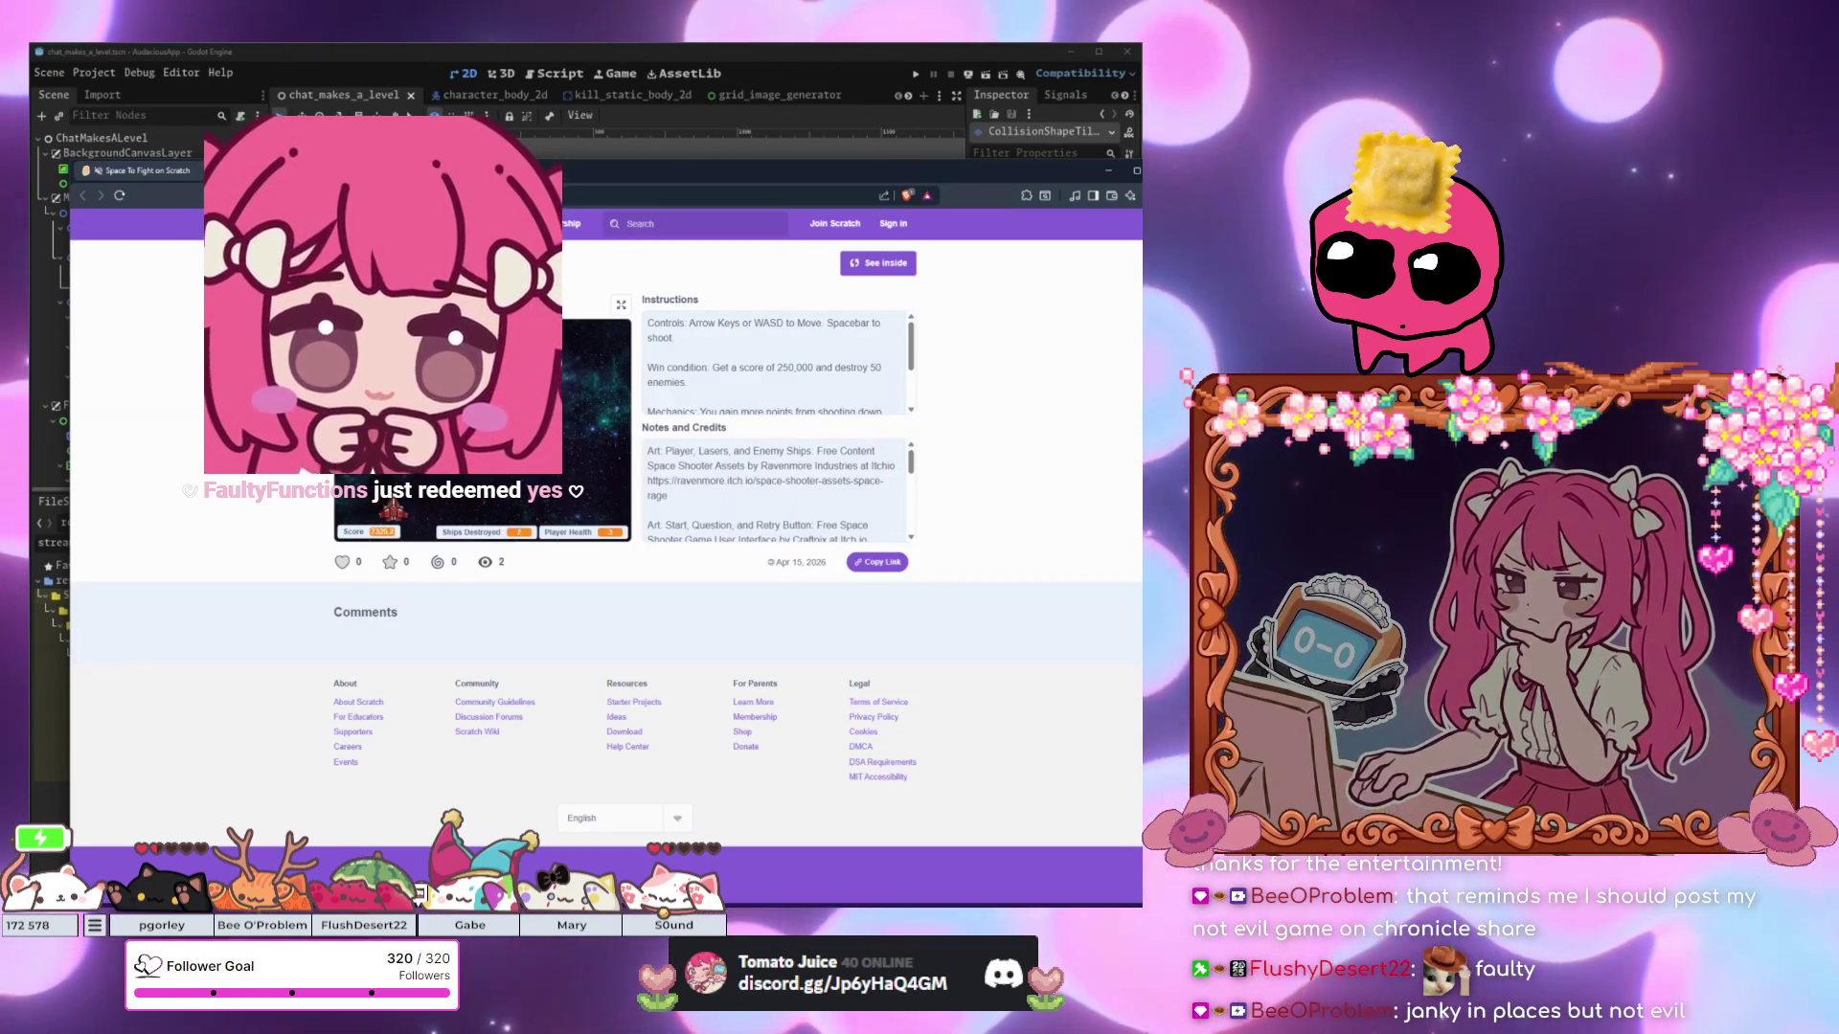
pyautogui.press('Left')
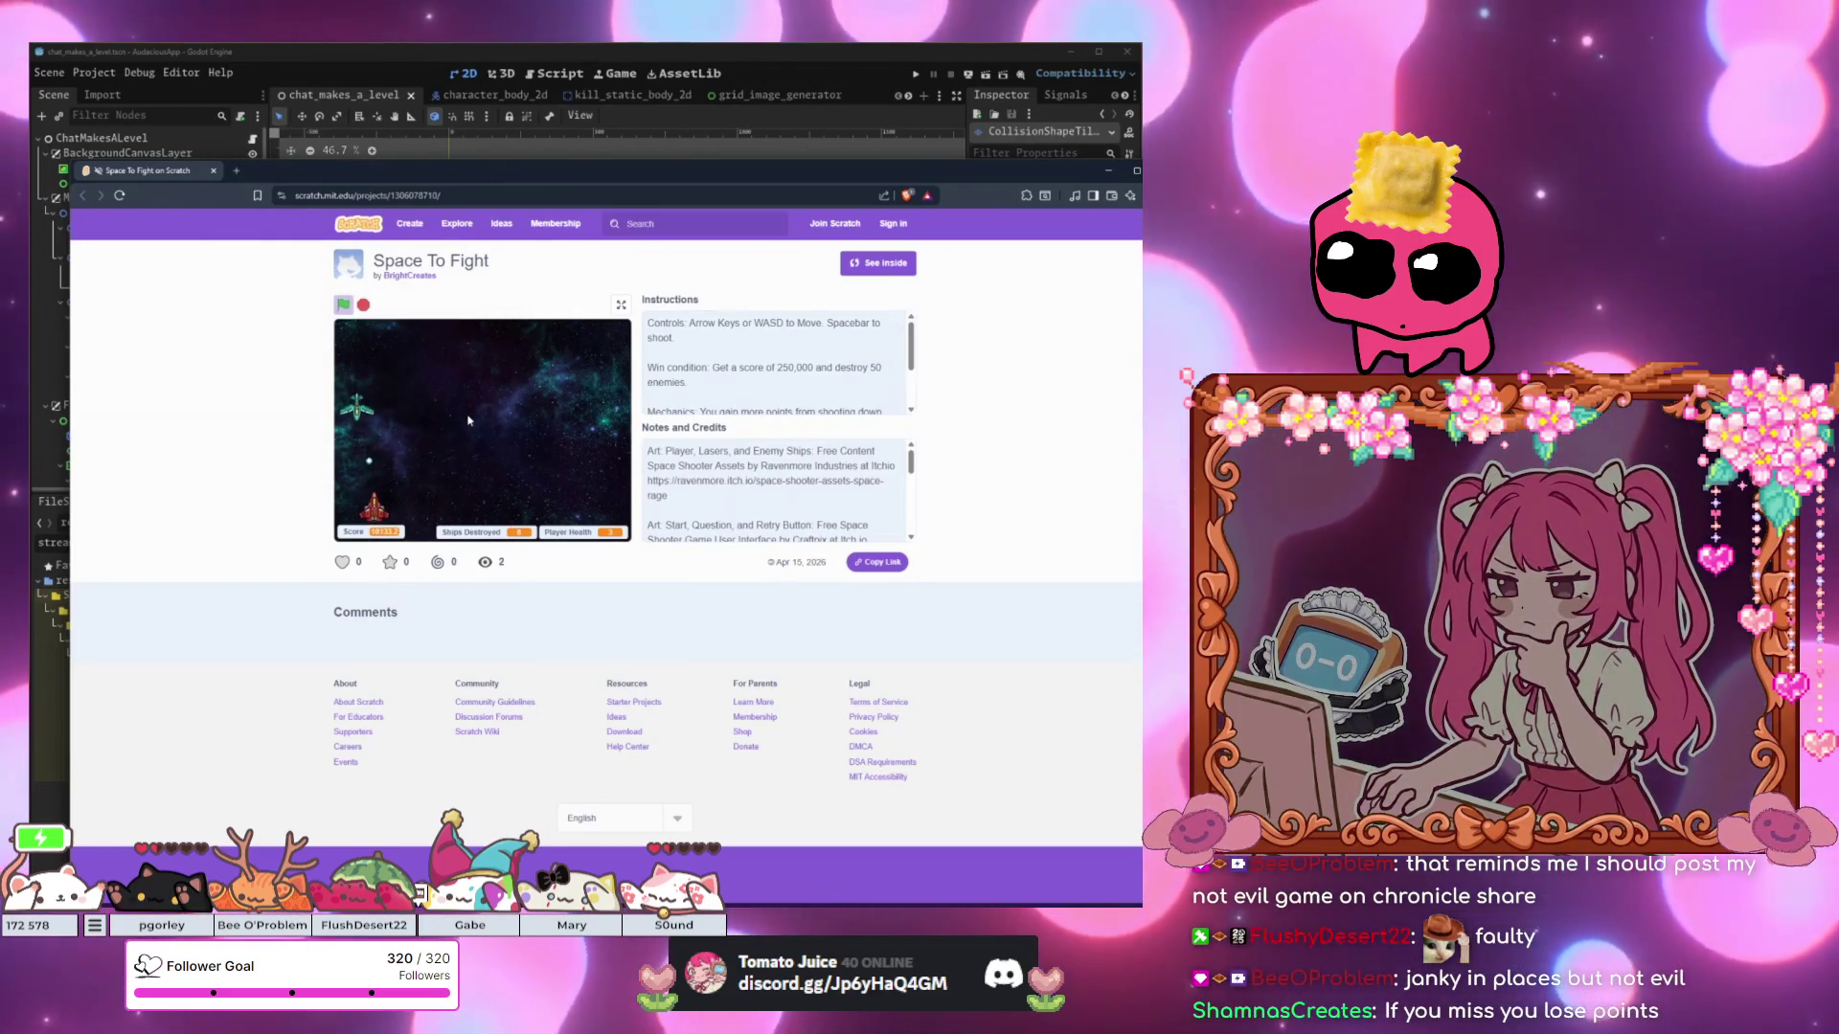
pyautogui.press('Right')
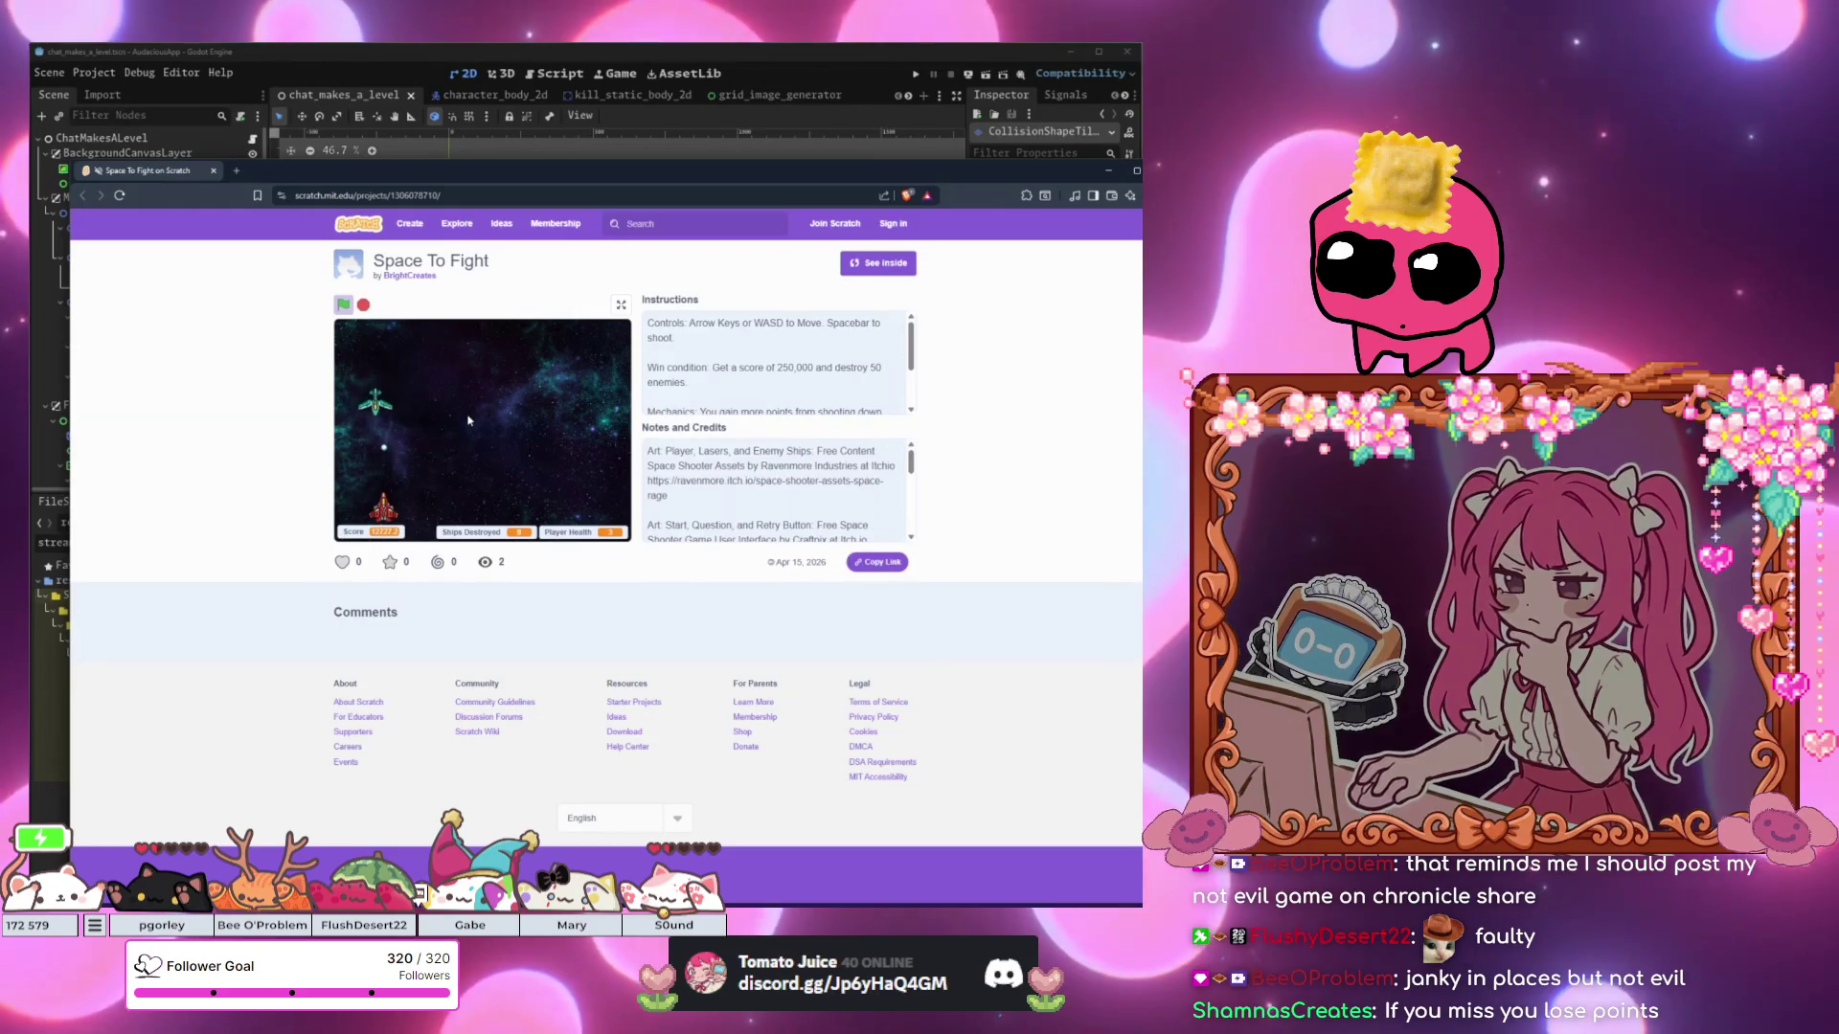
pyautogui.press('Right')
pyautogui.press('Right')
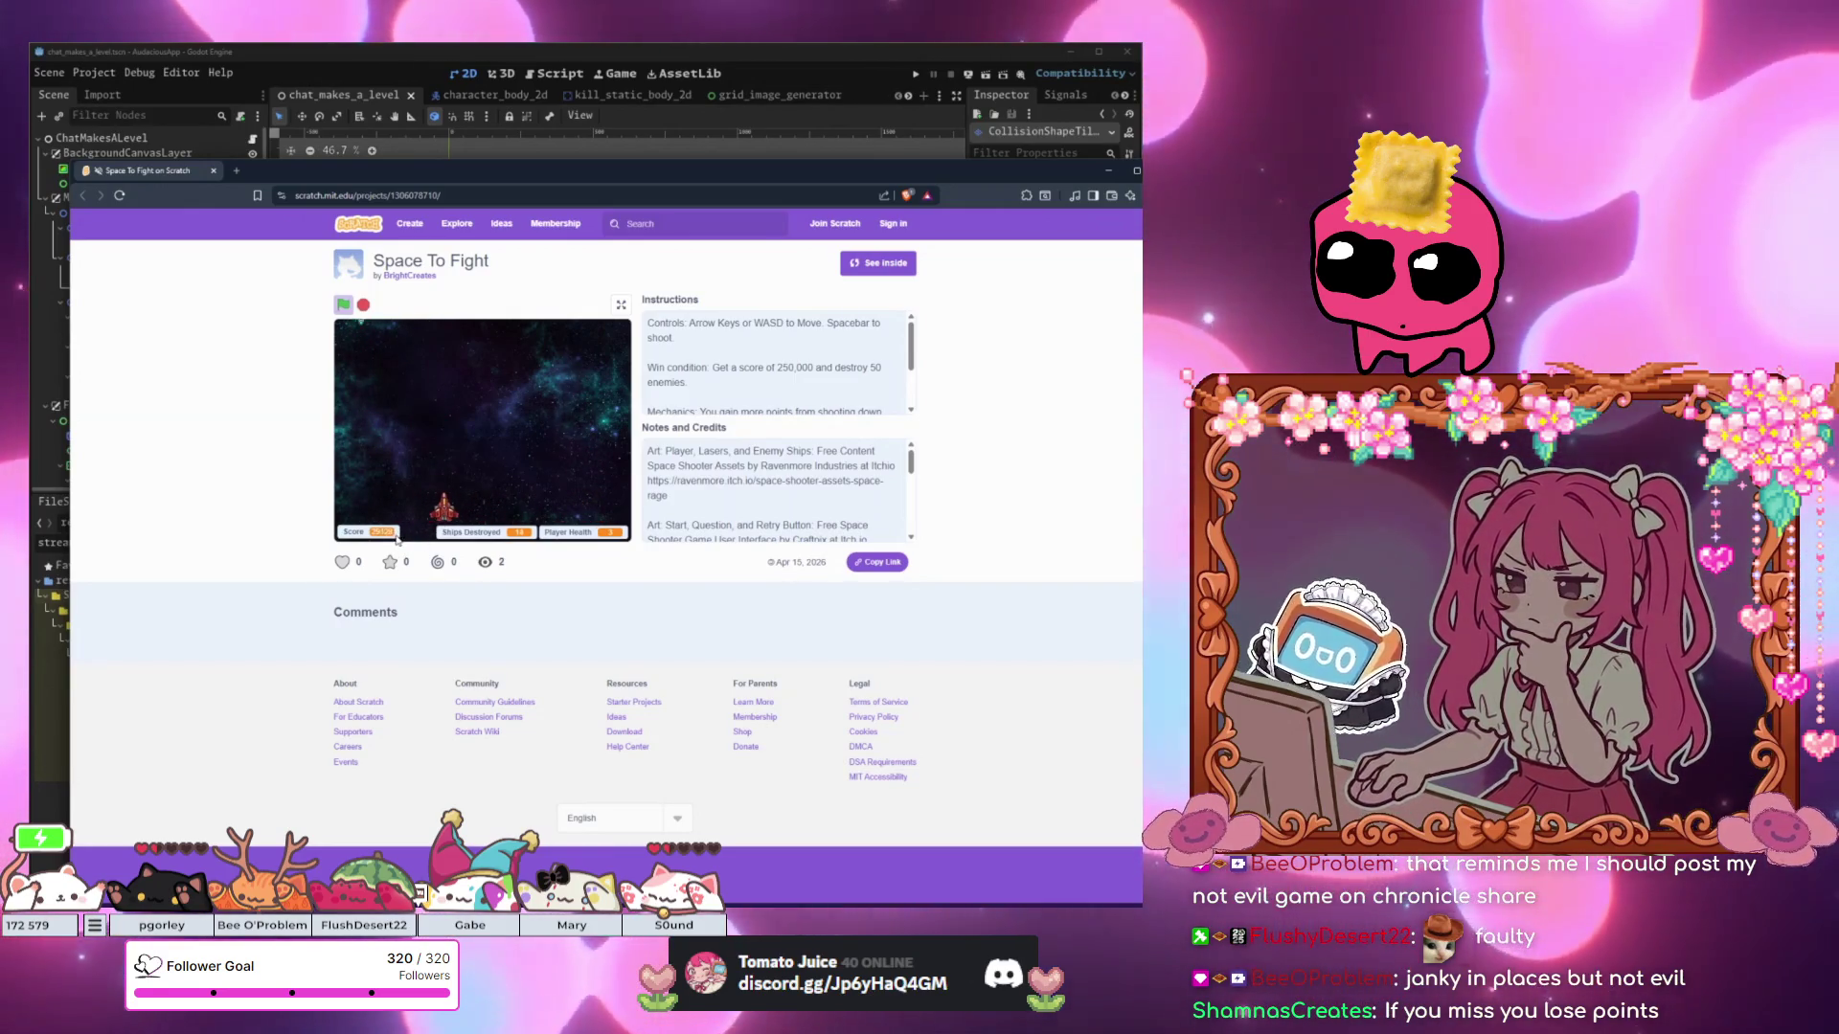
# Keep dodging and lining up shots until the ship is destroyed and YOU LOSE appears.
pyautogui.press('Left')
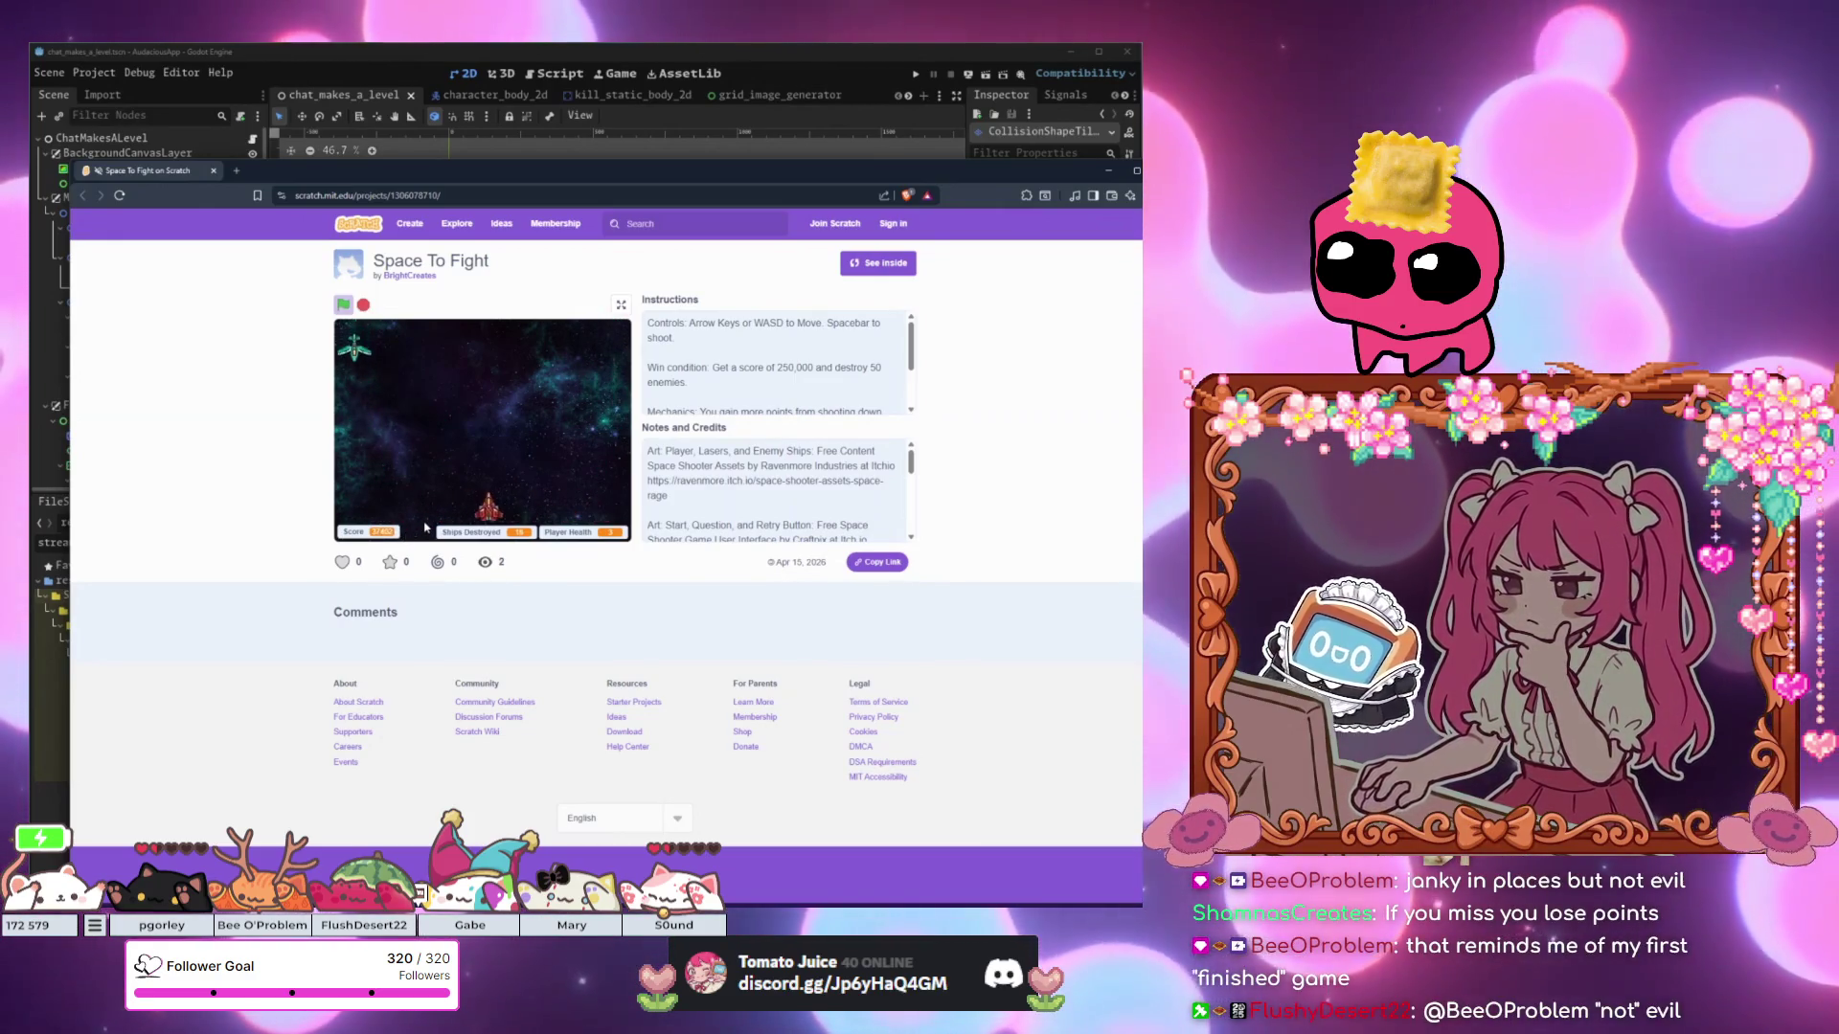
pyautogui.press('Right')
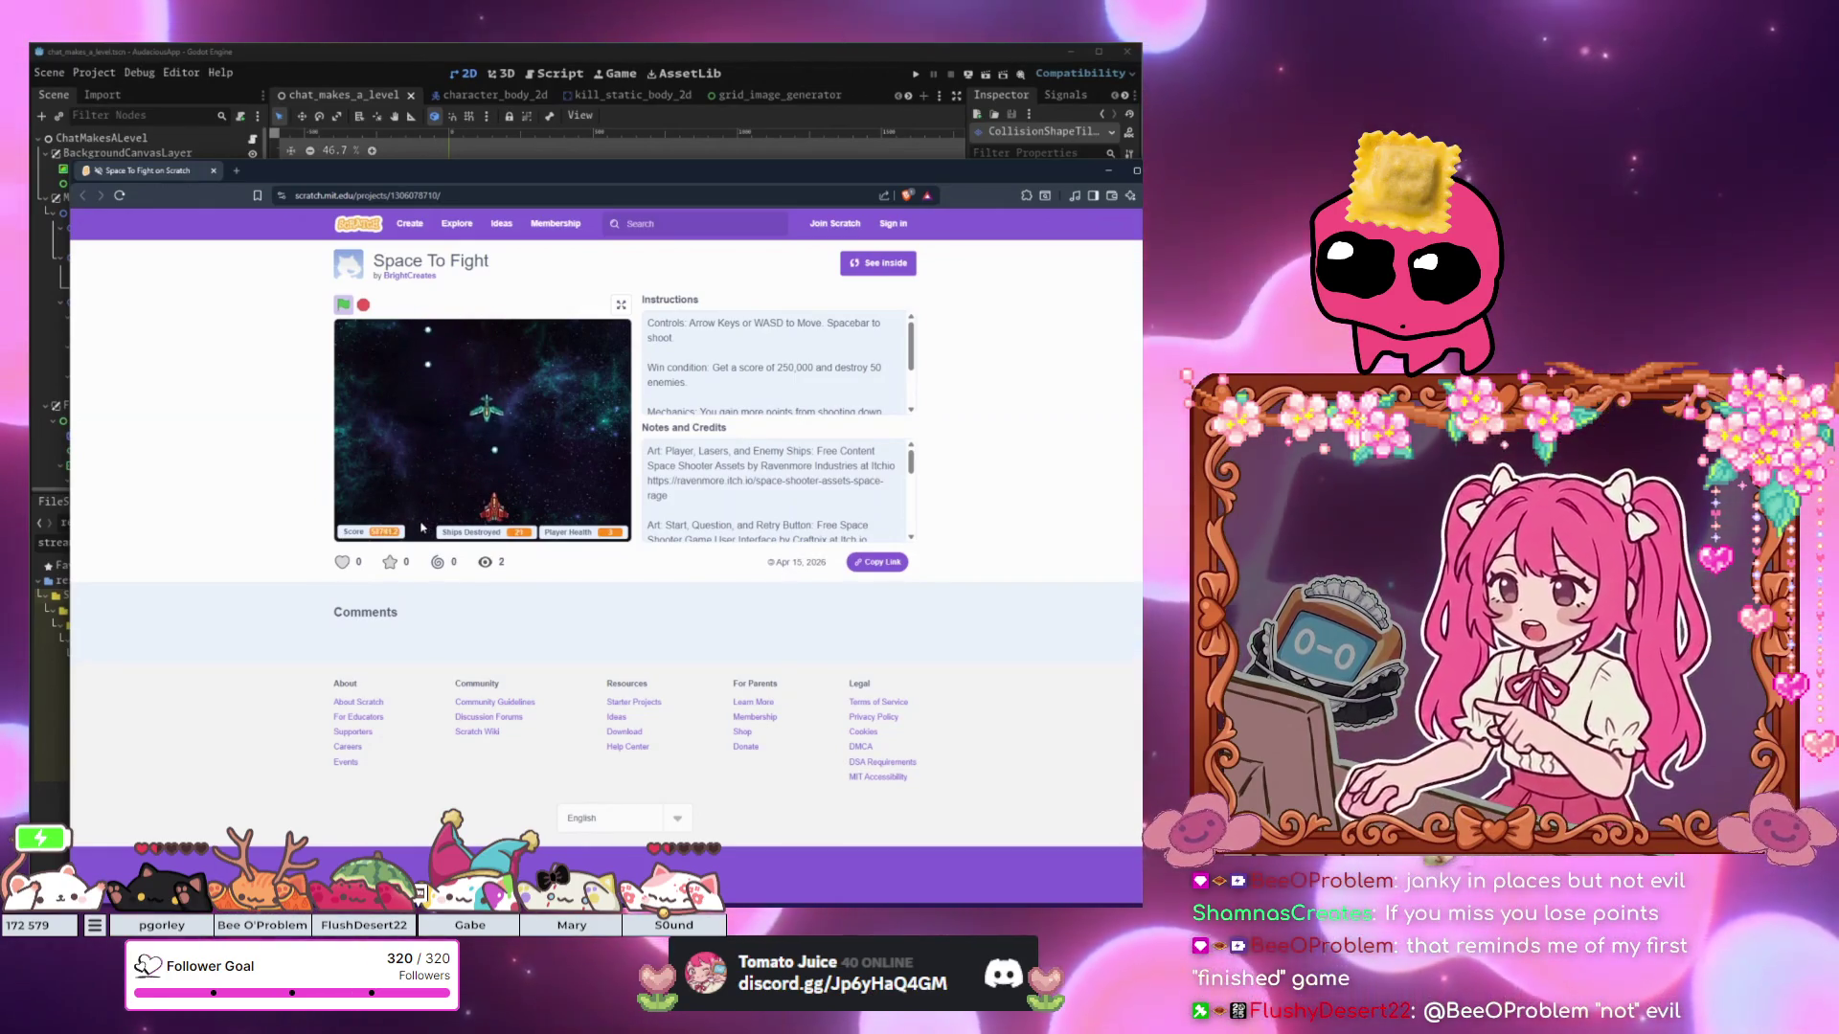
pyautogui.press('Right')
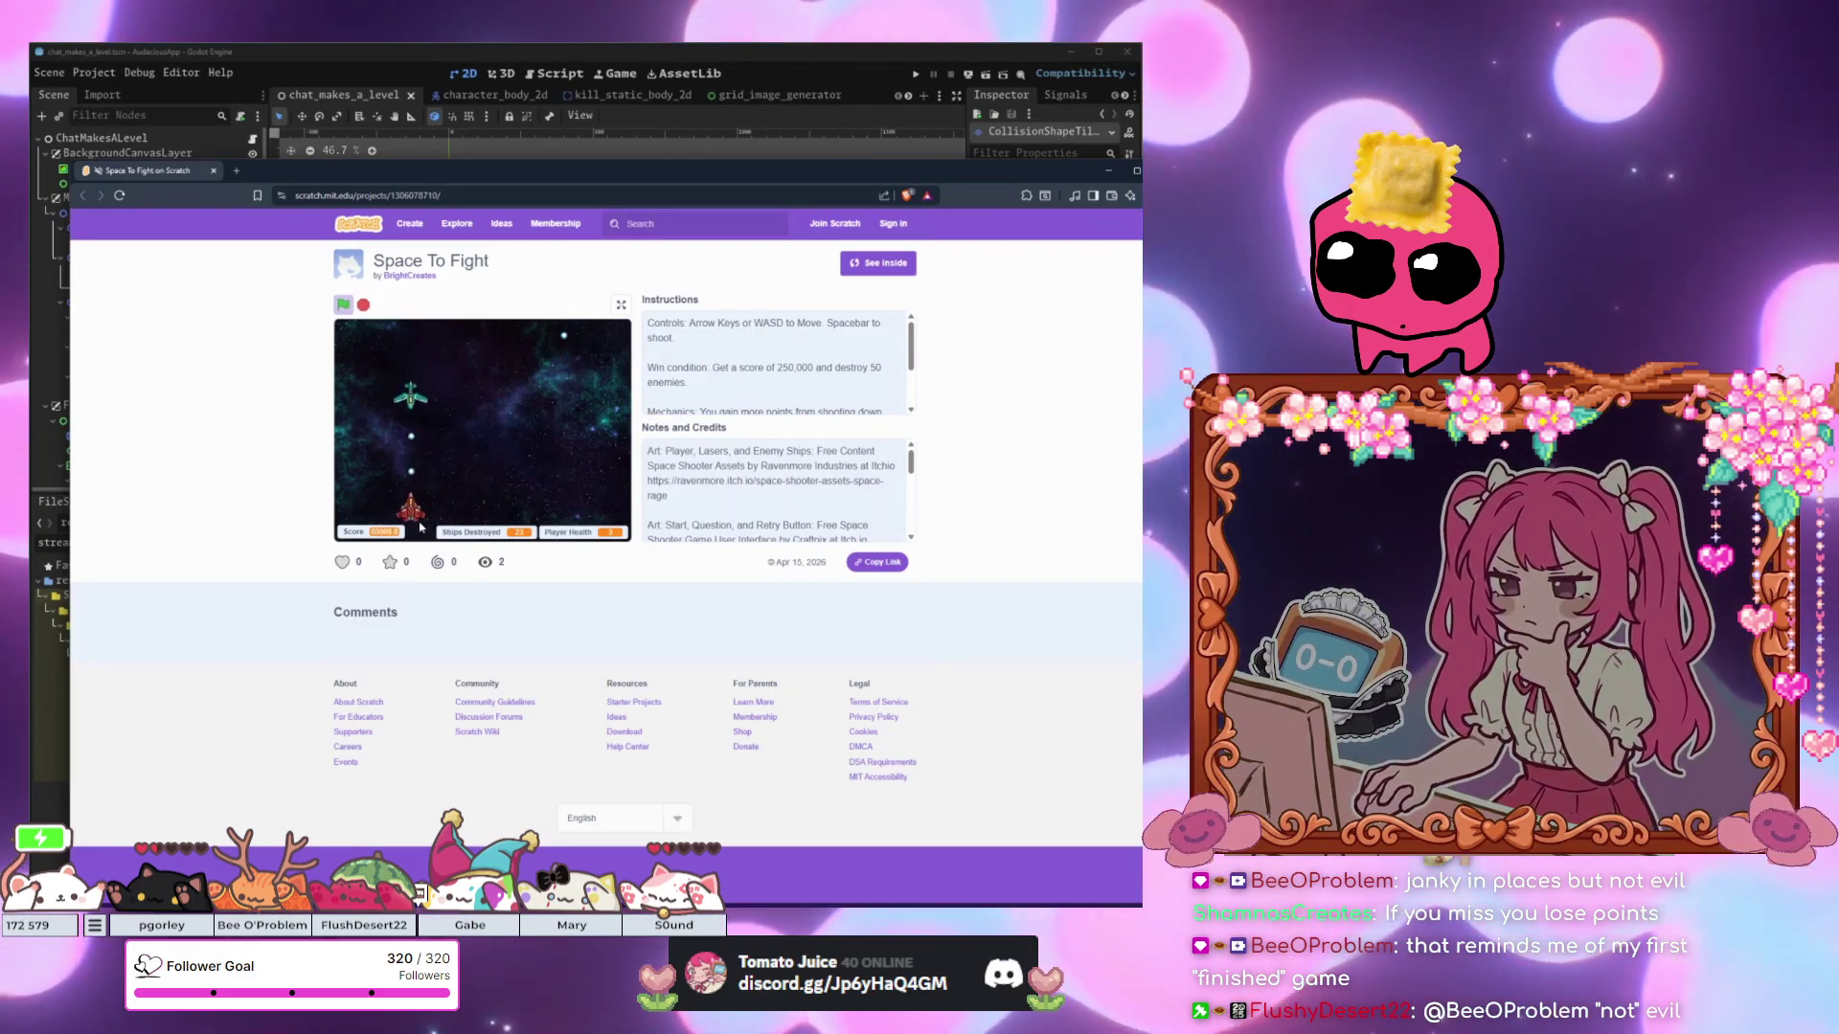
pyautogui.press('Right')
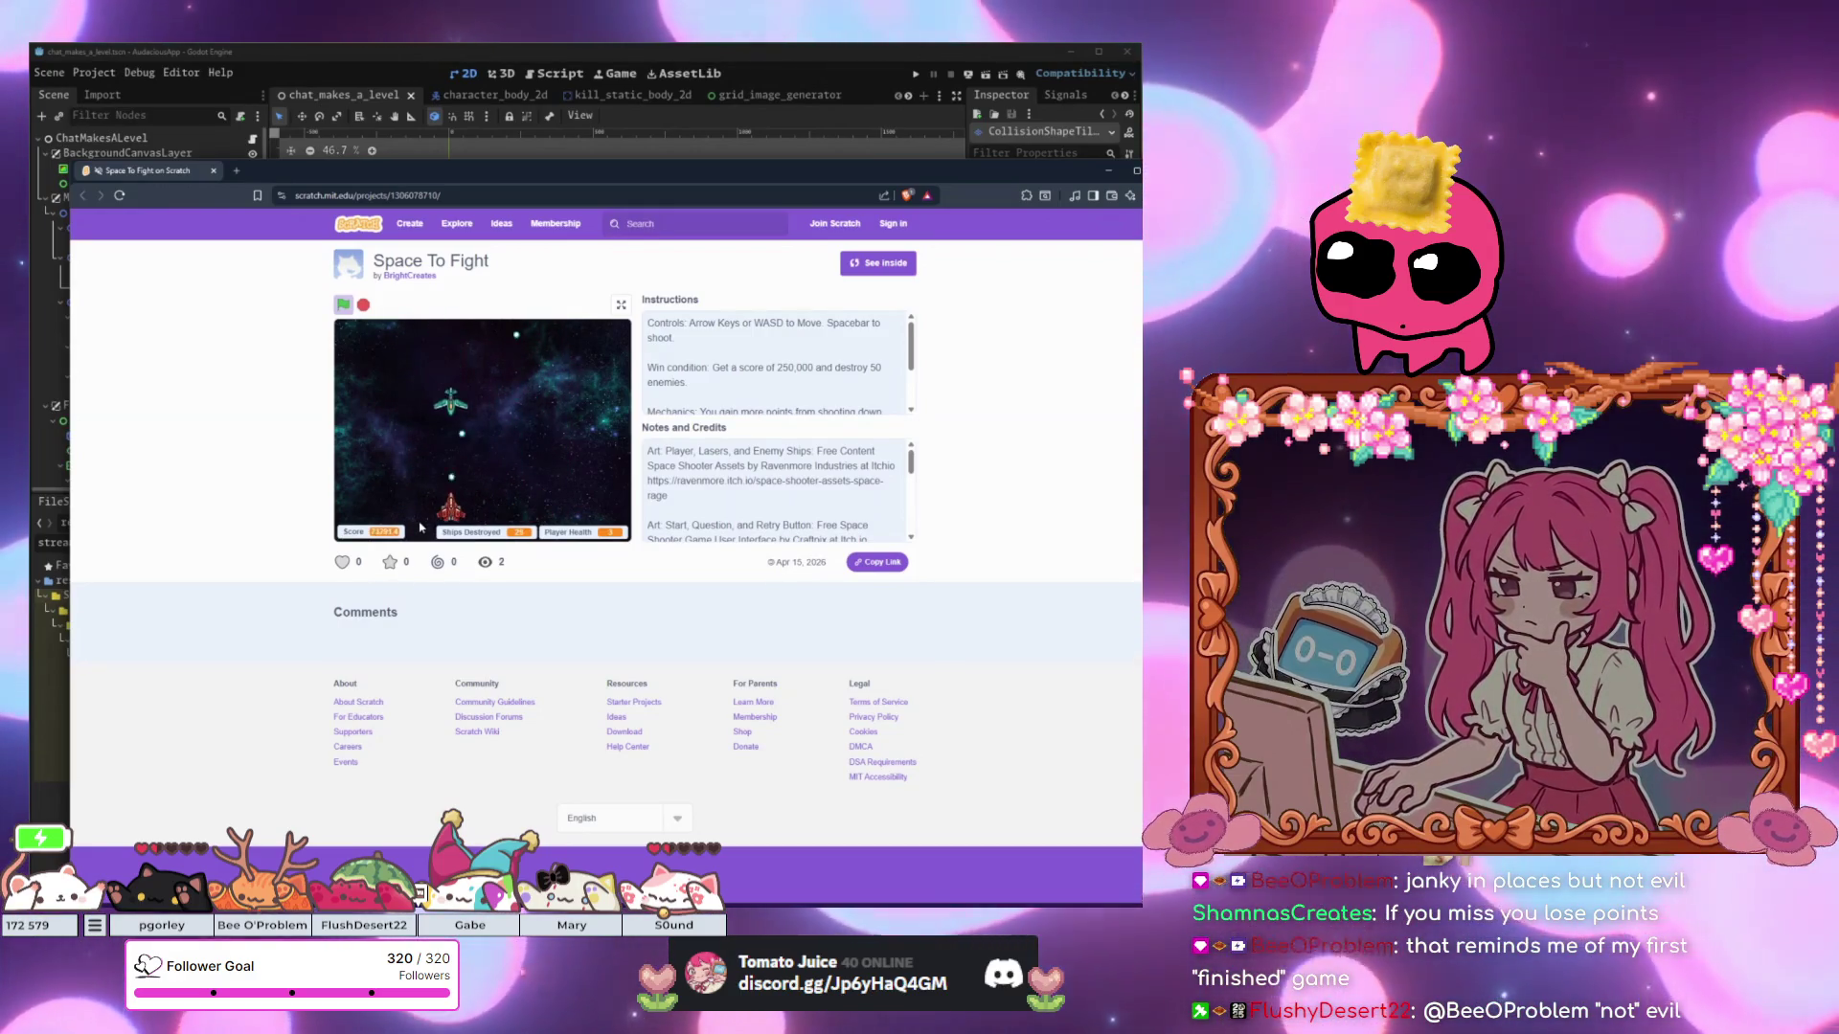
pyautogui.press('Left')
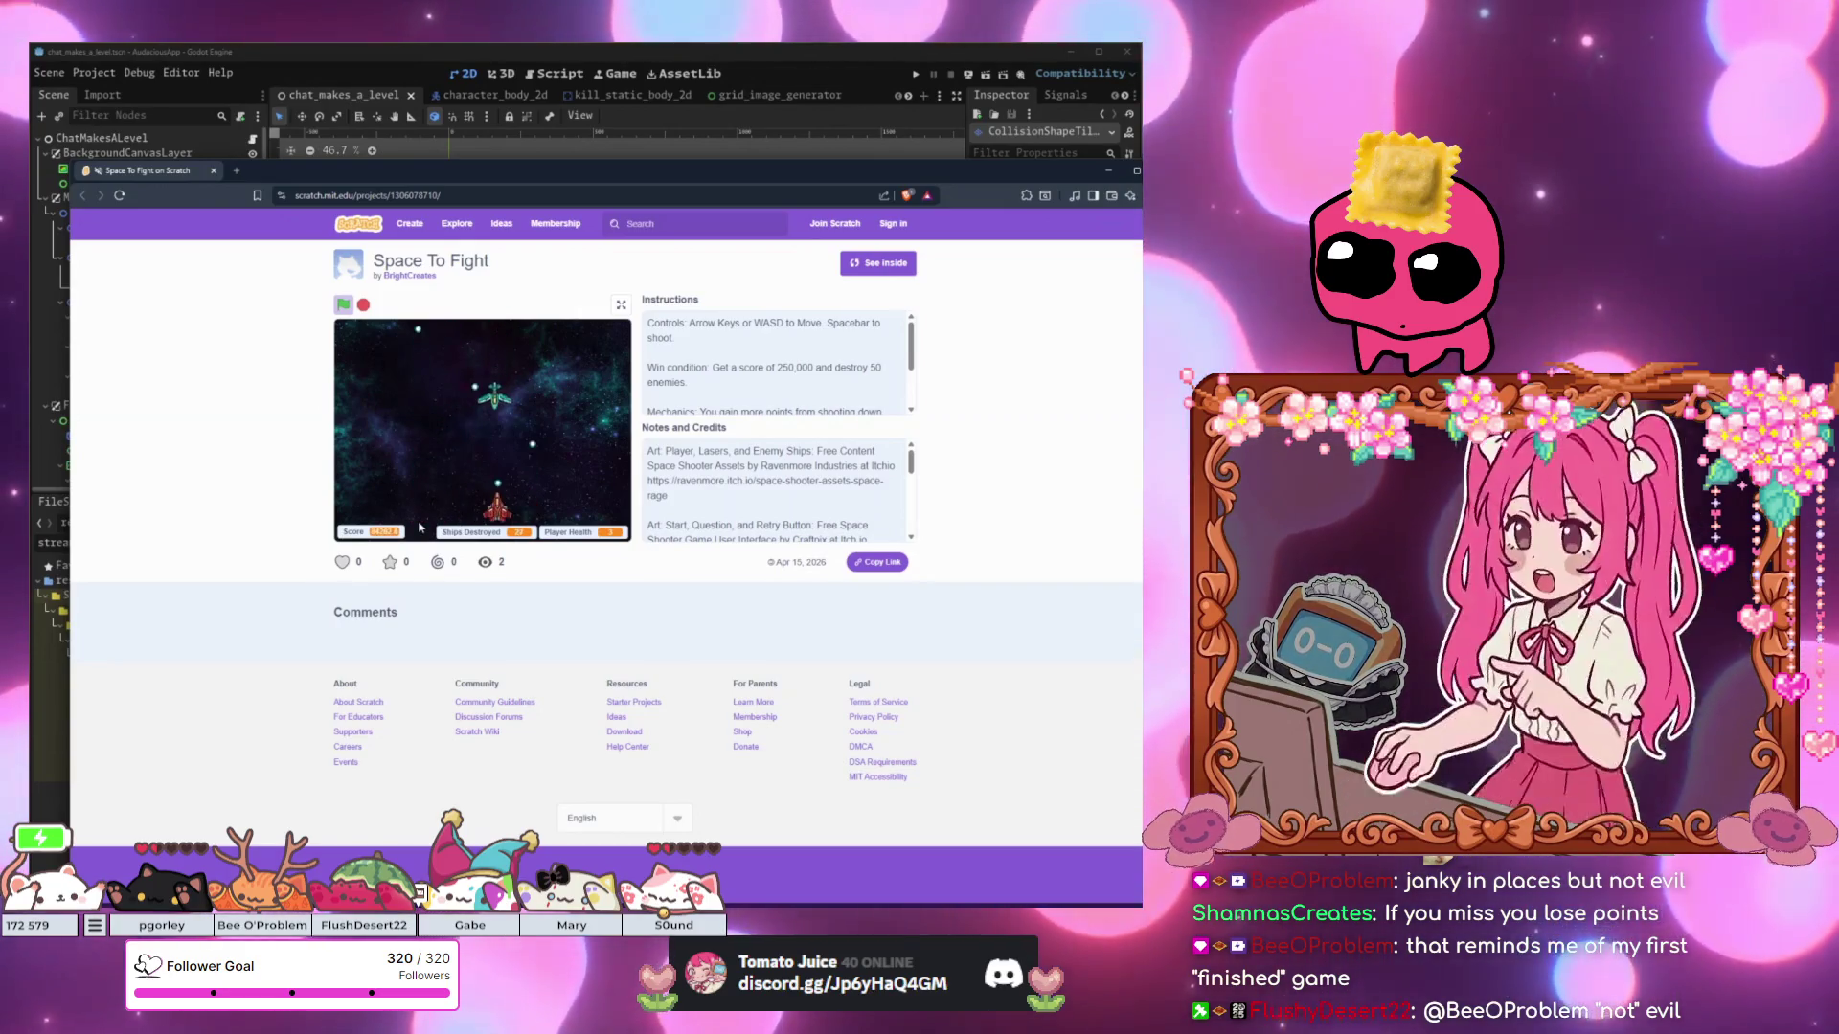
pyautogui.press('Left')
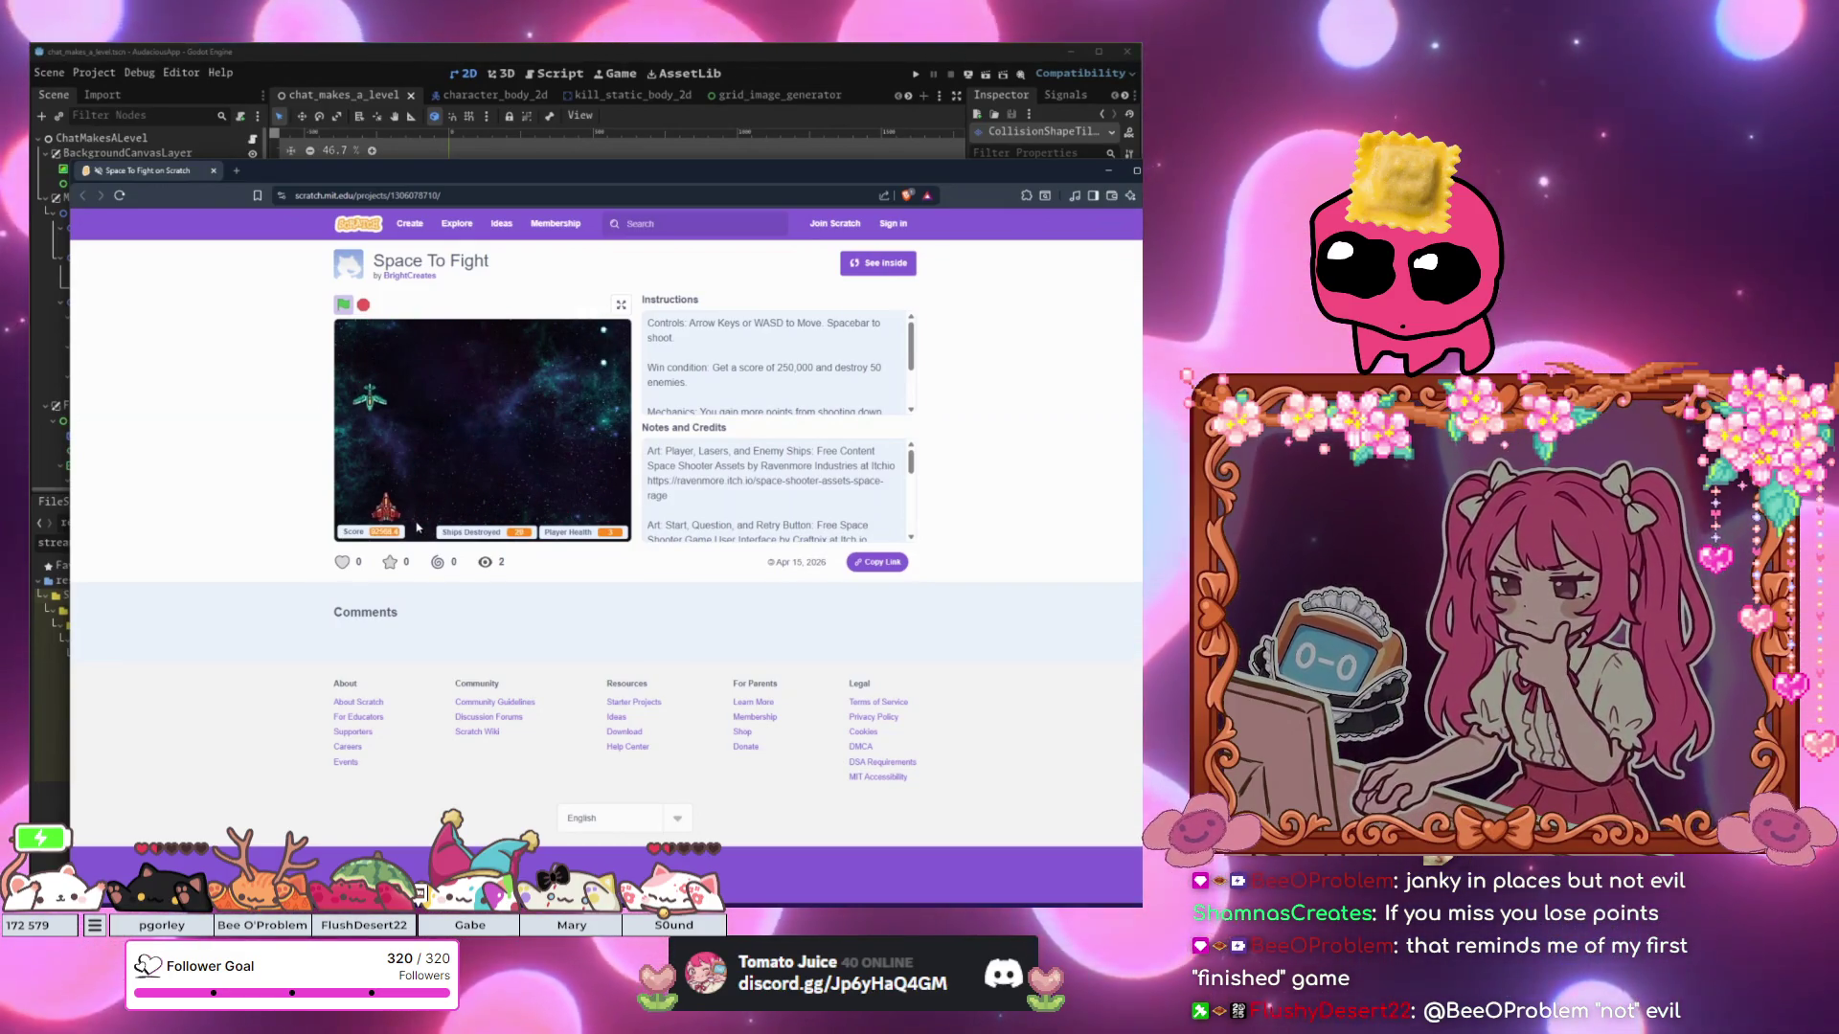
pyautogui.press('Left')
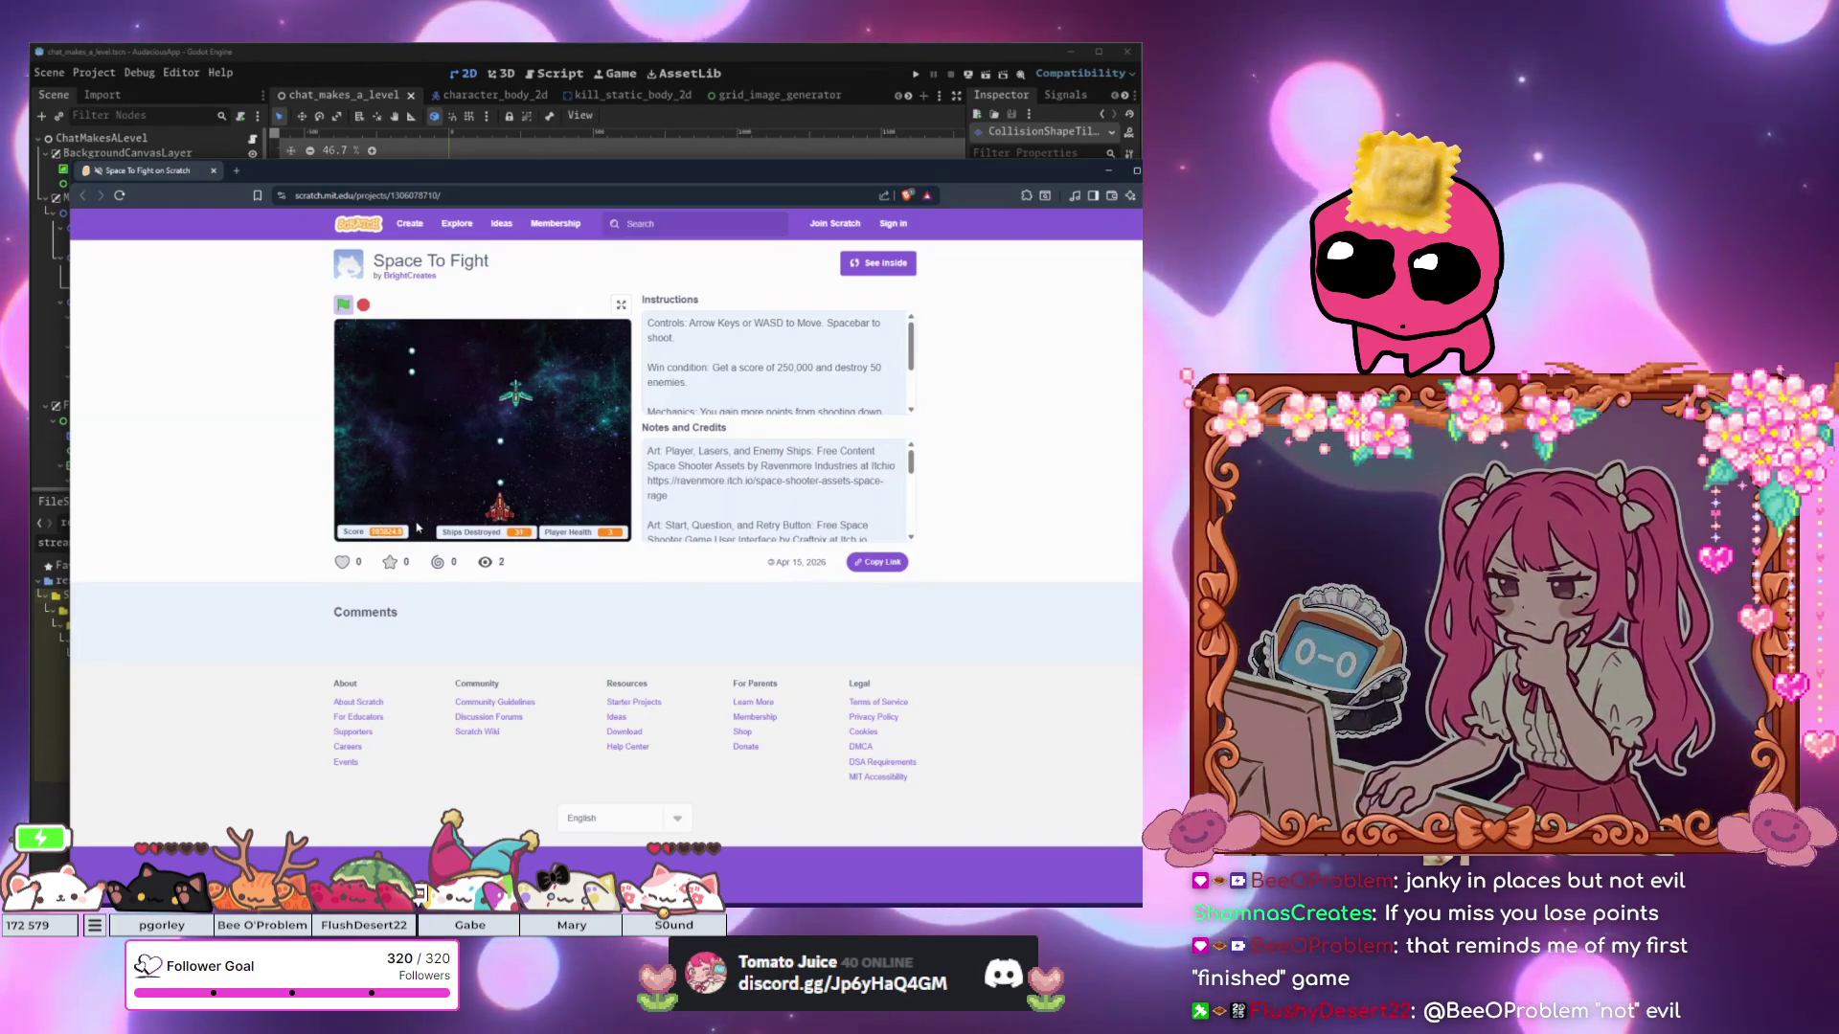
pyautogui.press('Right')
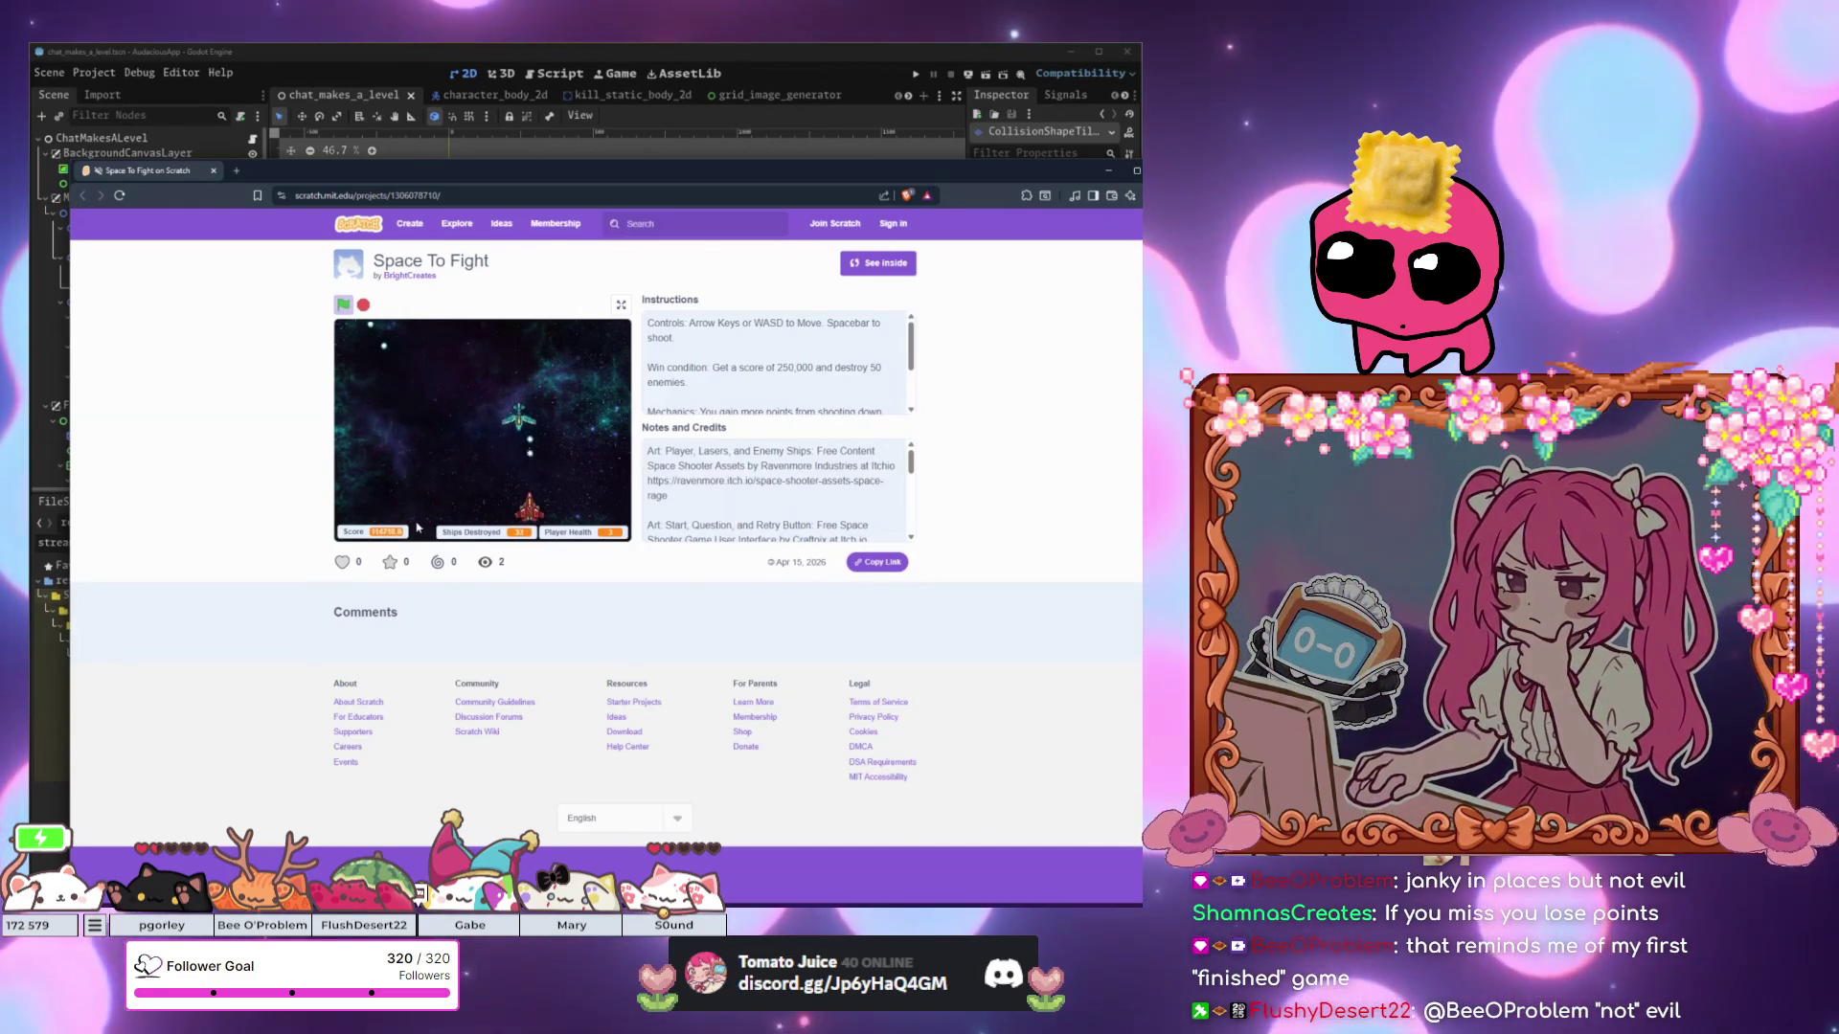
pyautogui.press('Left')
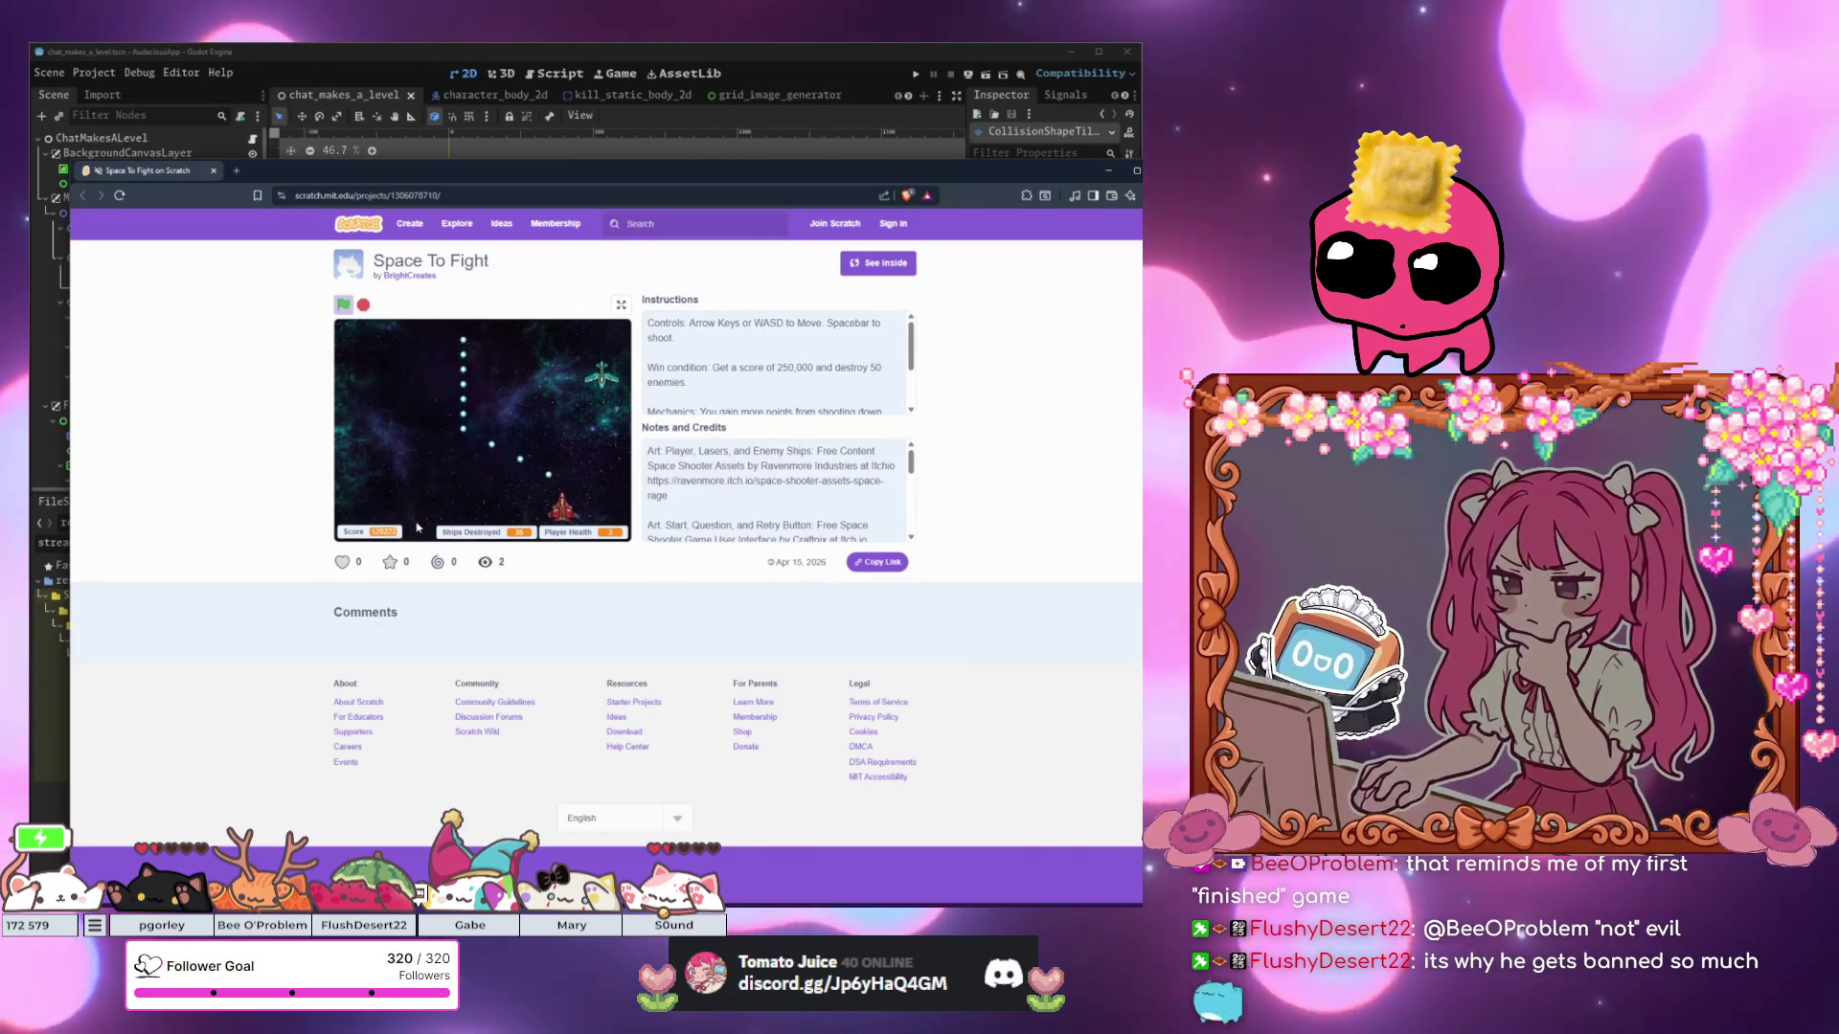
pyautogui.press('Right')
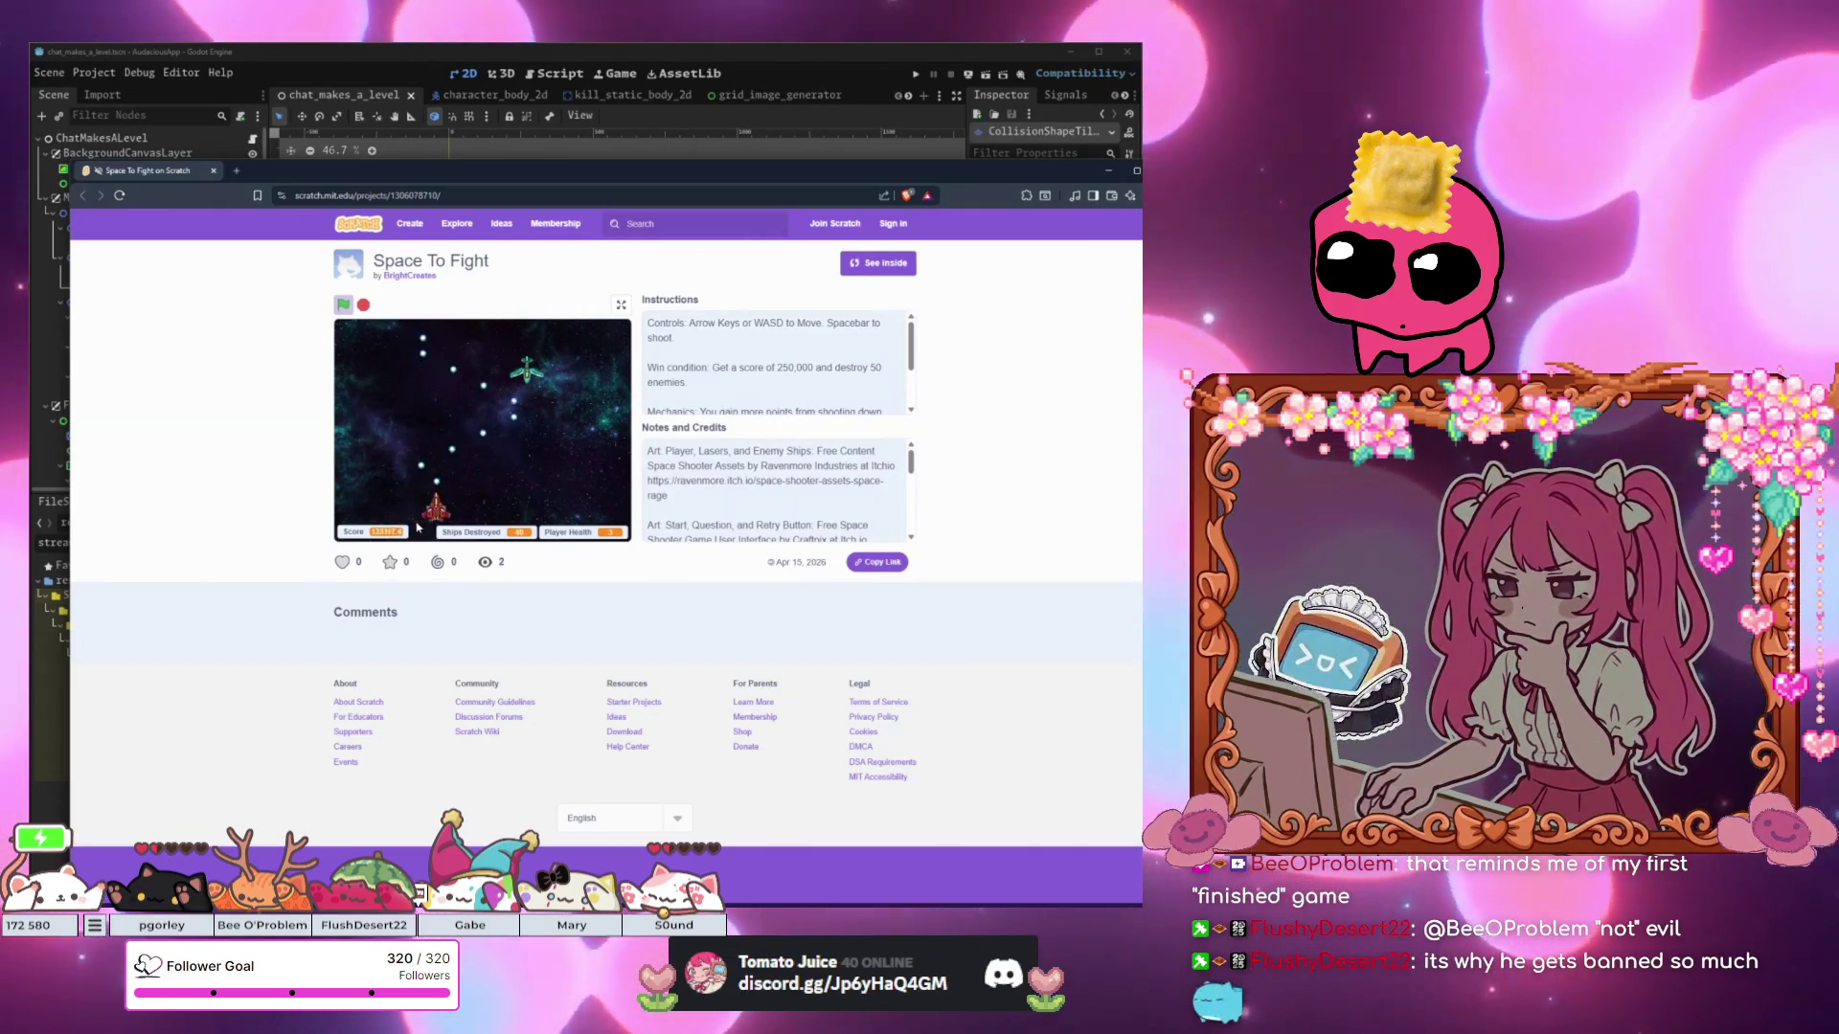
pyautogui.press('Left')
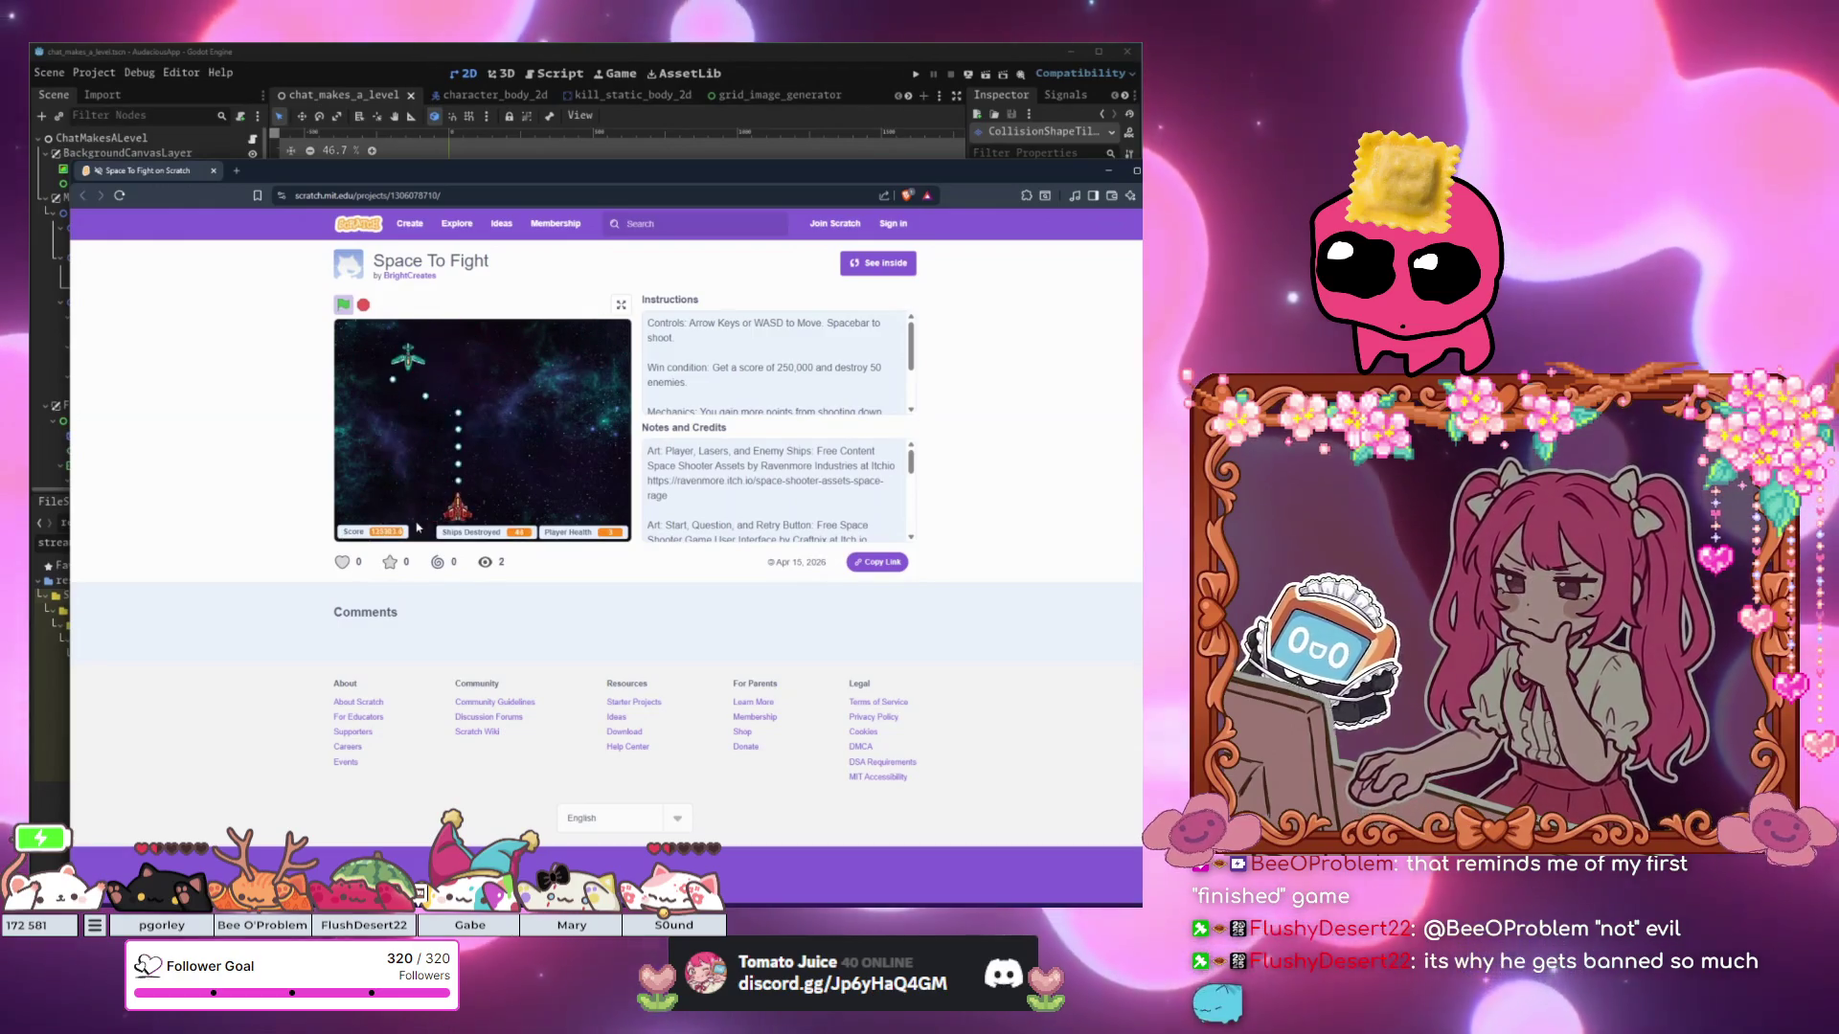
pyautogui.press('Left')
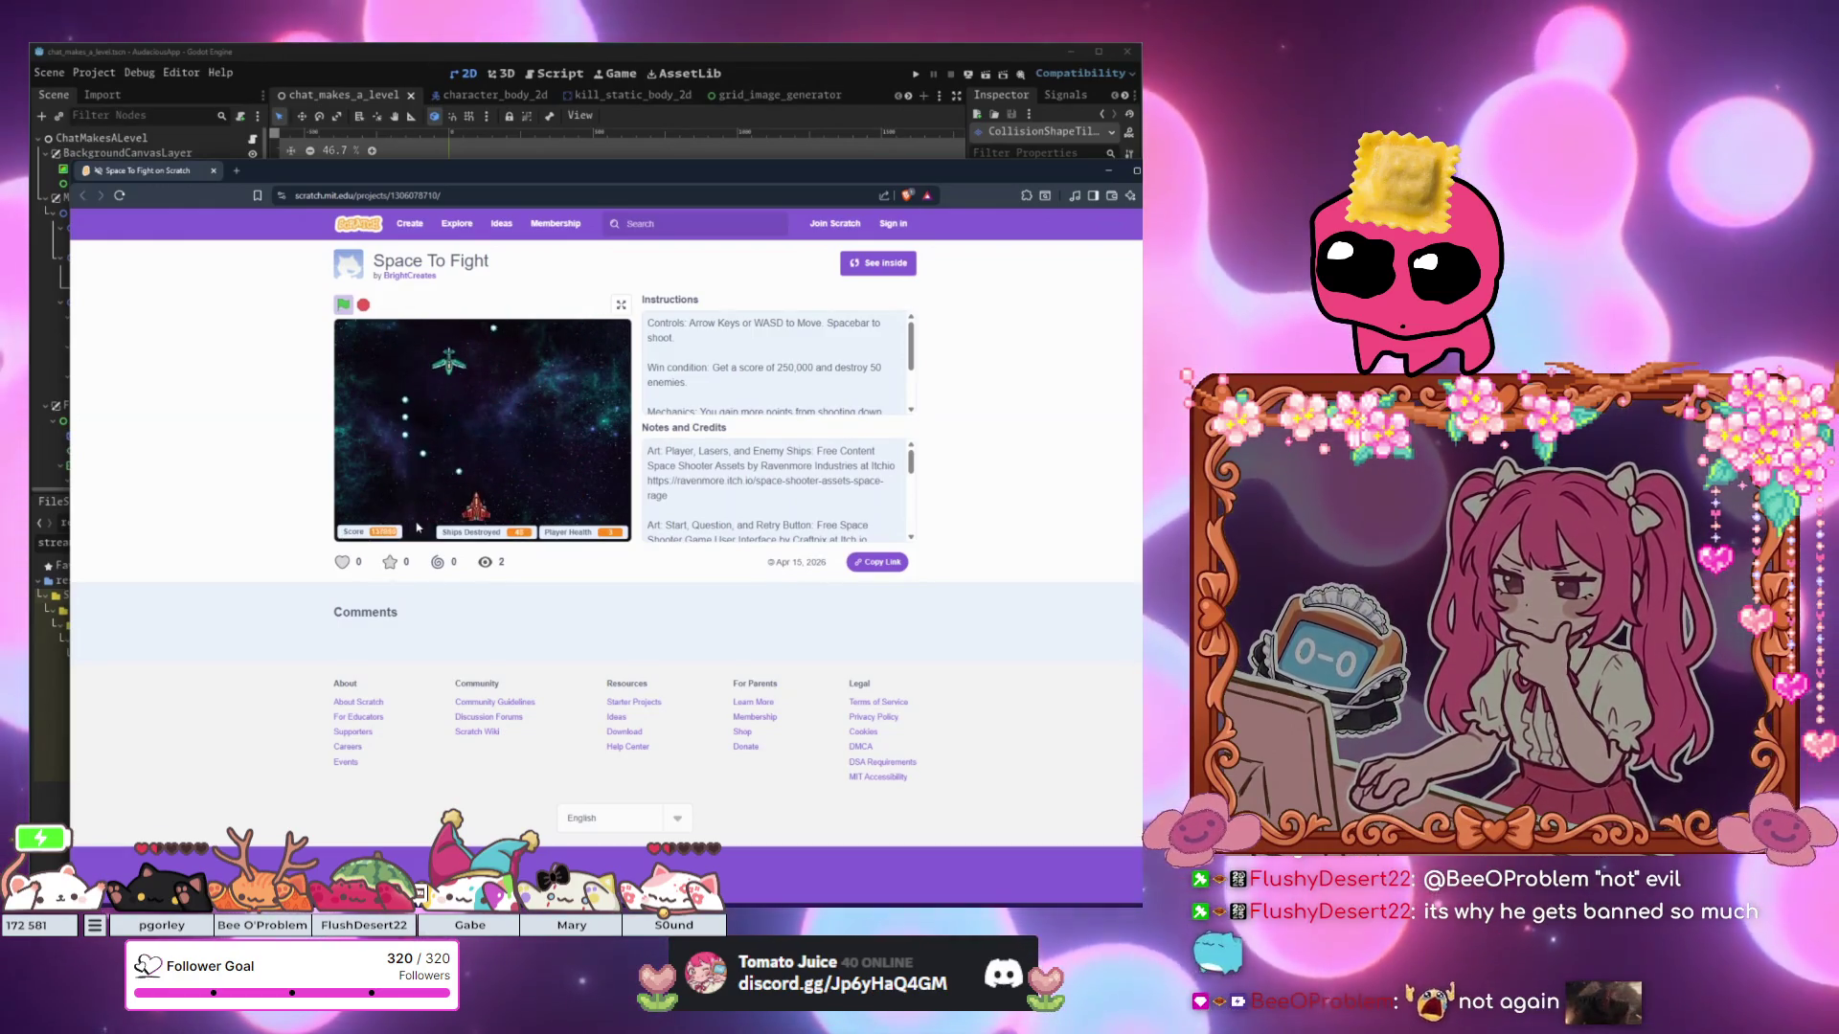
pyautogui.press('Right')
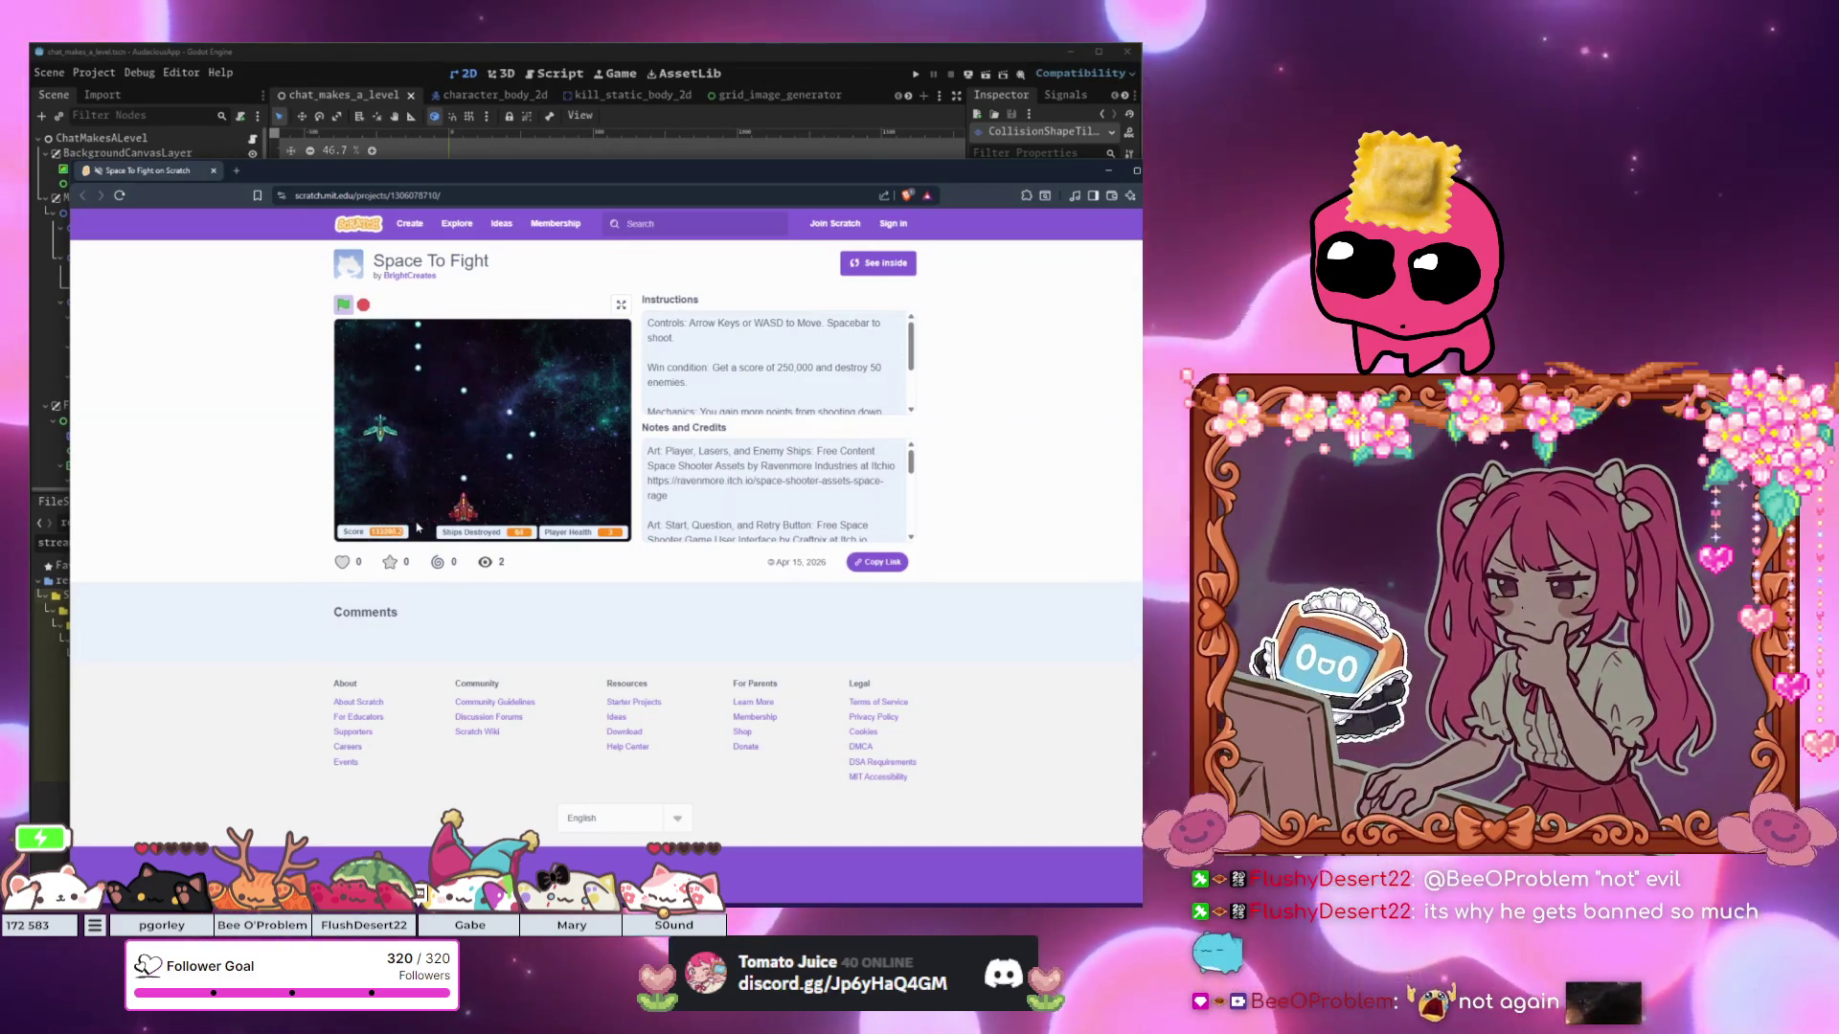
pyautogui.press('Right')
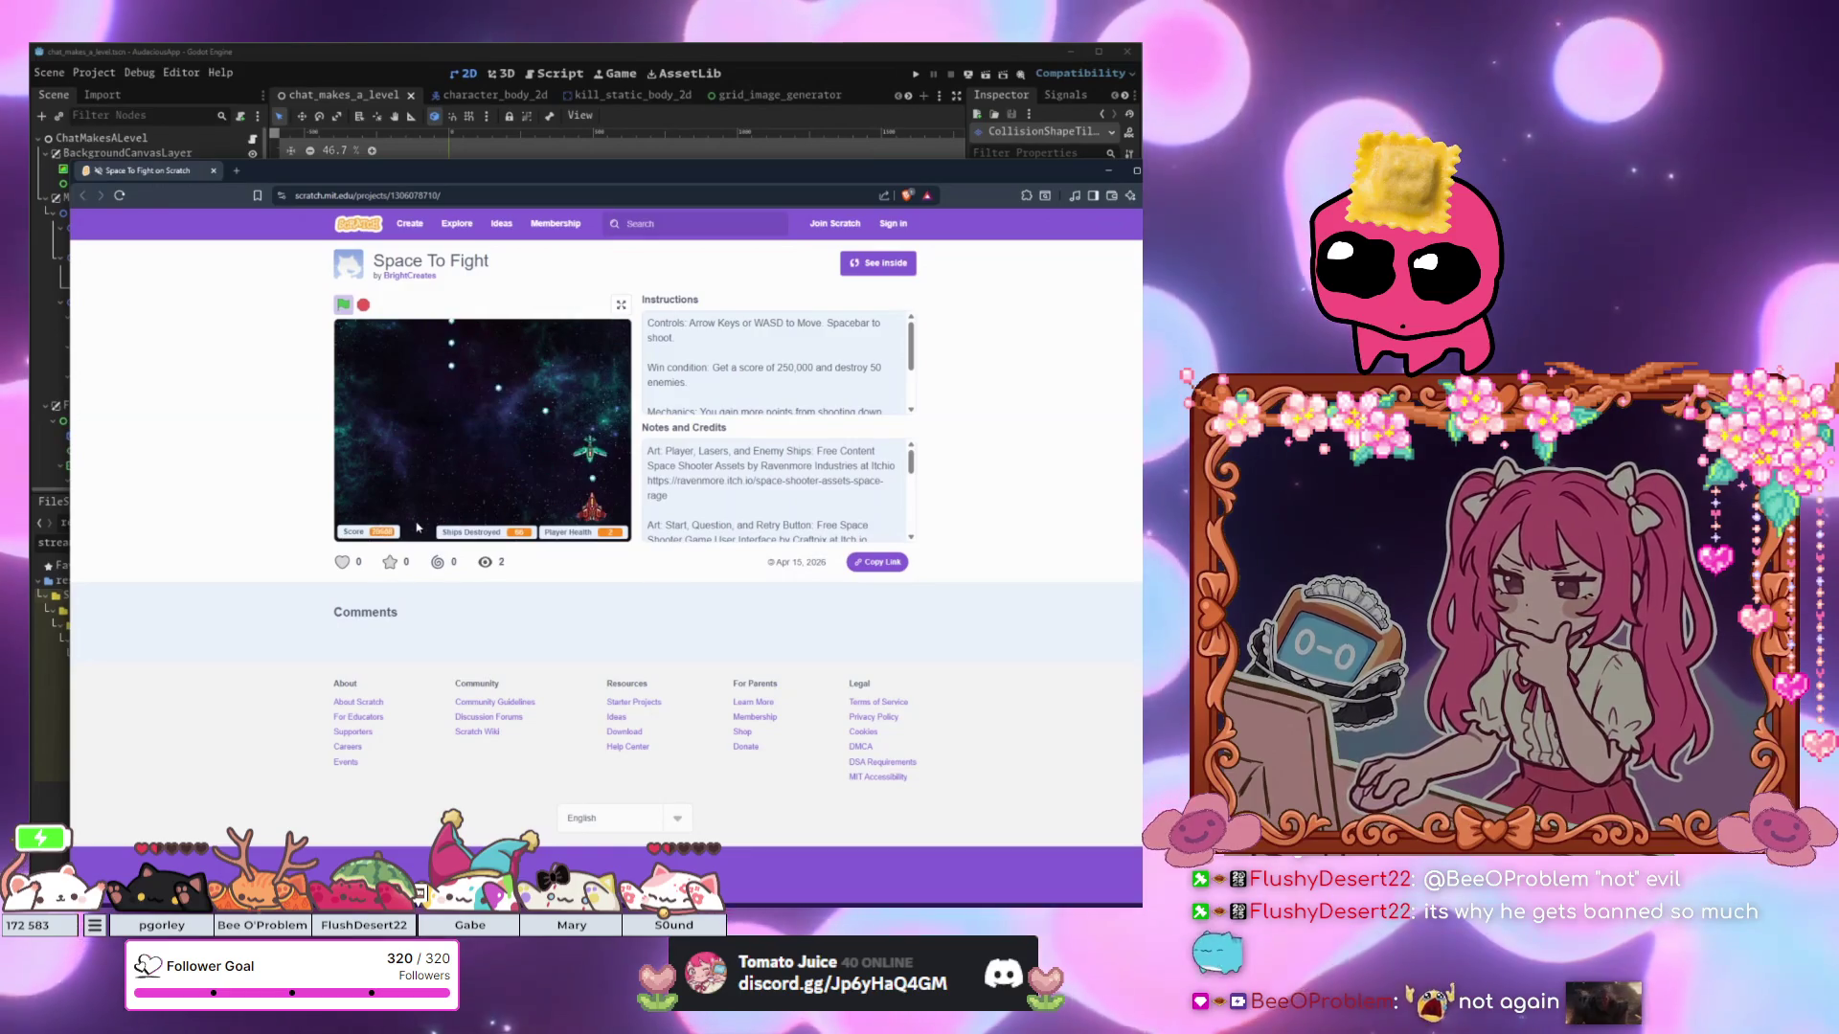
pyautogui.press('Left')
pyautogui.press('Right')
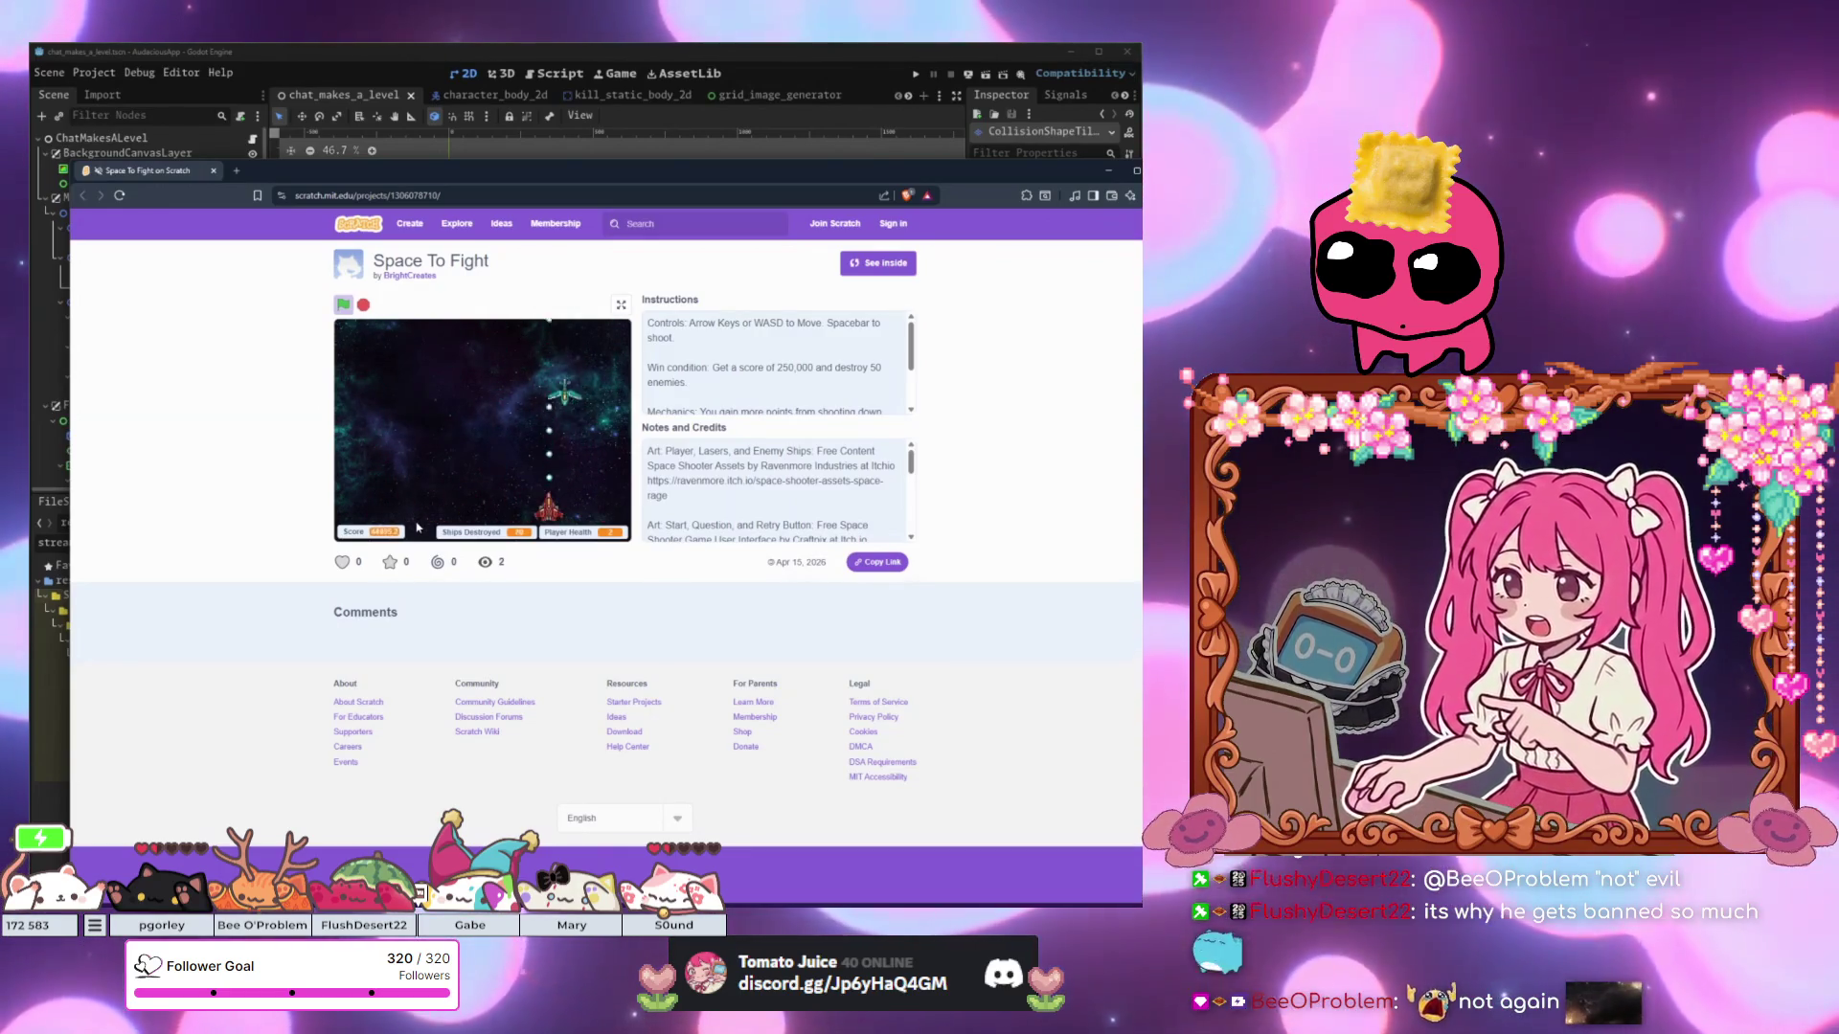
pyautogui.press('Left')
pyautogui.press('Right')
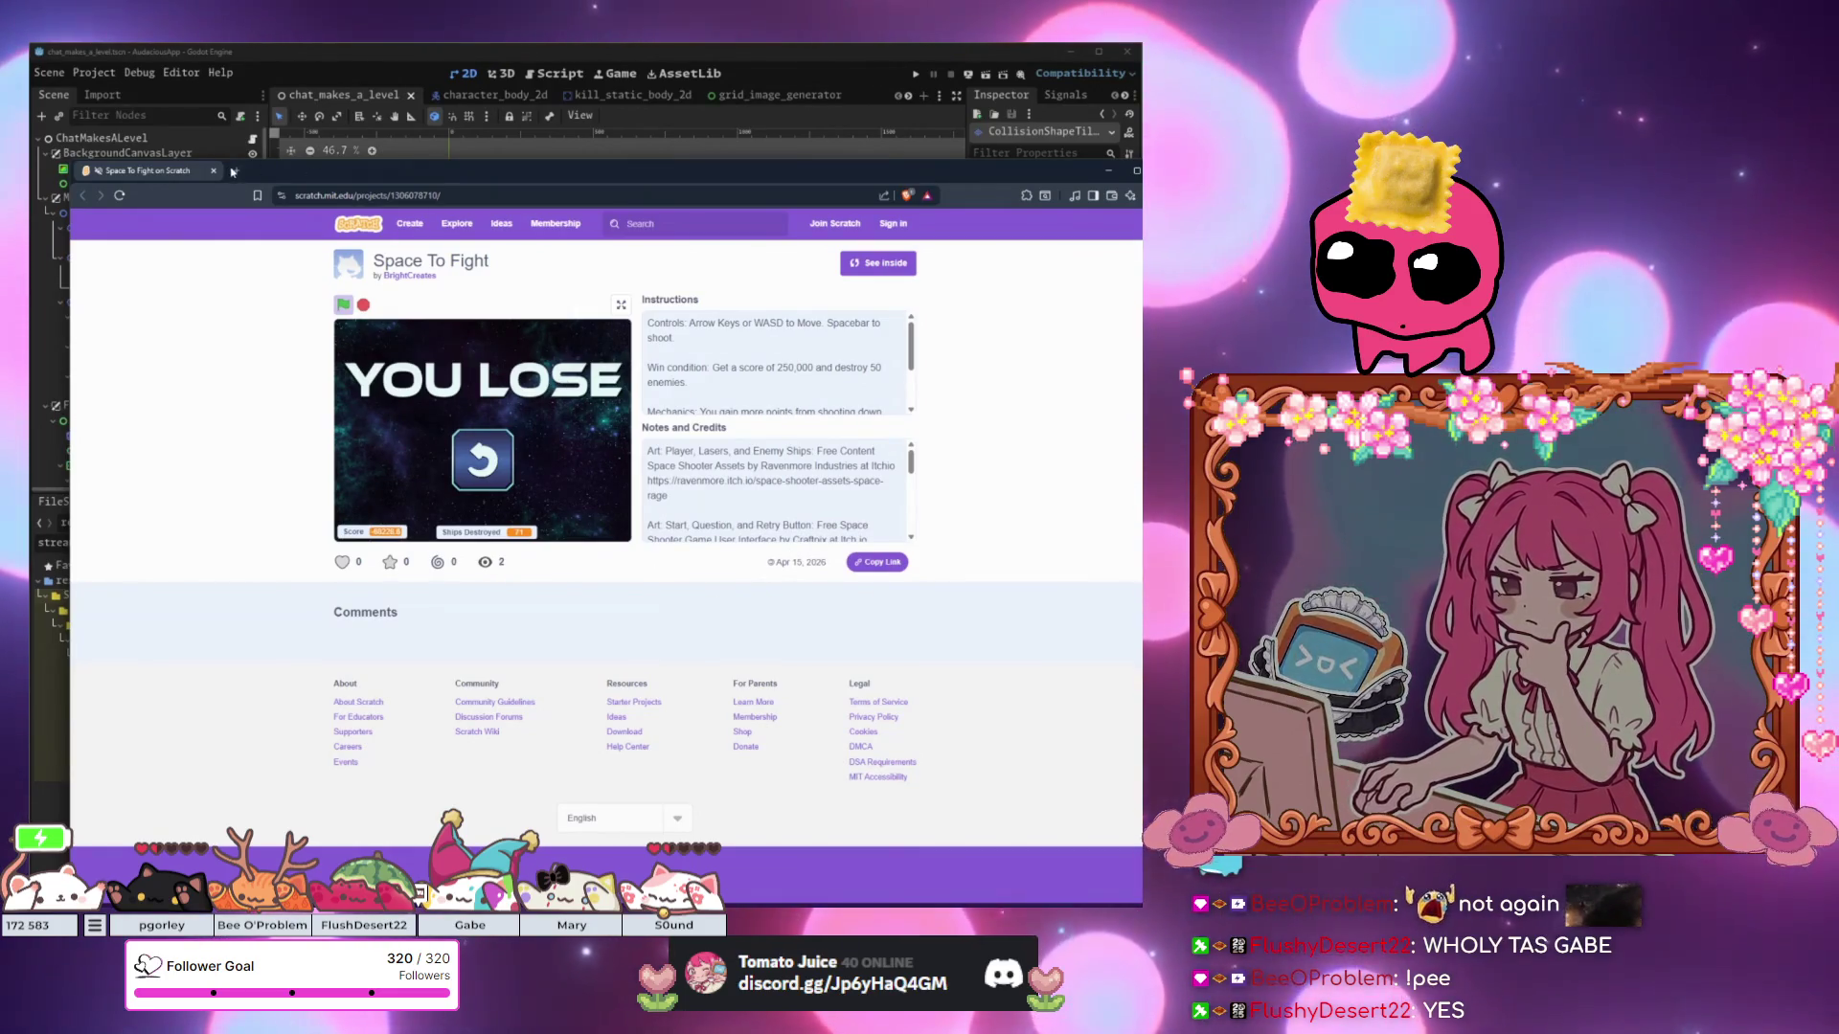
# Open a new browser tab, then bring the Scratch page back and drag it over the editor.
pyautogui.click(232, 171)
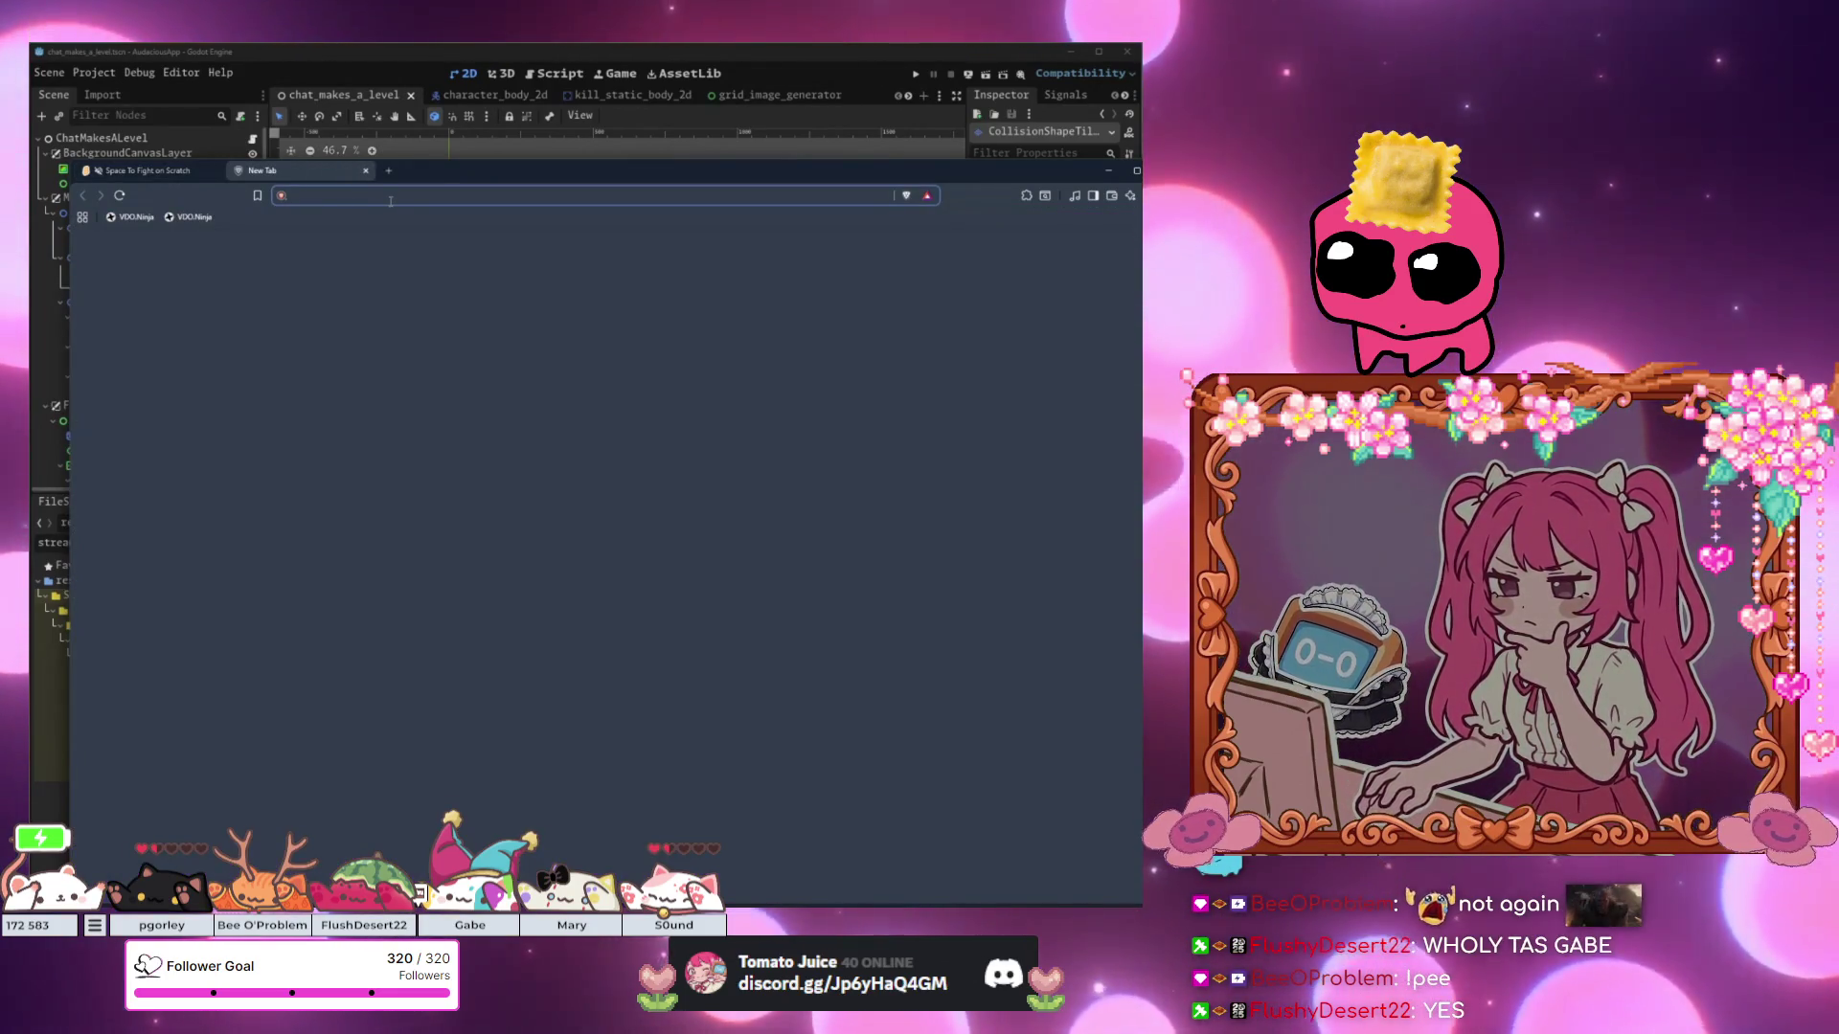
pyautogui.hotkey('alt', 'Tab')
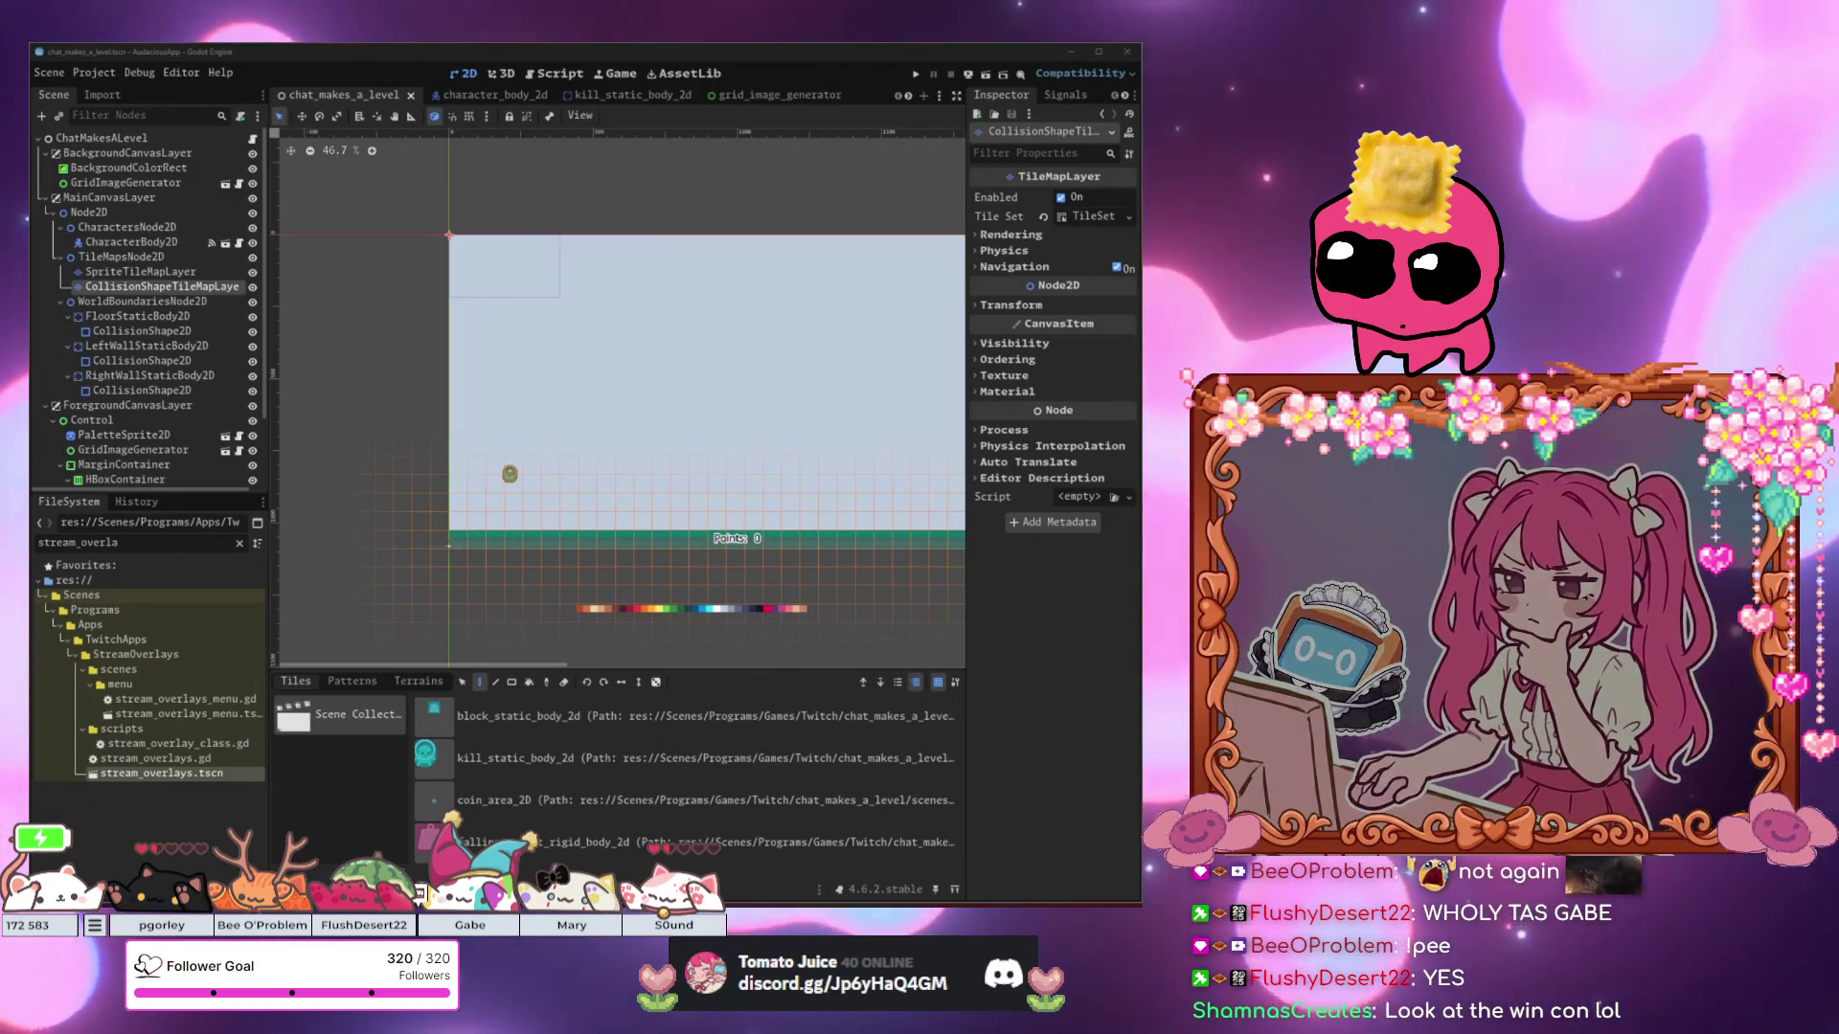
pyautogui.hotkey('alt', 'Tab')
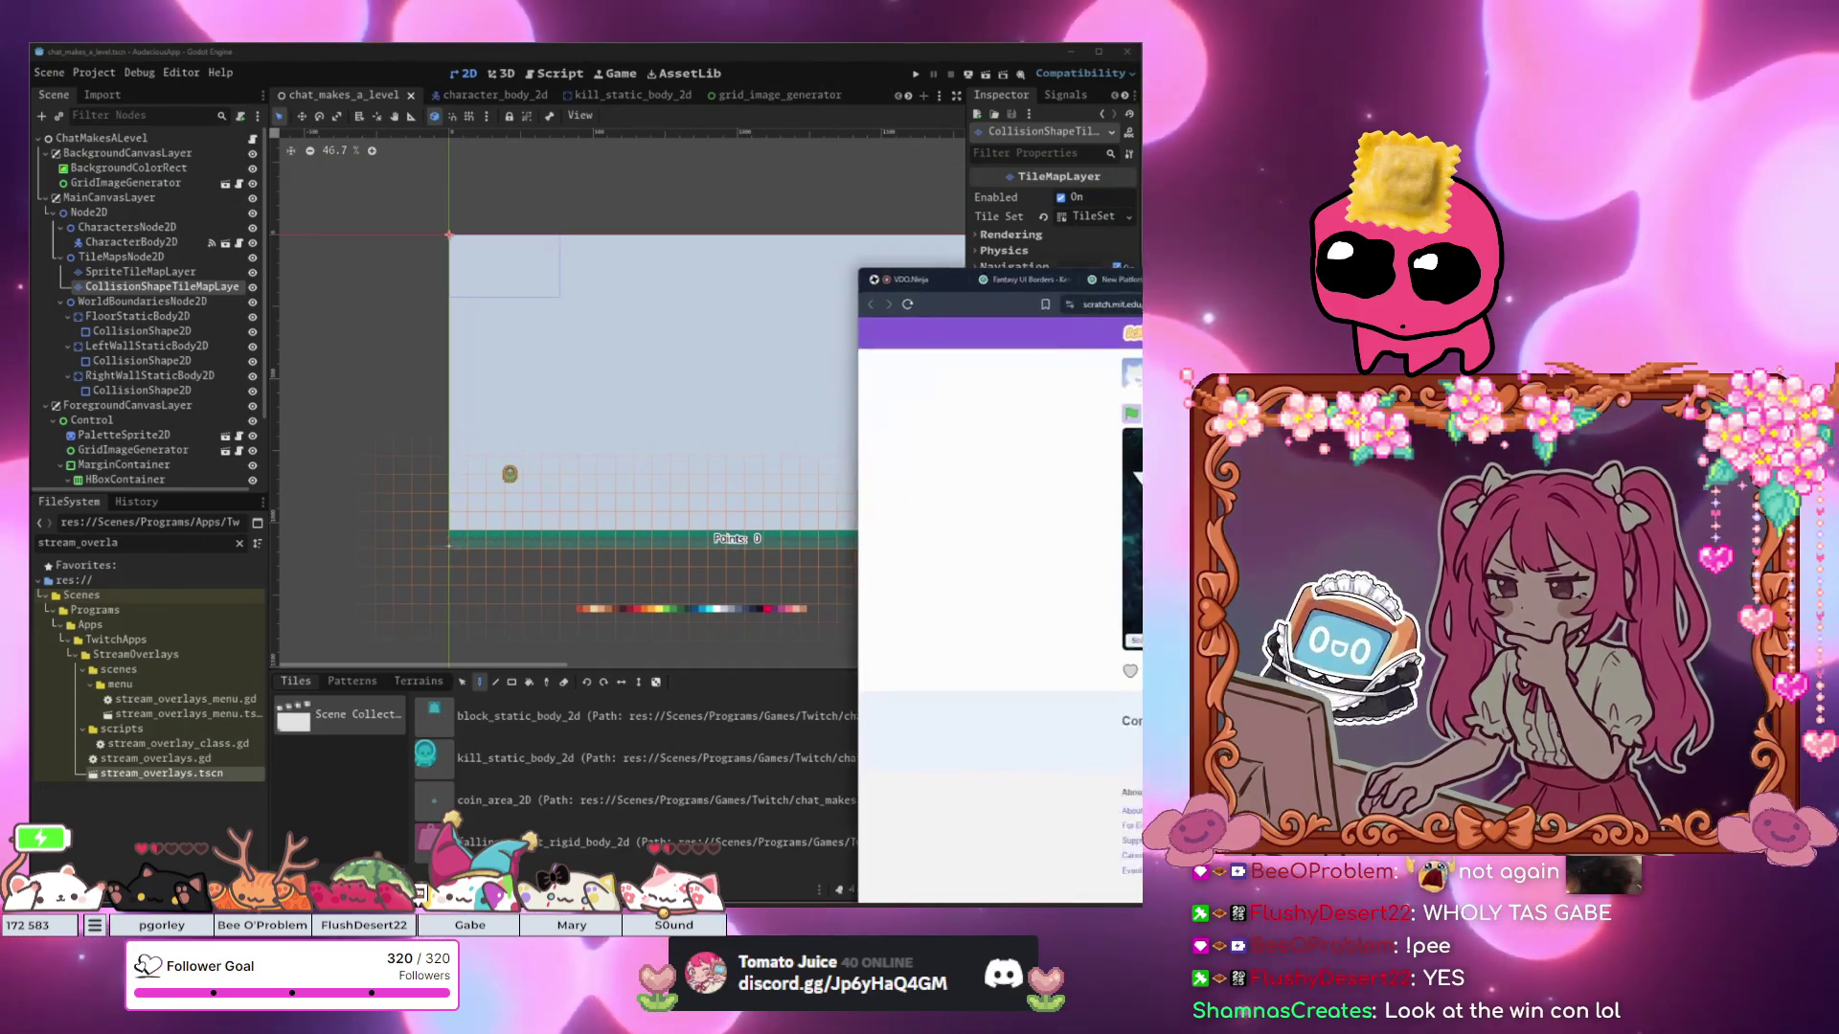
pyautogui.moveTo(1582, 222)
pyautogui.mouseDown()
pyautogui.moveTo(1438, 187)
pyautogui.moveTo(913, 188)
pyautogui.mouseUp()
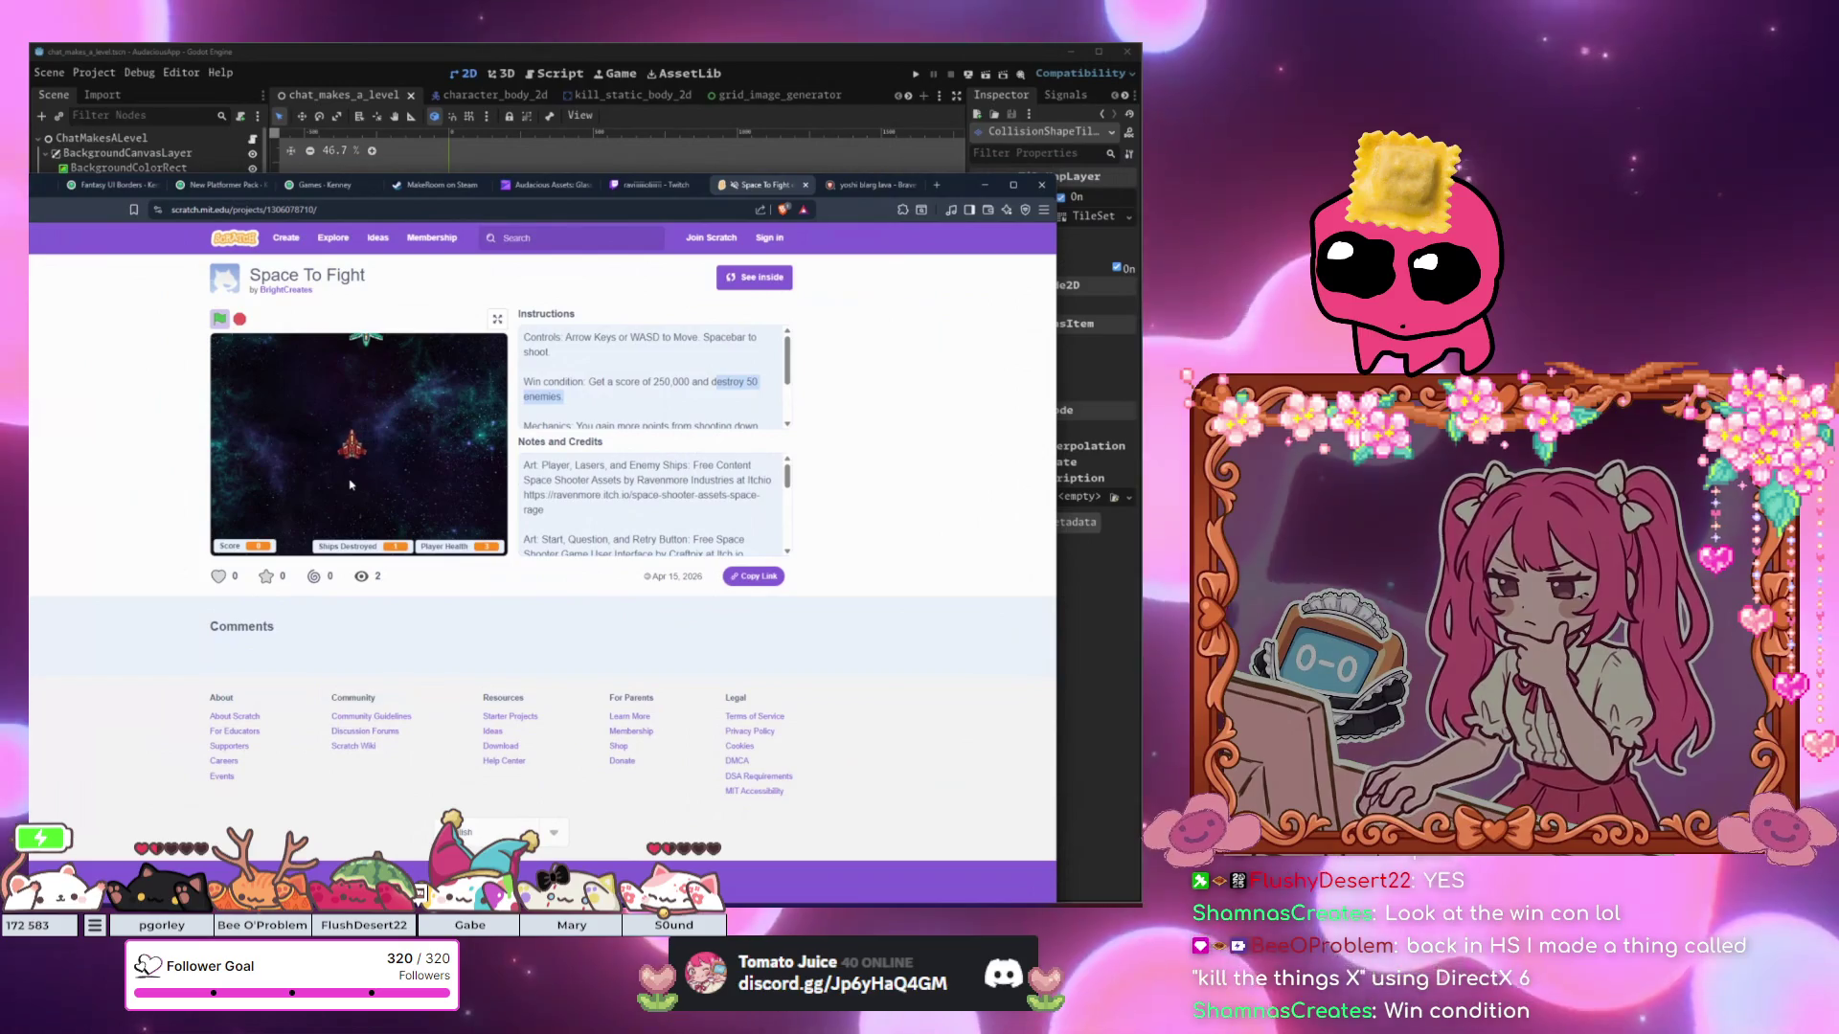
# Fire and steer the ship through another round, then return to the Godot editor.
pyautogui.press('space')
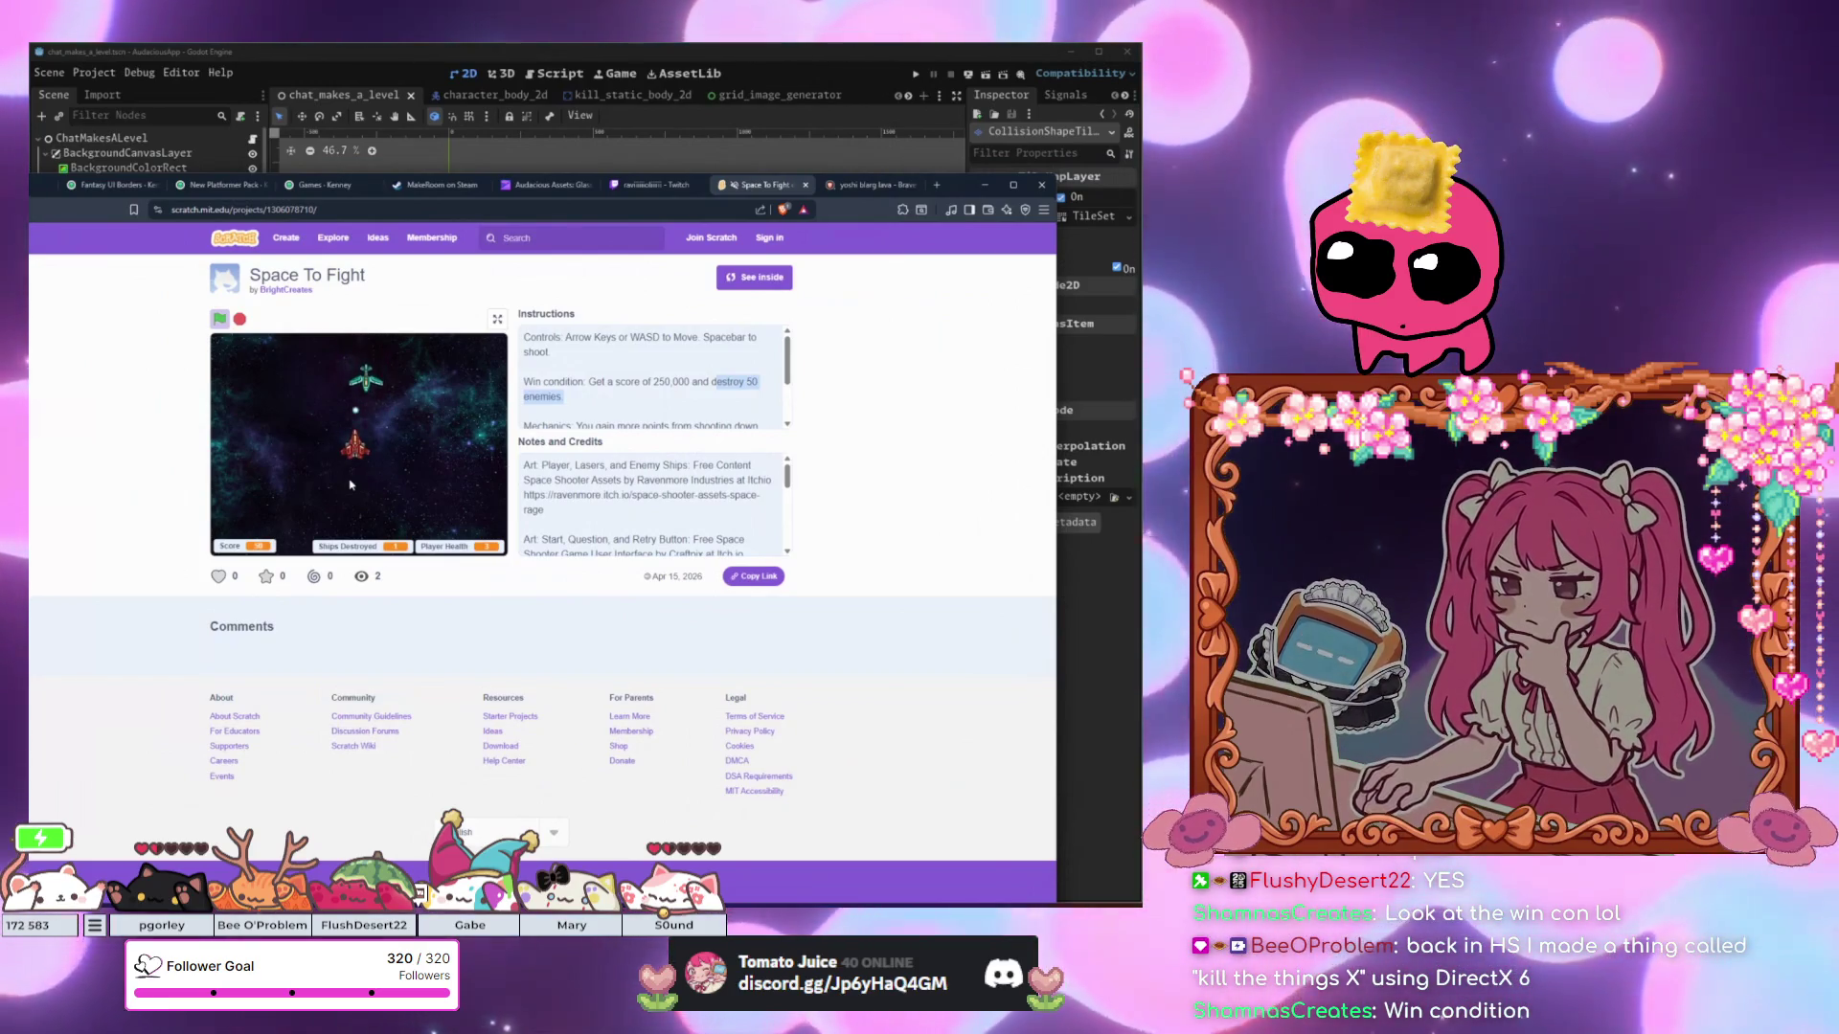
pyautogui.press('space')
pyautogui.press('Right')
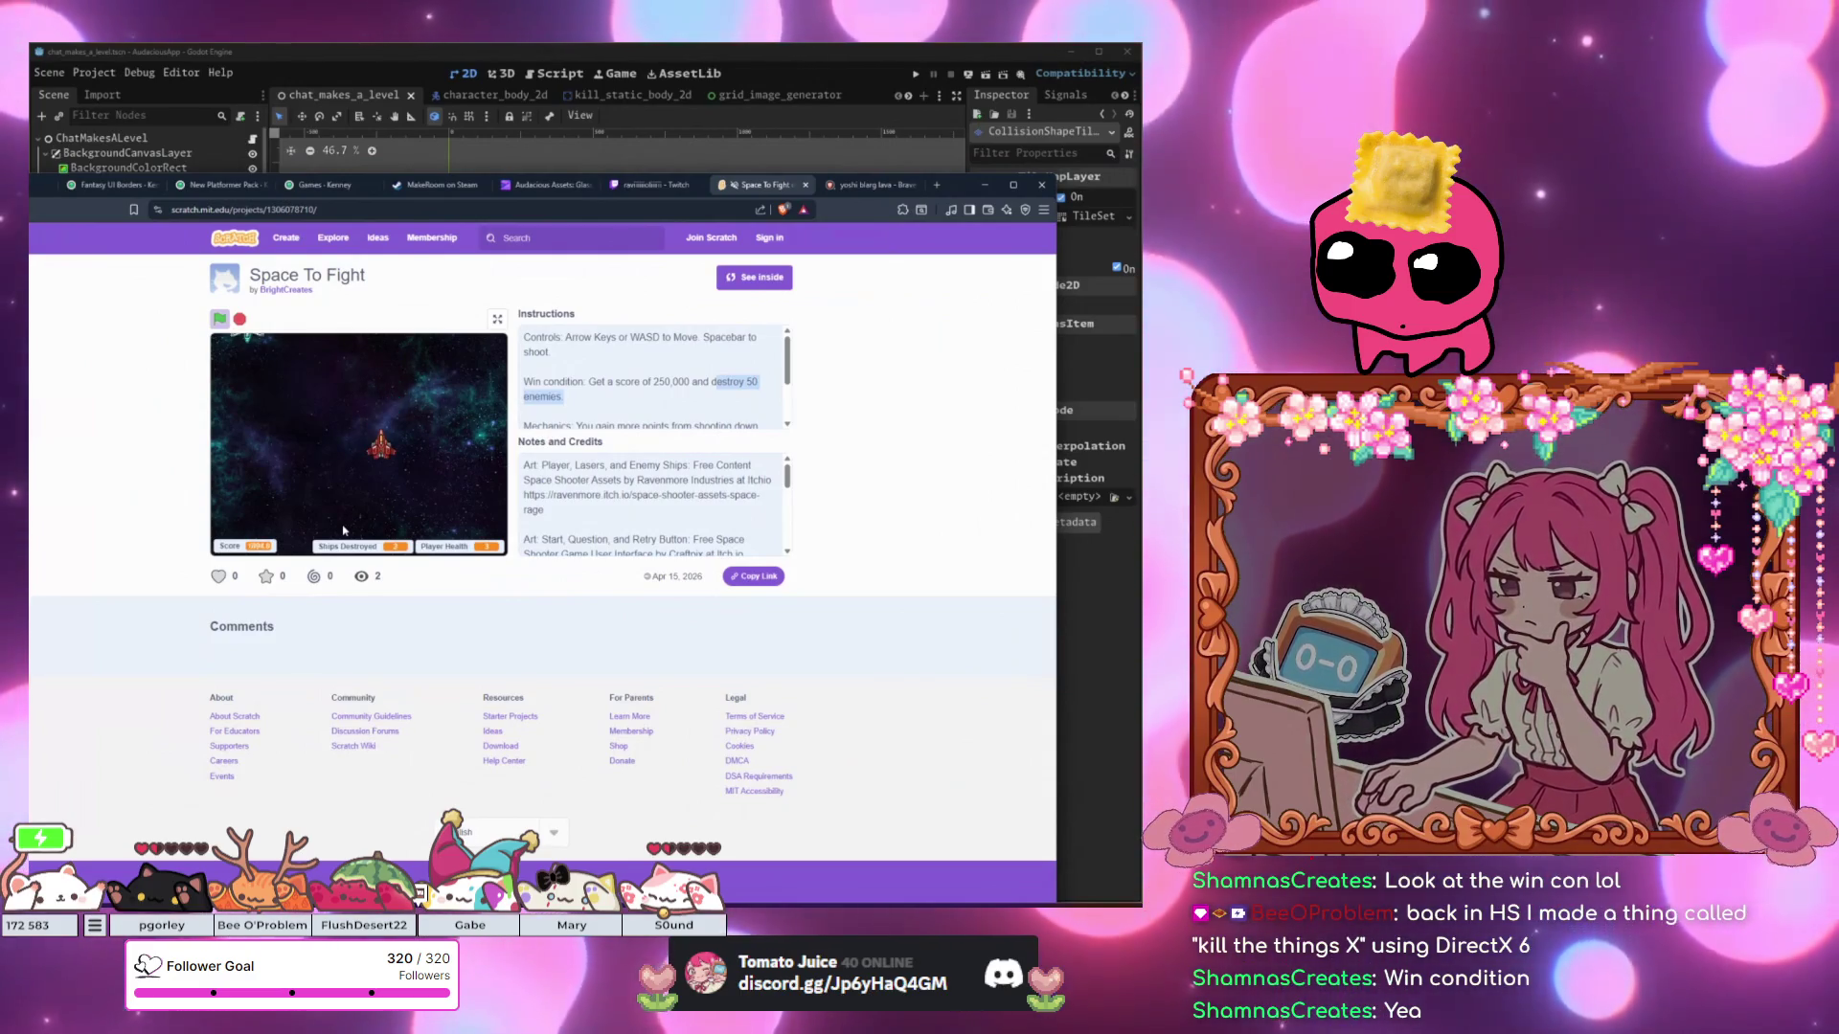
pyautogui.press('Left')
pyautogui.press('Down')
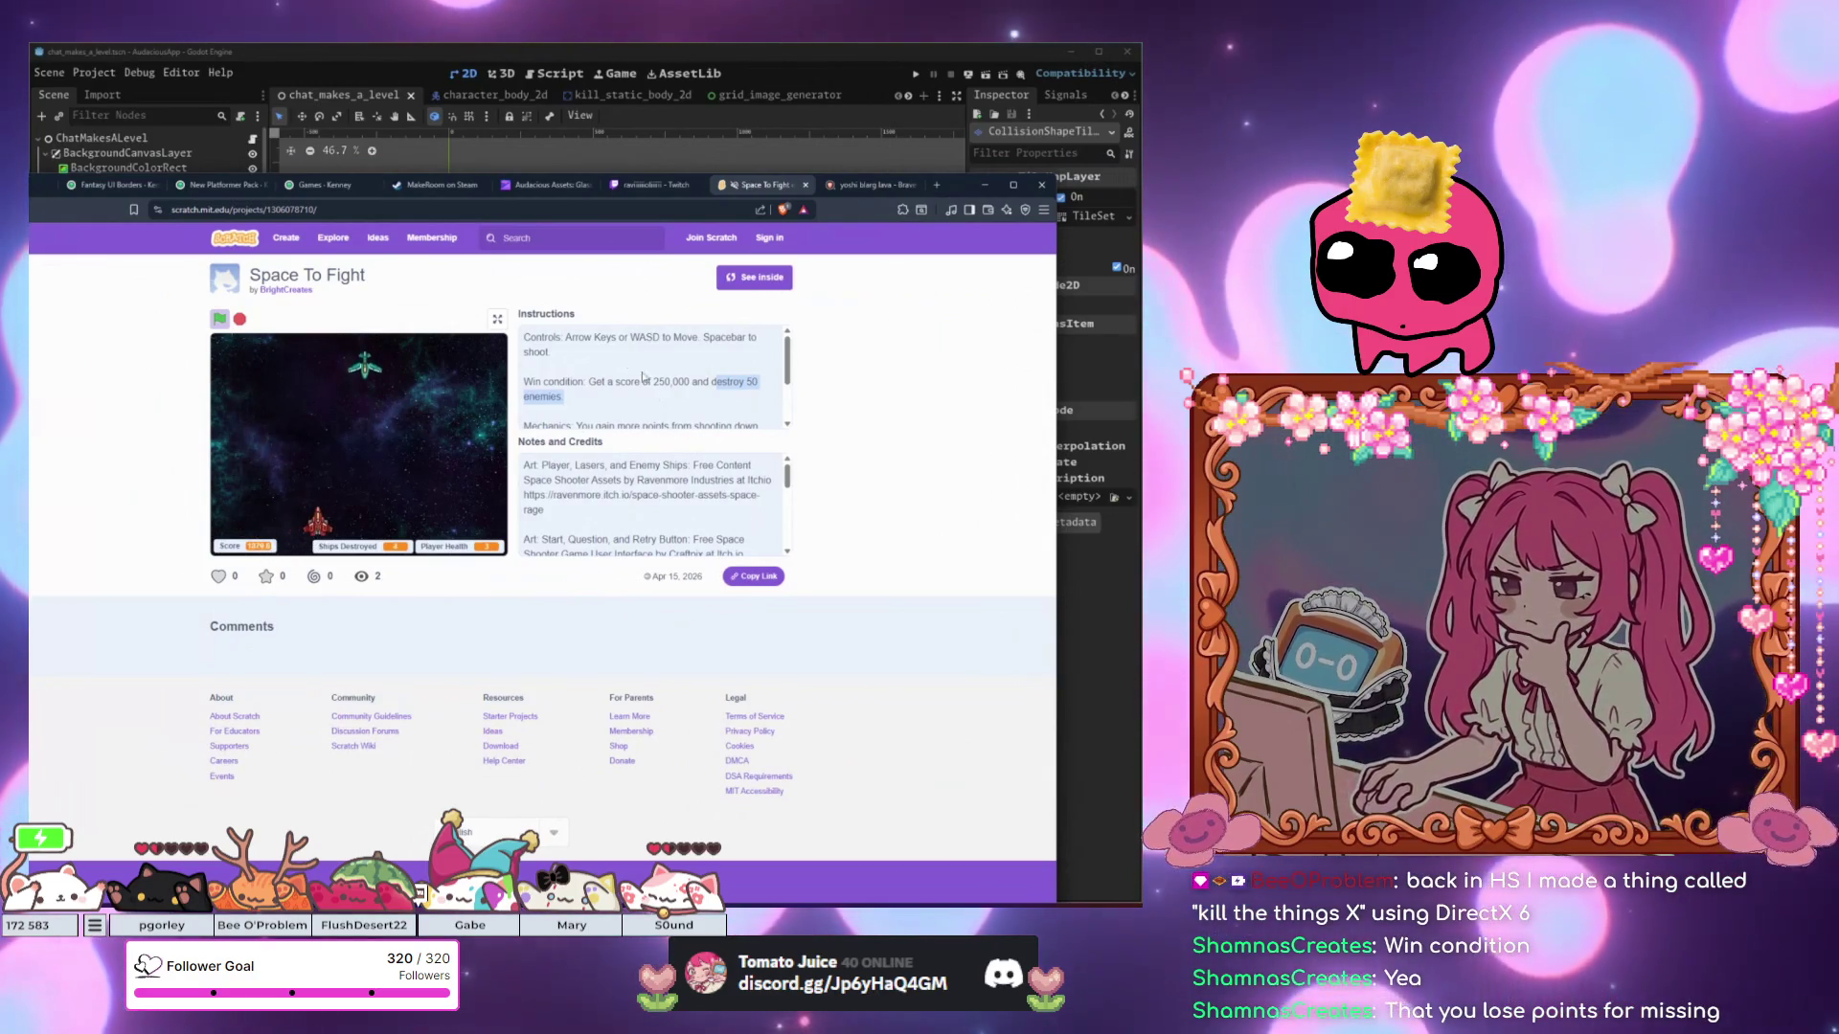
pyautogui.scroll(-1, 660, 410)
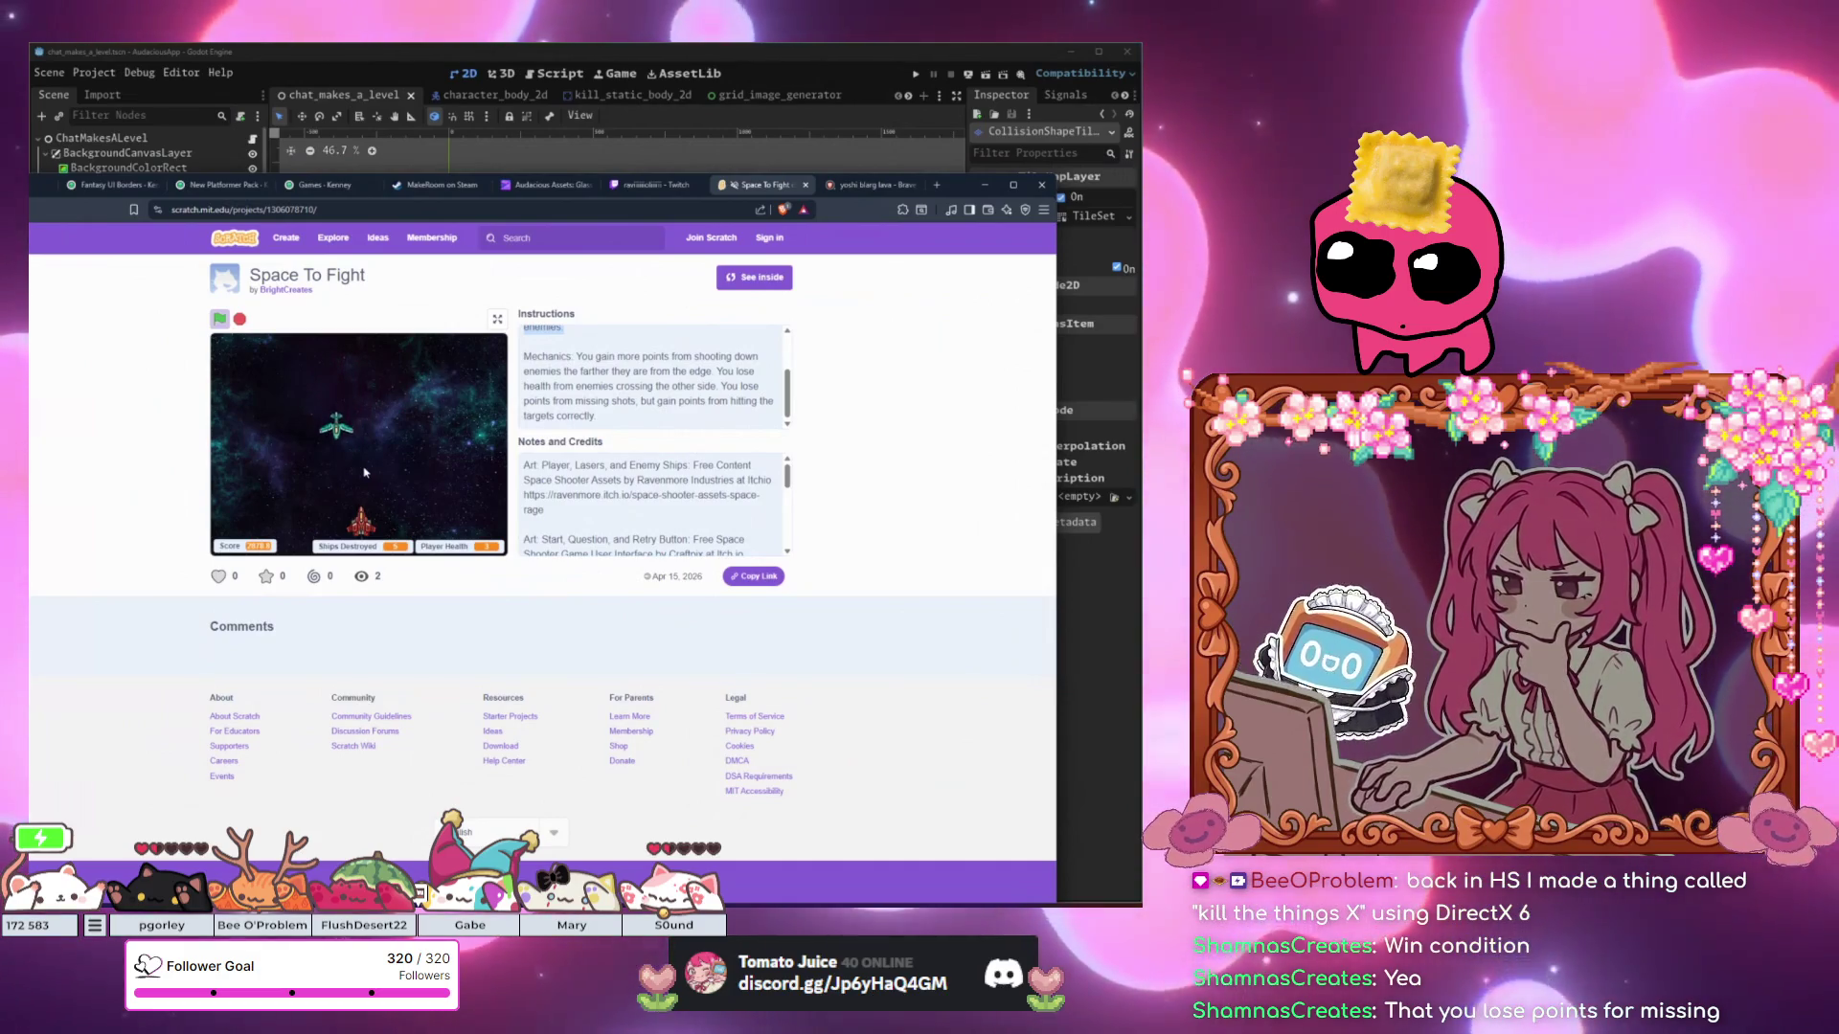
pyautogui.press('Left')
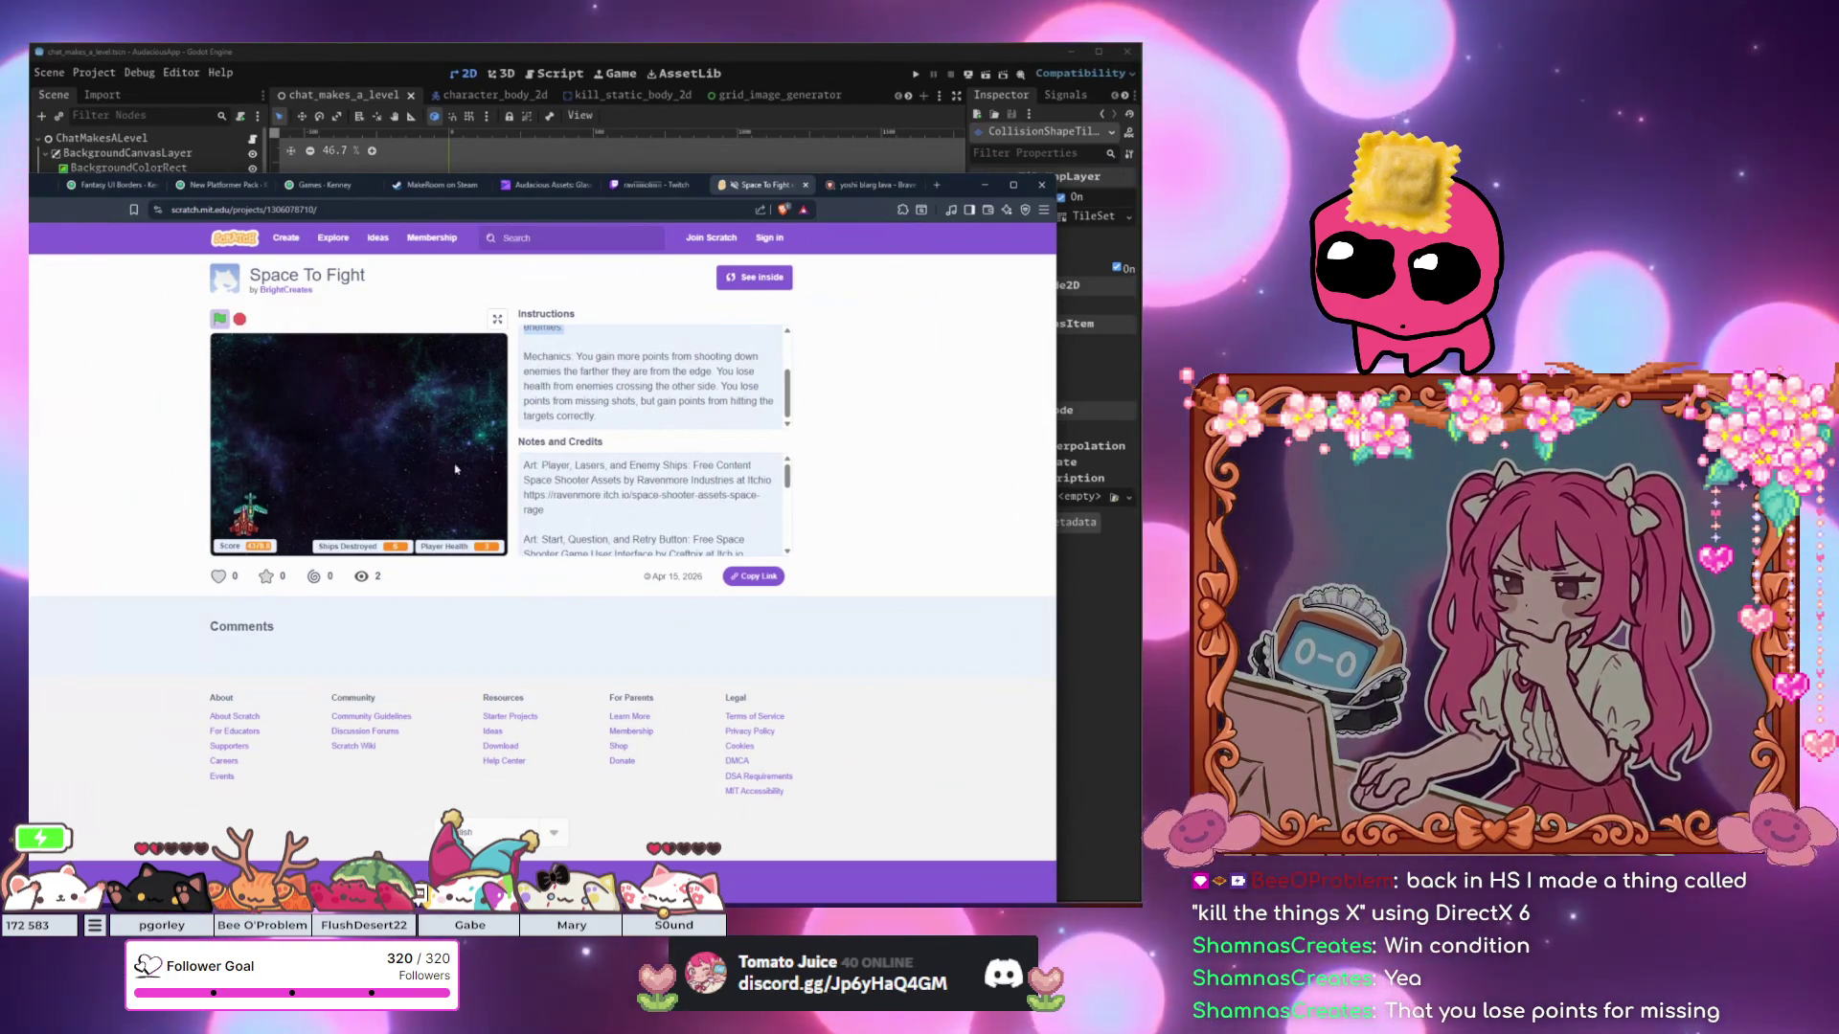
pyautogui.press('Right')
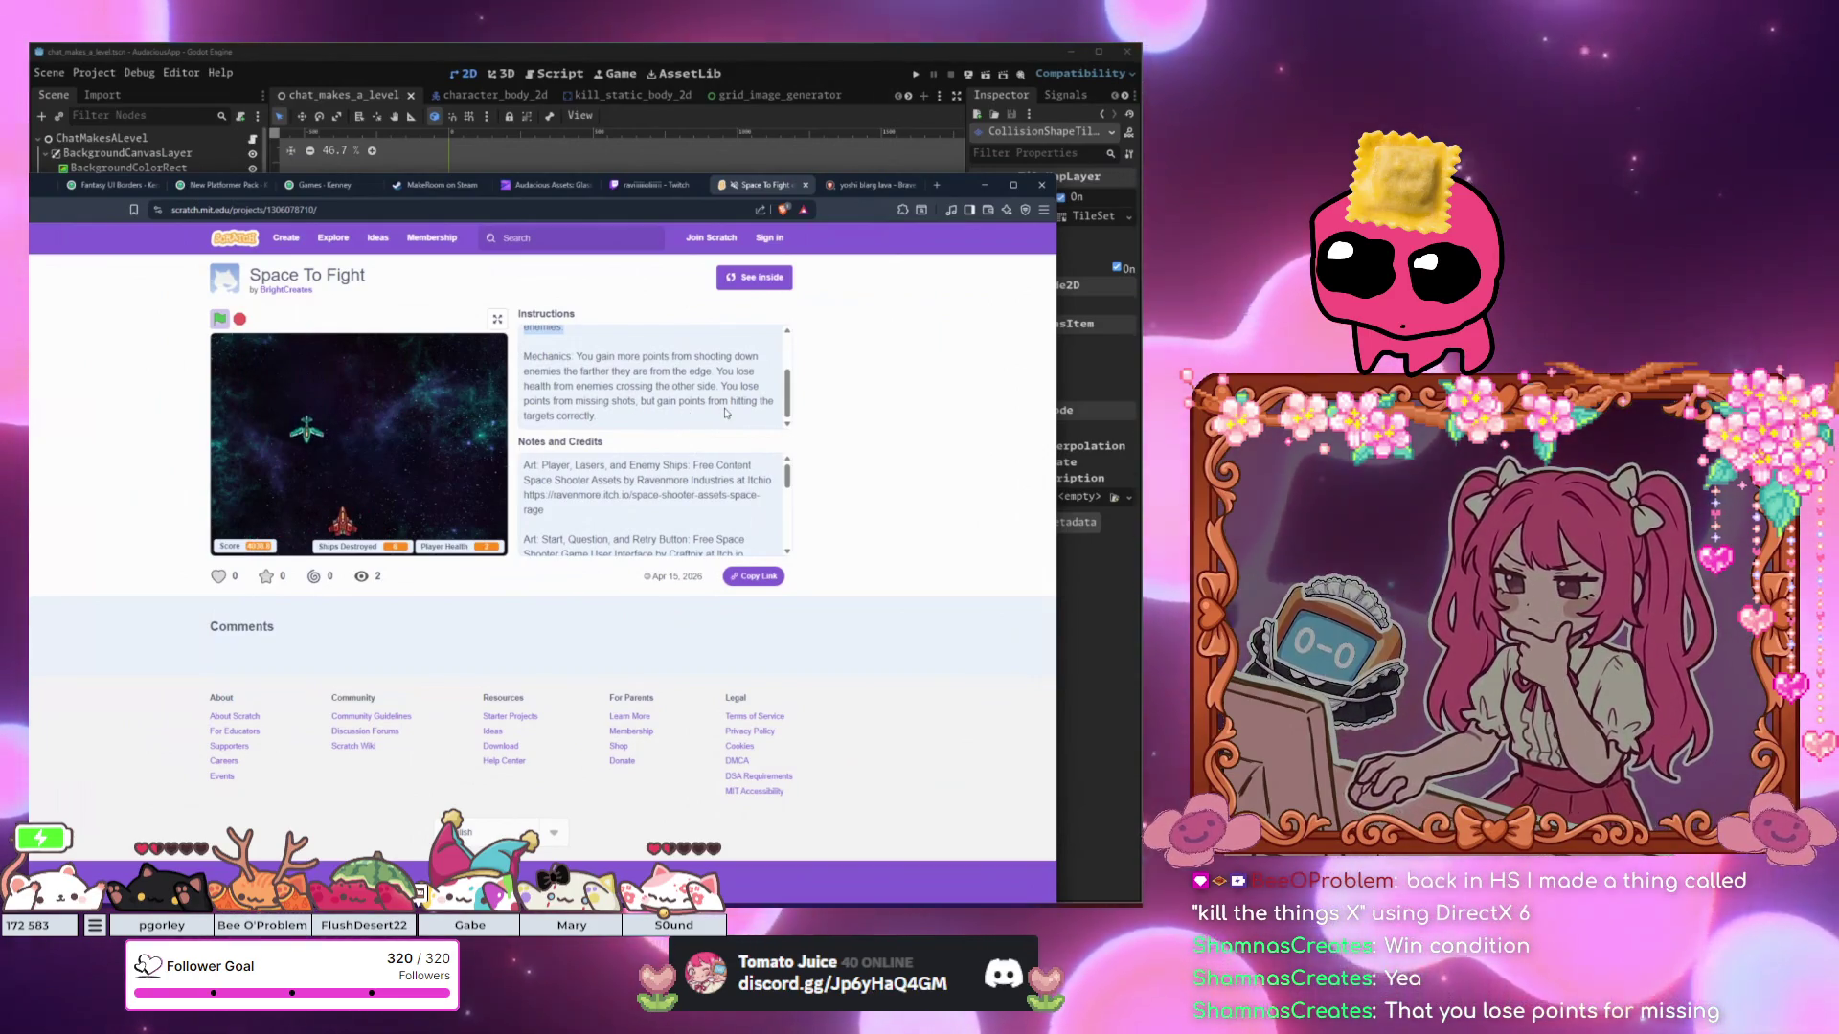
pyautogui.press('Left')
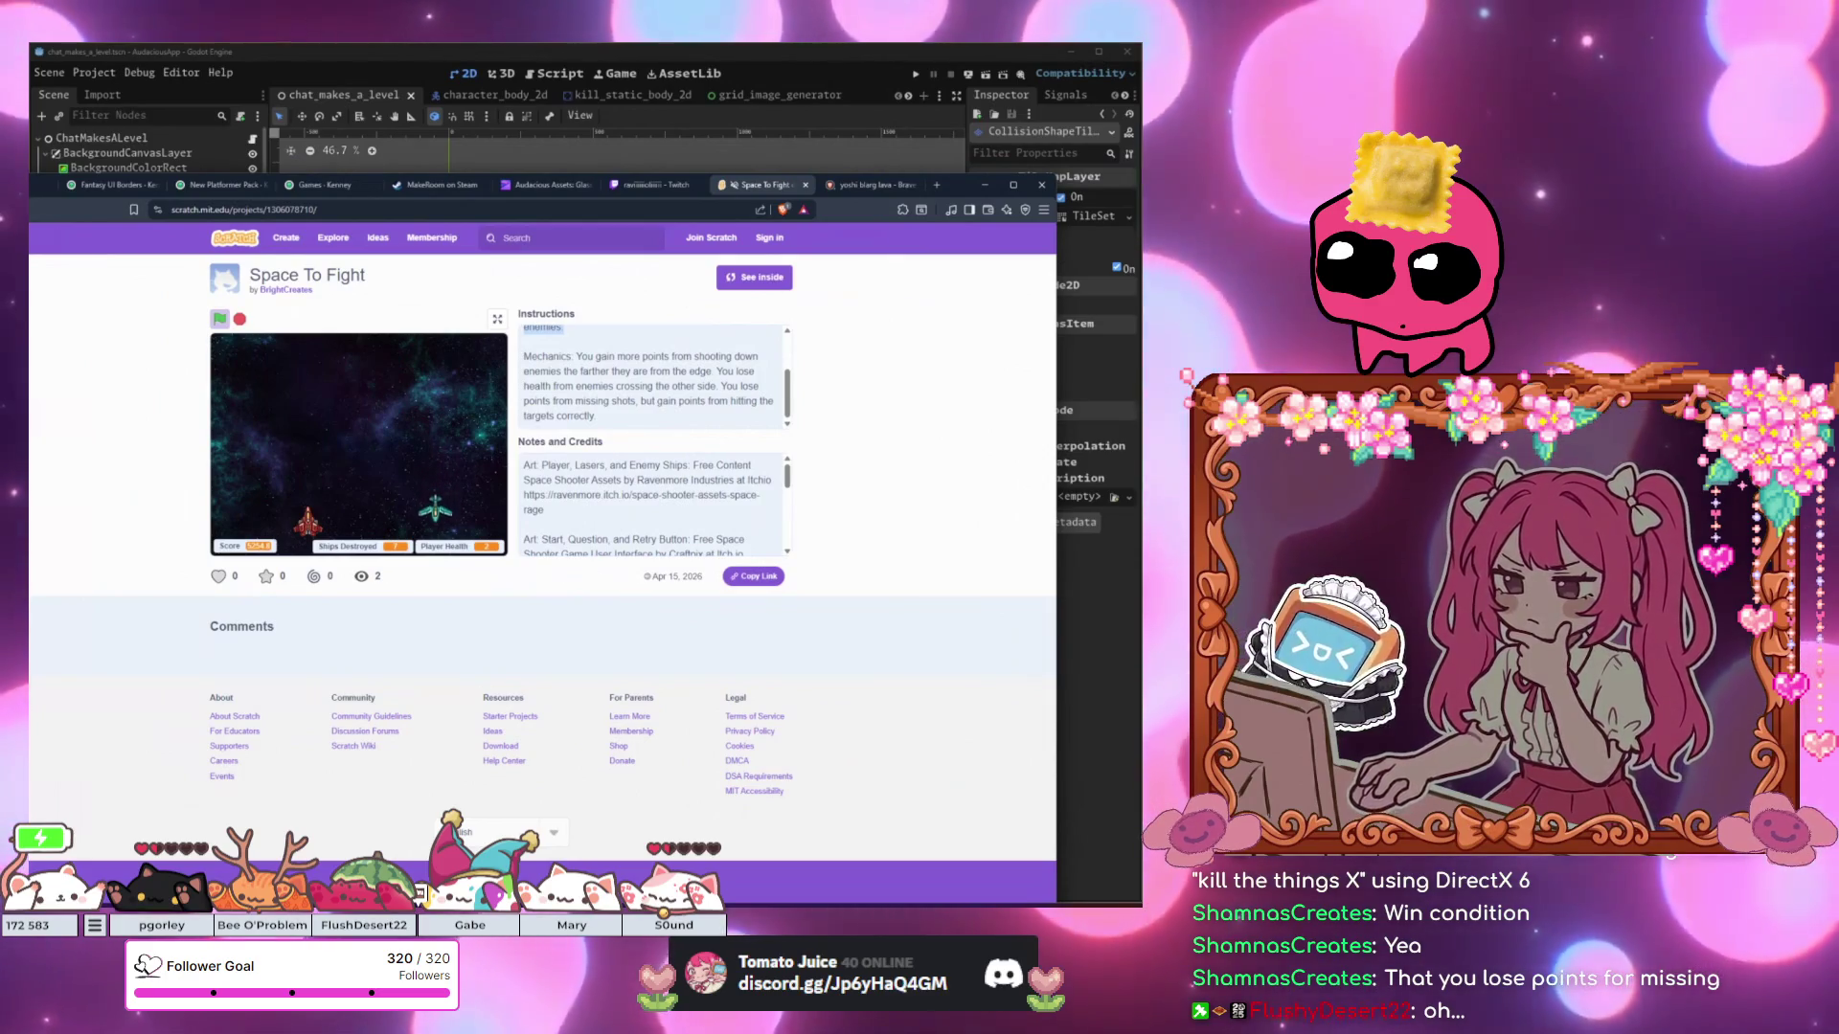
pyautogui.moveTo(215, 860)
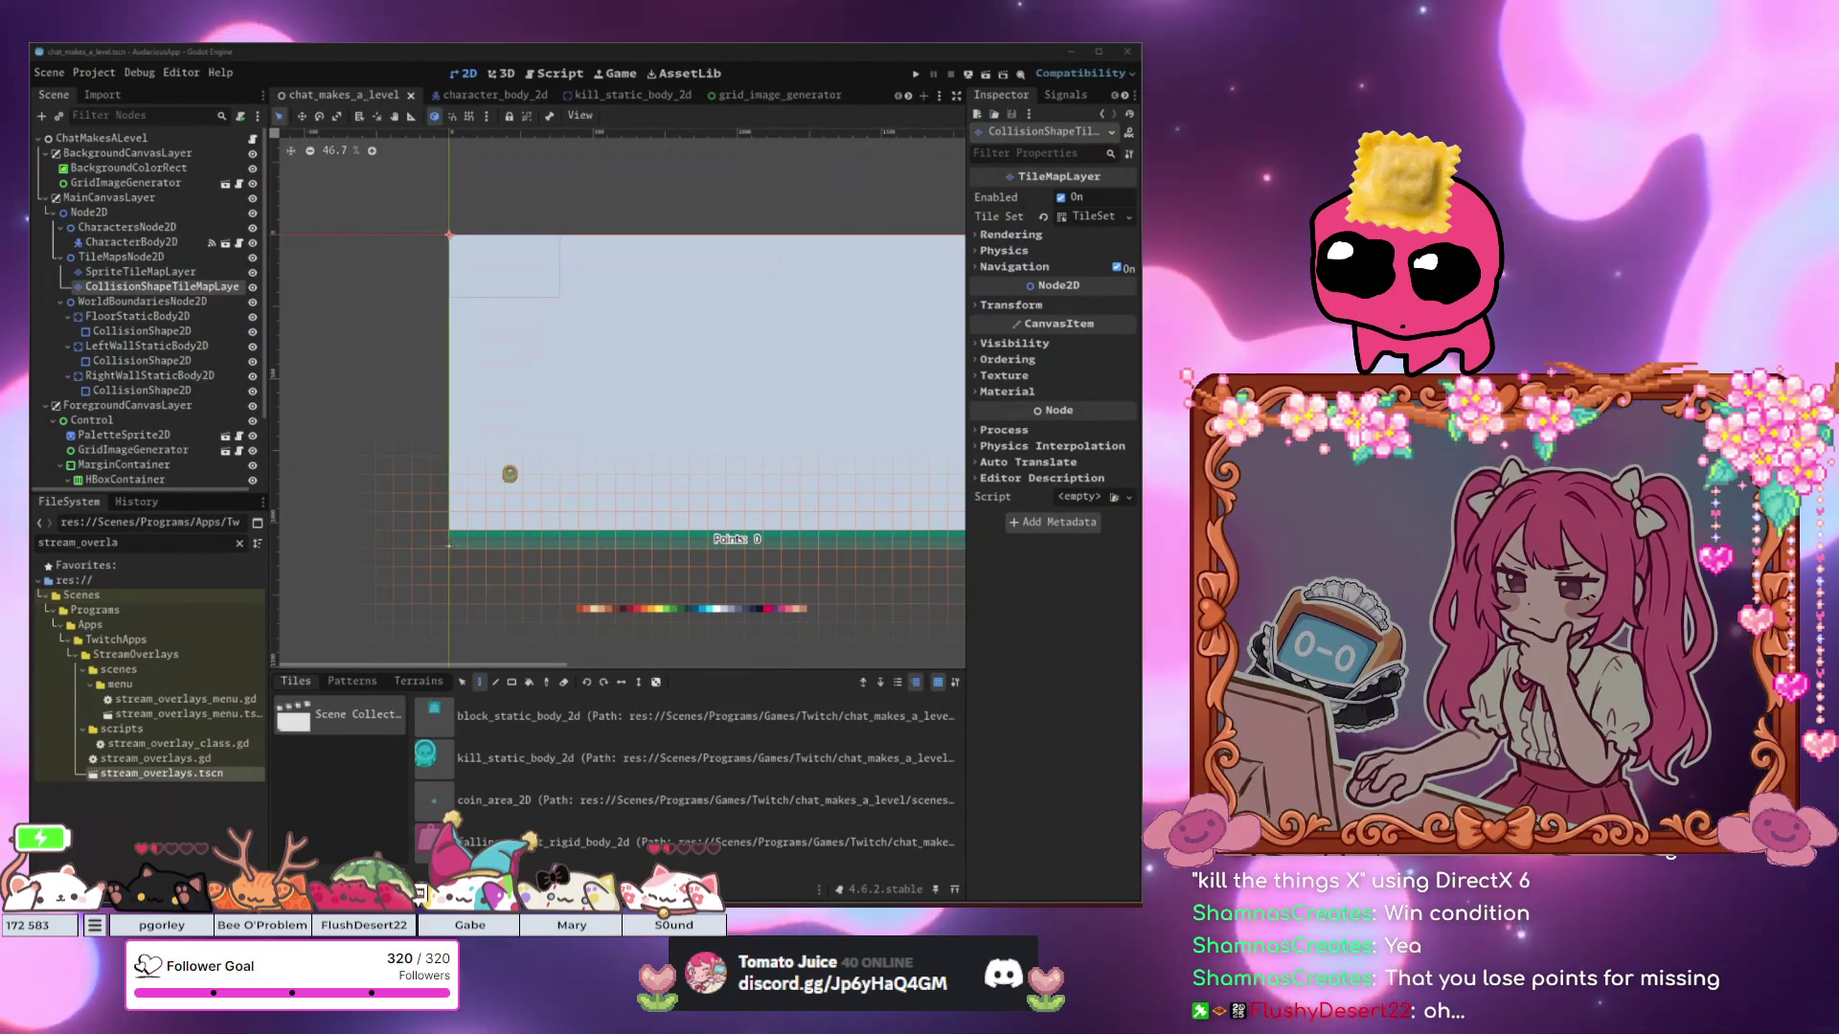
# Bring the game back, restart Space To Fight, and steer while firing at enemy ships.
pyautogui.hotkey('alt', 'Tab')
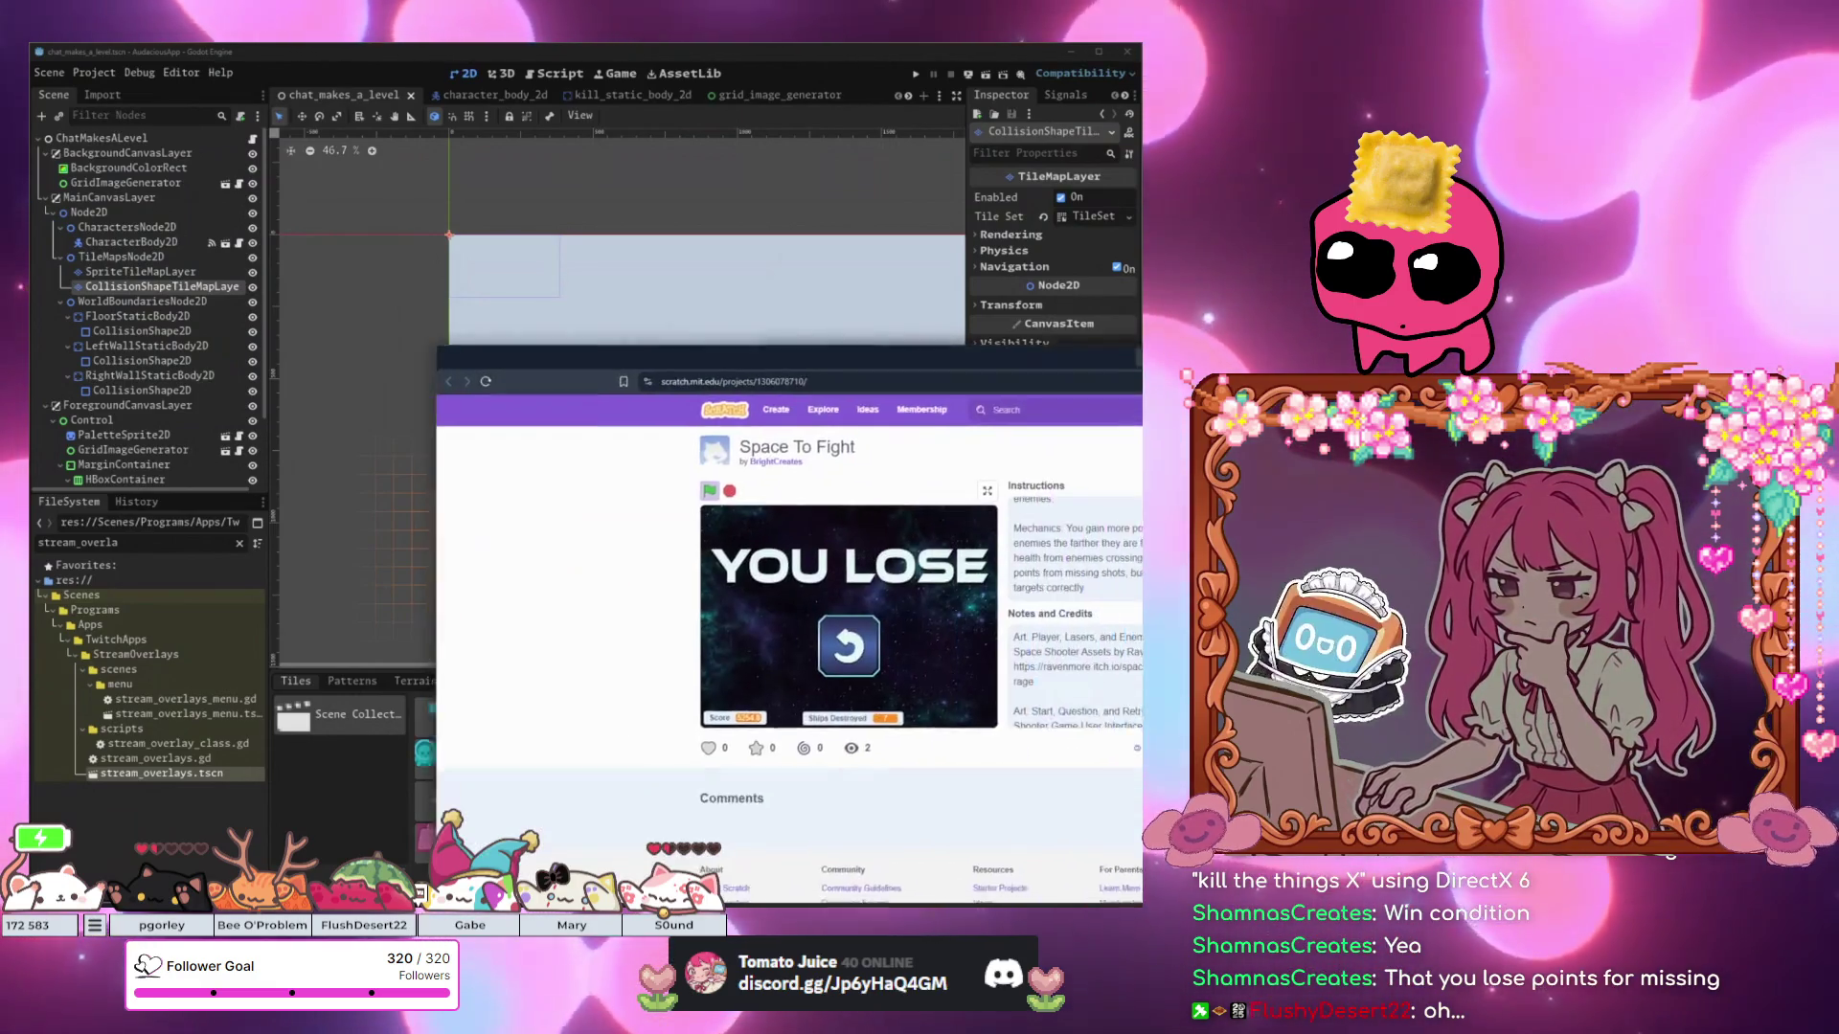
pyautogui.click(507, 486)
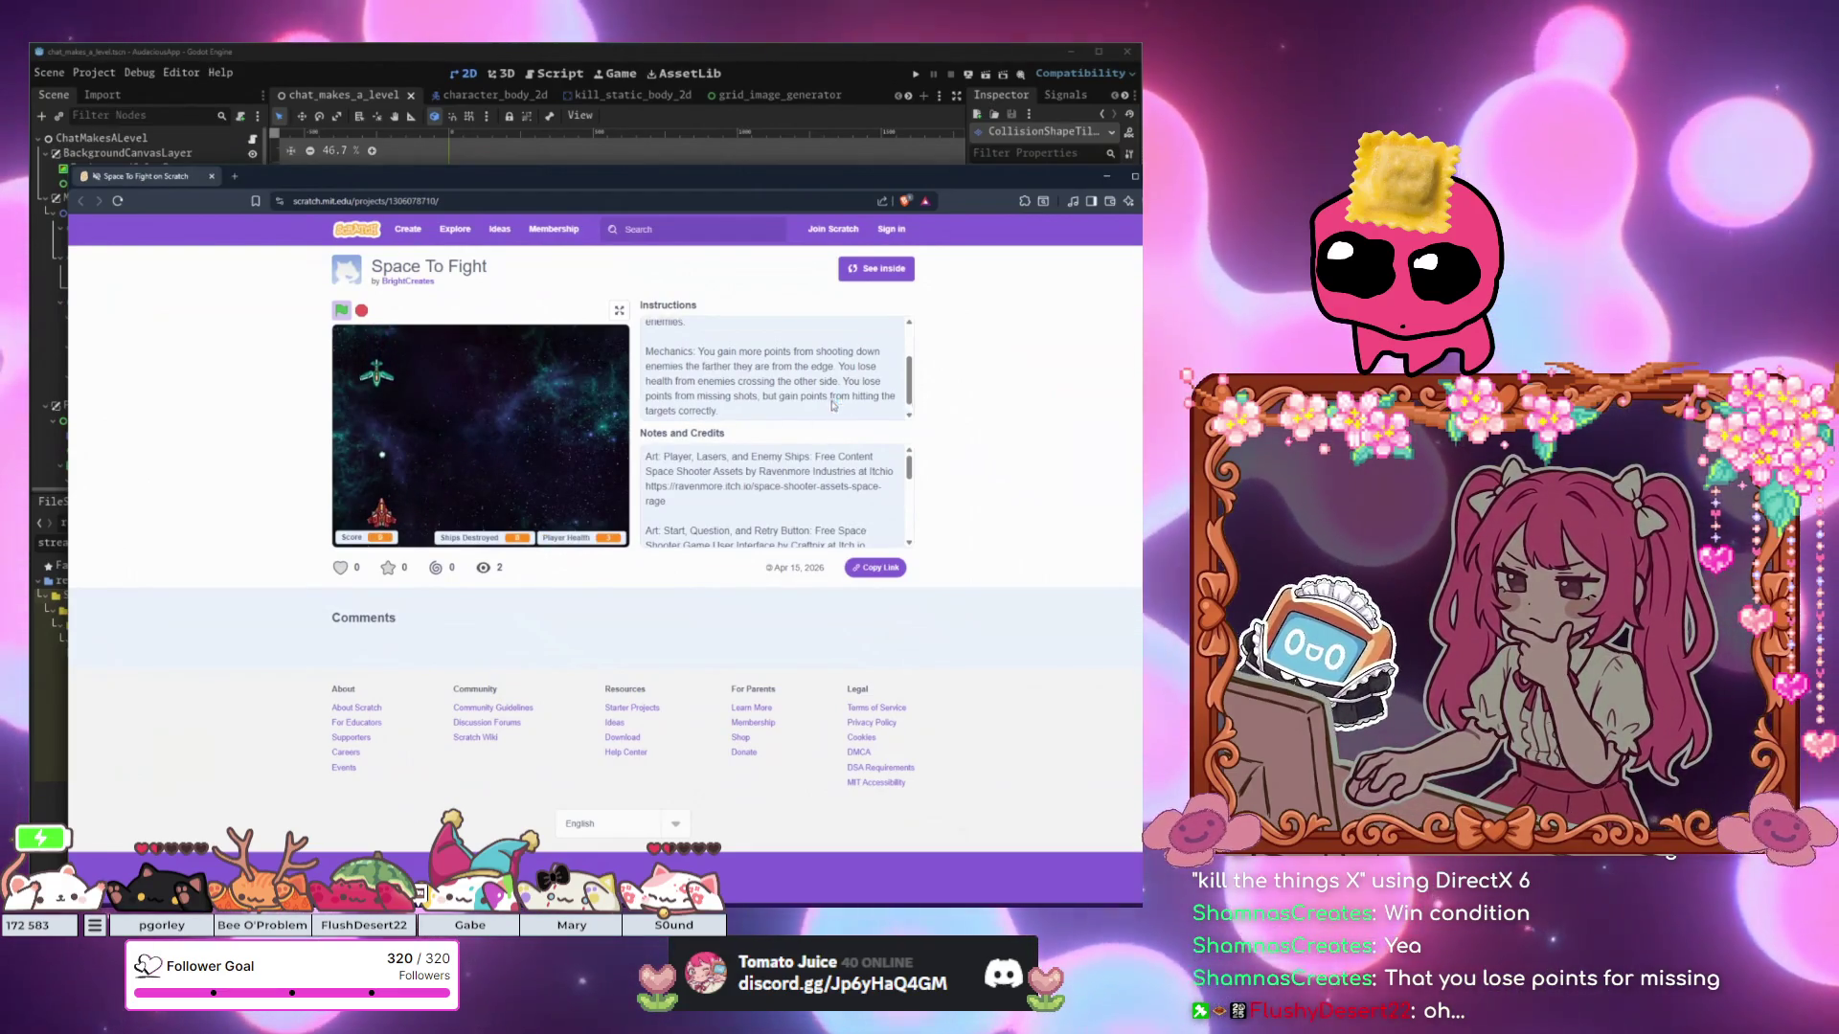
pyautogui.scroll(2, 766, 374)
pyautogui.press('Right')
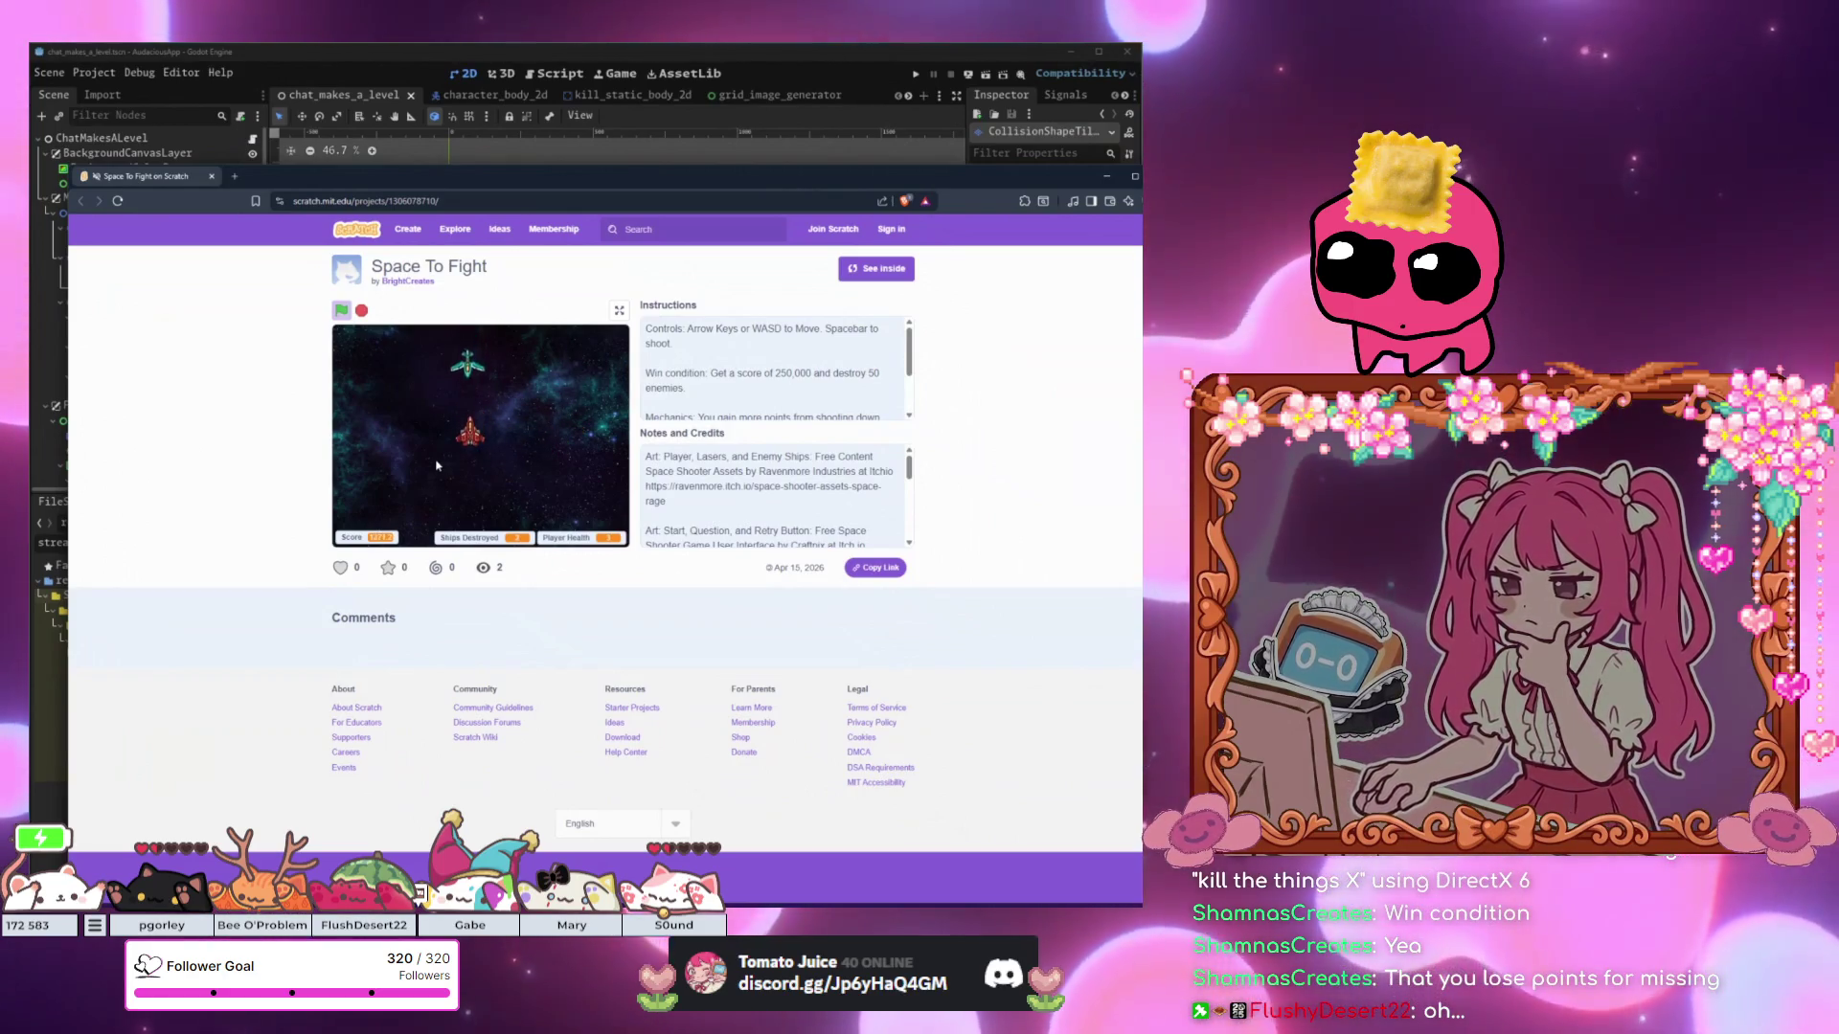
pyautogui.press('Left')
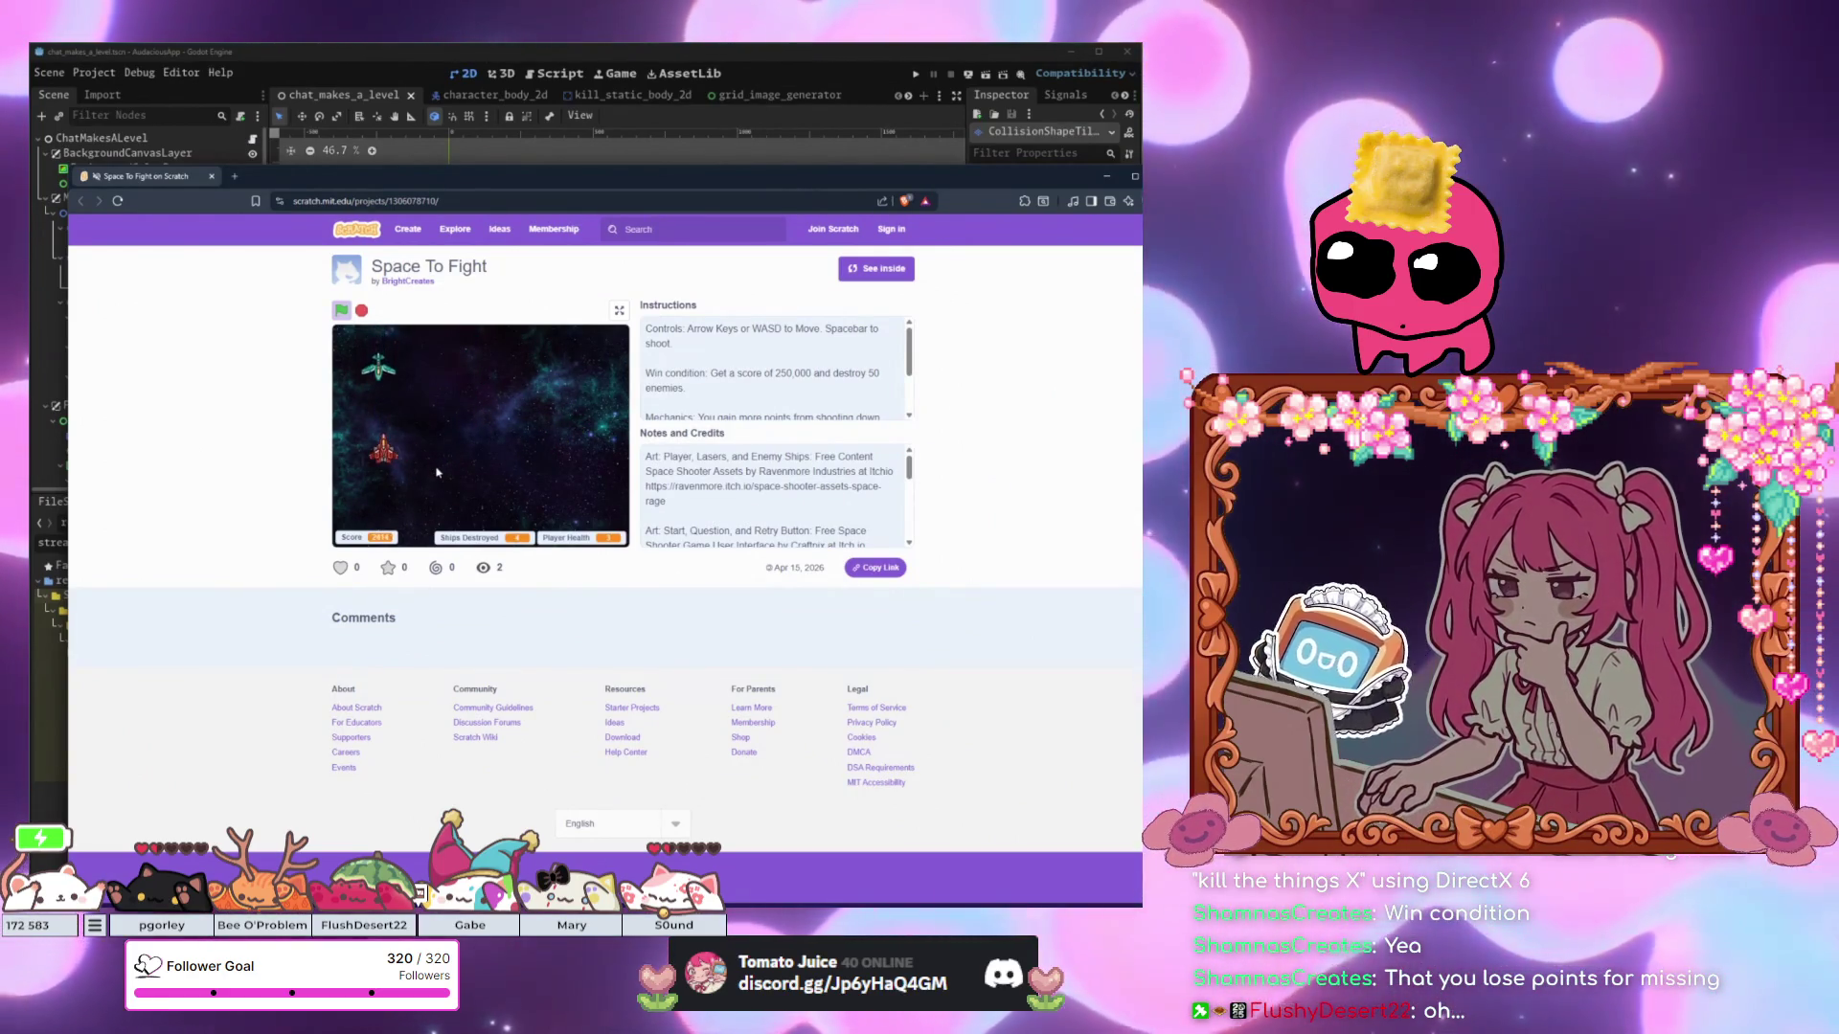
pyautogui.press('Right')
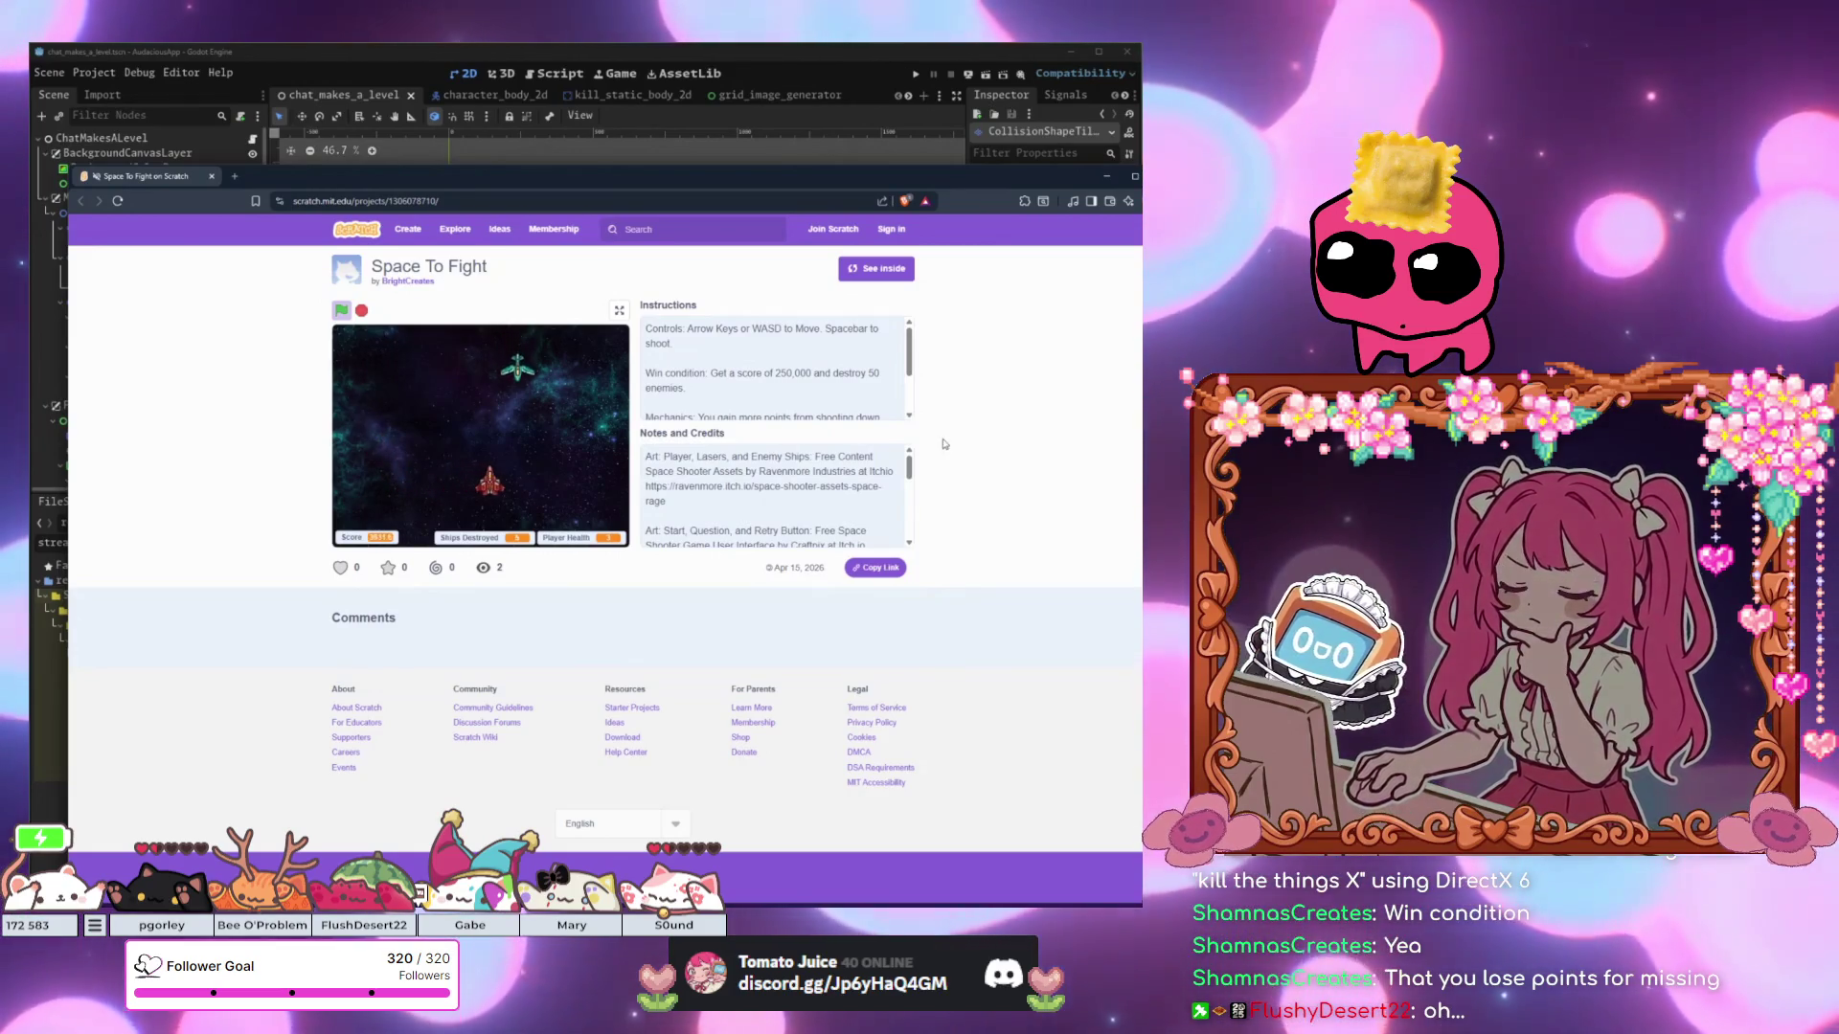
pyautogui.press('Right')
pyautogui.press('Down')
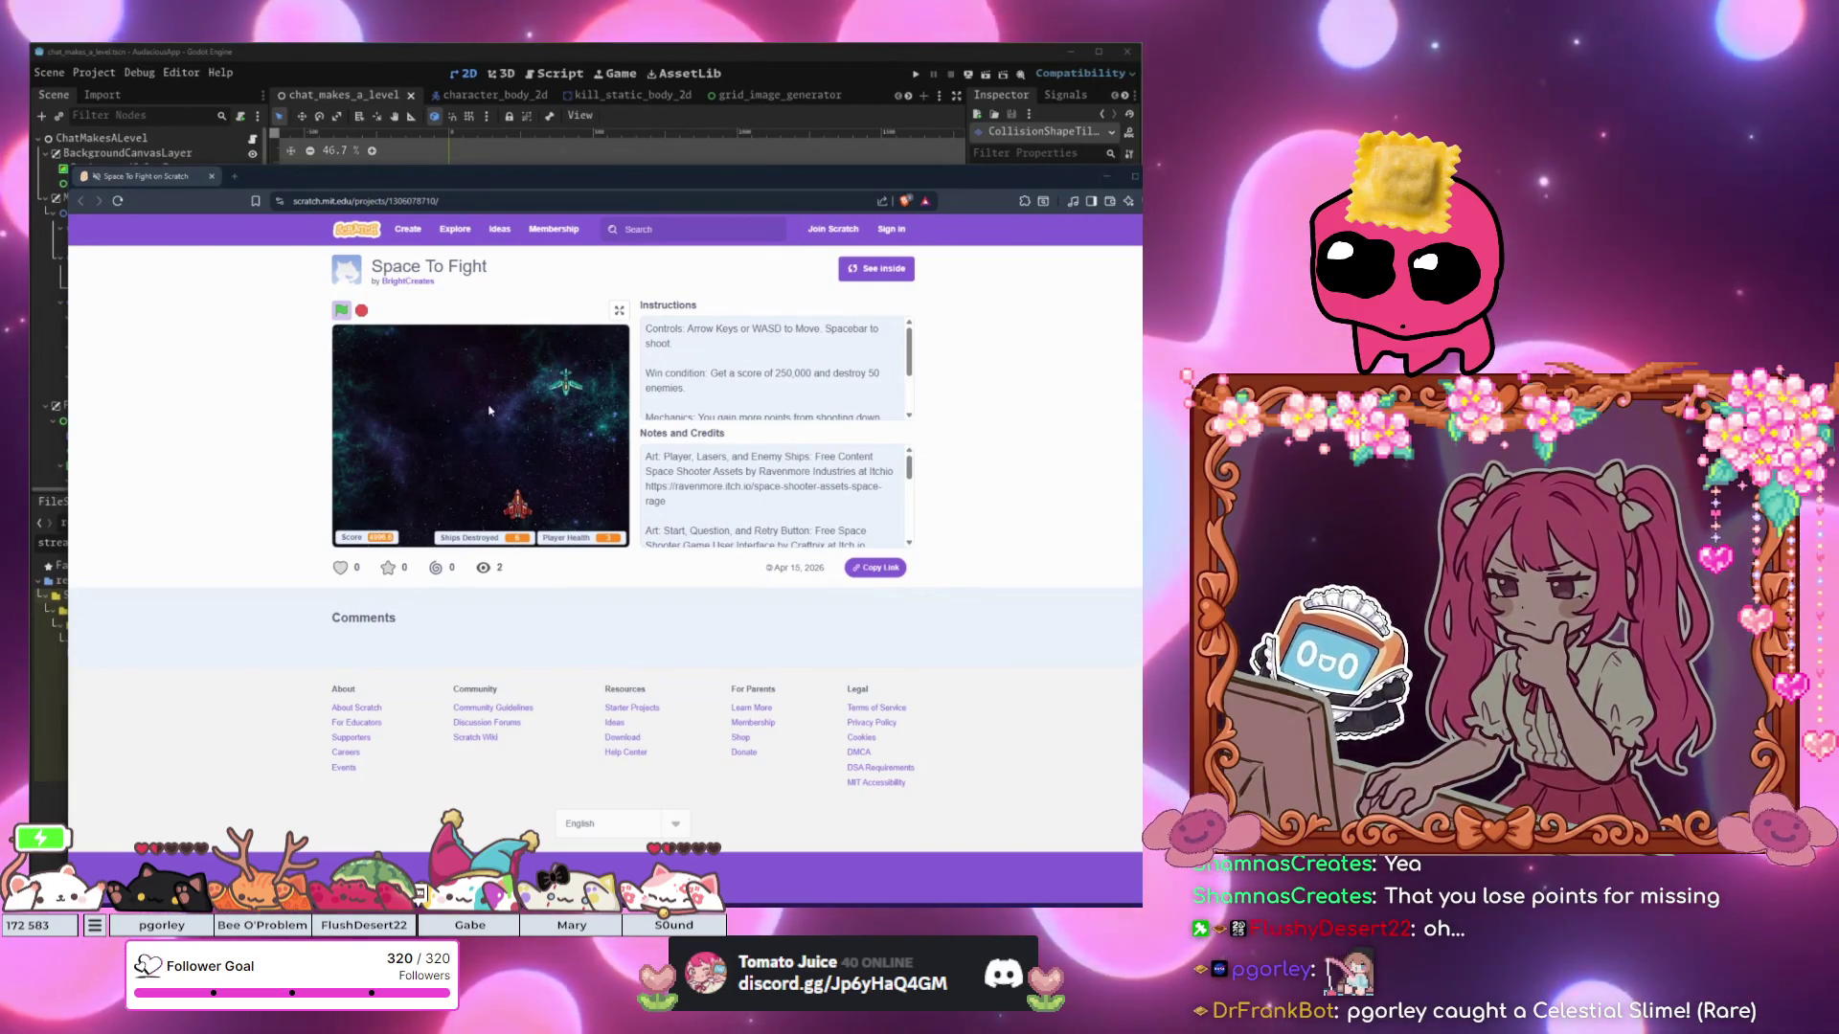
pyautogui.press('Right')
pyautogui.press('Left')
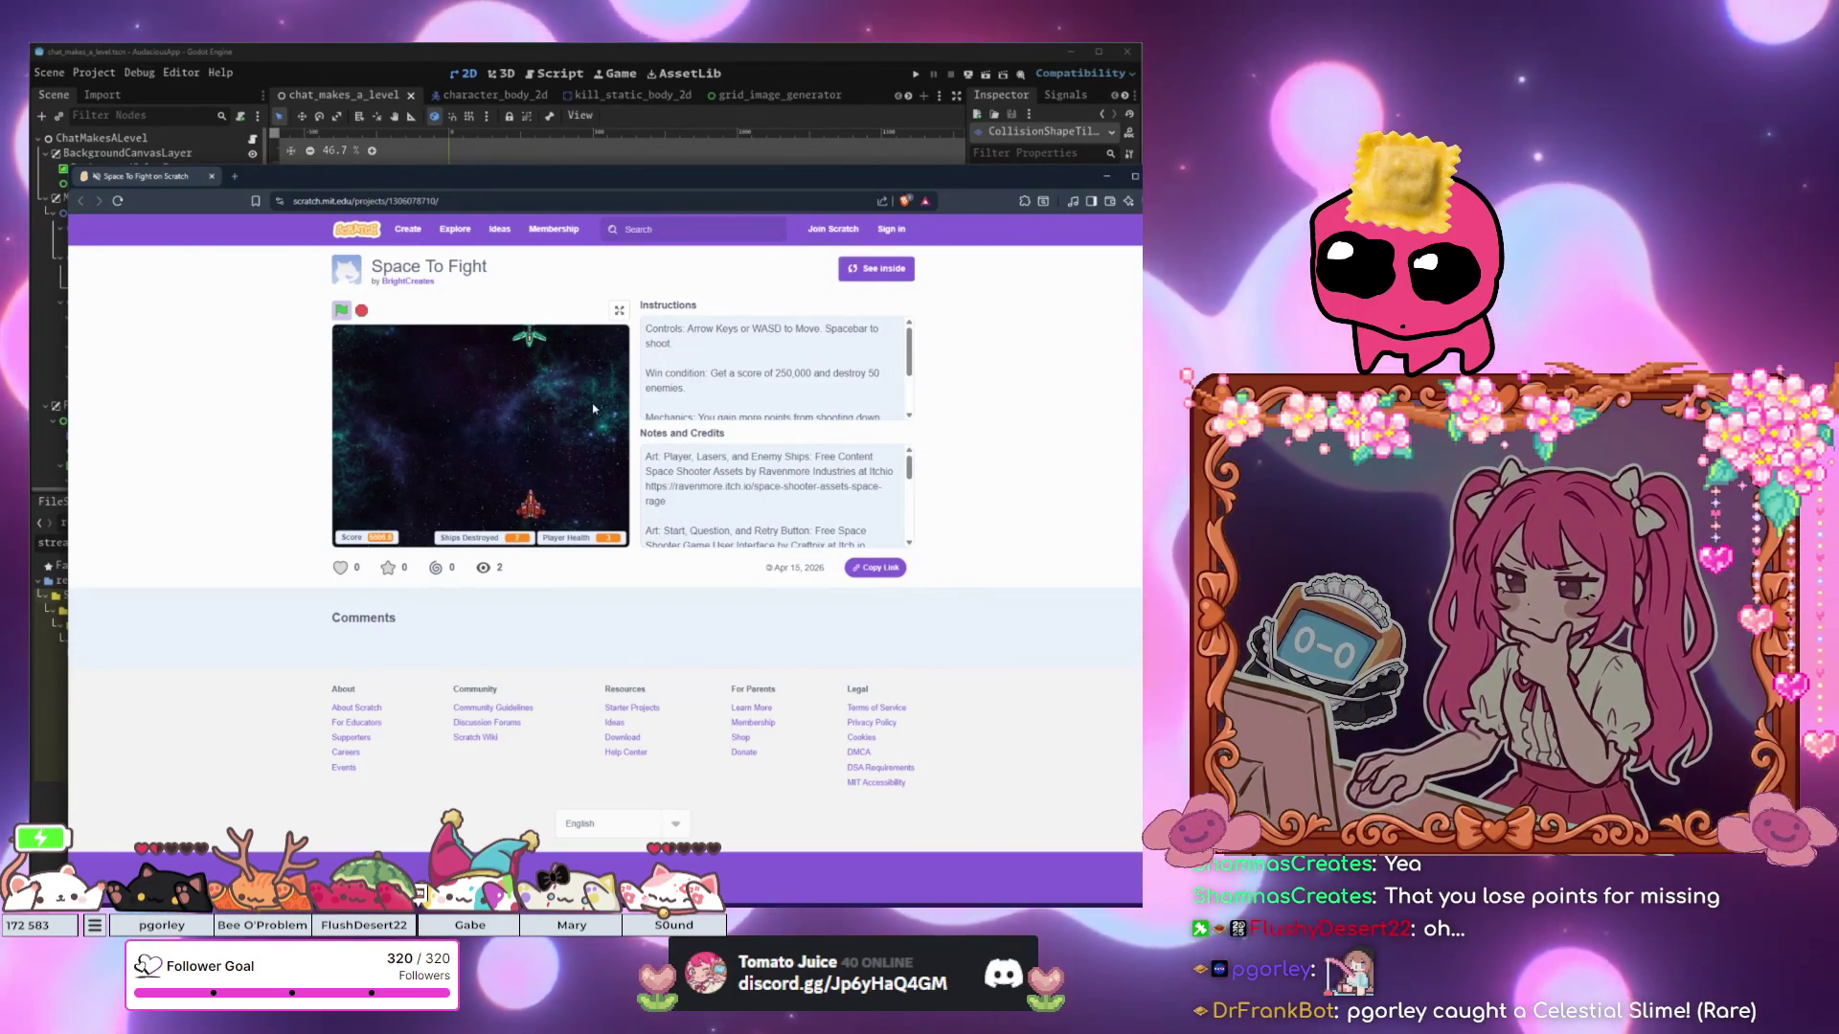
pyautogui.press('Left')
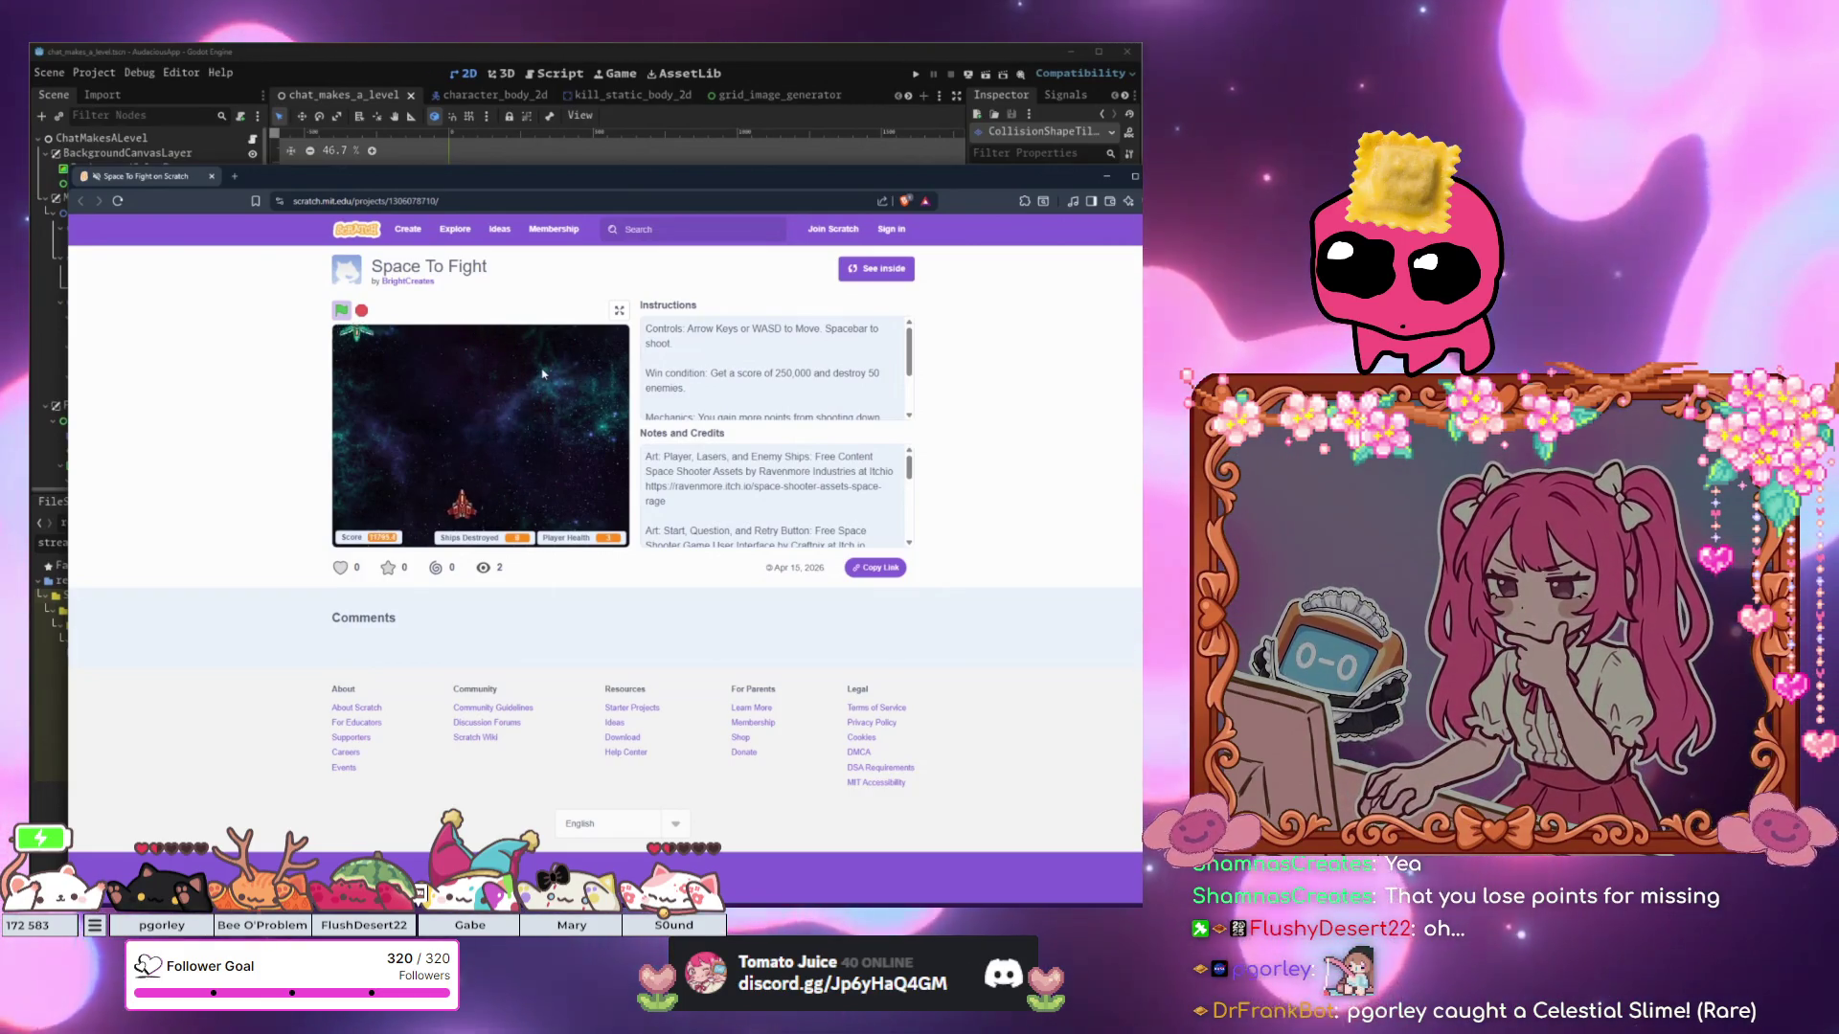
pyautogui.press('Right')
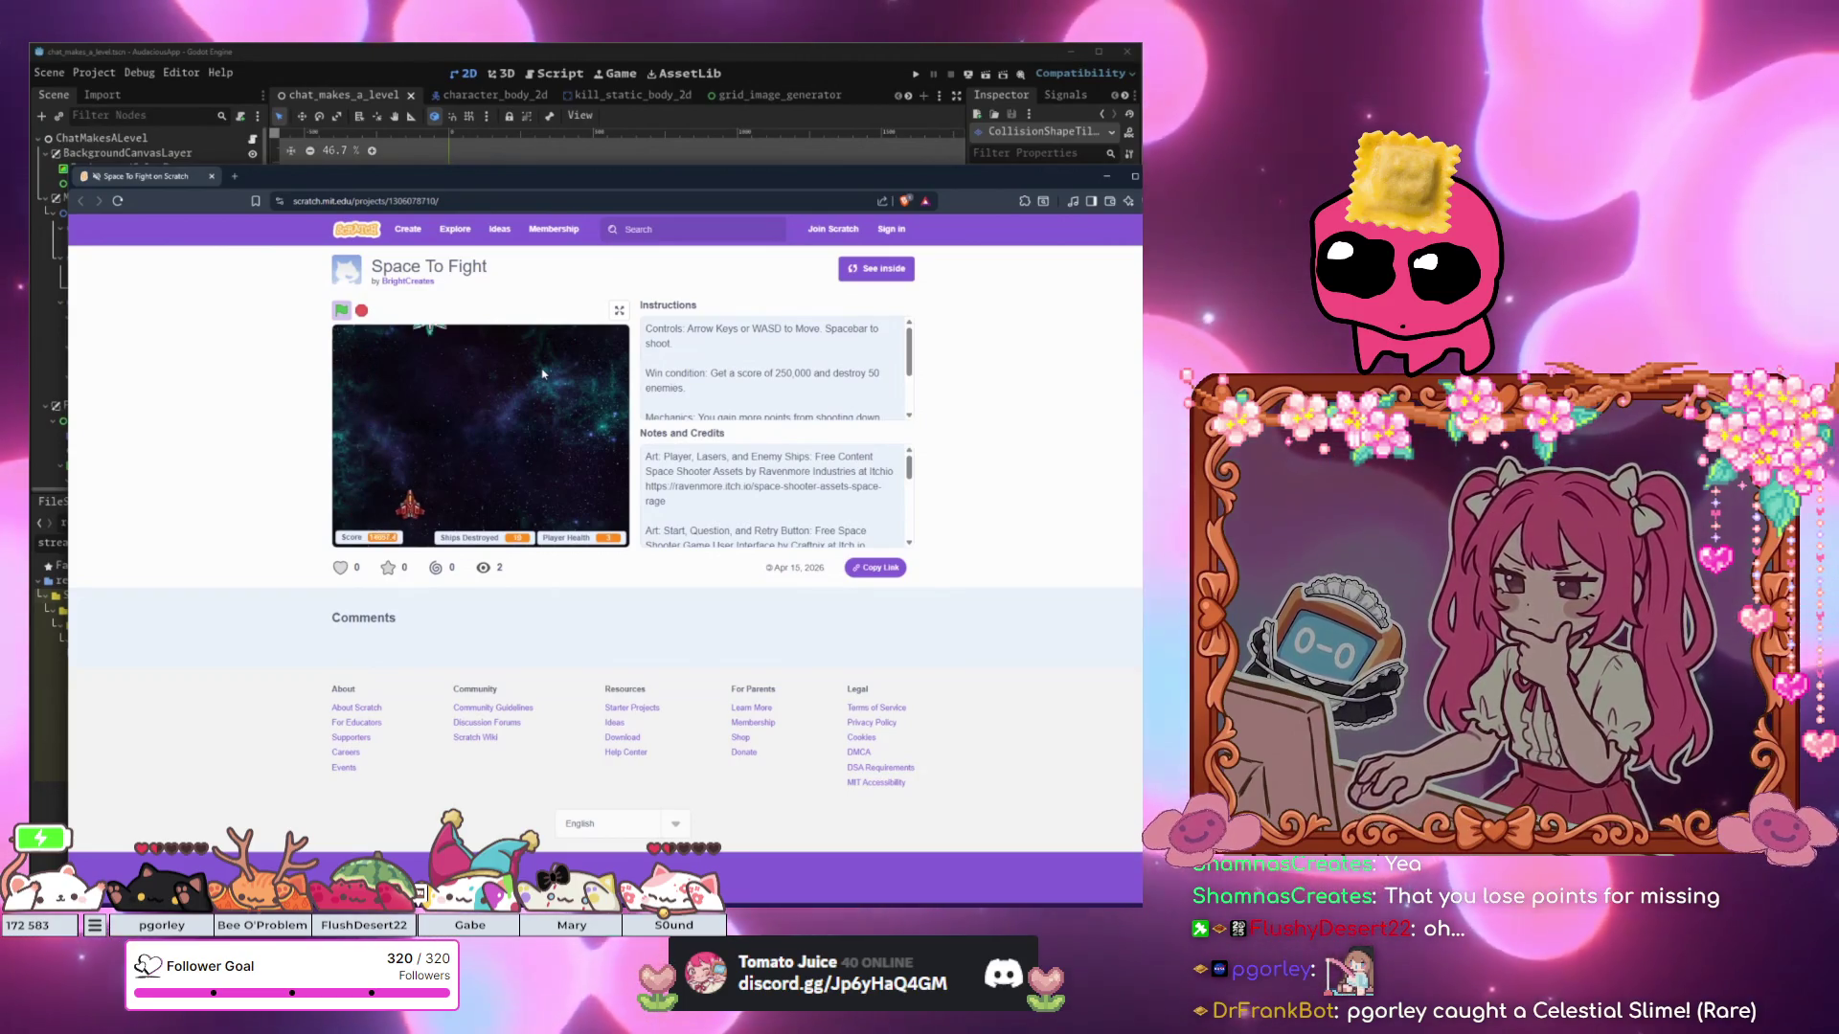
pyautogui.press('space')
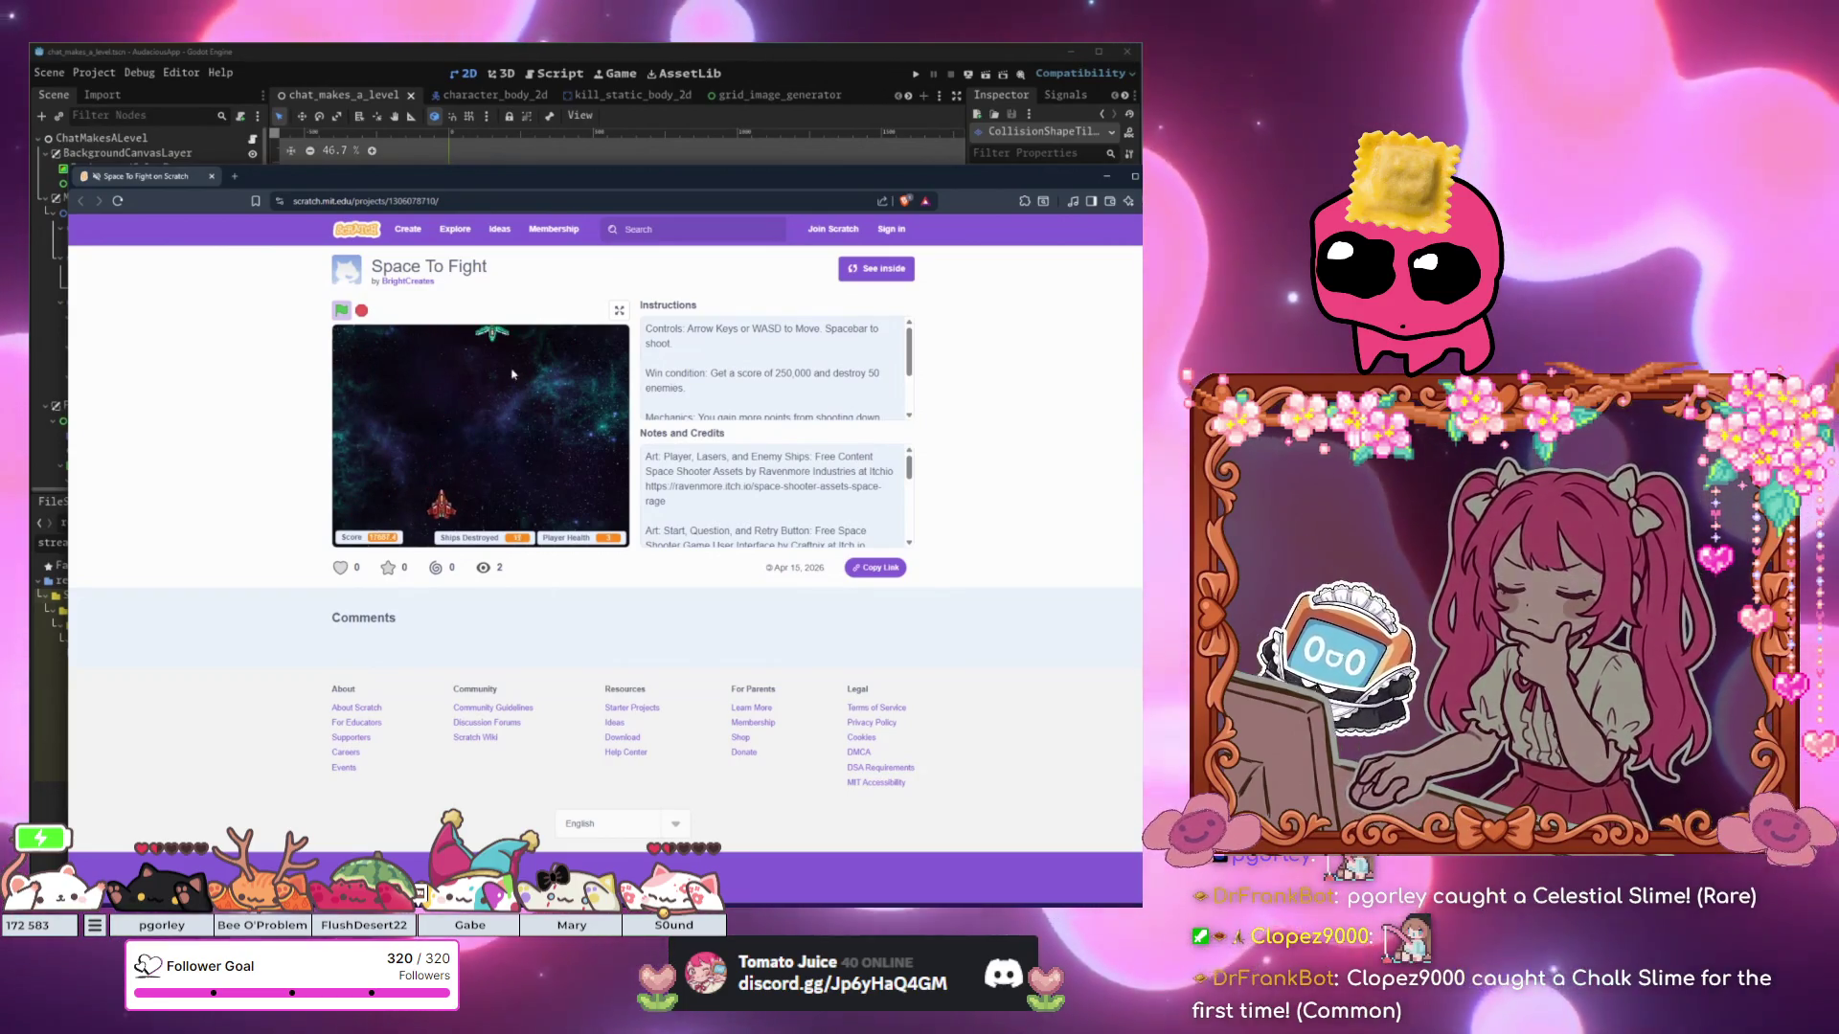
pyautogui.press('Left')
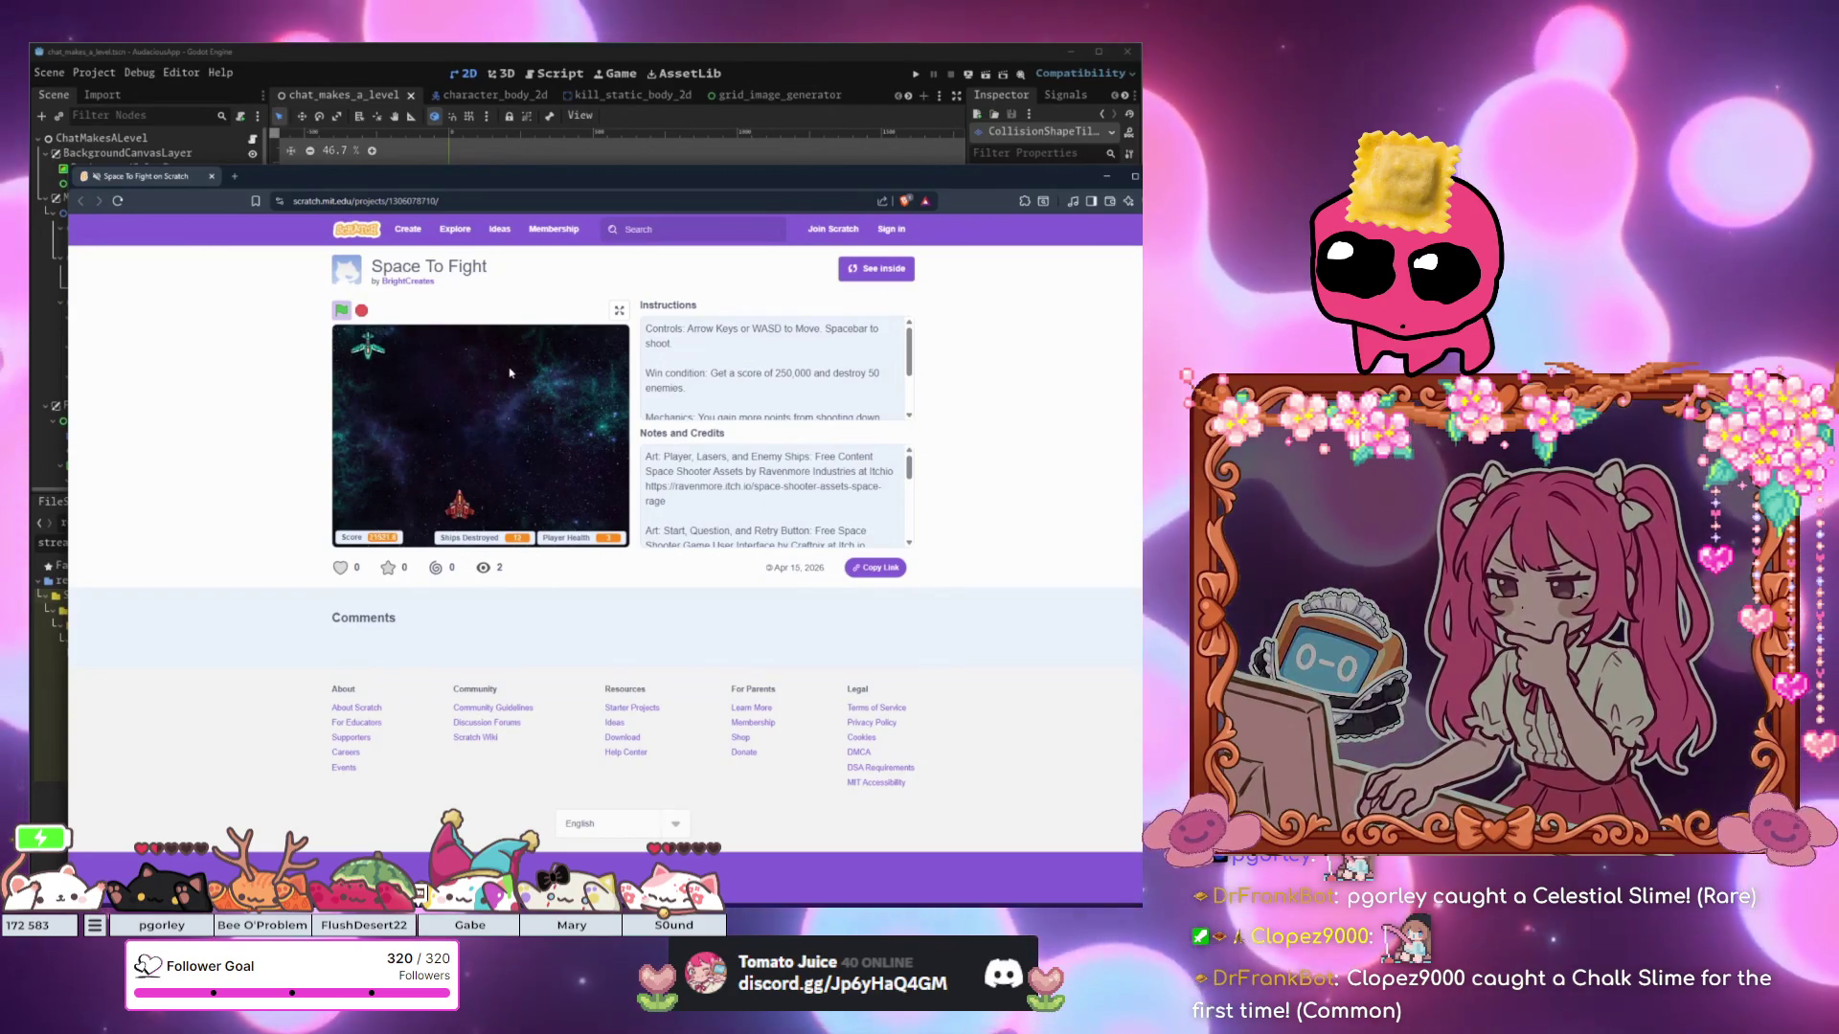
pyautogui.press('space')
pyautogui.press('Right')
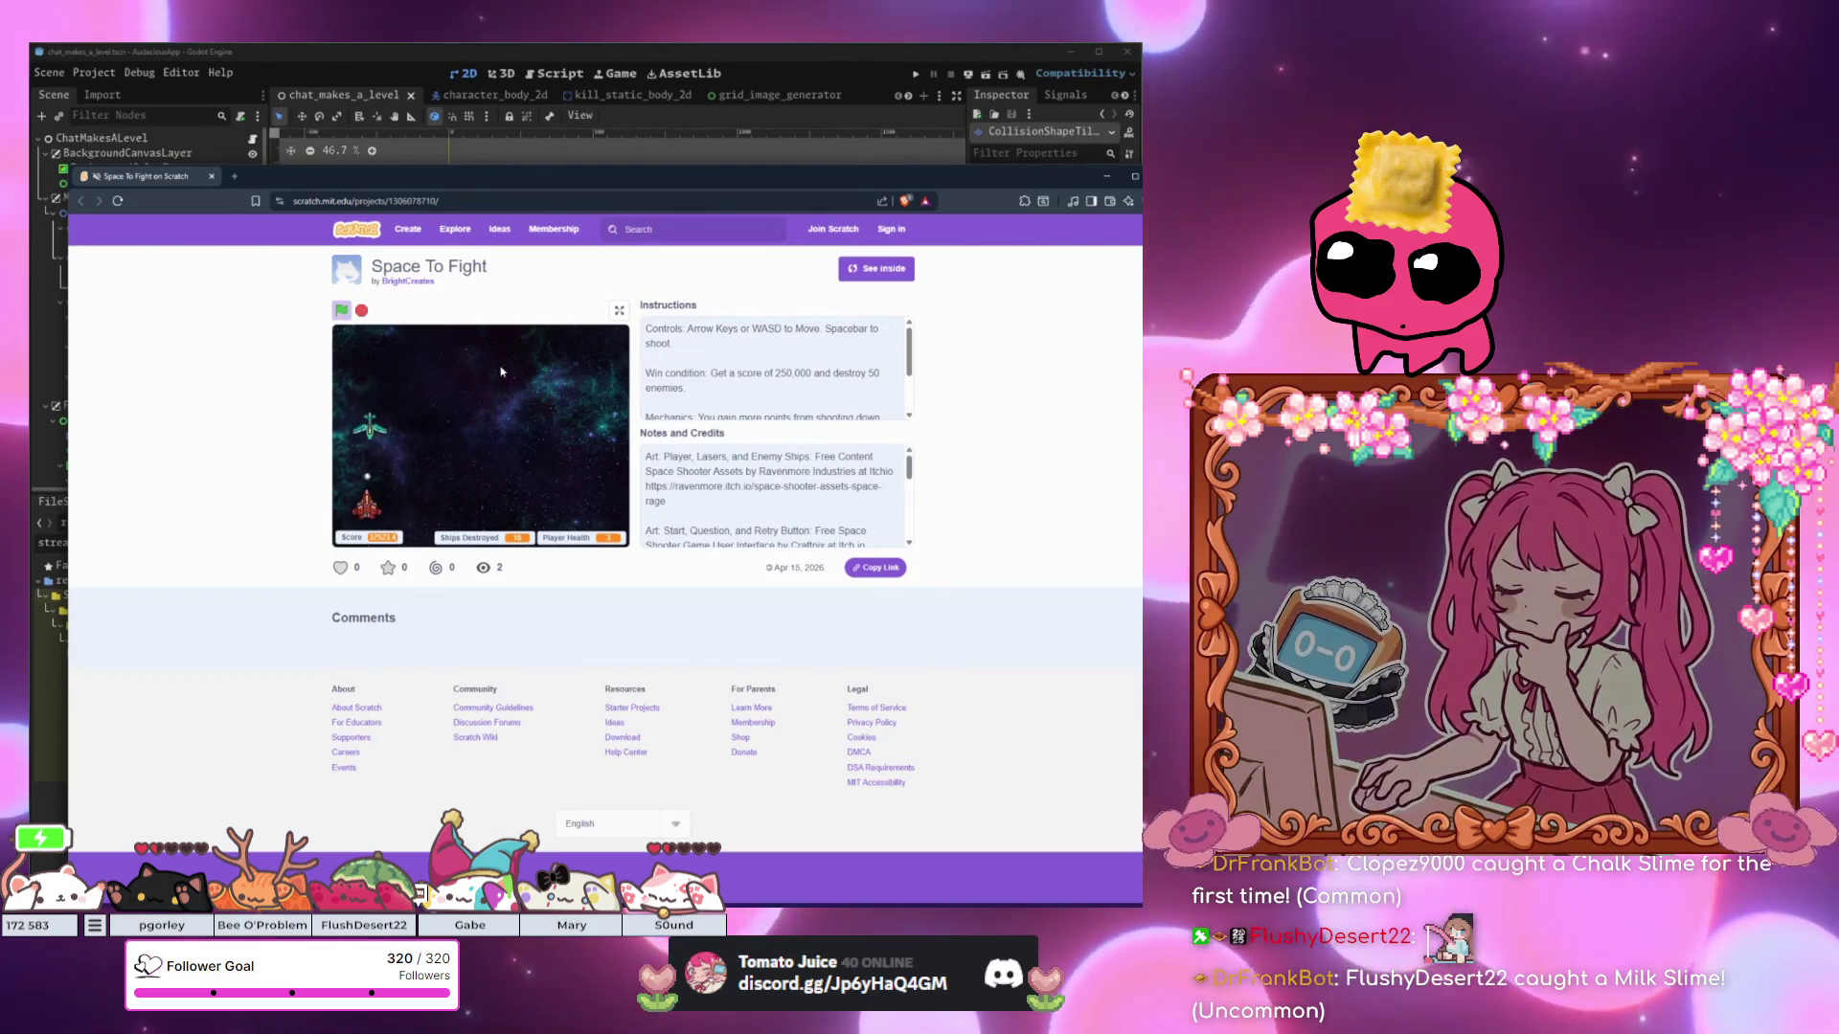
# Keep steering left and right to shoot enemies until the YOU LOSE screen appears.
pyautogui.press('Right')
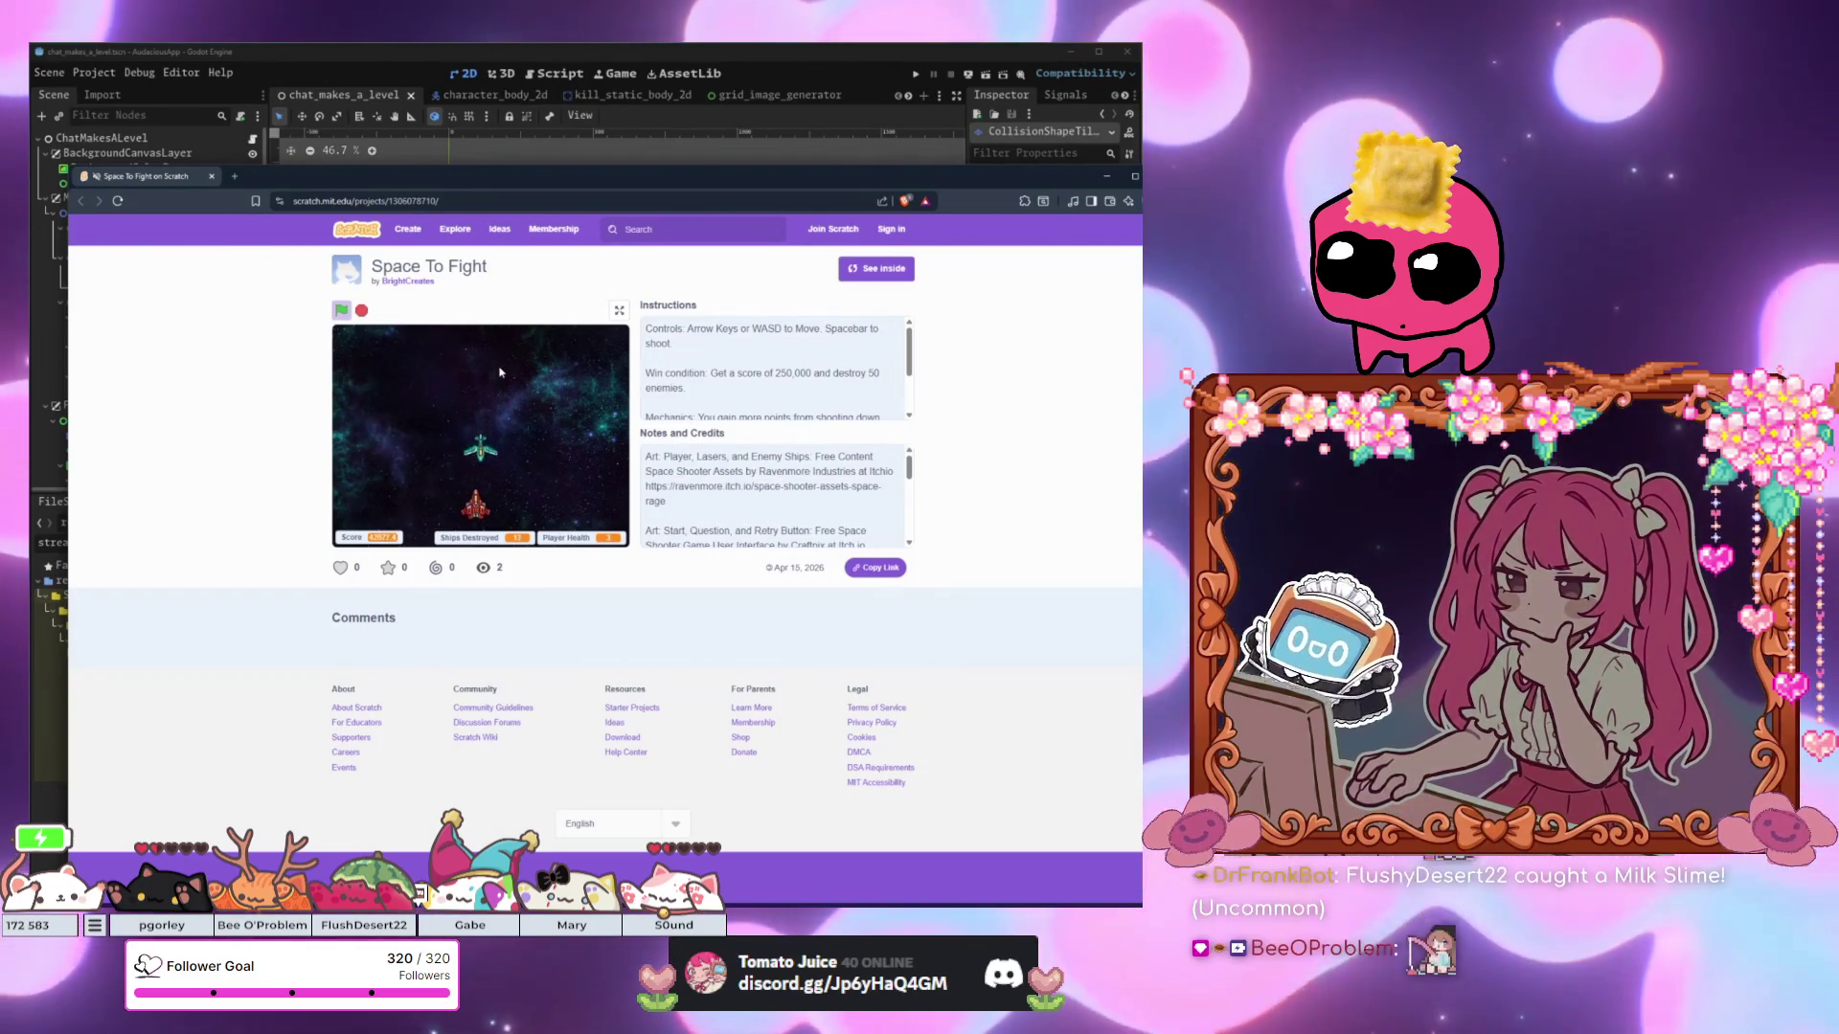
pyautogui.press('Left')
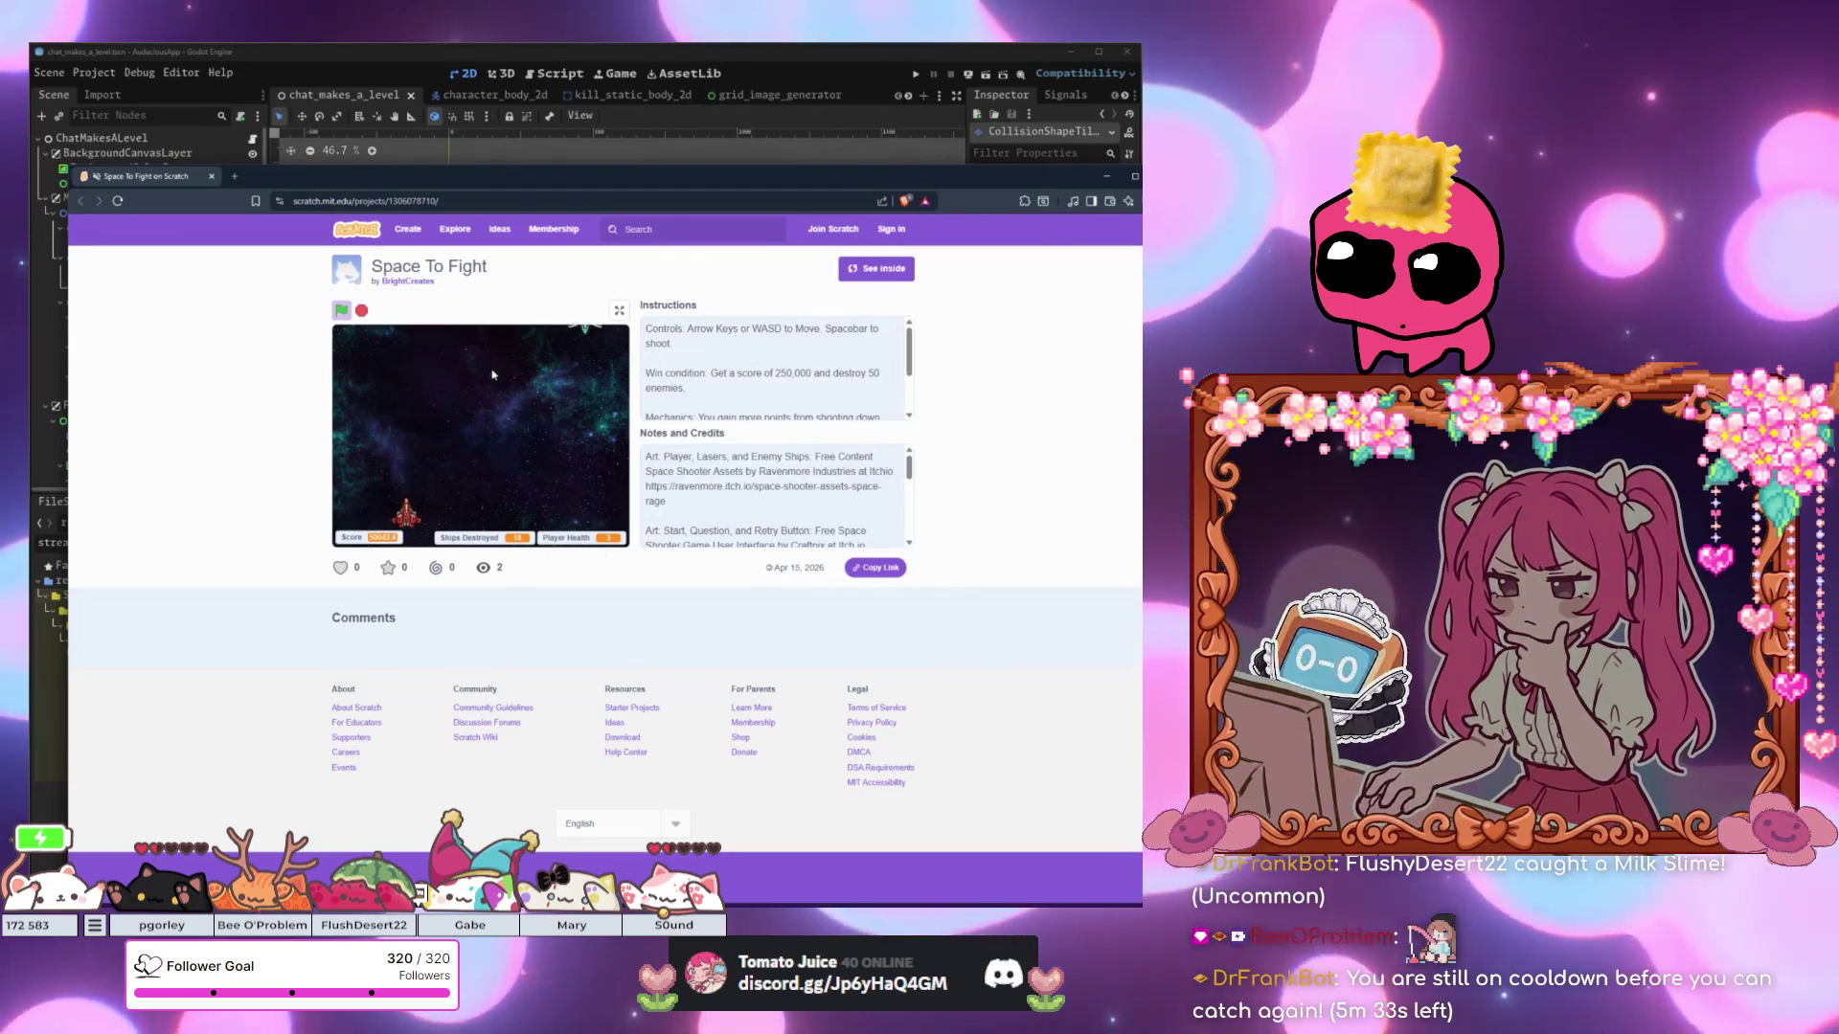
pyautogui.press('Right')
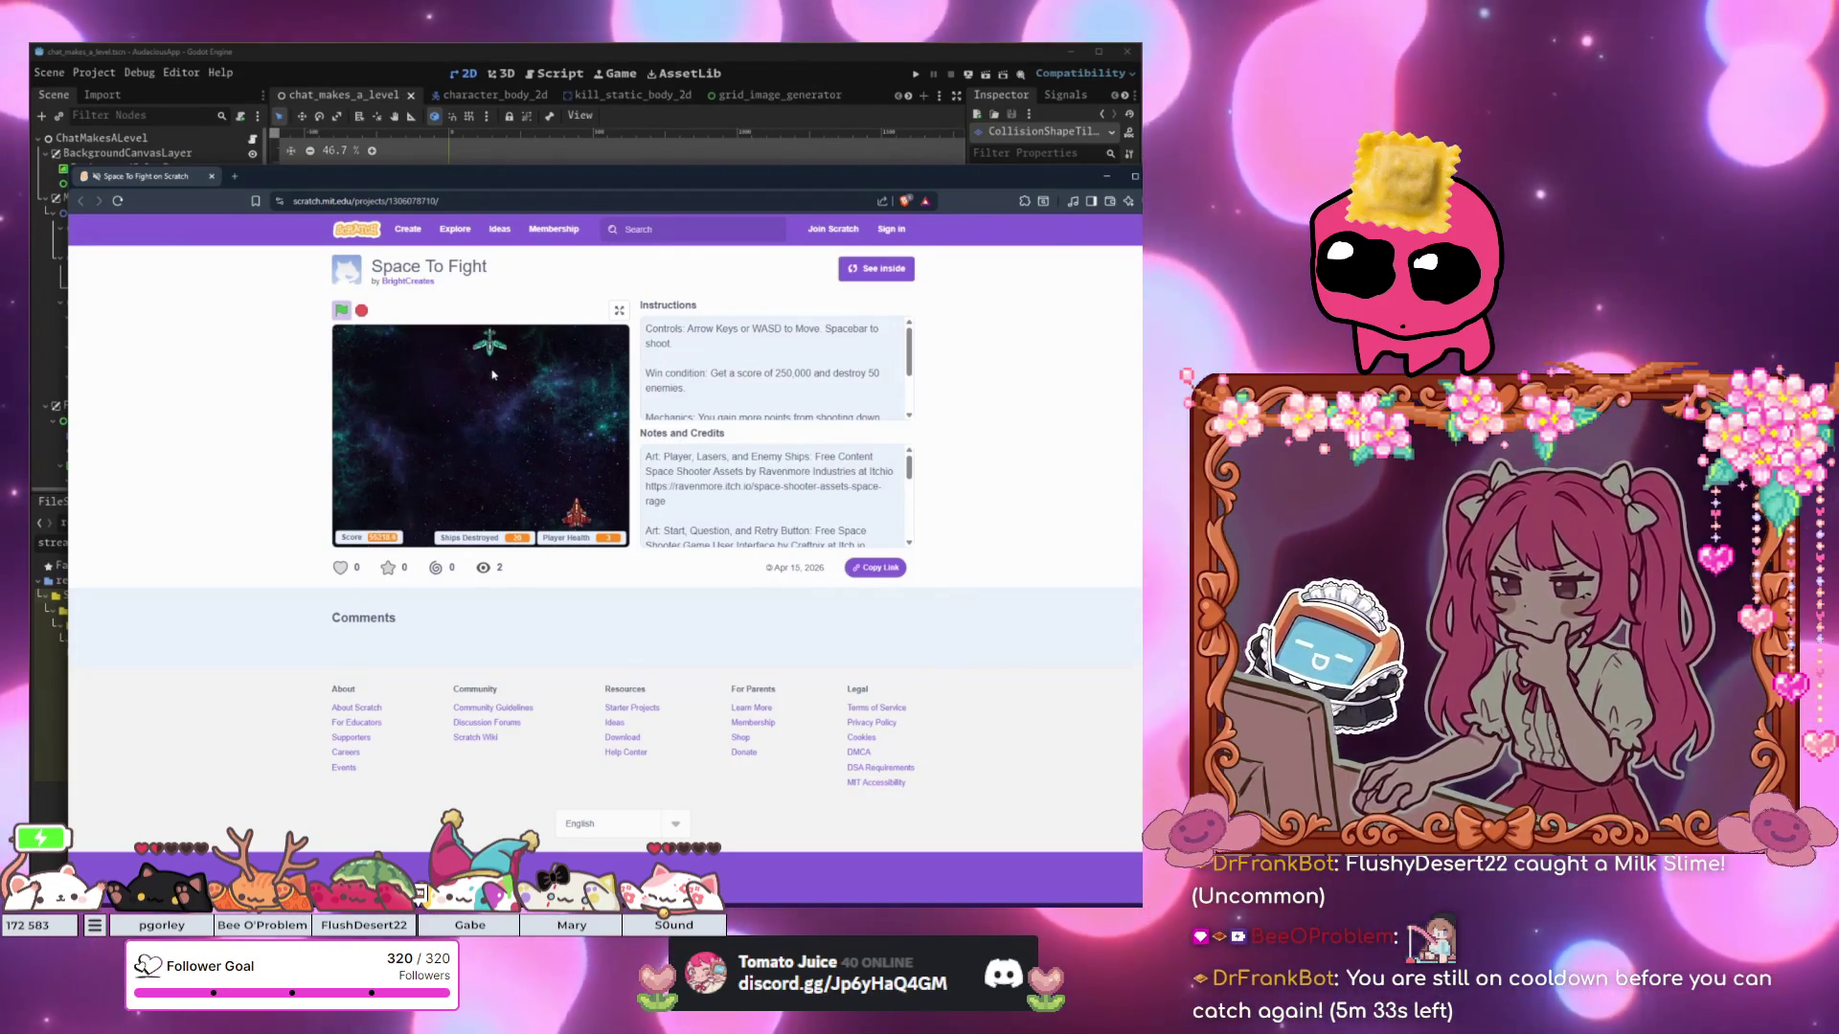
pyautogui.press('Left')
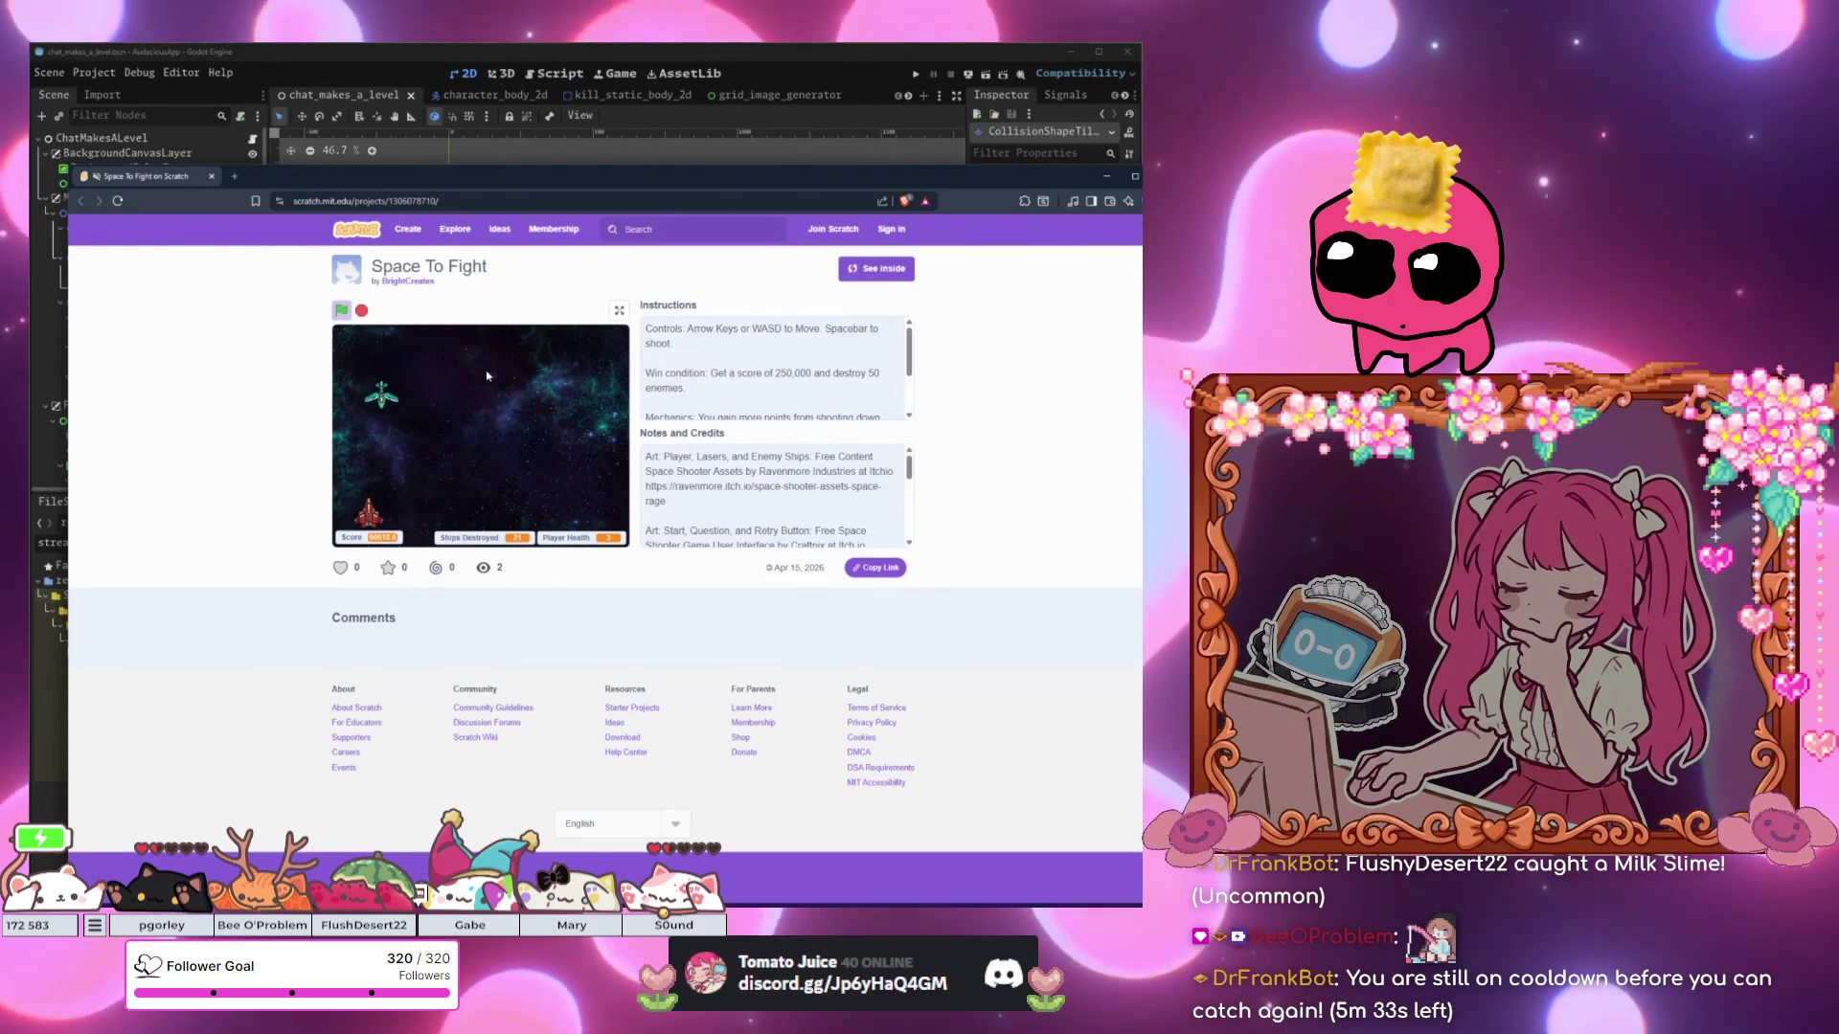
pyautogui.press('Right')
pyautogui.press('Right')
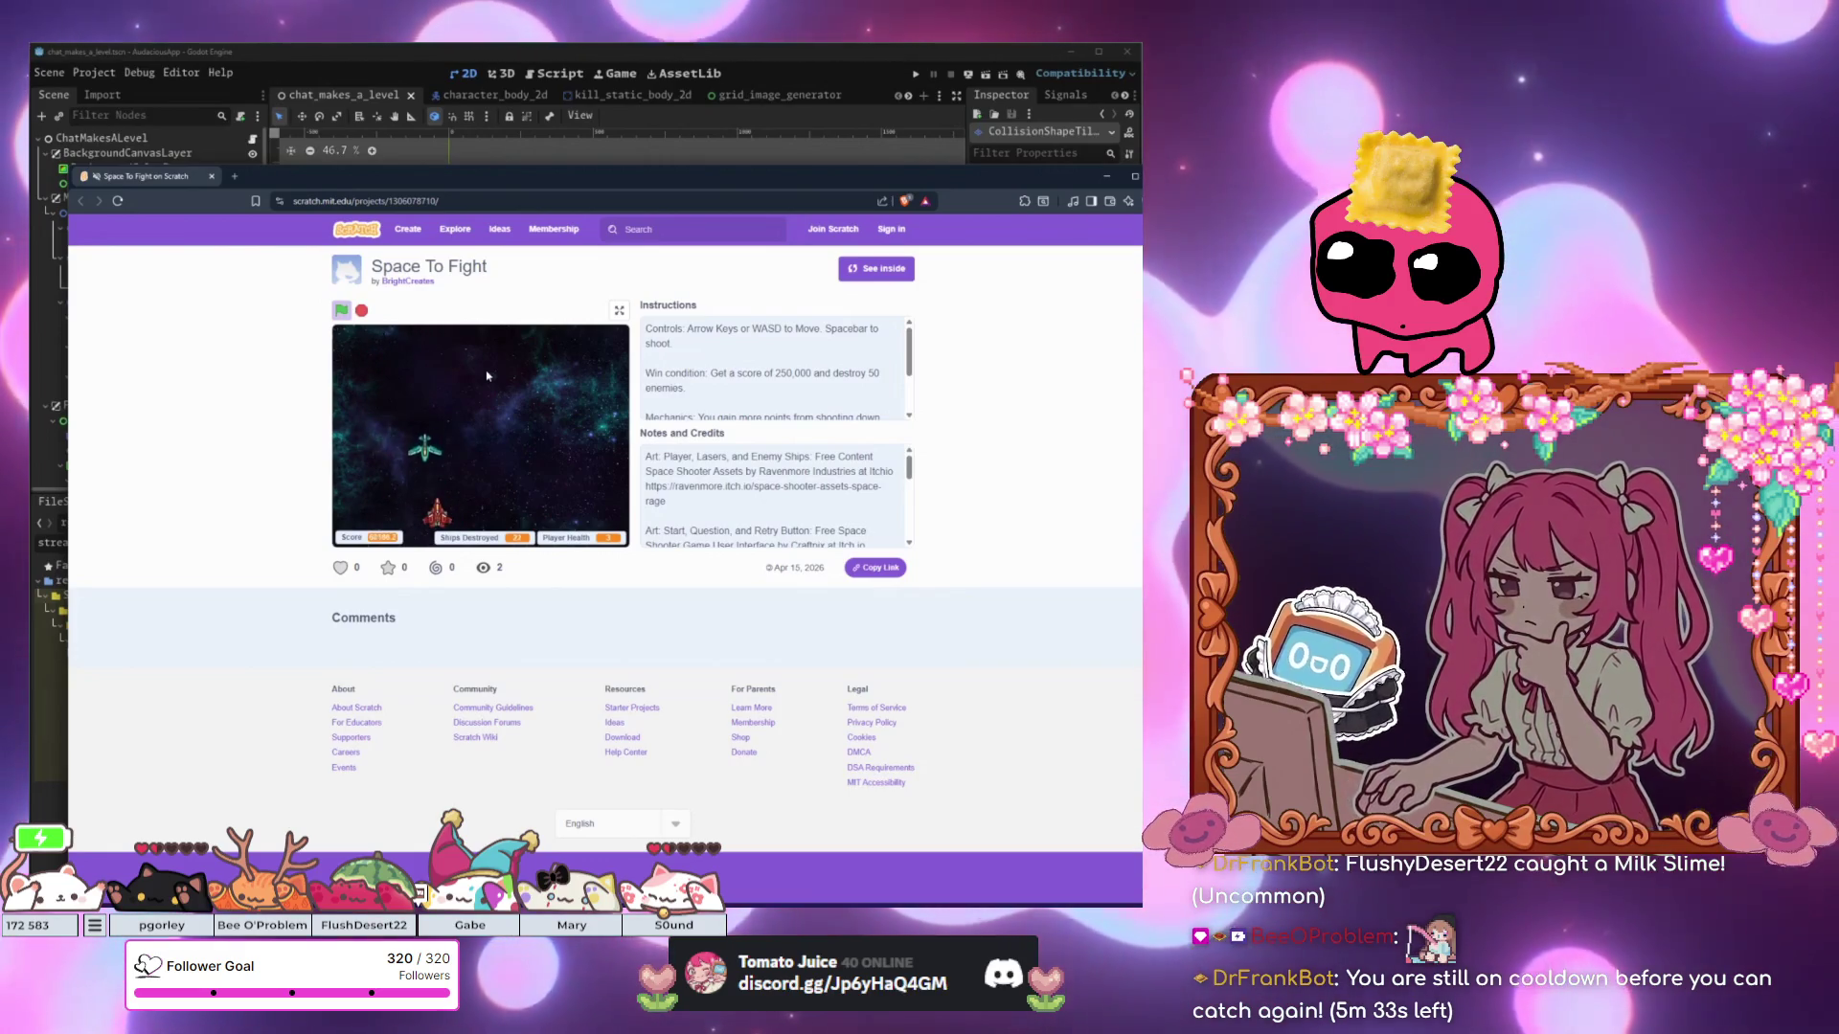
pyautogui.press('Left')
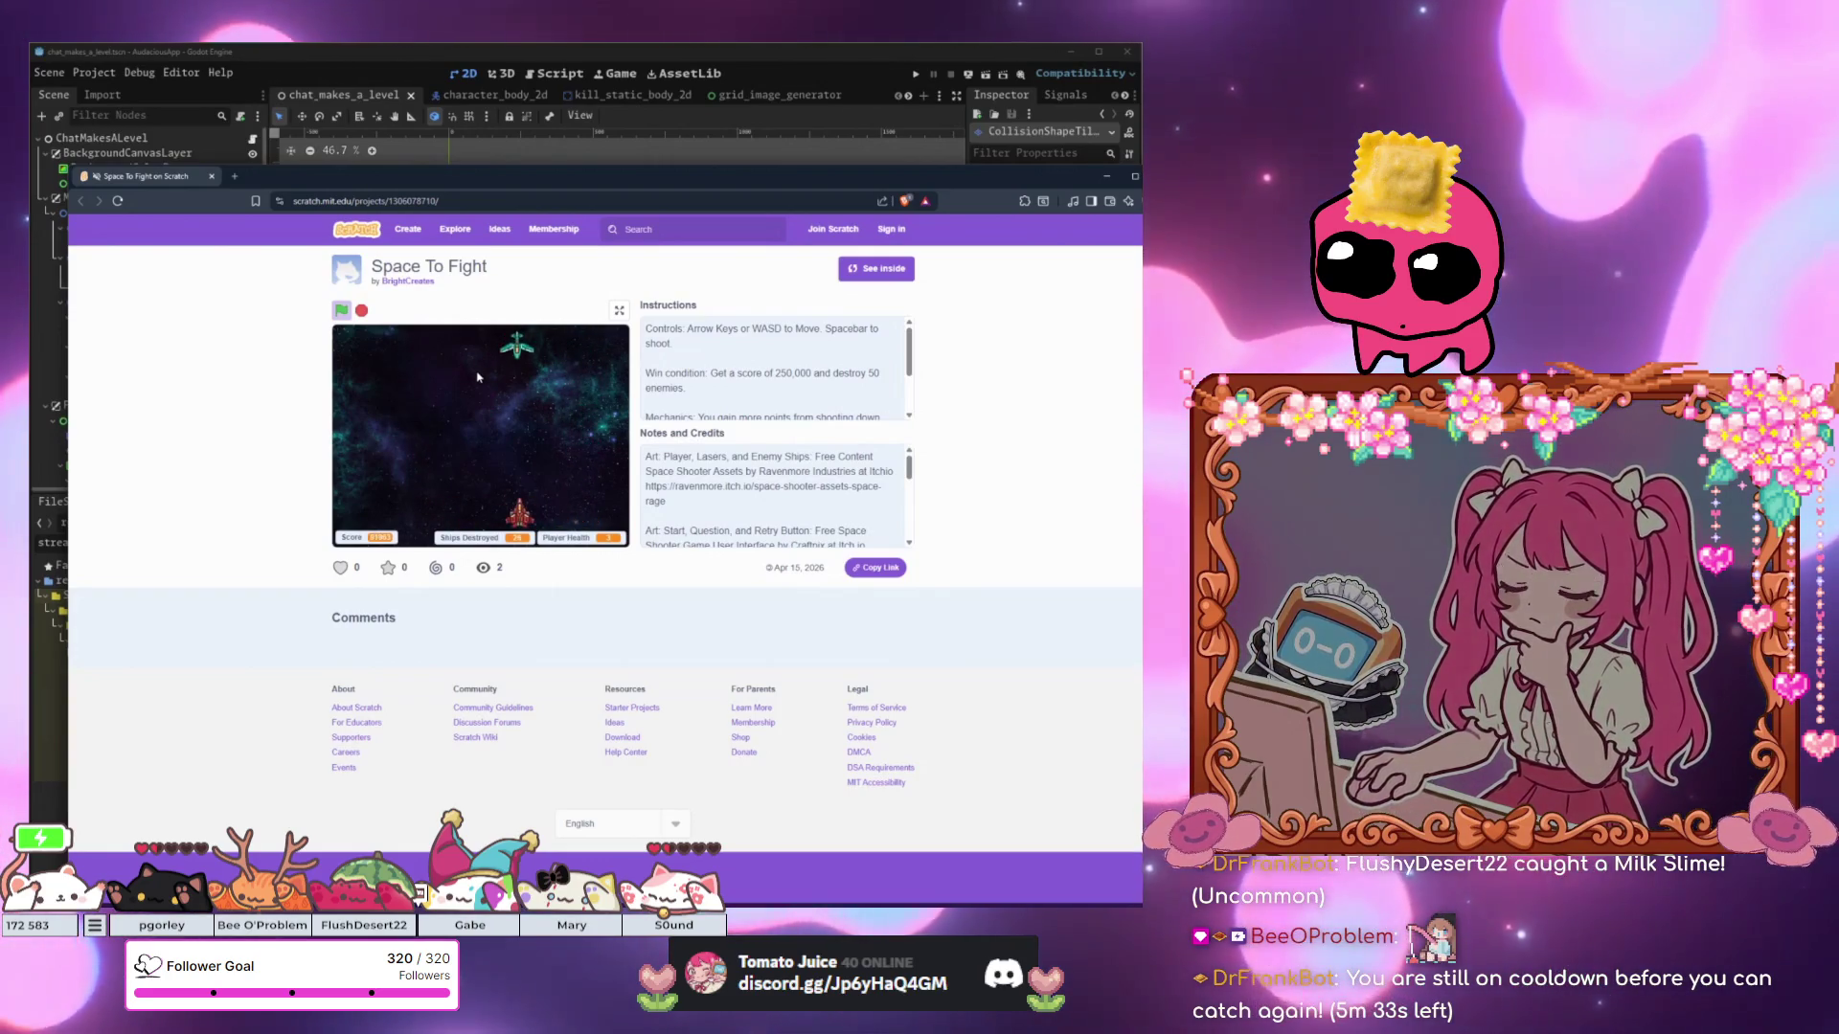
pyautogui.press('Left')
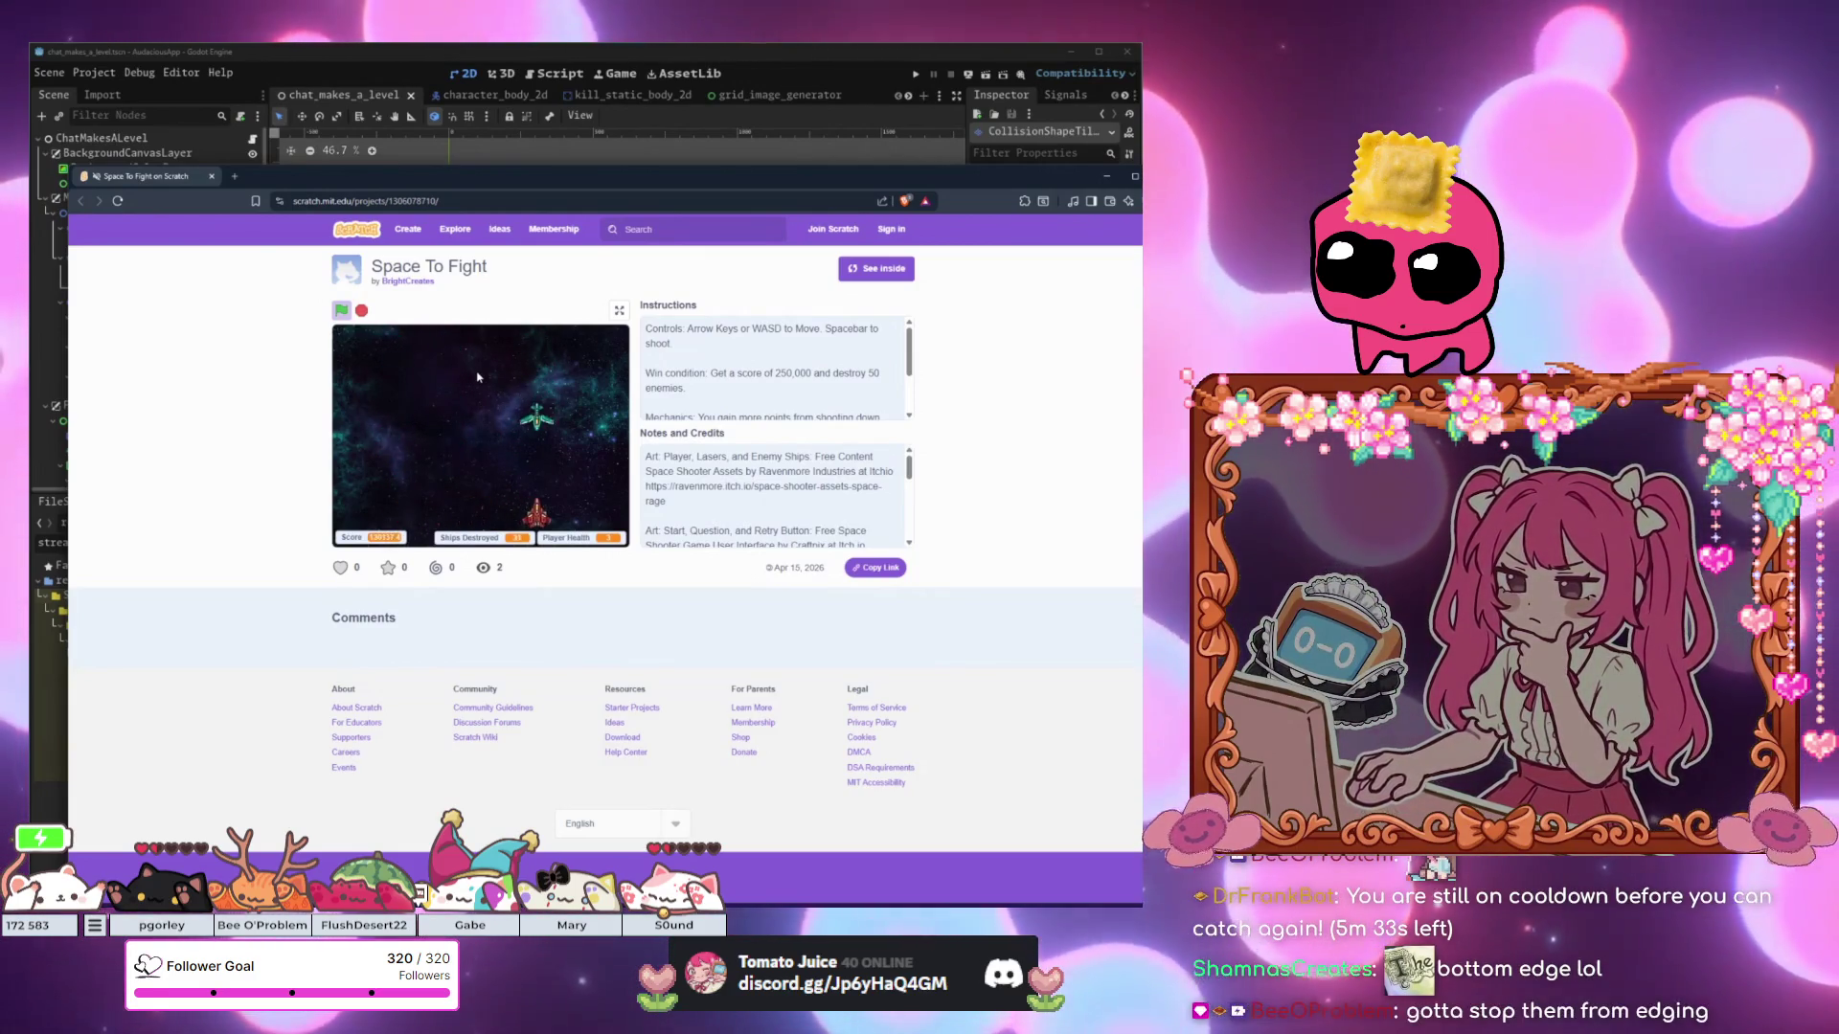
pyautogui.press('Left')
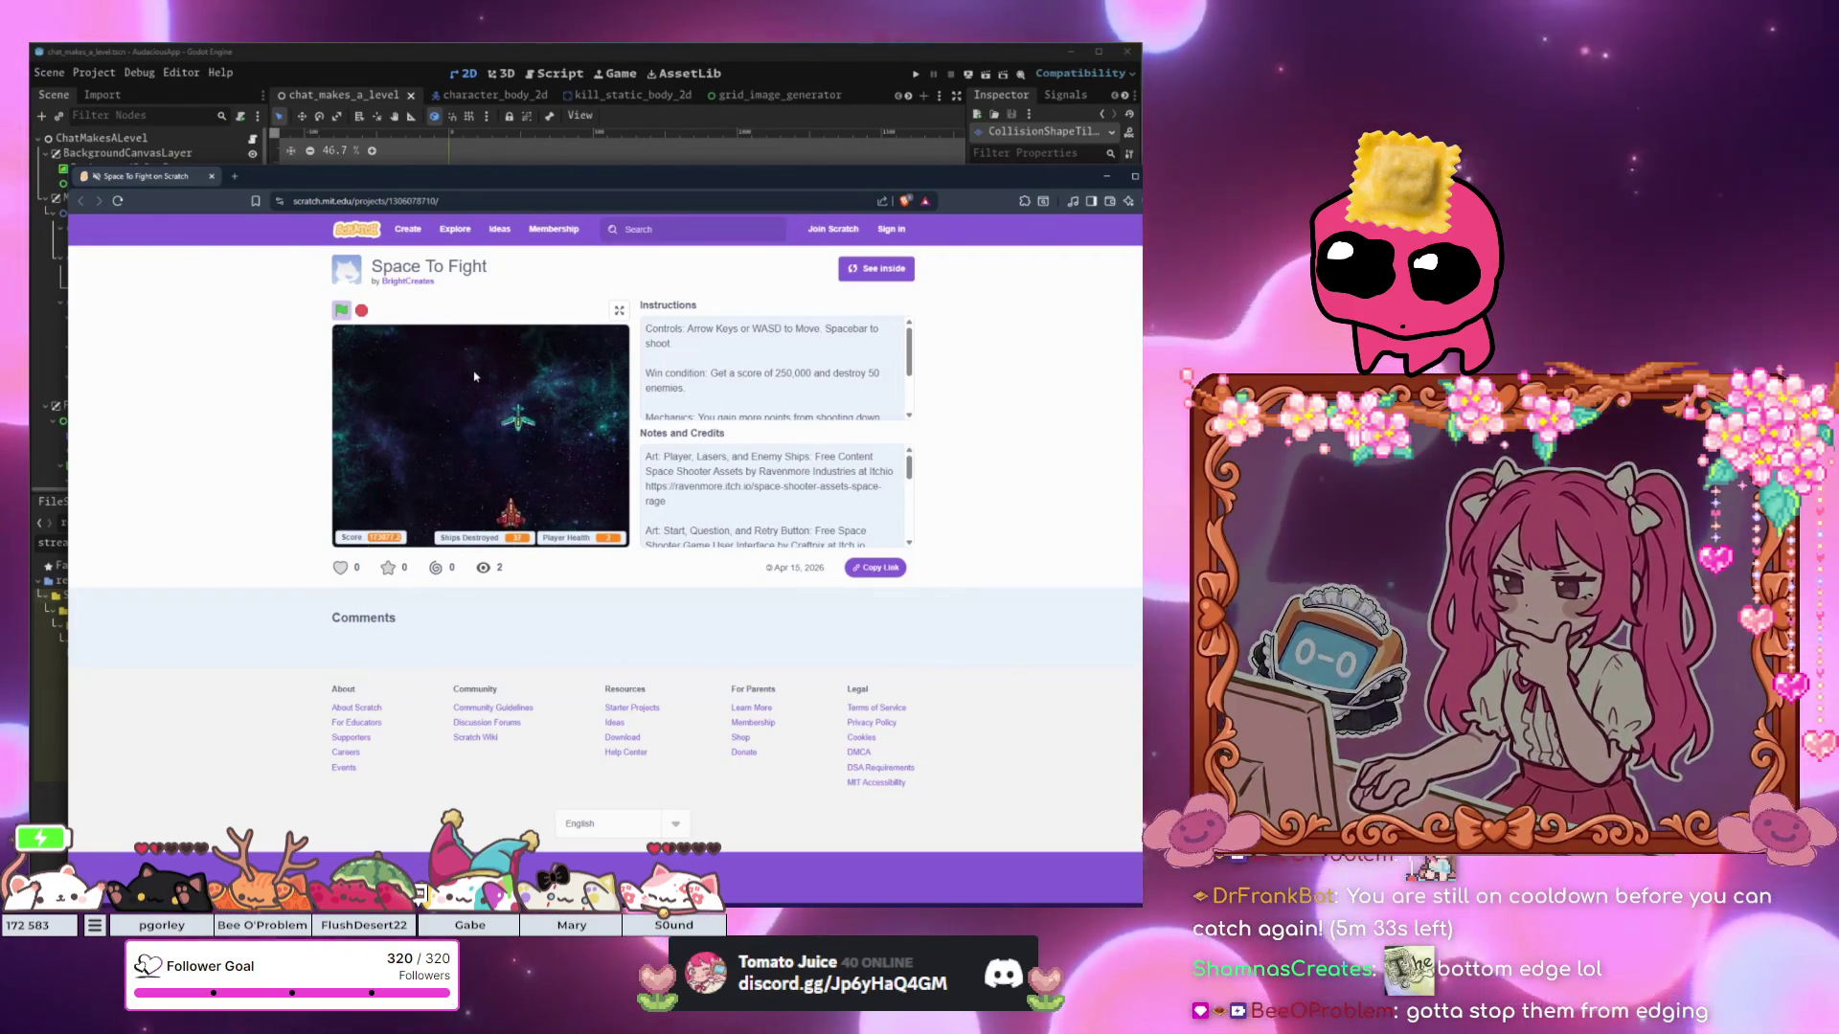
pyautogui.press('Left')
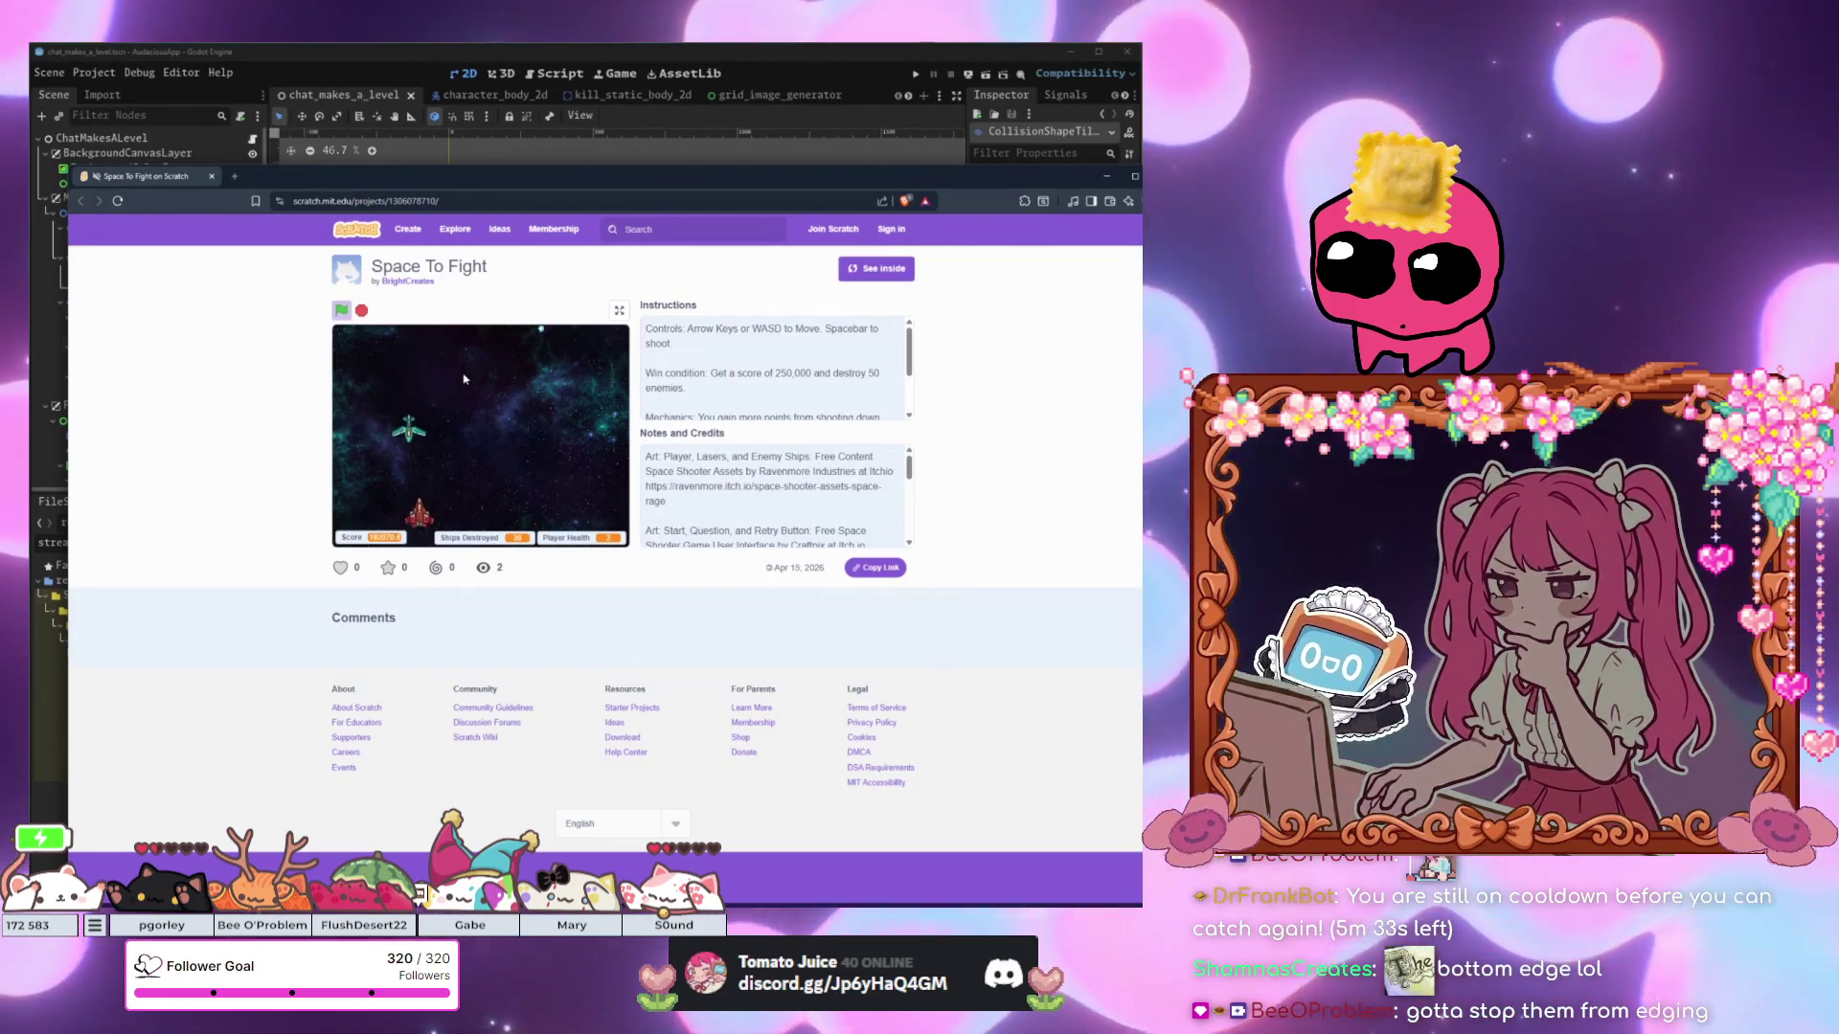
pyautogui.press('Right')
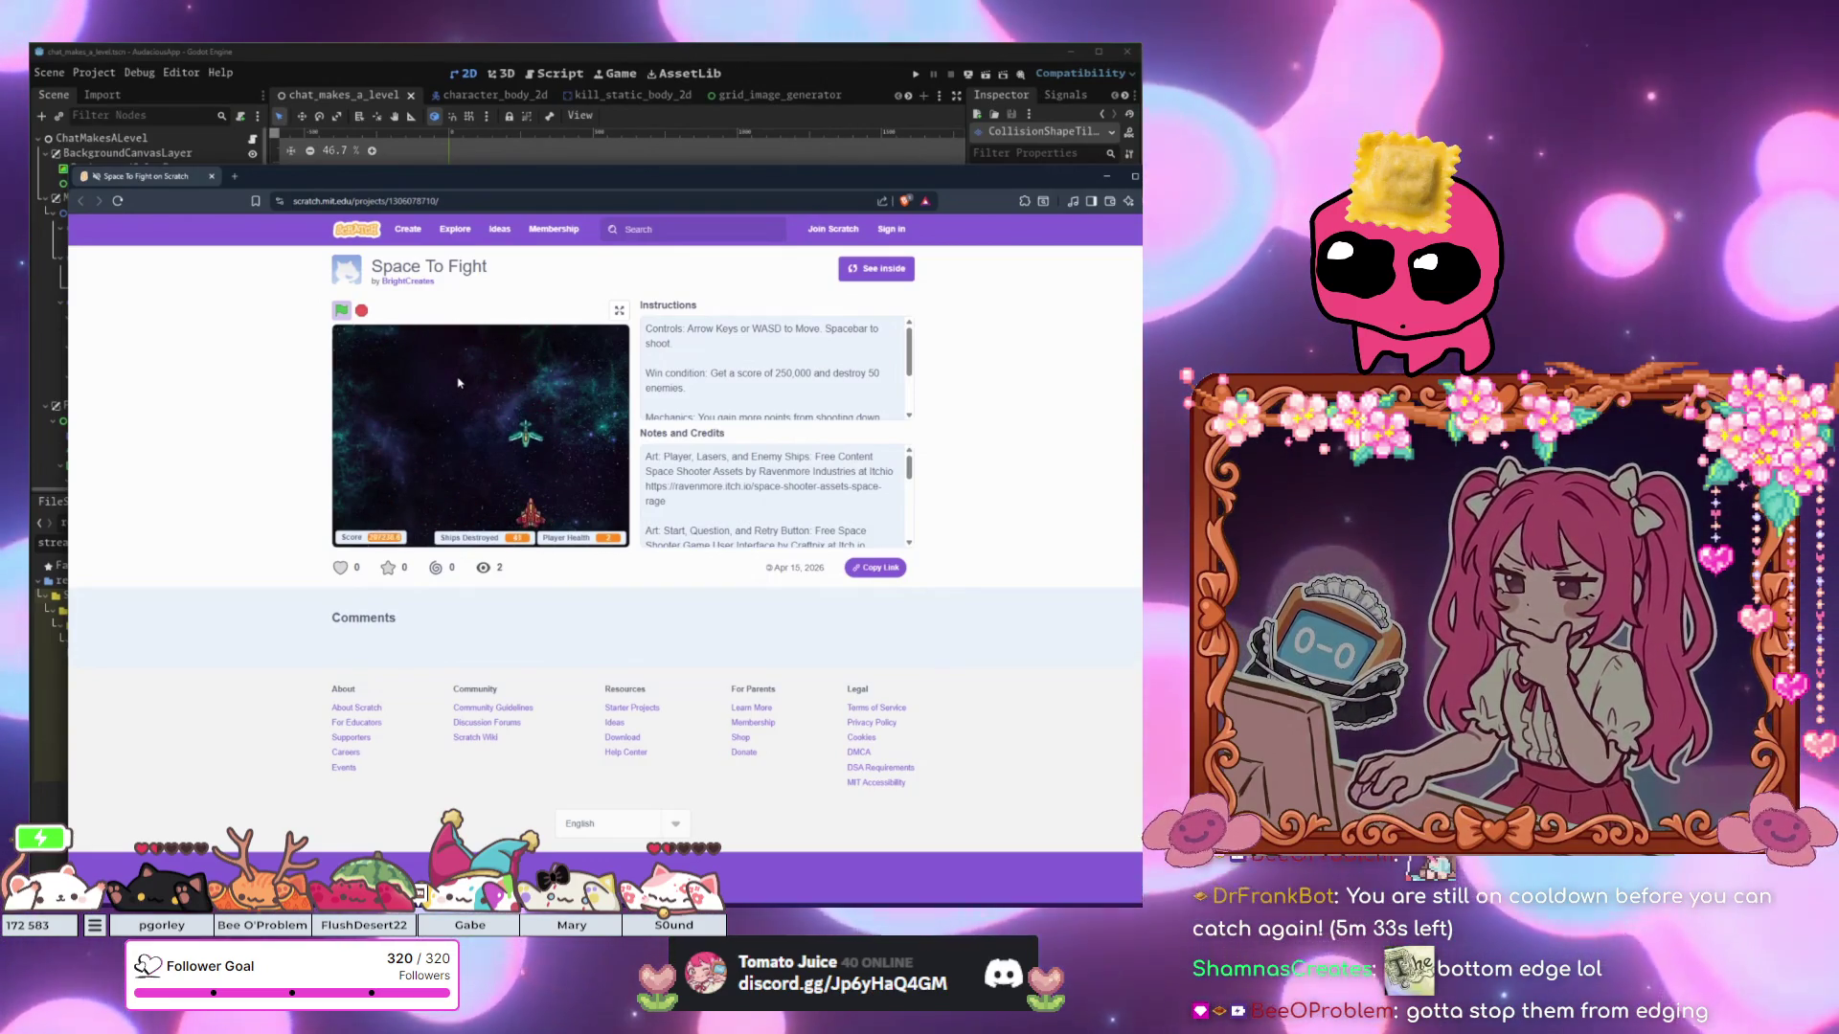
pyautogui.press('Left')
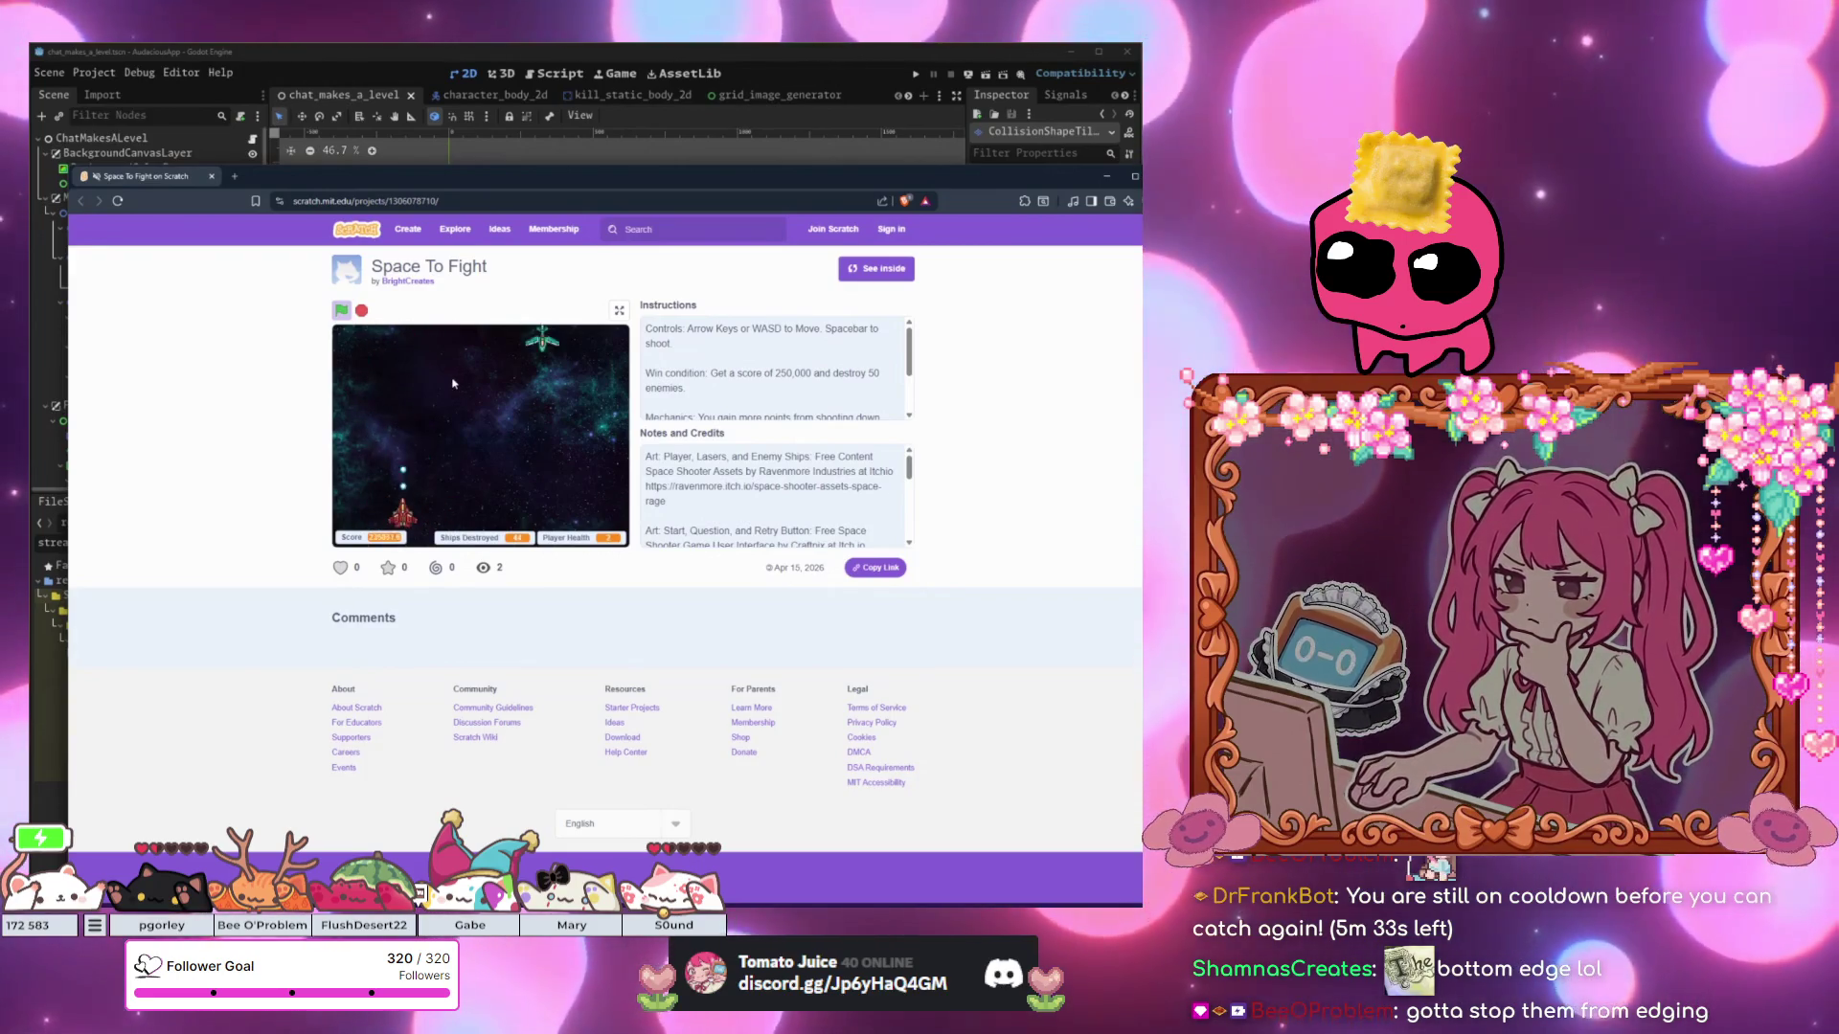
pyautogui.press('Right')
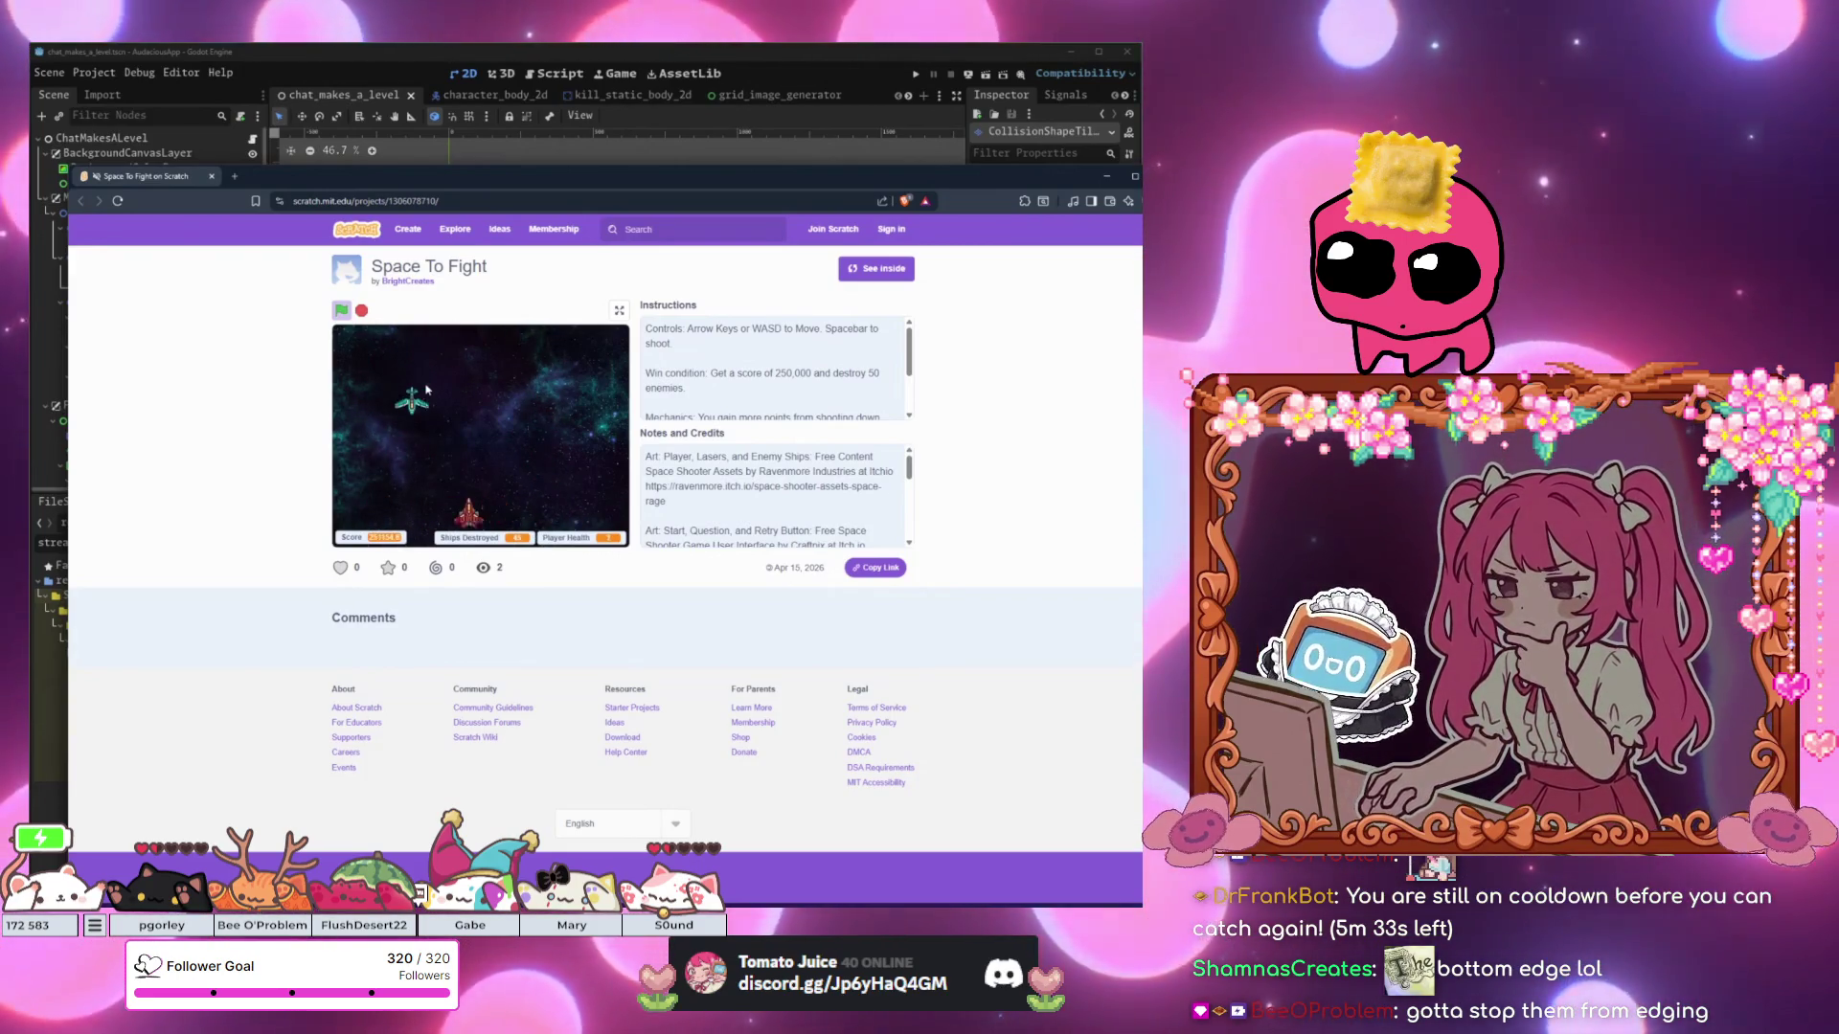
pyautogui.press('Left')
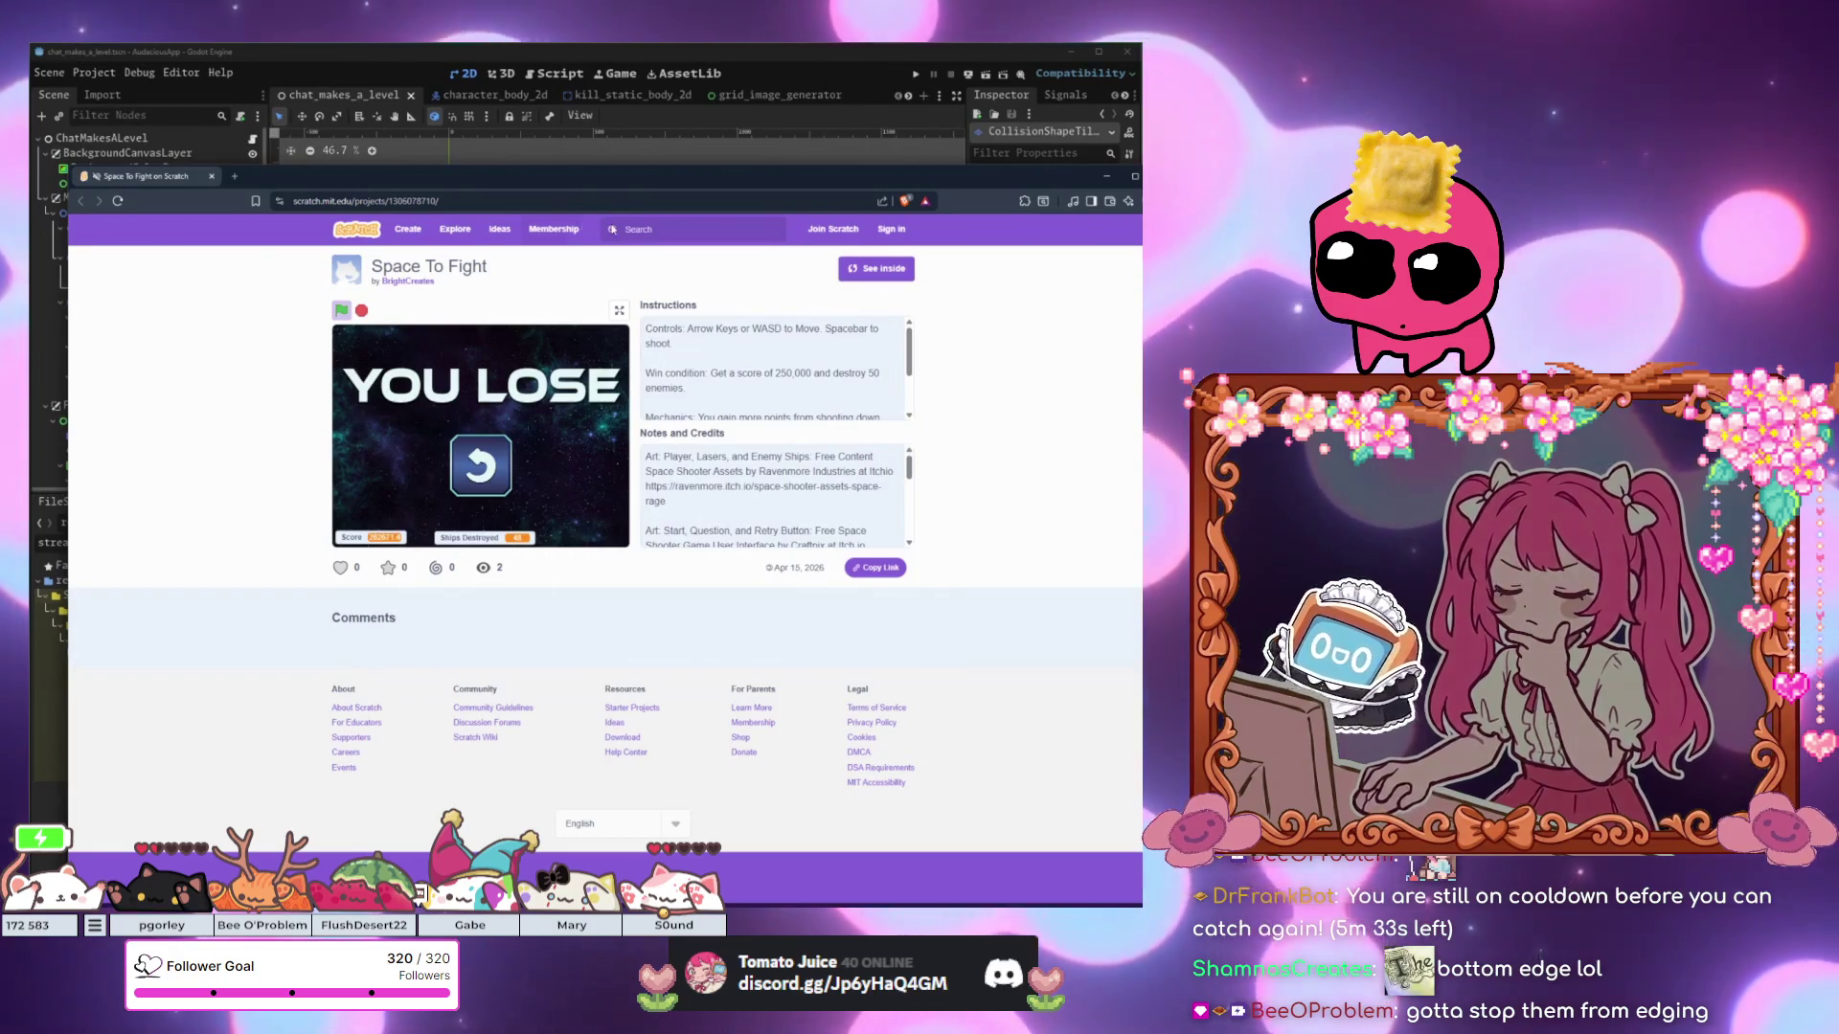
pyautogui.scroll(-1, 883, 369)
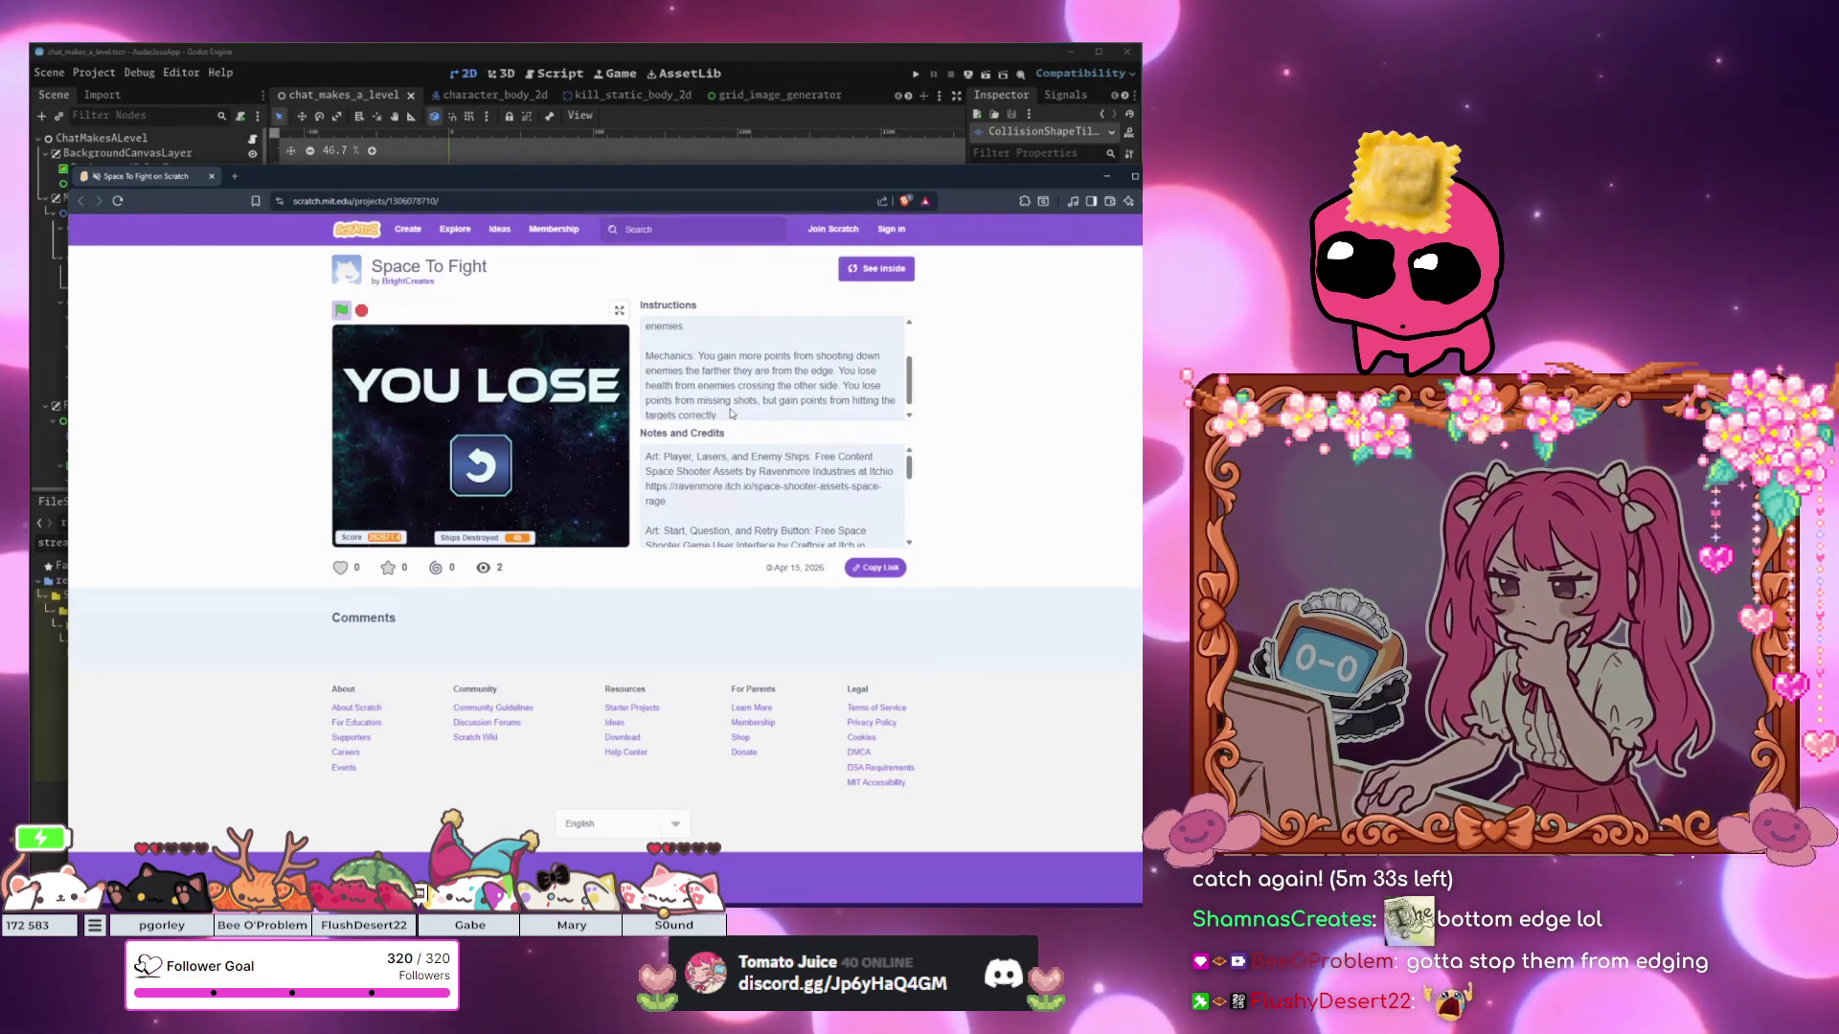
pyautogui.scroll(-1, 730, 413)
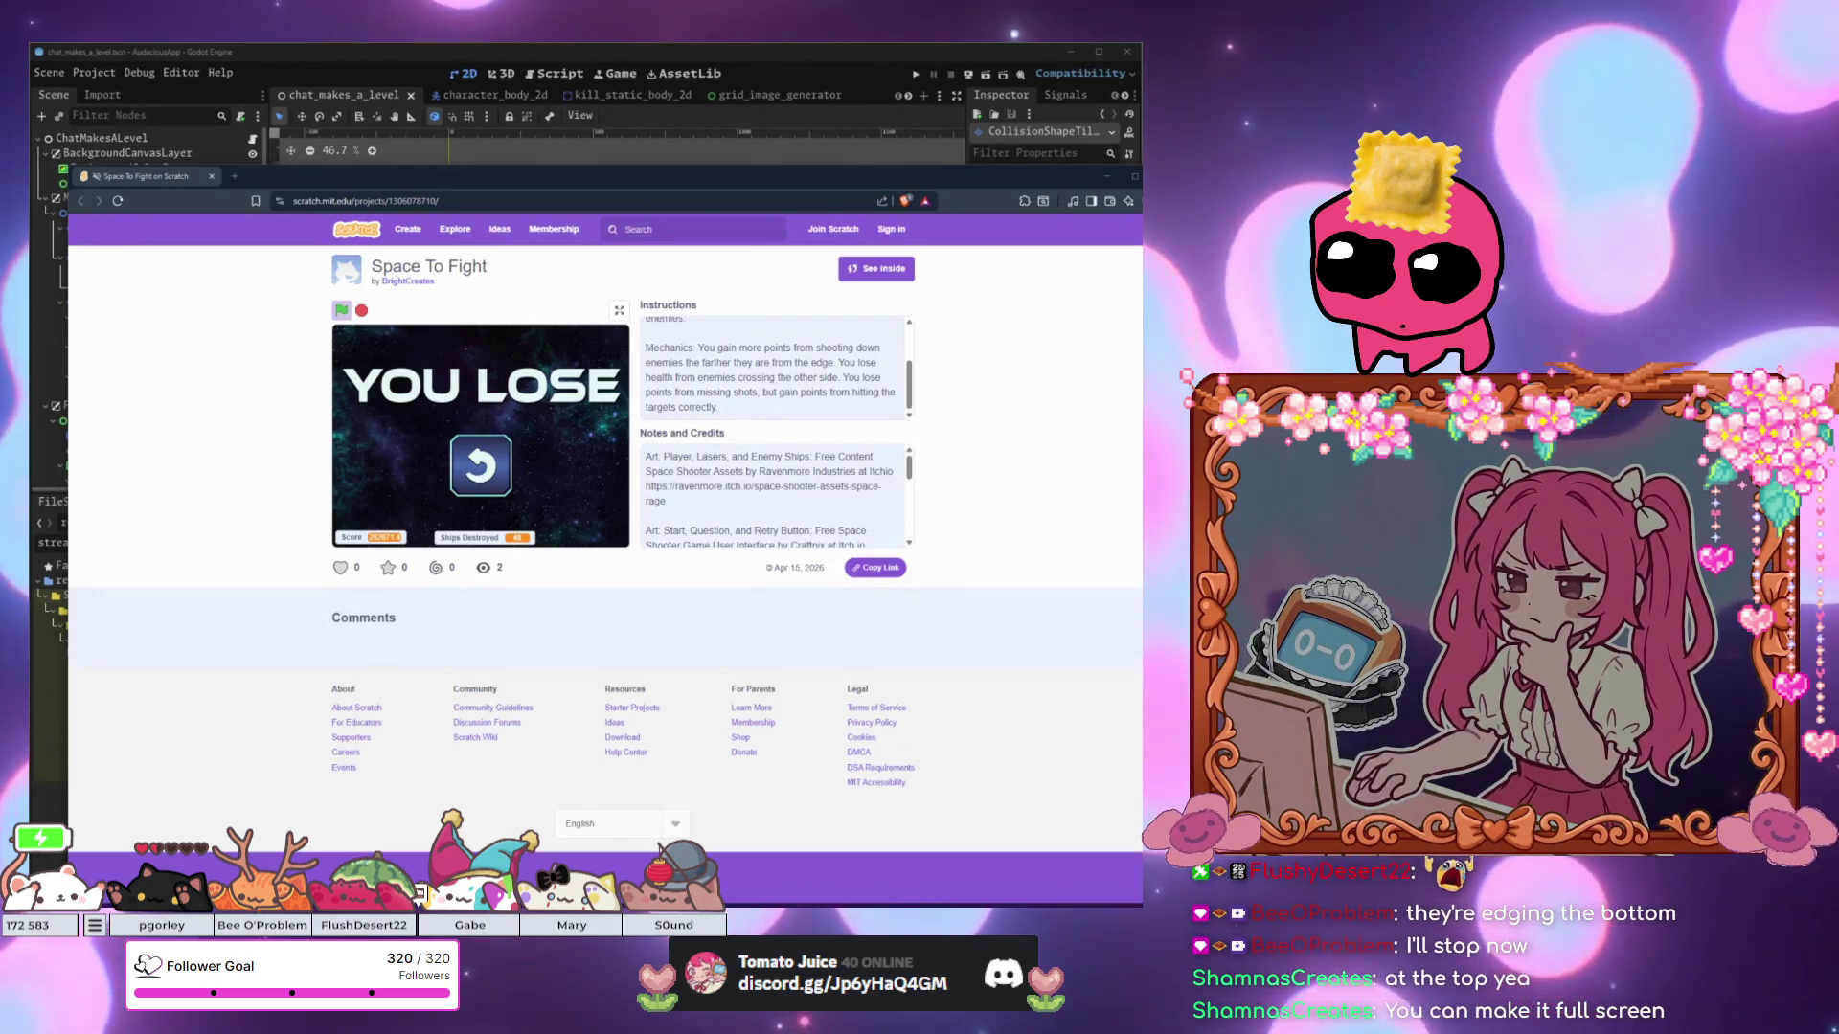
# Toggle the stage full screen and back, enlarging the browser window upward and nudging it up-left.
pyautogui.click(620, 312)
pyautogui.moveTo(732, 167)
pyautogui.mouseDown()
pyautogui.moveTo(731, 54)
pyautogui.moveTo(713, 161)
pyautogui.mouseUp()
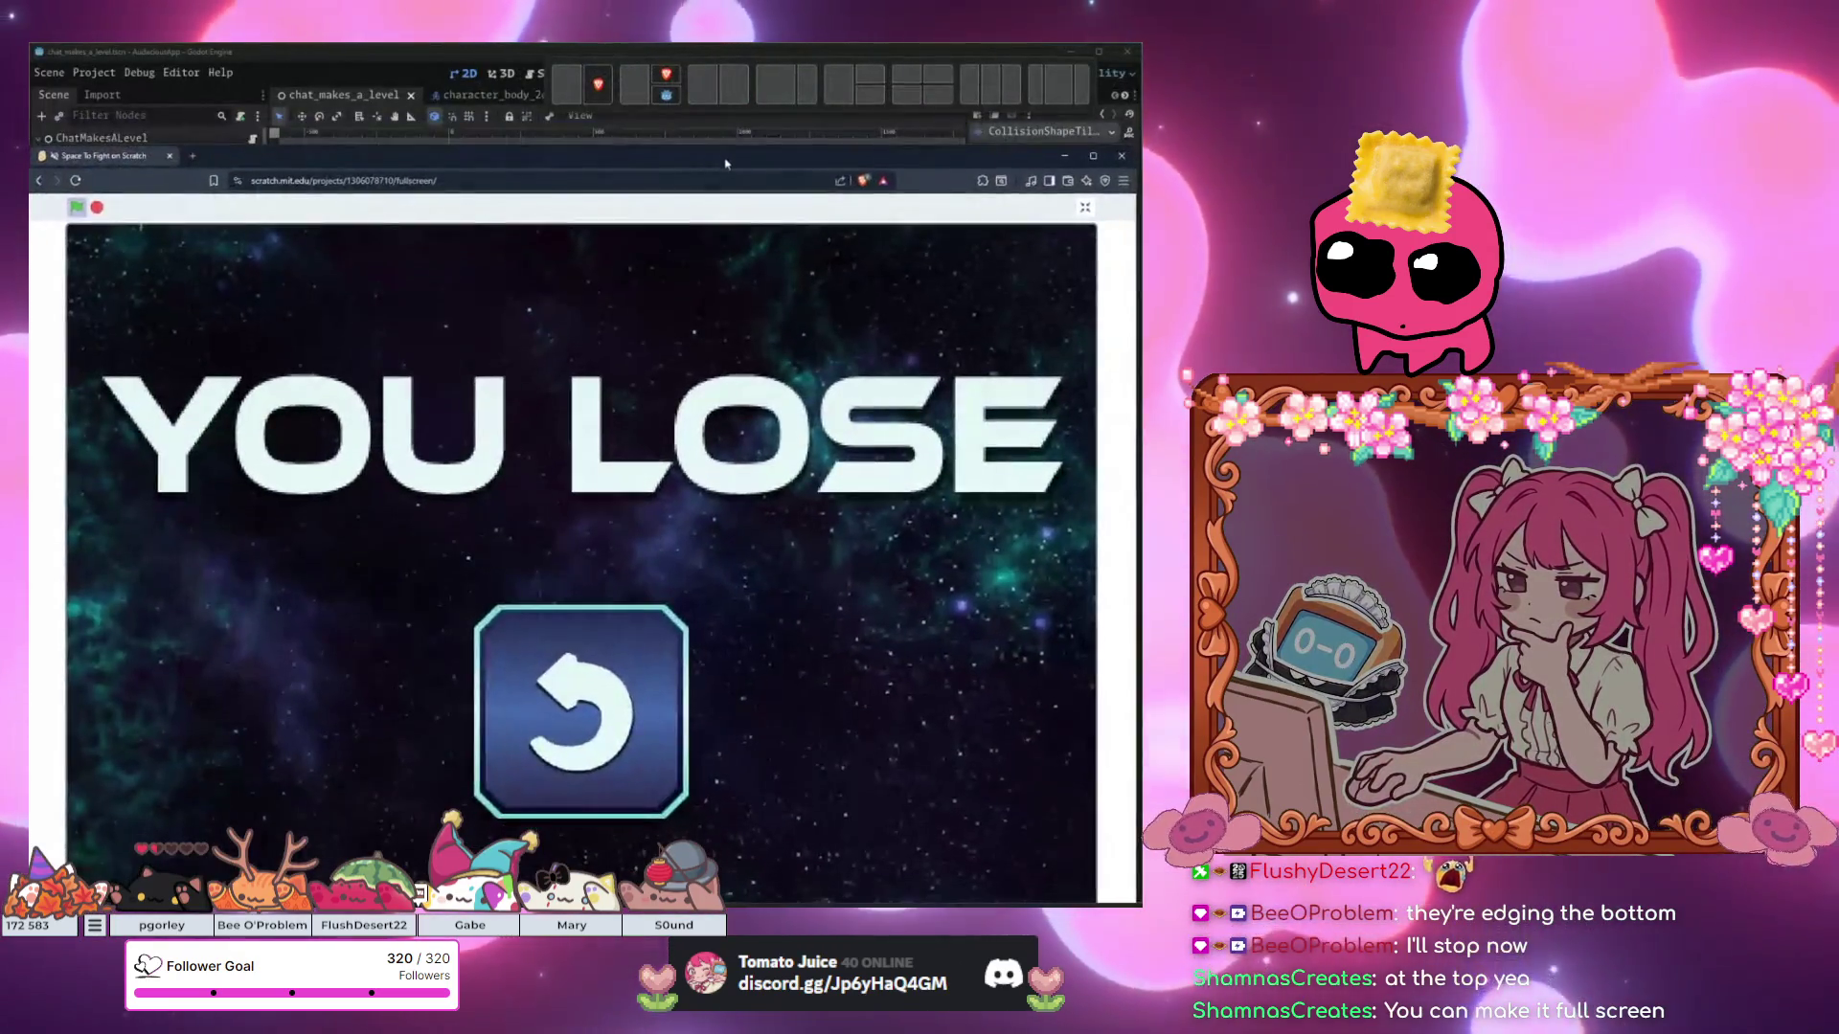
pyautogui.press('Escape')
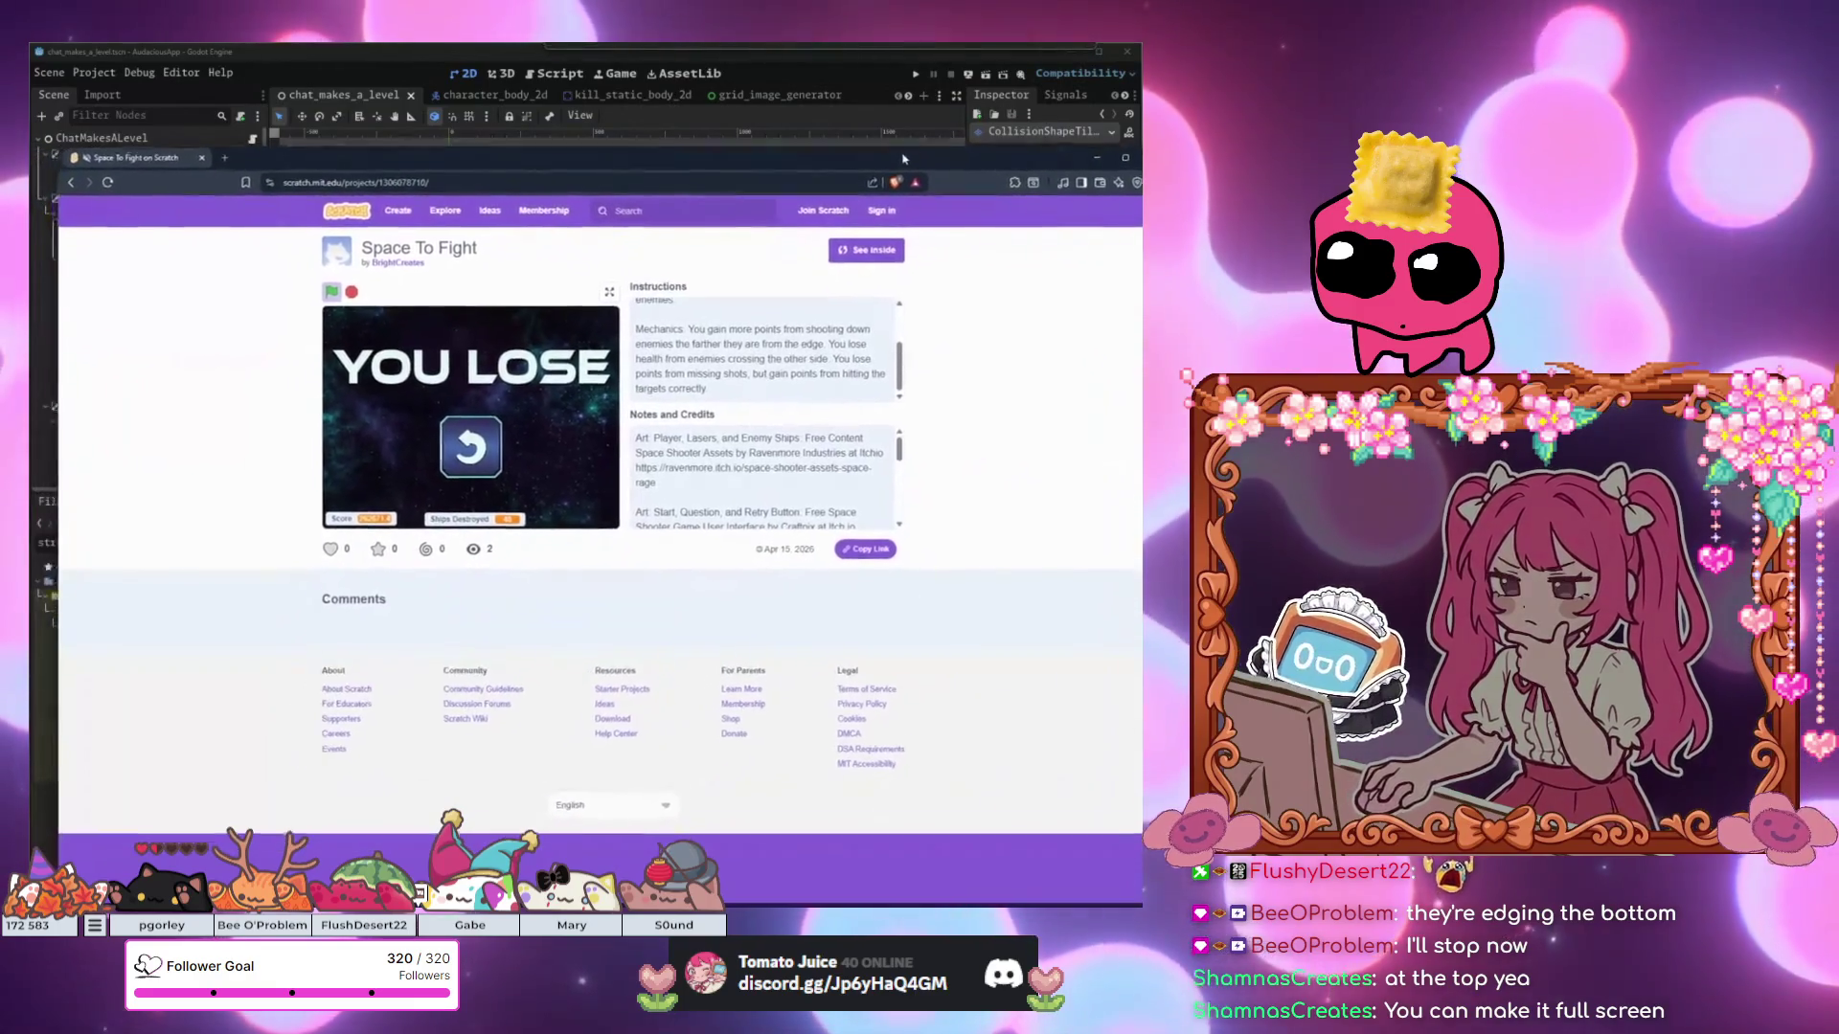
pyautogui.moveTo(901, 161); pyautogui.dragTo(885, 146)
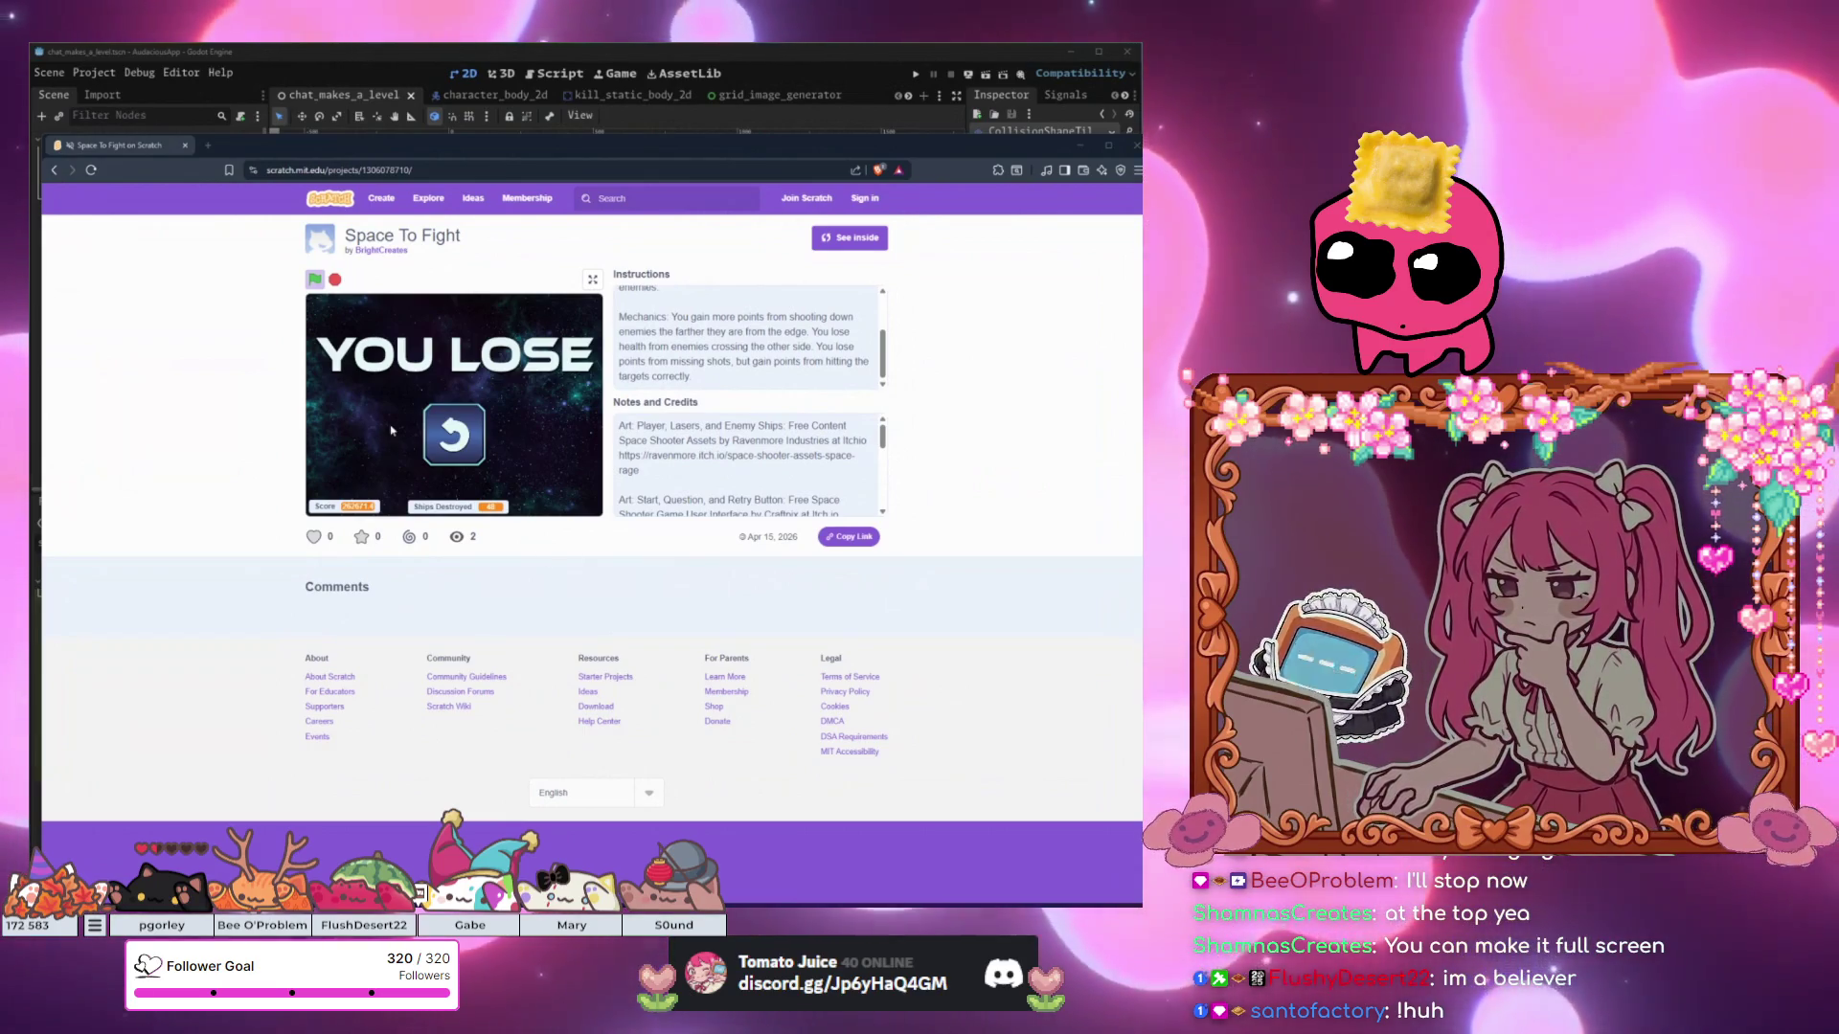
# Retry Space To Fight from the YOU LOSE screen and shoot enemies until reaching YOU WIN.
pyautogui.click(454, 438)
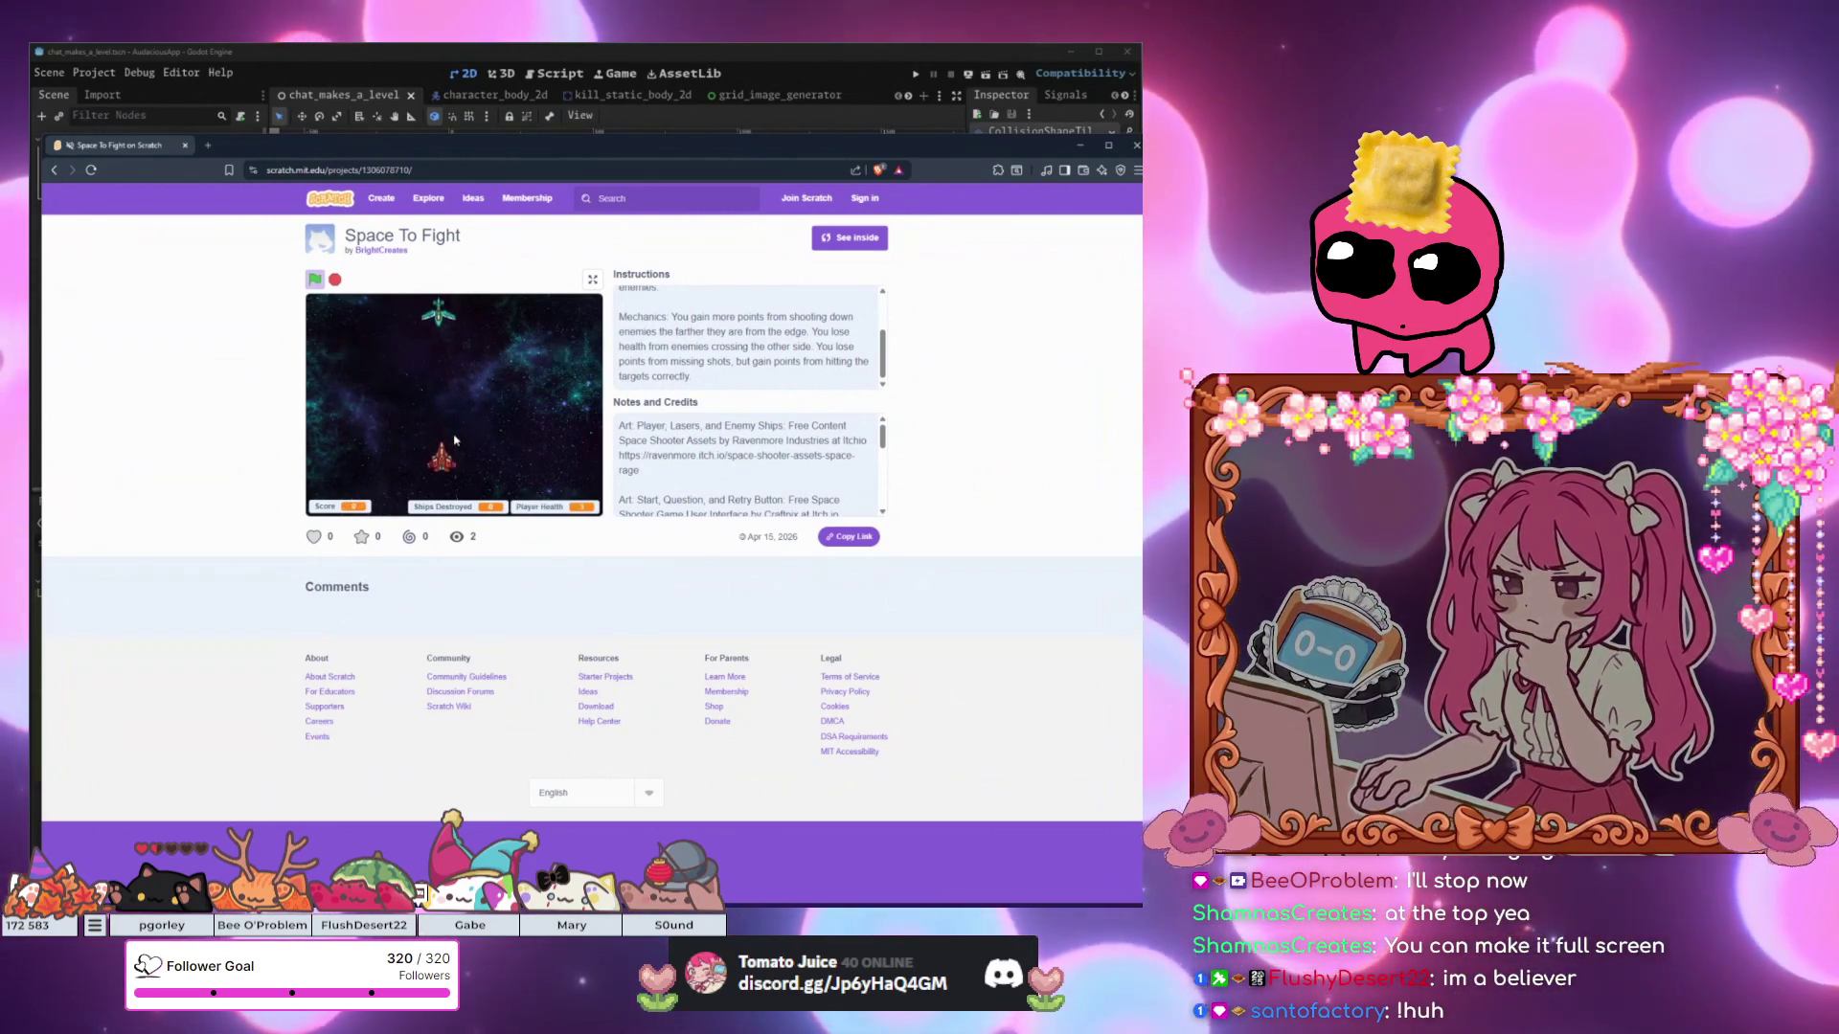
pyautogui.click(454, 438)
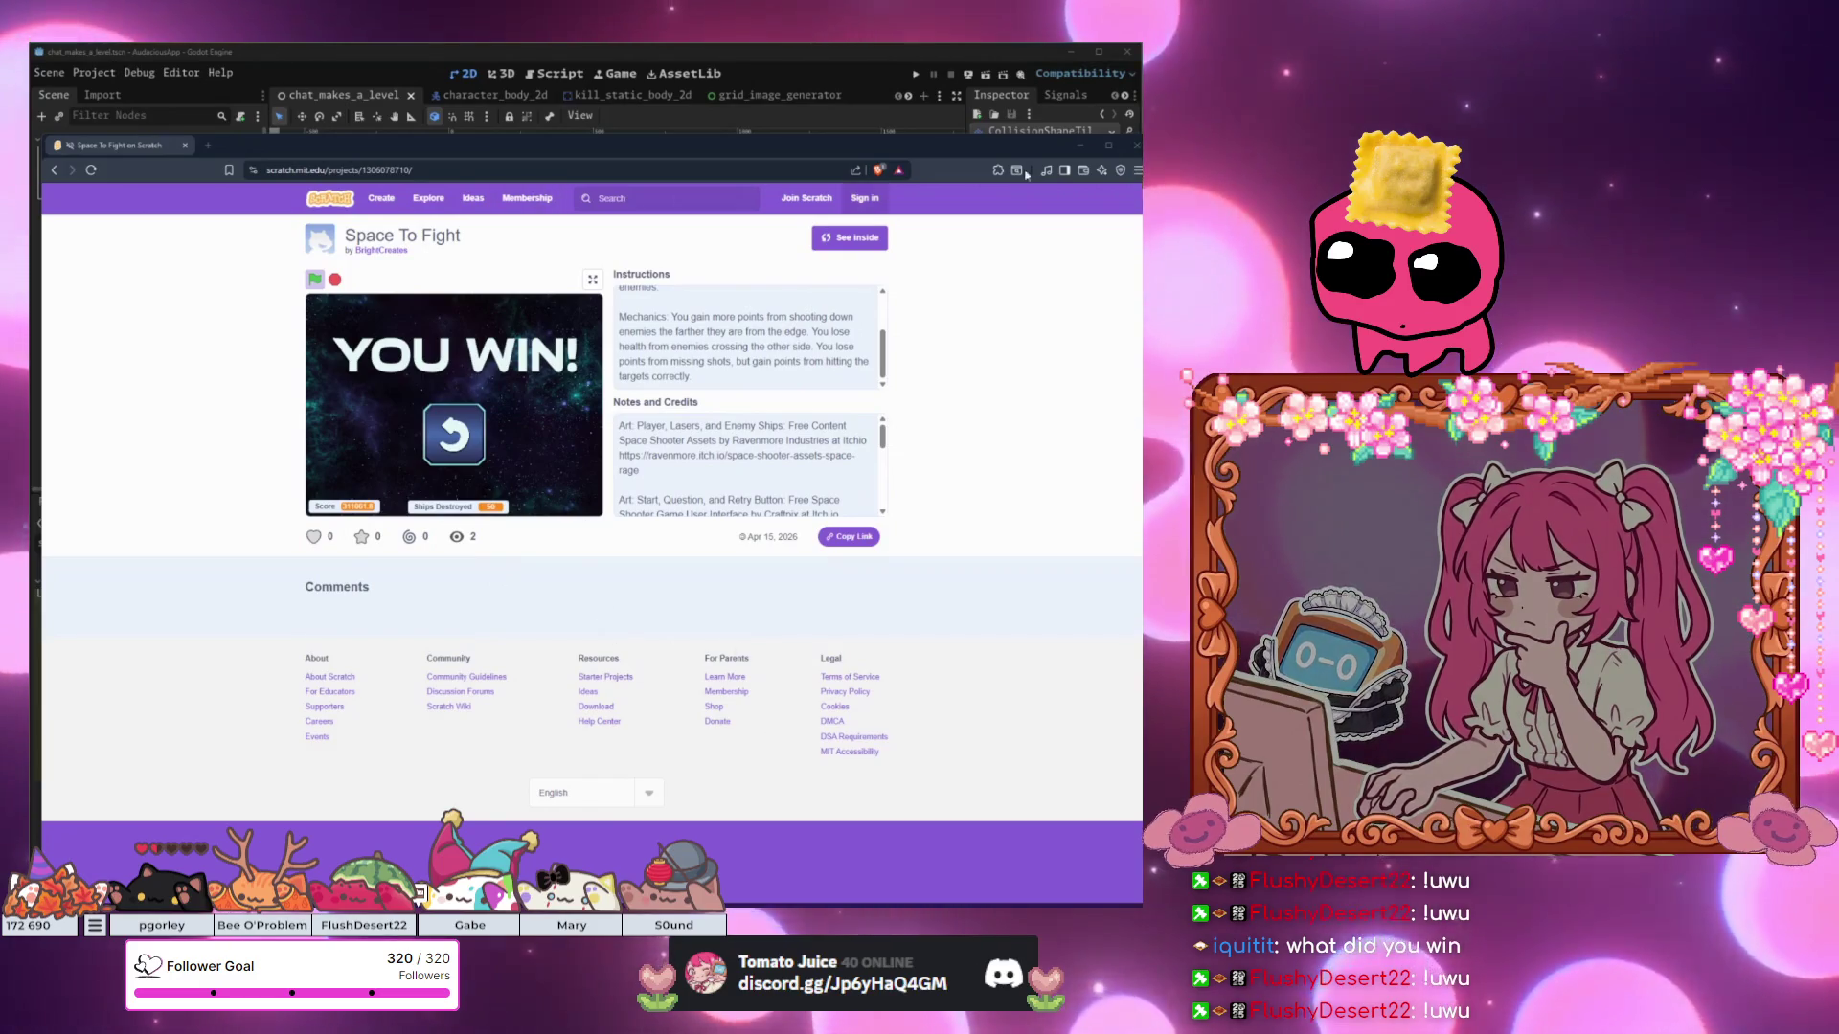
pyautogui.hotkey('alt', 'Tab')
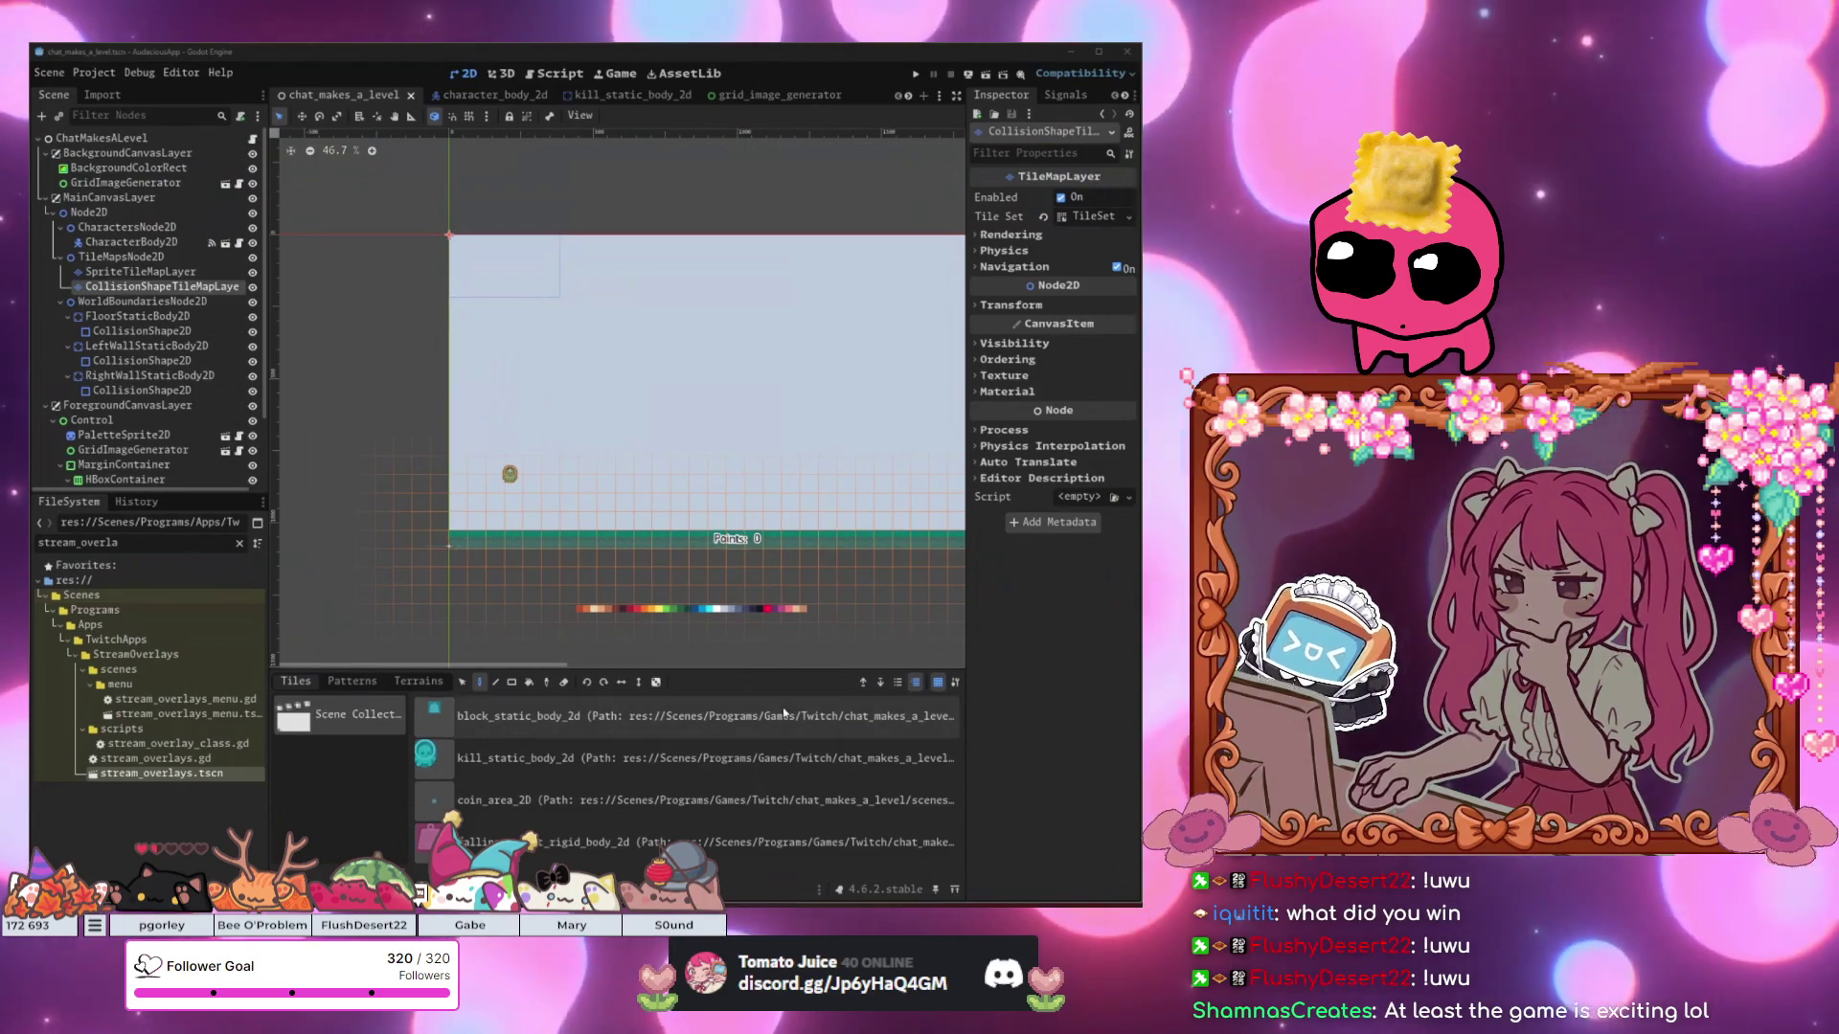
# Zoom out and pan the 2D viewport so the whole chat_makes_a_level level is visible.
pyautogui.scroll(-1, 782, 575)
pyautogui.moveTo(838, 593); pyautogui.dragTo(672, 594)
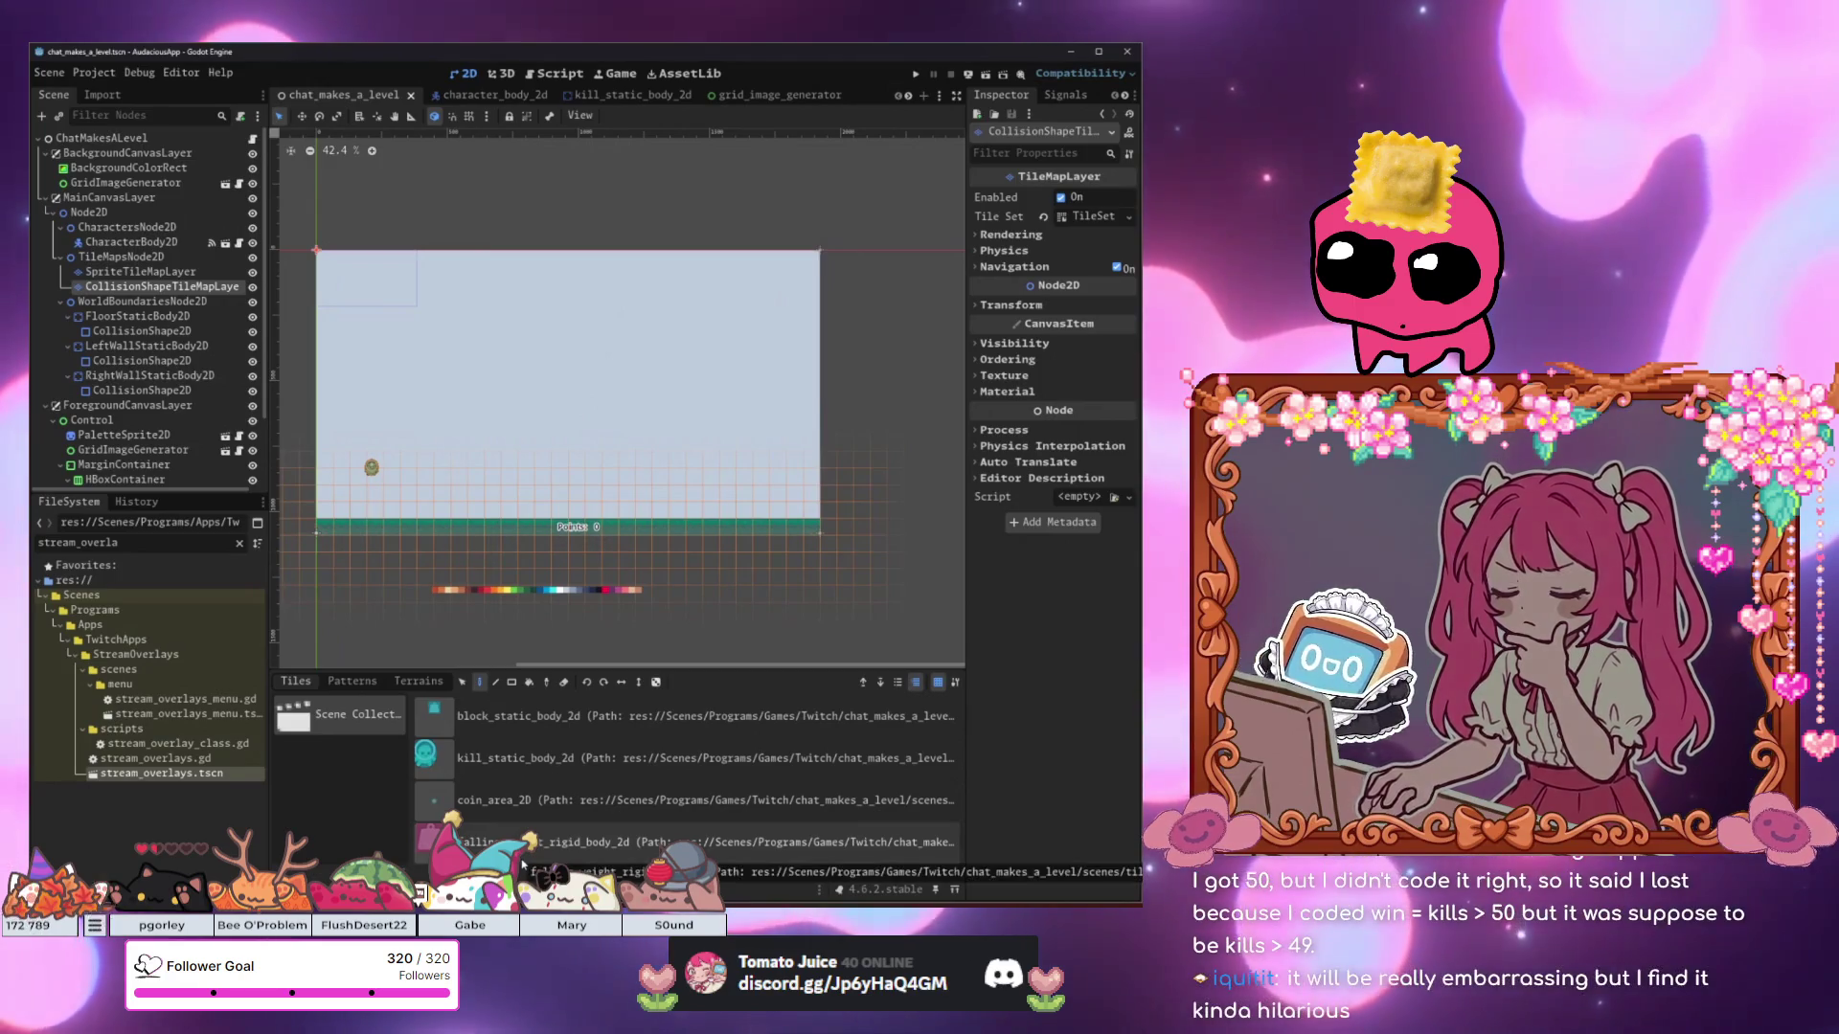
pyautogui.hotkey('alt', 'Tab')
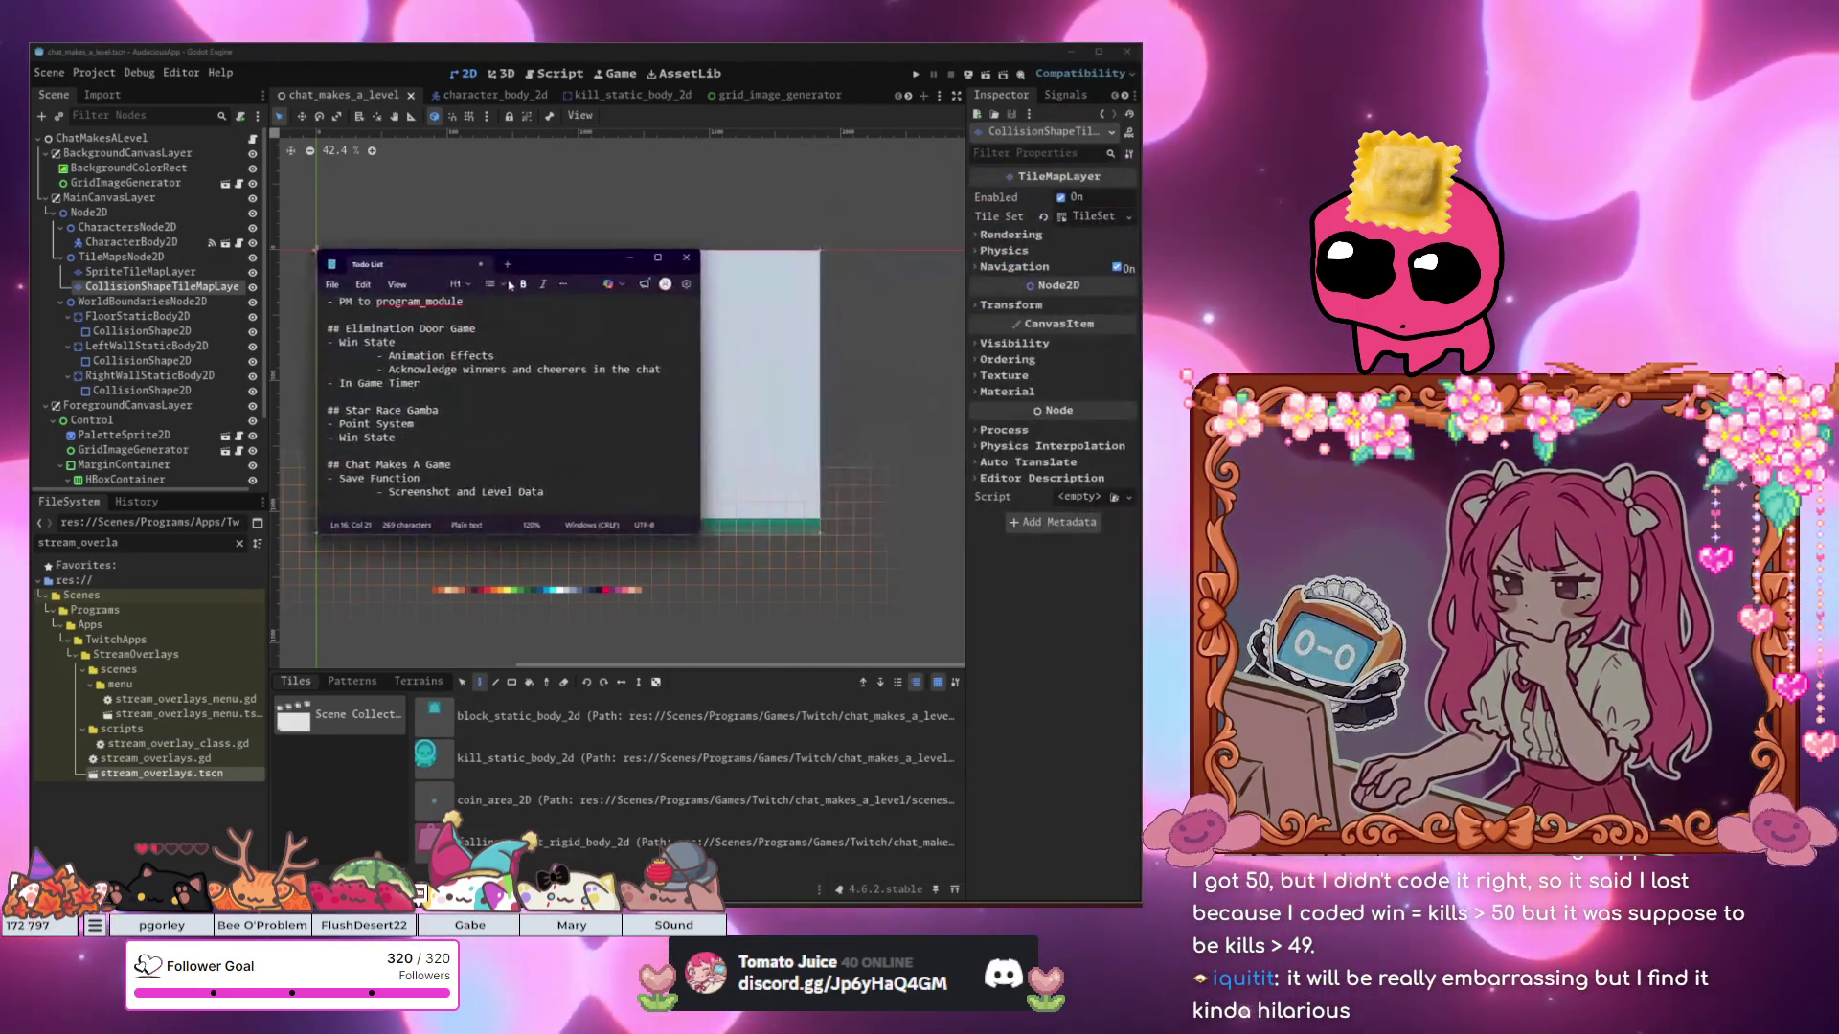
# Add a new '- ' bullet line under 'Screenshot and Level Data' in the Notepad Todo List.
pyautogui.click(648, 510)
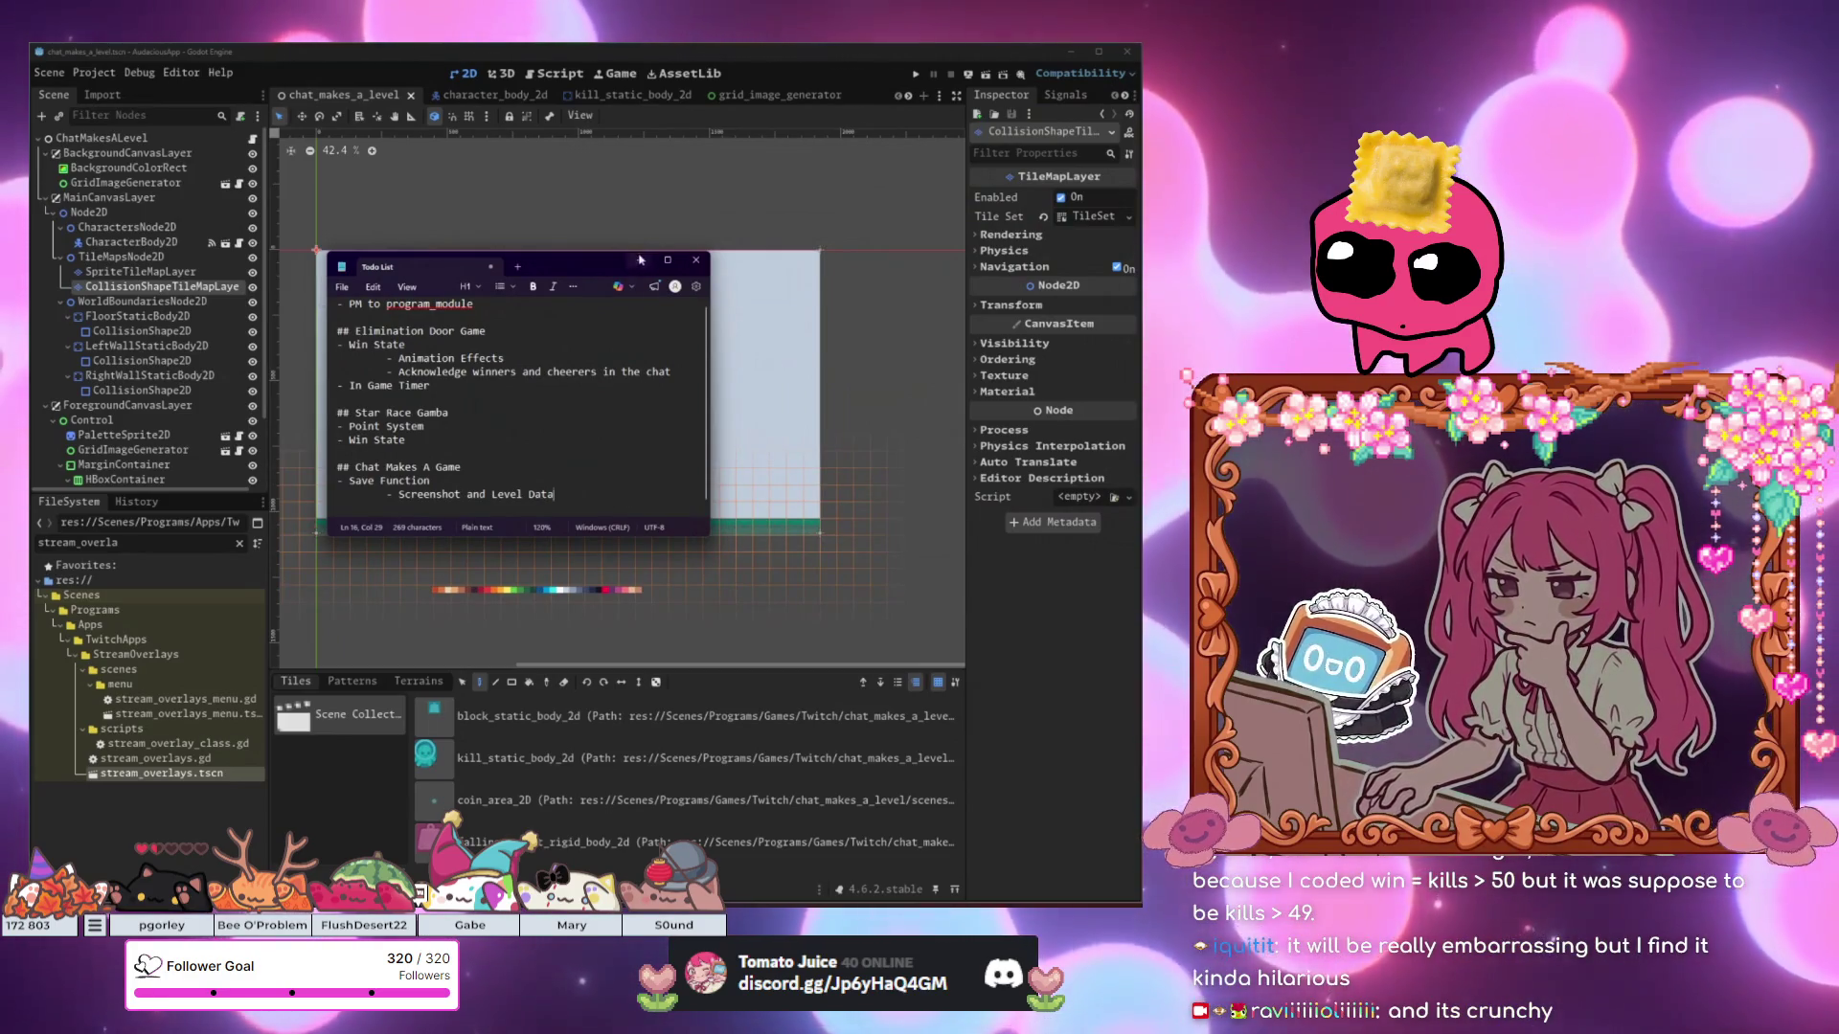
pyautogui.hotkey('alt', 'Tab')
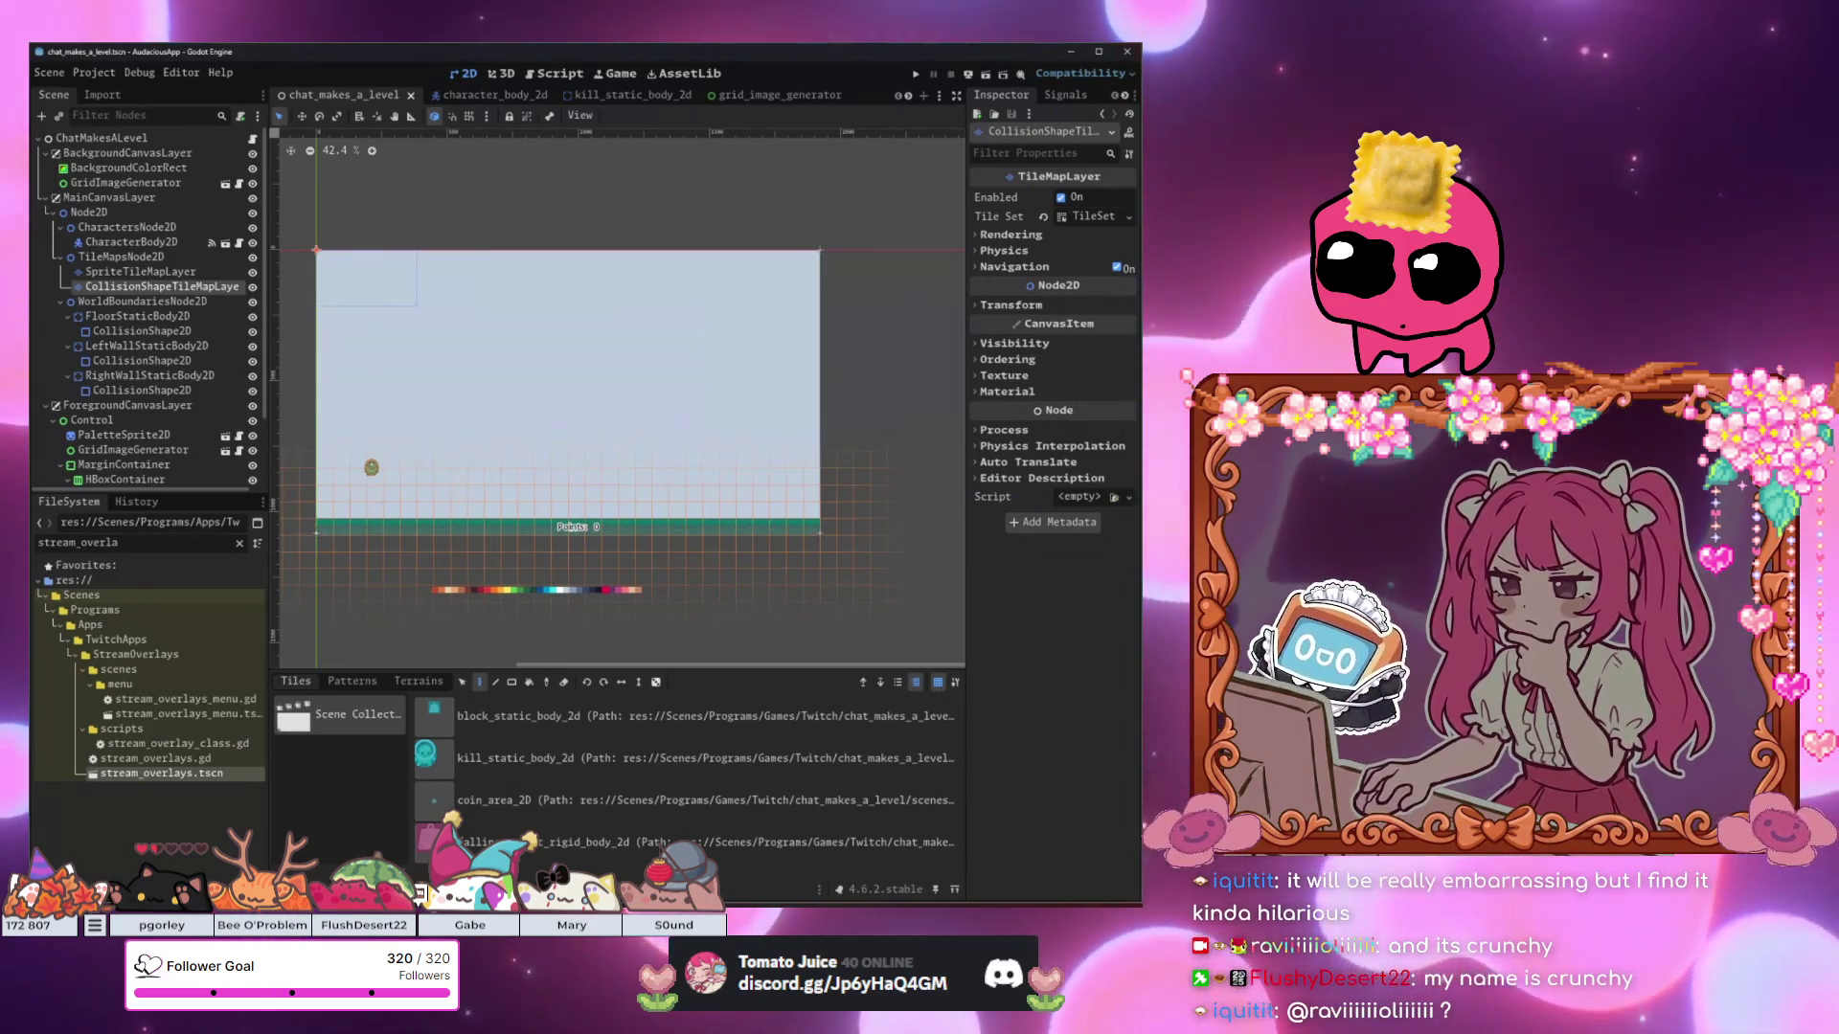
pyautogui.hotkey('alt', 'Tab')
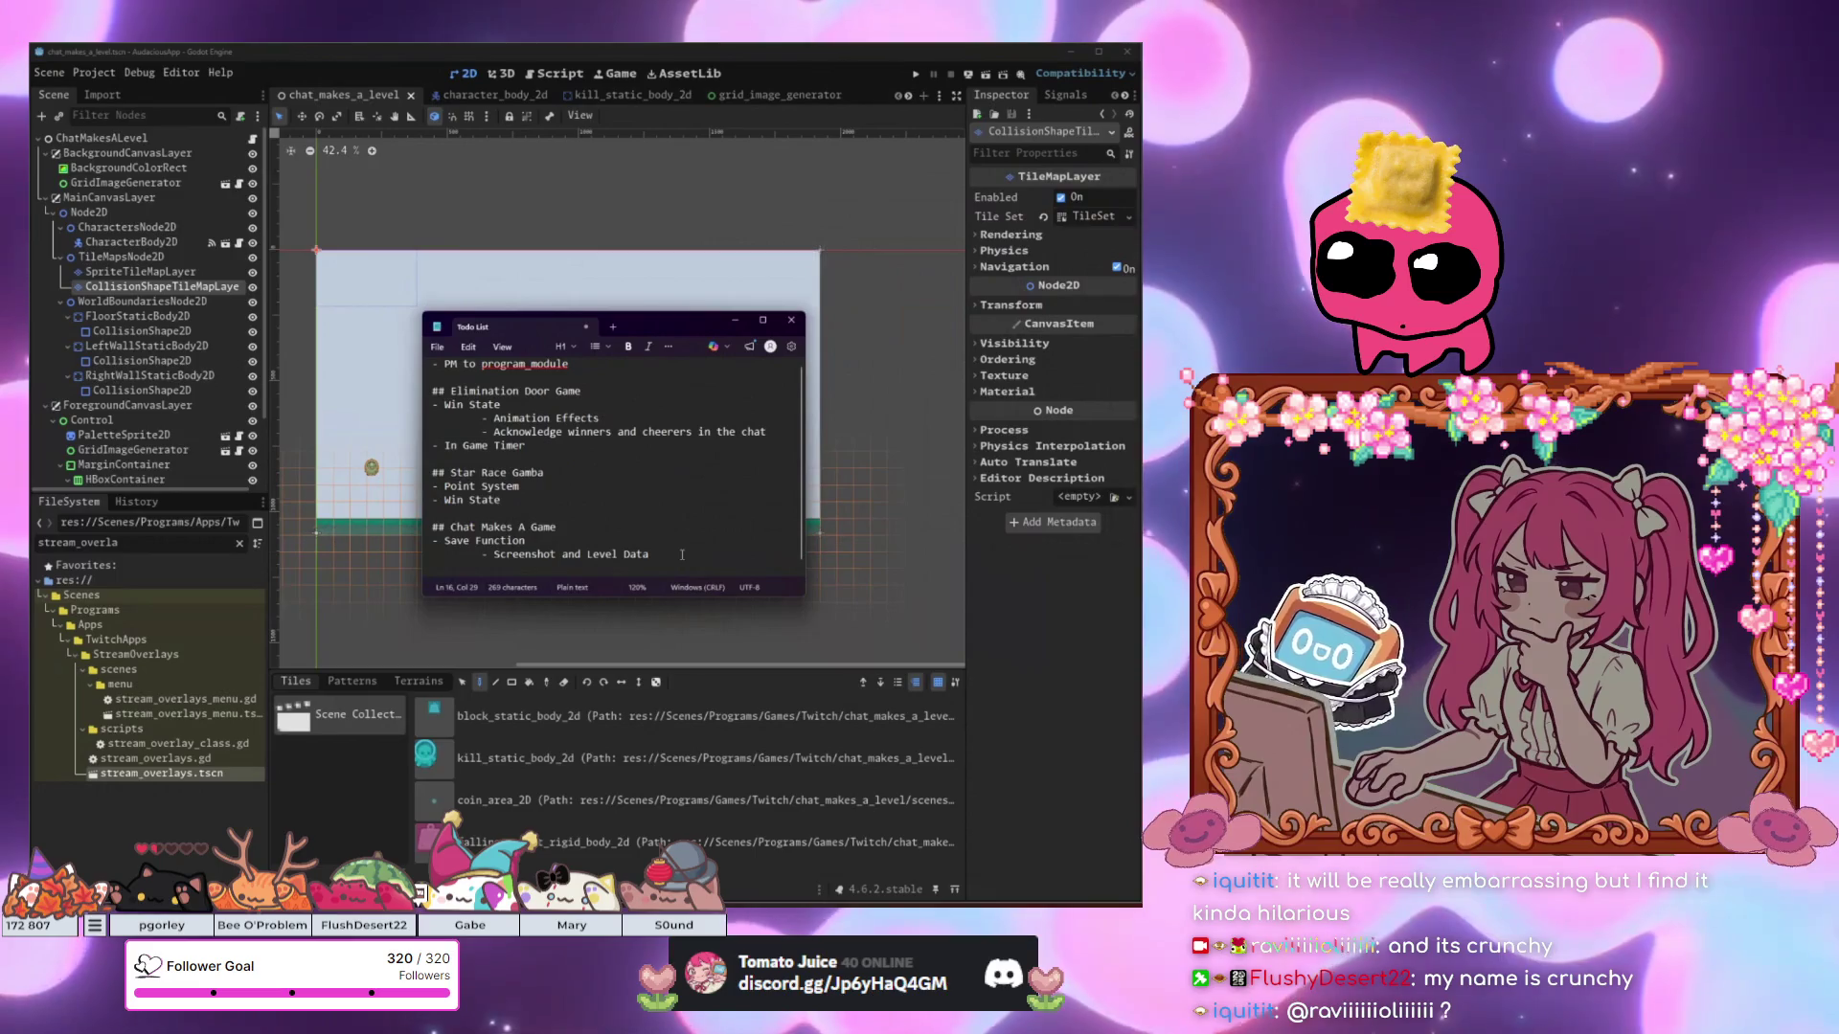
pyautogui.press('Return')
pyautogui.write('-')
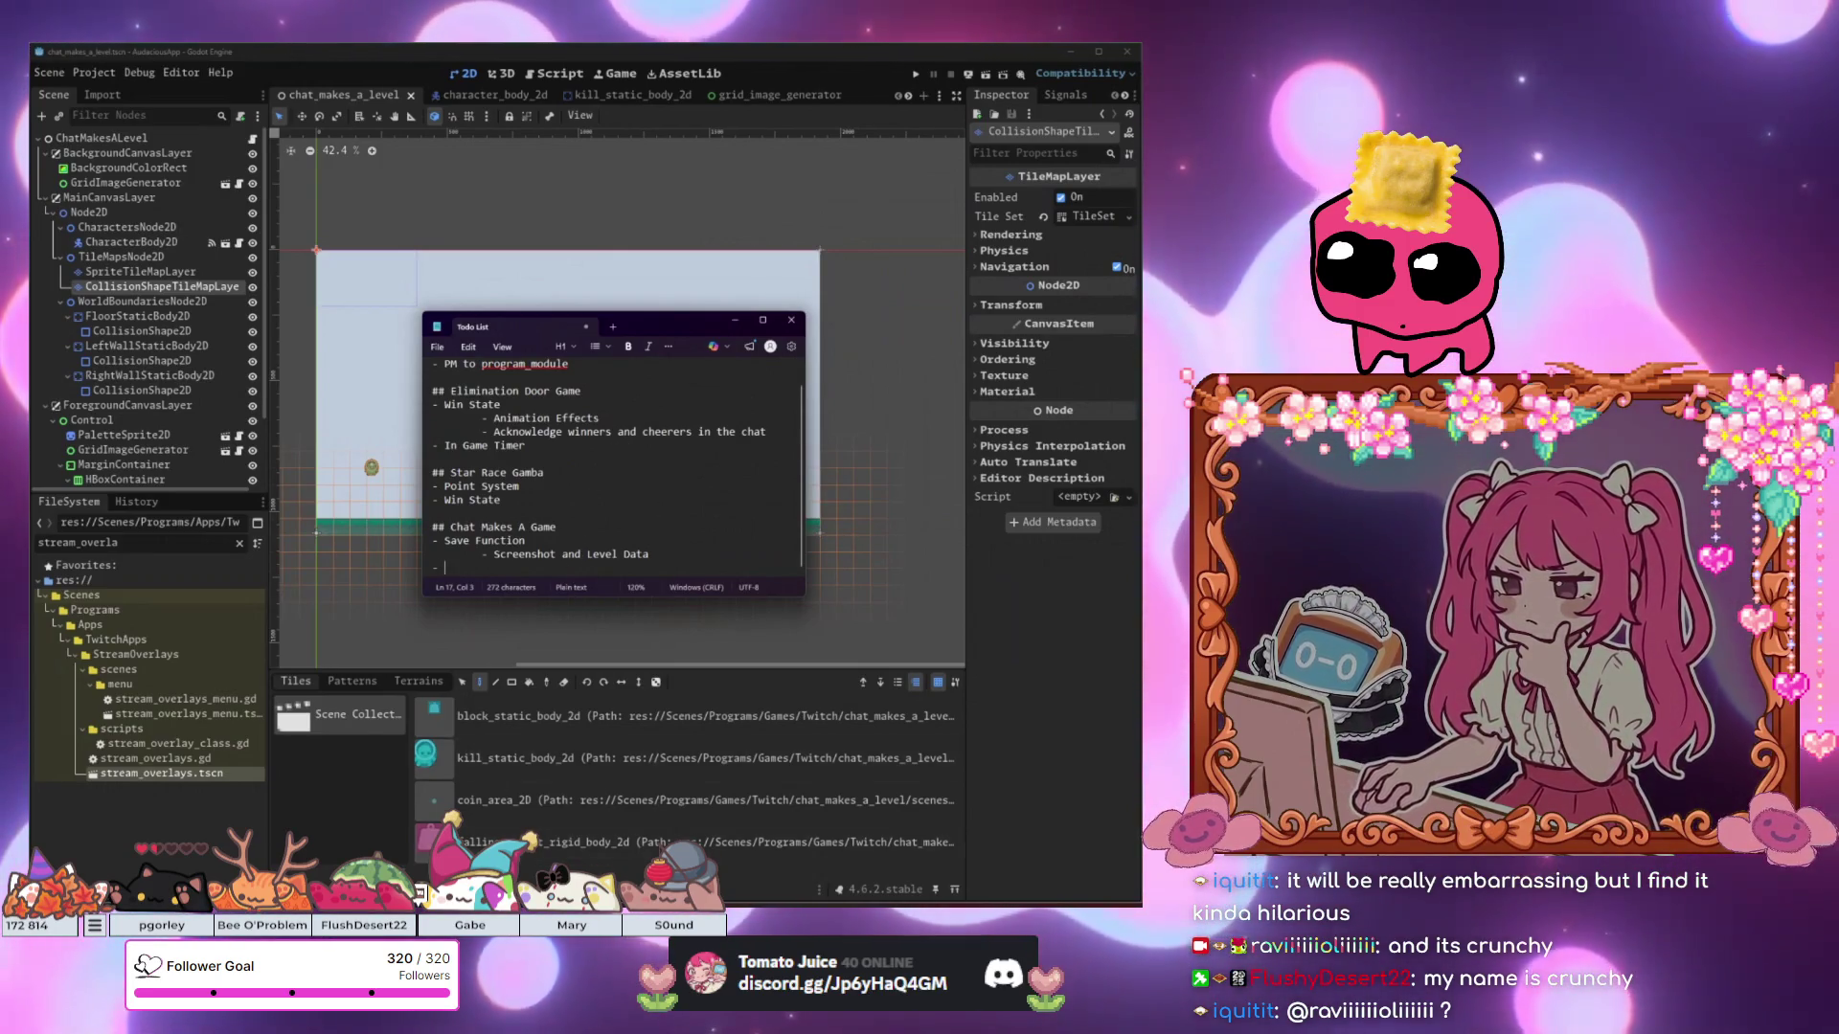
pyautogui.click(160, 577)
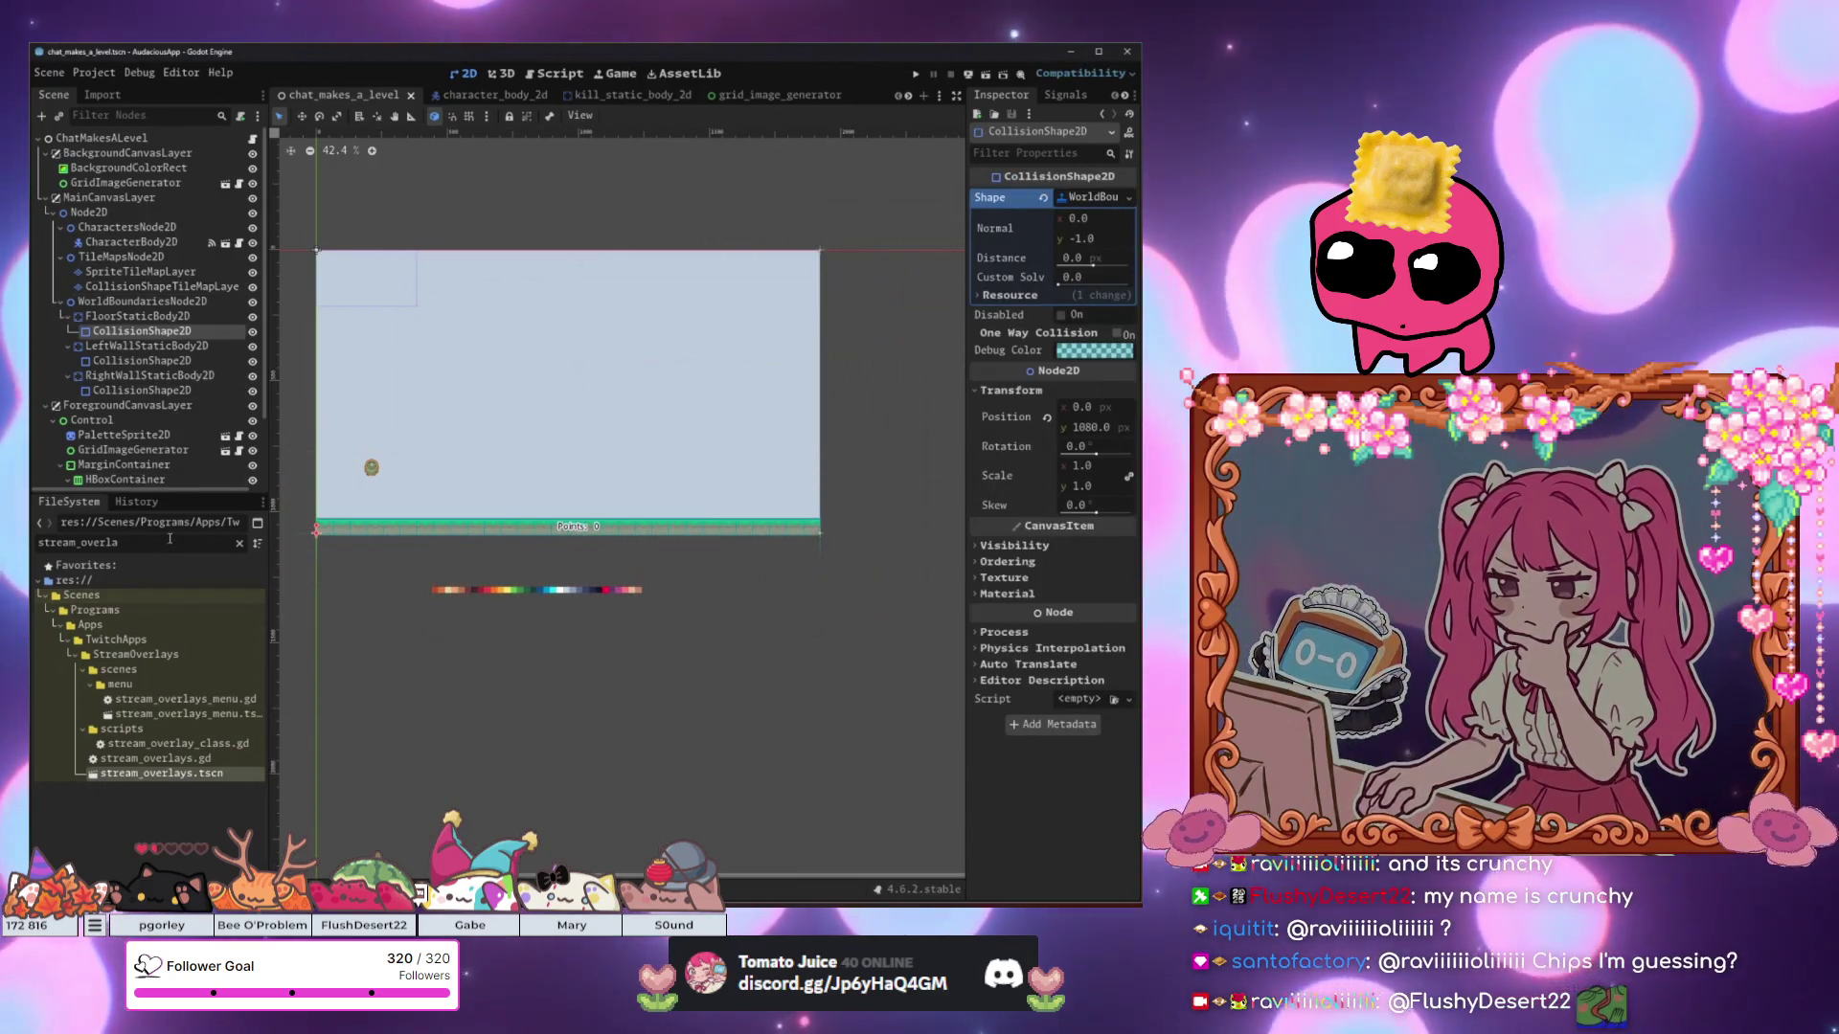
# Select SpriteTileMapLayer and zoom and pan its spritesheet atlas to inspect the Base Tiles.
pyautogui.doubleClick(169, 539)
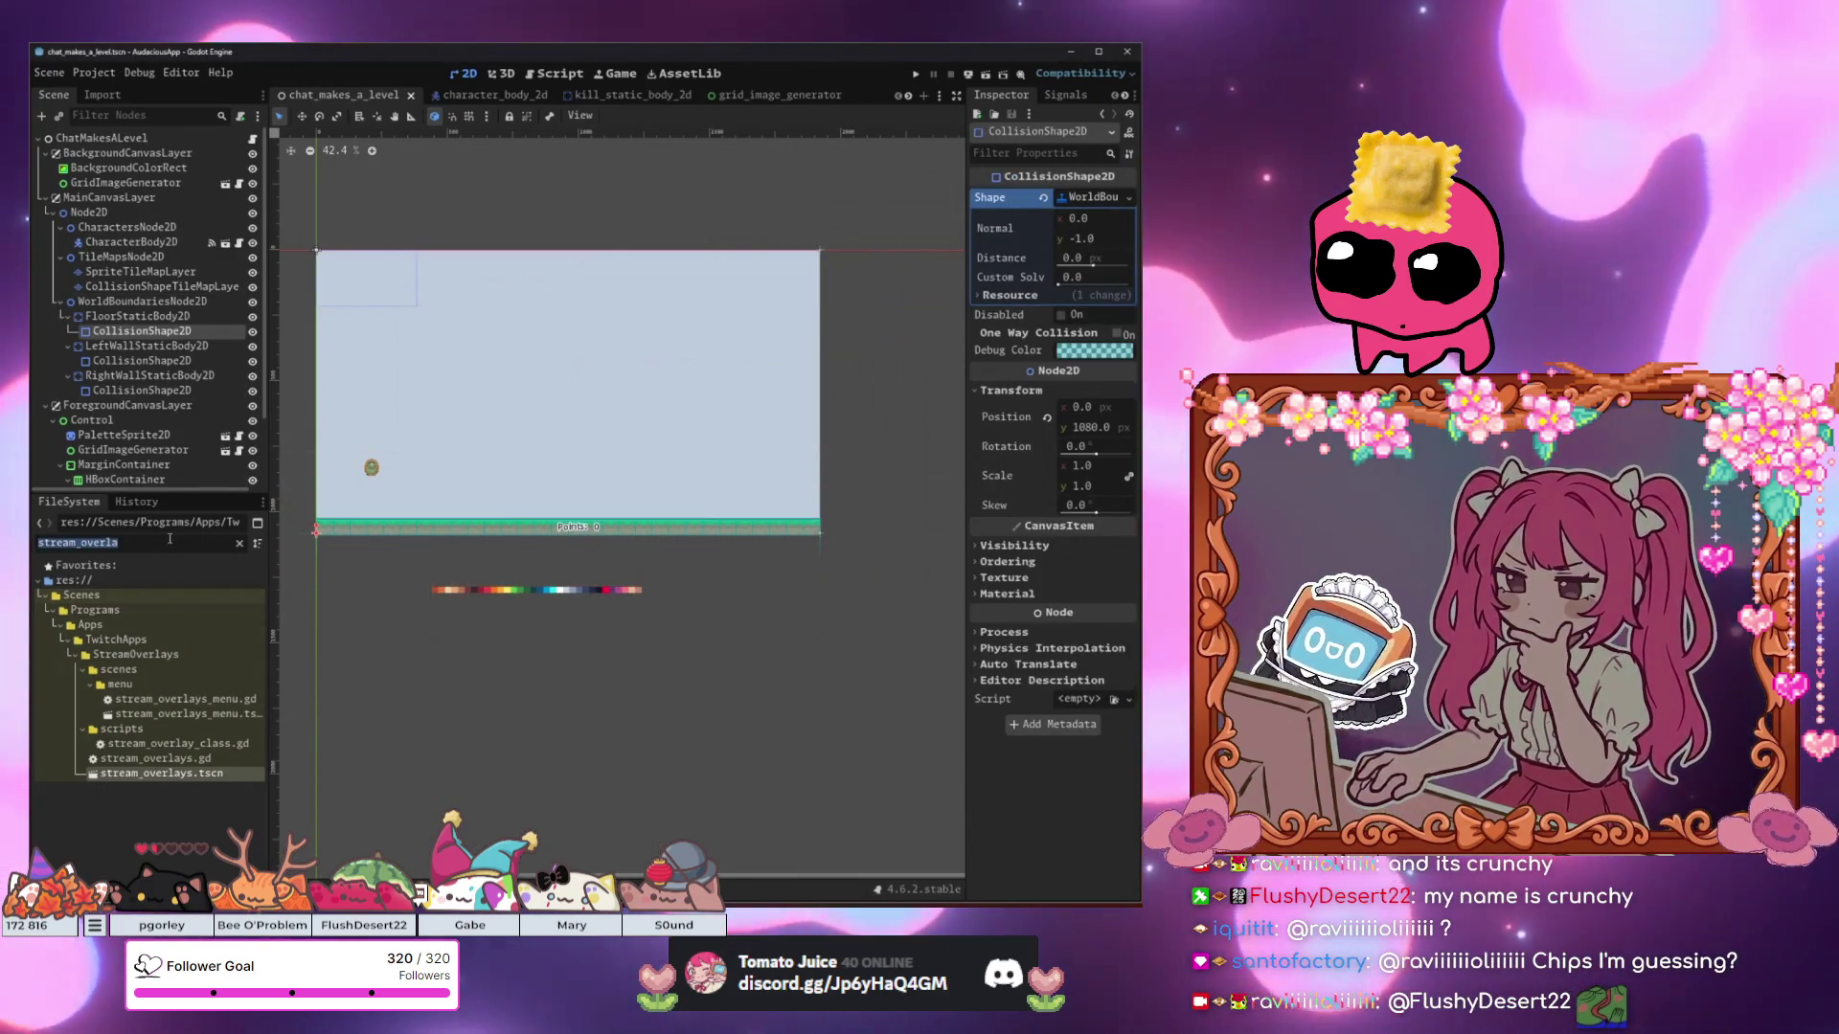
pyautogui.click(144, 272)
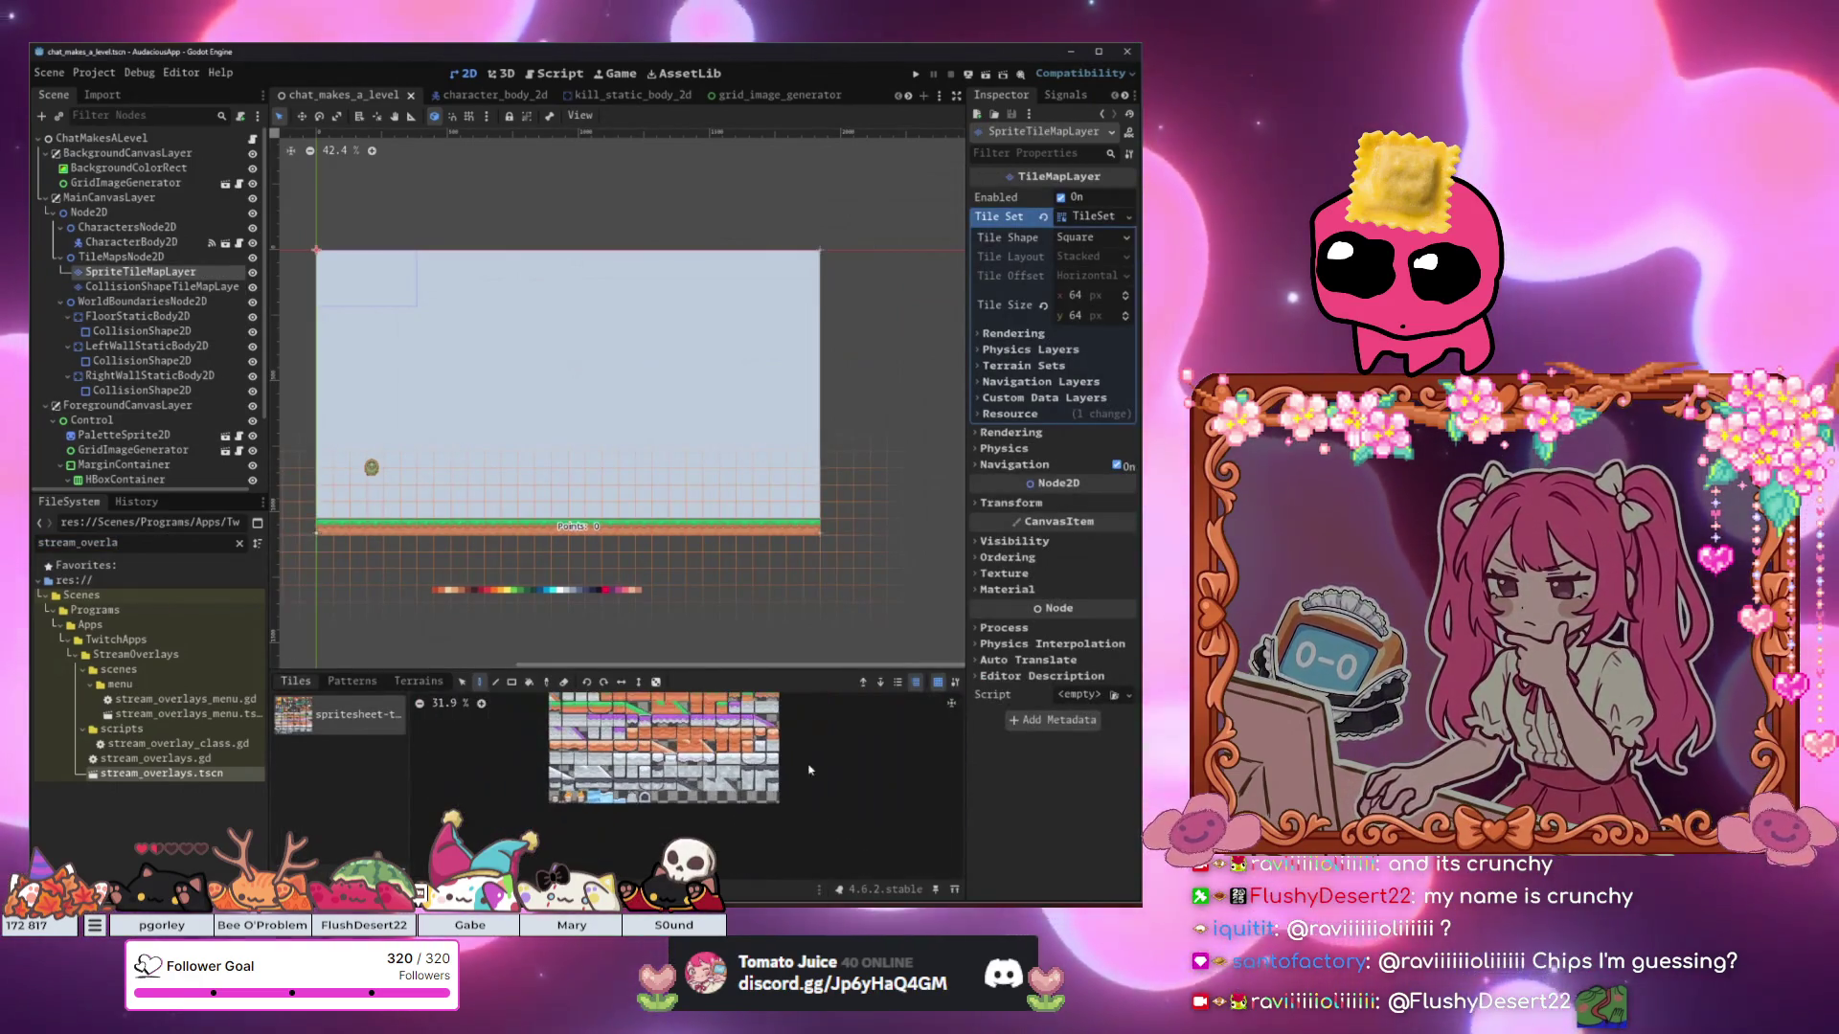
pyautogui.scroll(5, 699, 781)
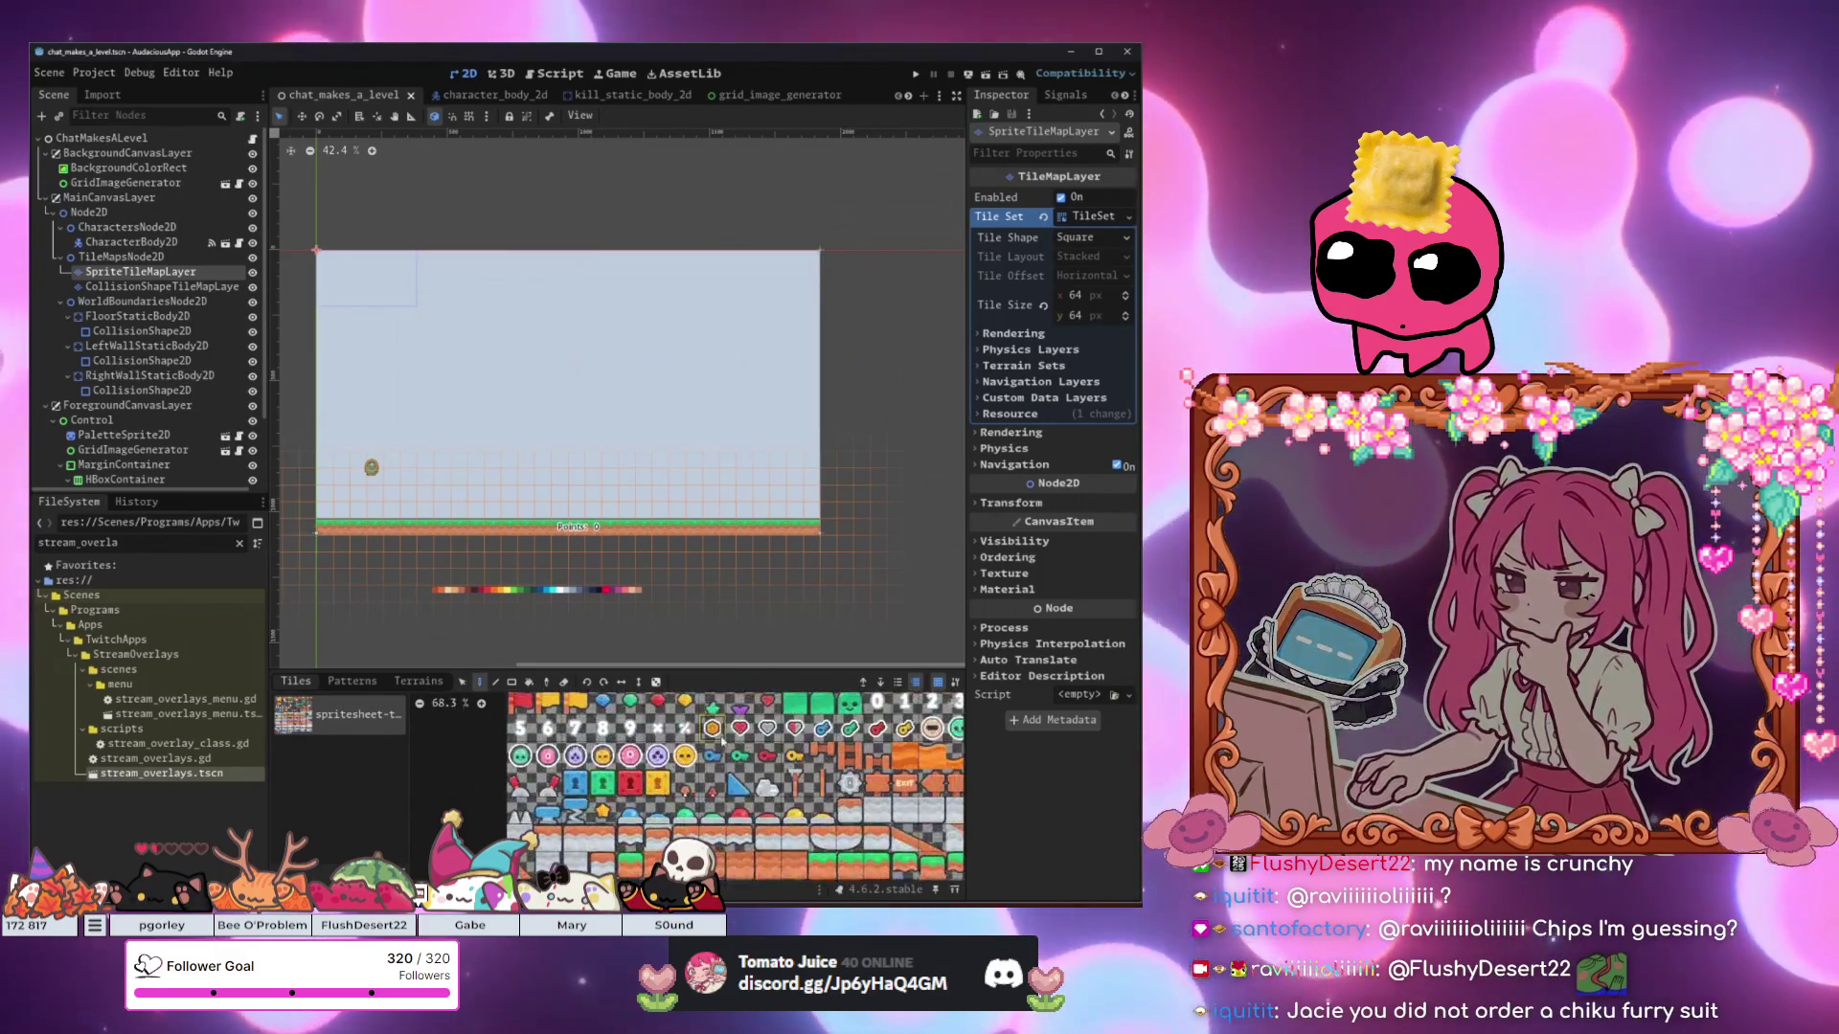
pyautogui.moveTo(697, 782); pyautogui.dragTo(613, 856)
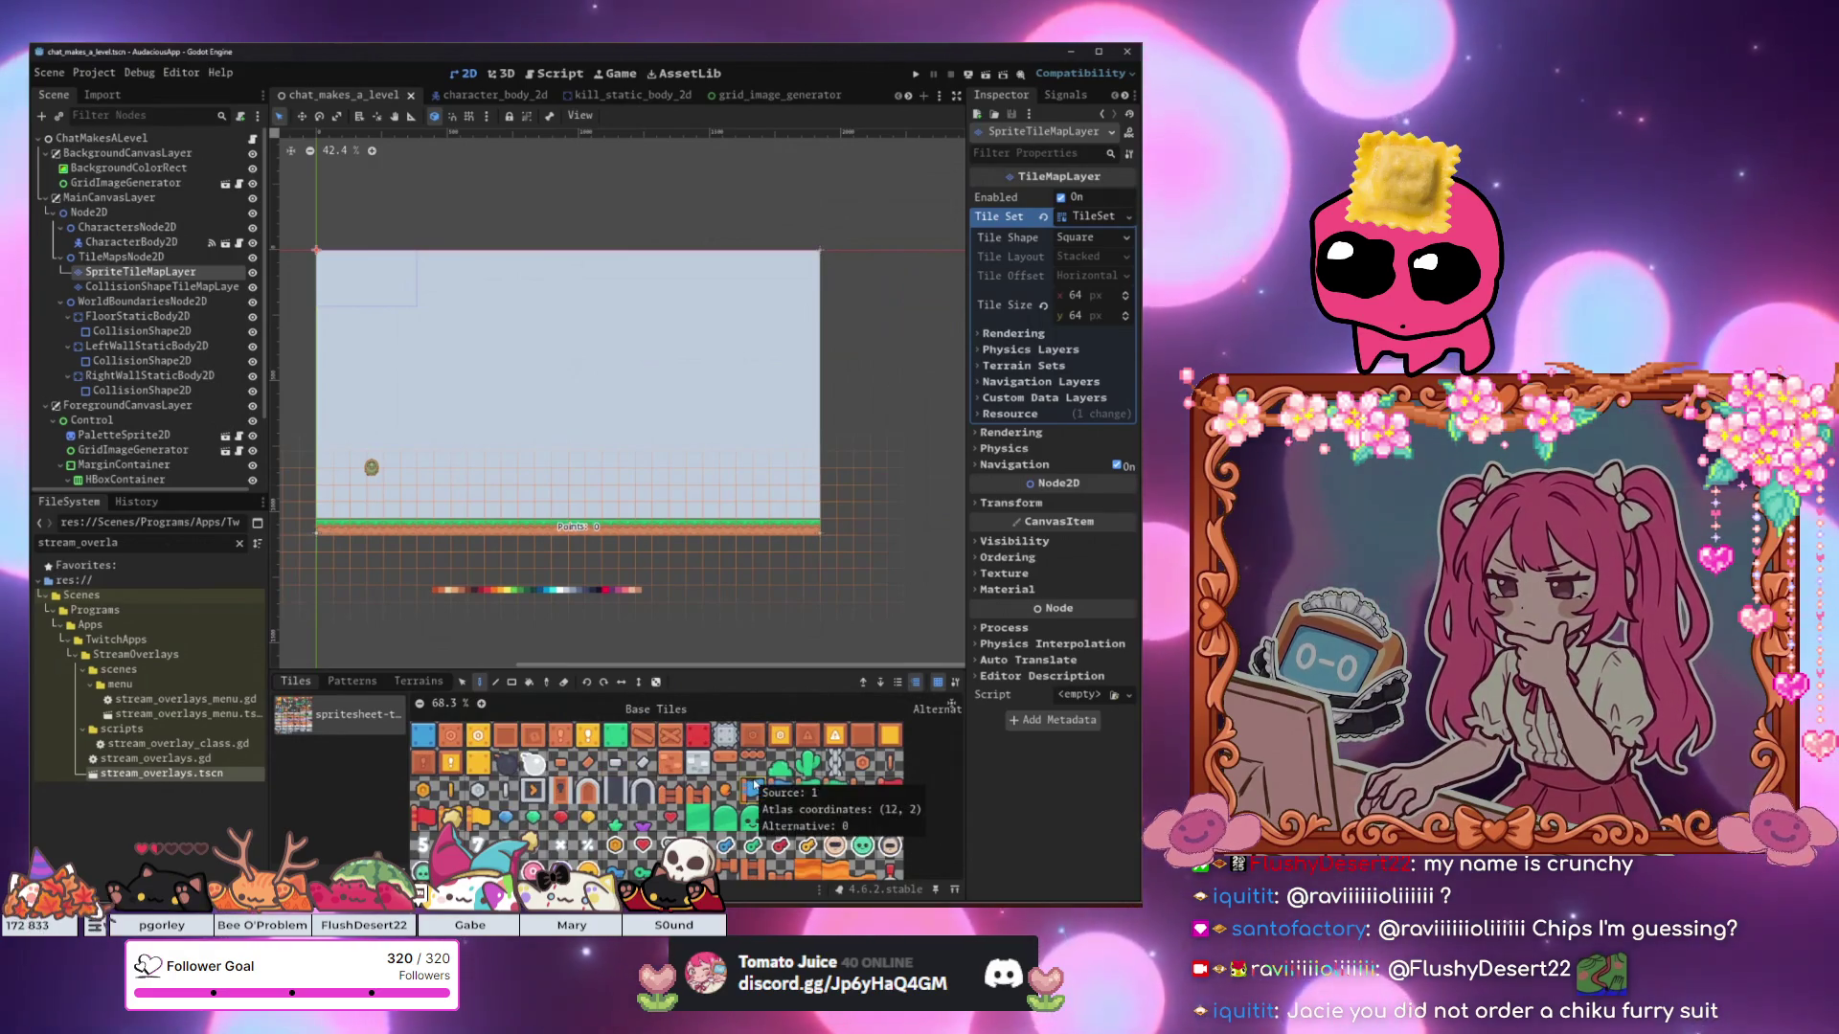
pyautogui.scroll(-3, 613, 804)
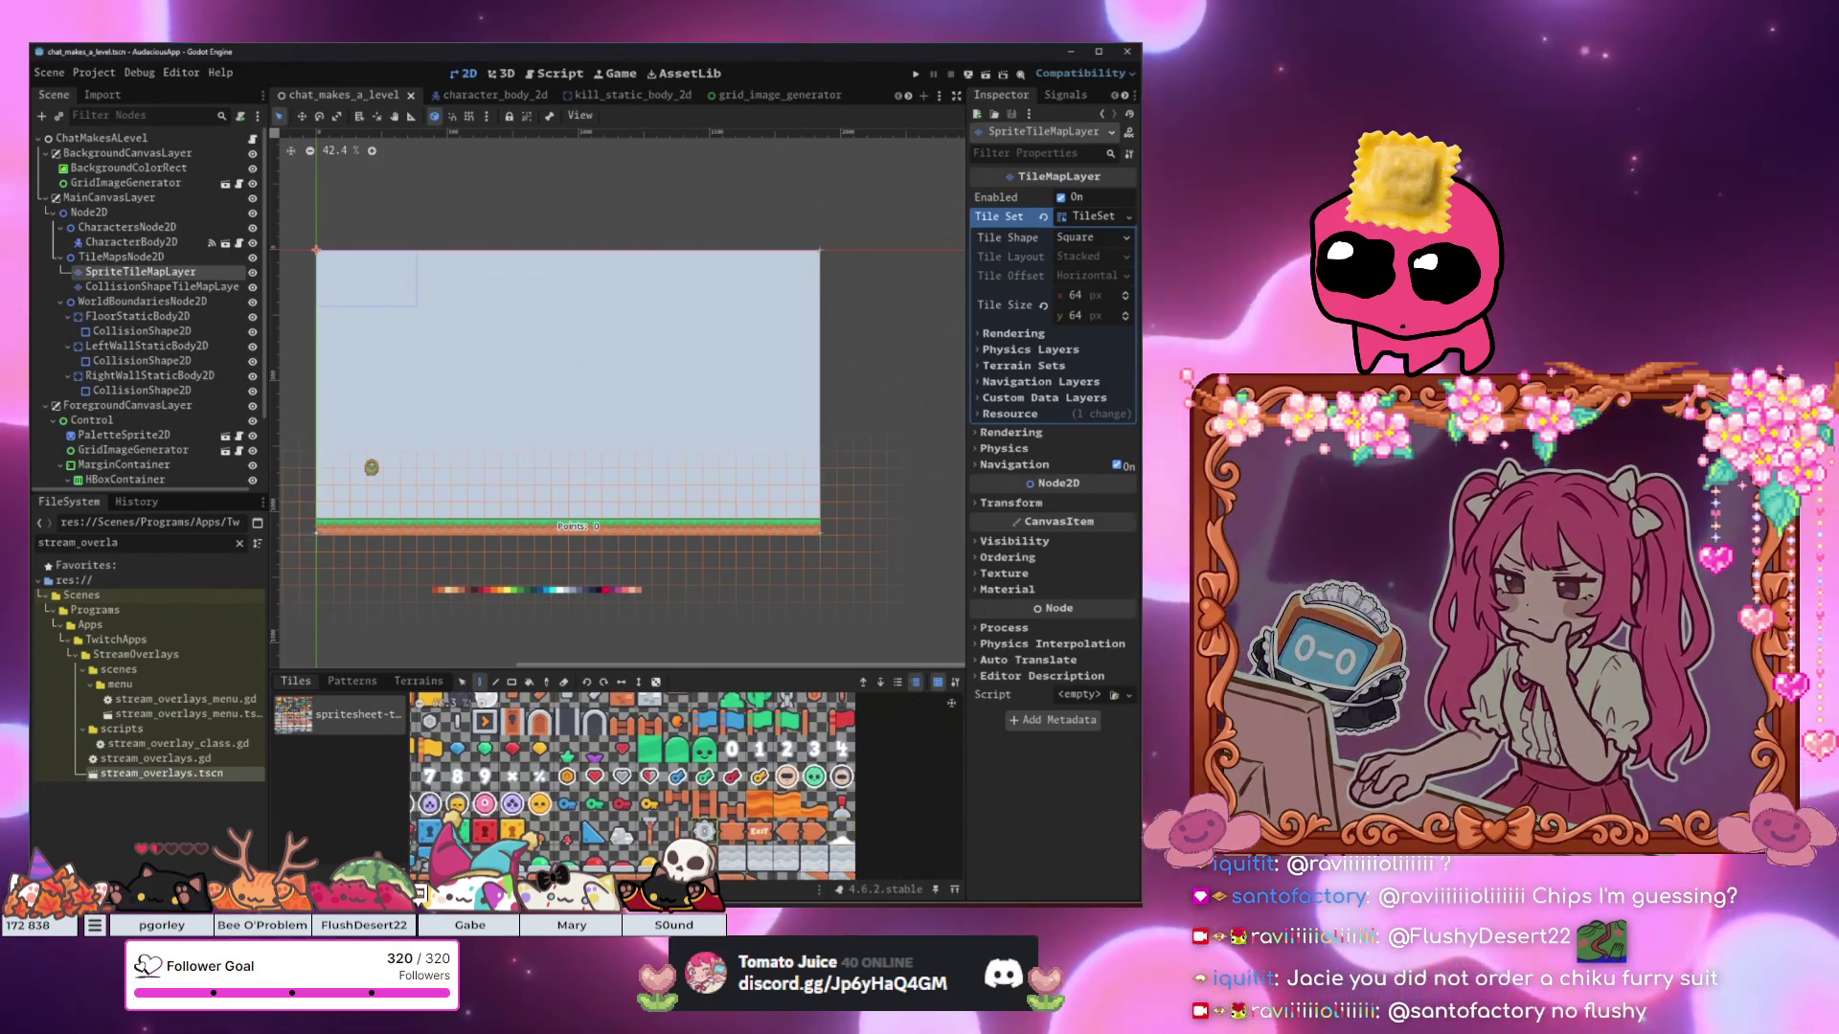
pyautogui.hscroll(-3, 824, 833)
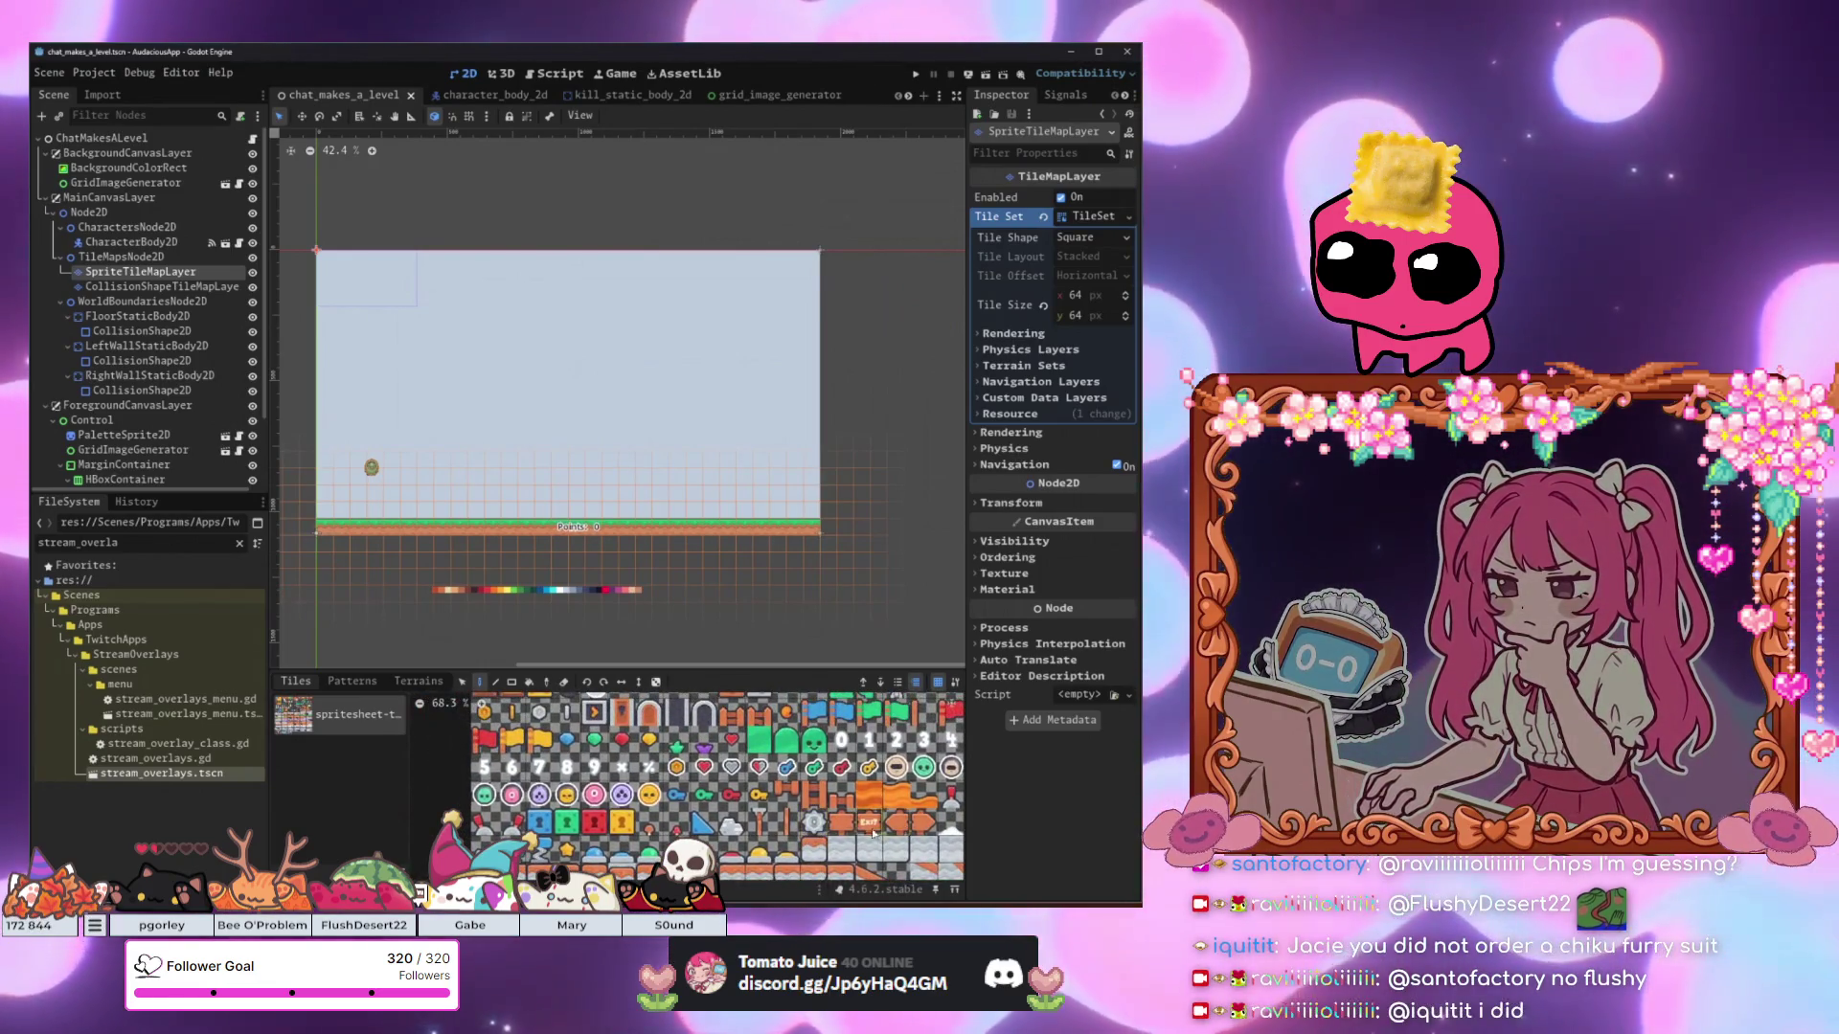
pyautogui.moveTo(809, 838); pyautogui.dragTo(717, 890)
pyautogui.scroll(5, 747, 766)
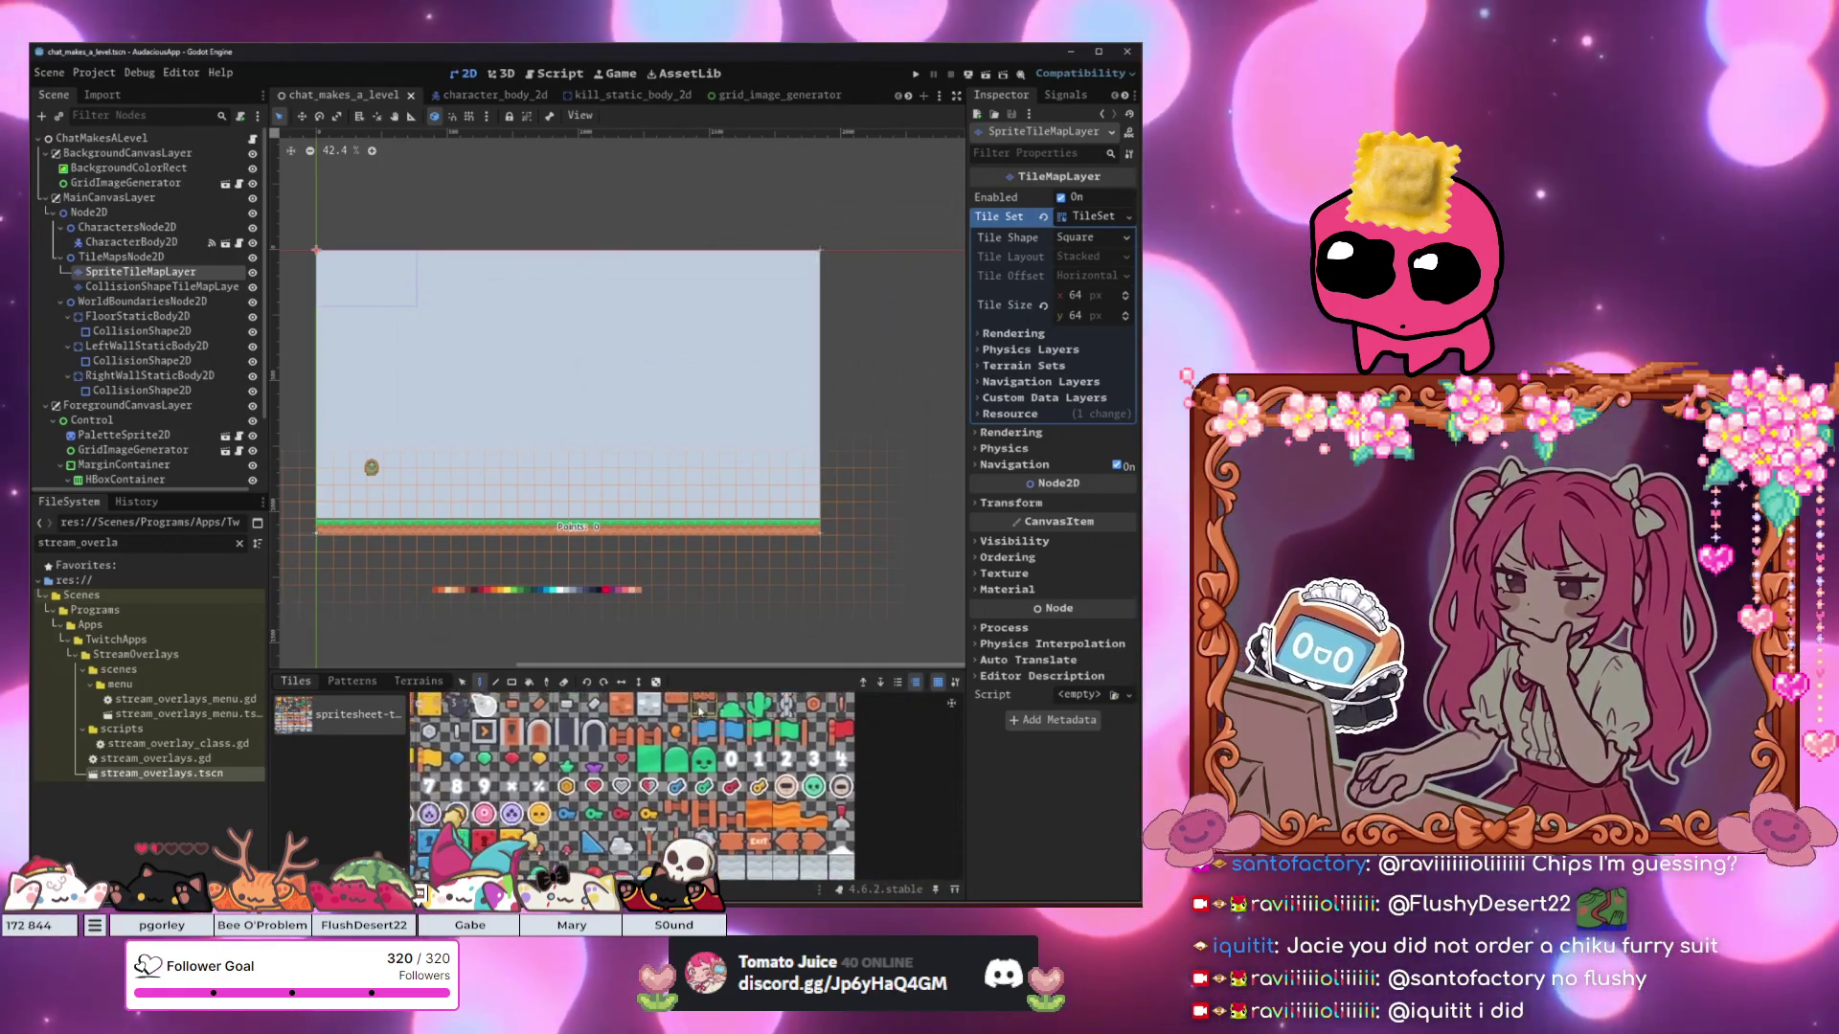
pyautogui.scroll(-5, 792, 814)
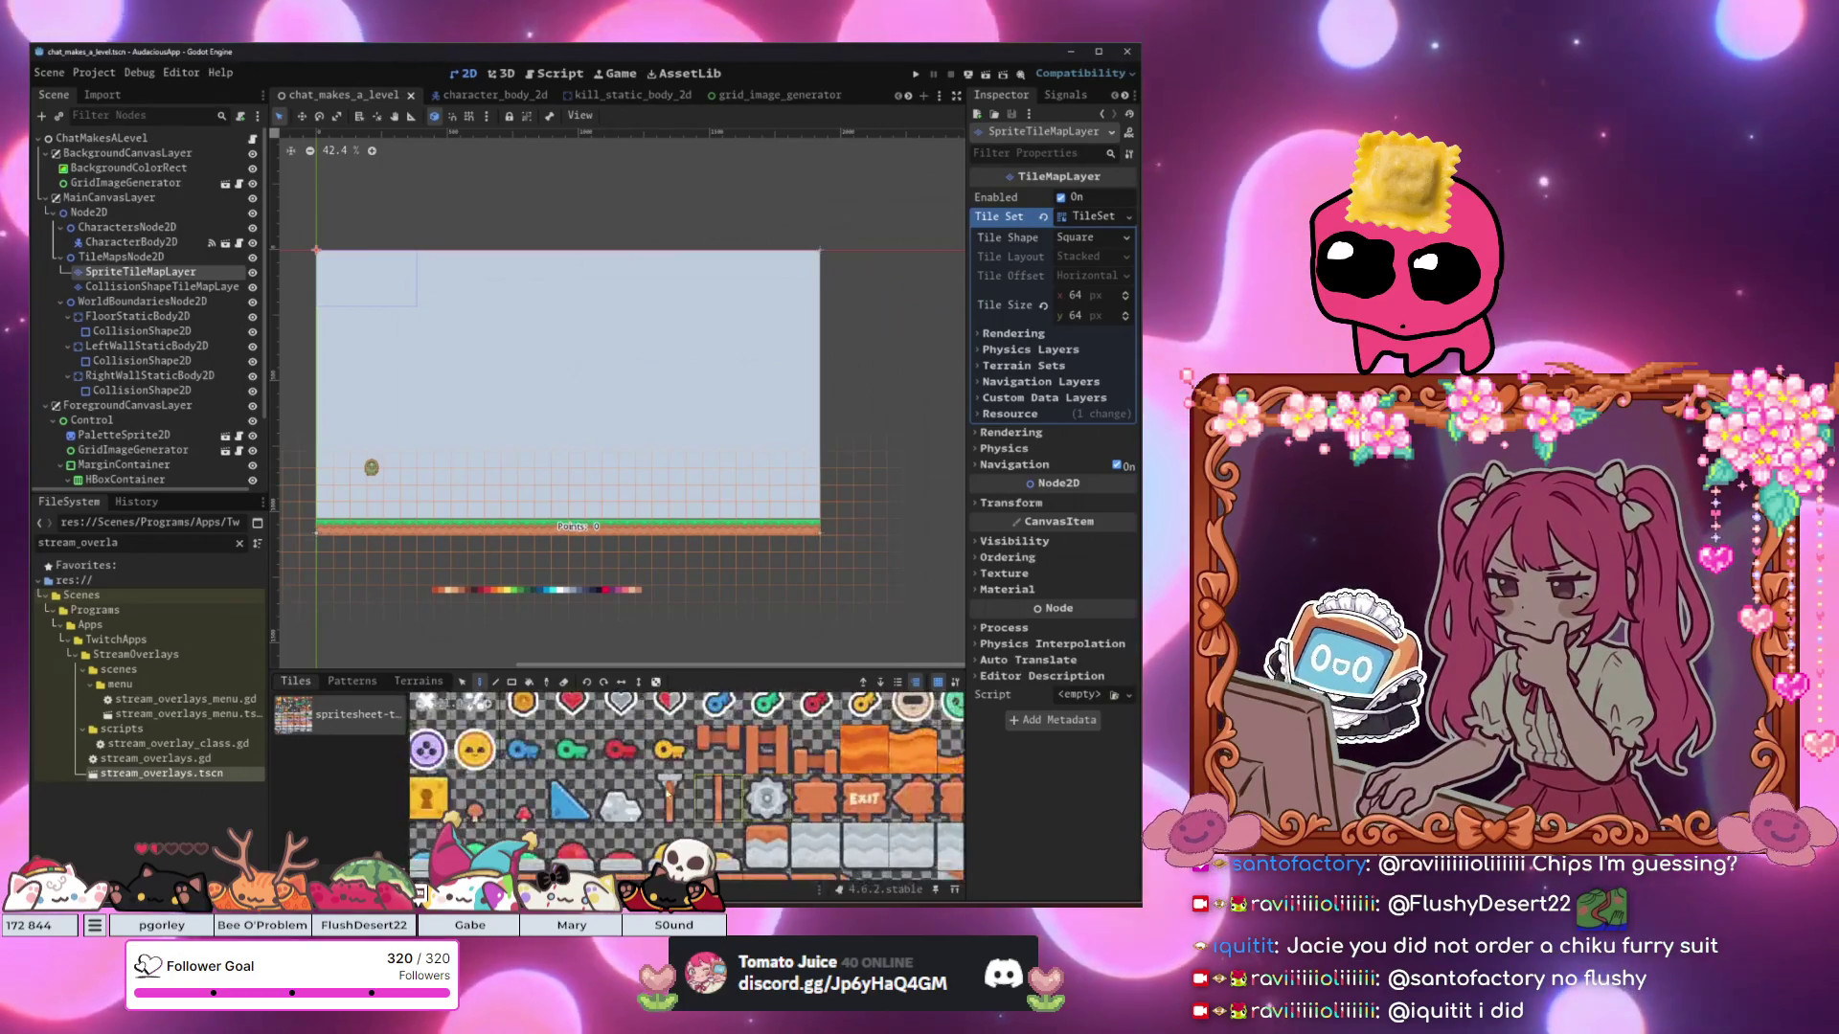
pyautogui.scroll(3, 655, 797)
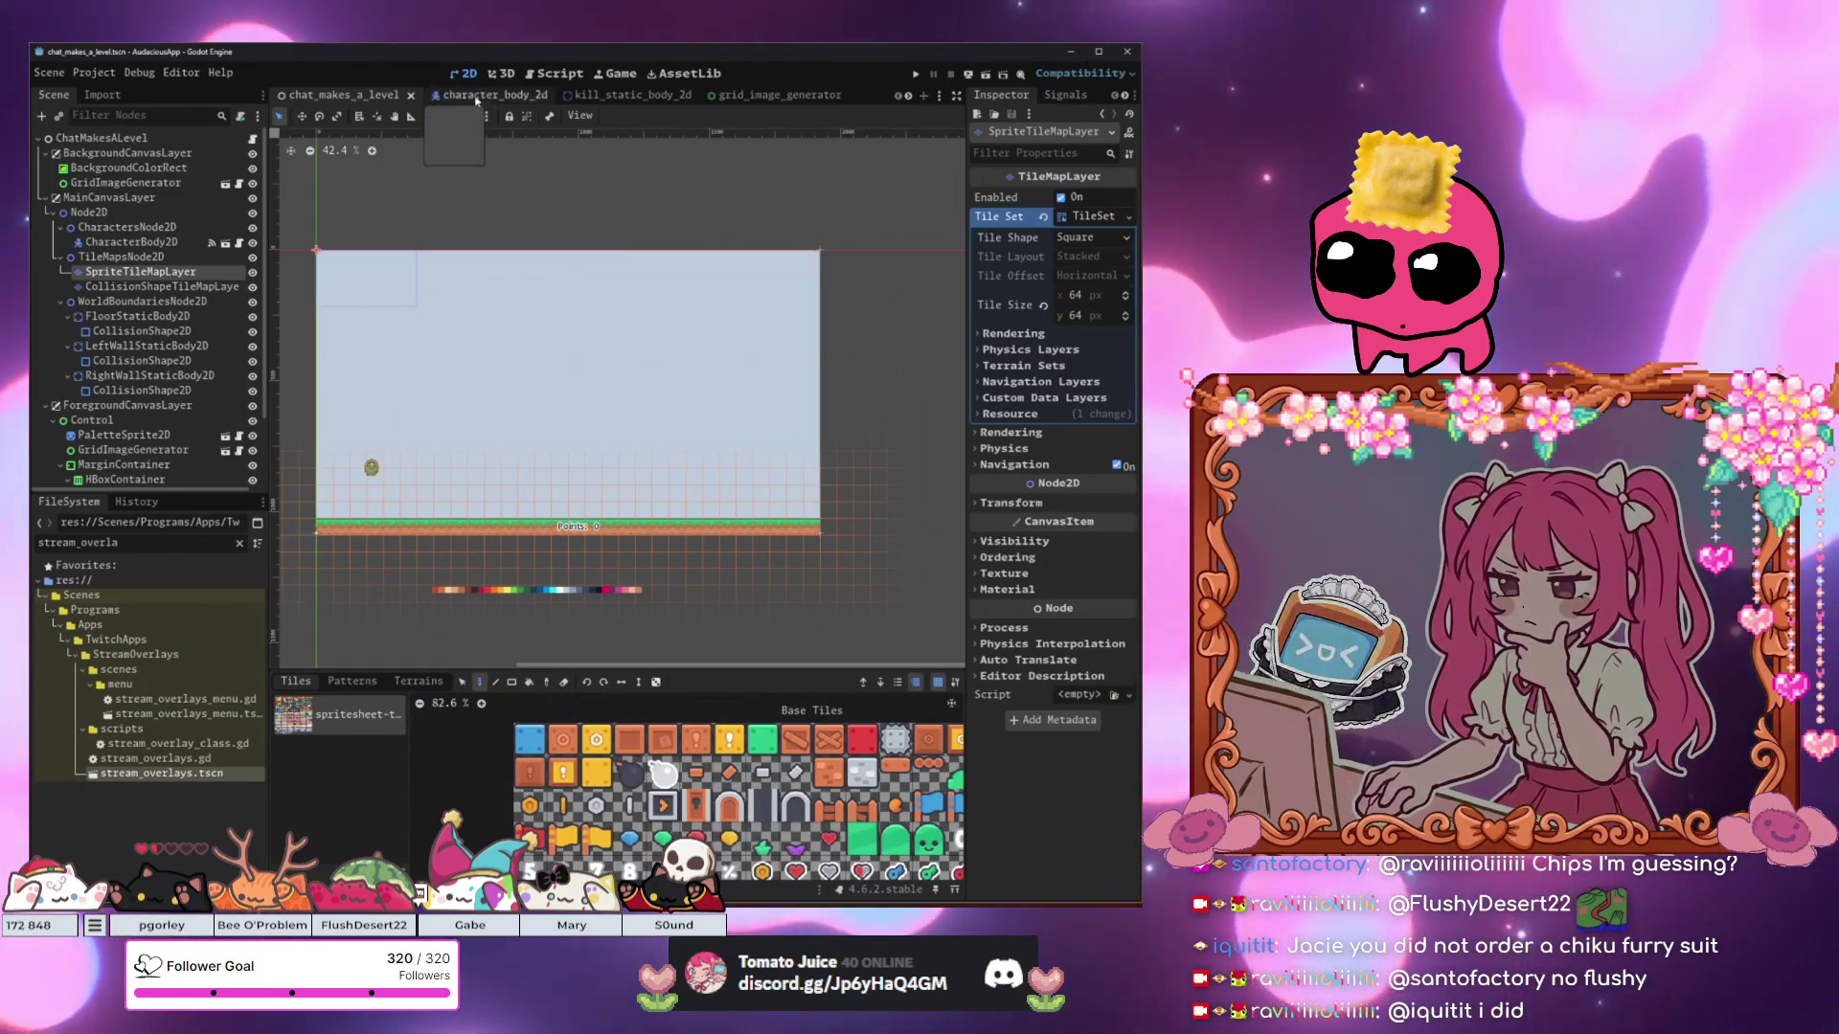
pyautogui.click(253, 138)
# Review lines 44–53 of chat_makes_a_level.gd and open the TileMapLayer erase_cell documentation.
pyautogui.scroll(10, 632, 277)
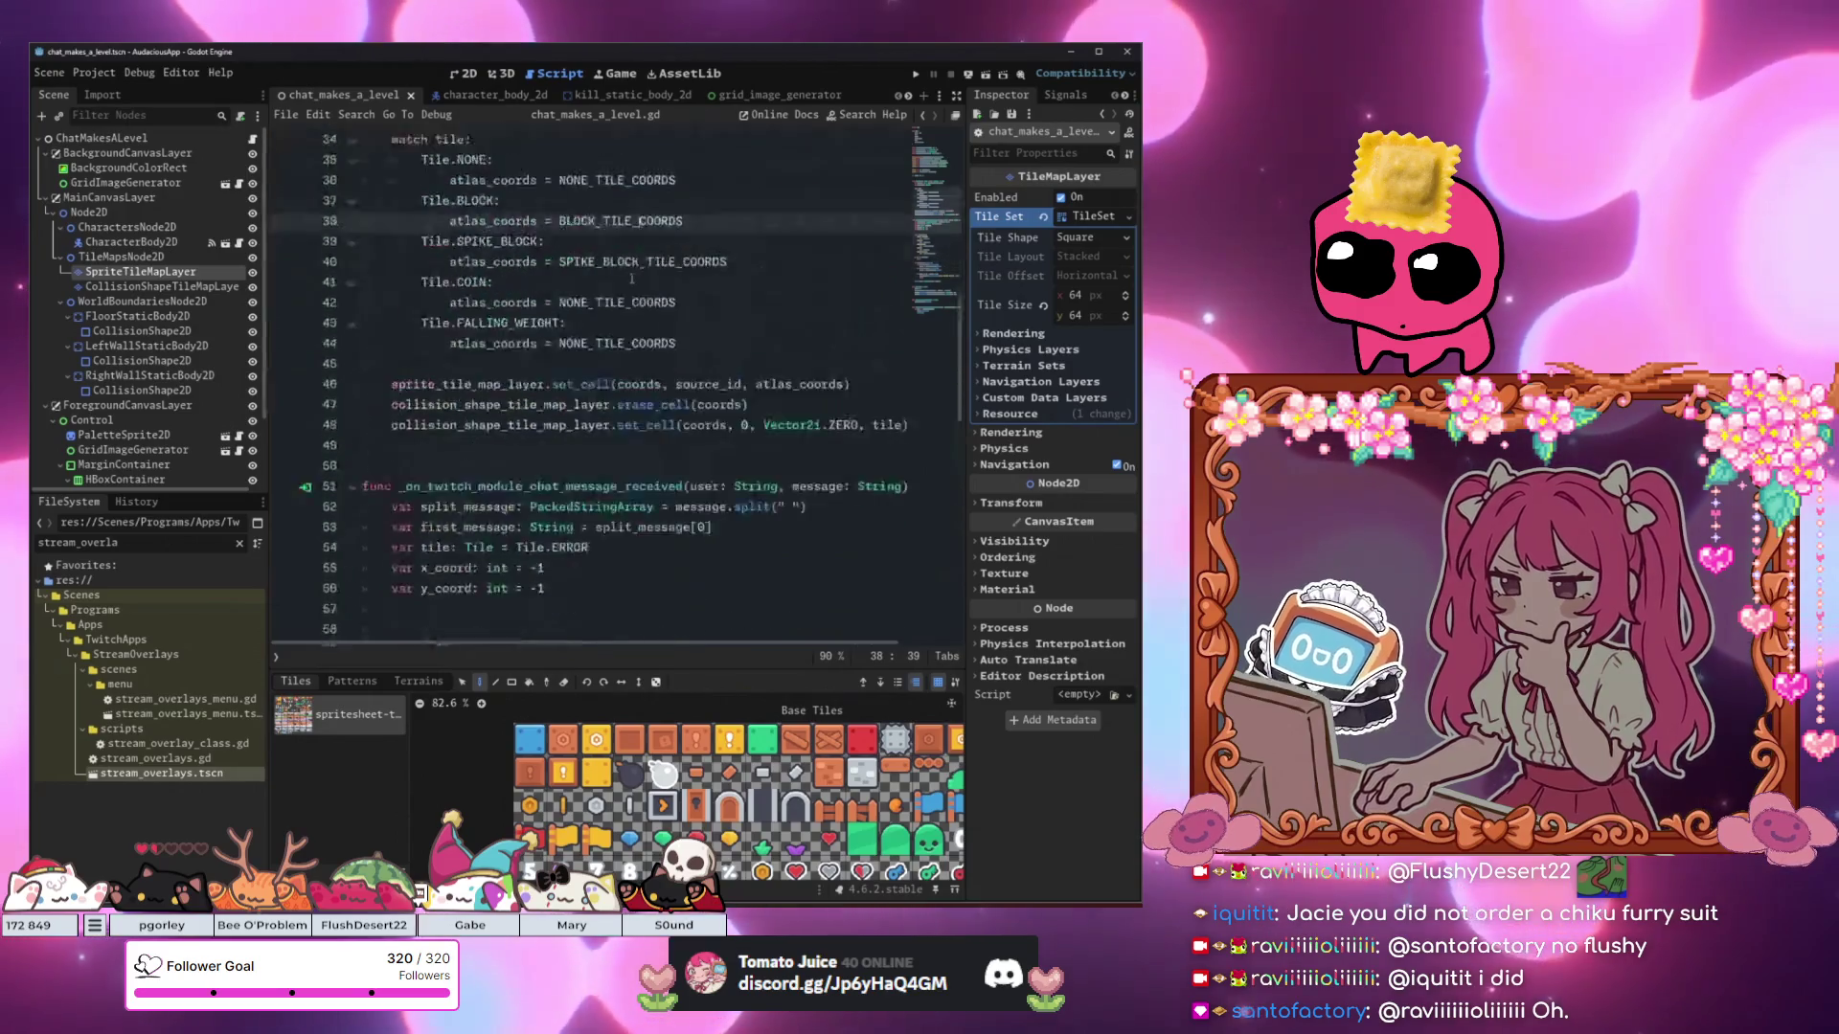
pyautogui.scroll(-7, 632, 278)
pyautogui.click(700, 589)
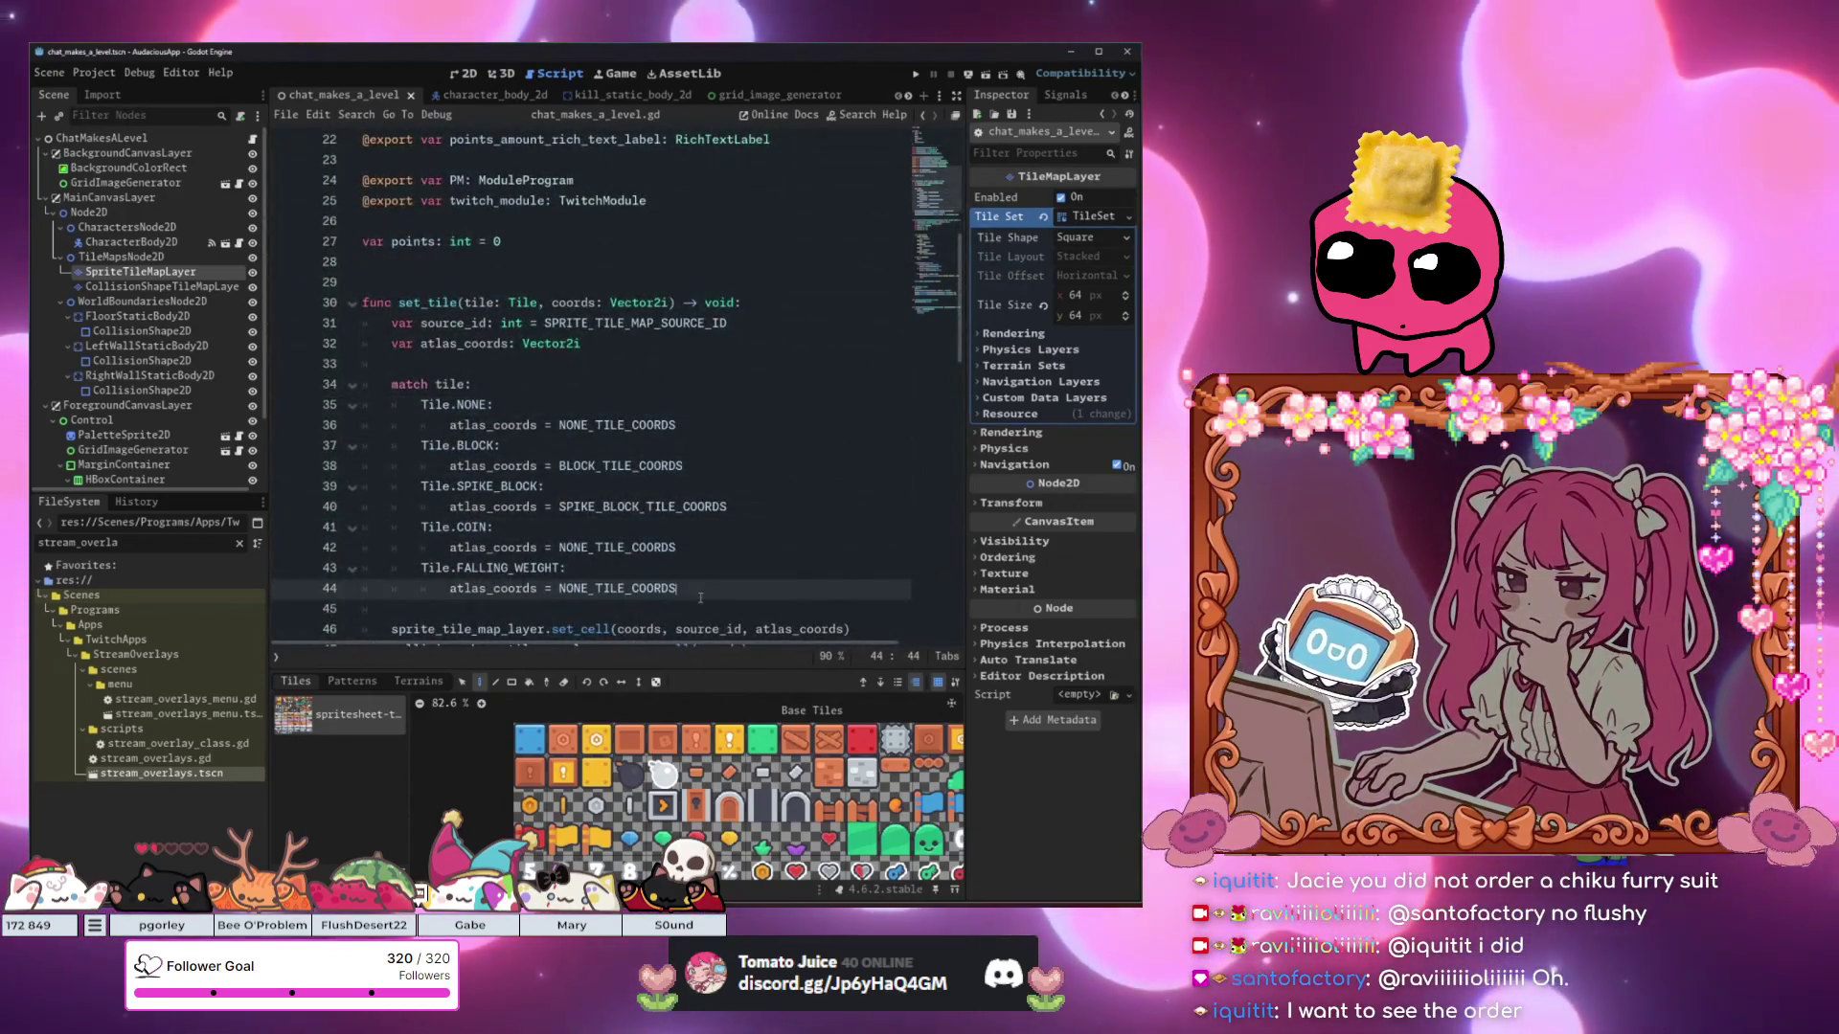
pyautogui.click(694, 611)
pyautogui.scroll(-4, 627, 589)
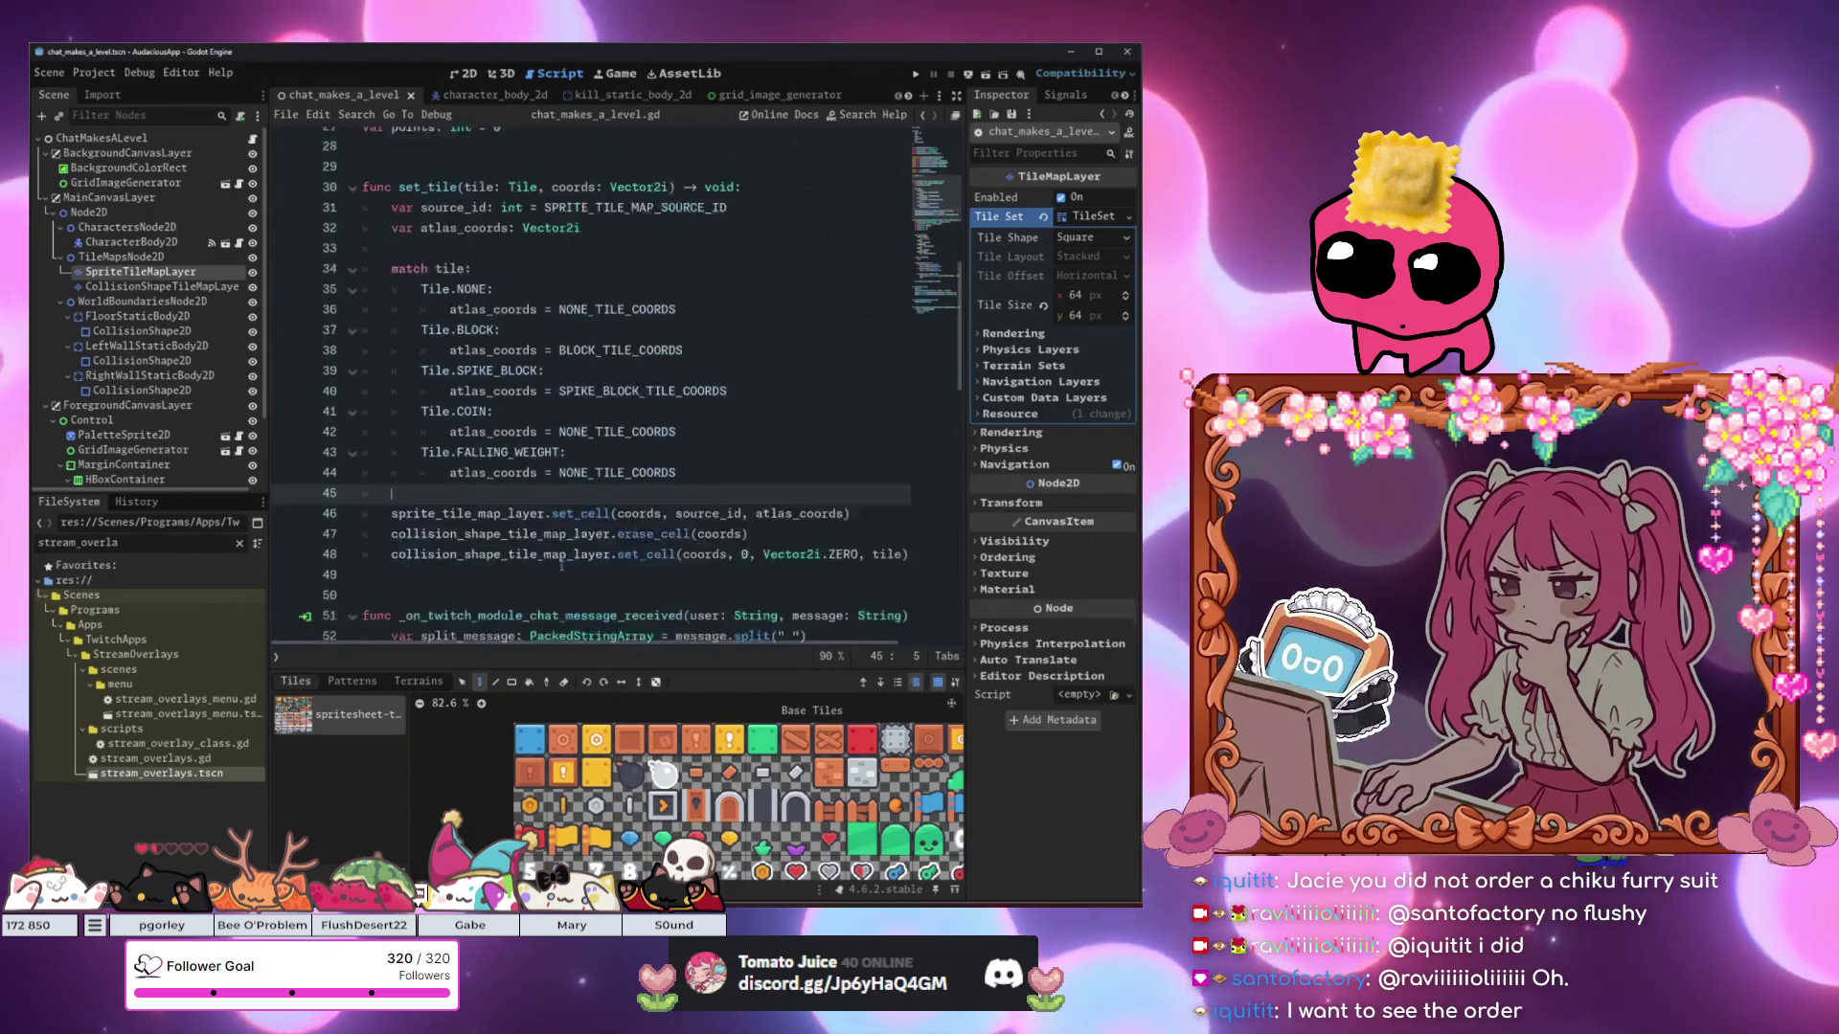
pyautogui.click(677, 528)
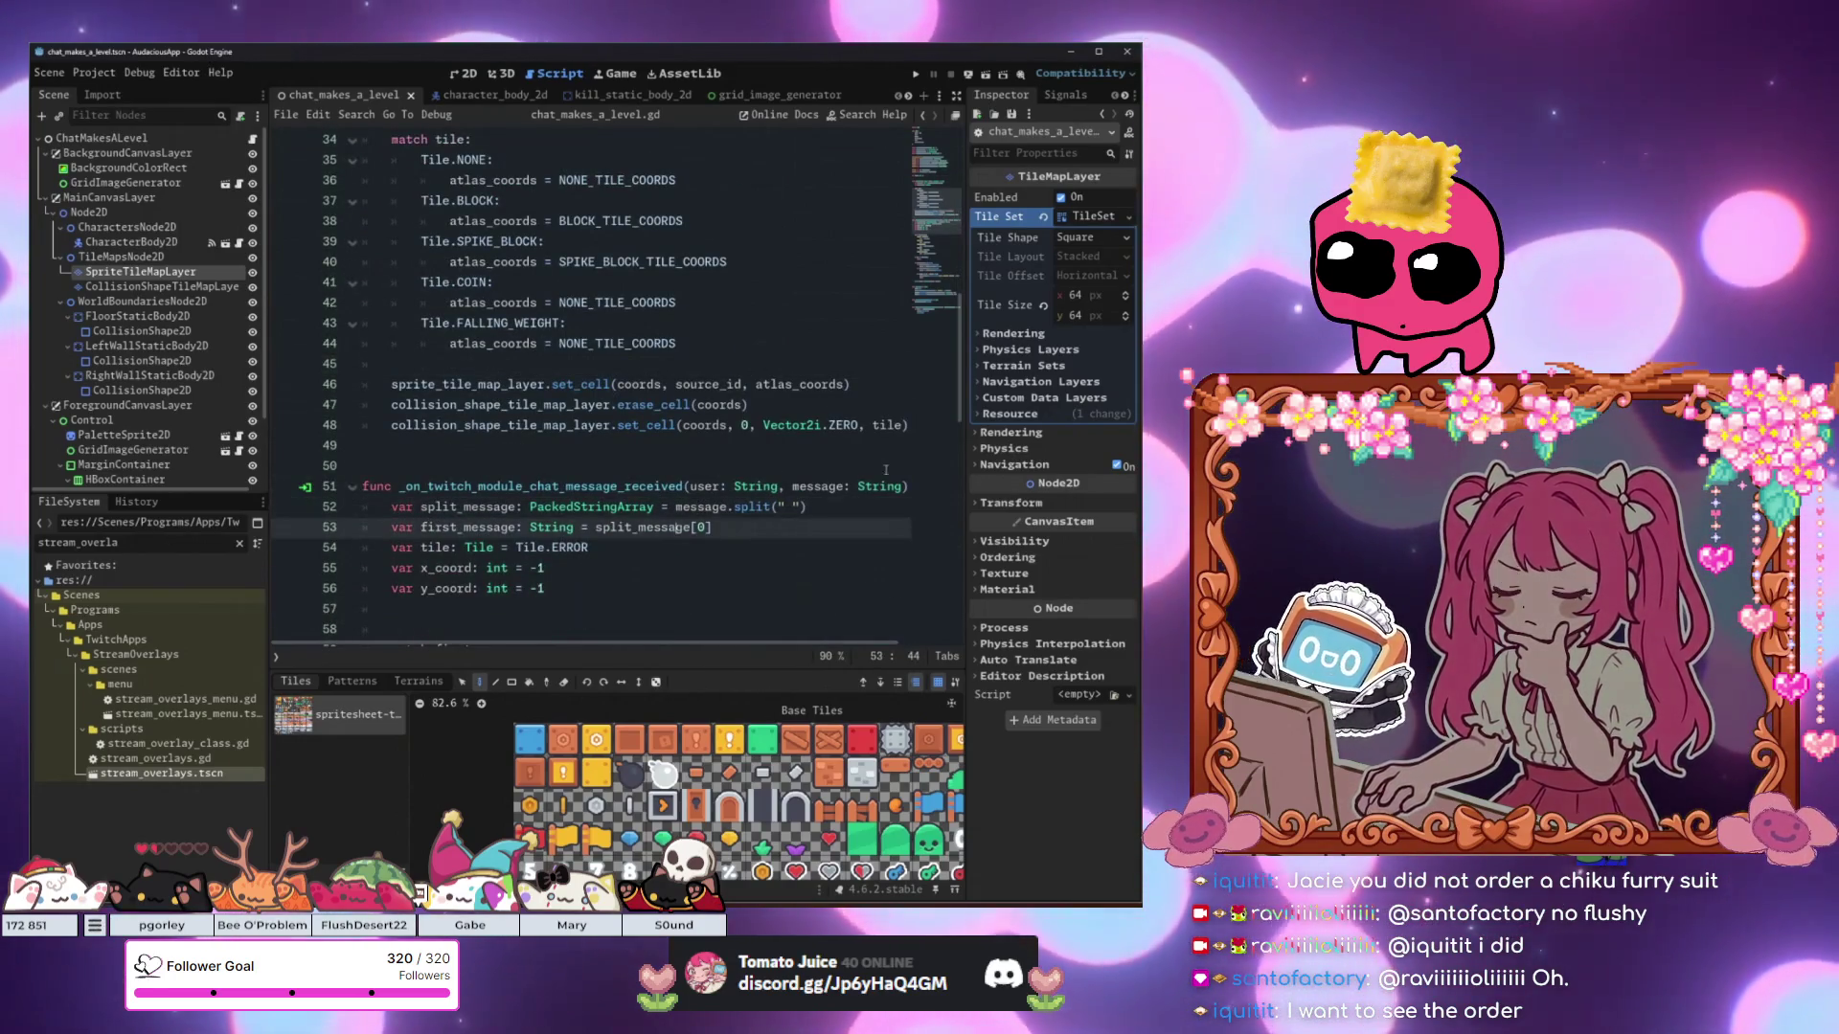
pyautogui.click(640, 528)
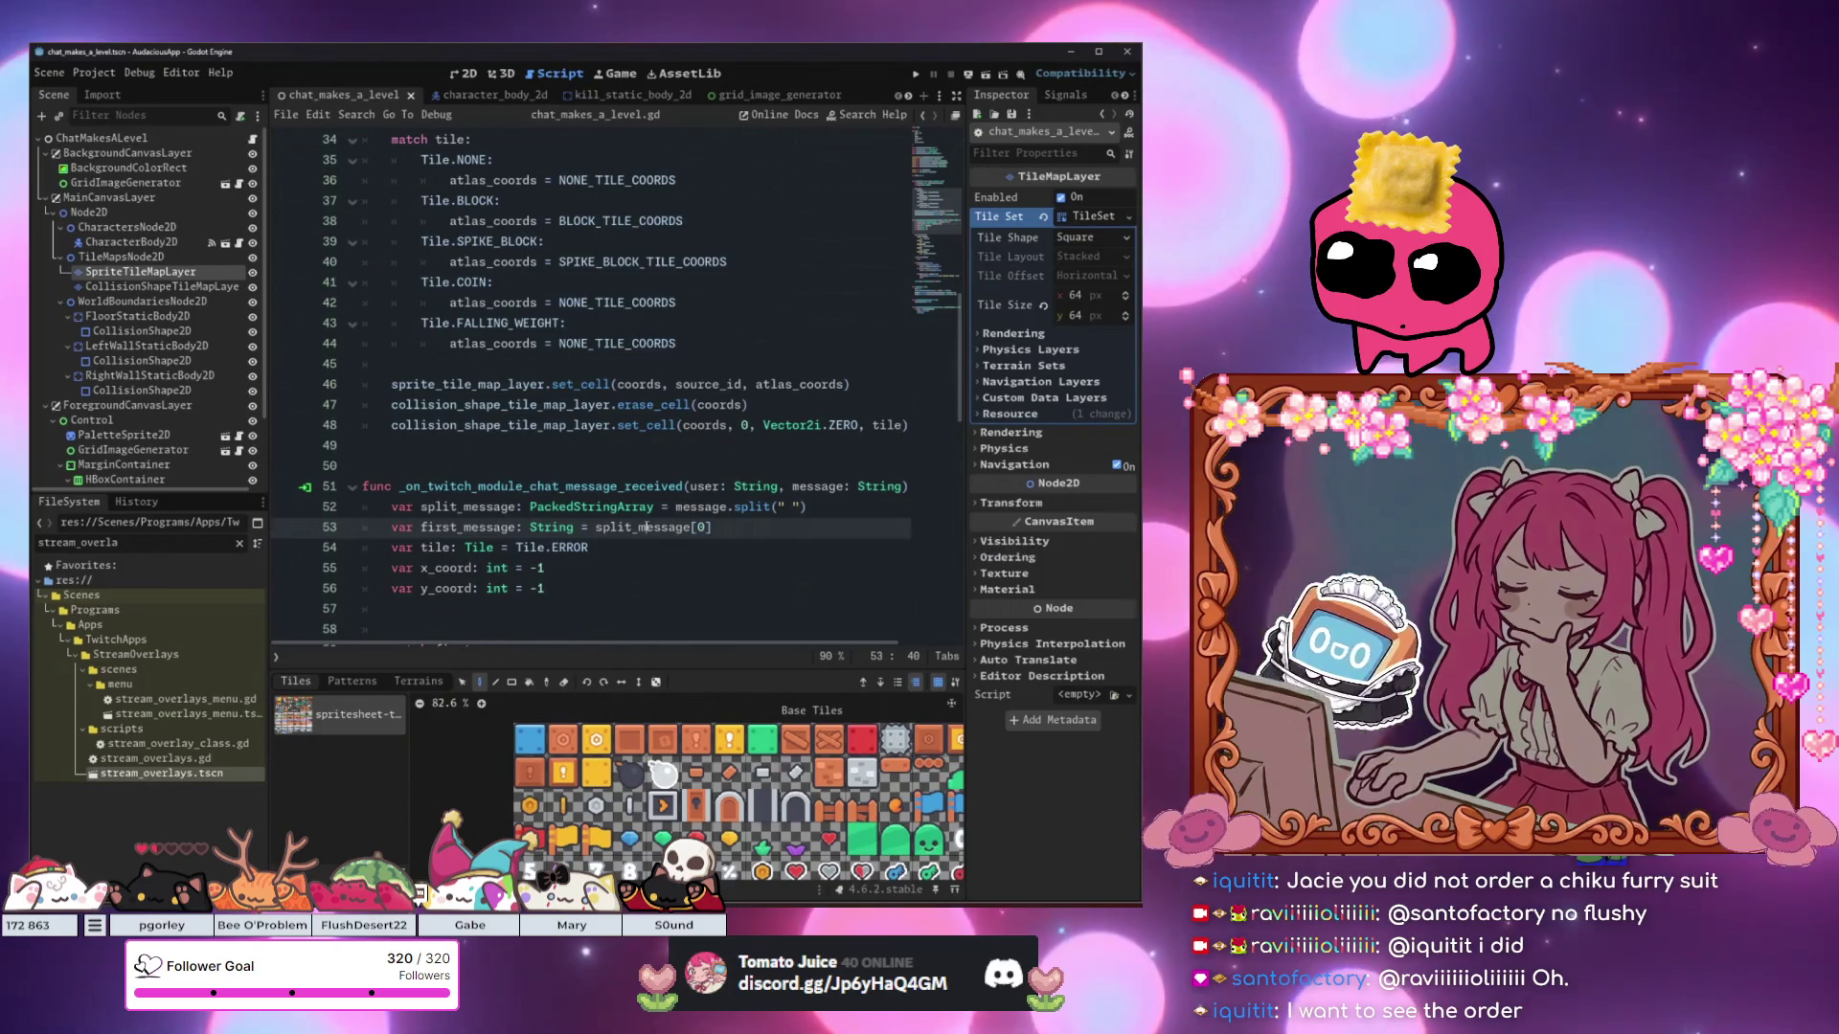
pyautogui.click(680, 508)
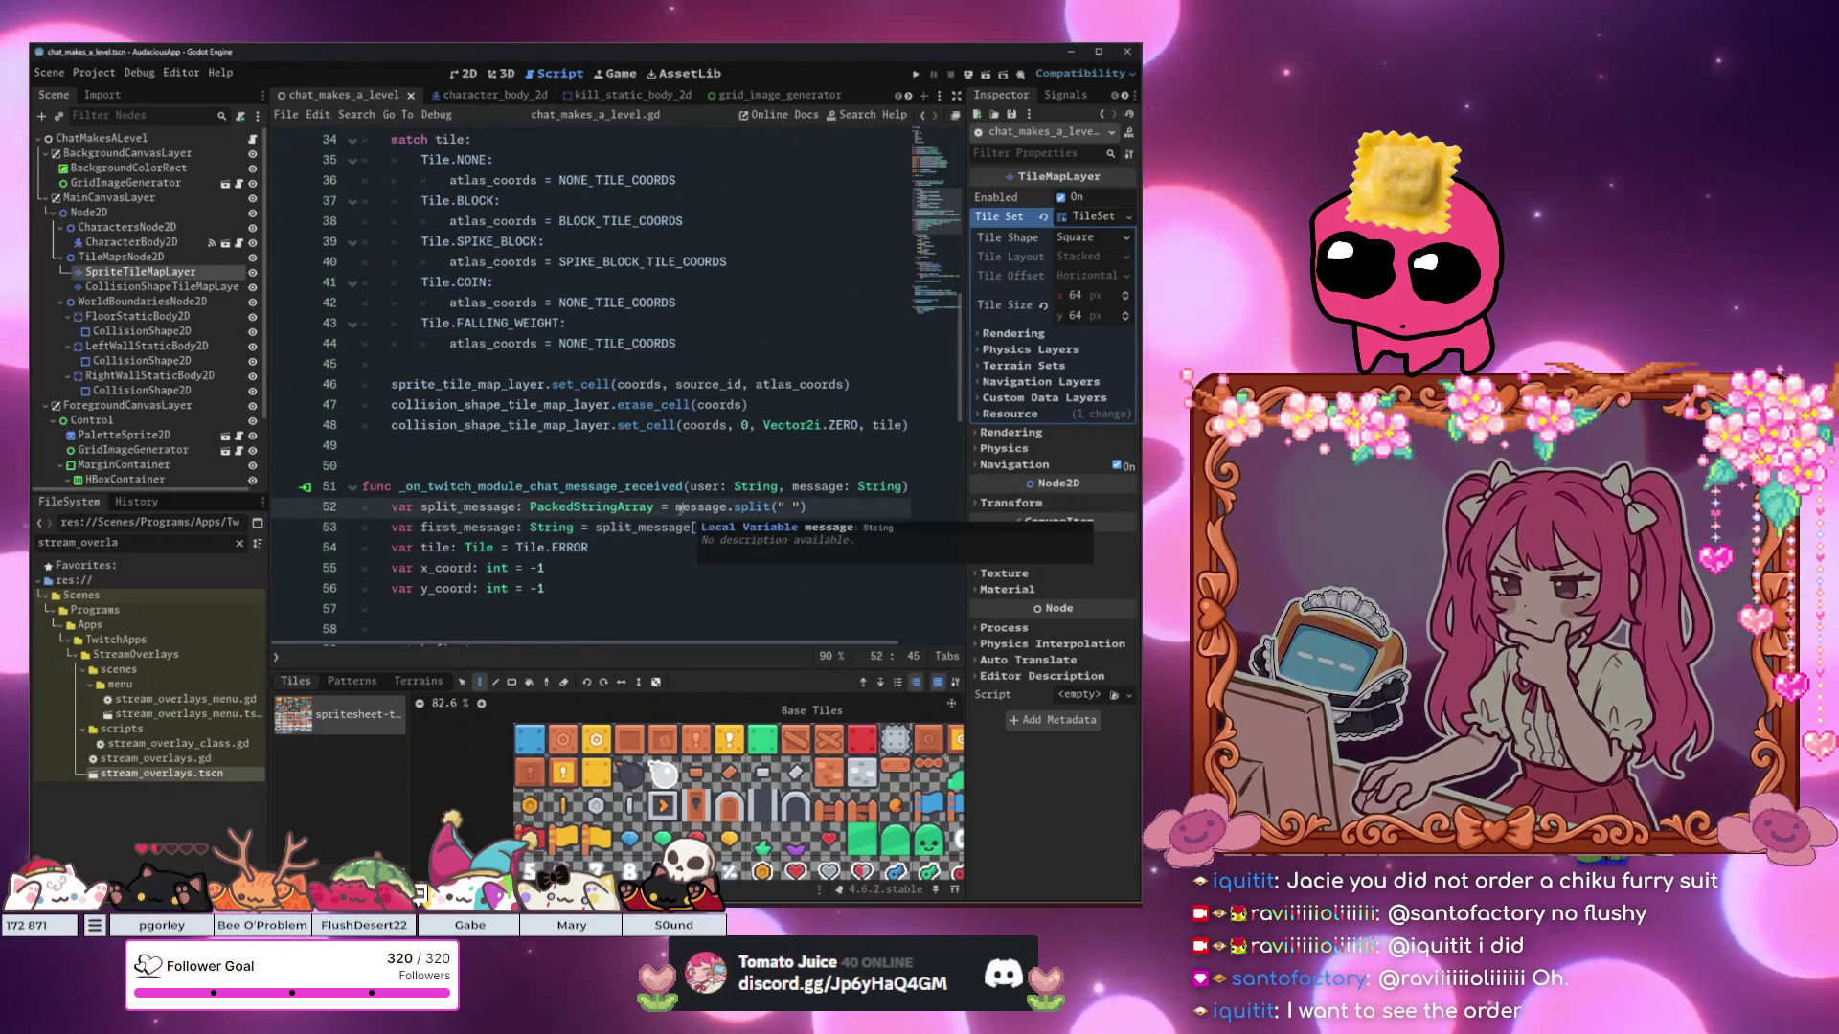
pyautogui.click(743, 372)
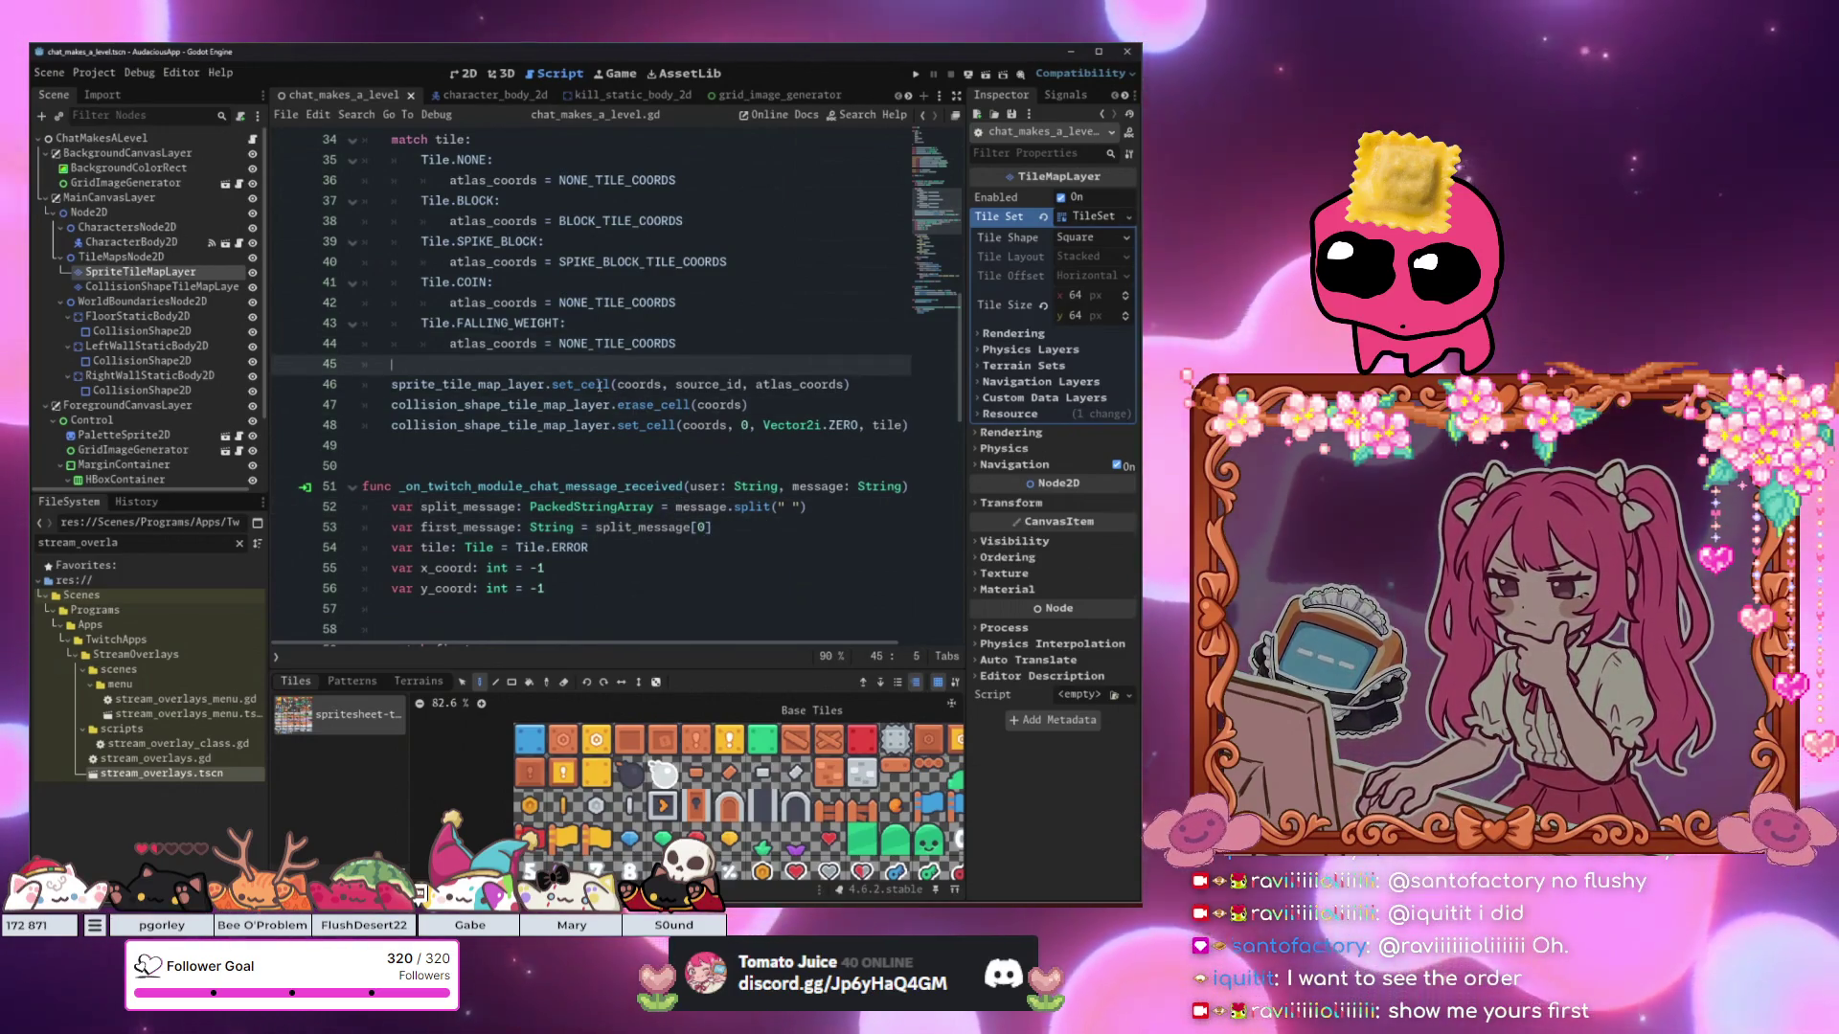
pyautogui.click(588, 425)
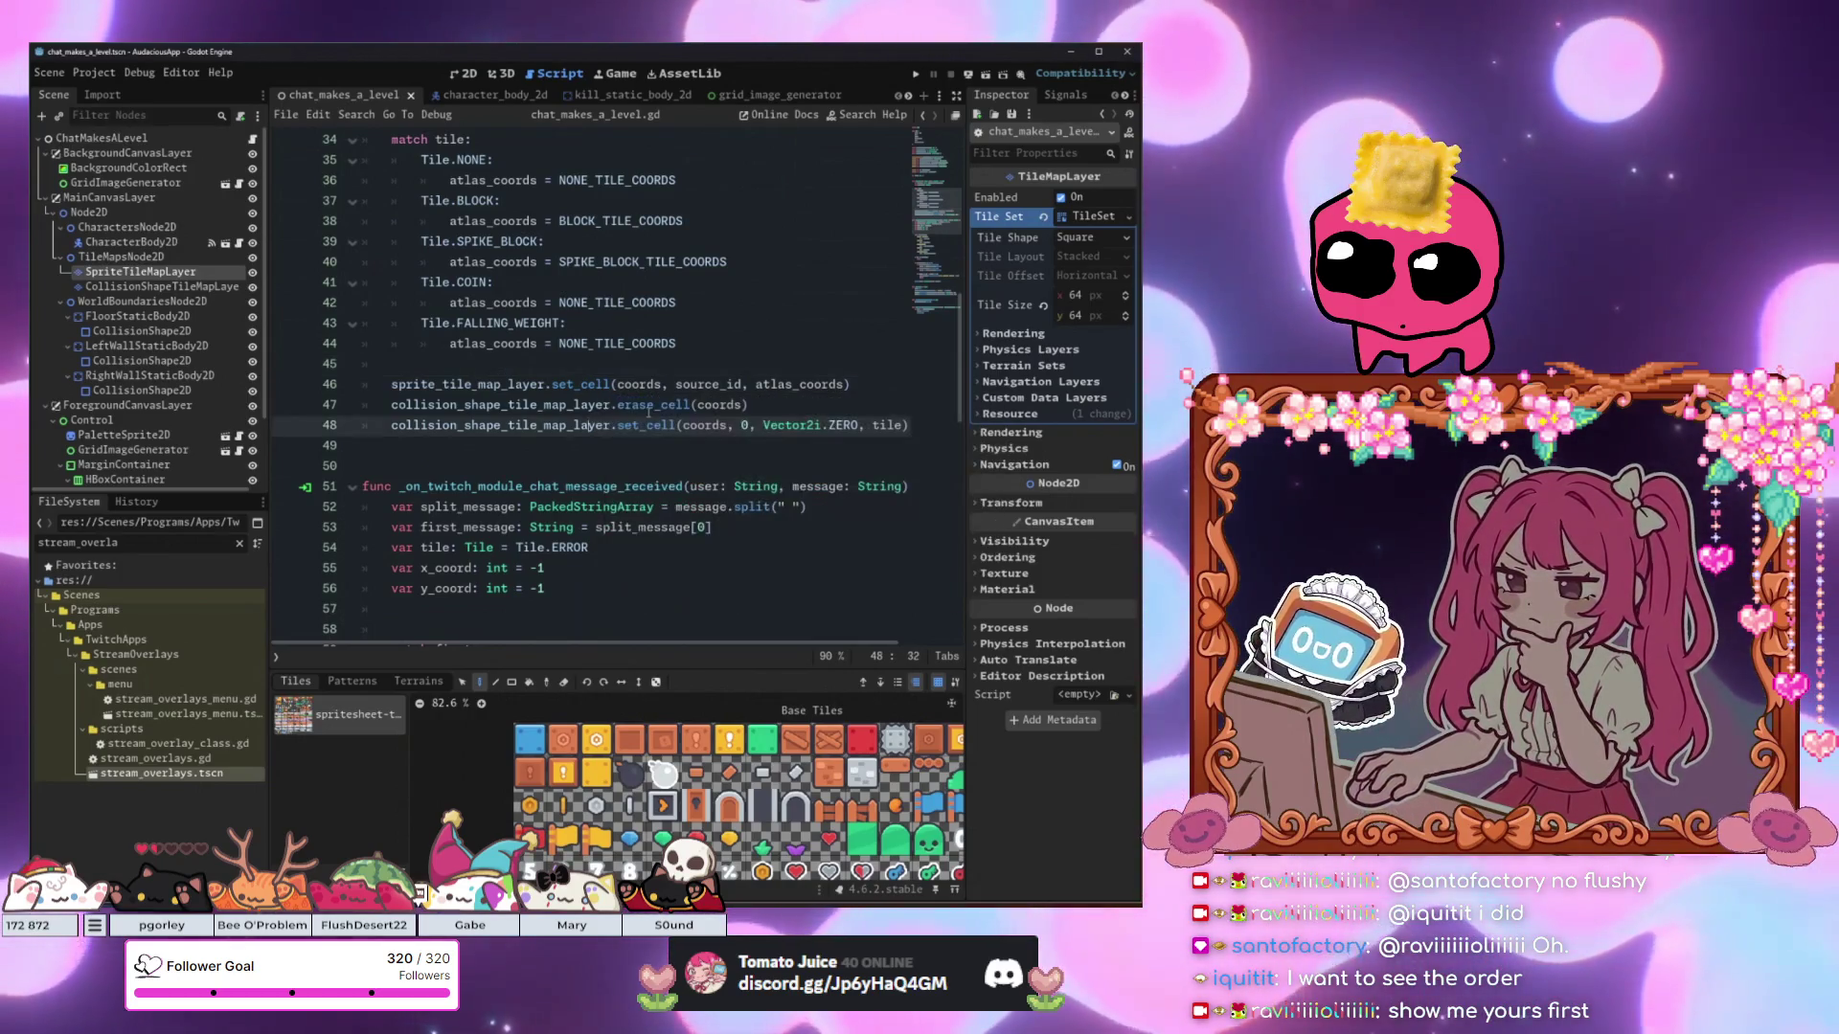
pyautogui.keyDown('ctrl'); pyautogui.click(647, 409); pyautogui.keyUp('ctrl')
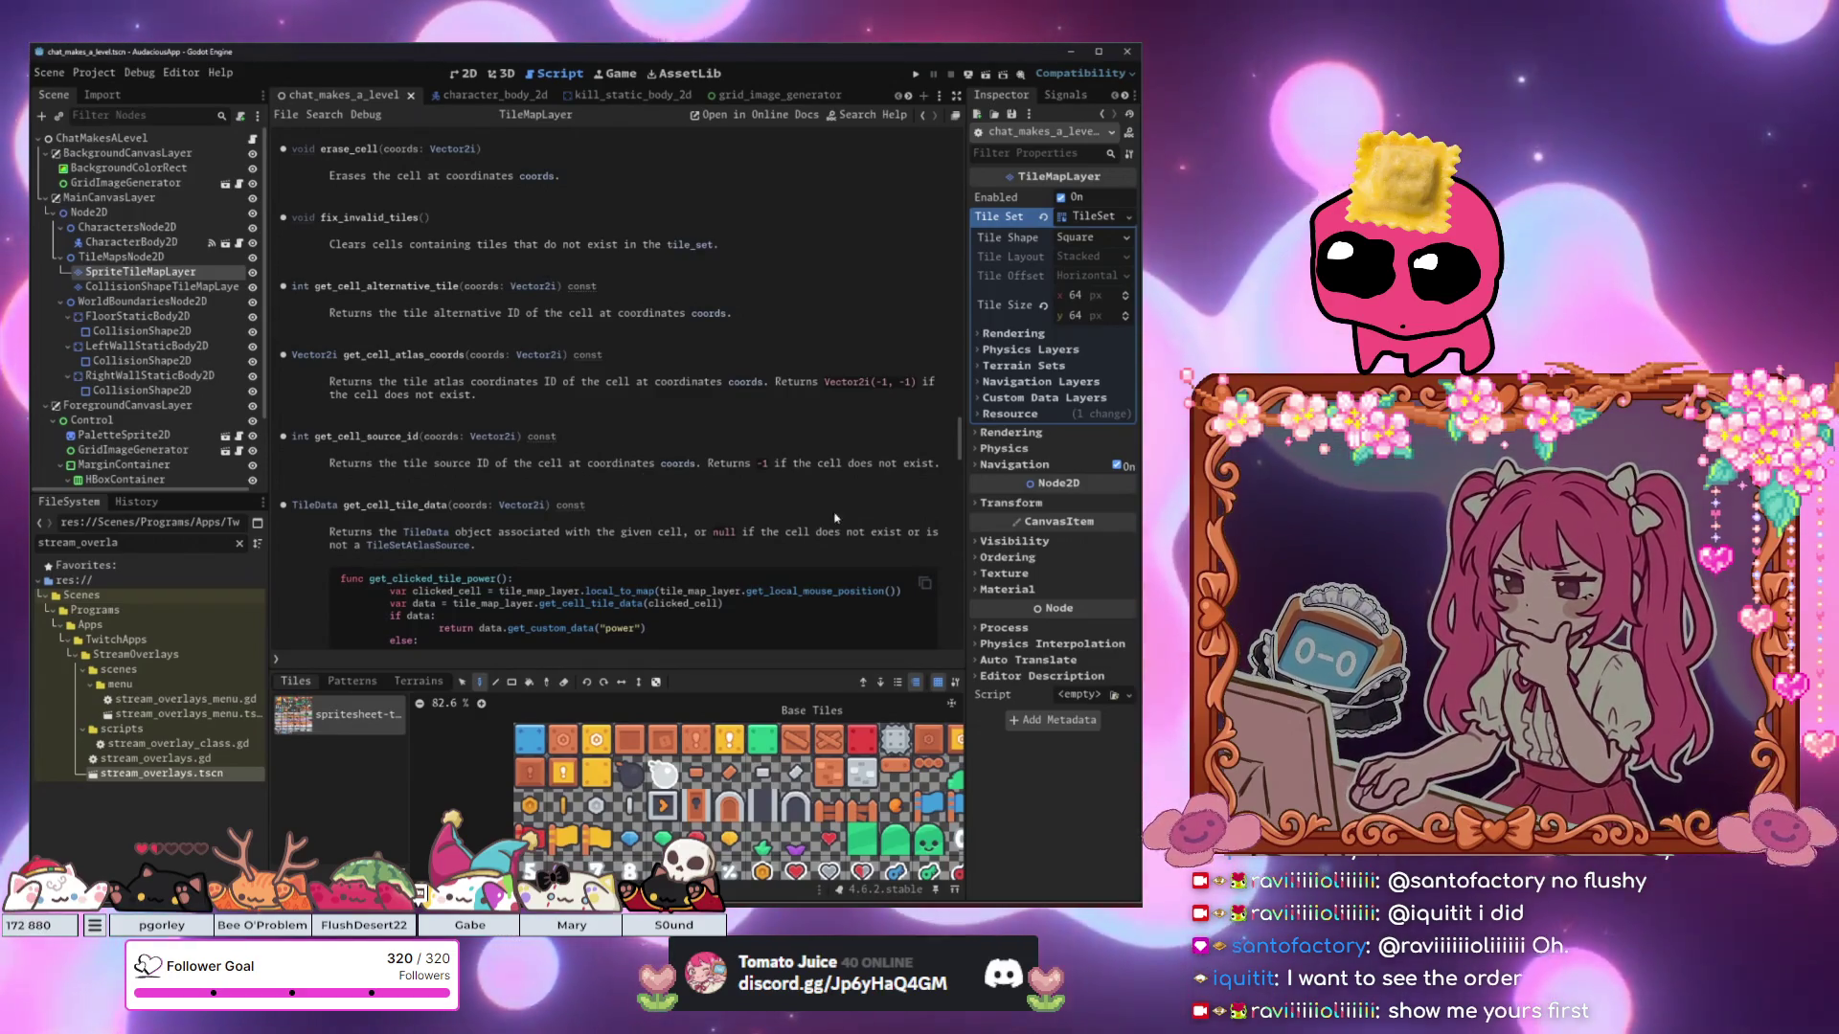
pyautogui.moveTo(958, 449); pyautogui.dragTo(958, 434)
pyautogui.scroll(15, 608, 406)
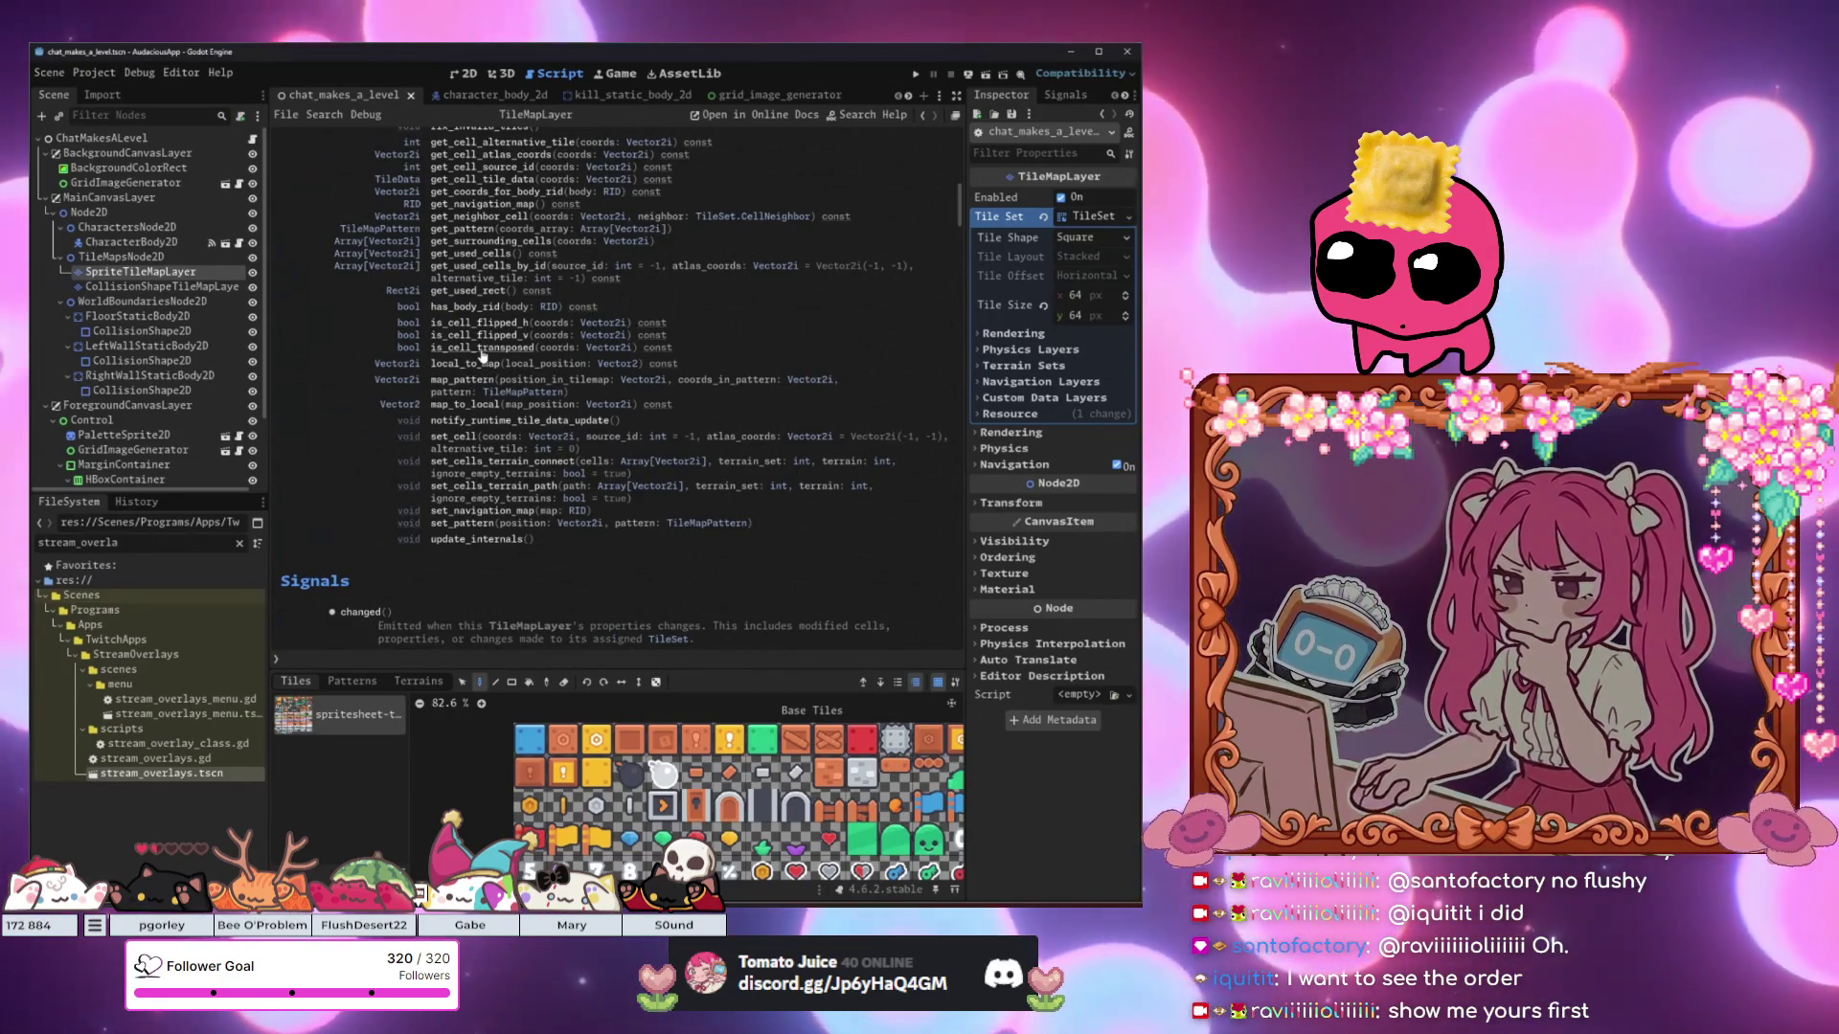
pyautogui.scroll(2, 482, 356)
pyautogui.scroll(2, 480, 362)
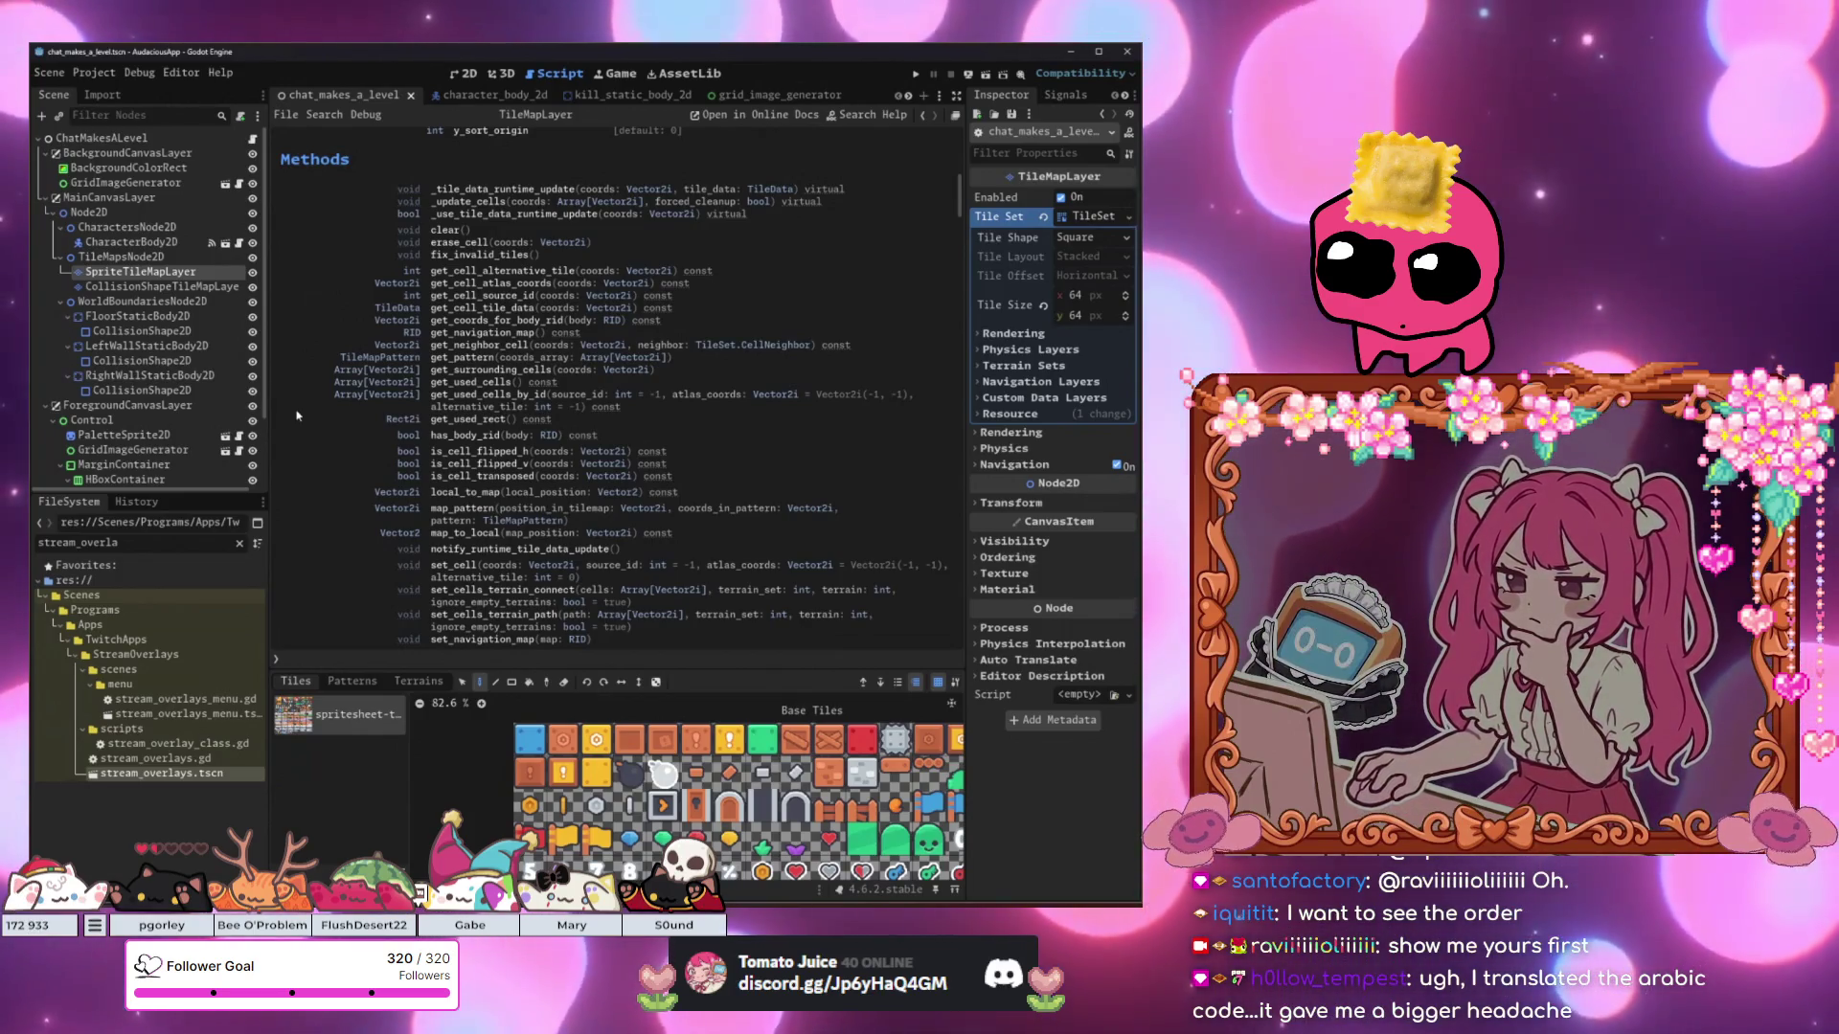
pyautogui.scroll(-3, 552, 395)
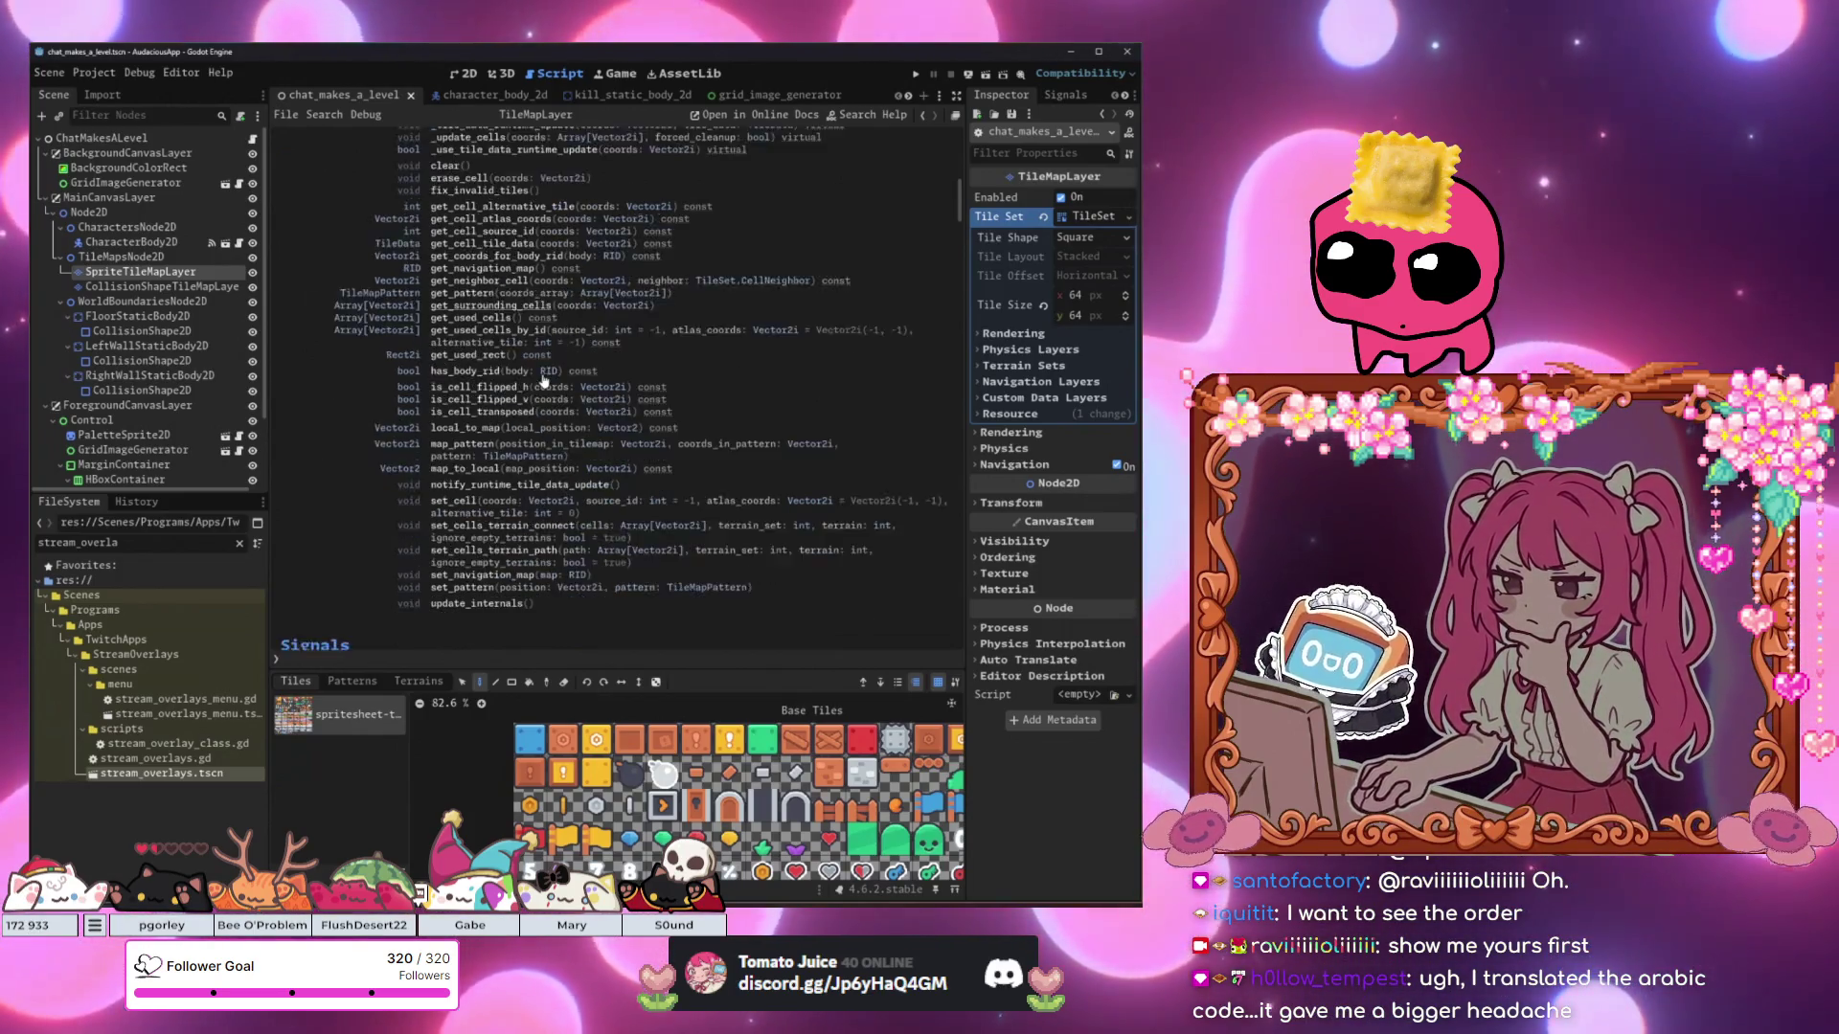
pyautogui.scroll(3, 522, 383)
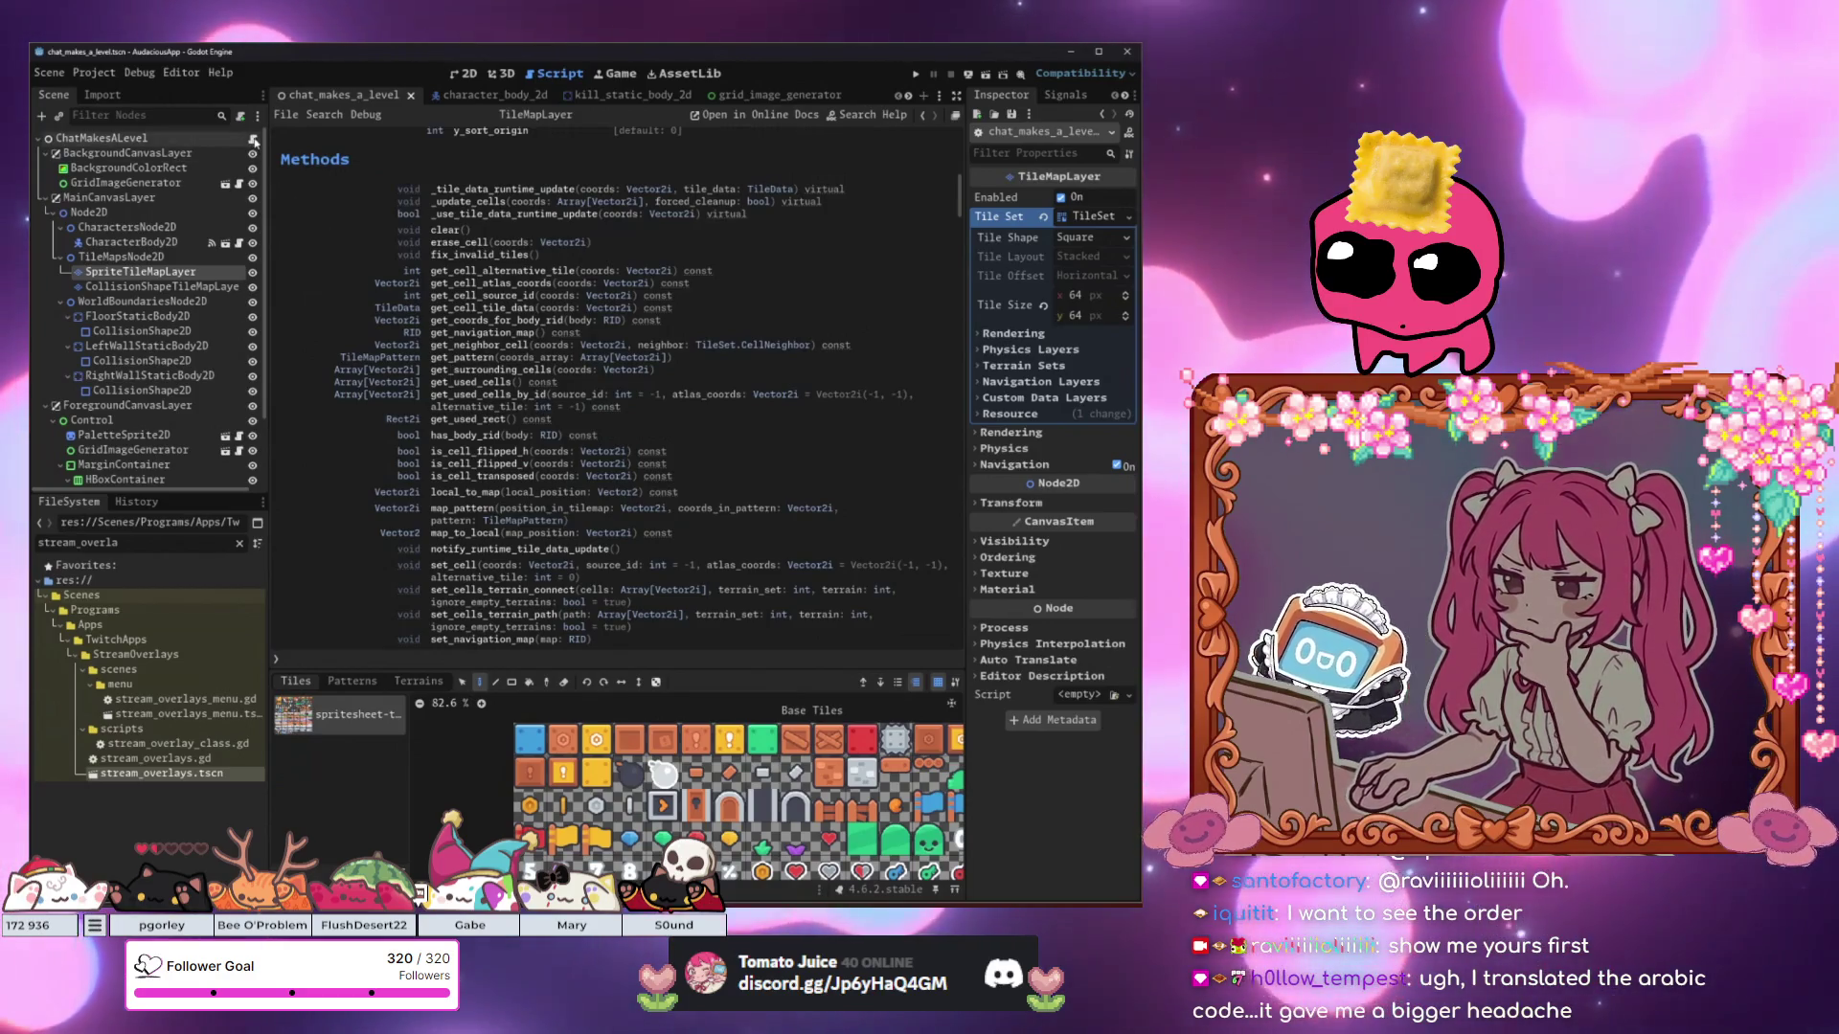
pyautogui.scroll(-5, 657, 512)
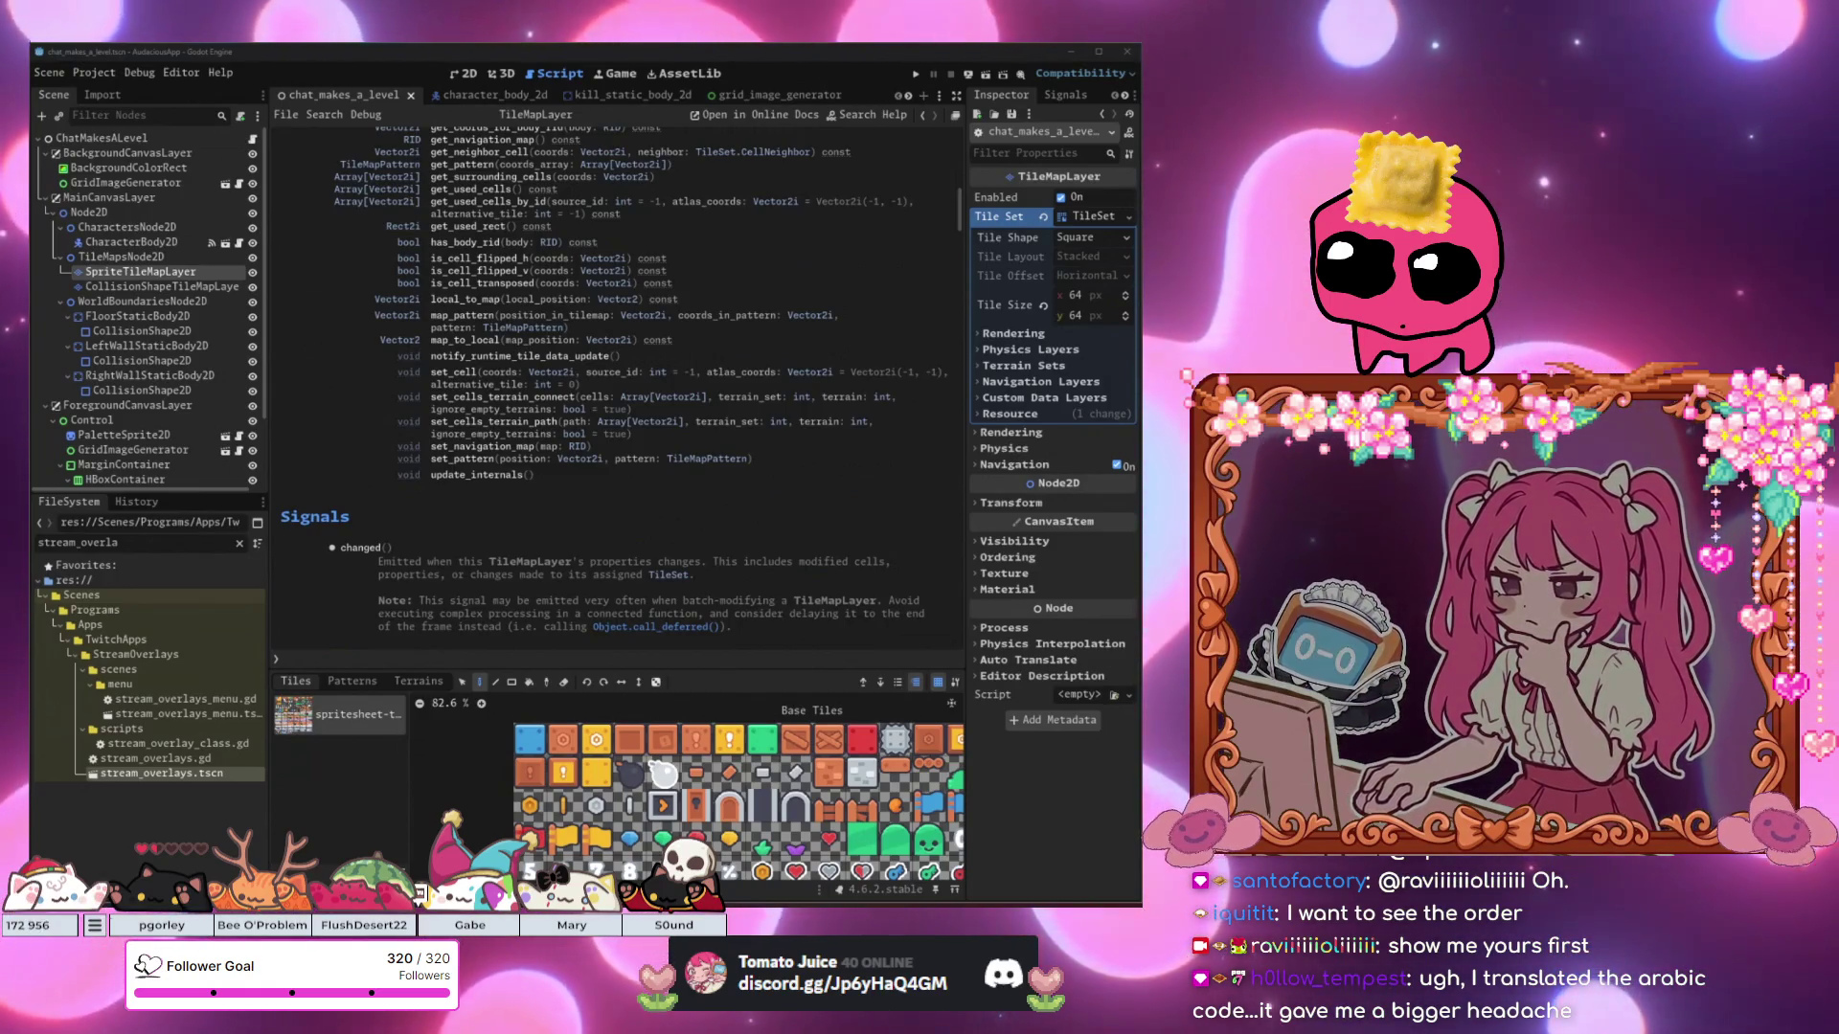
pyautogui.scroll(10, 677, 509)
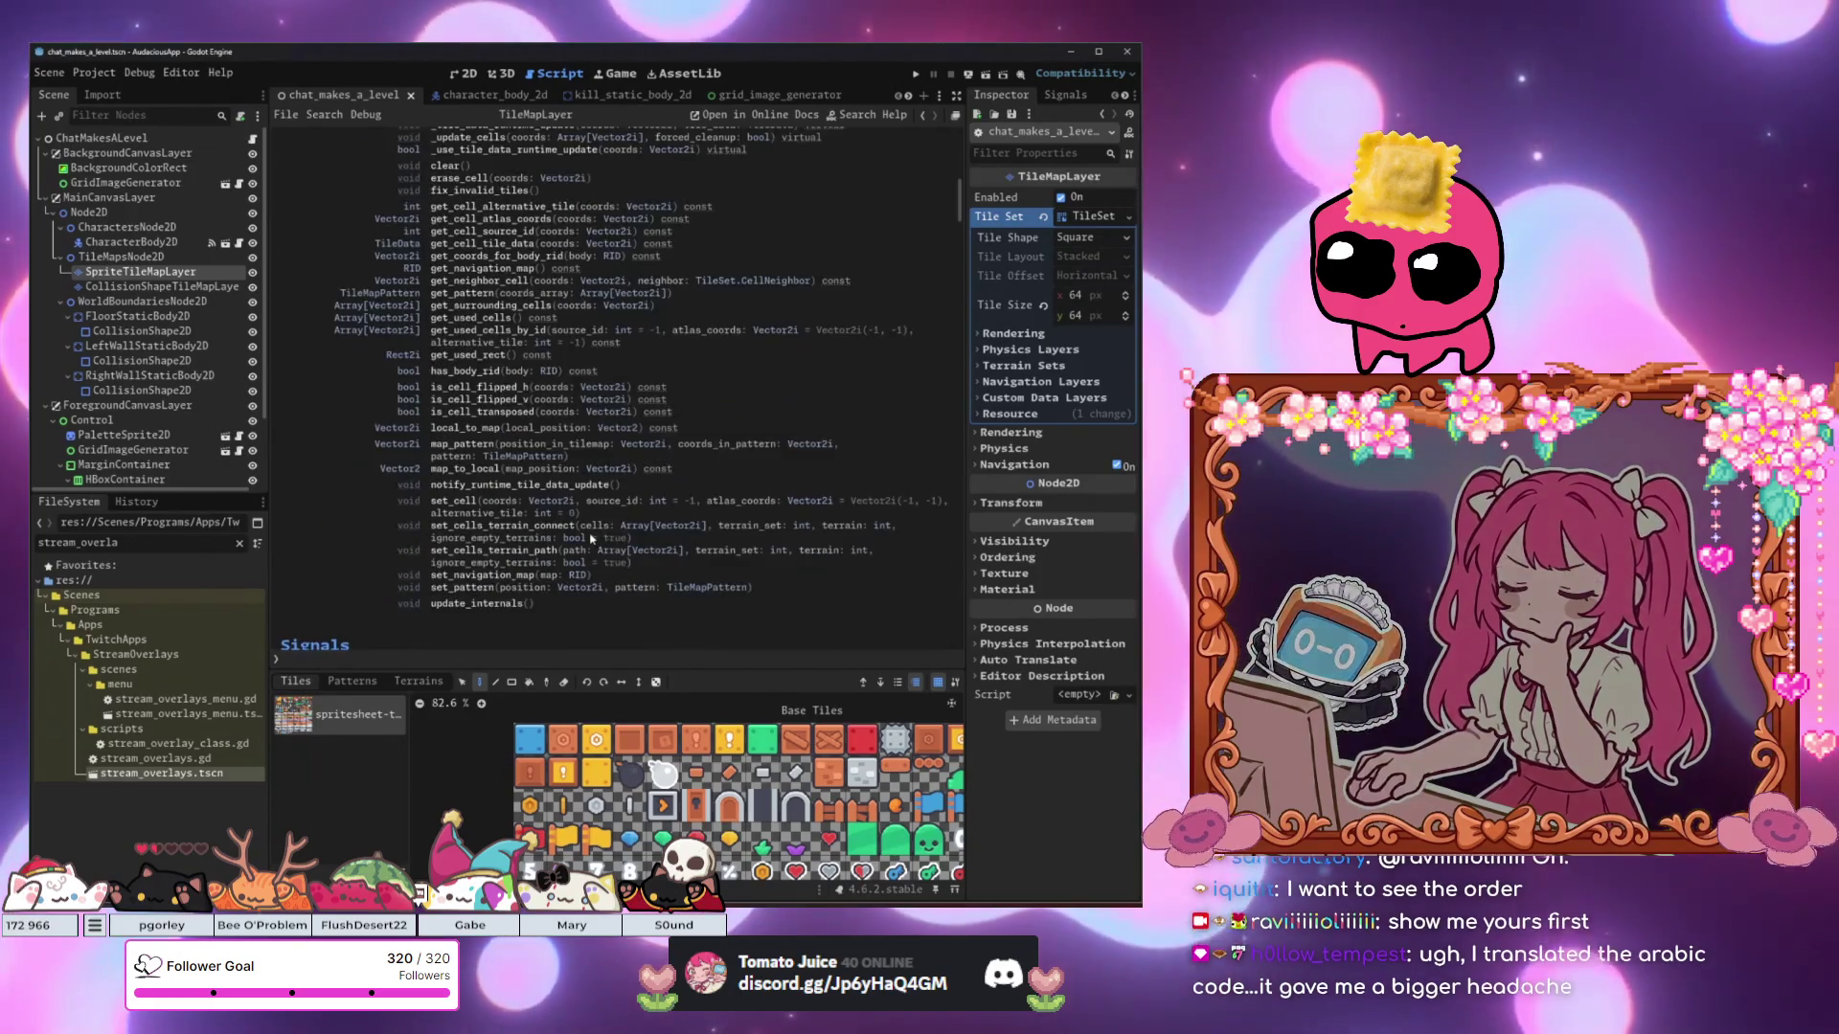
pyautogui.scroll(3, 589, 541)
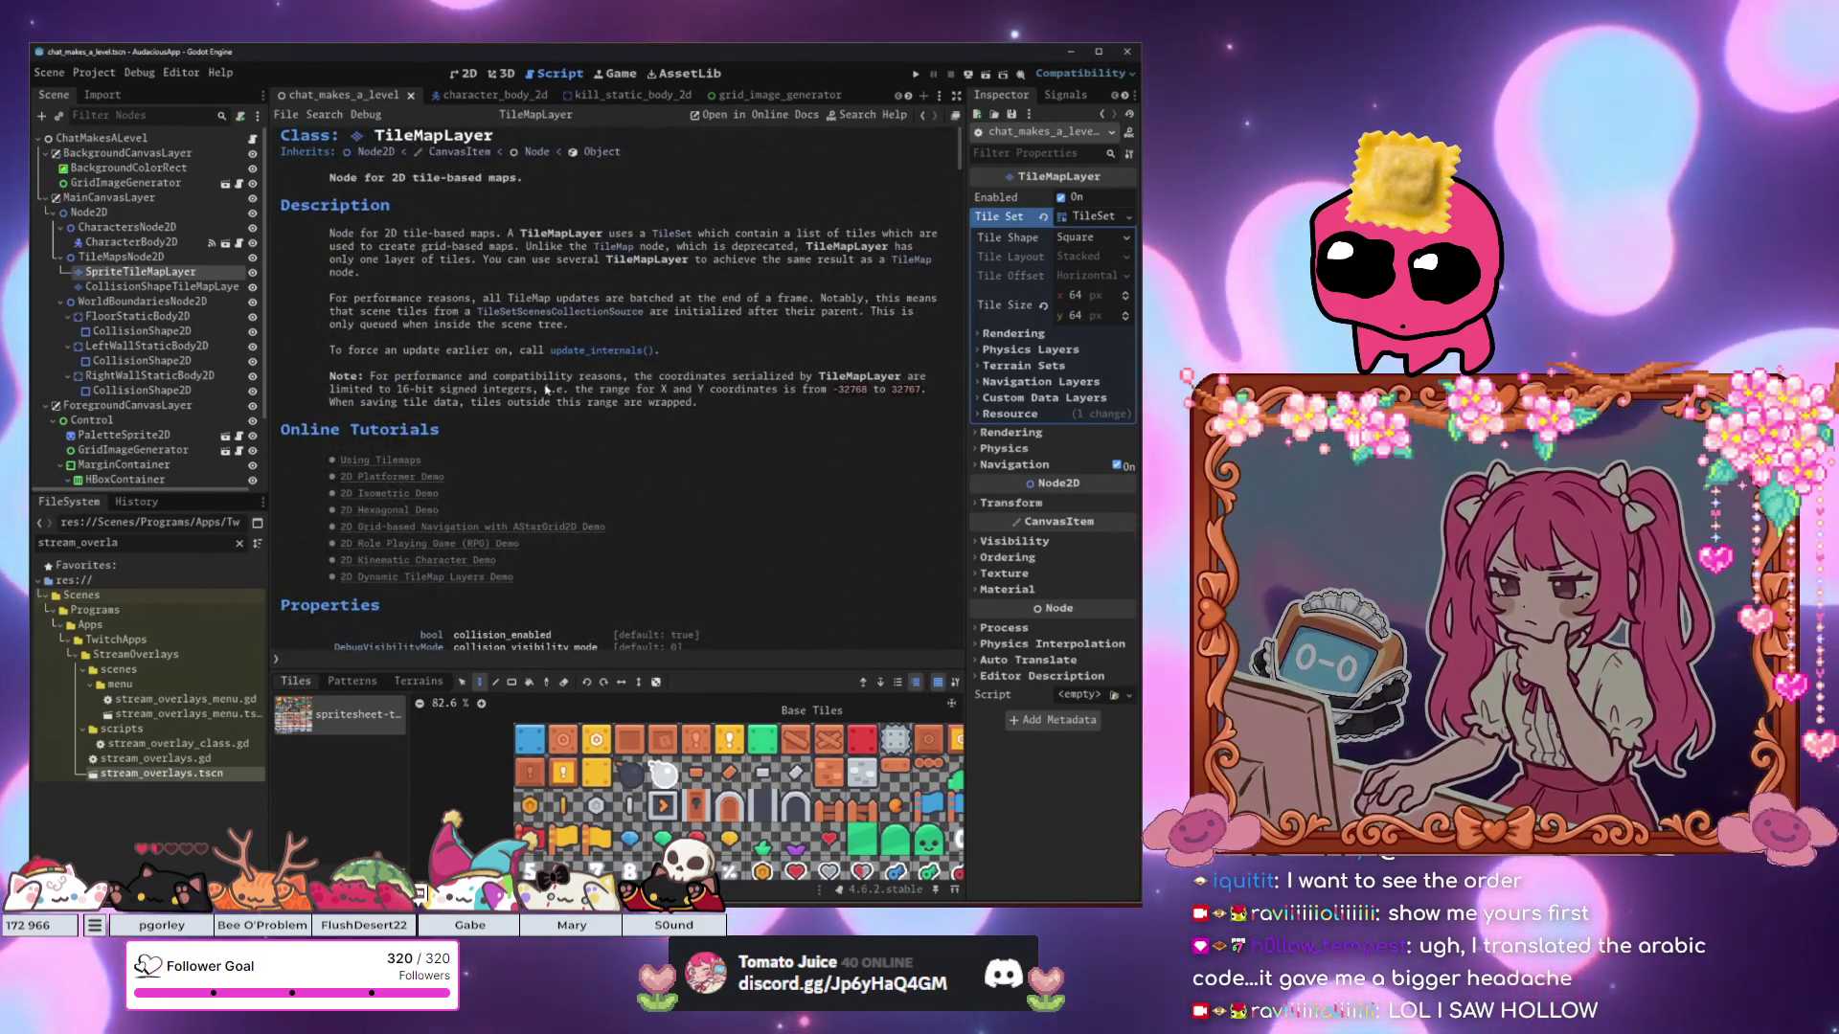
# Clear the FileSystem filter so all project files are listed.
pyautogui.click(464, 271)
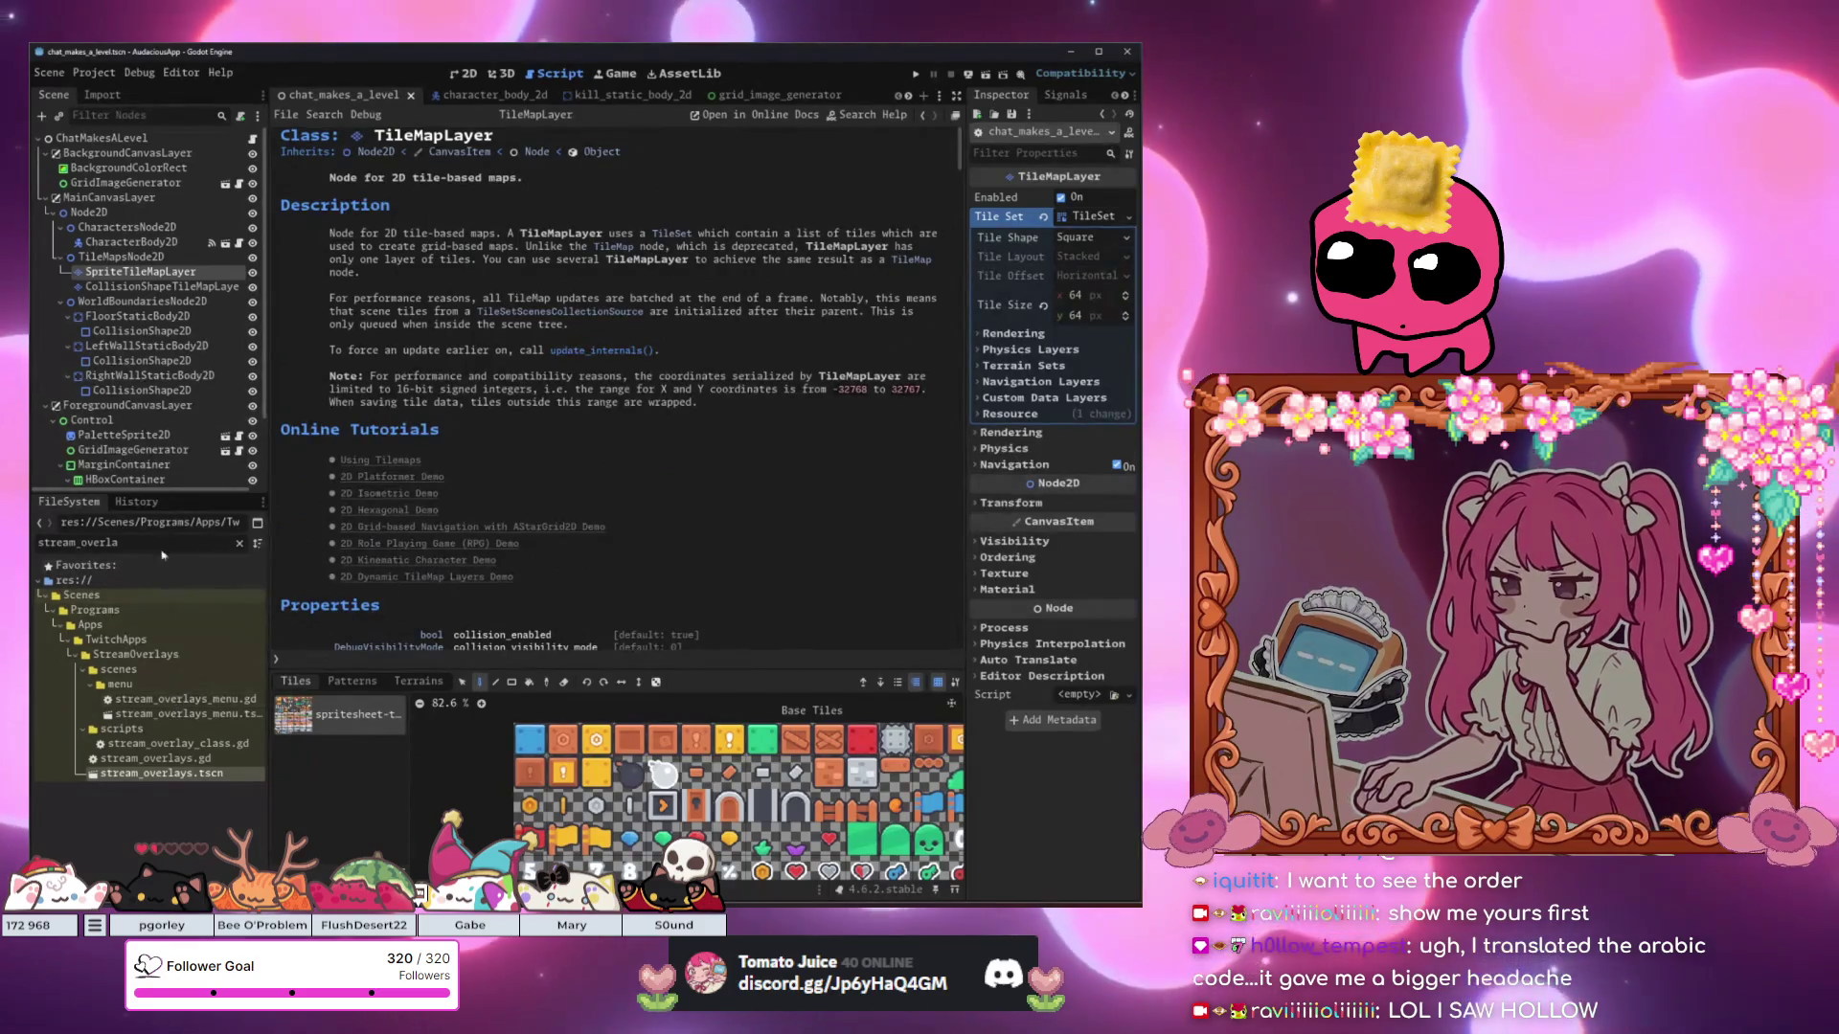
pyautogui.click(239, 544)
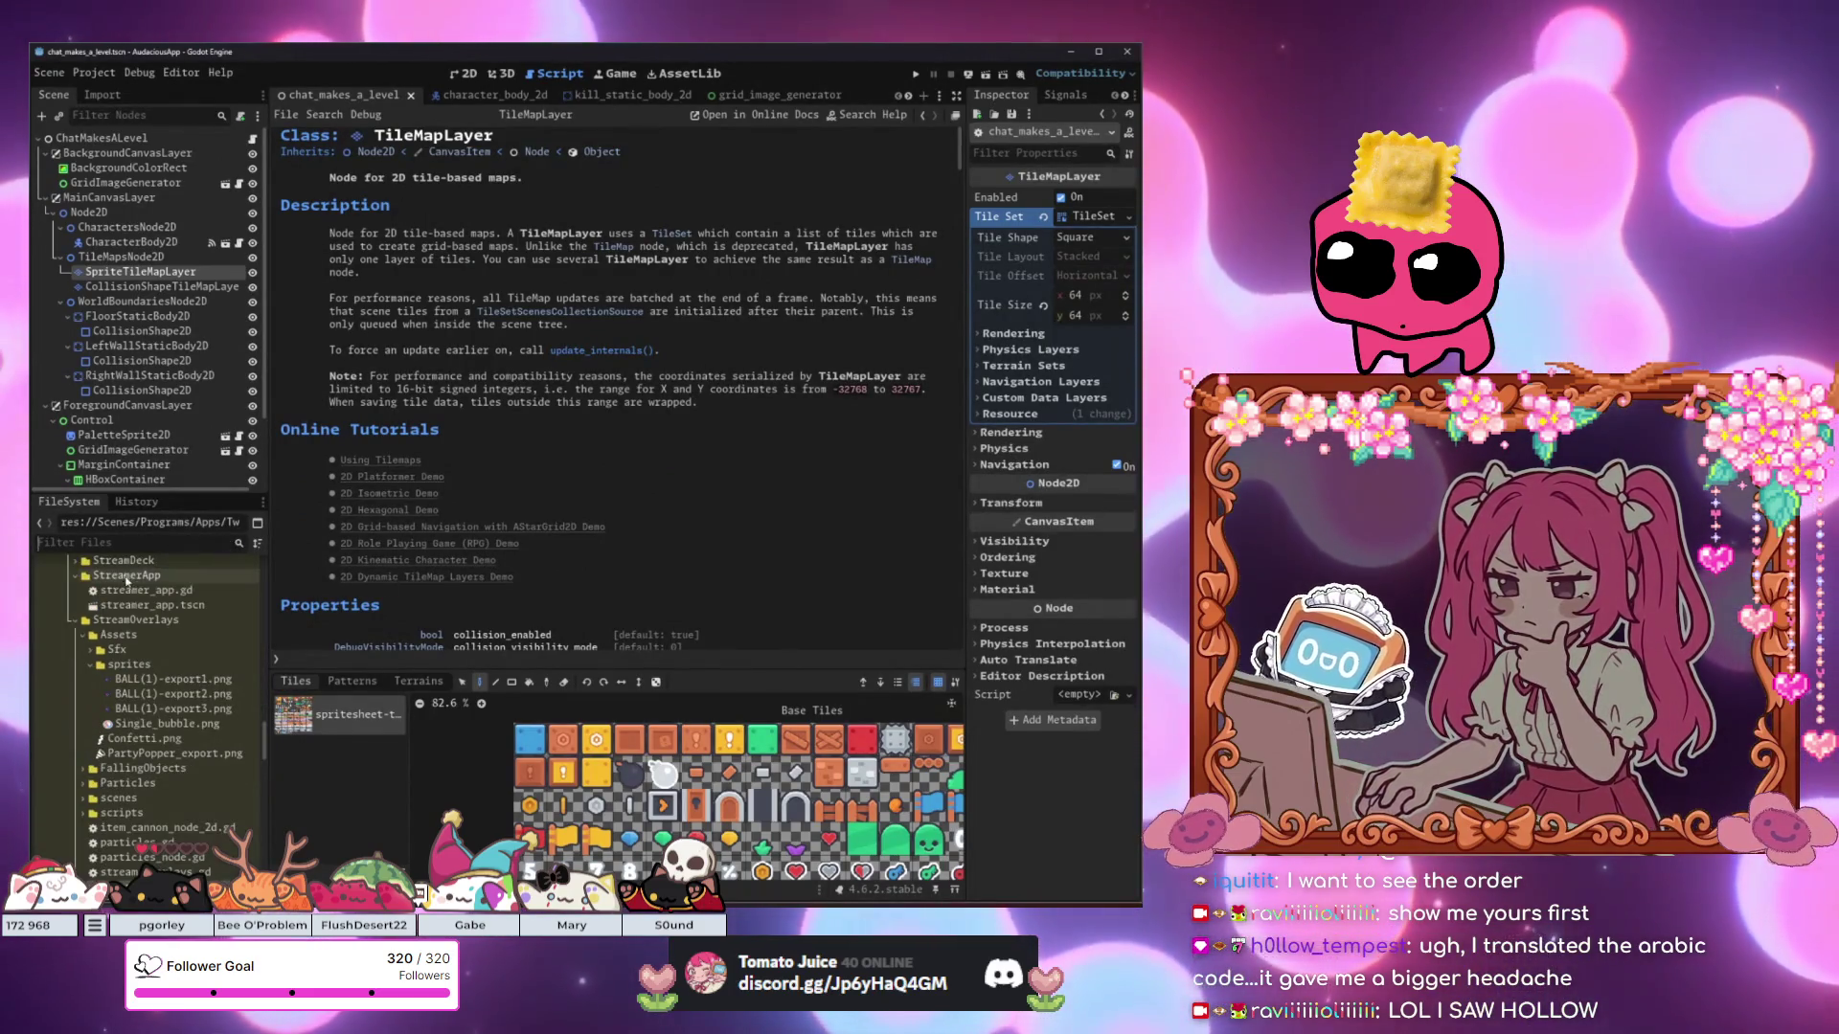
pyautogui.scroll(-5, 135, 755)
pyautogui.scroll(10, 135, 755)
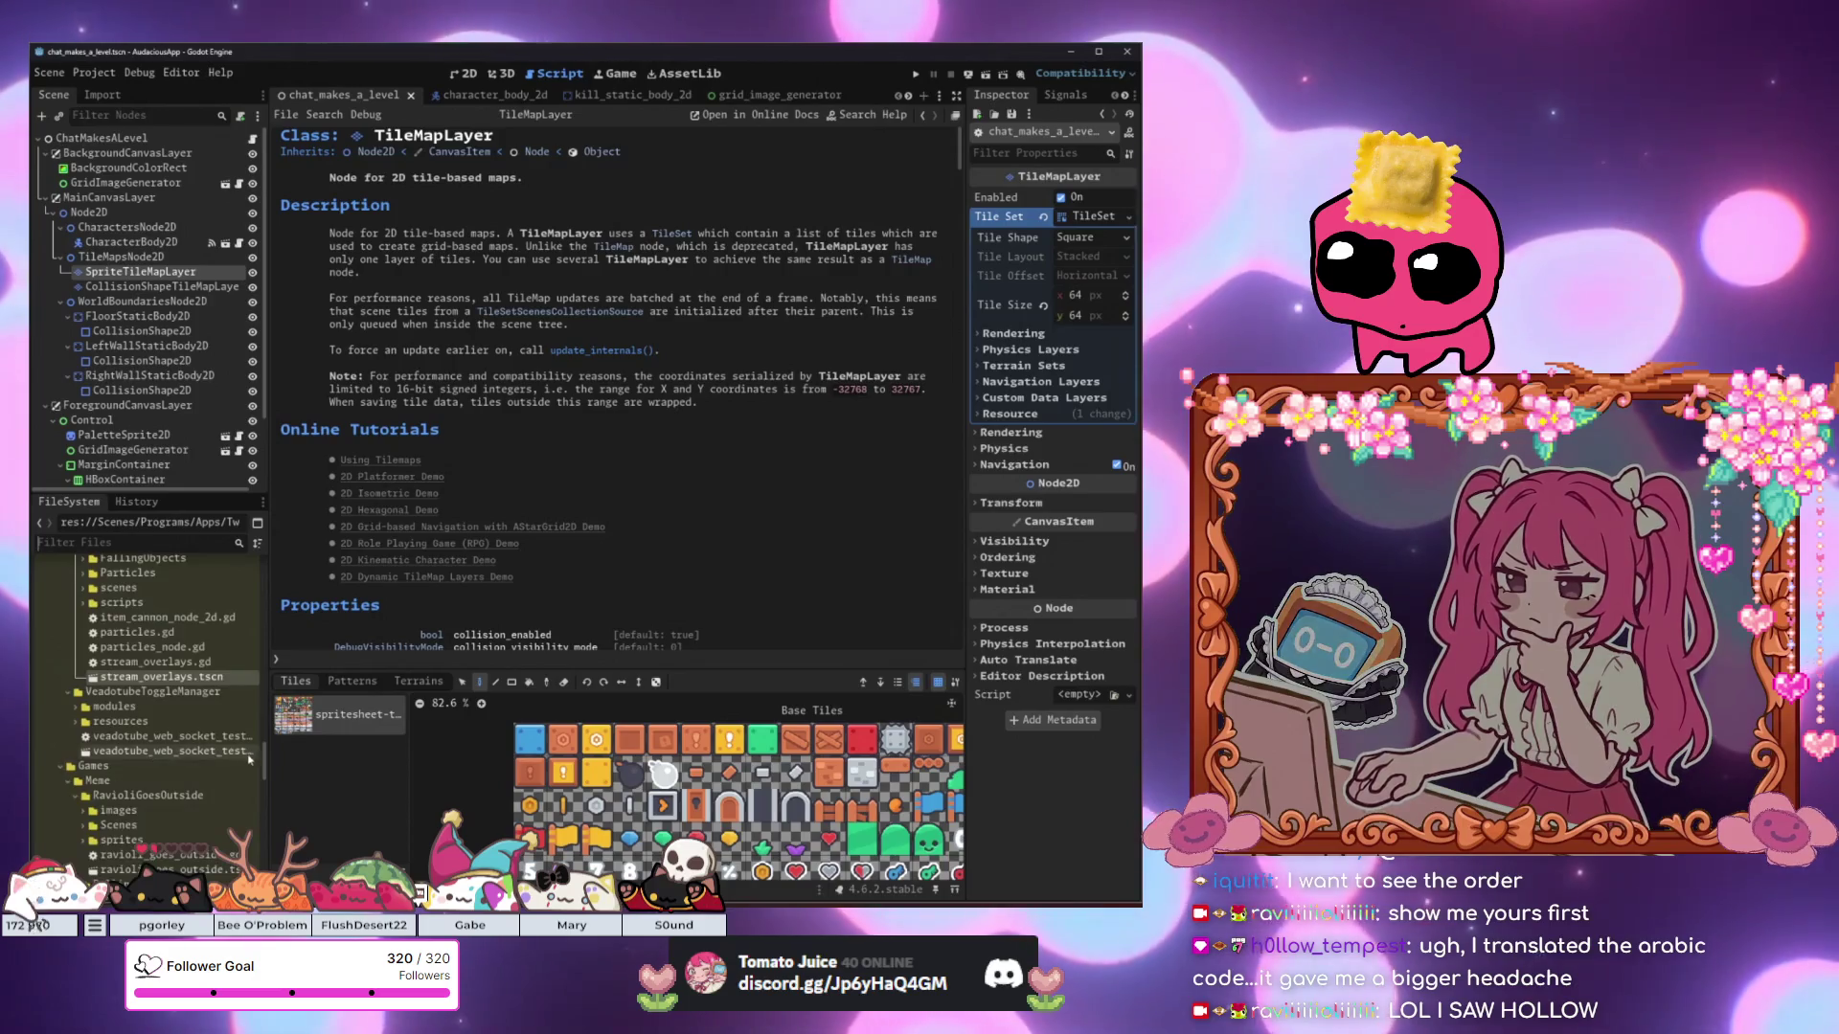
pyautogui.moveTo(266, 670); pyautogui.dragTo(283, 572)
# Collapse Spritesheets, kenneys and open_game_art, expand the copyright folder, then switch to GitHub Desktop.
pyautogui.click(71, 773)
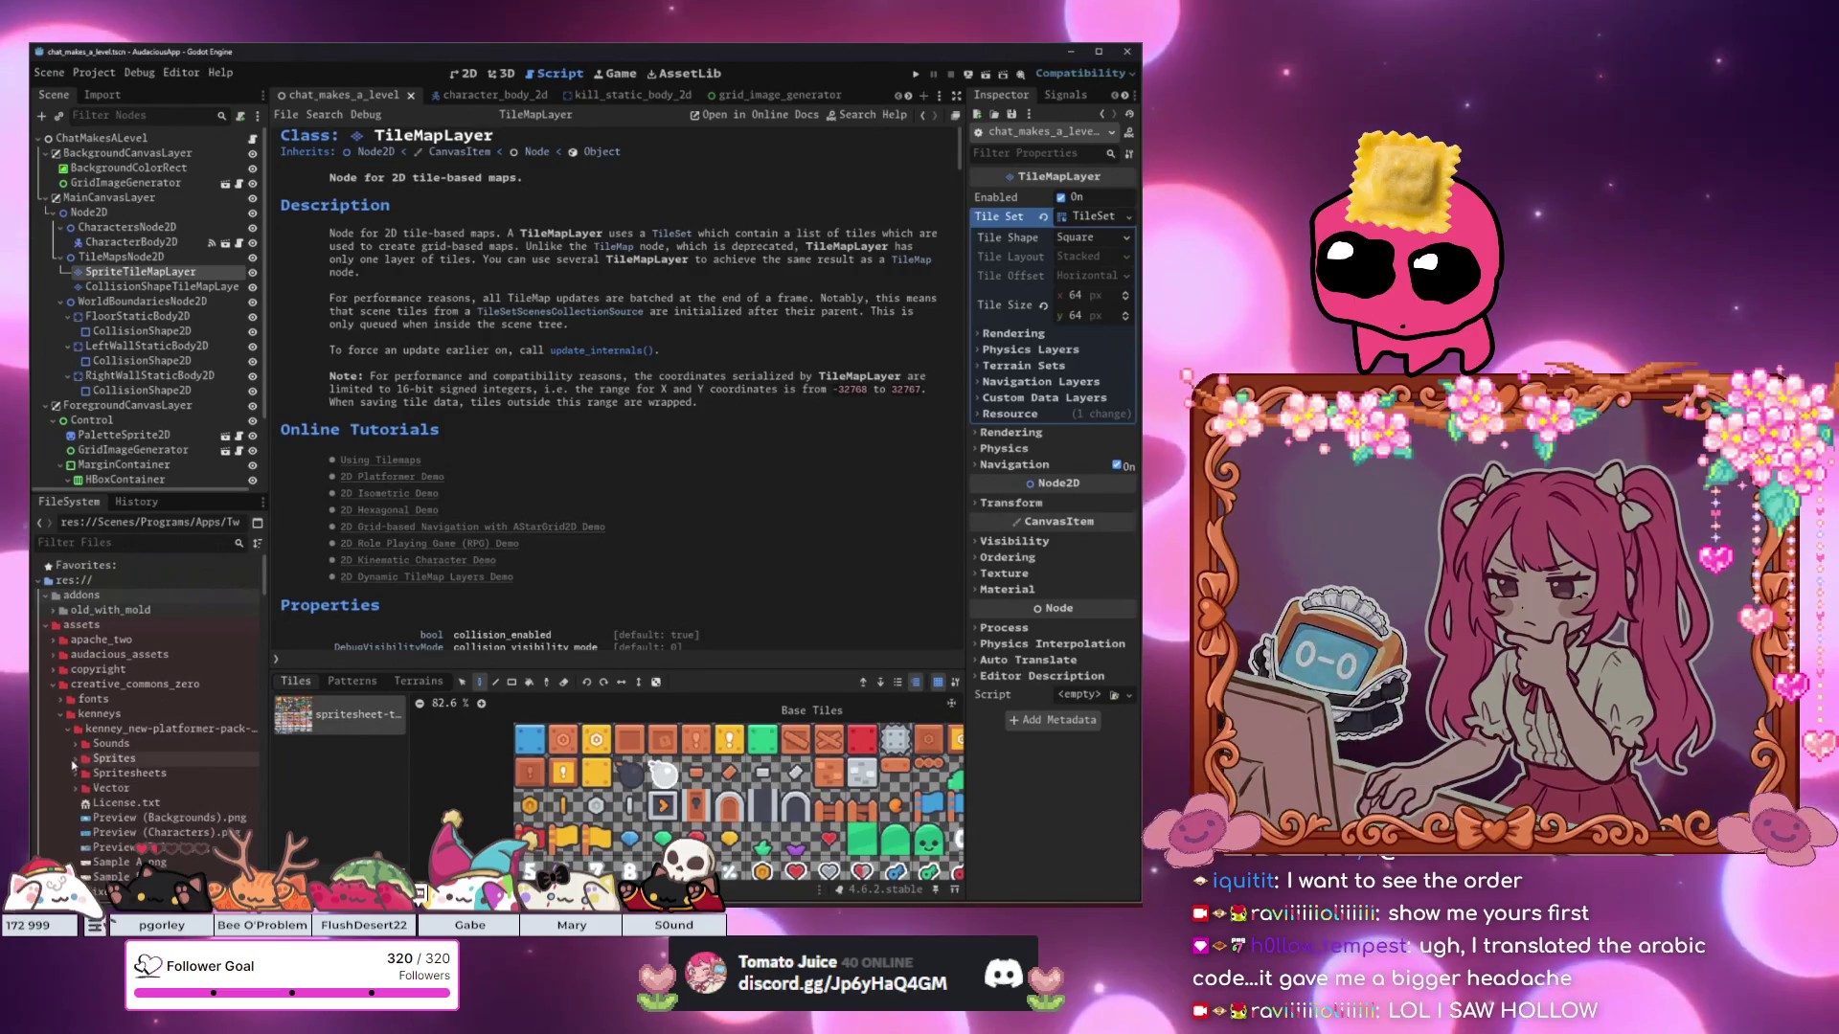
pyautogui.click(60, 715)
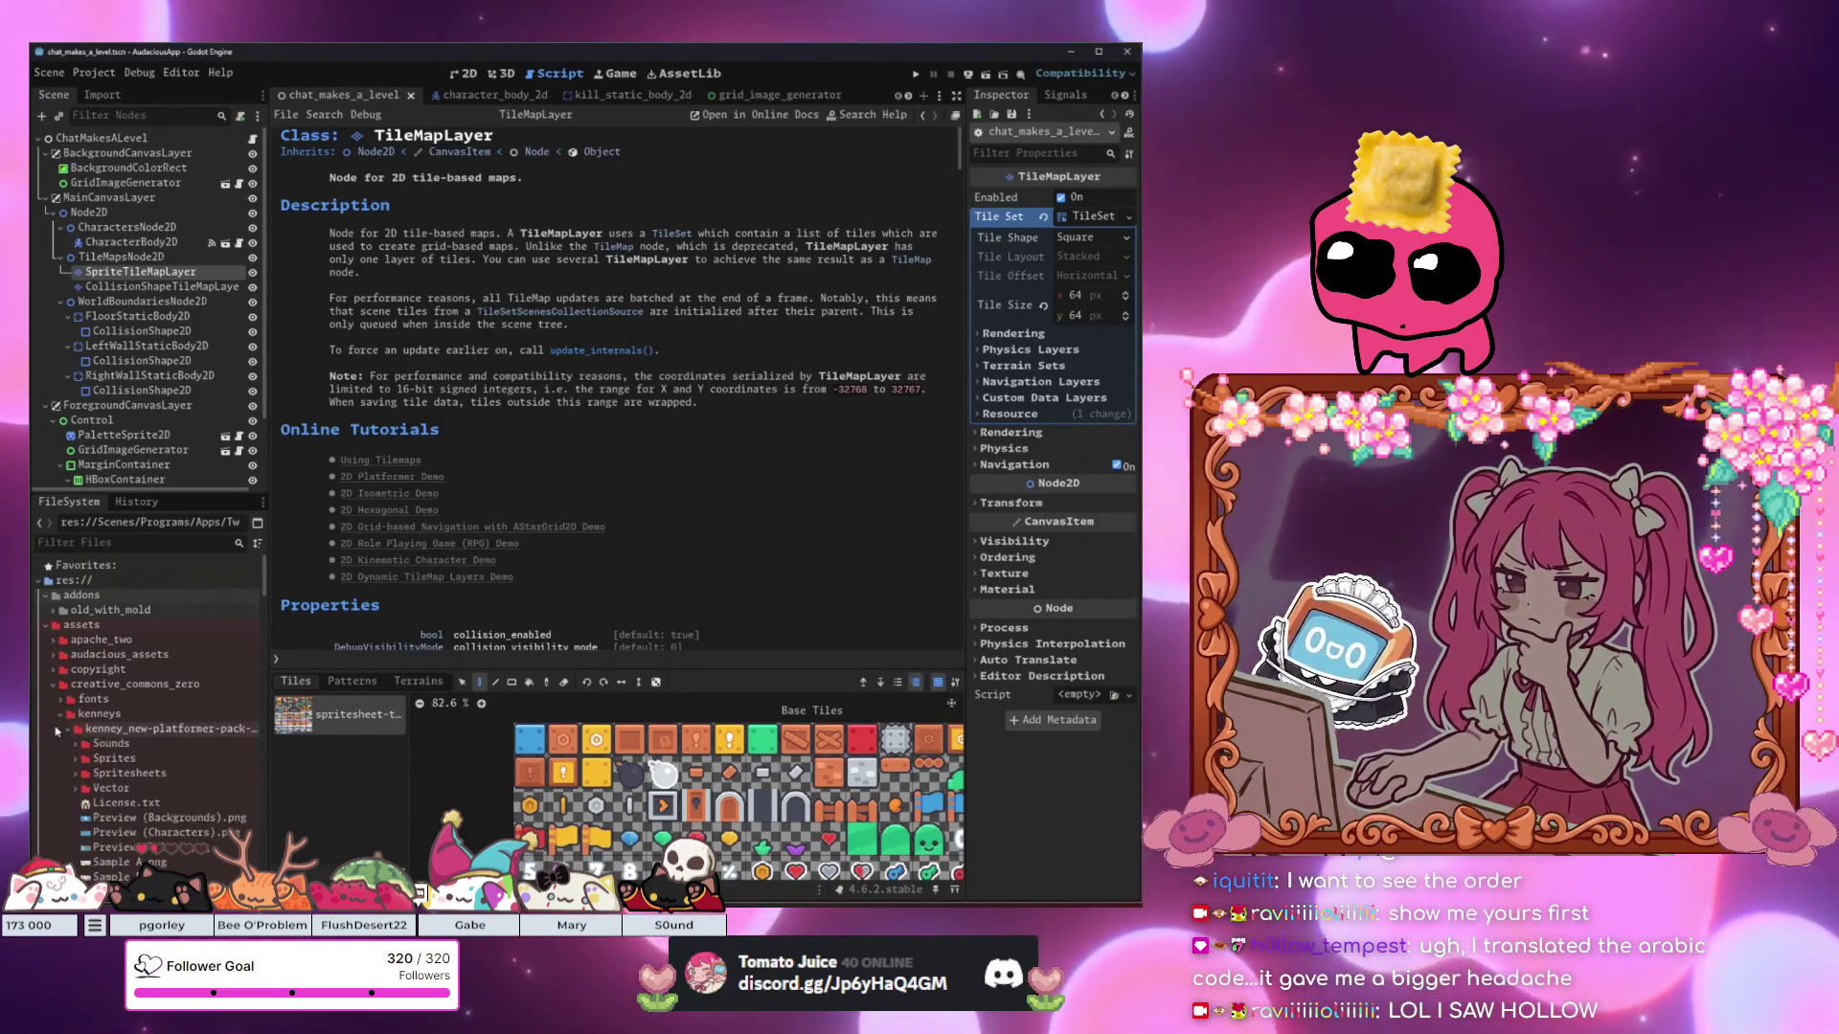
pyautogui.click(59, 730)
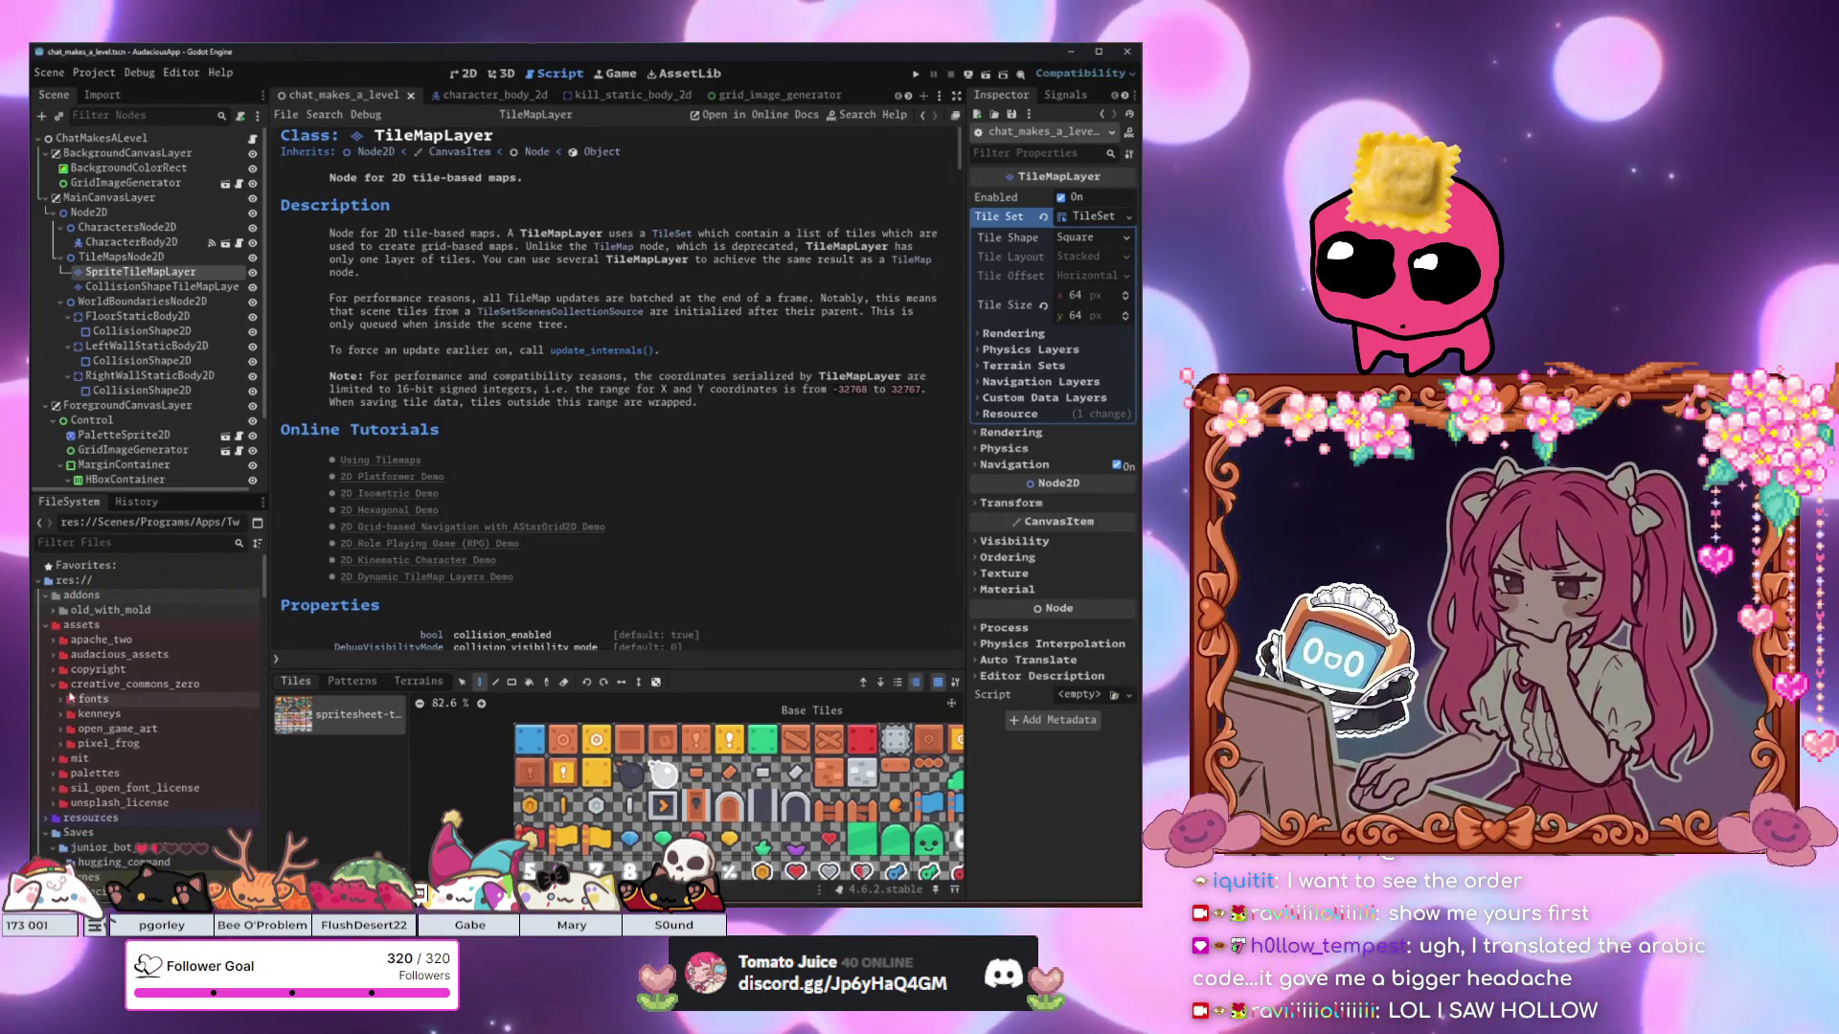
pyautogui.doubleClick(113, 671)
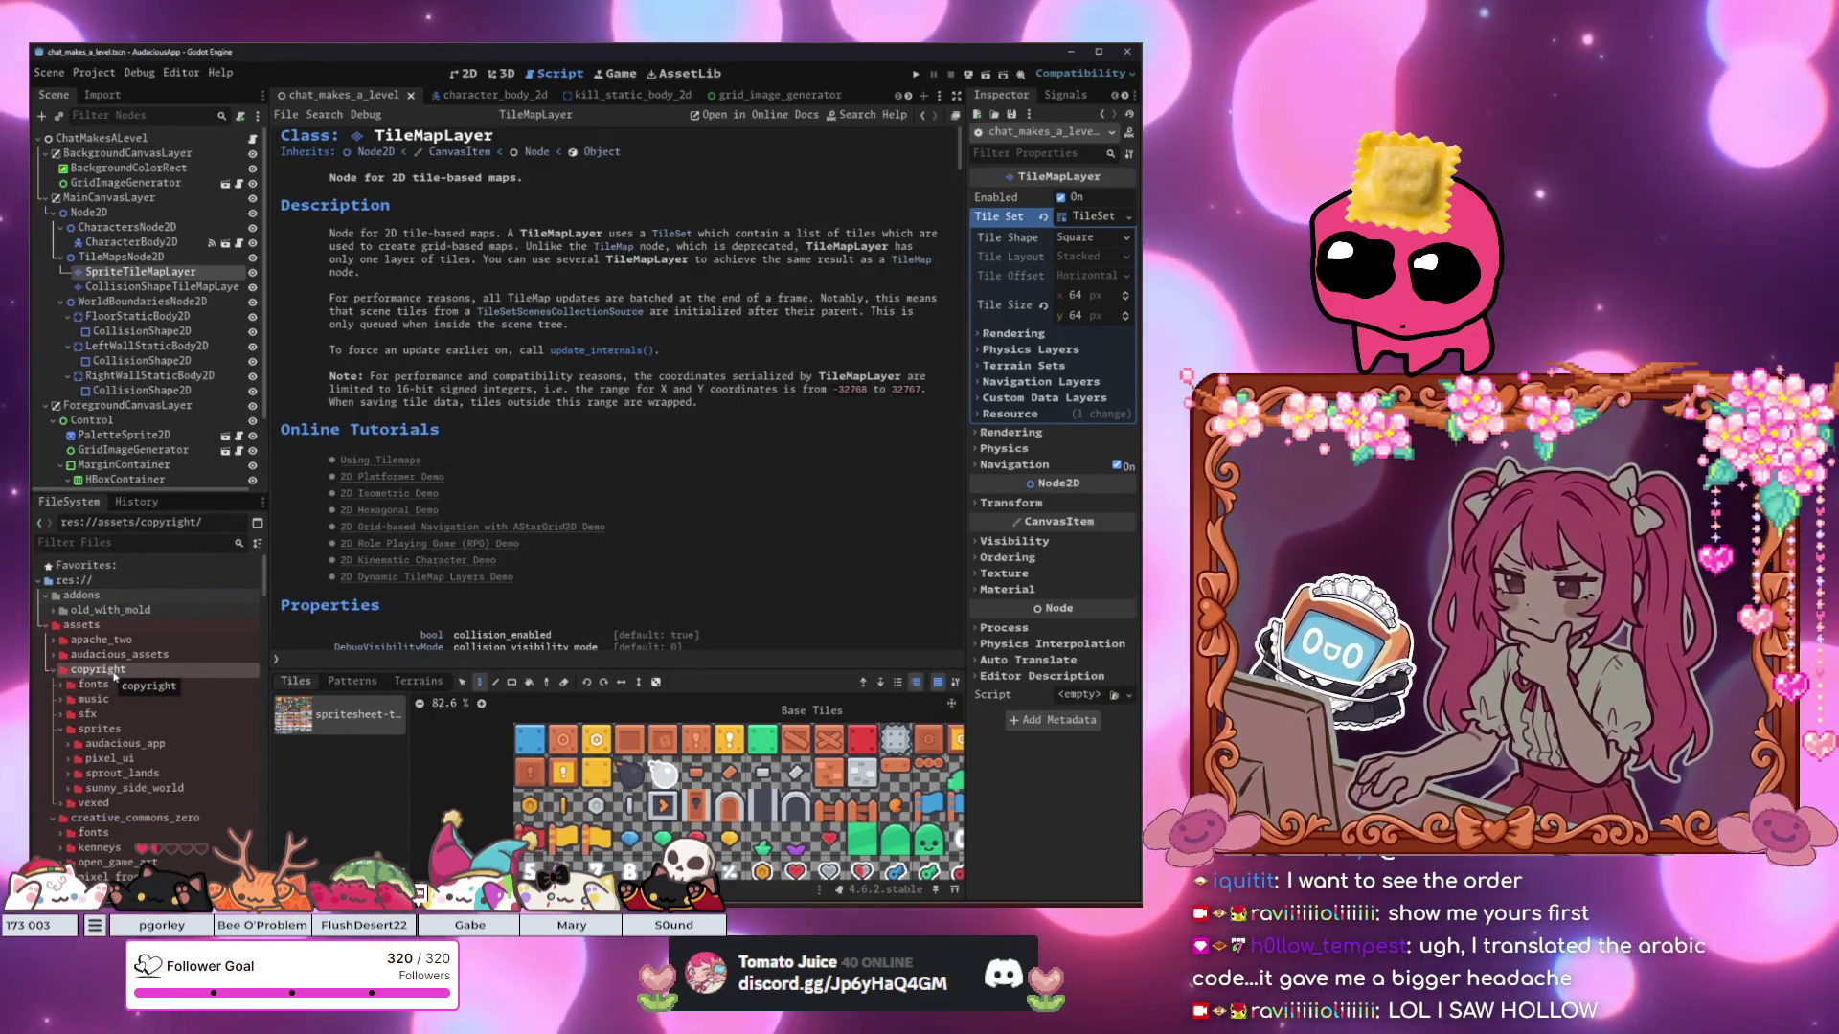
pyautogui.scroll(-5, 86, 695)
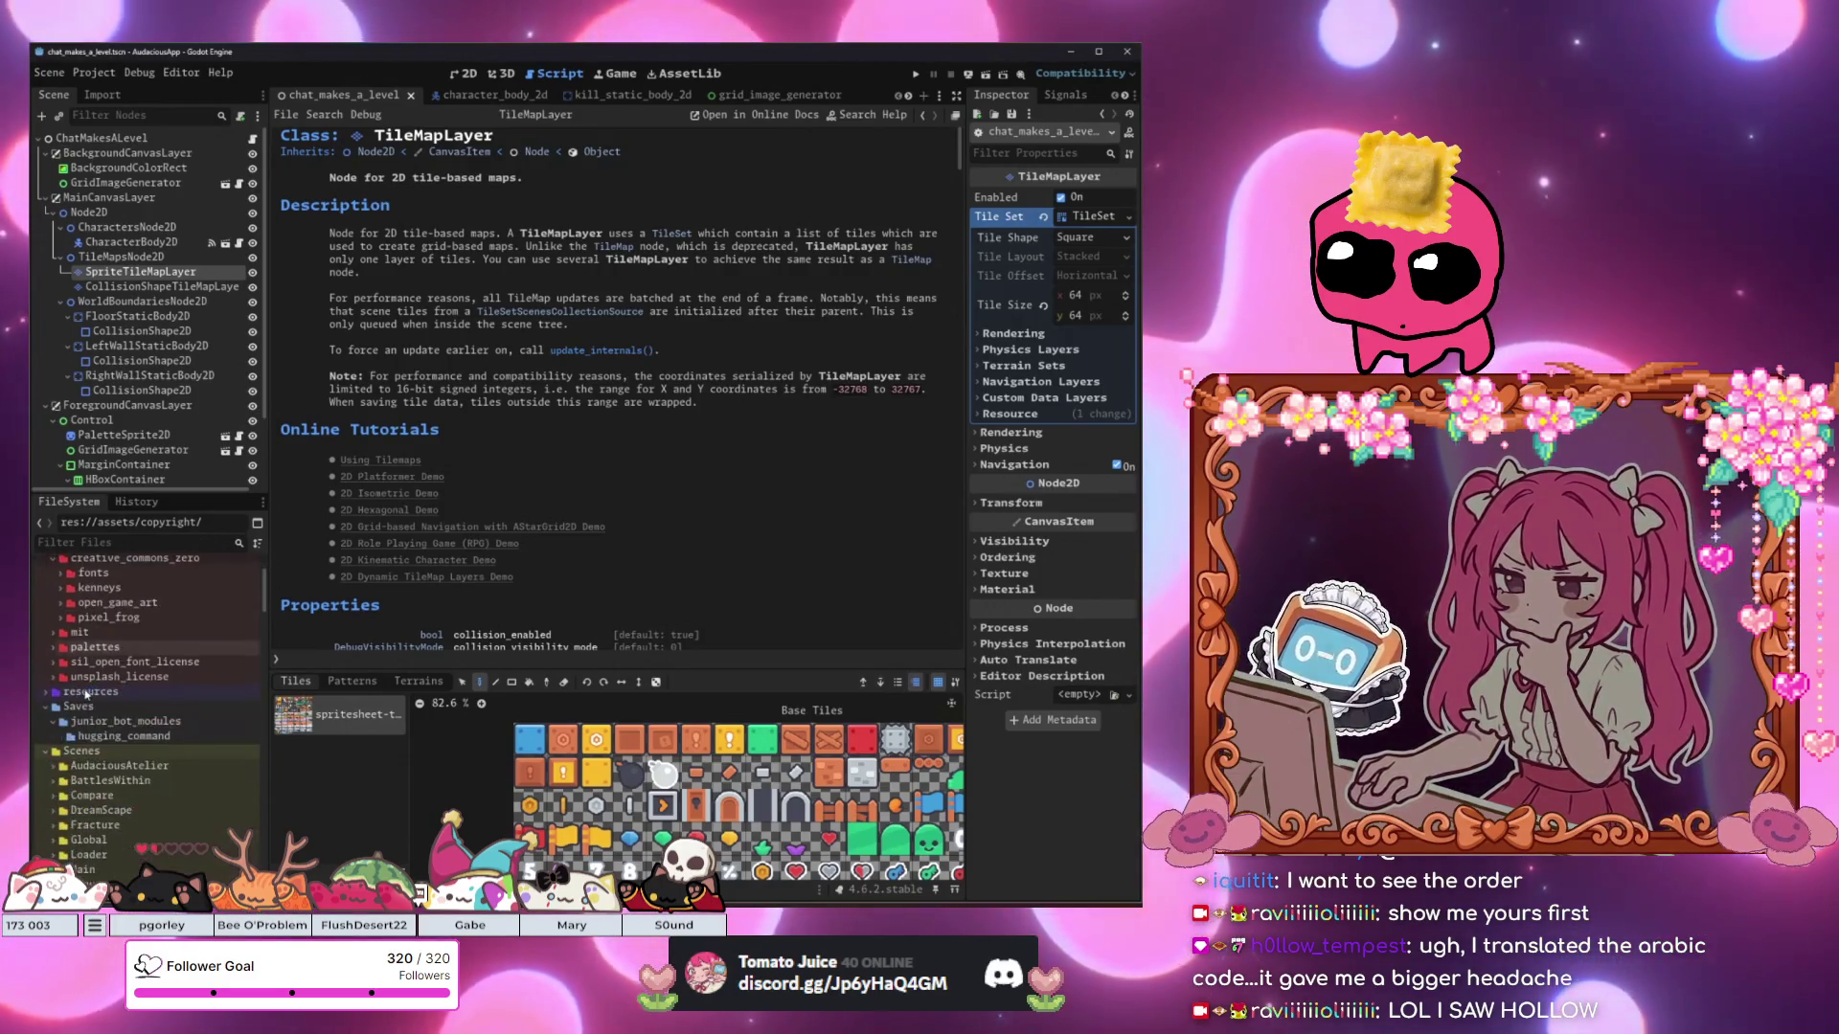
pyautogui.scroll(2, 86, 695)
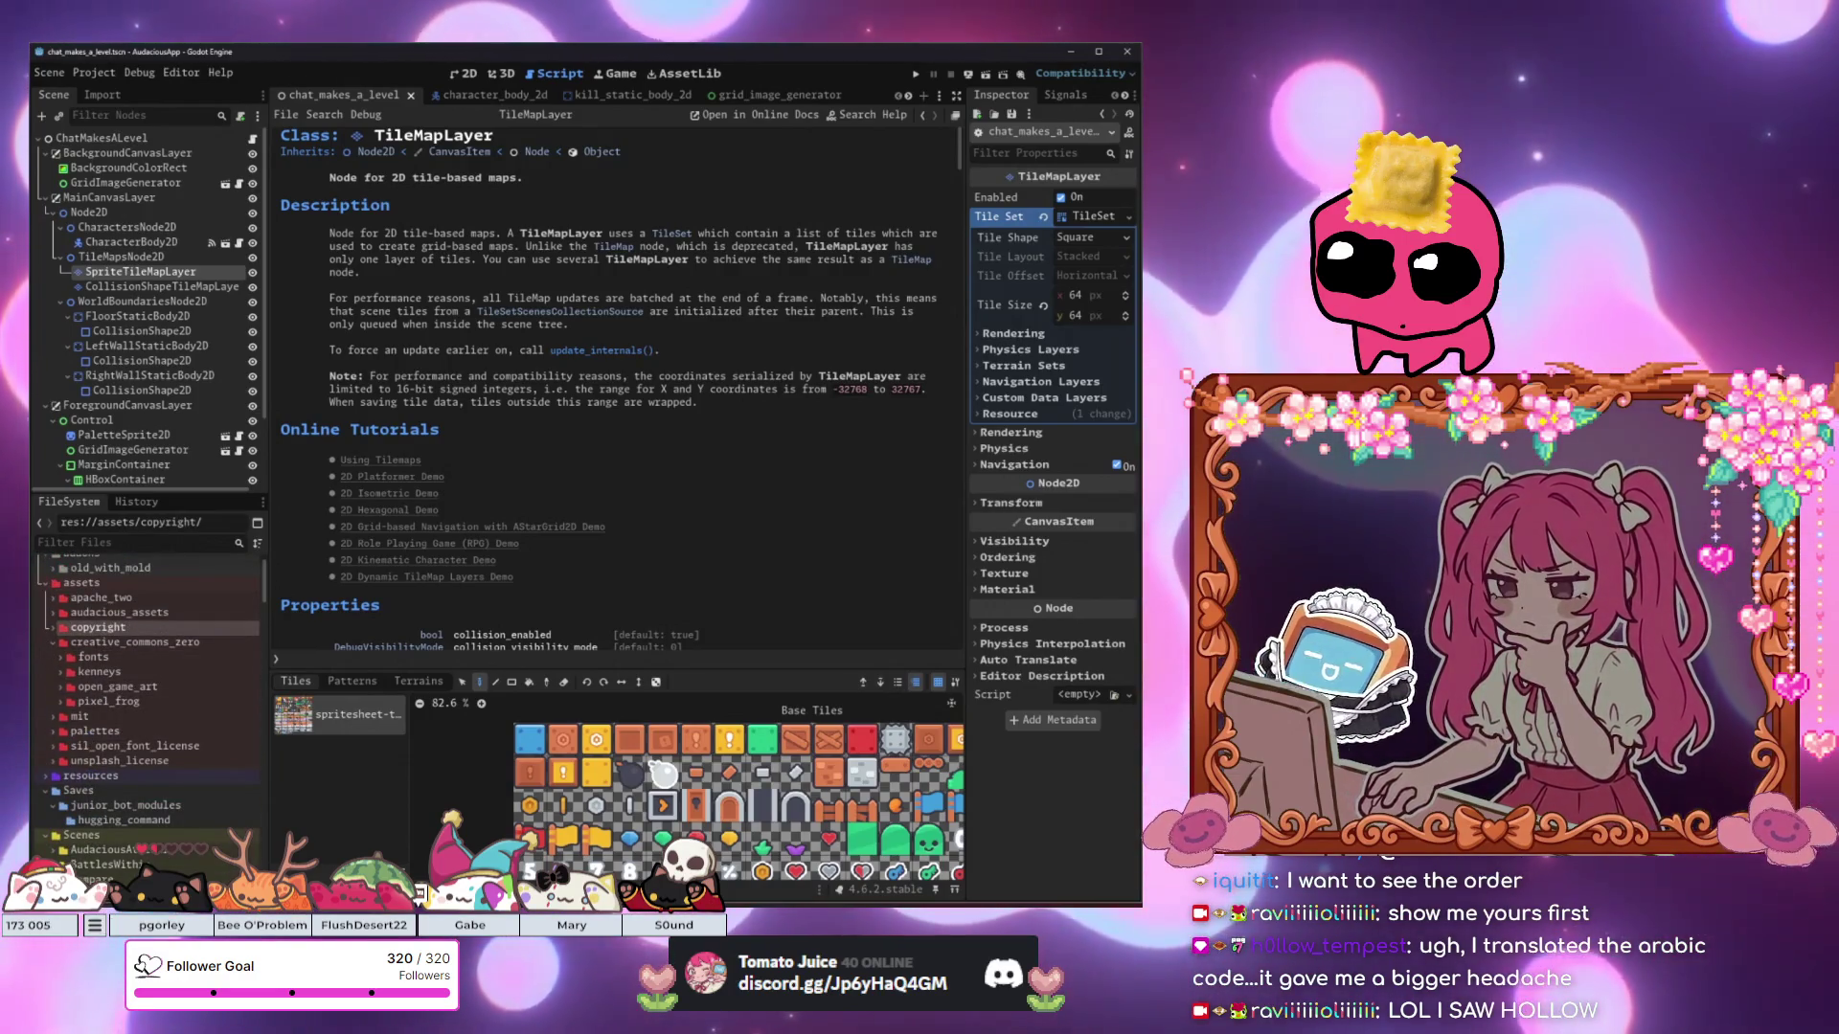
pyautogui.hotkey('alt', 'Tab')
pyautogui.click(219, 196)
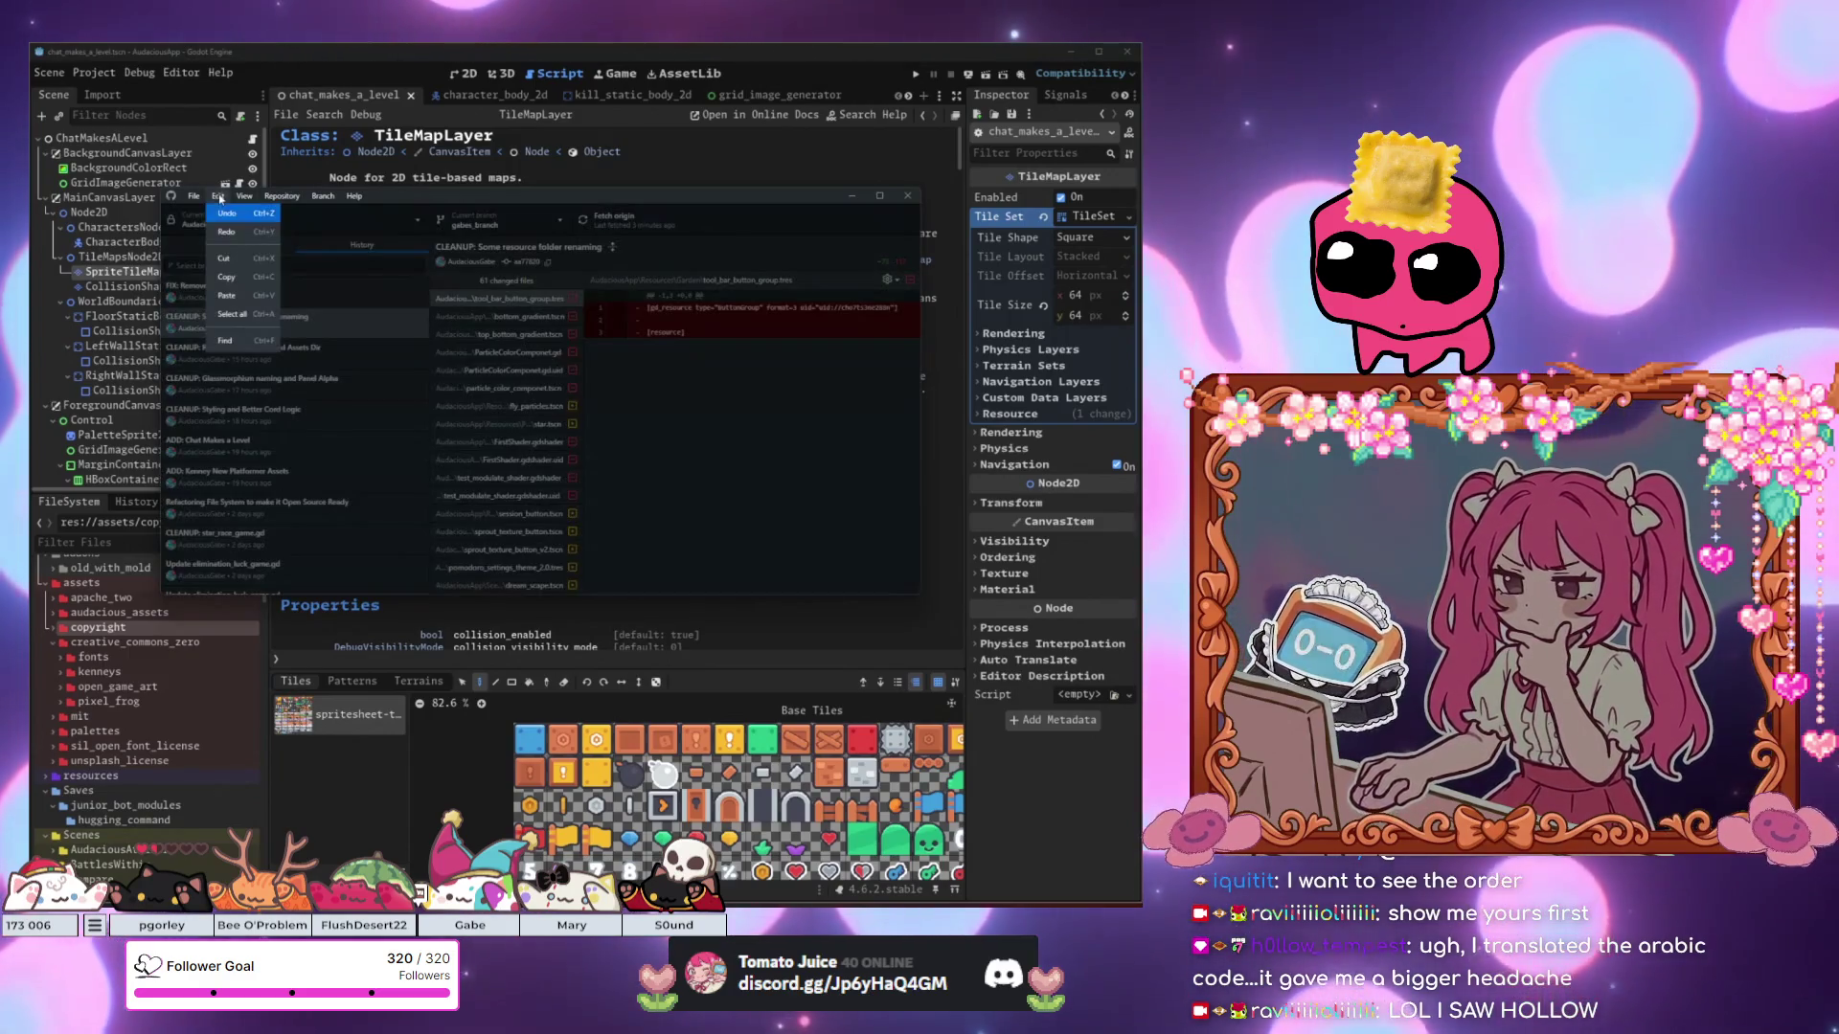
pyautogui.moveTo(261, 201)
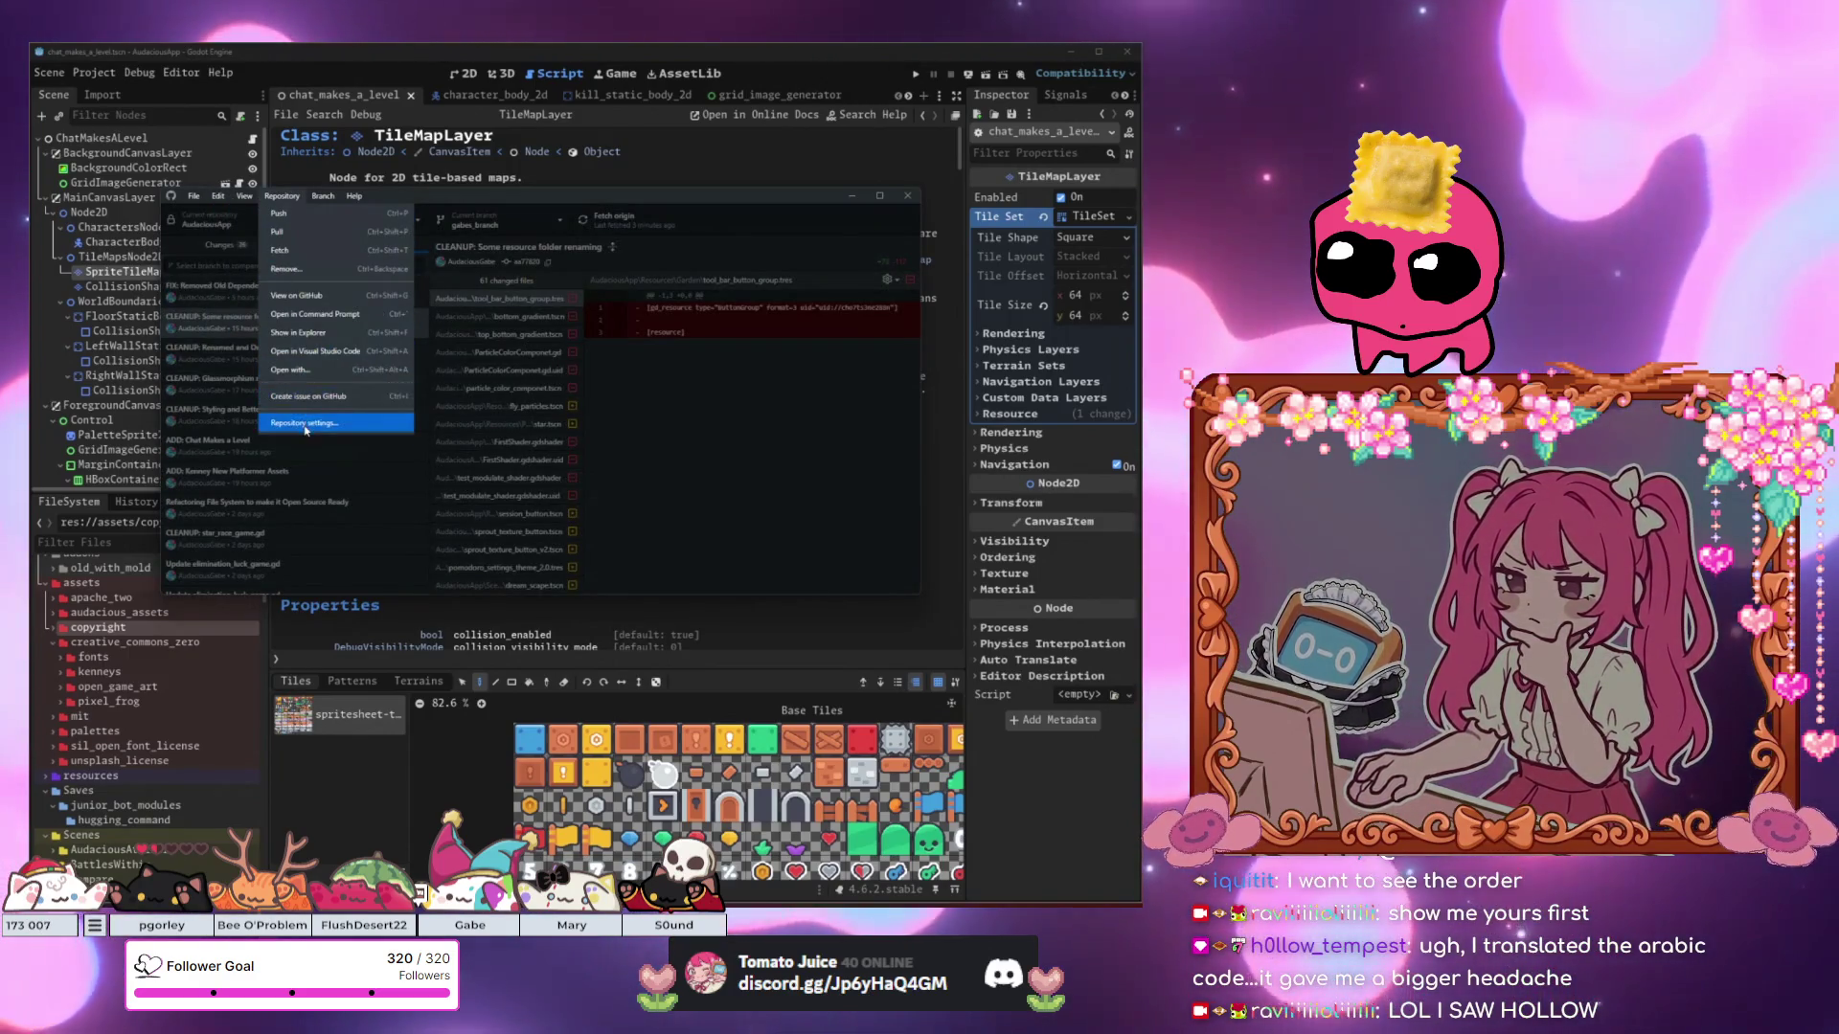
pyautogui.click(306, 422)
pyautogui.click(410, 337)
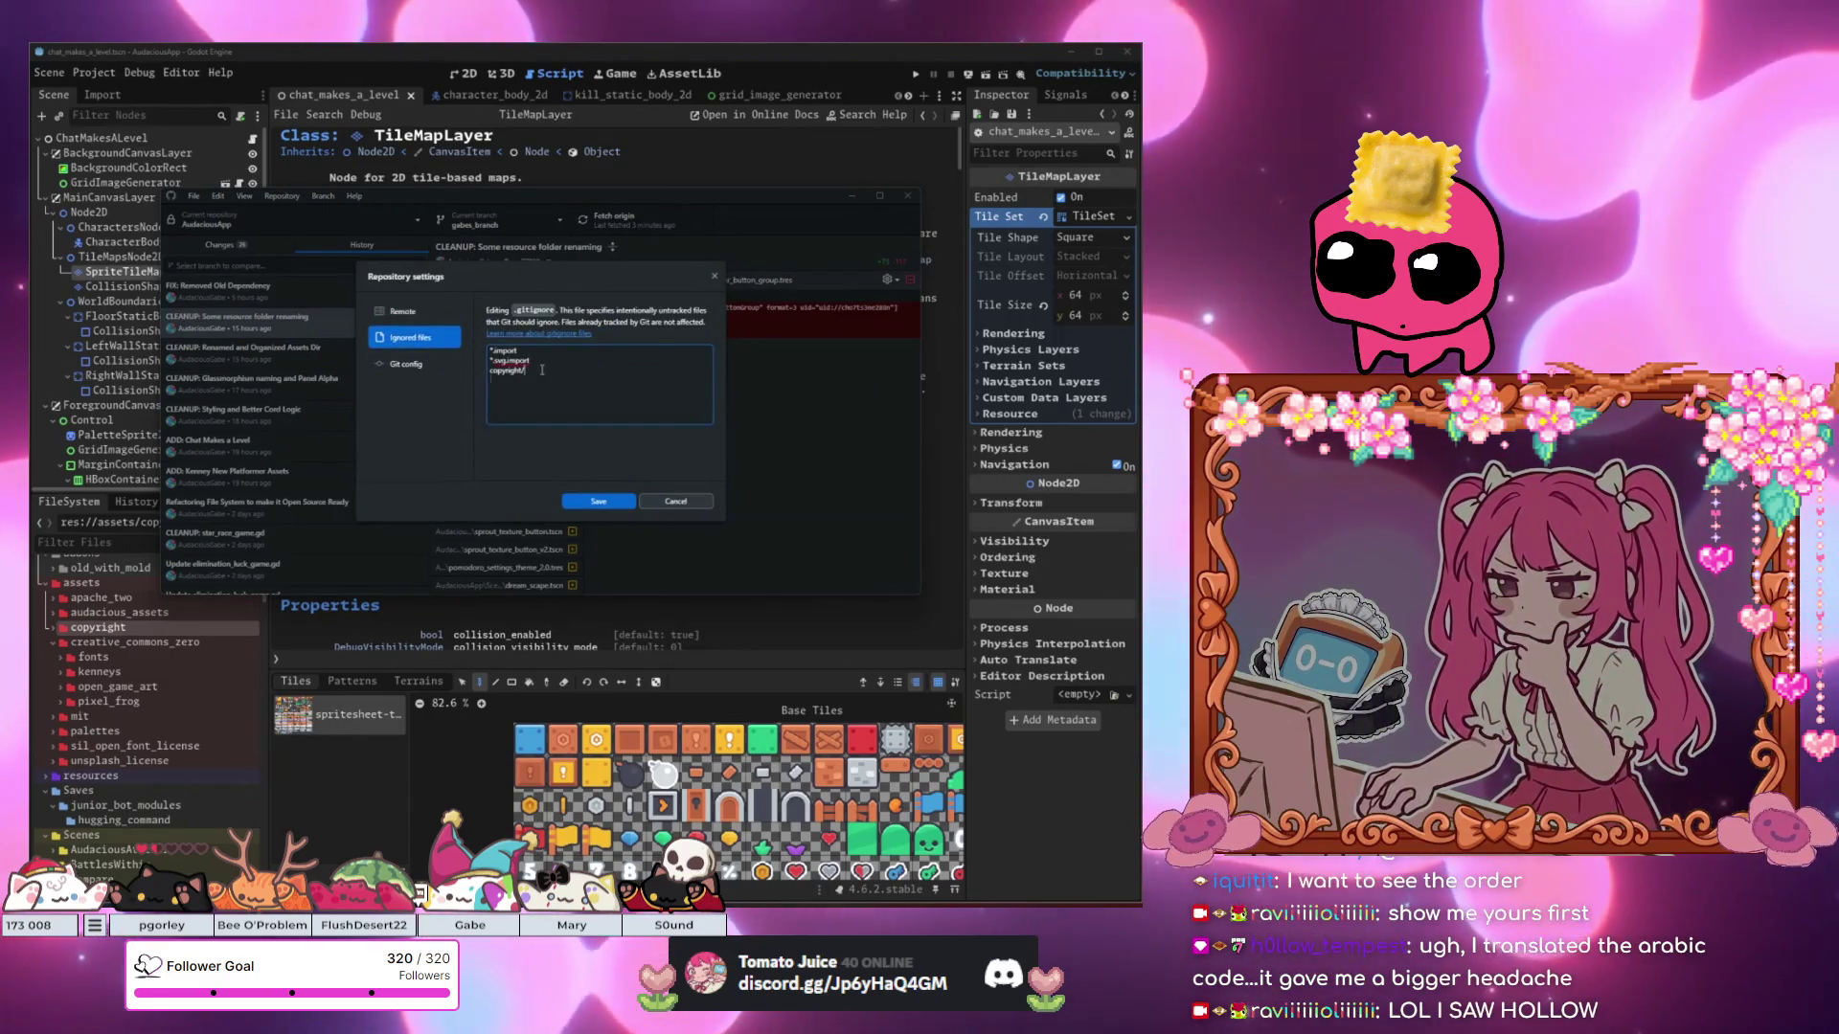
pyautogui.moveTo(542, 370); pyautogui.dragTo(489, 371)
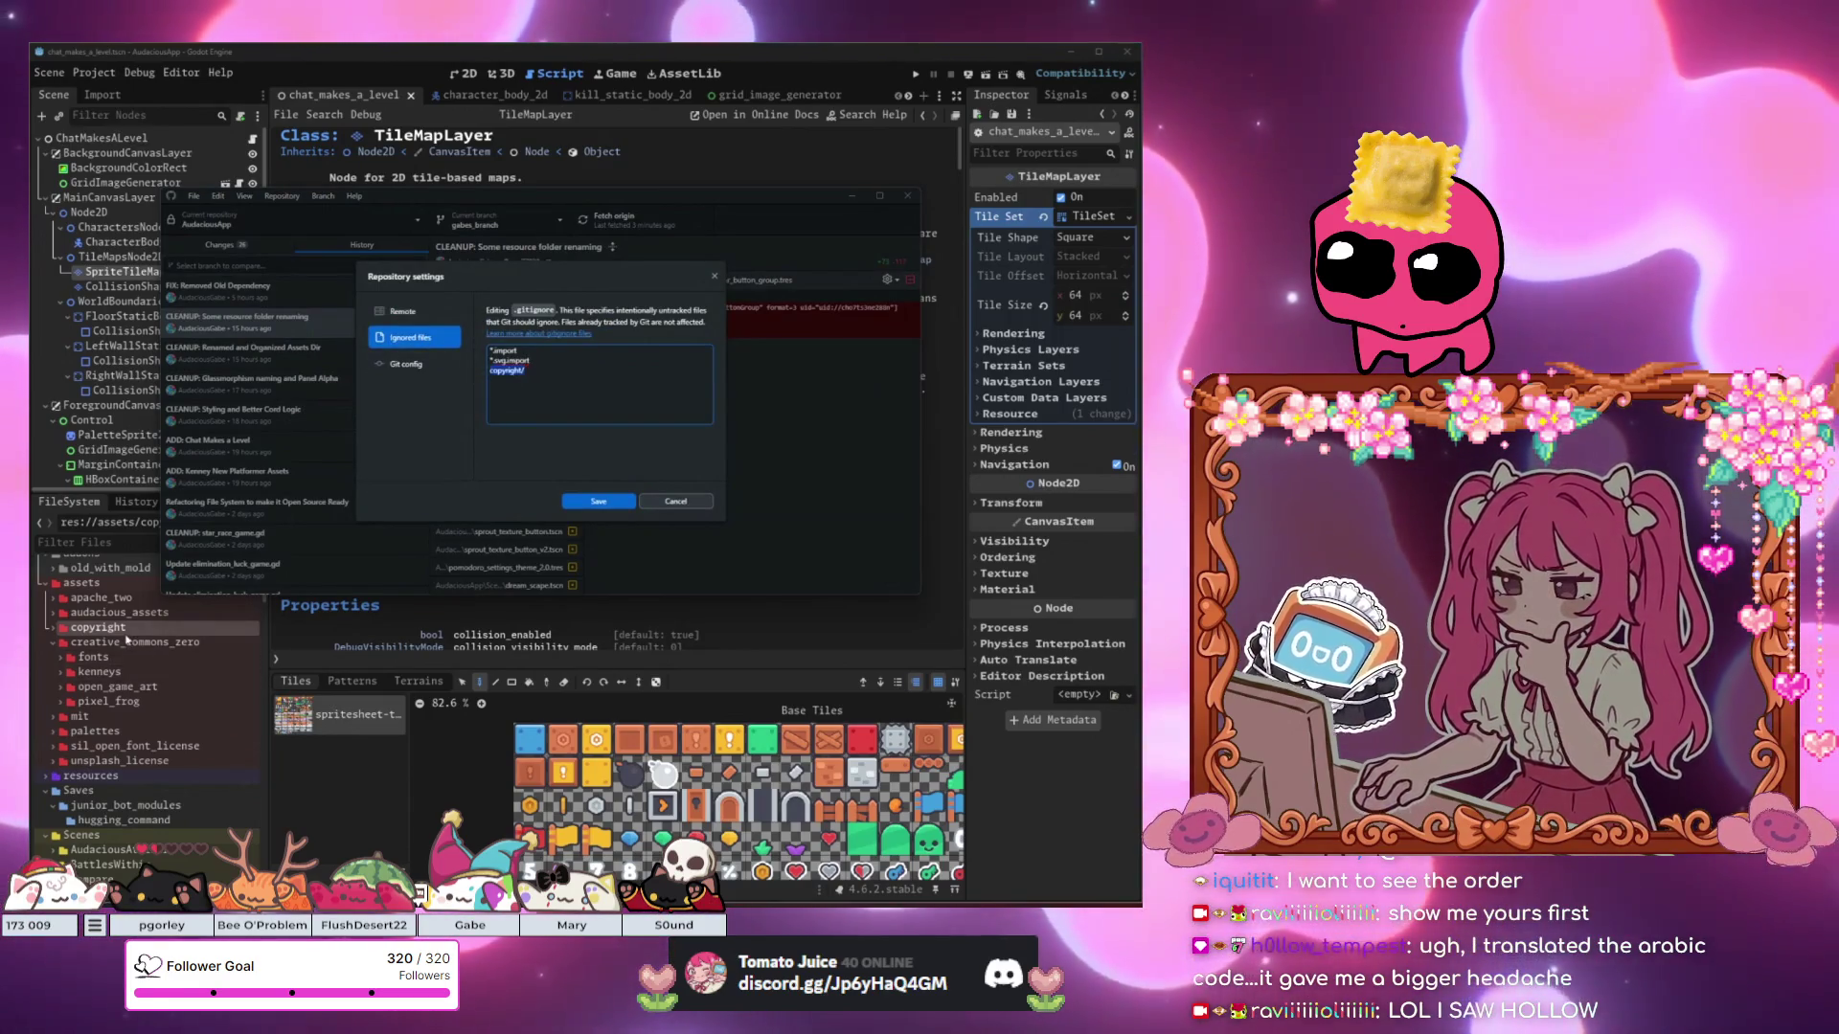
pyautogui.click(563, 370)
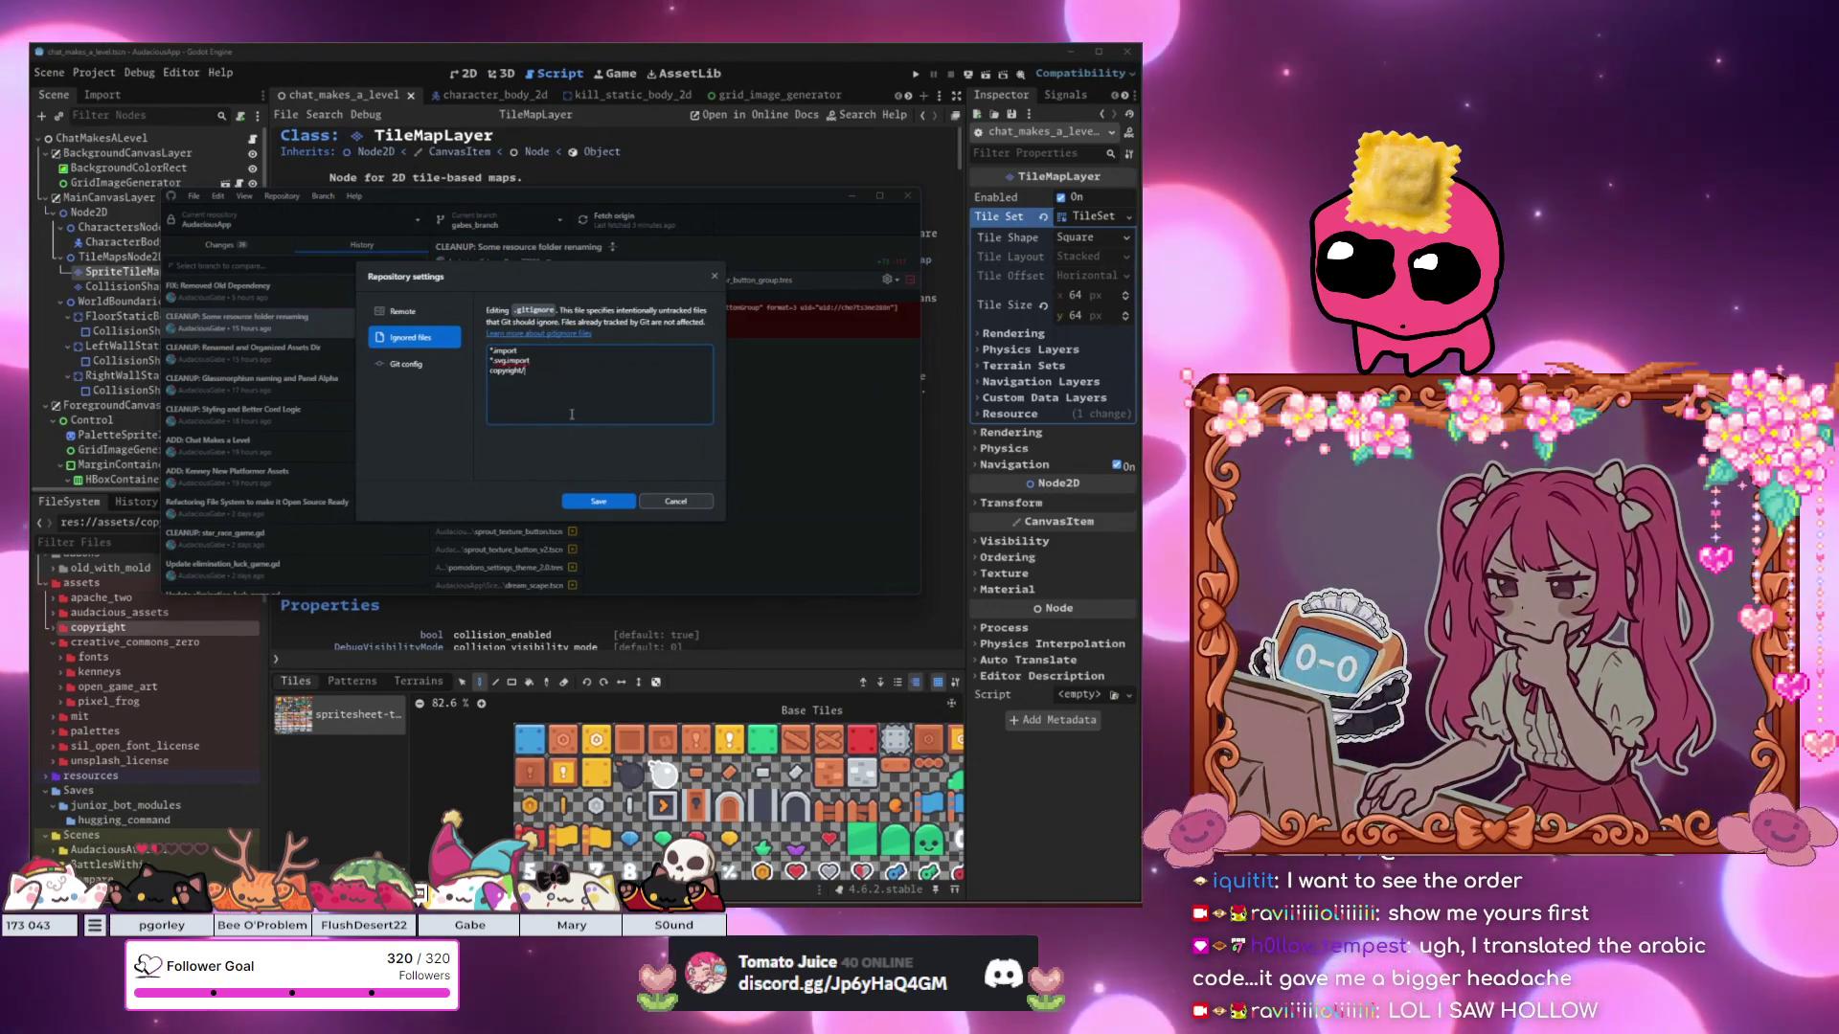
pyautogui.click(677, 501)
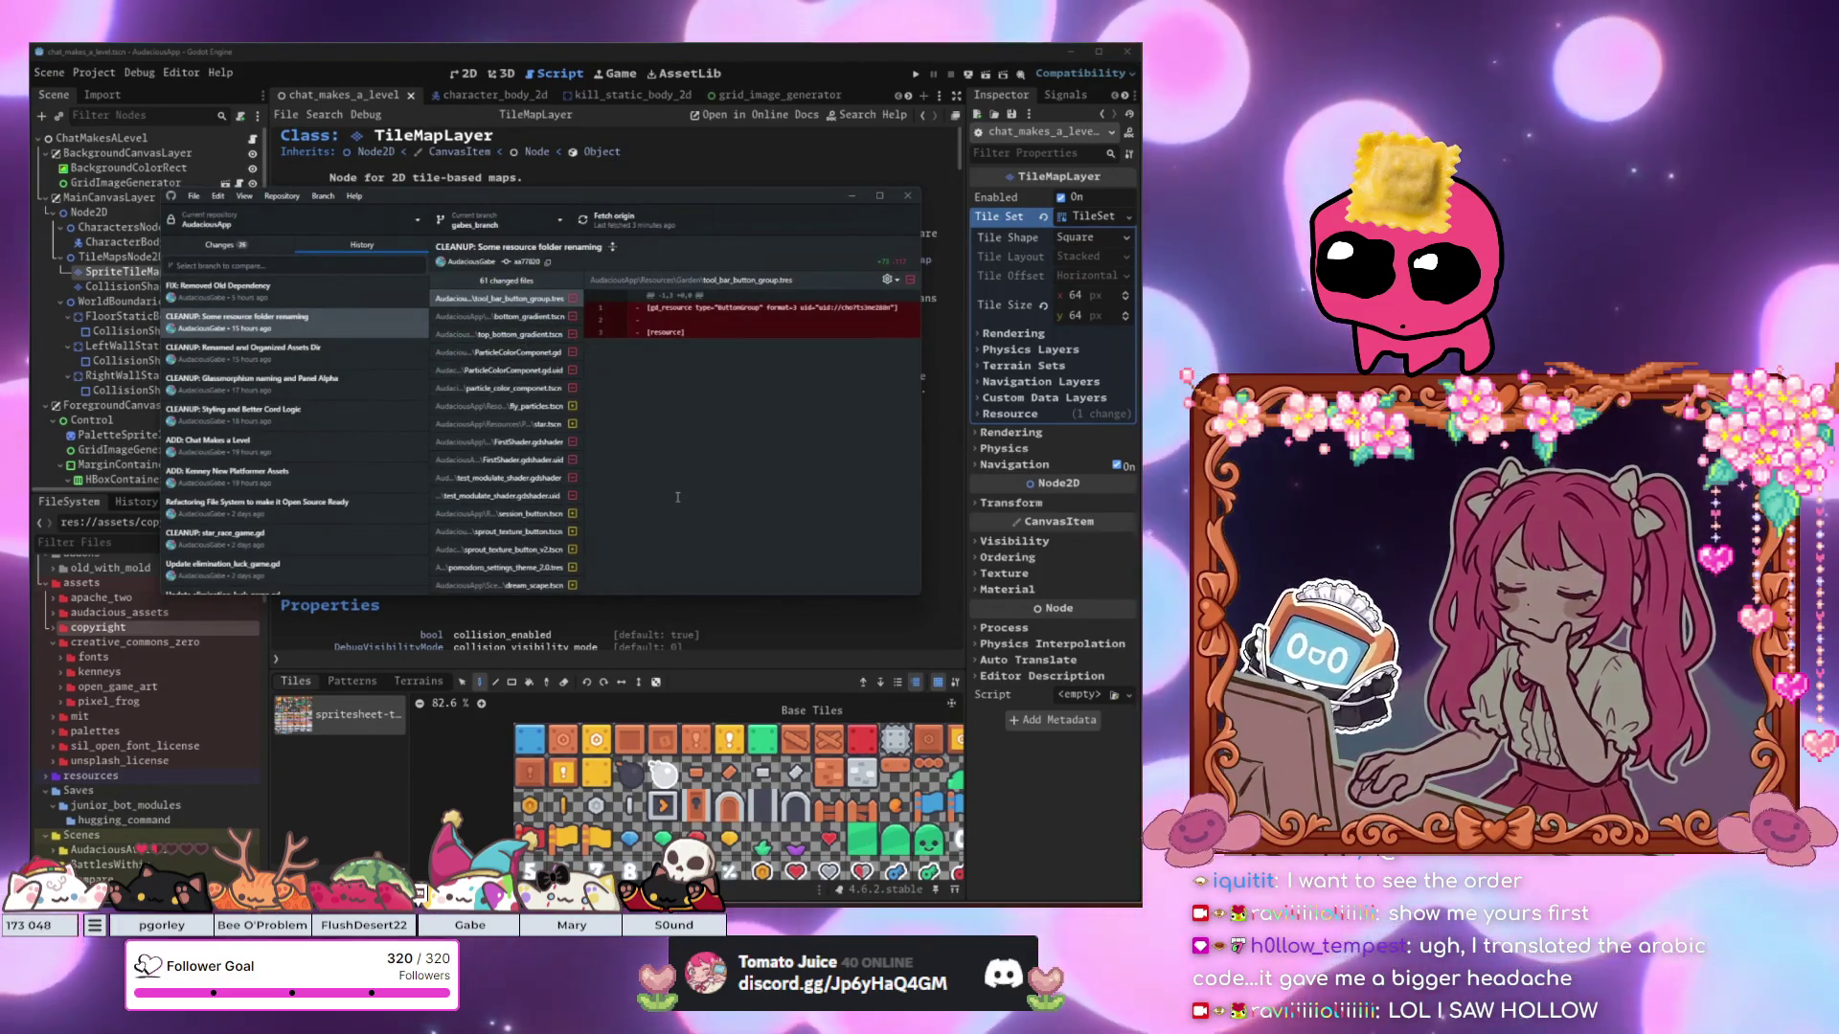
# Filter FileSystem for 'teemo', select teemo_window.tscn and run the project with F5.
pyautogui.scroll(-5, 65, 703)
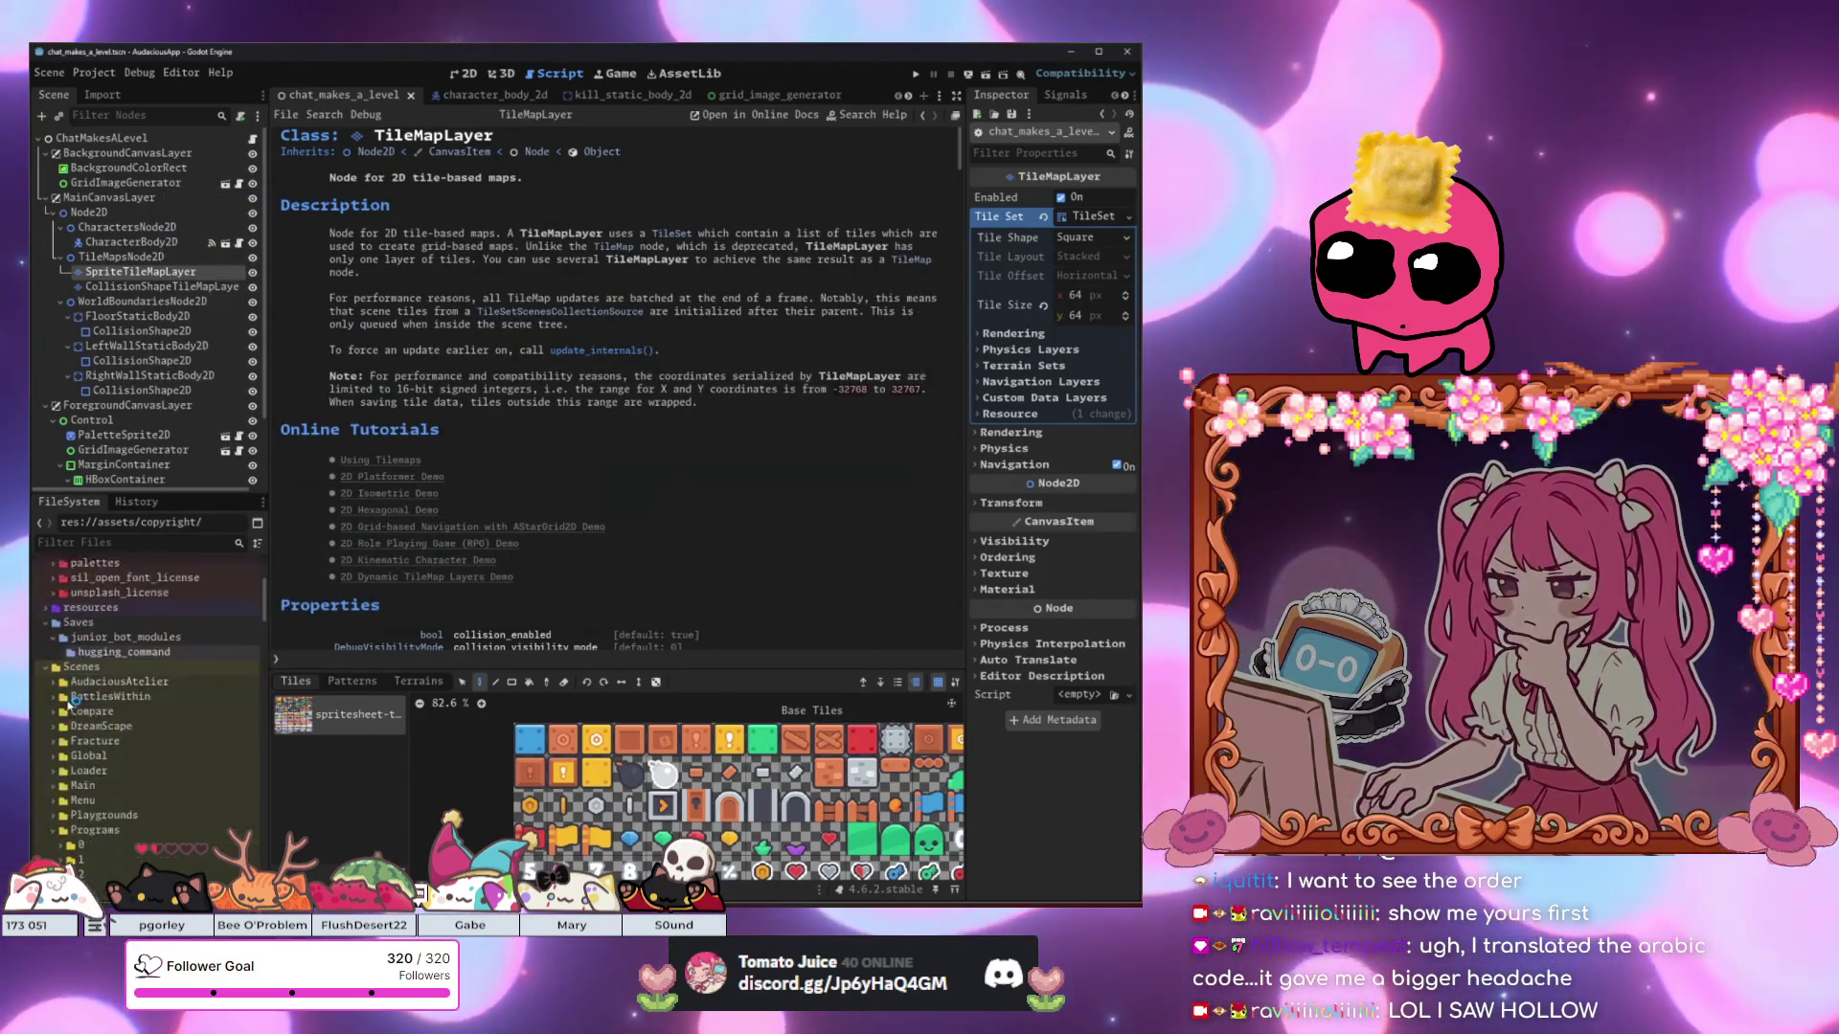
pyautogui.scroll(6, 65, 702)
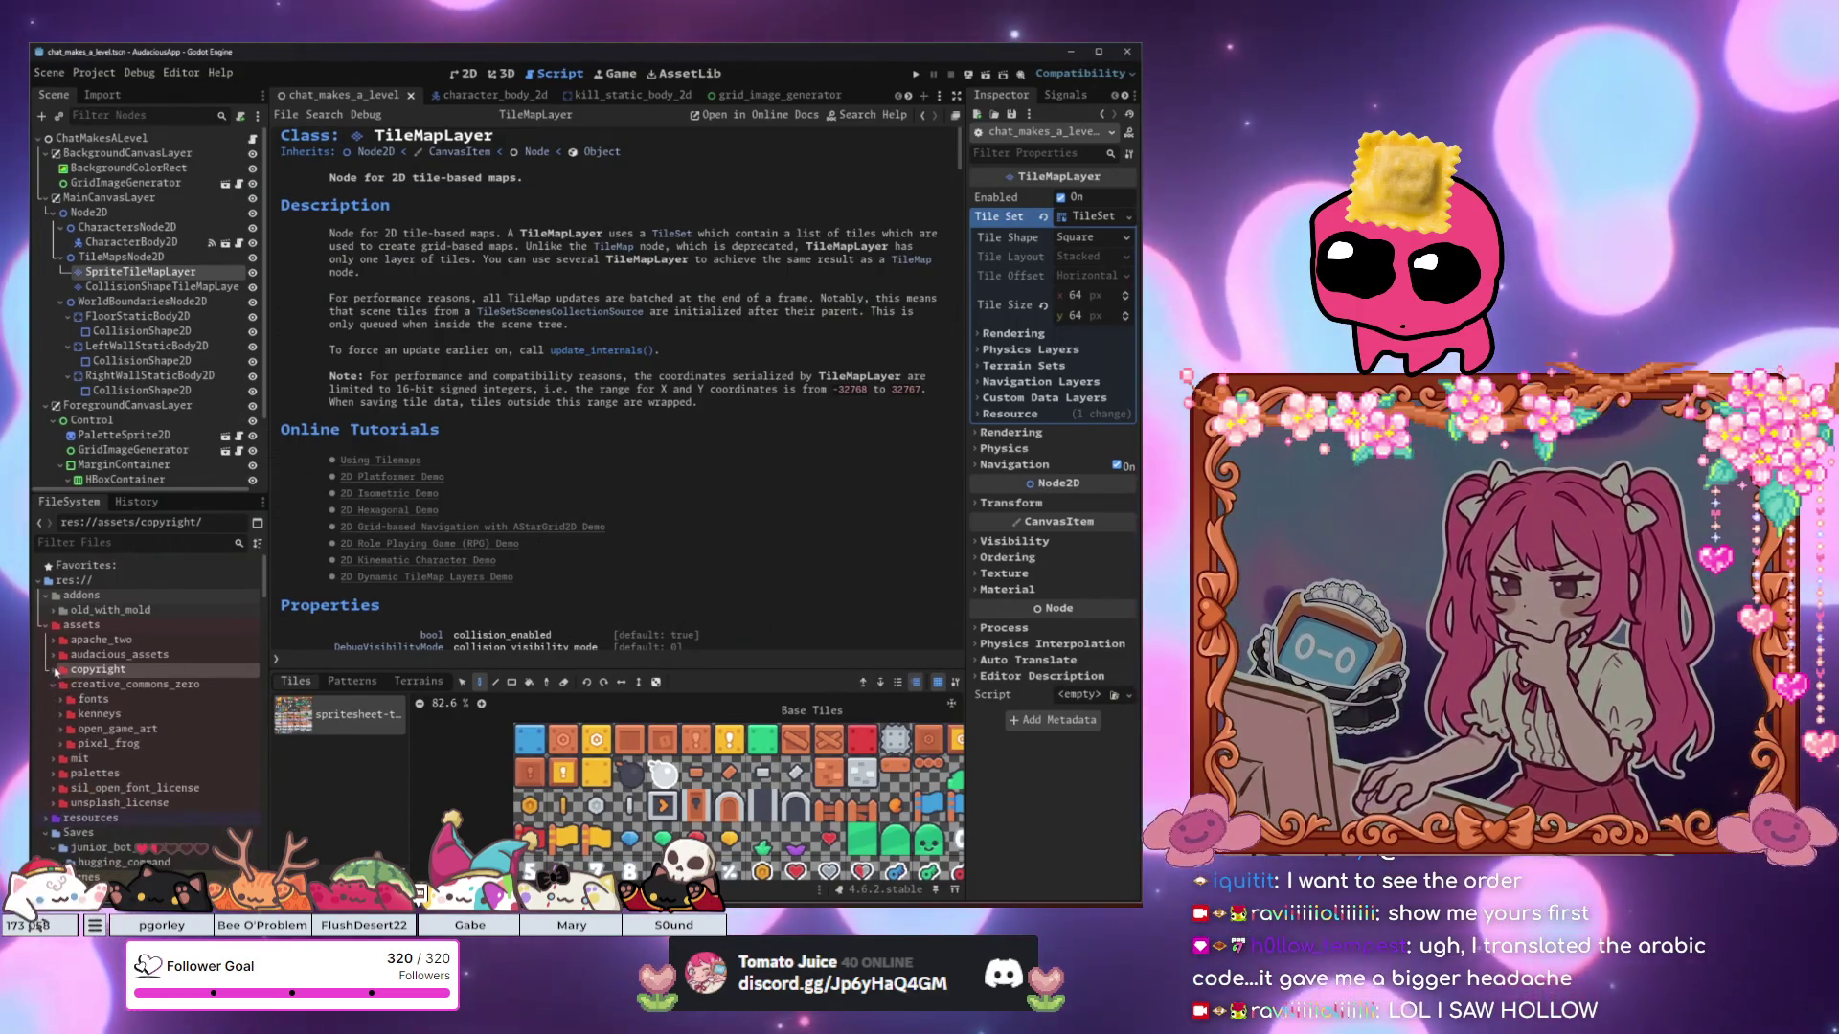
pyautogui.click(132, 540)
pyautogui.write('teemo')
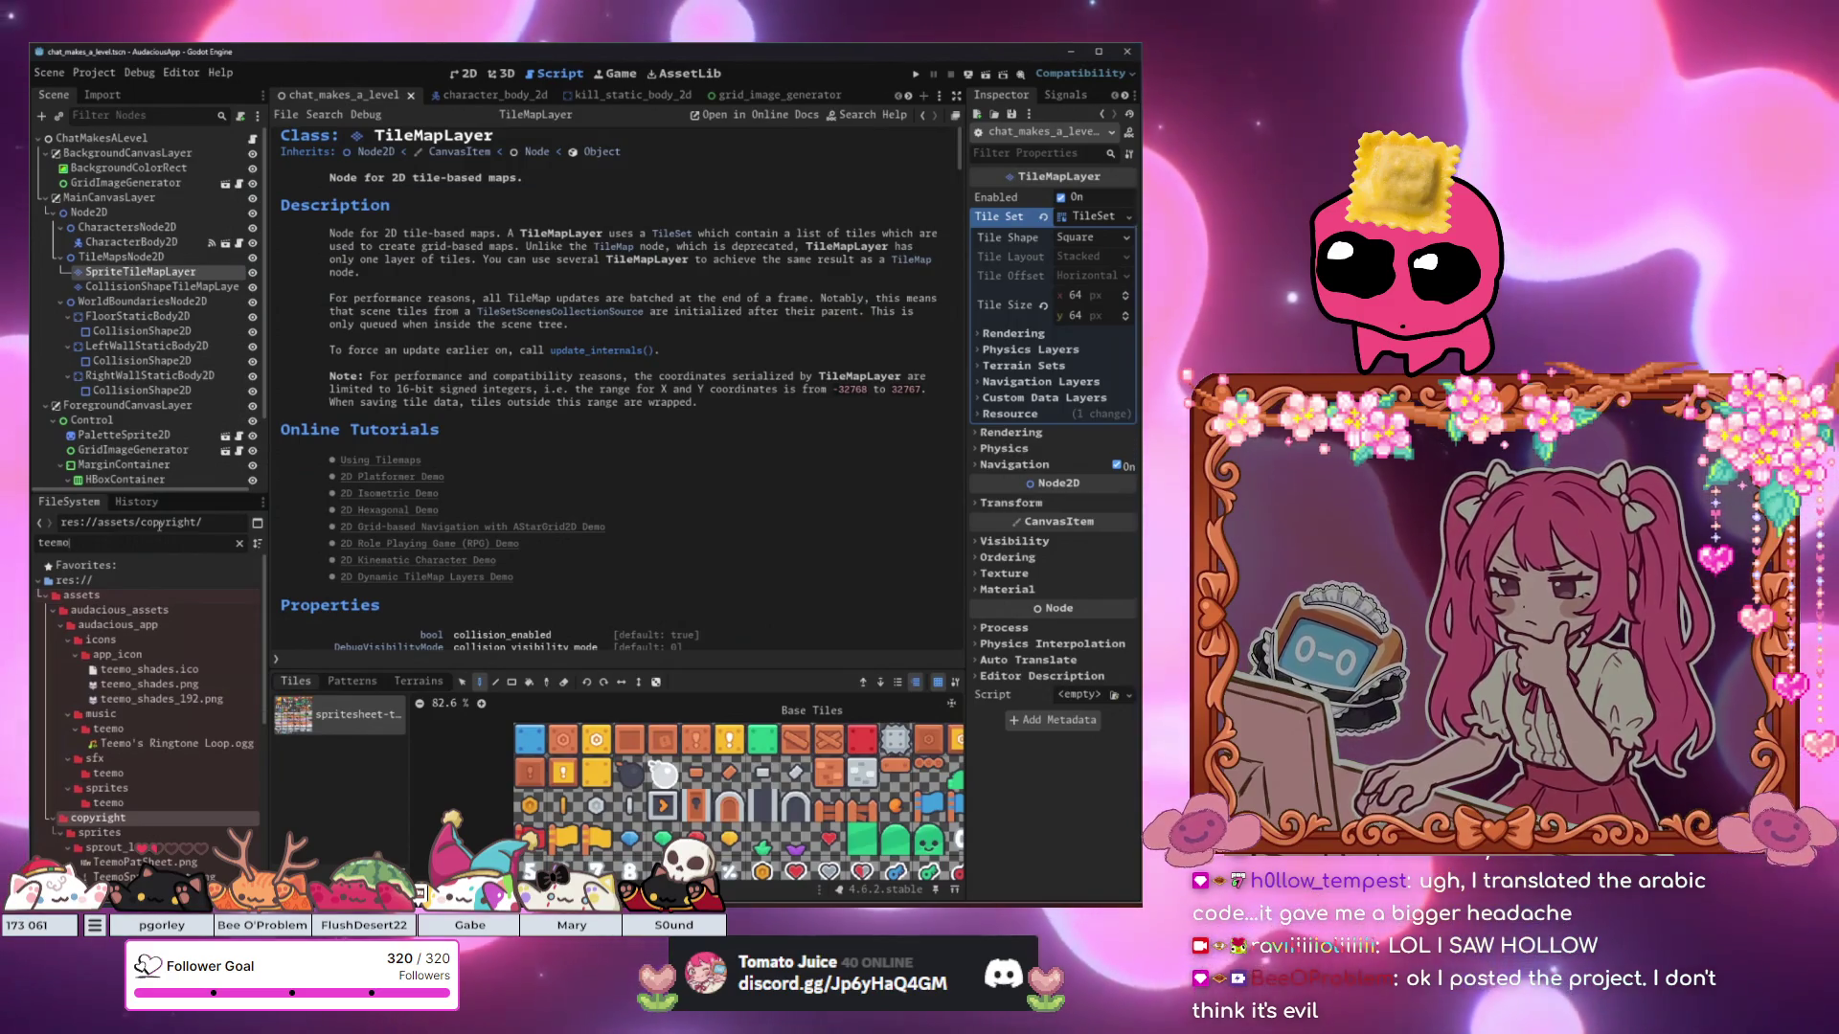
pyautogui.scroll(-5, 137, 807)
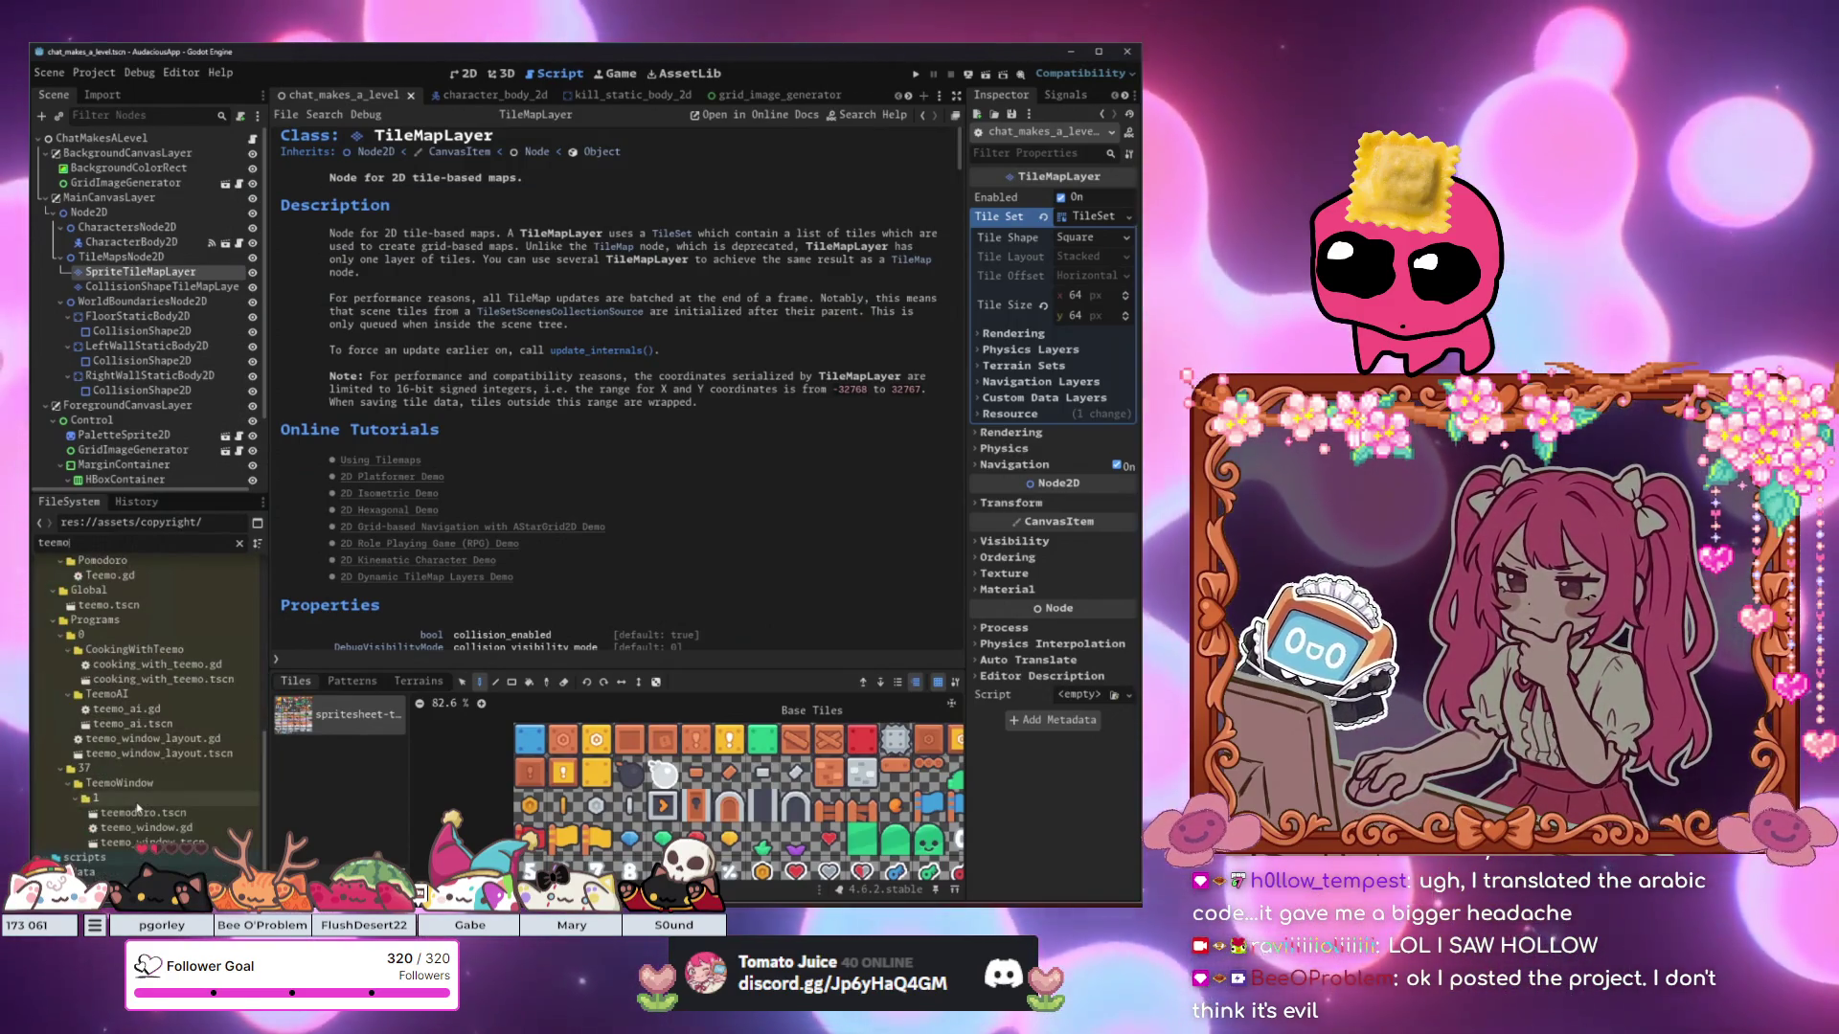
pyautogui.click(144, 843)
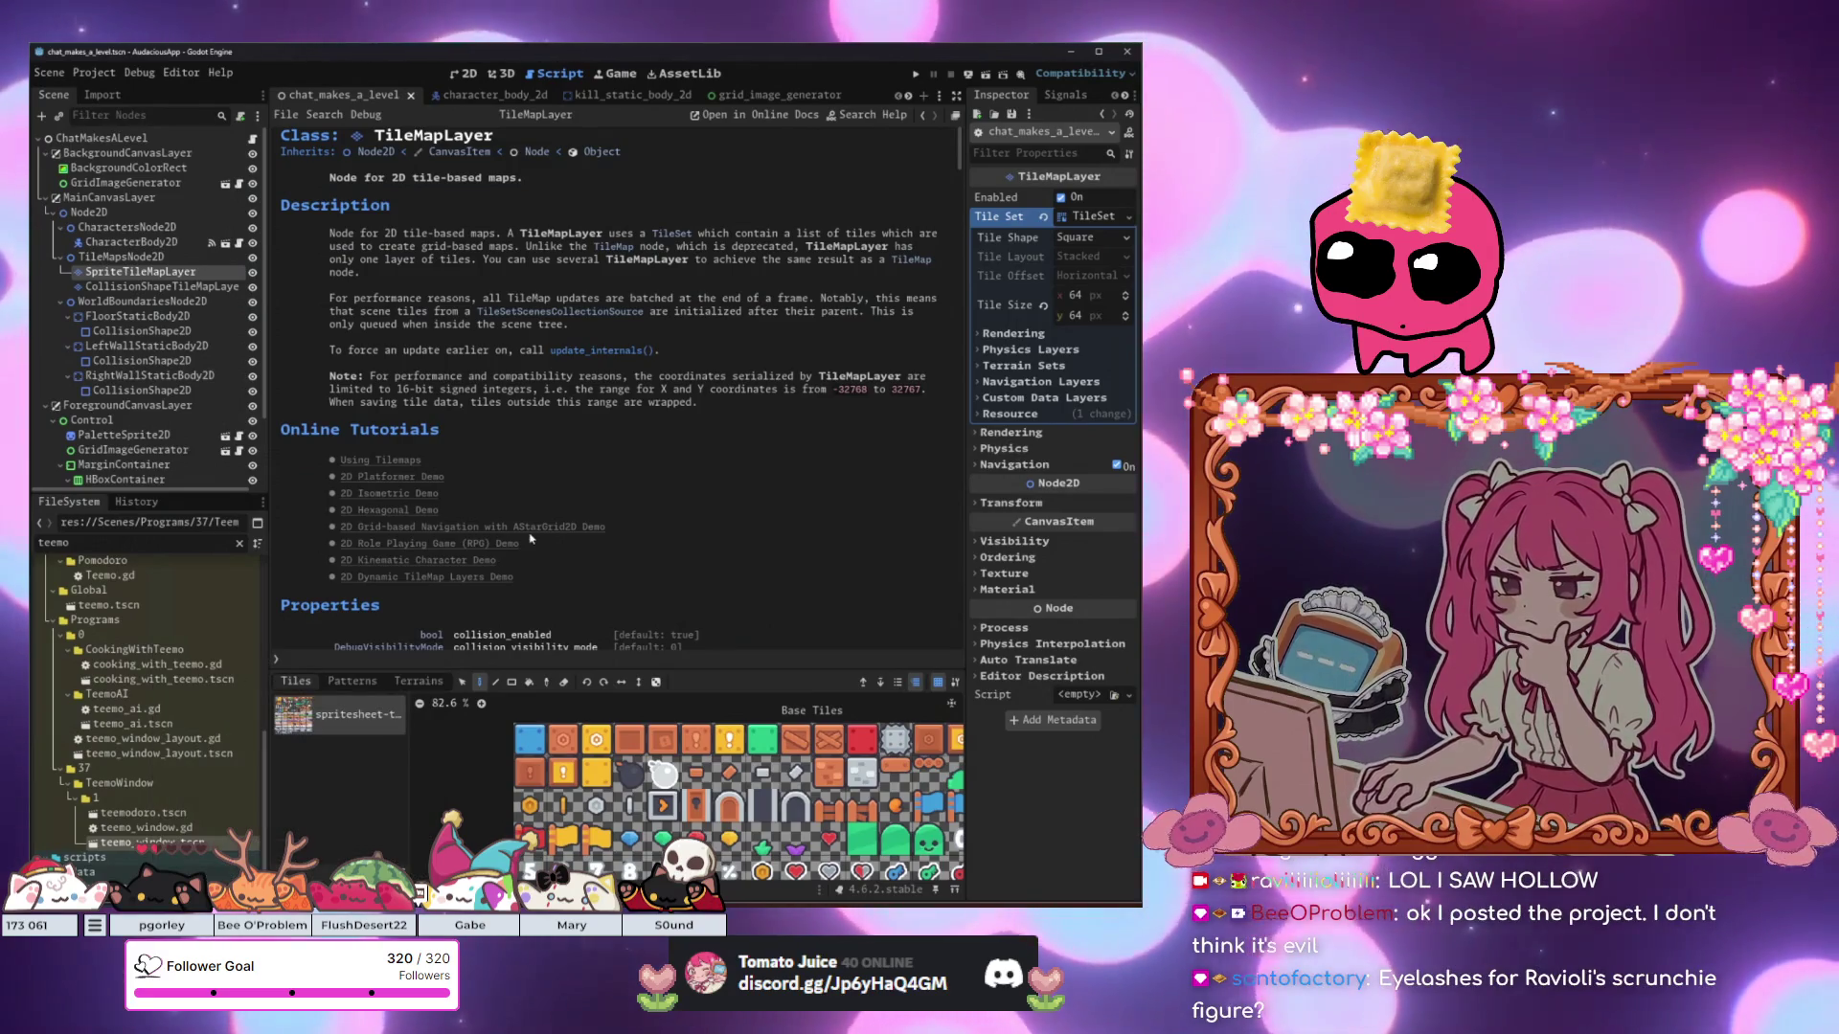
pyautogui.press('F5')
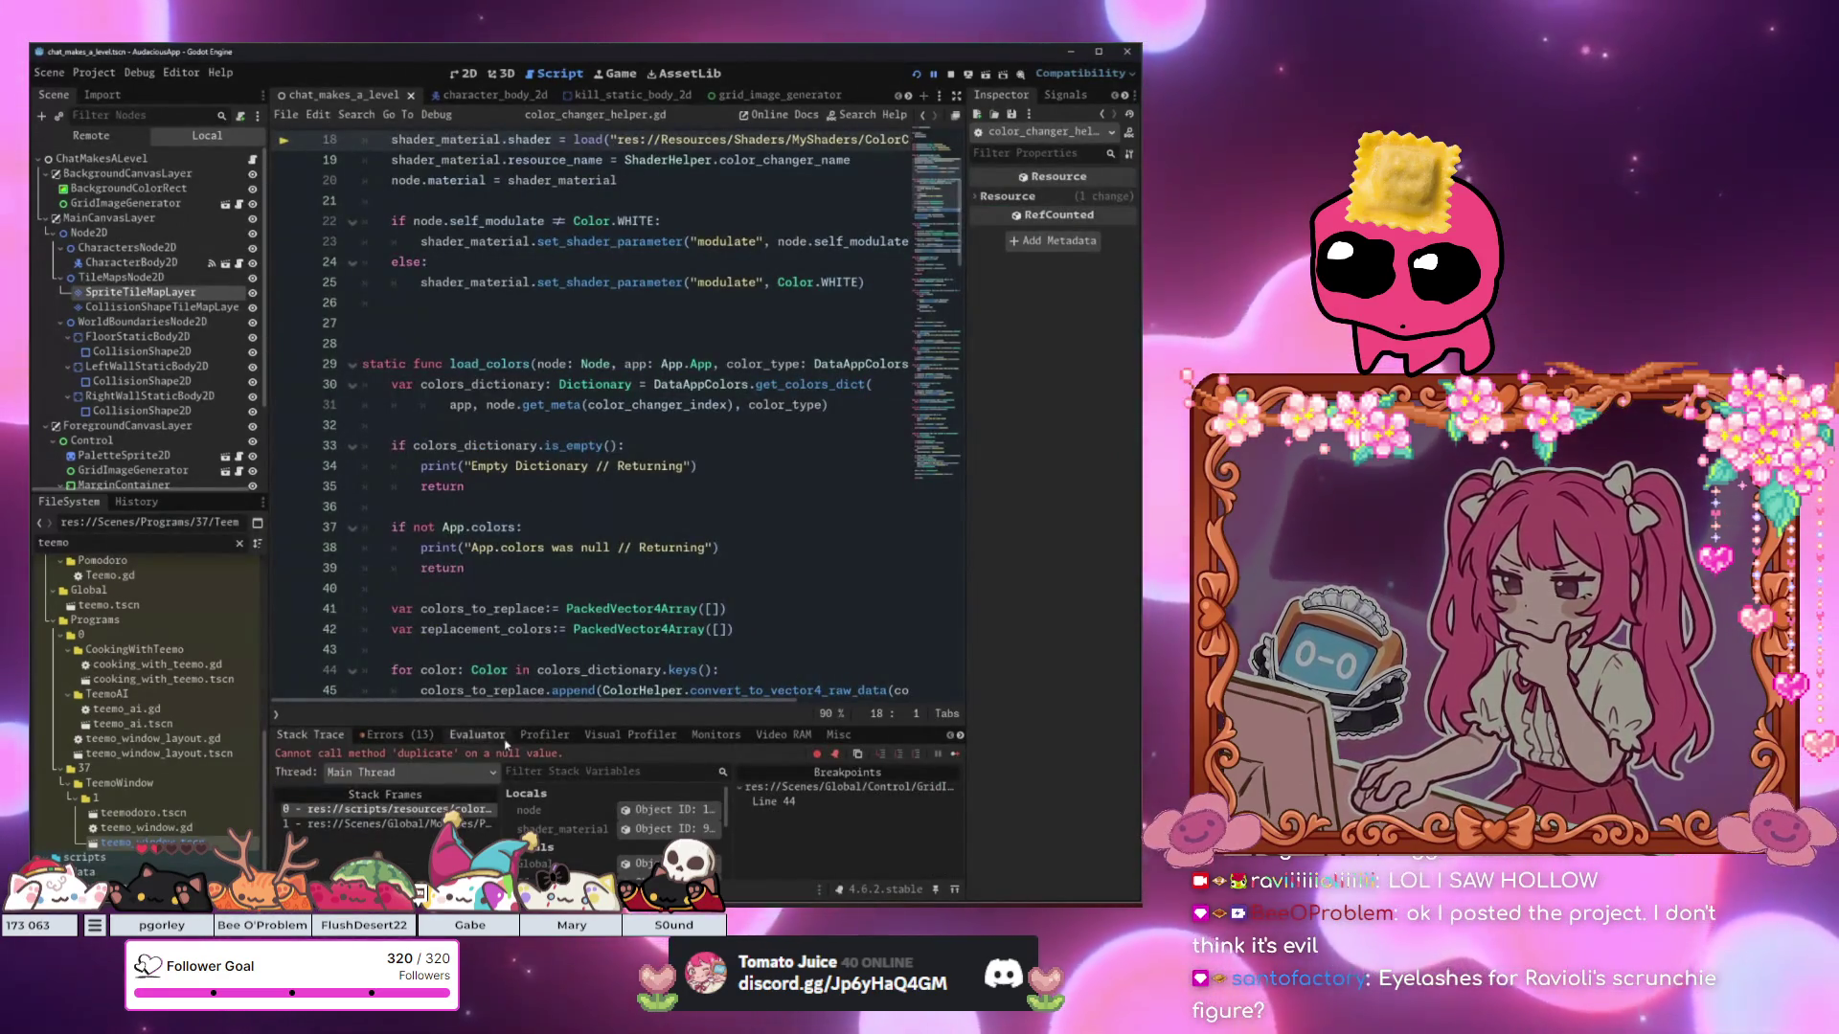
# Select the quoted res:// shader path on line 18 of color_changer_helper.gd.
pyautogui.scroll(3, 670, 431)
pyautogui.click(795, 323)
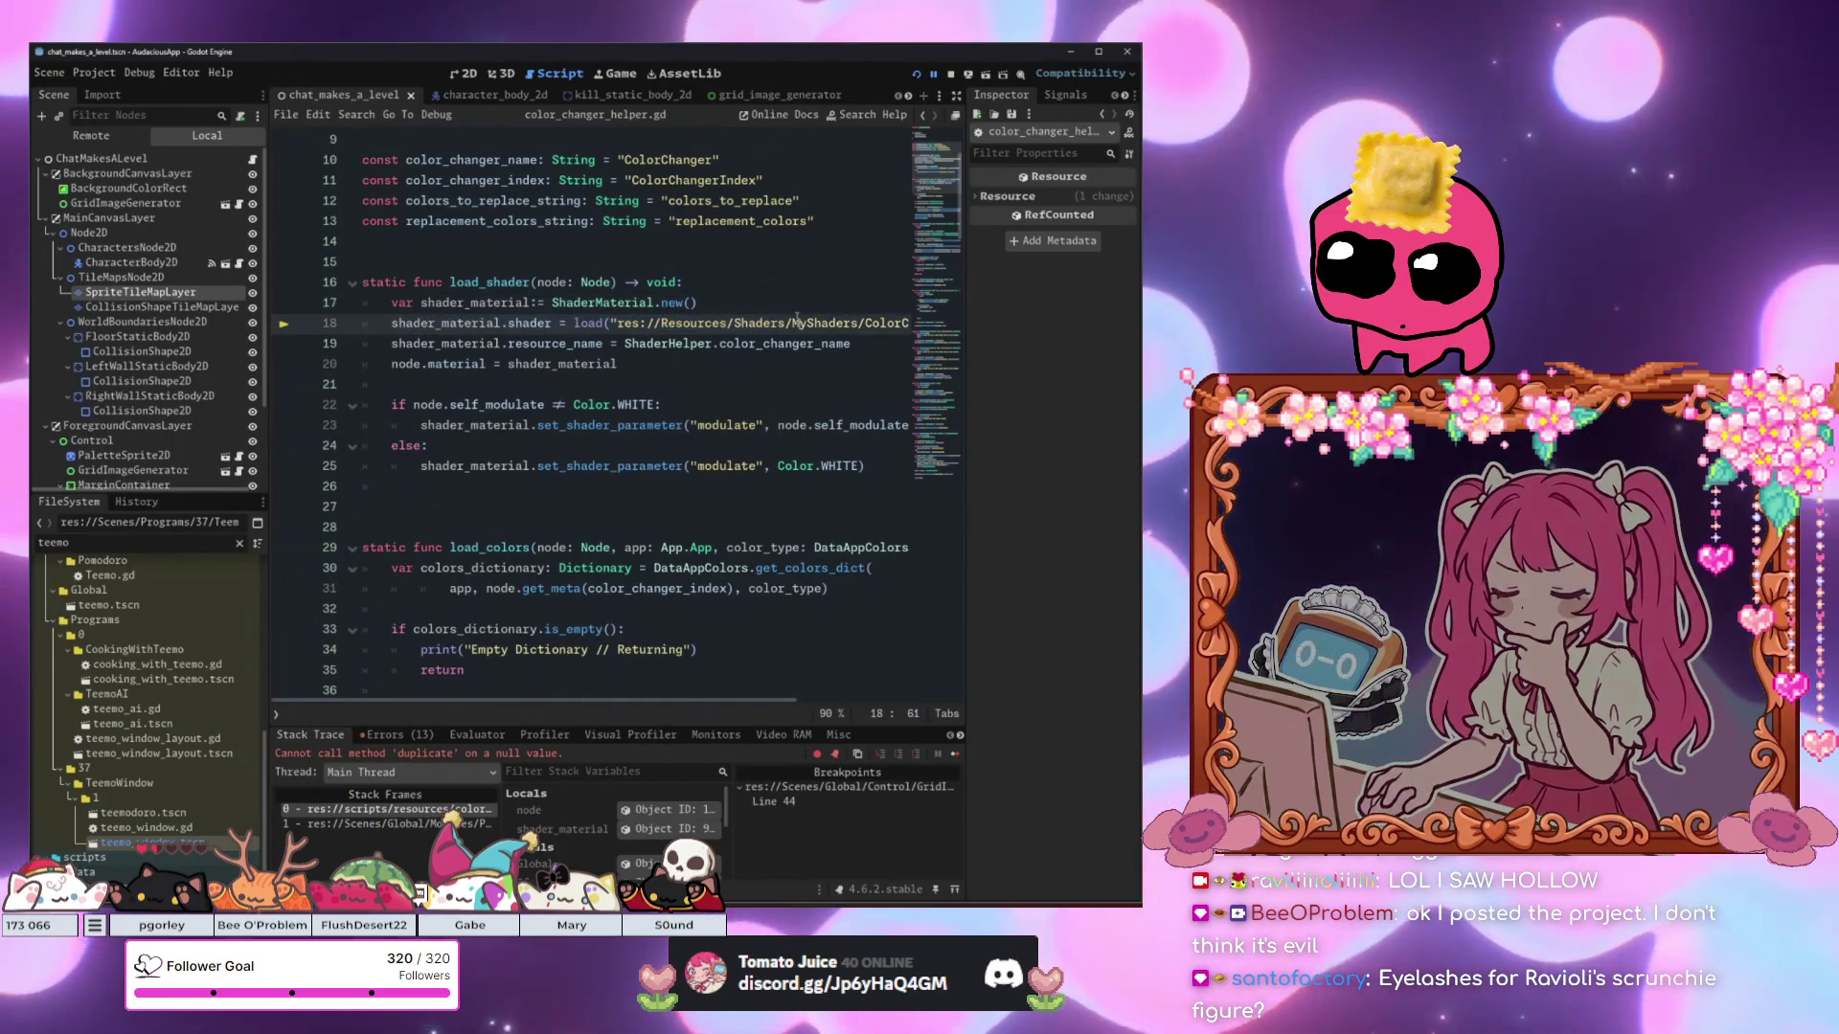
pyautogui.press('End')
pyautogui.click(789, 343)
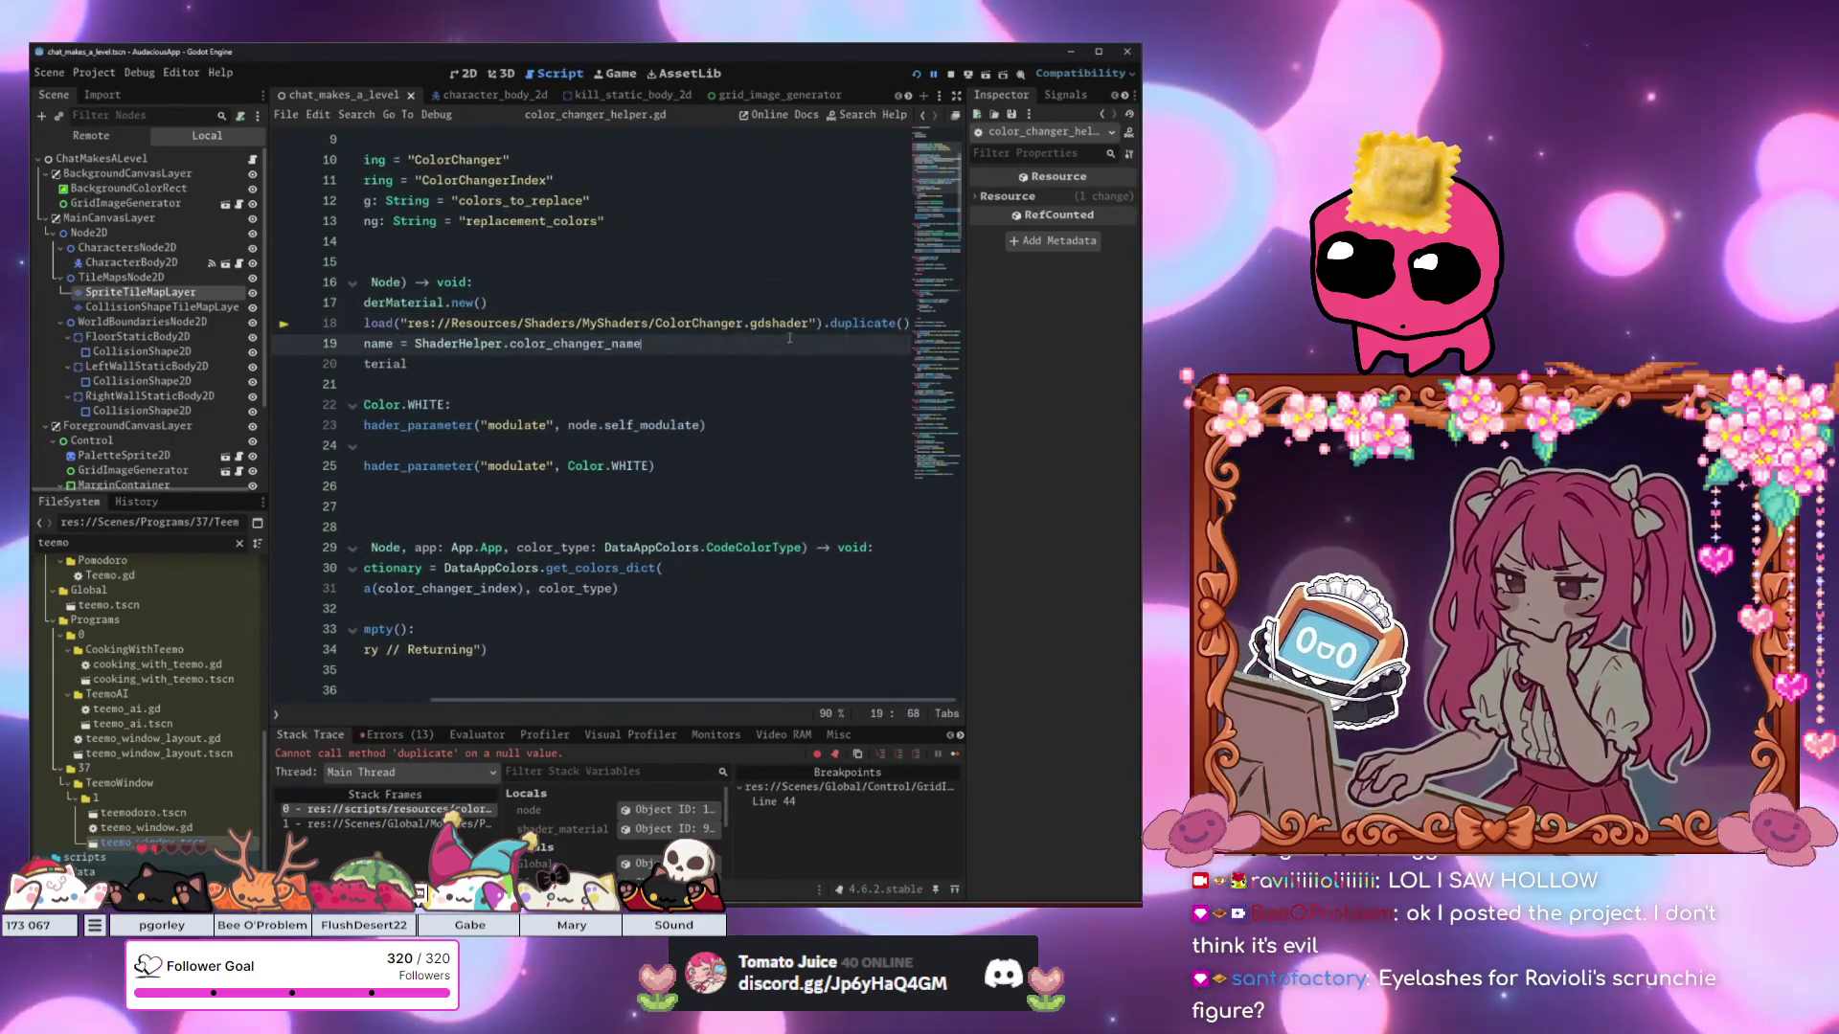
pyautogui.moveTo(816, 323); pyautogui.dragTo(704, 342)
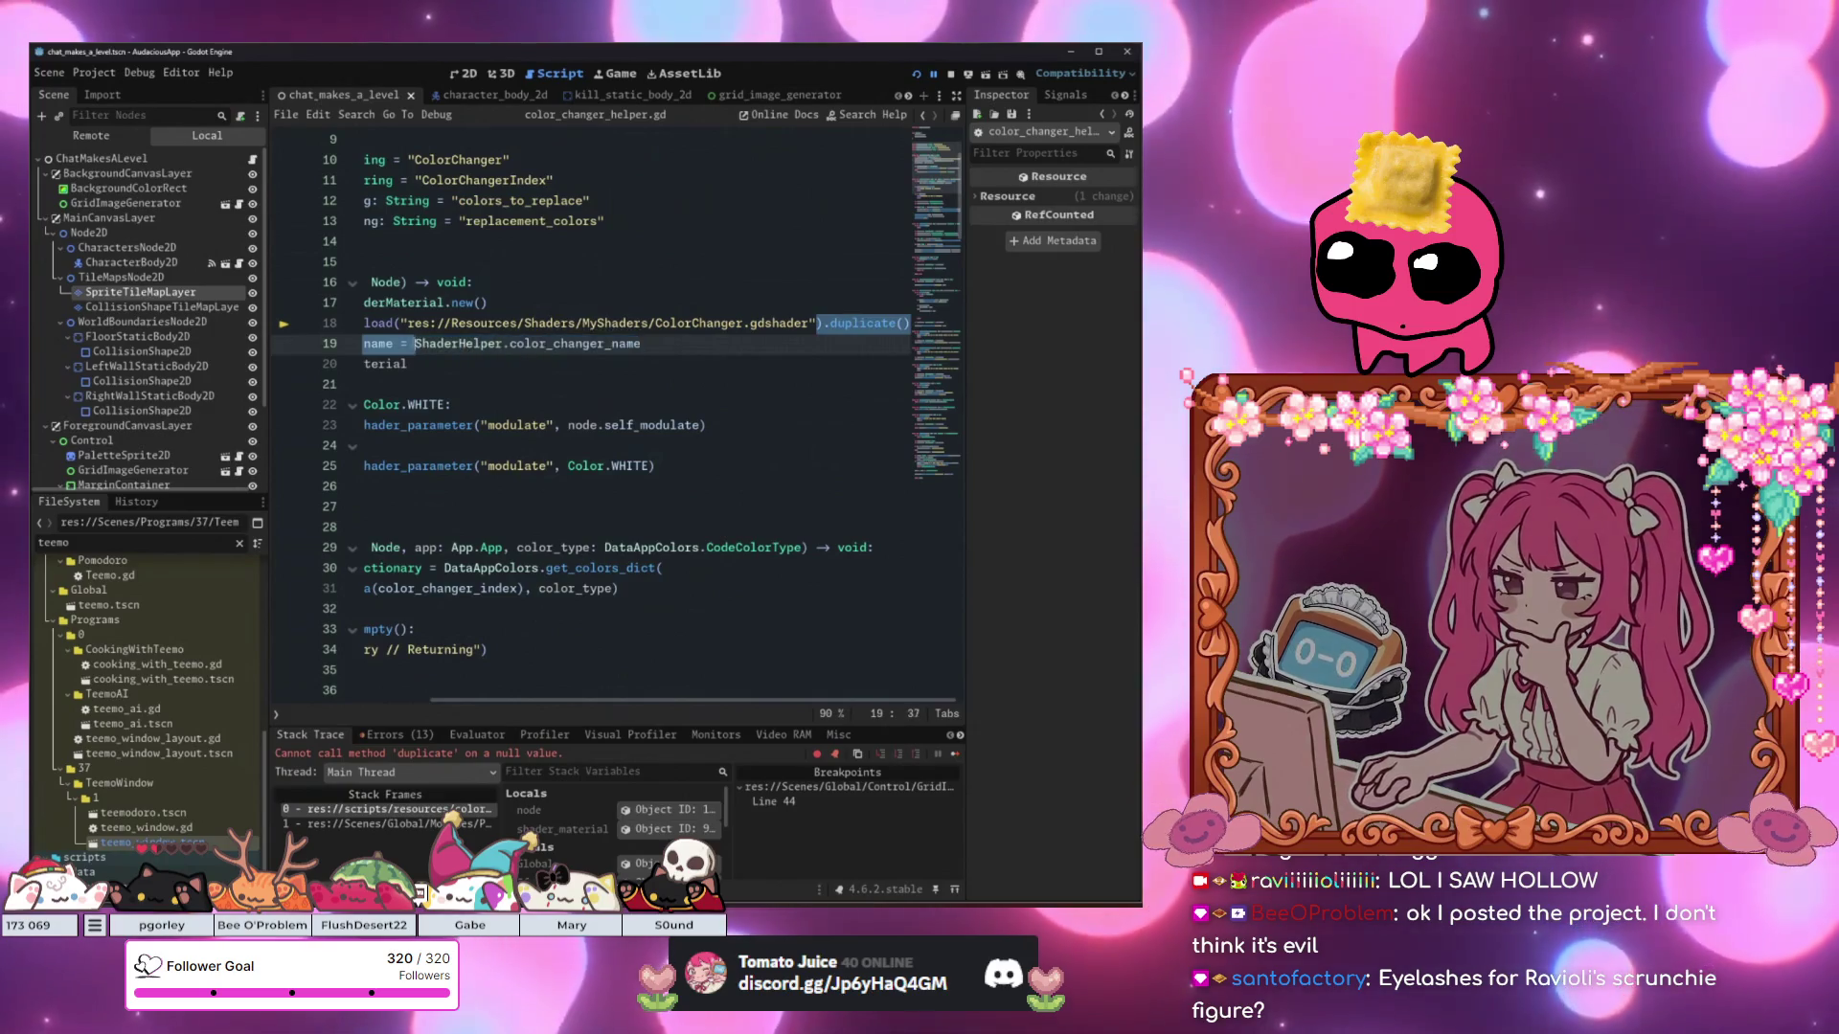
pyautogui.moveTo(816, 322); pyautogui.dragTo(400, 323)
# Filter the FileSystem dock for 'color_chan'.
pyautogui.click(175, 544)
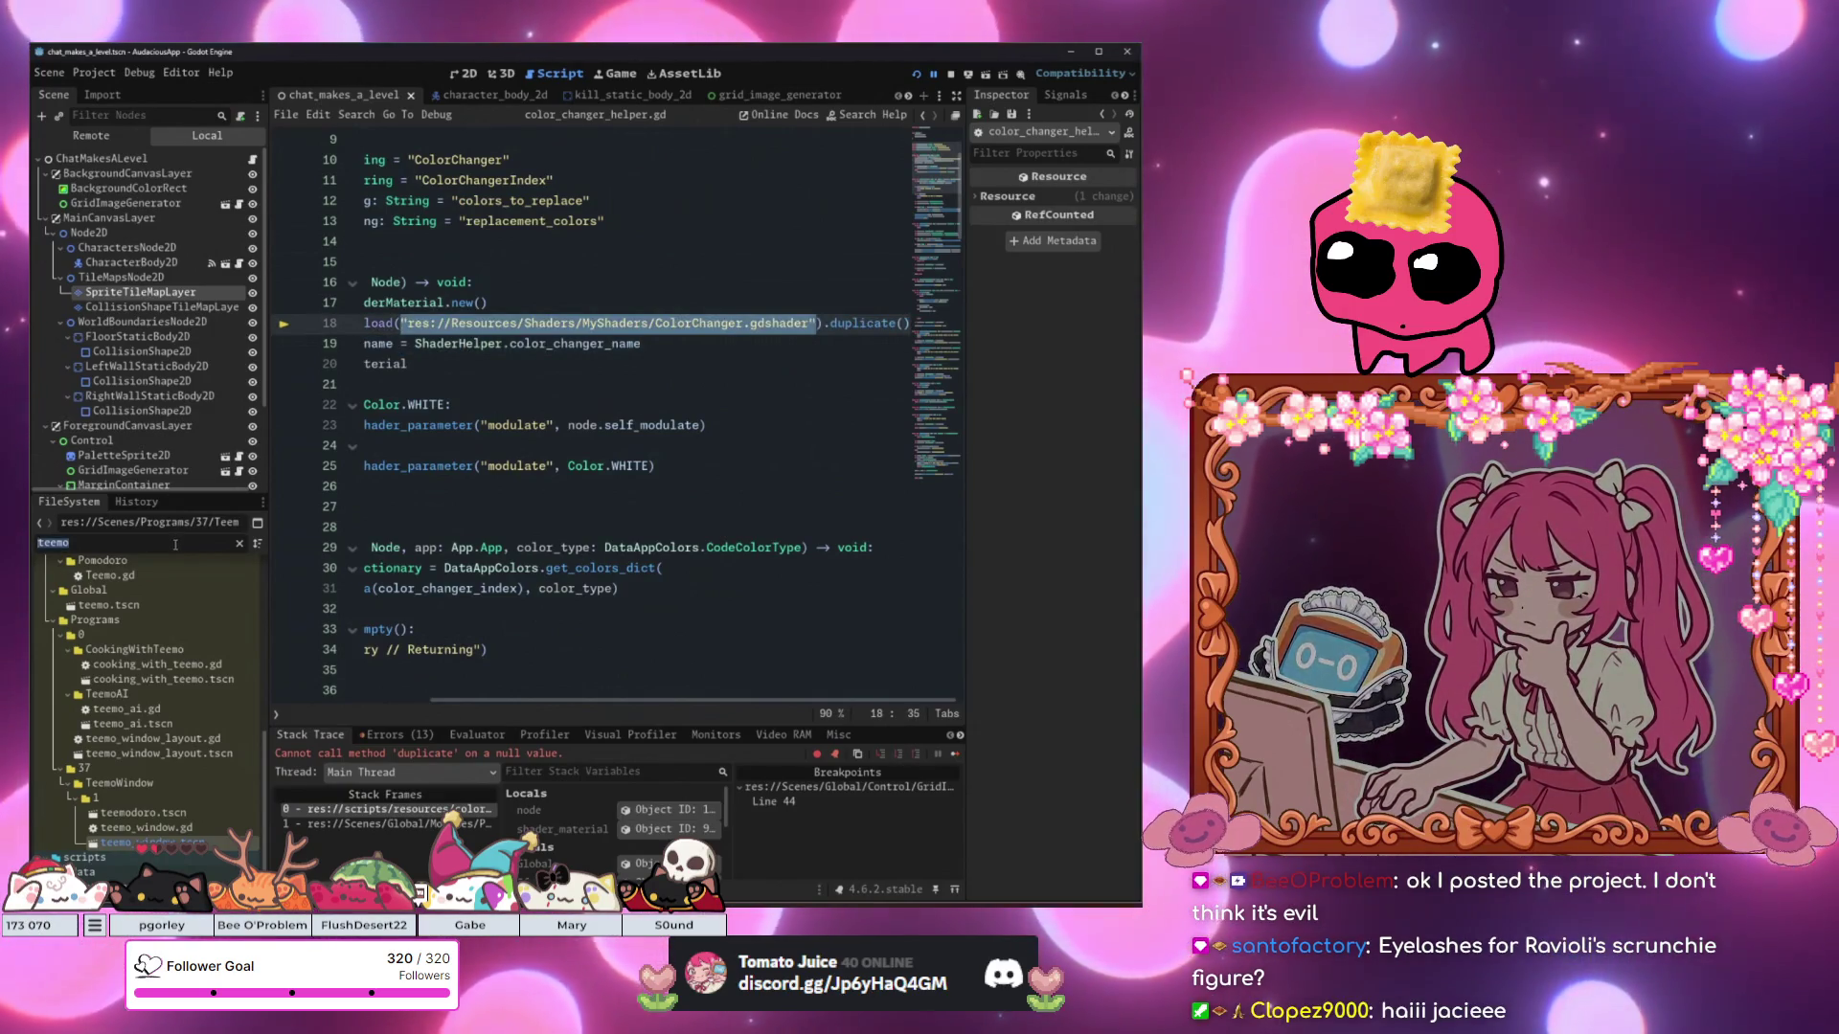
pyautogui.write('gdscri')
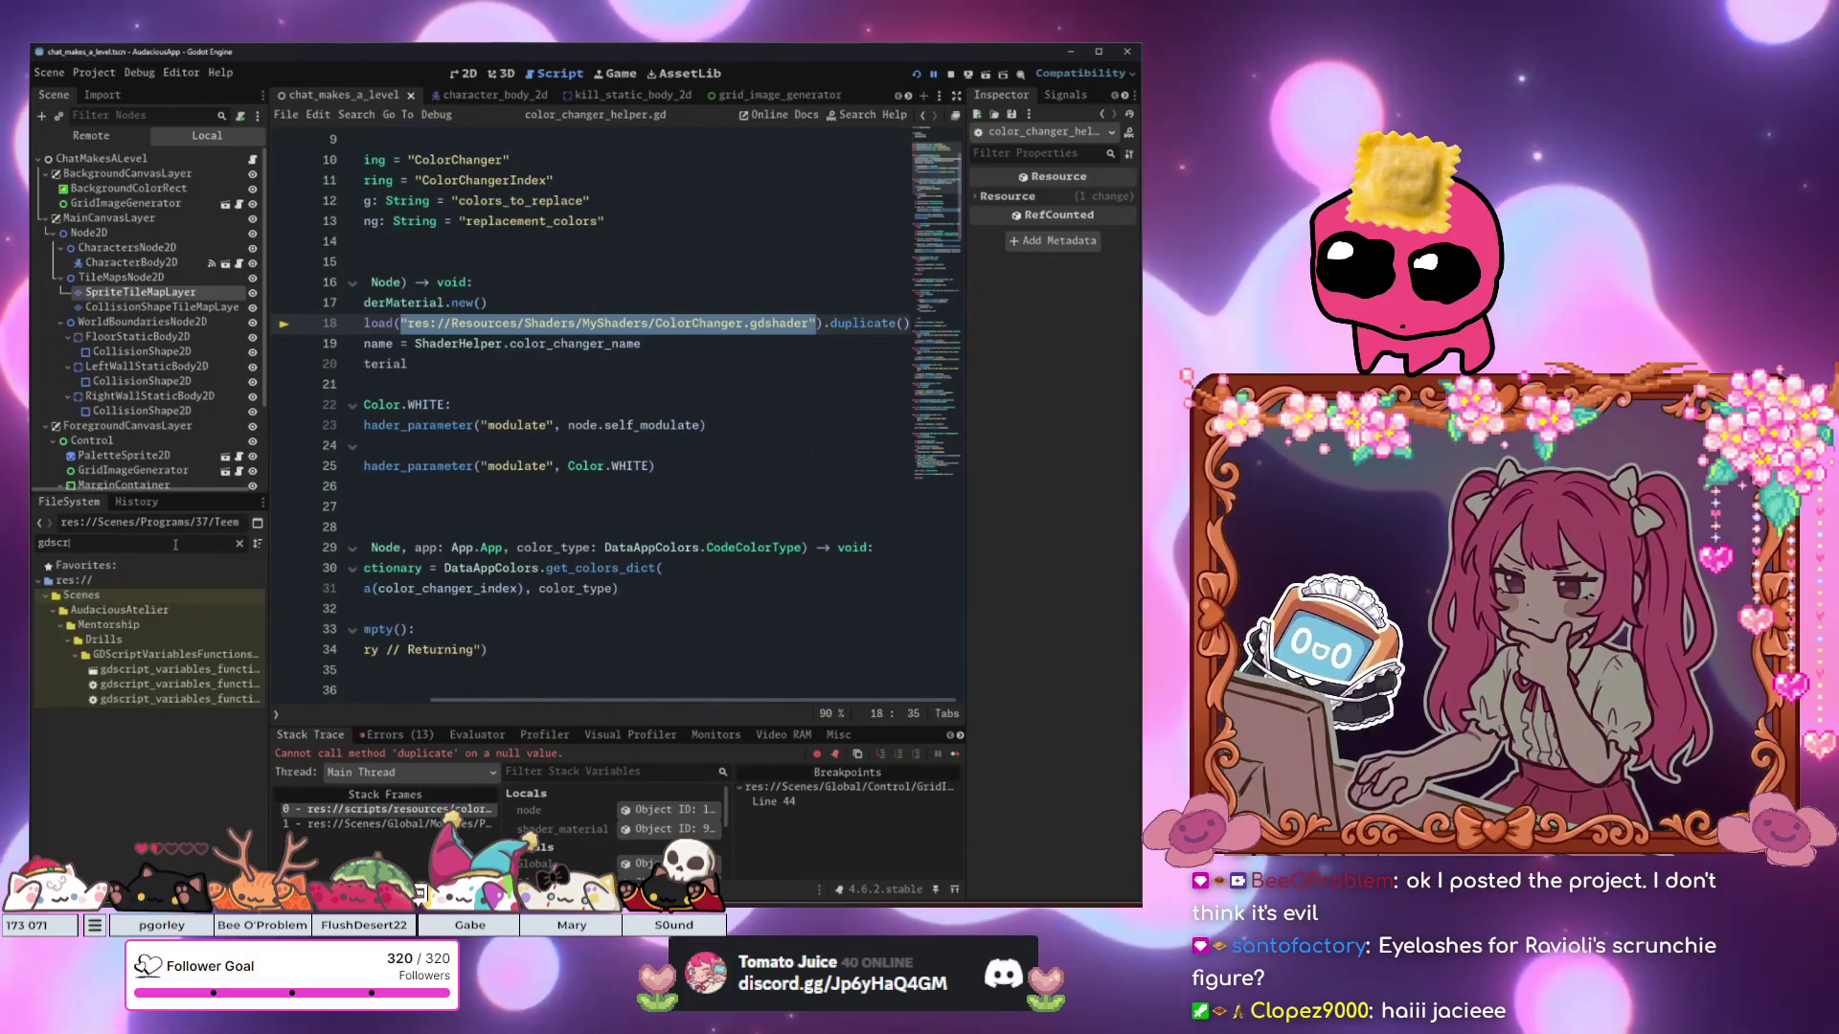
pyautogui.press('BackSpace')
pyautogui.press('BackSpace')
pyautogui.press('BackSpace')
pyautogui.write('col')
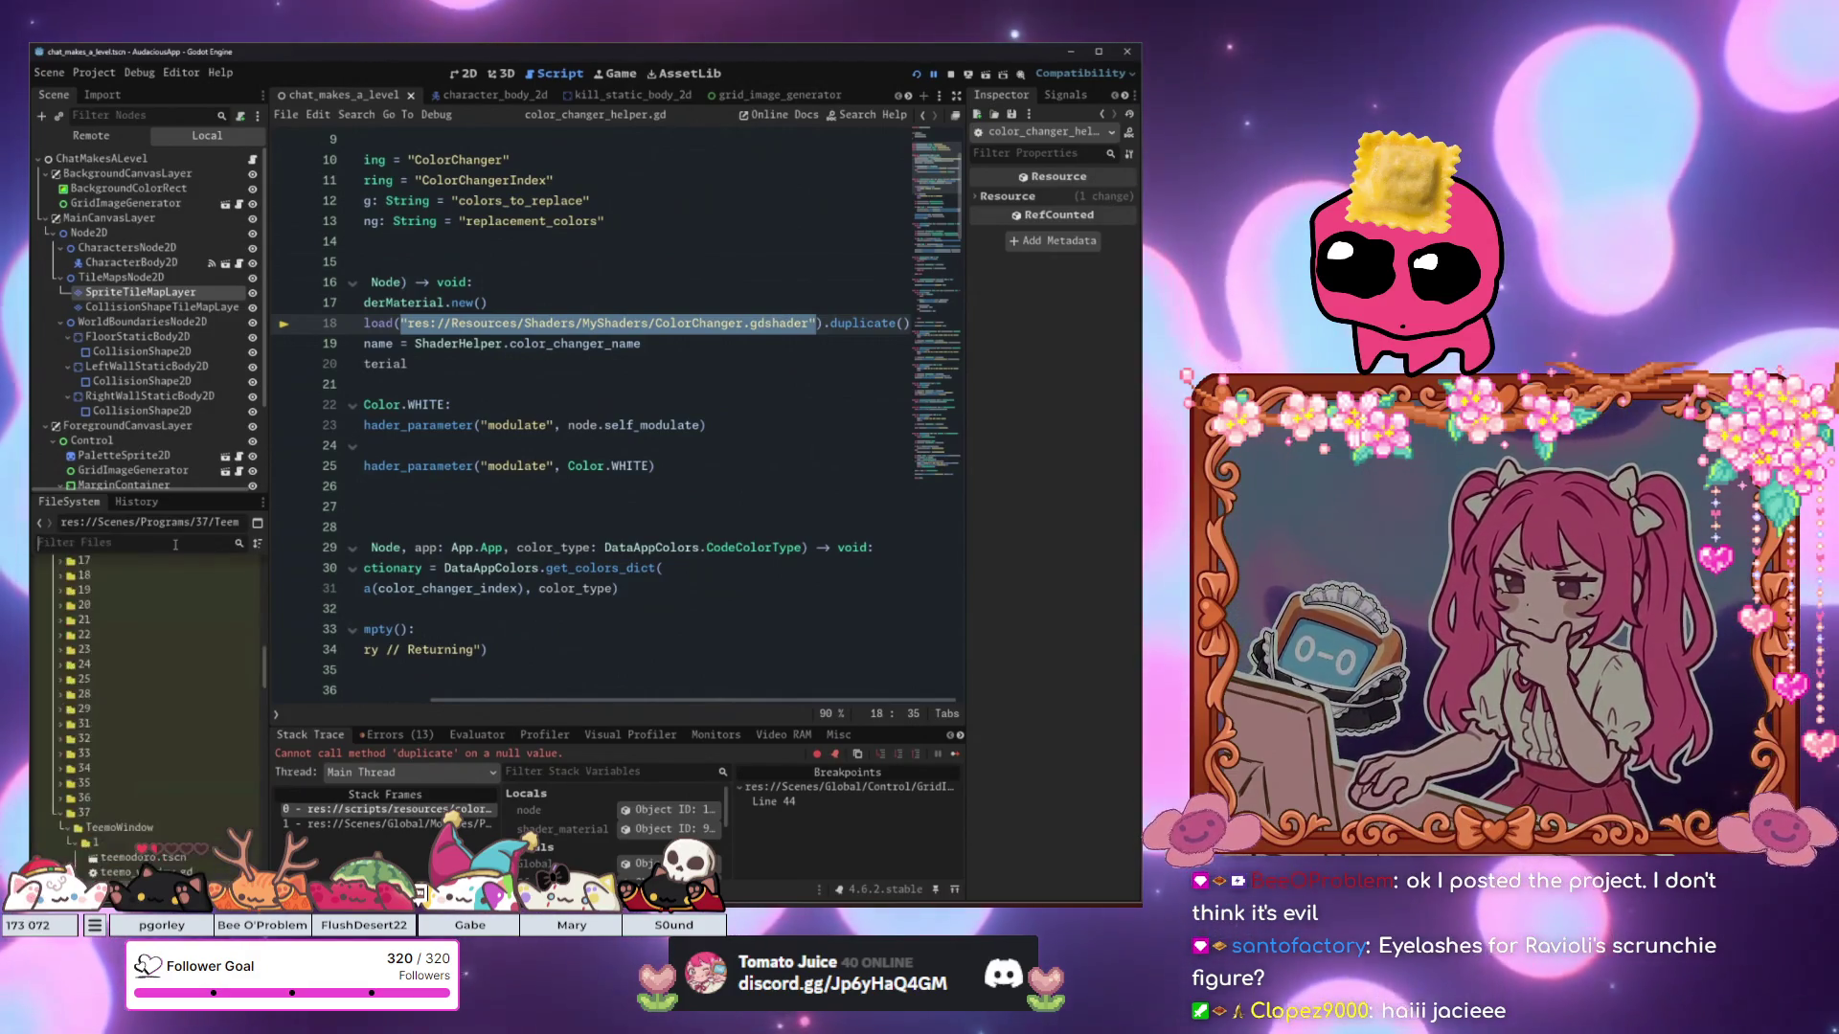
pyautogui.write('or_chan')
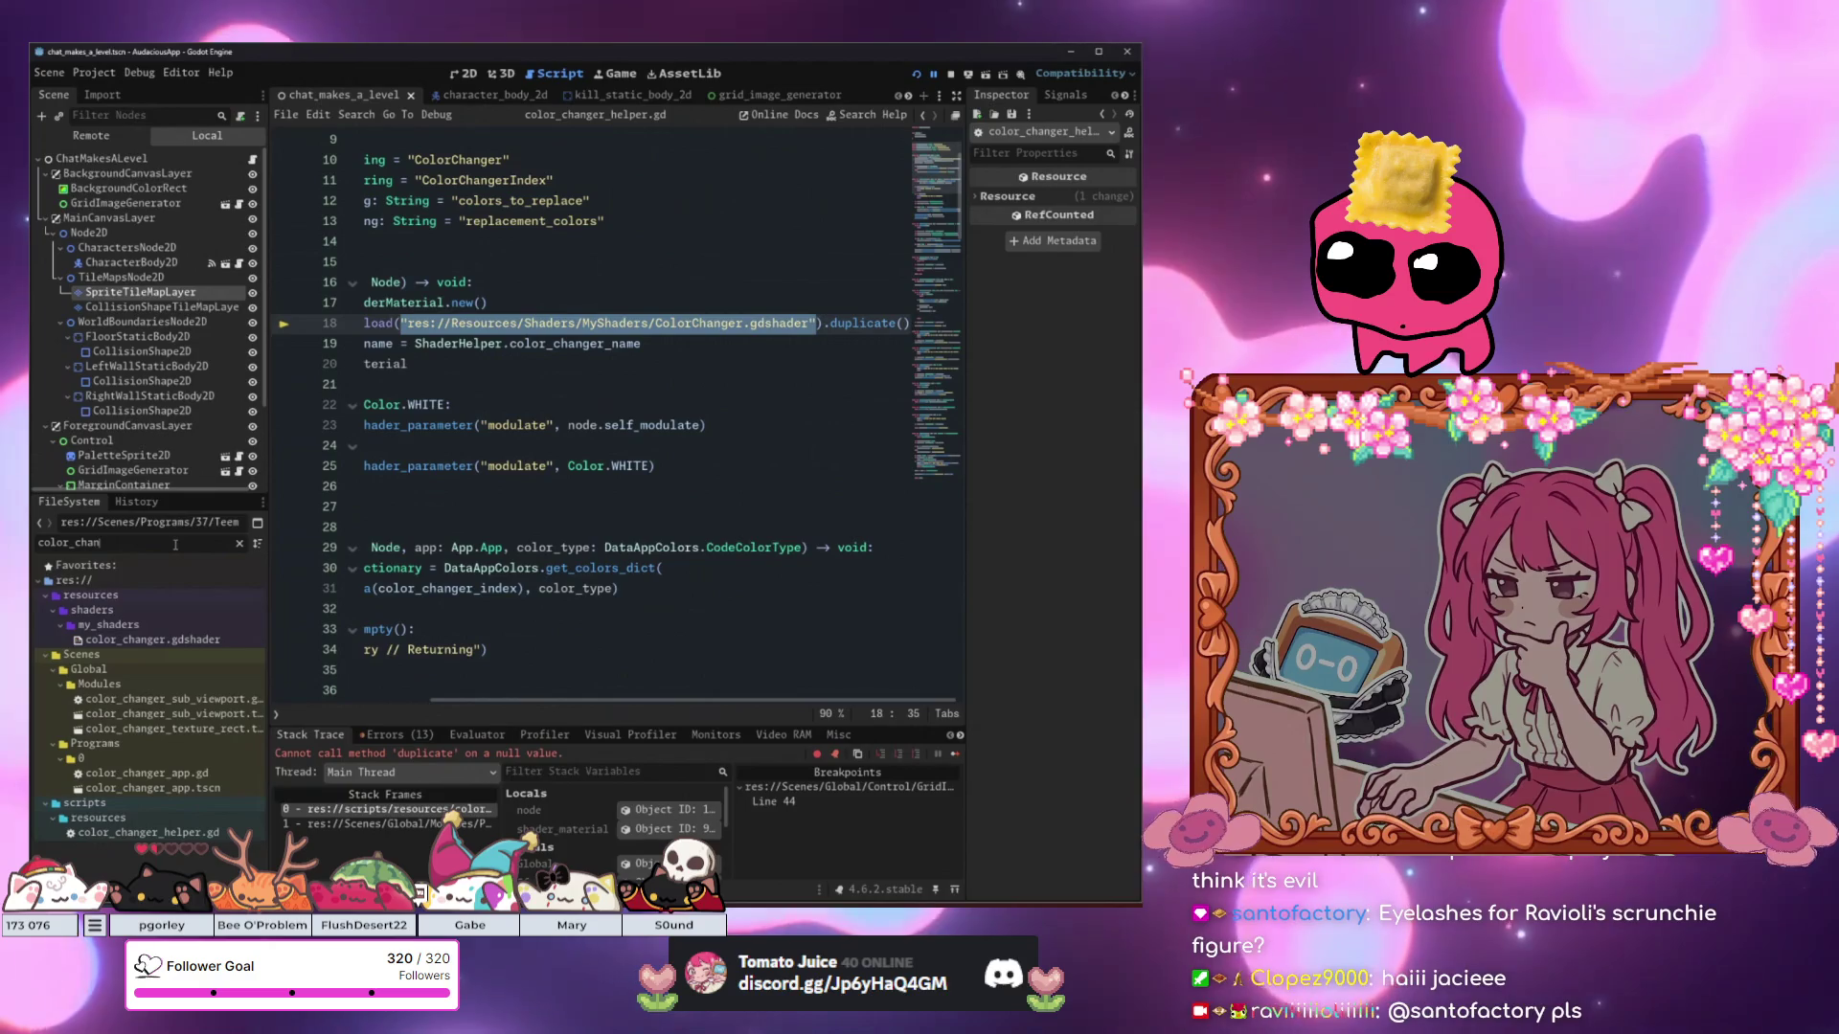
pyautogui.scroll(3, 594, 422)
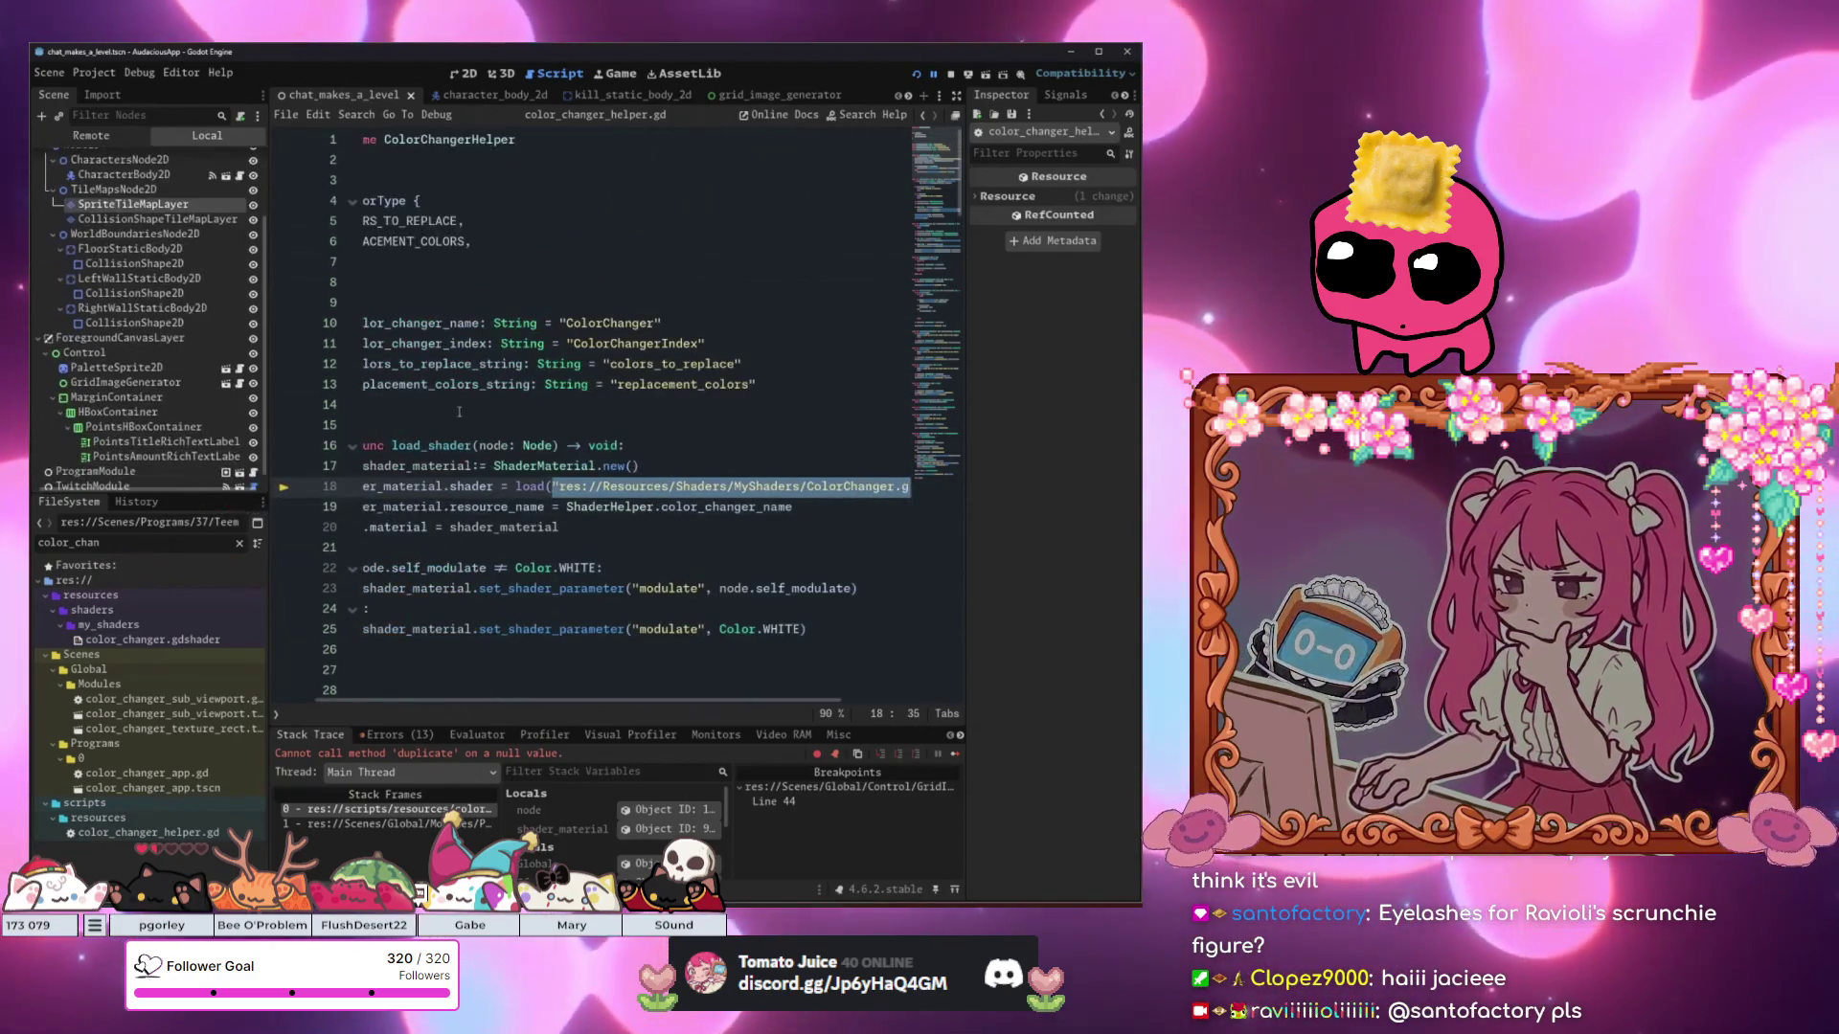
# Review the helper script's ColorType enum, ColorChanger name constant and shader-loading line.
pyautogui.click(599, 429)
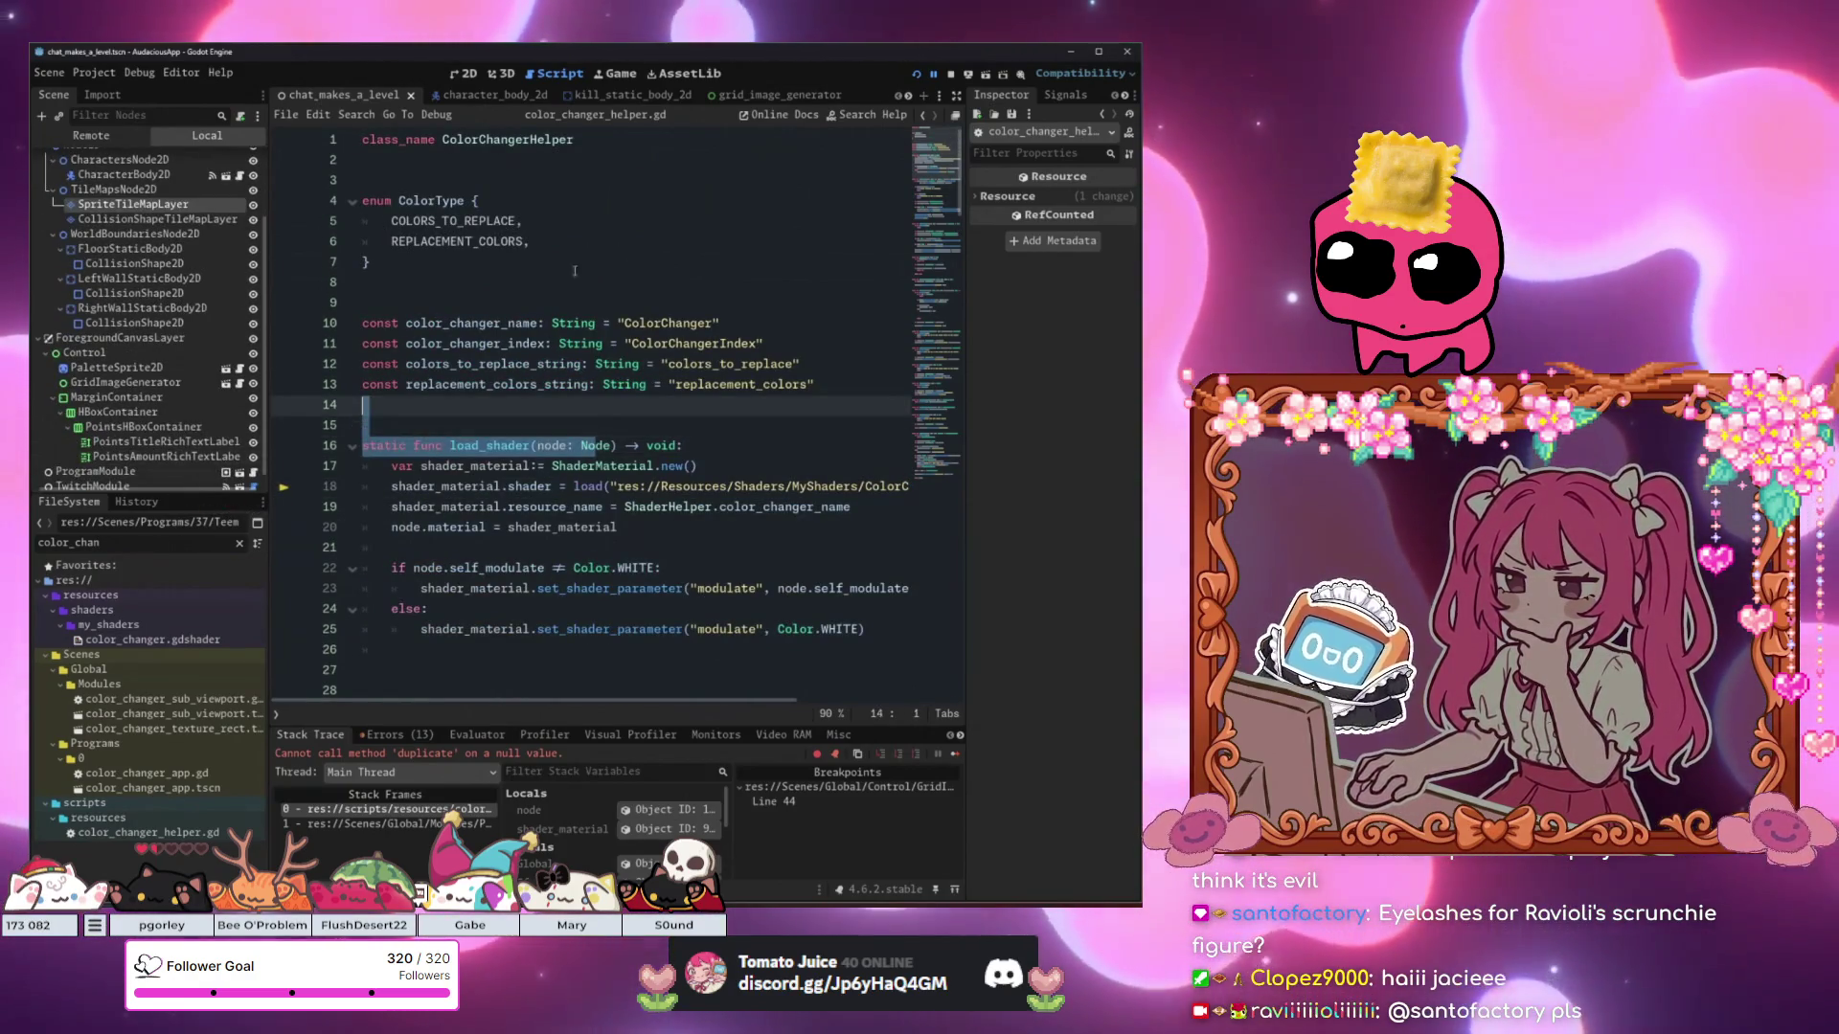
pyautogui.click(543, 255)
pyautogui.click(655, 324)
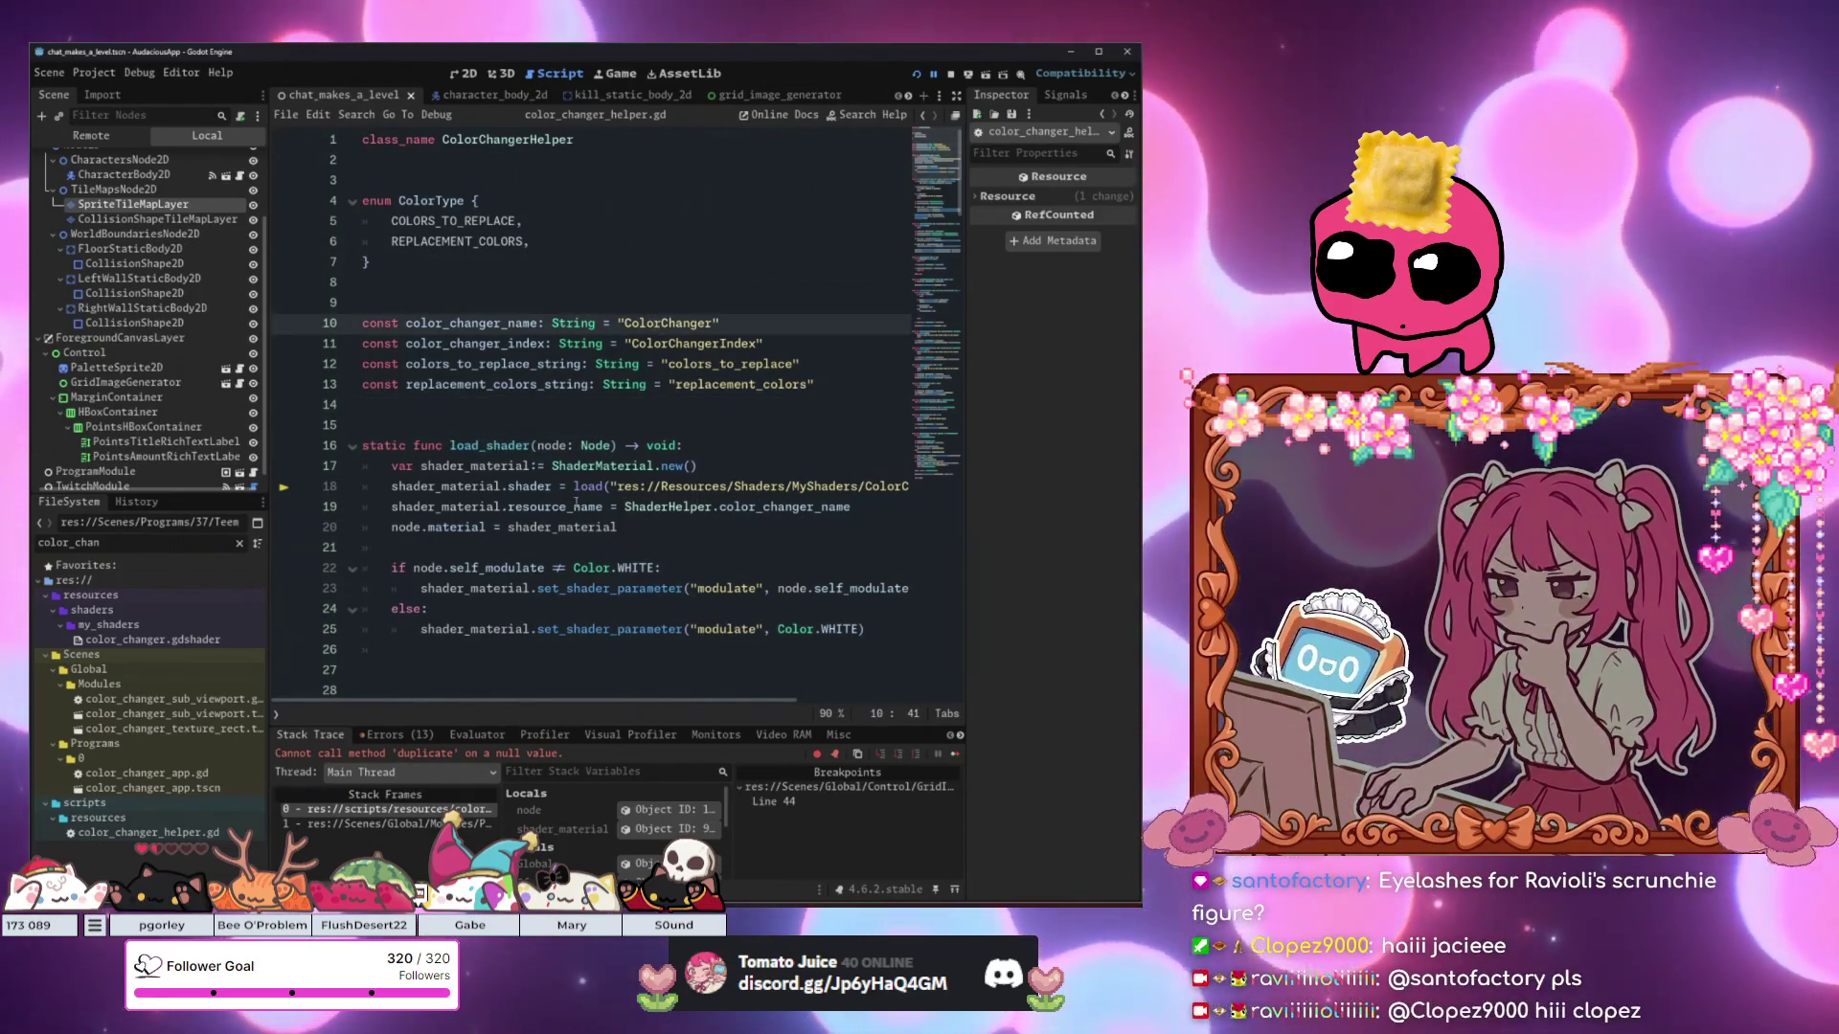
pyautogui.scroll(-3, 583, 502)
pyautogui.scroll(3, 536, 383)
pyautogui.click(495, 299)
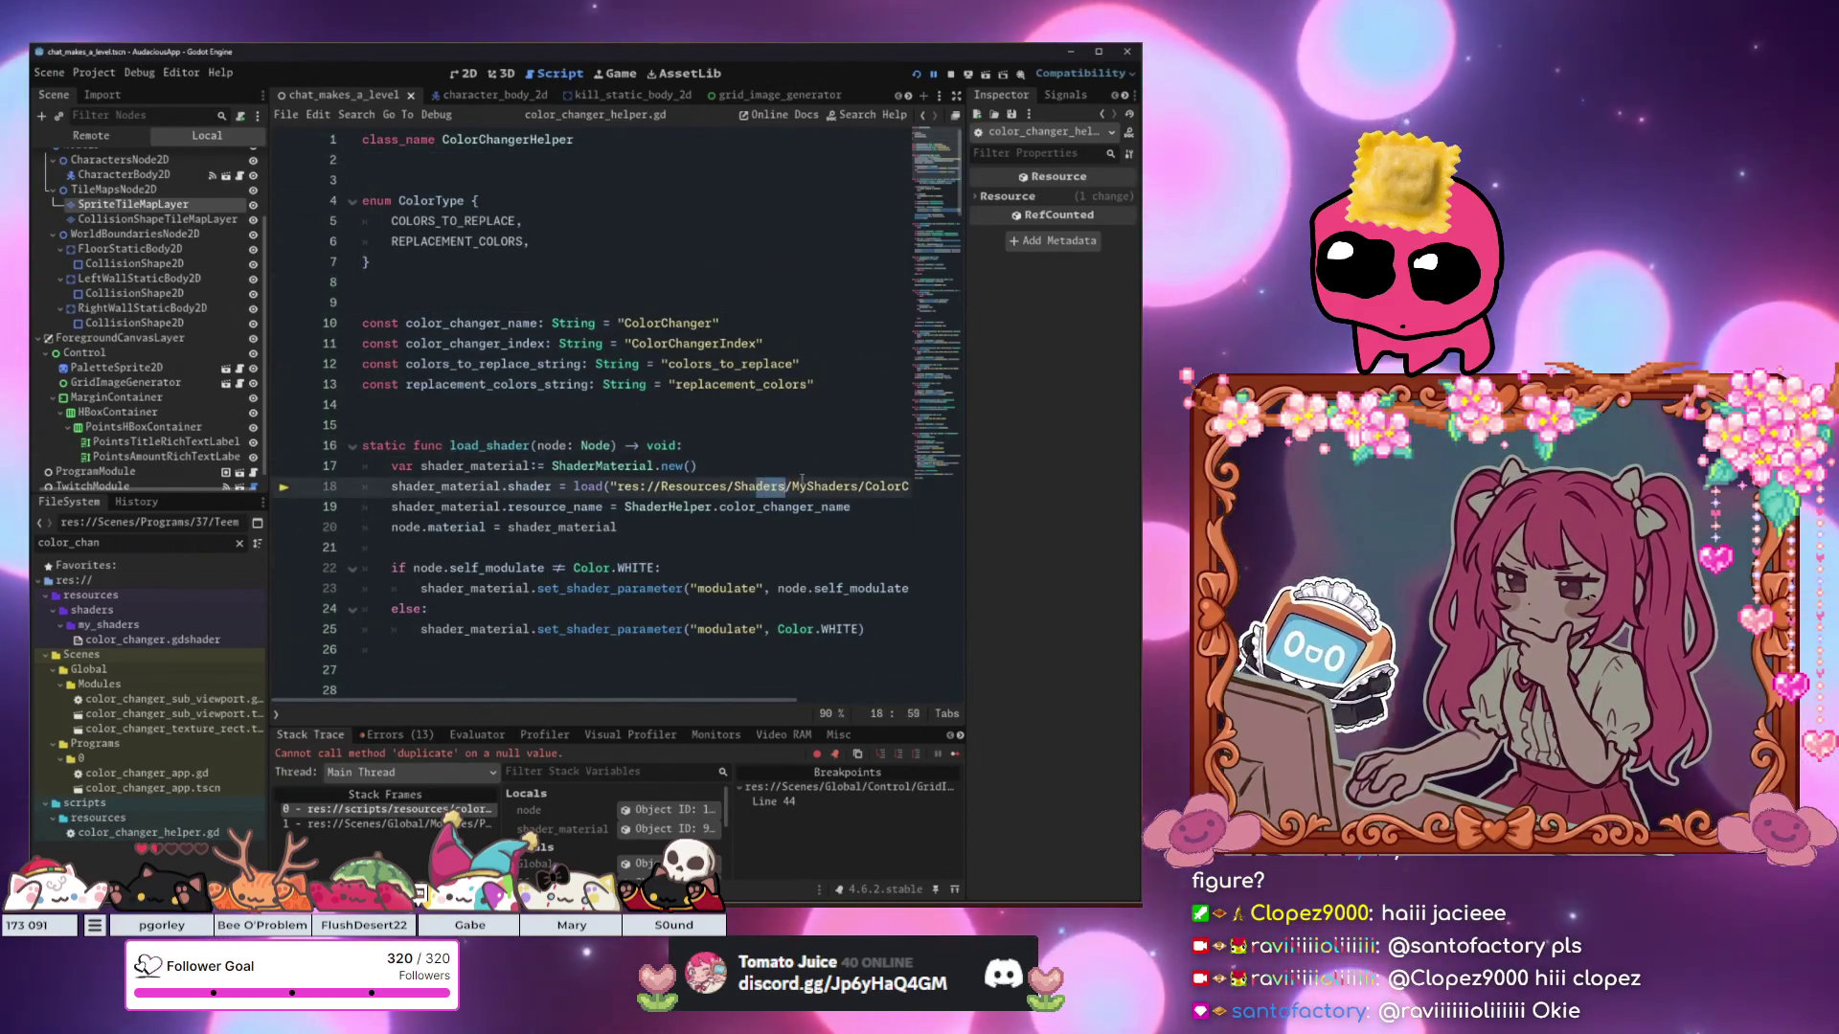
pyautogui.moveTo(757, 487); pyautogui.dragTo(912, 476)
pyautogui.click(665, 507)
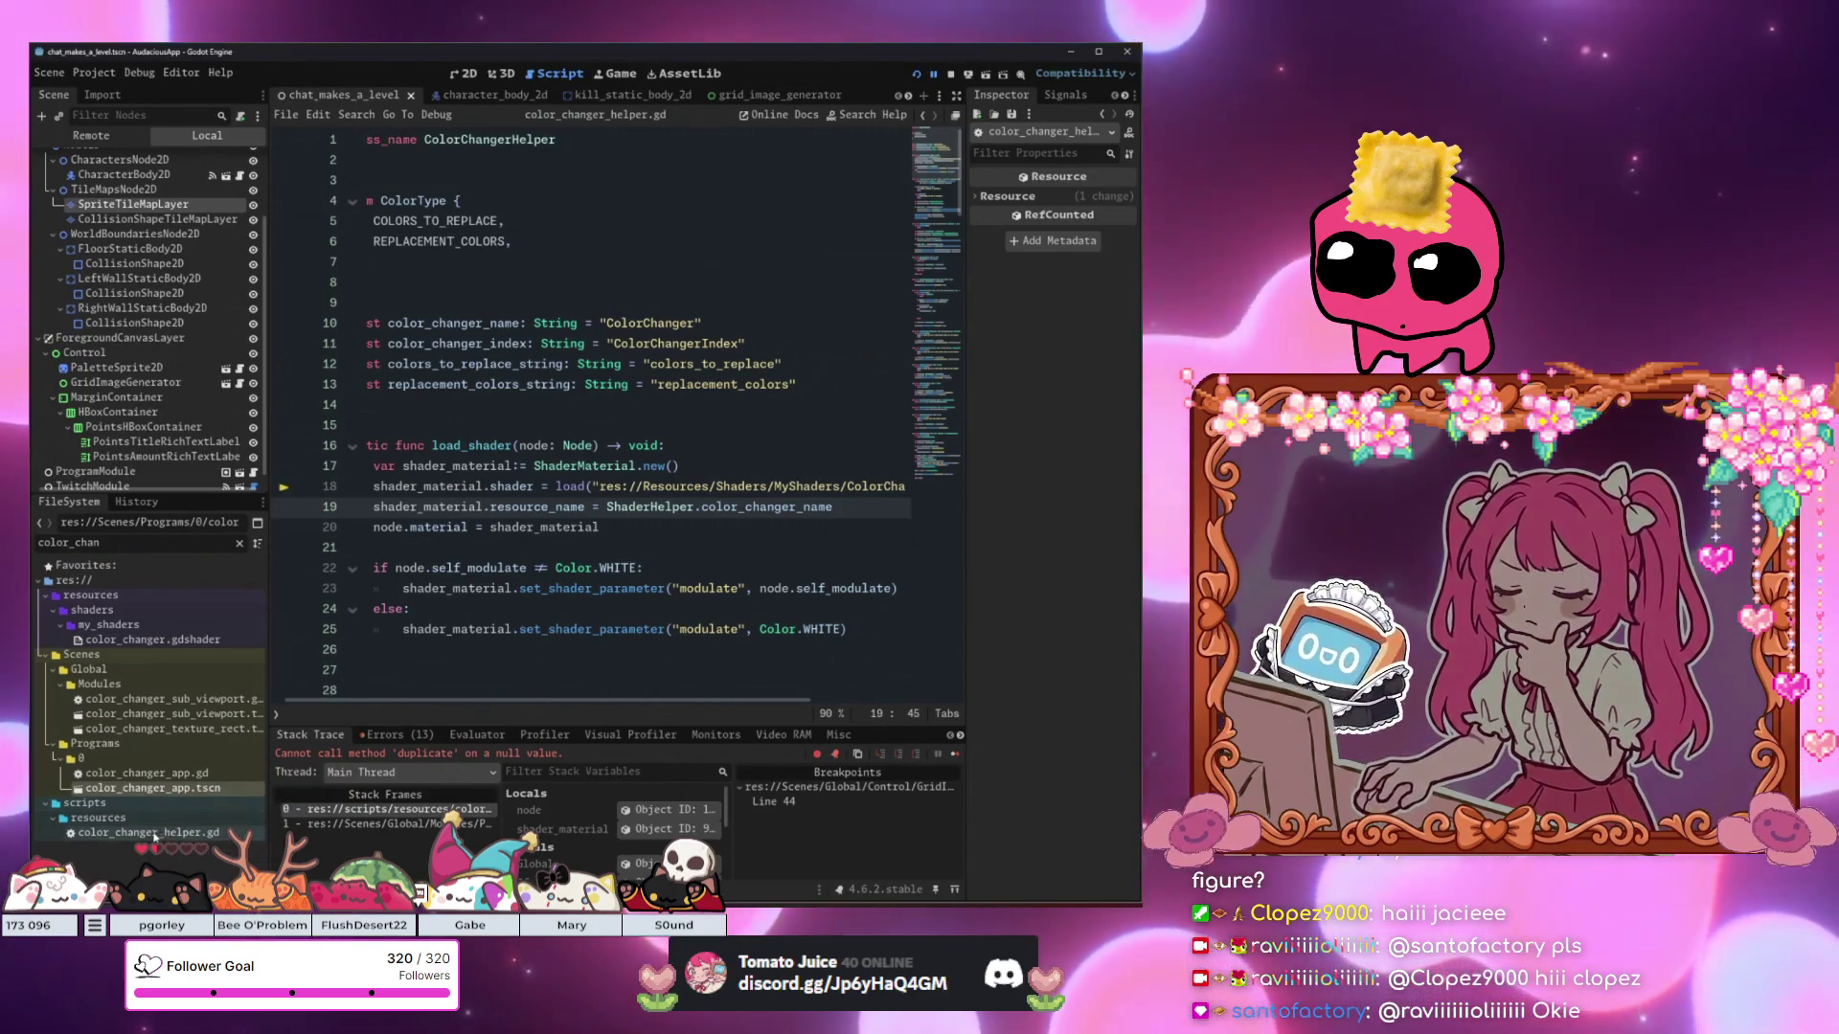
# Replace line 18's res:// shader path with uid://bqytljn2f6fk3, then save and run the project.
pyautogui.rightClick(134, 640)
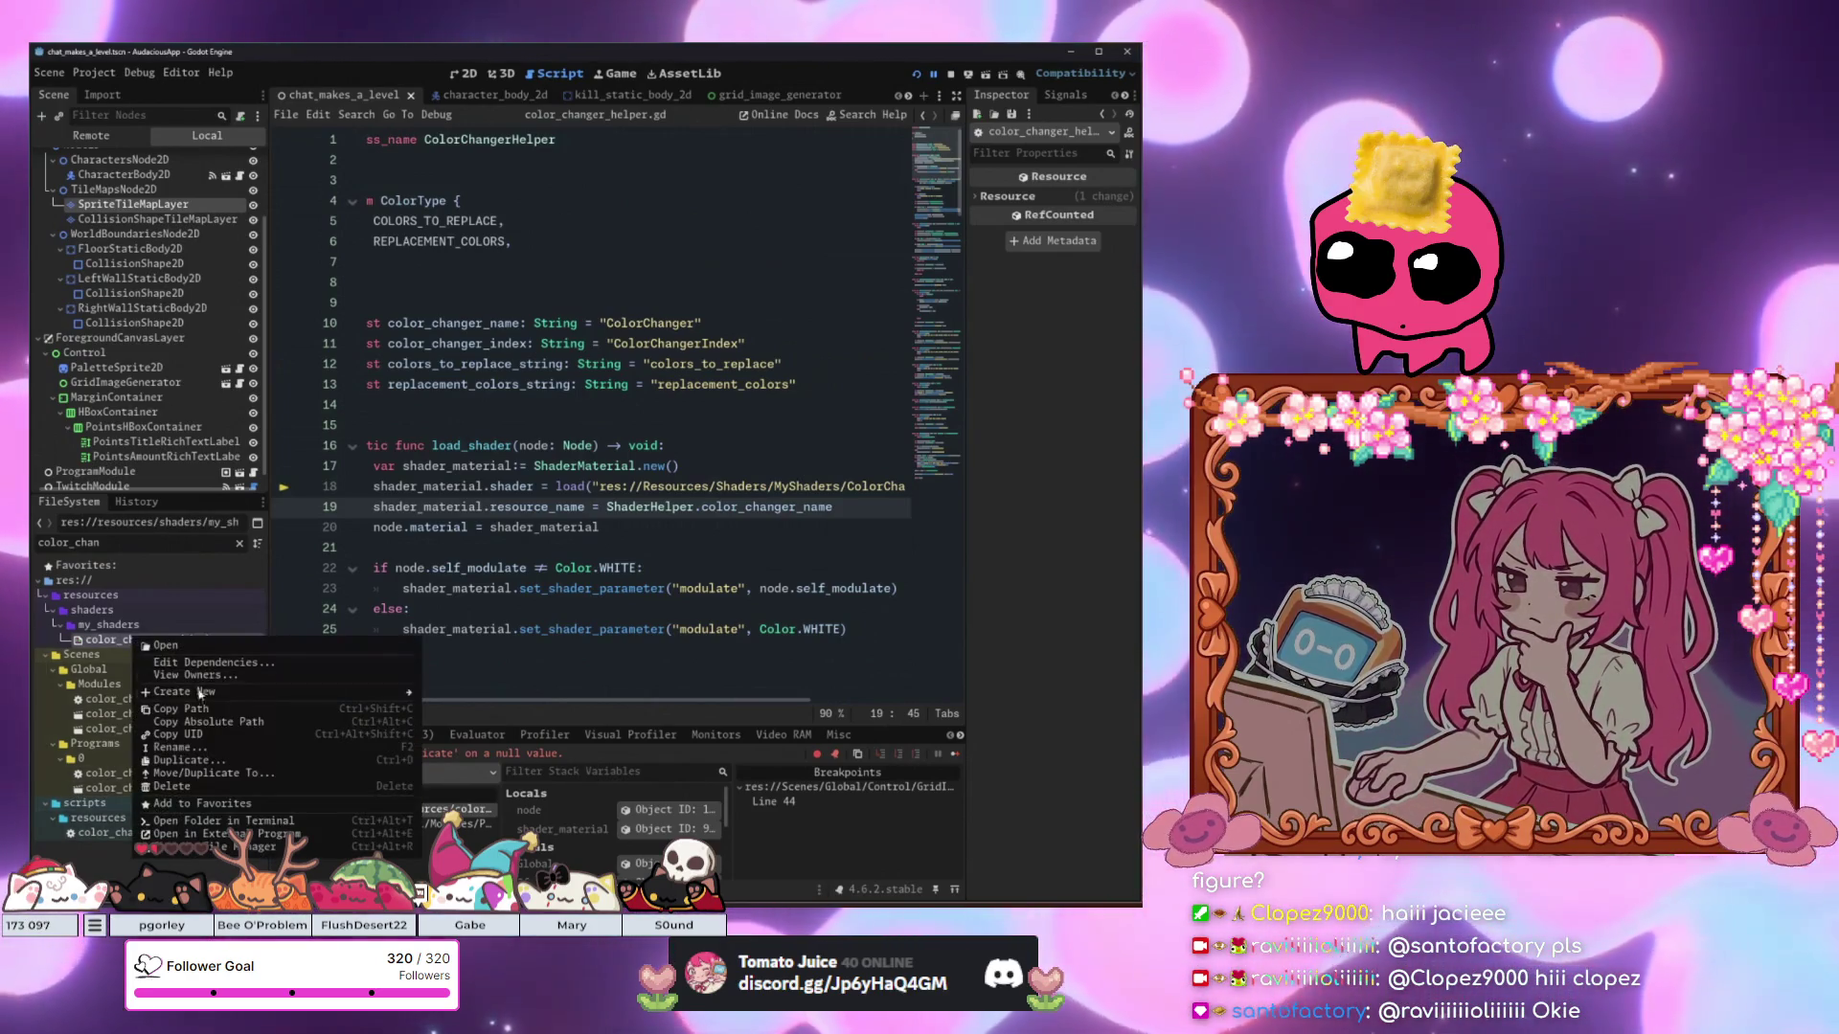
pyautogui.click(518, 568)
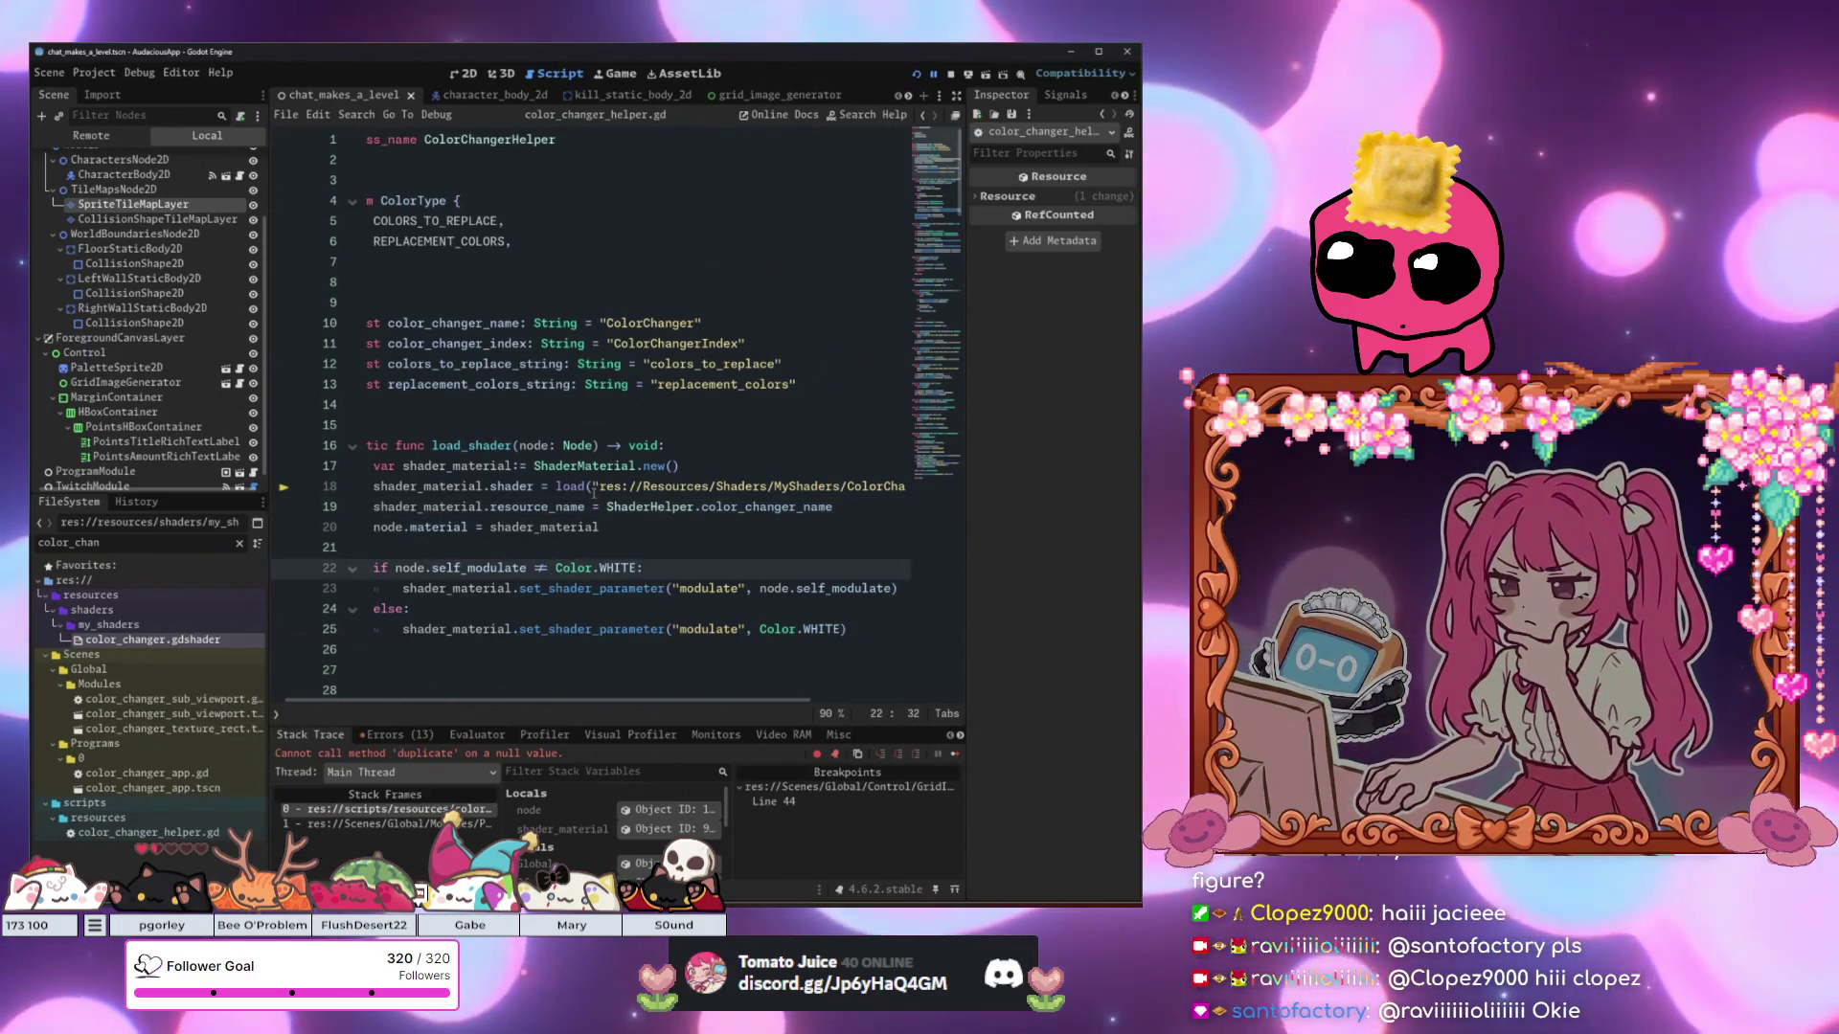
pyautogui.click(602, 486)
pyautogui.moveTo(602, 486)
pyautogui.mouseDown()
pyautogui.moveTo(905, 487)
pyautogui.moveTo(822, 488)
pyautogui.mouseUp()
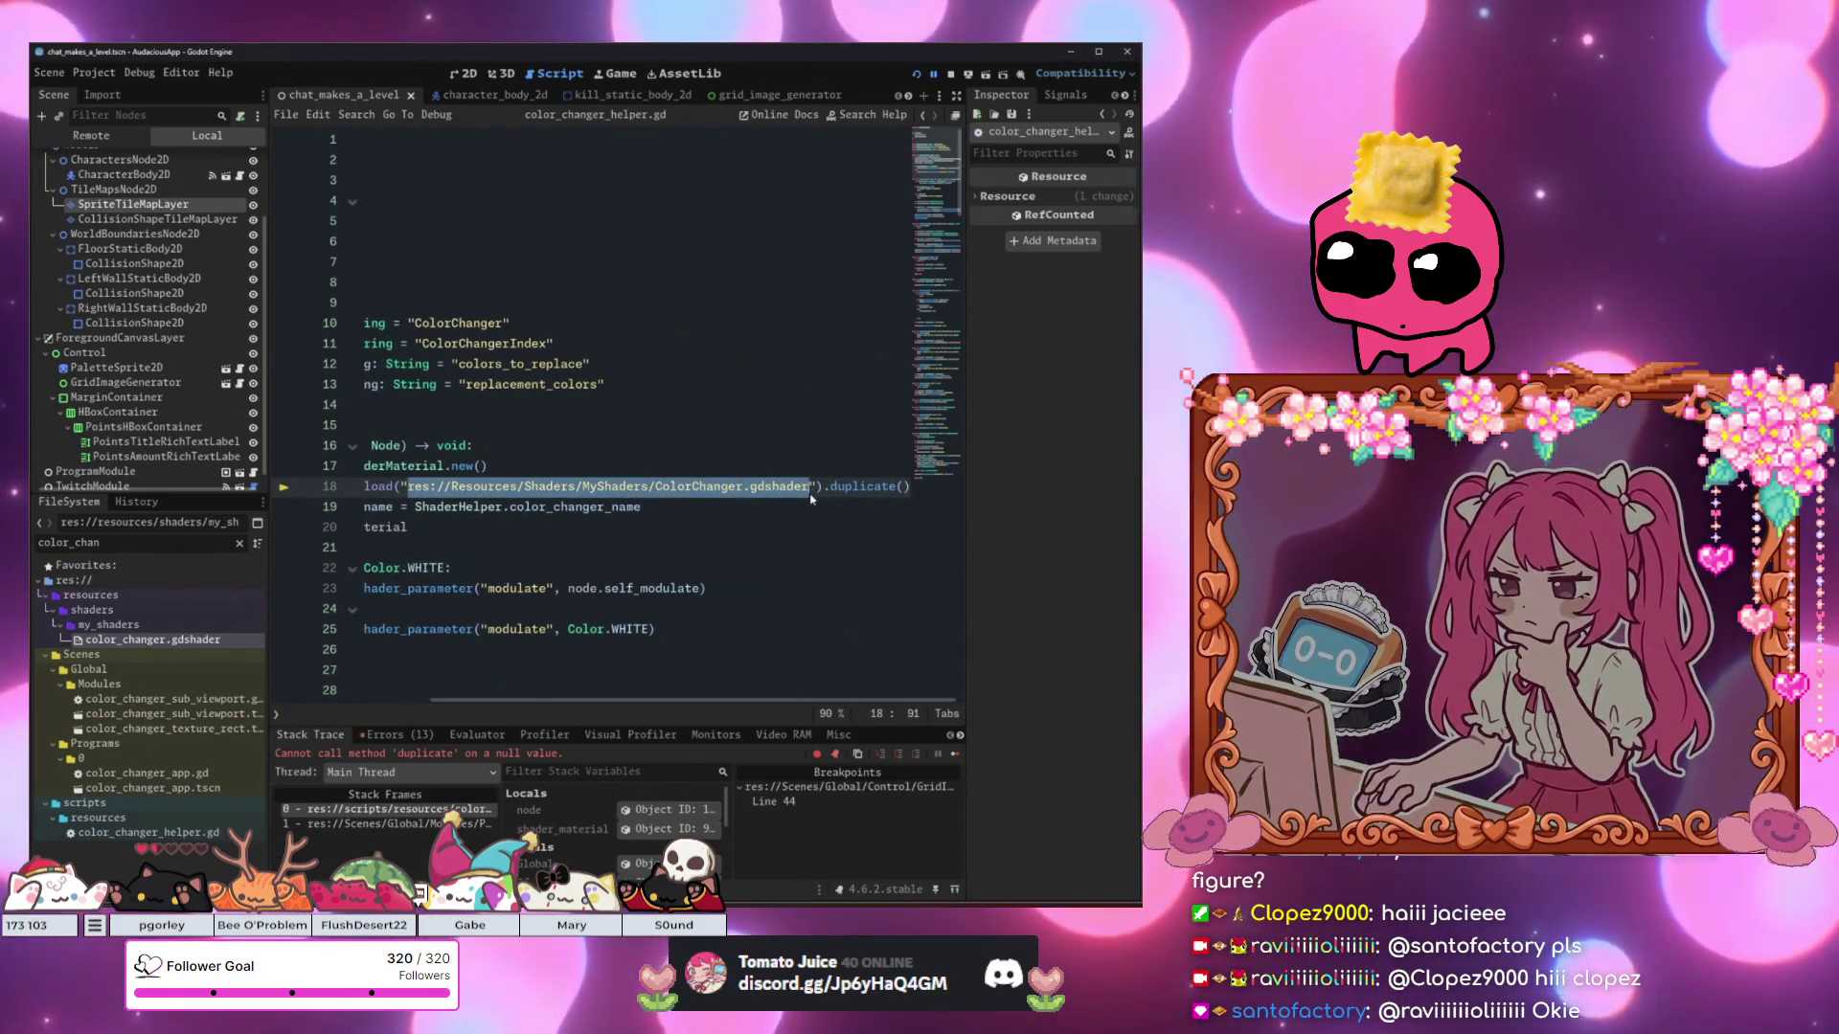
pyautogui.write('uid://bqytljn2f6fk3')
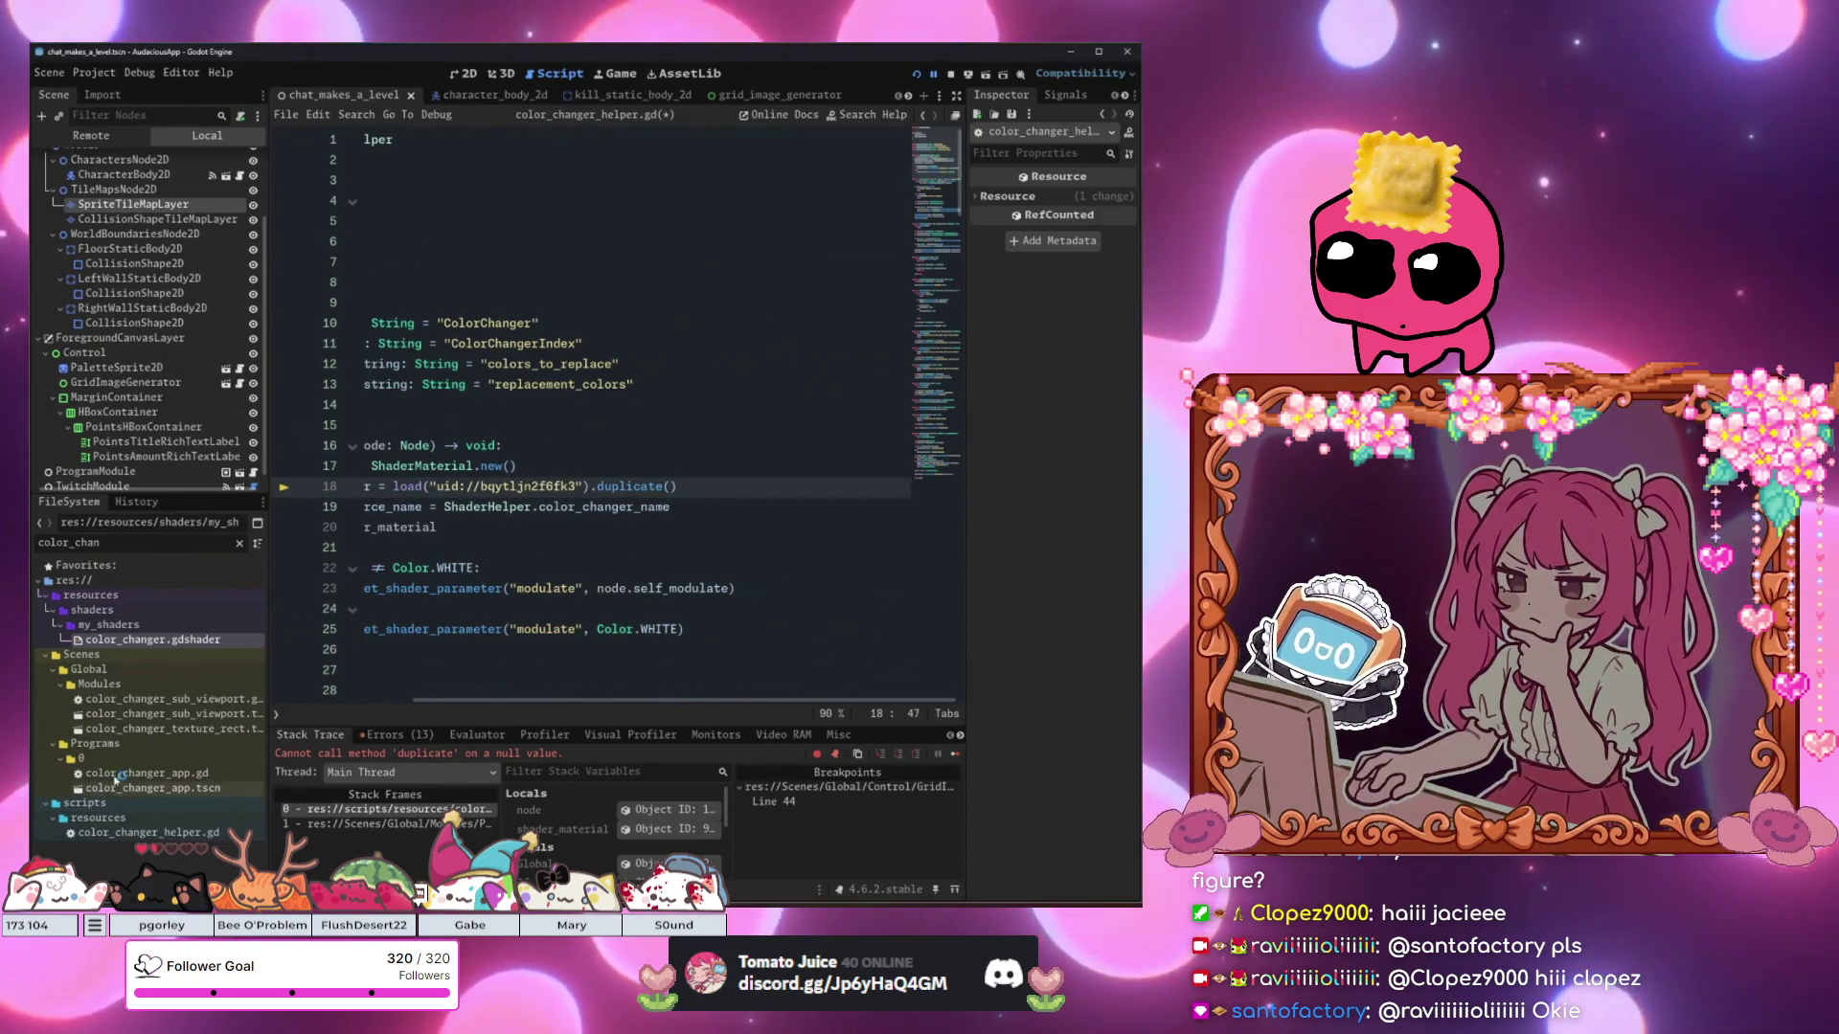
pyautogui.click(153, 714)
pyautogui.click(551, 629)
pyautogui.press('F5')
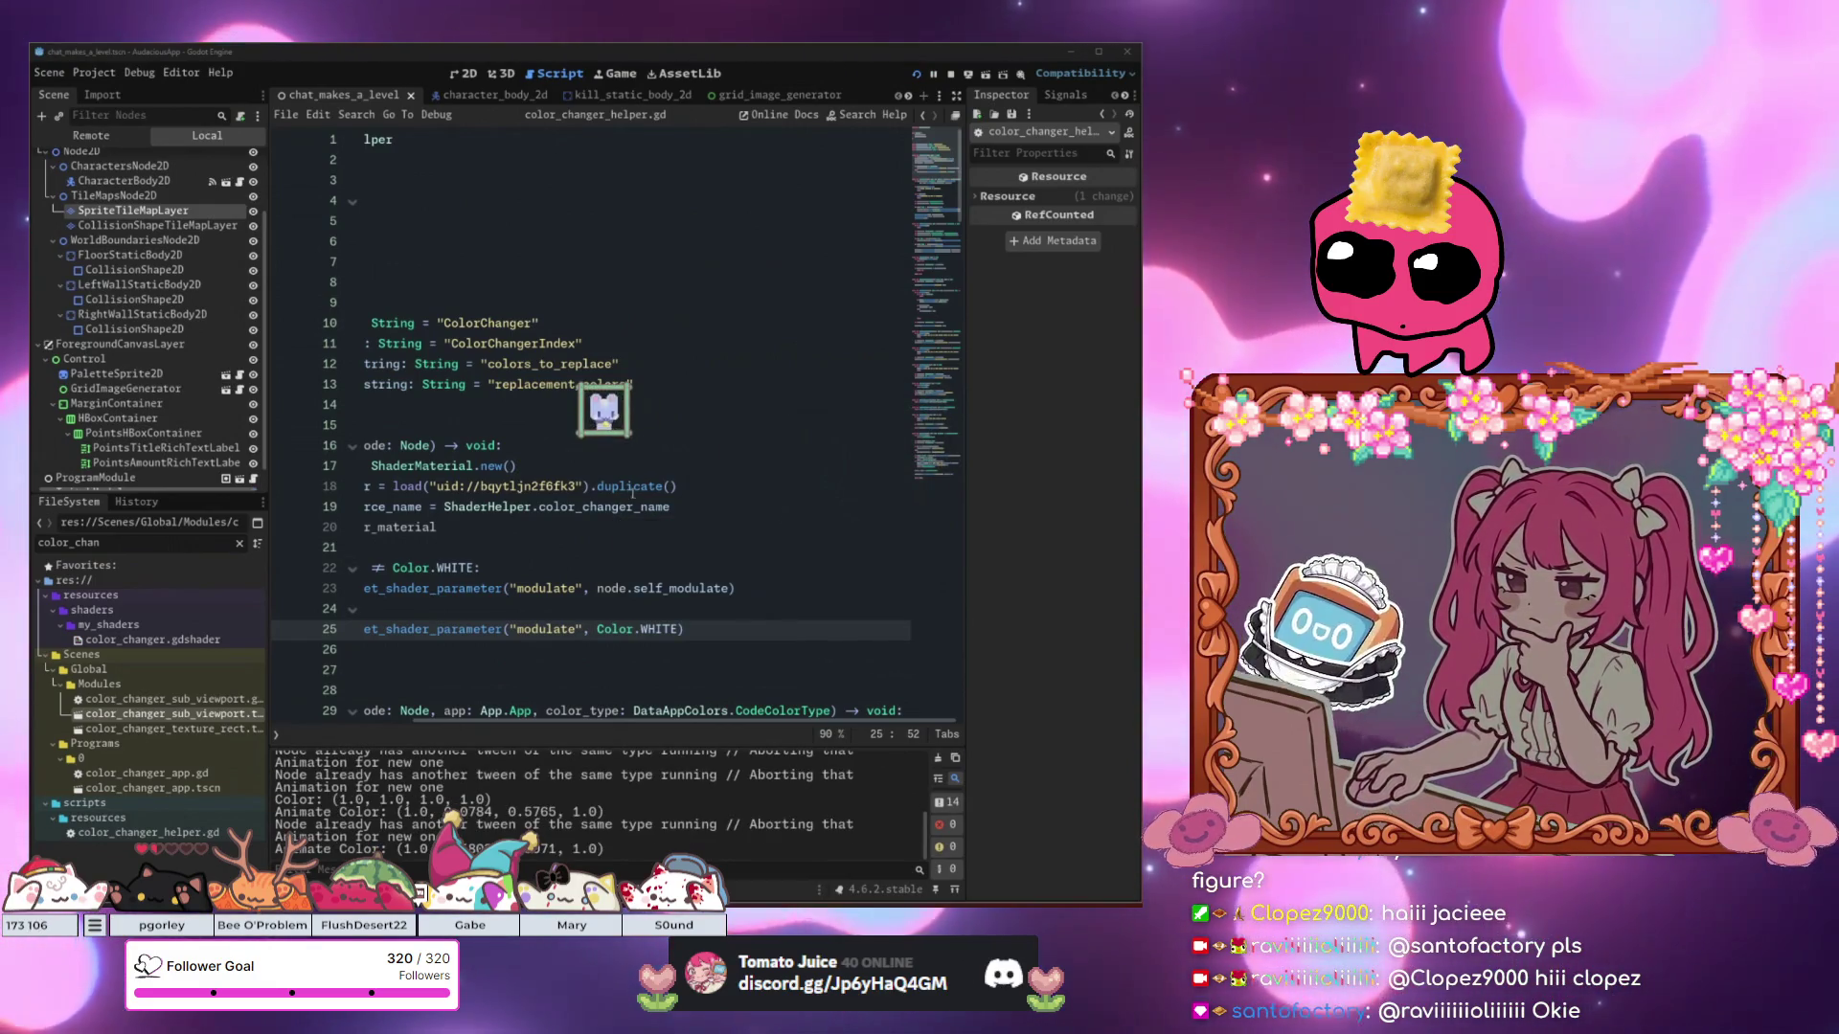
# Launch Color Changer App from the Program Selector's Customization Apps and choose the Teemo app.
pyautogui.click(612, 426)
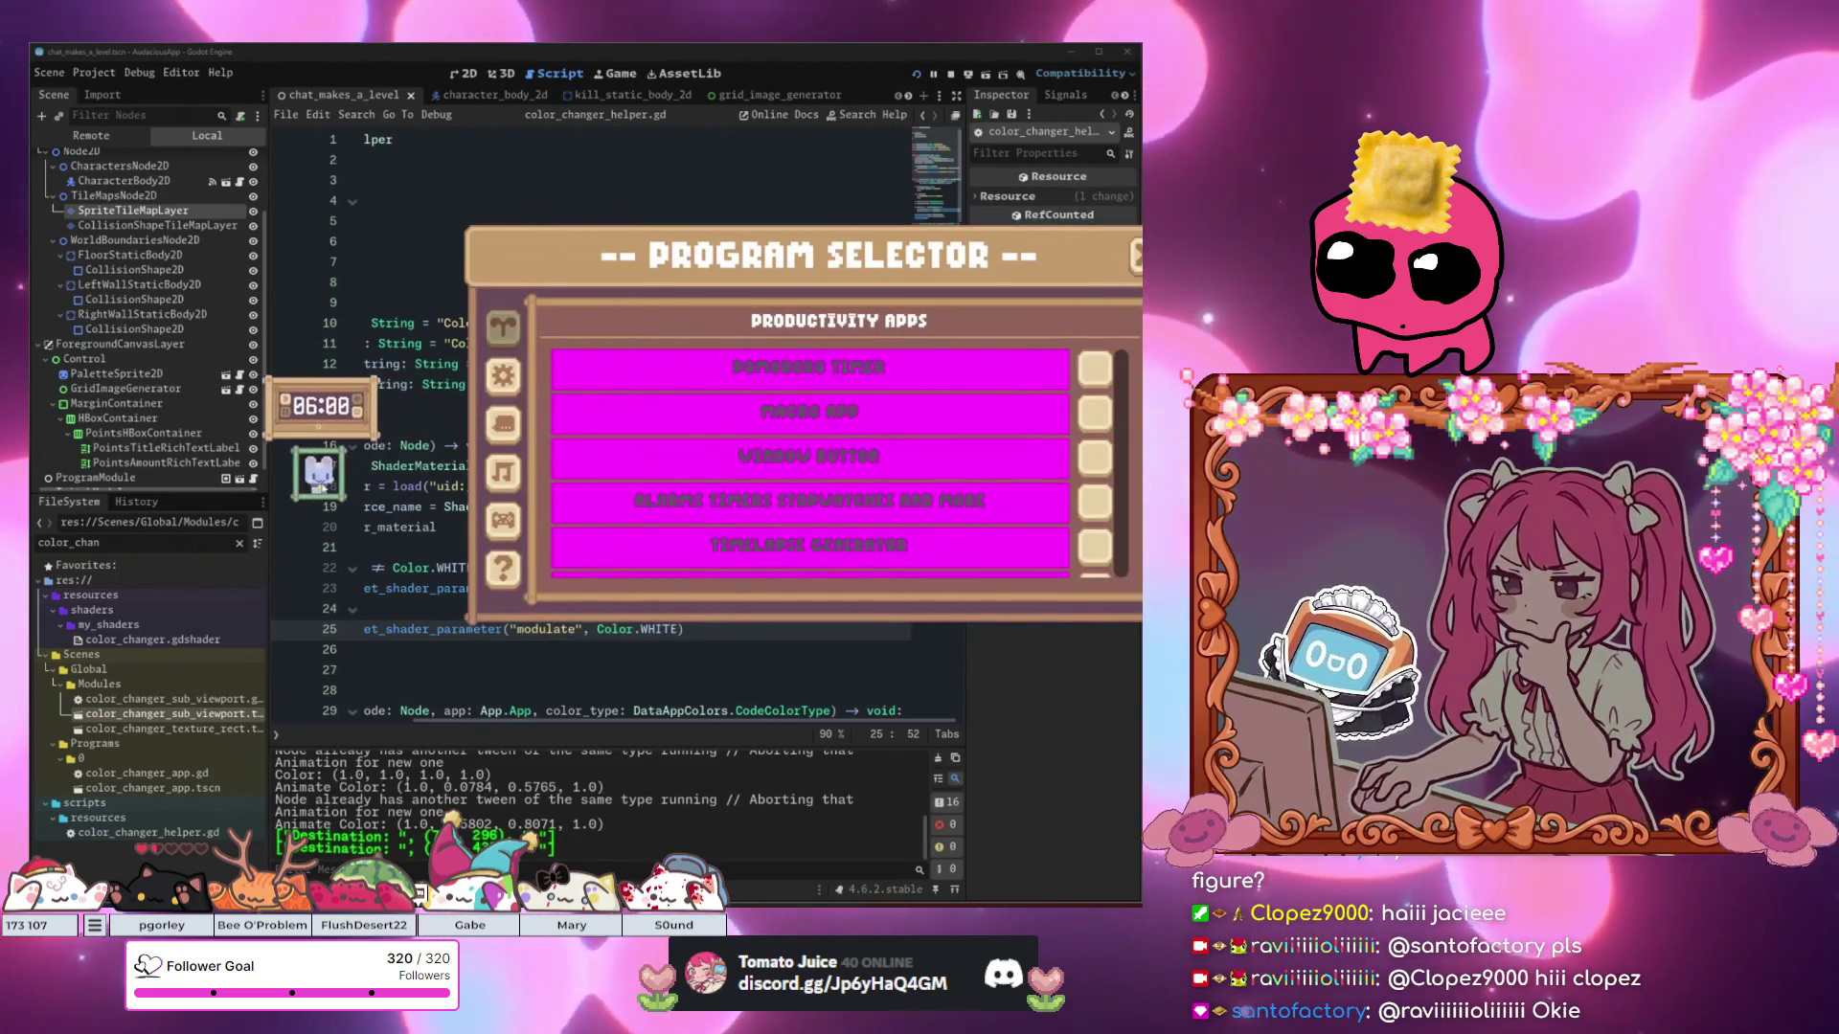
pyautogui.moveTo(1115, 388); pyautogui.dragTo(1118, 460)
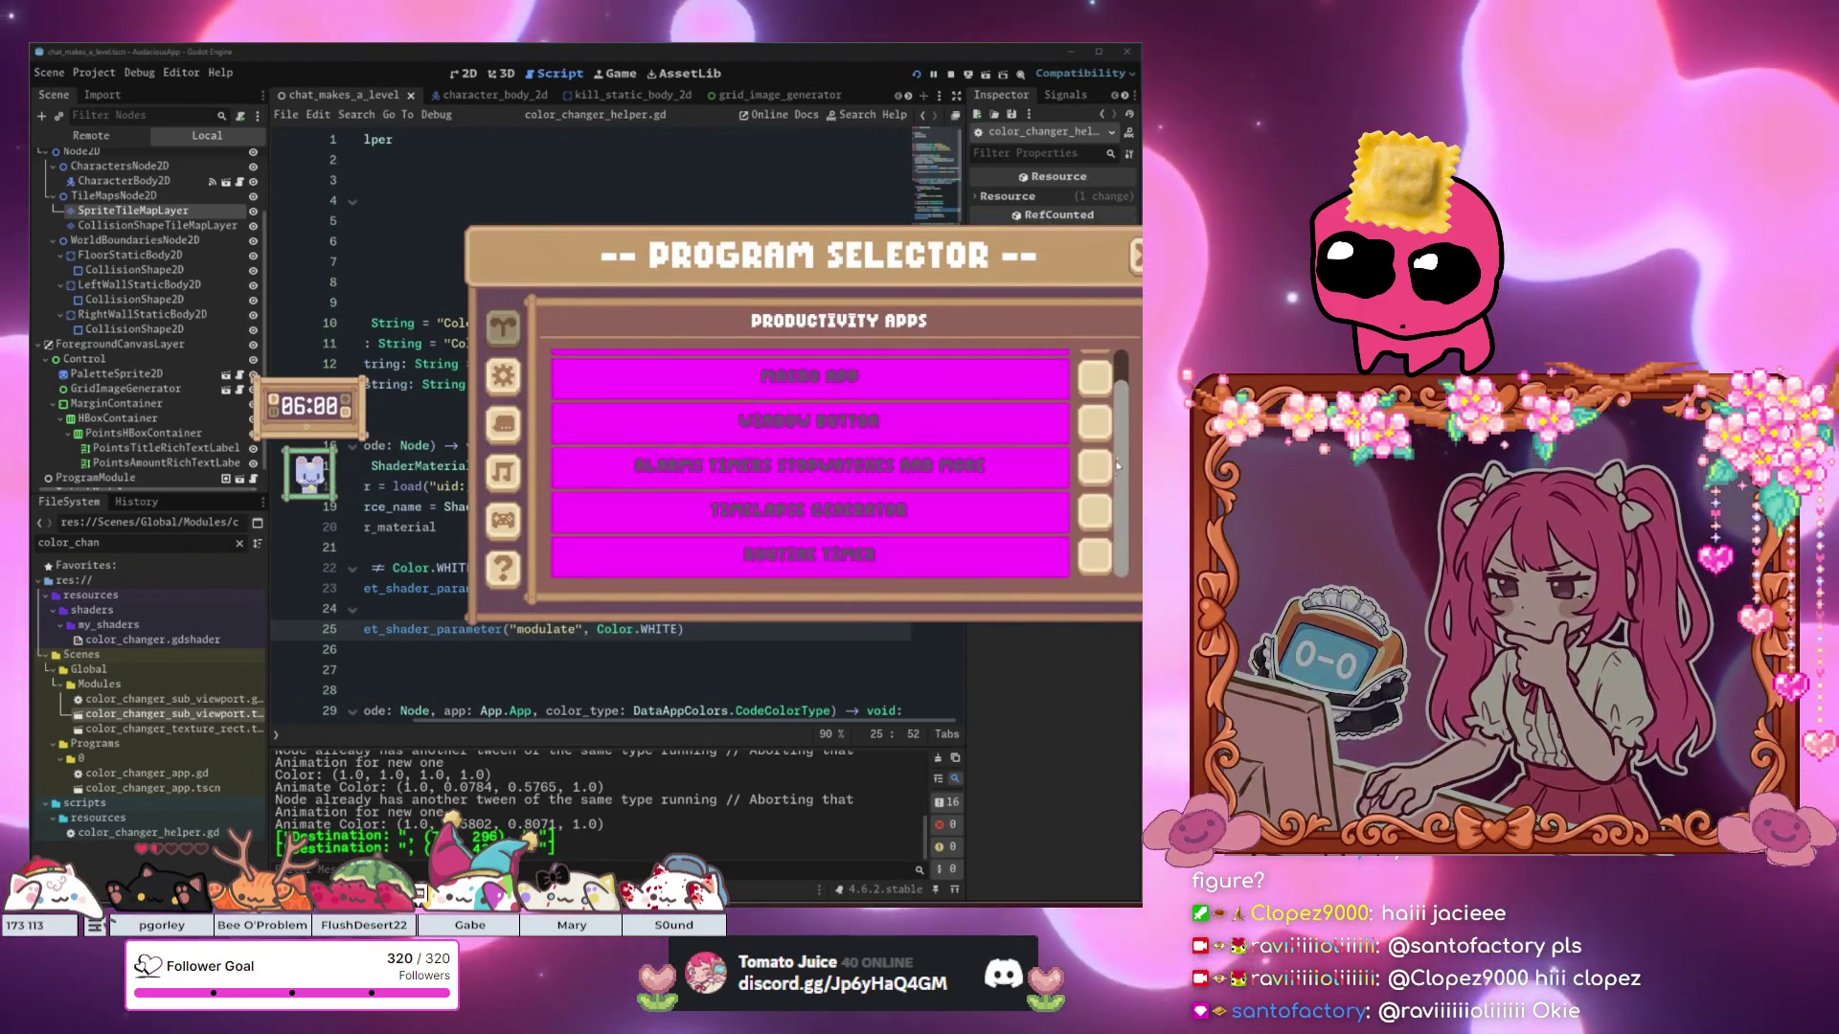
pyautogui.scroll(2, 719, 441)
pyautogui.click(504, 379)
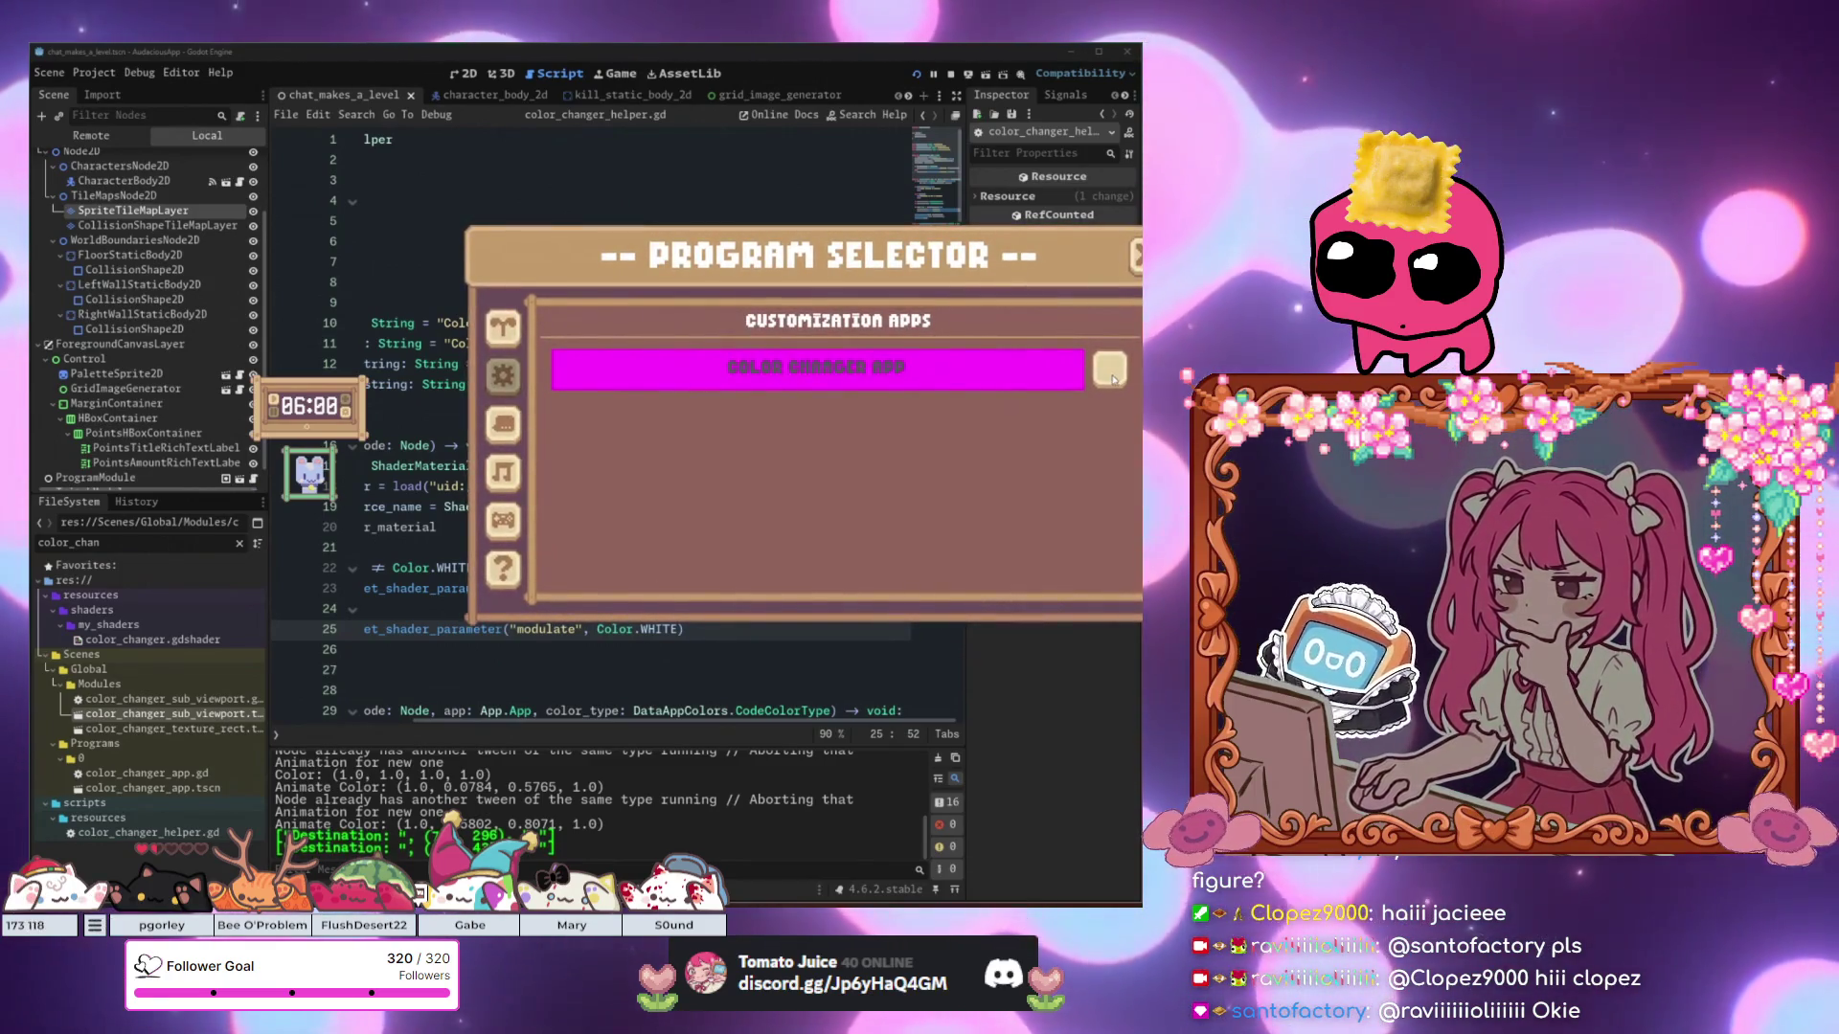
pyautogui.click(935, 375)
pyautogui.moveTo(850, 284)
pyautogui.mouseDown()
pyautogui.moveTo(626, 270)
pyautogui.moveTo(772, 237)
pyautogui.mouseUp()
pyautogui.click(482, 313)
# Open Teemo Border colours and try a dark red for Color 1, then close the Color Changer.
pyautogui.click(647, 318)
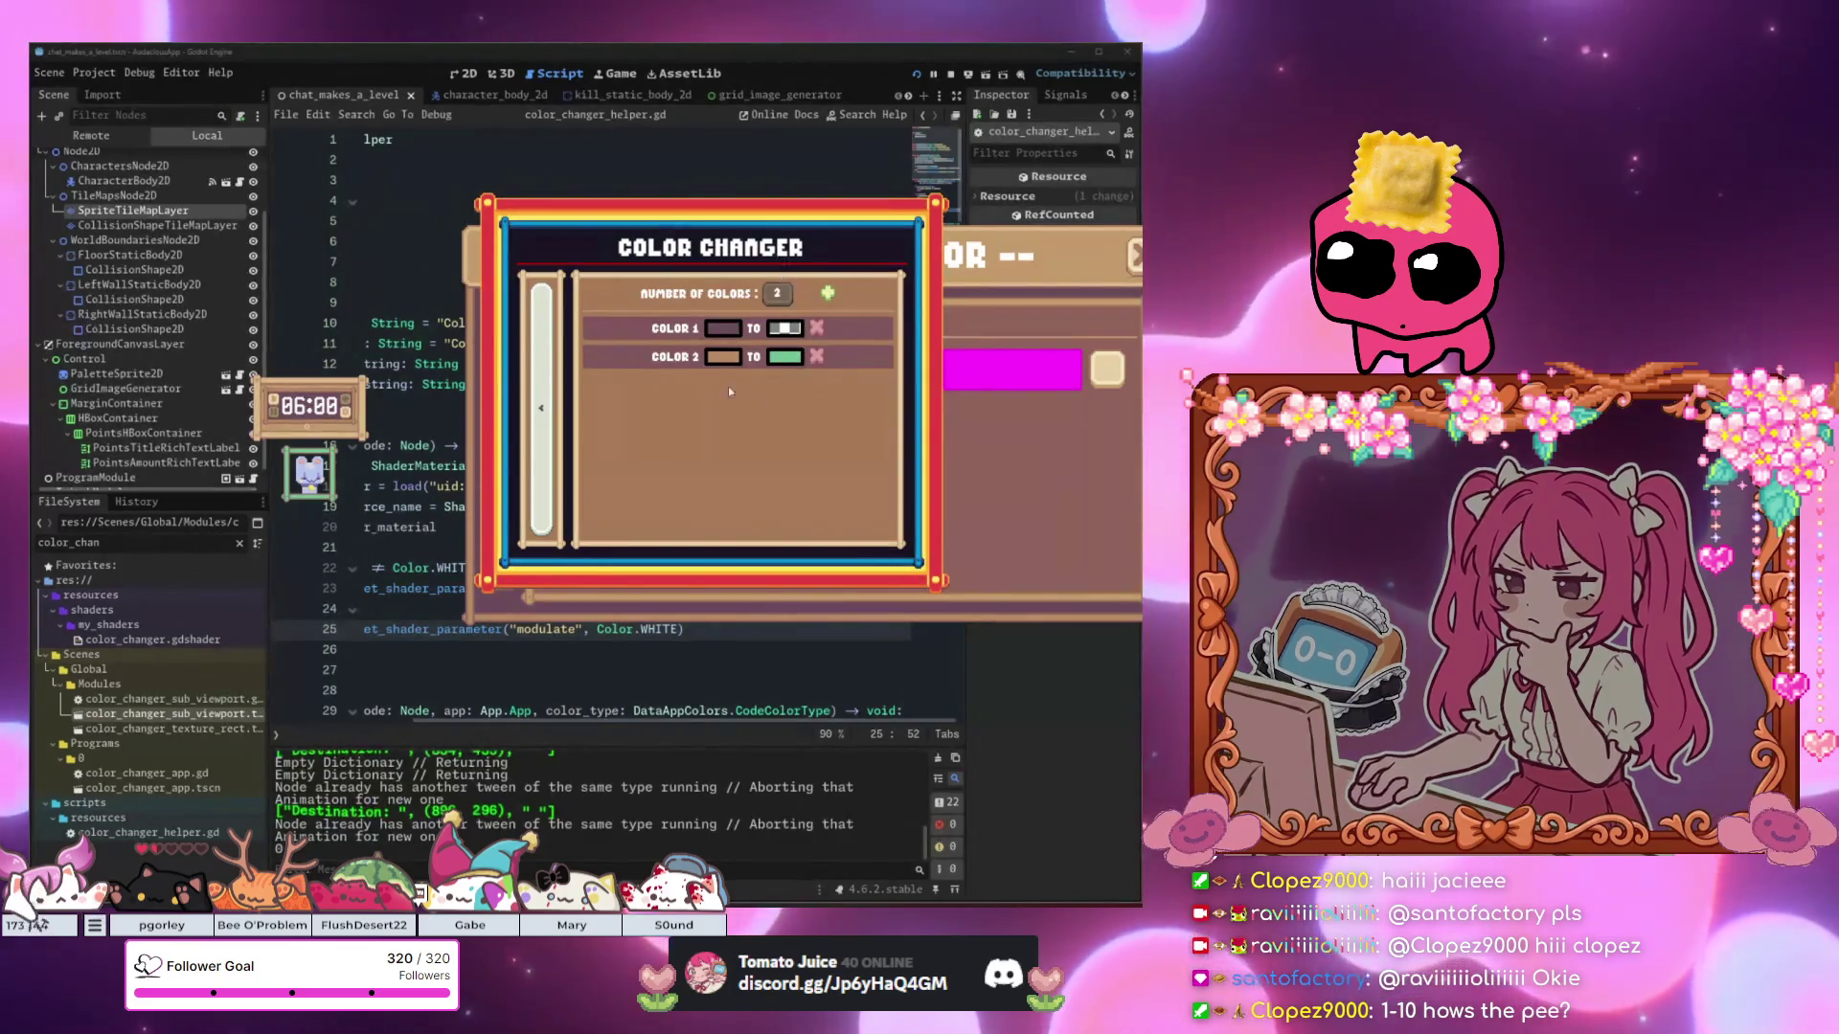
pyautogui.moveTo(316, 481); pyautogui.dragTo(401, 330)
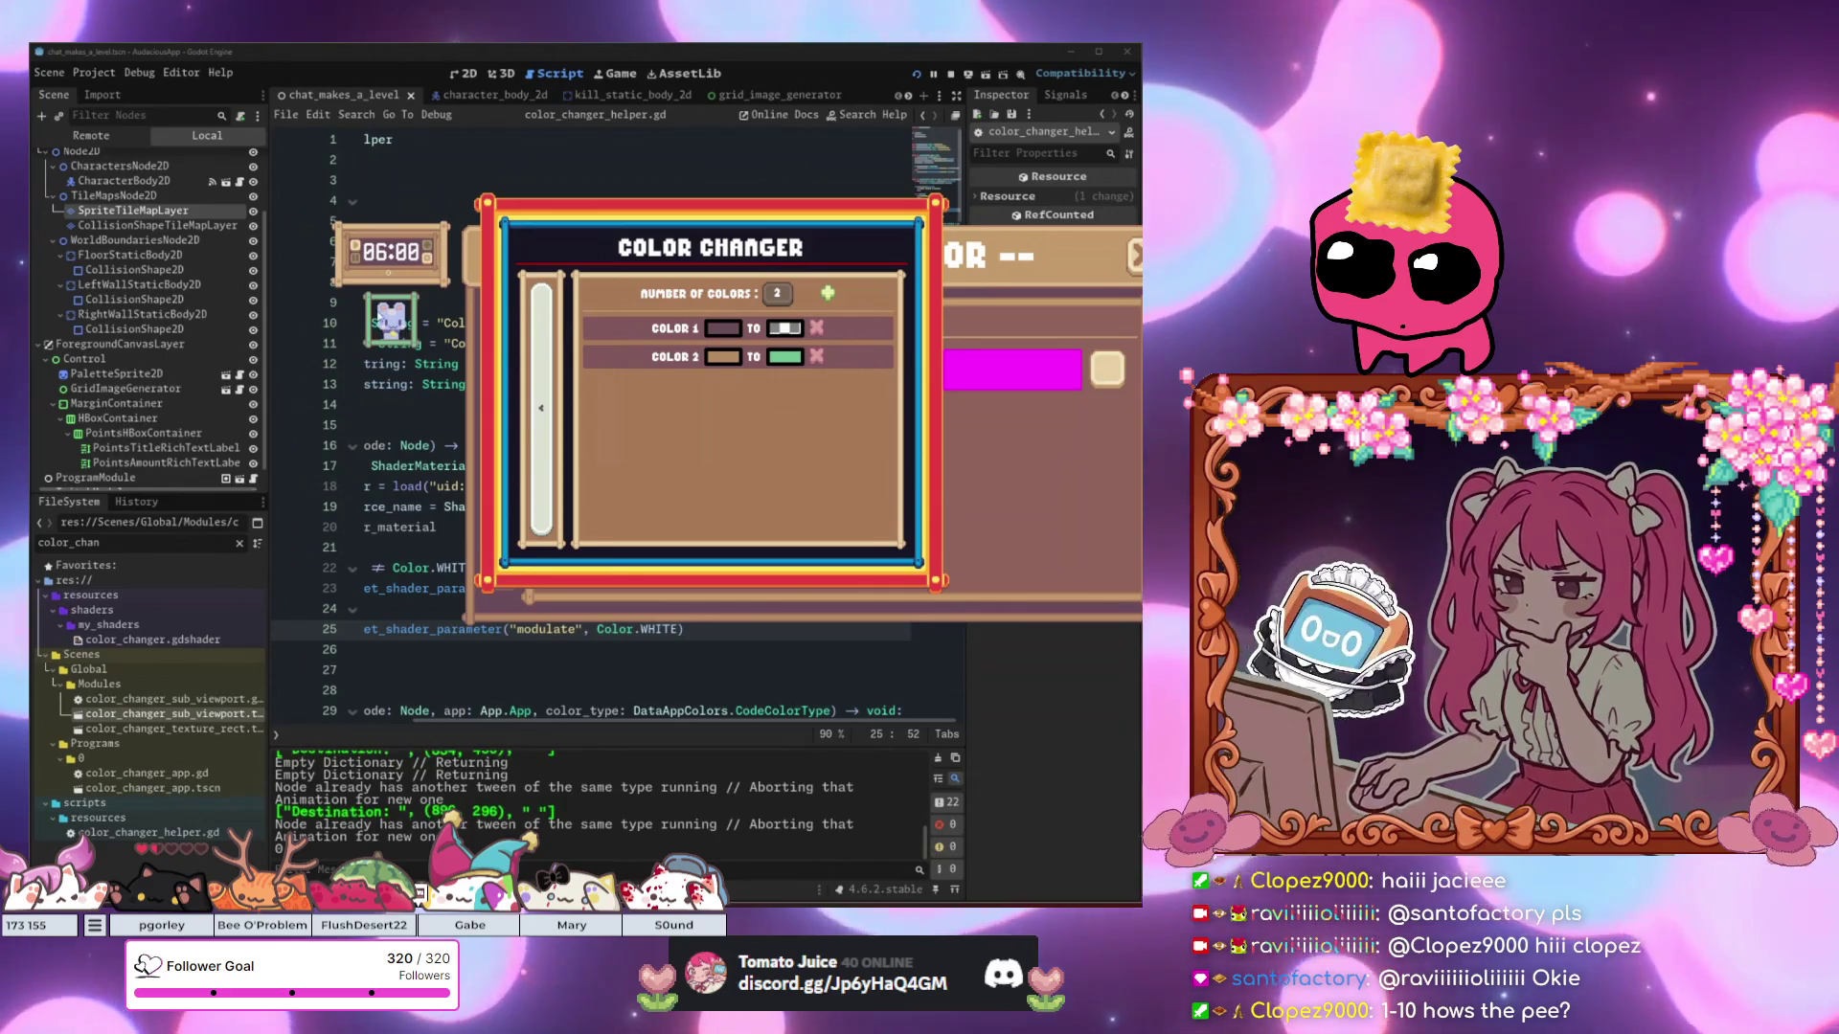
pyautogui.click(781, 331)
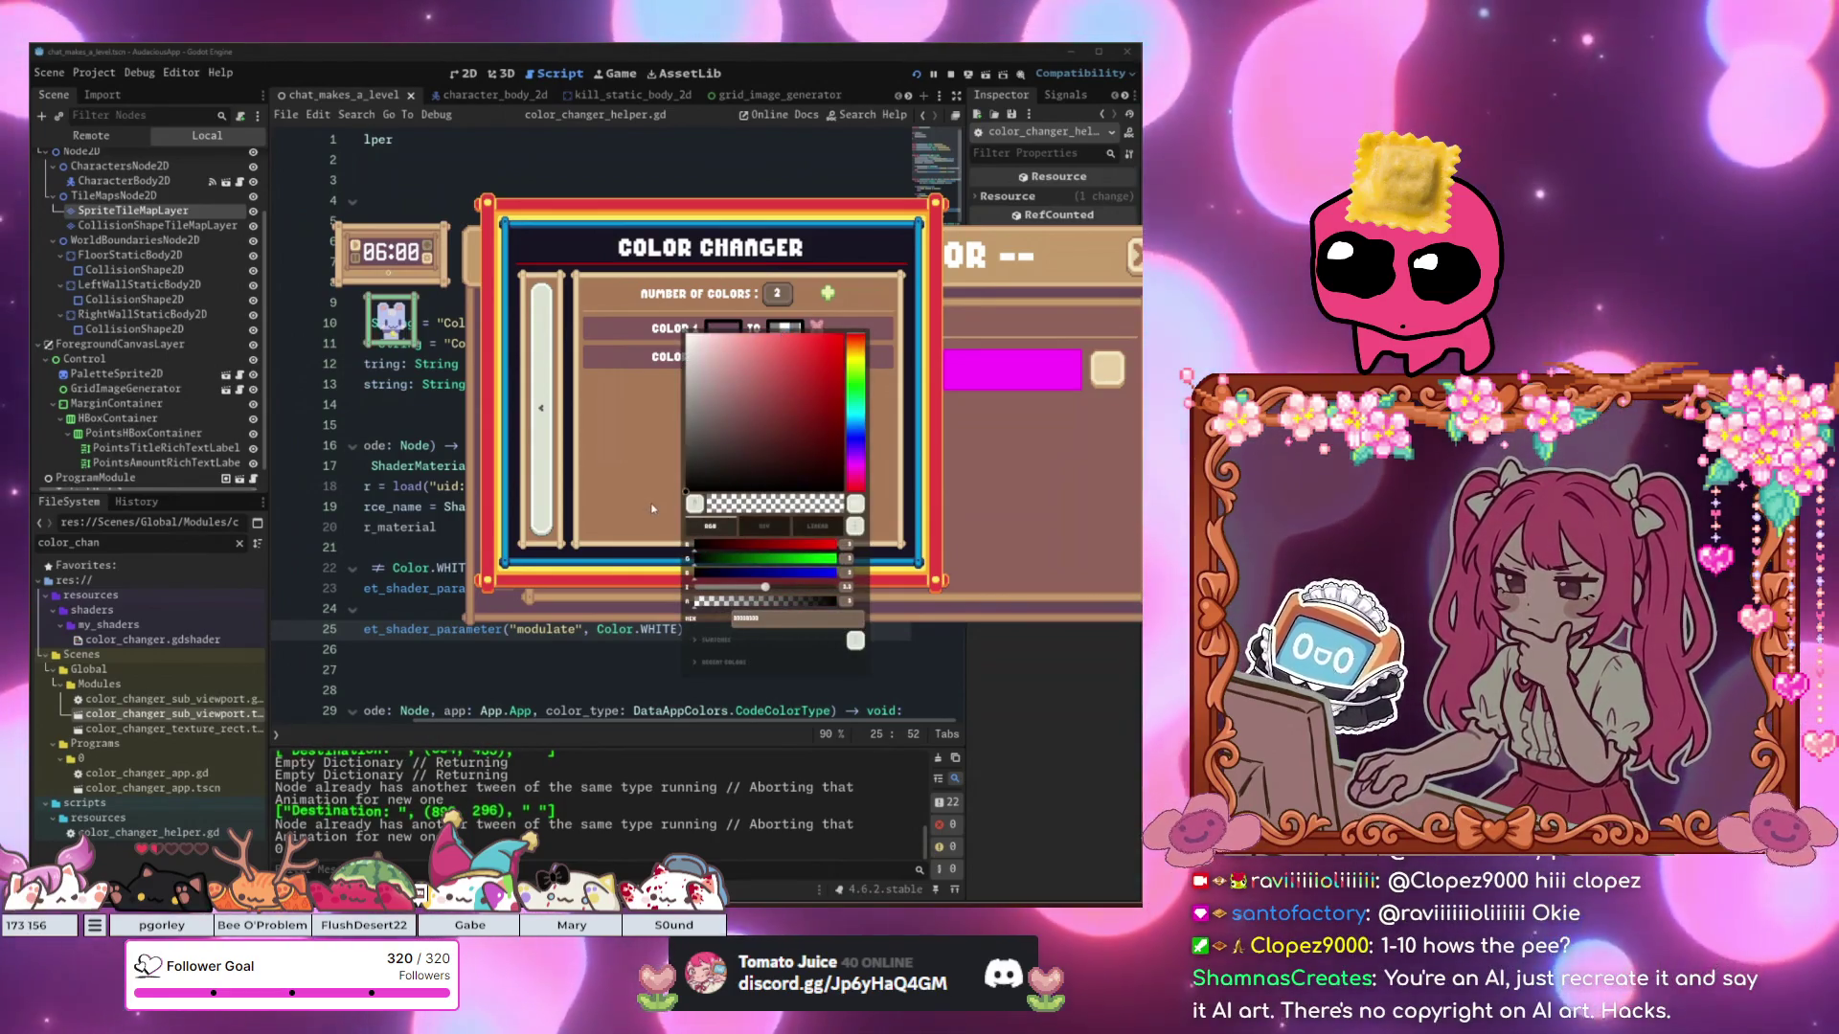
pyautogui.click(922, 541)
pyautogui.click(723, 328)
pyautogui.click(813, 475)
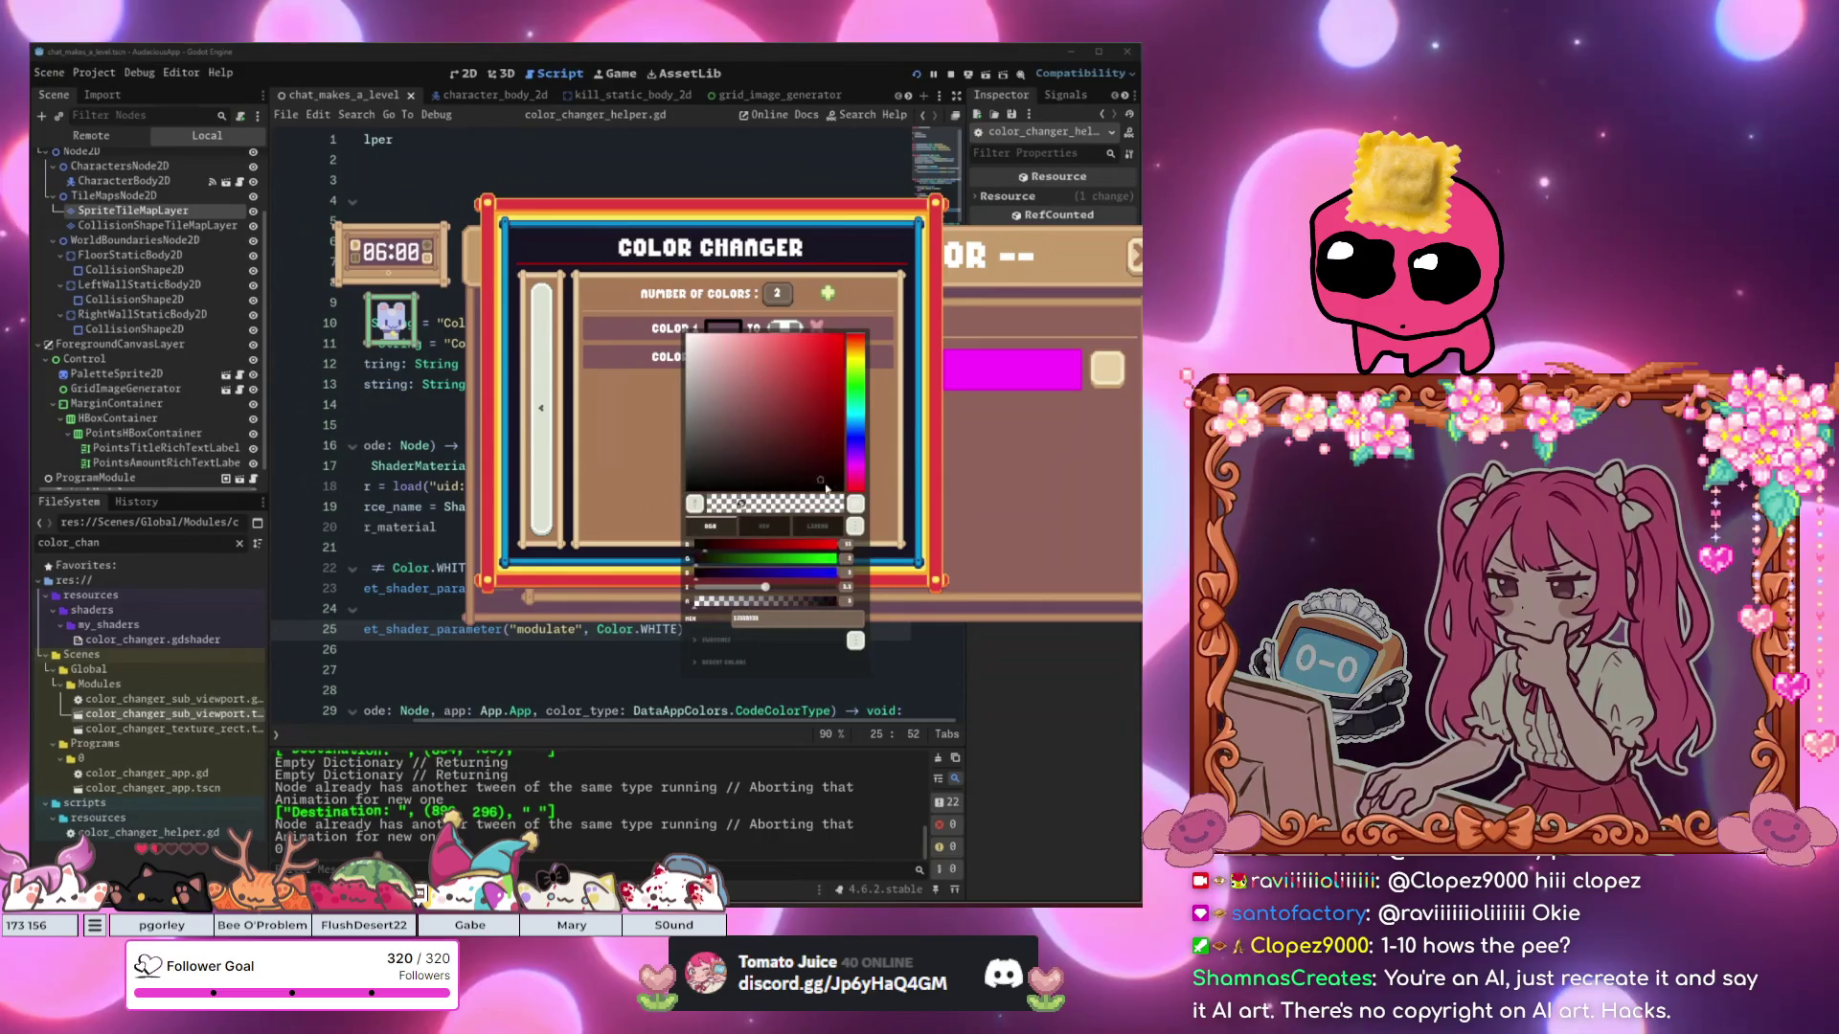
pyautogui.click(879, 577)
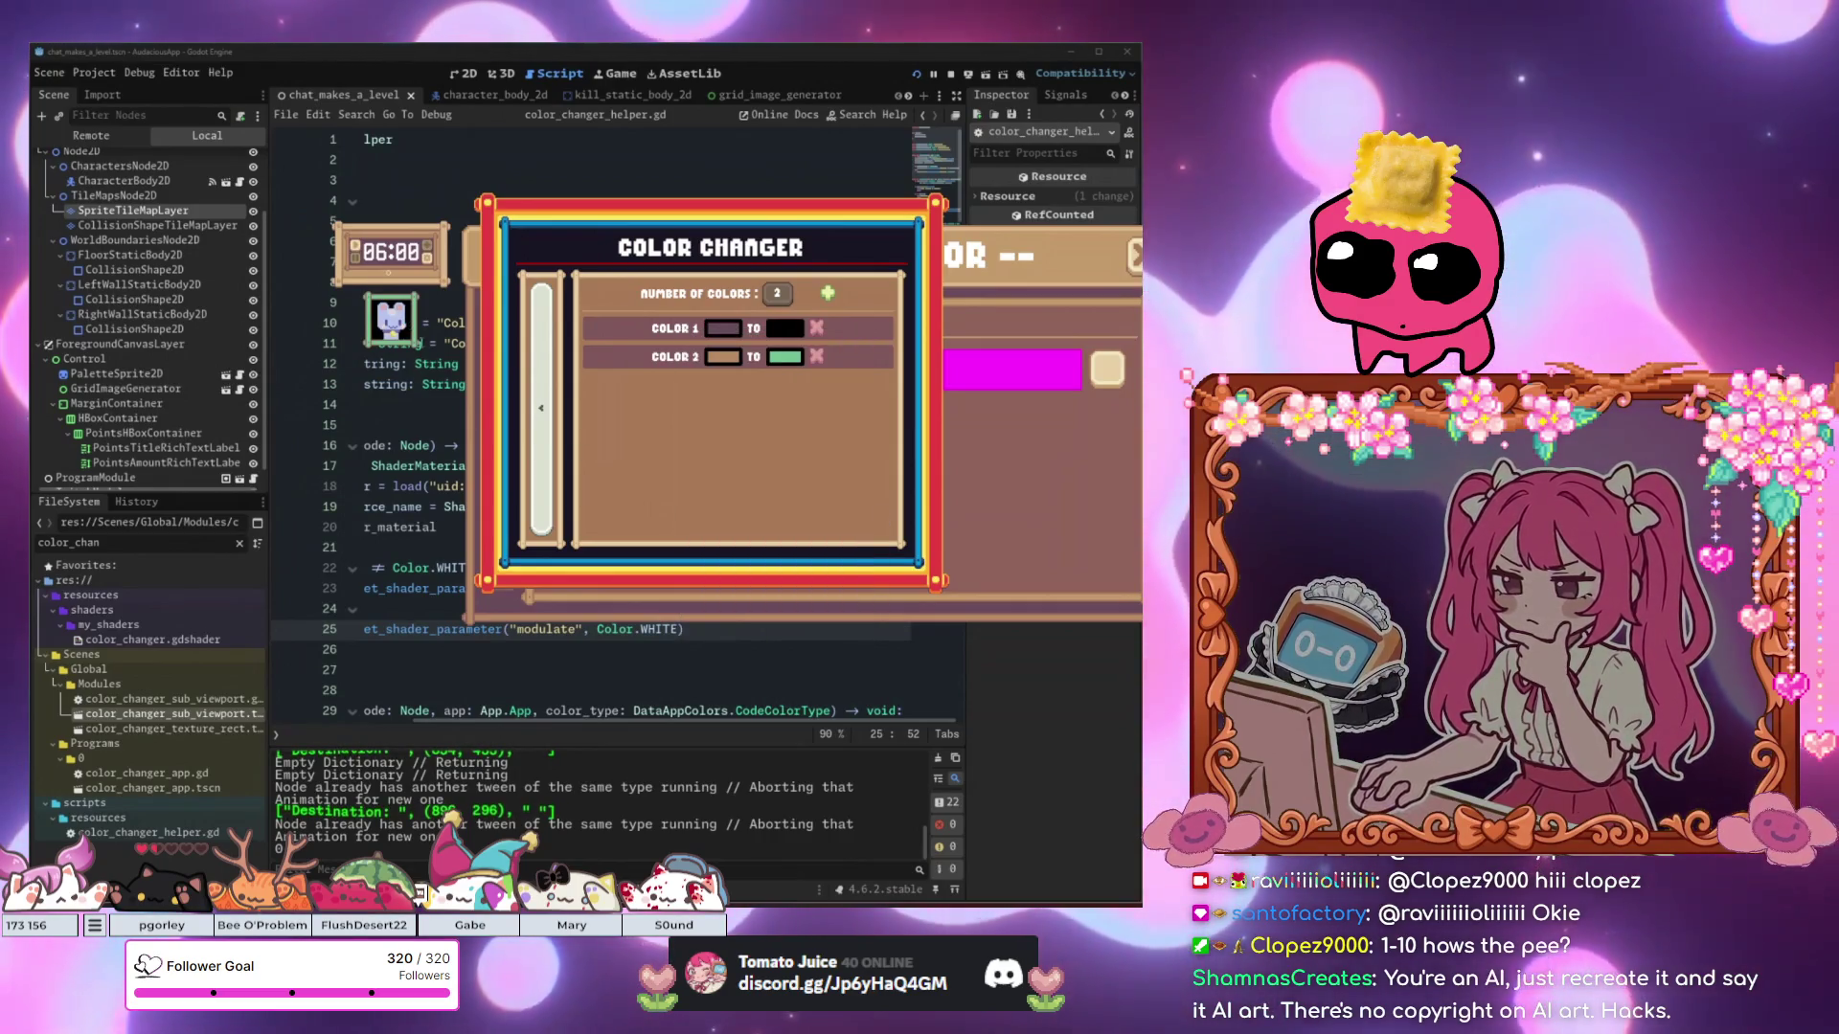
pyautogui.click(388, 325)
# Relaunch Color Changer, set Color 1's target to red, and add a Color 3 row.
pyautogui.click(385, 400)
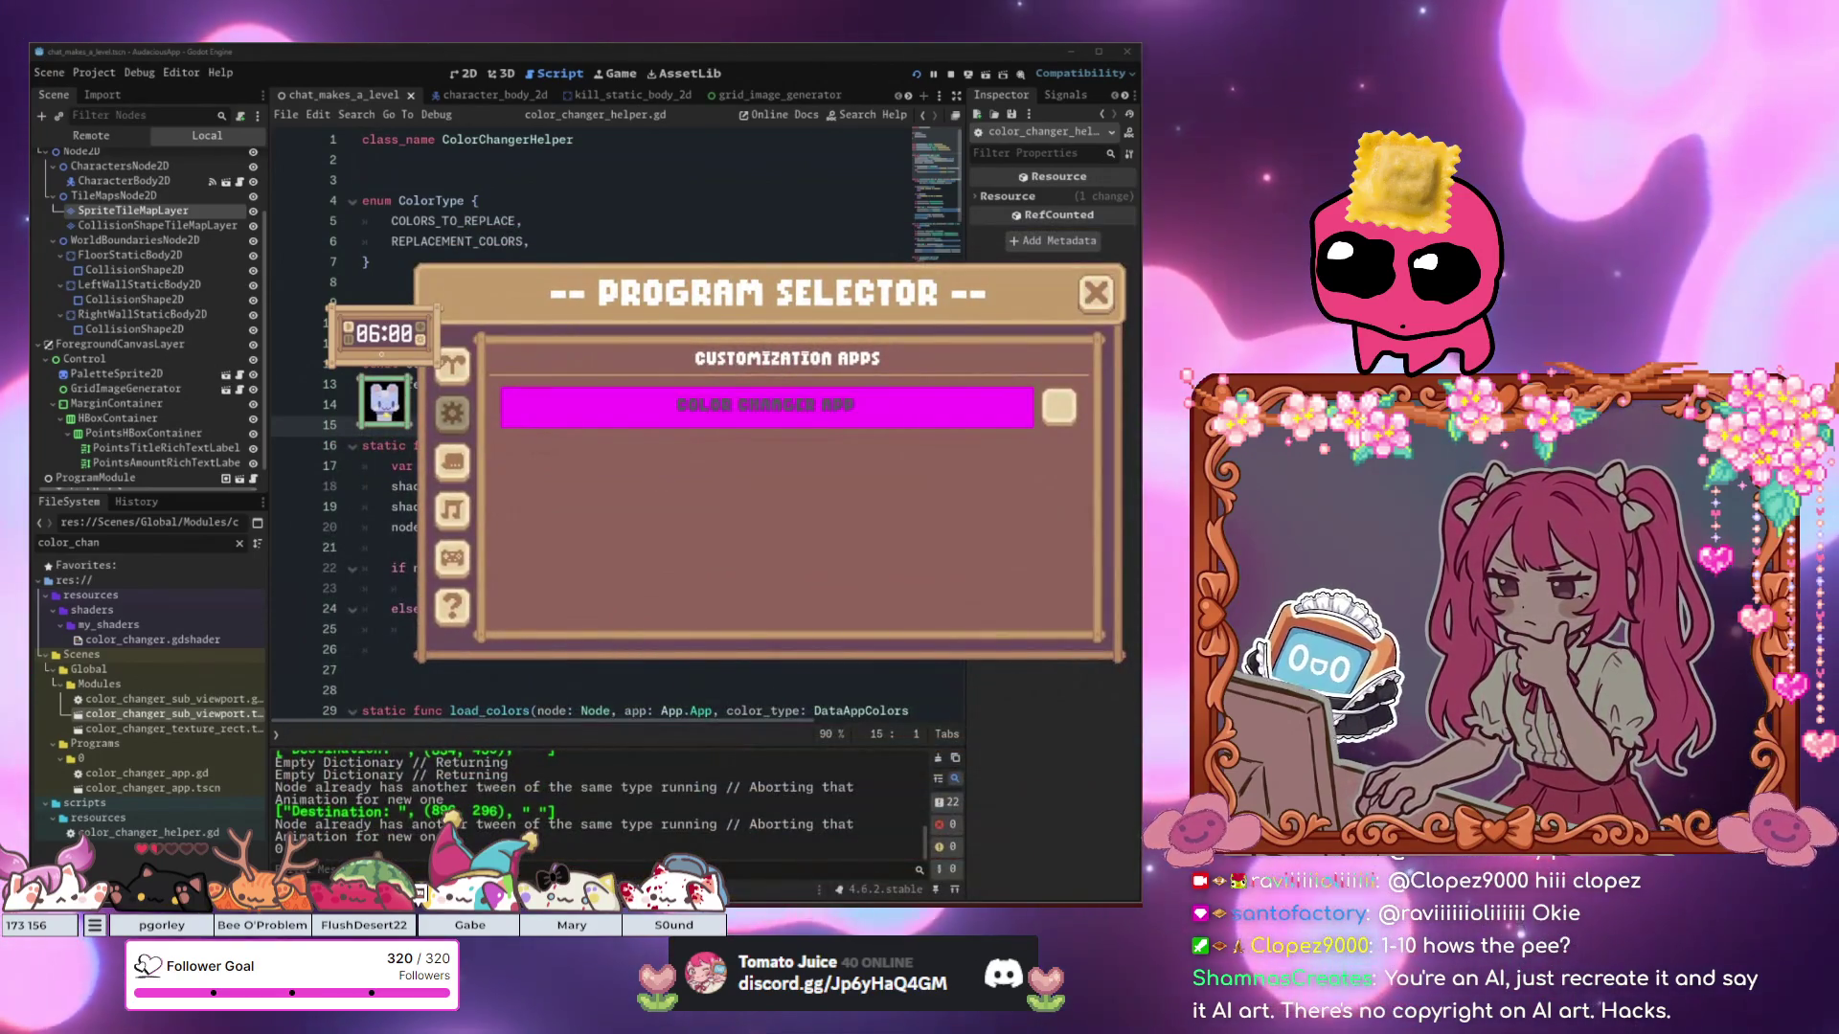
pyautogui.click(766, 406)
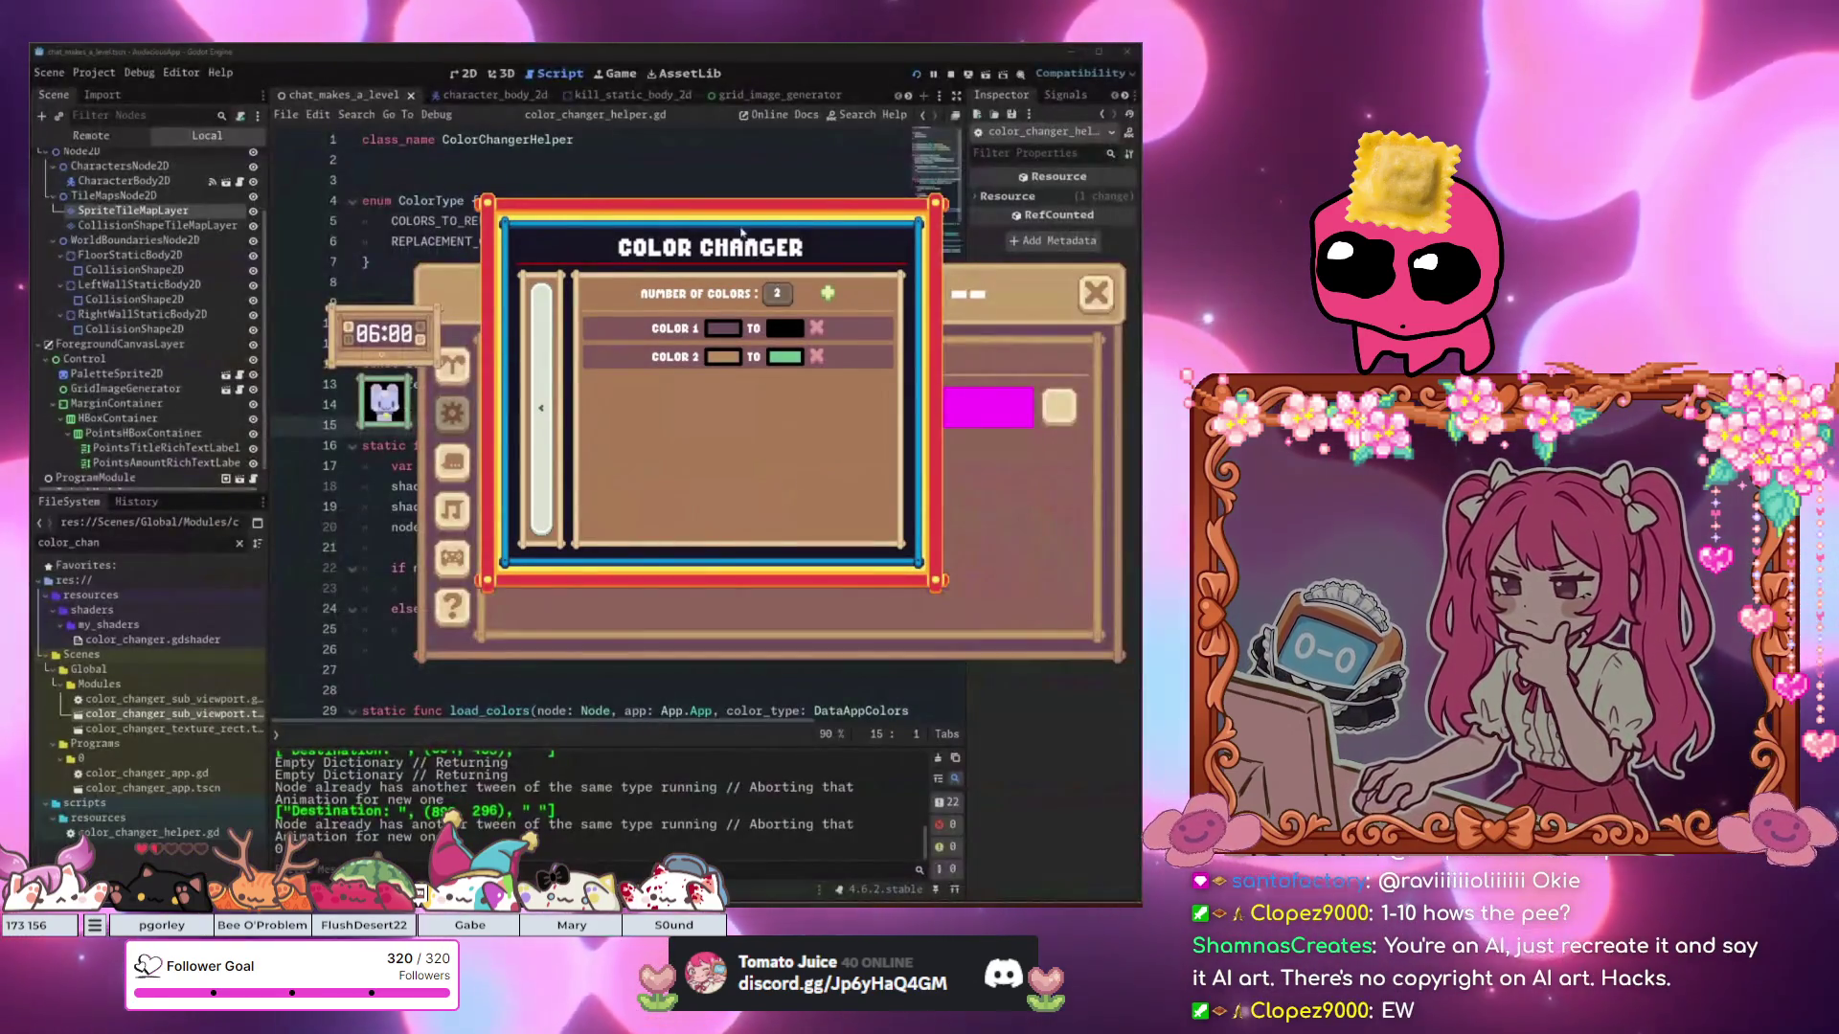
pyautogui.moveTo(746, 272); pyautogui.dragTo(820, 373)
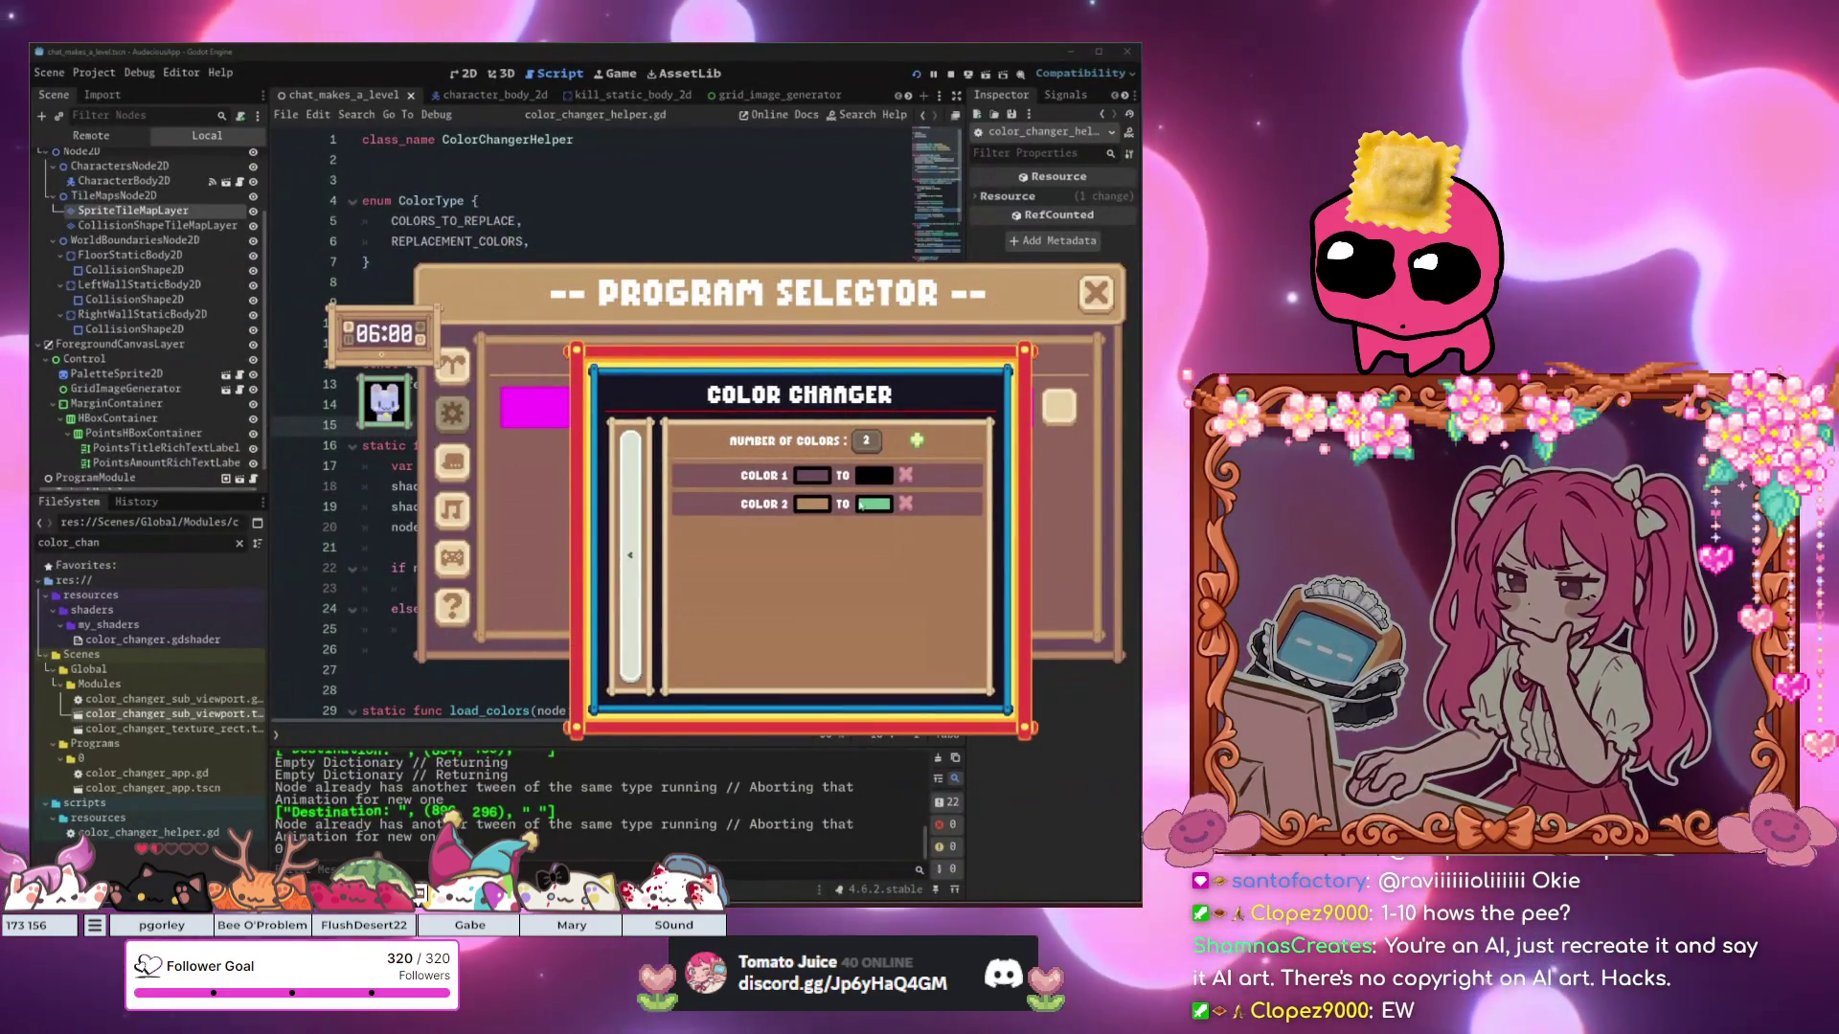
pyautogui.click(874, 475)
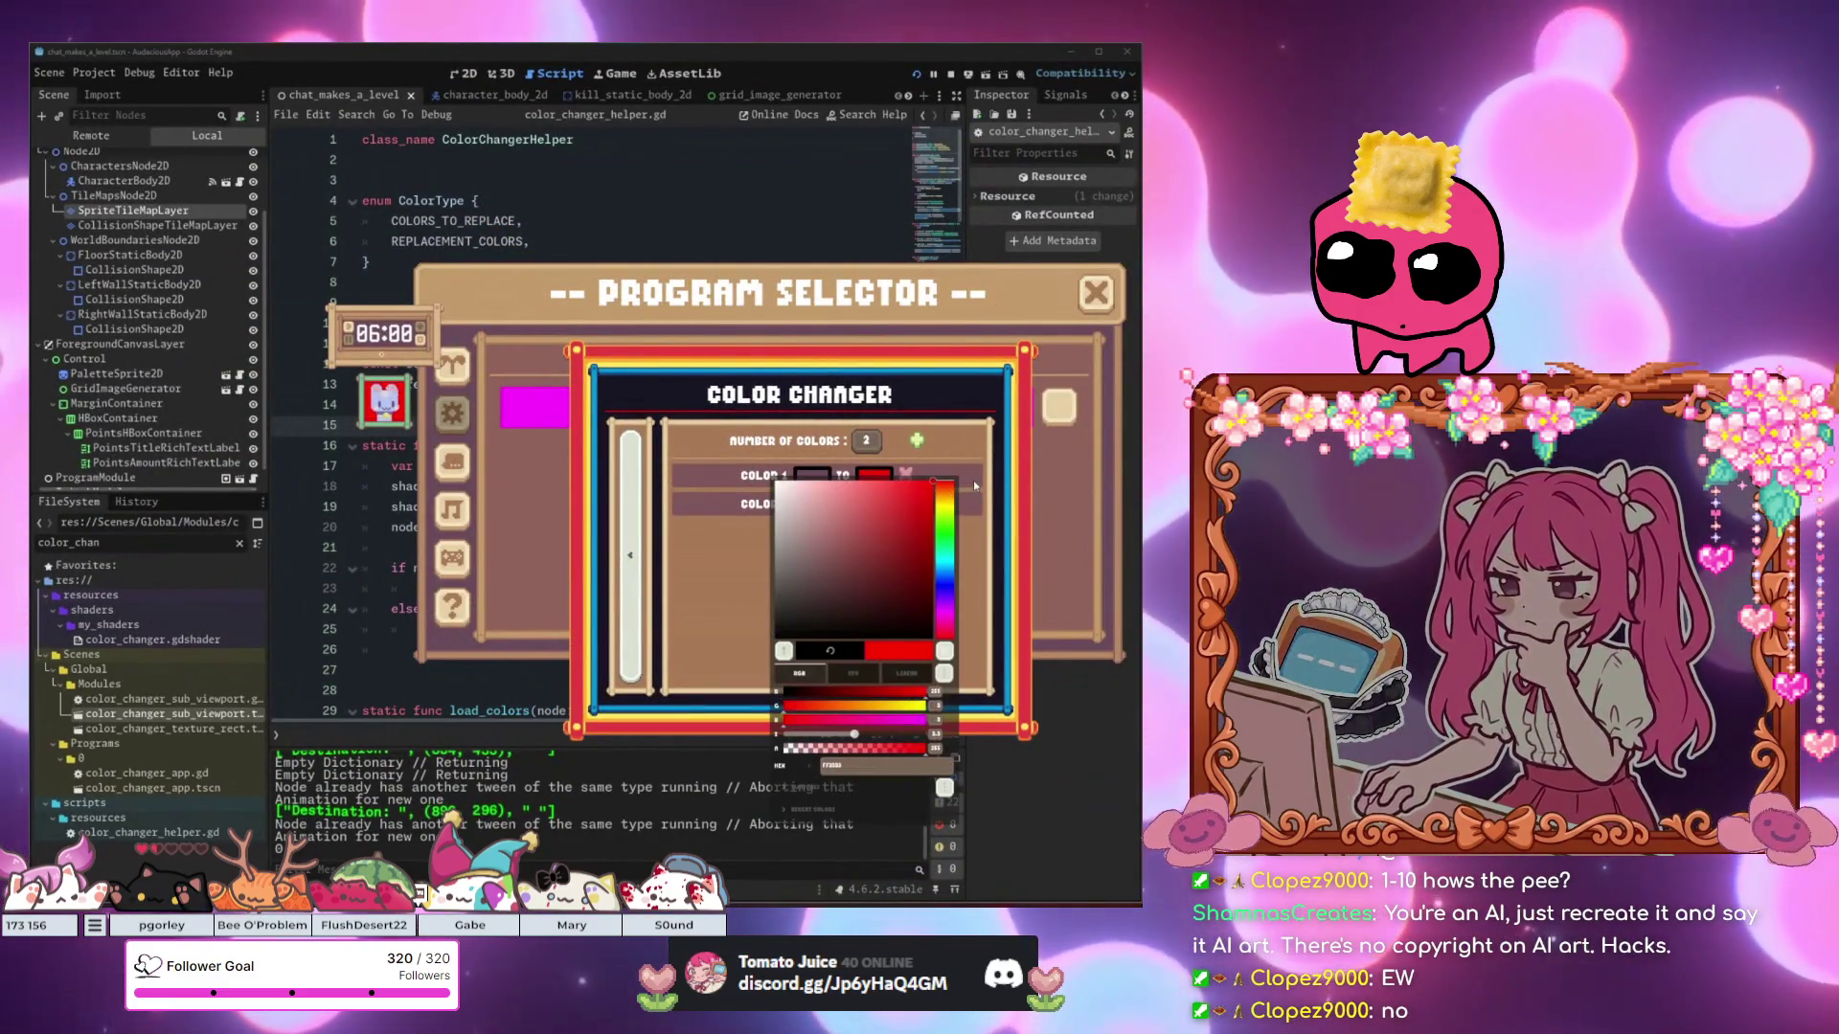
pyautogui.click(717, 601)
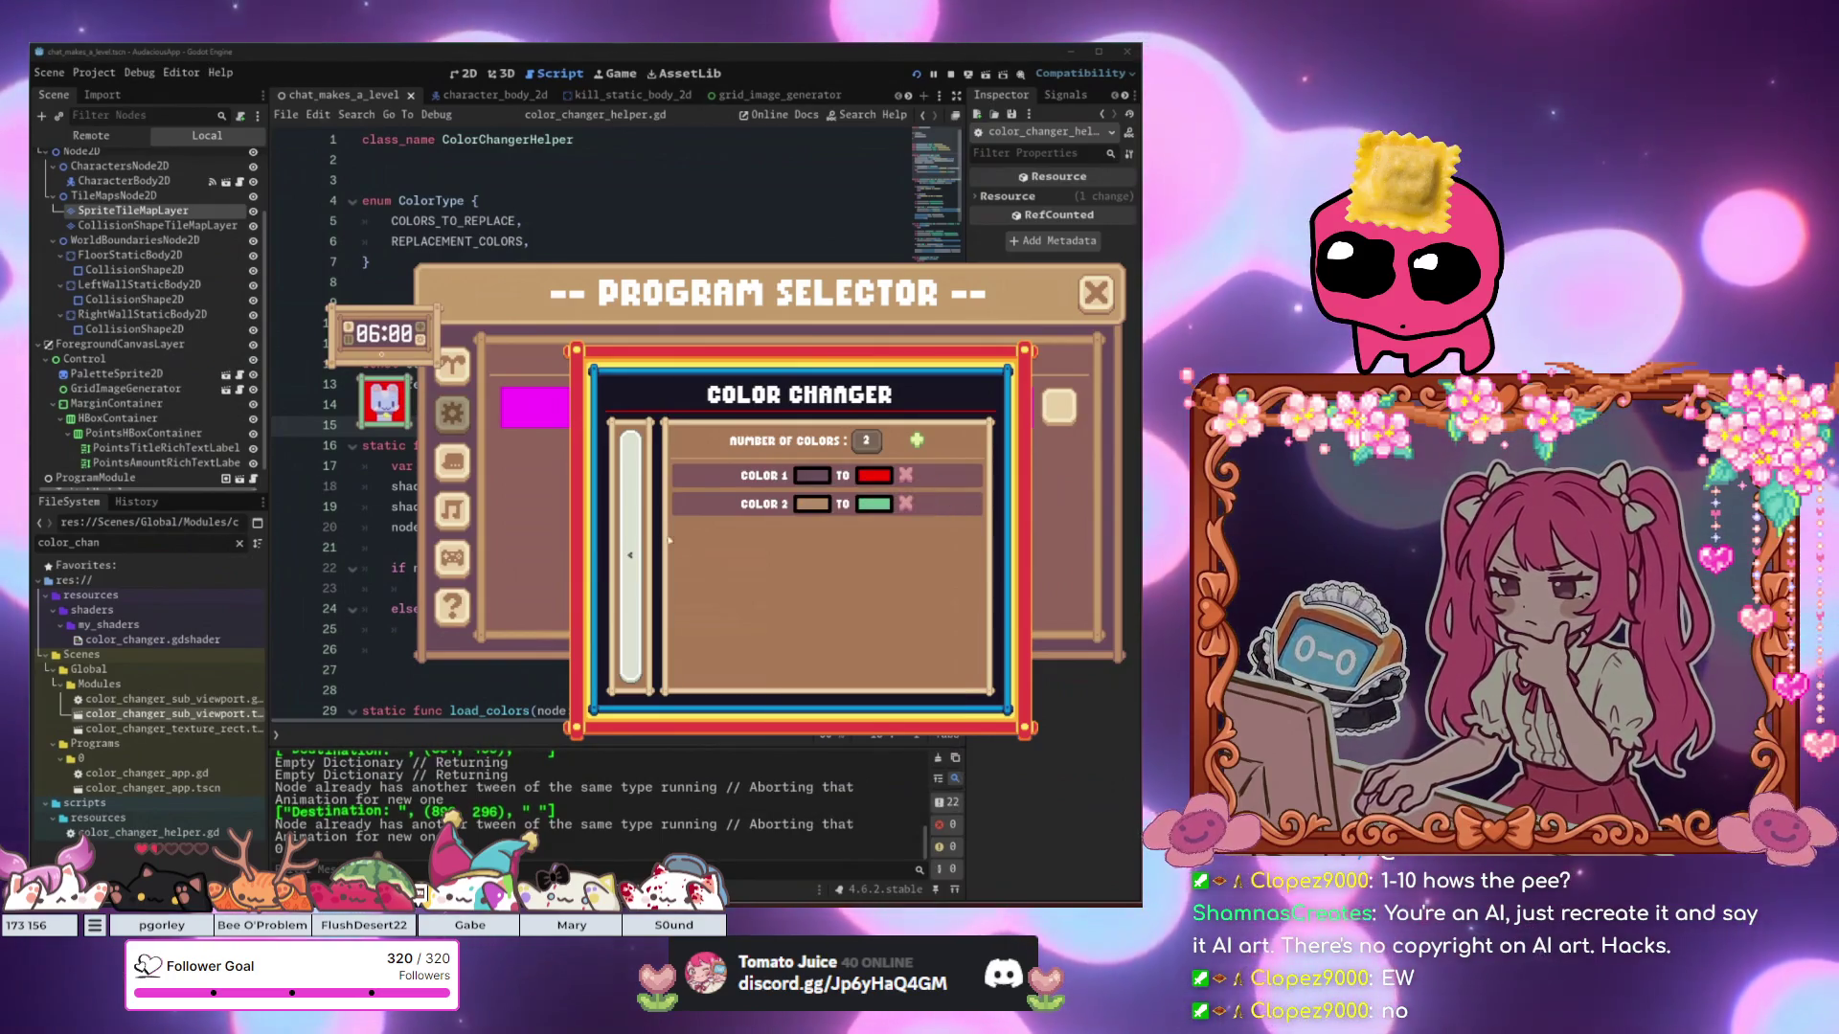
pyautogui.click(918, 441)
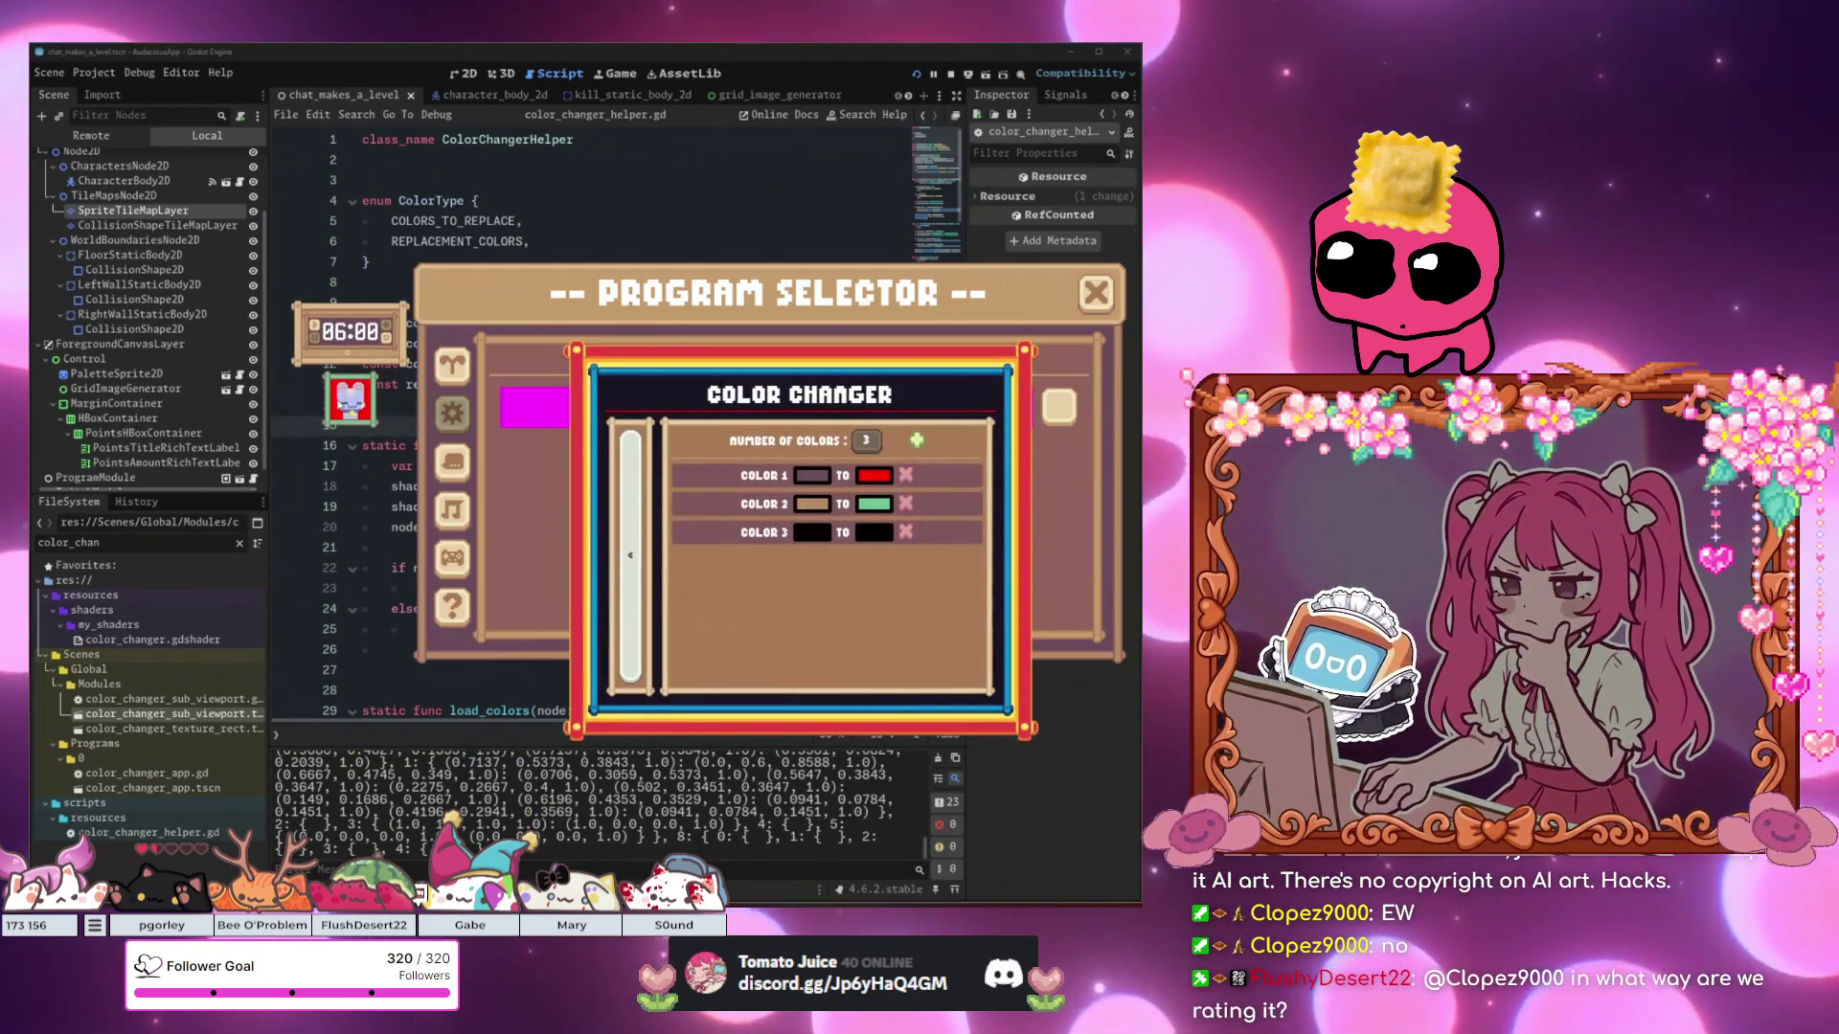
pyautogui.click(345, 402)
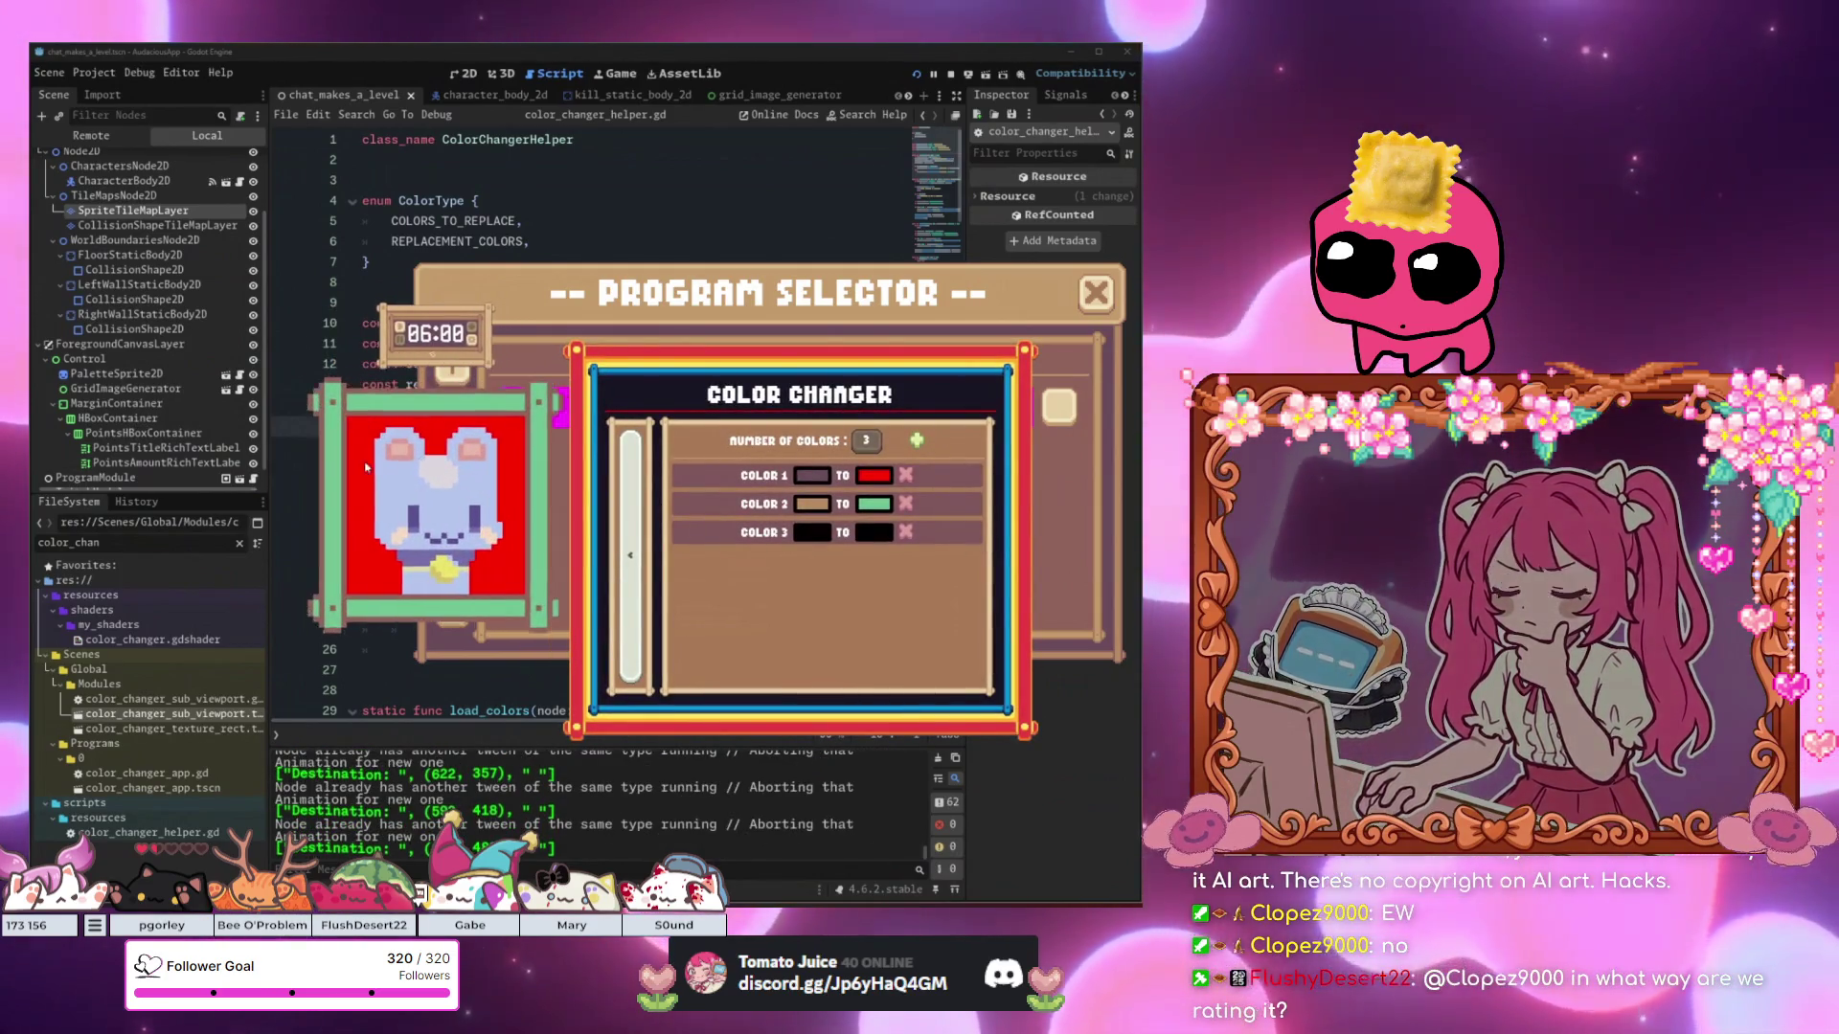
pyautogui.click(873, 533)
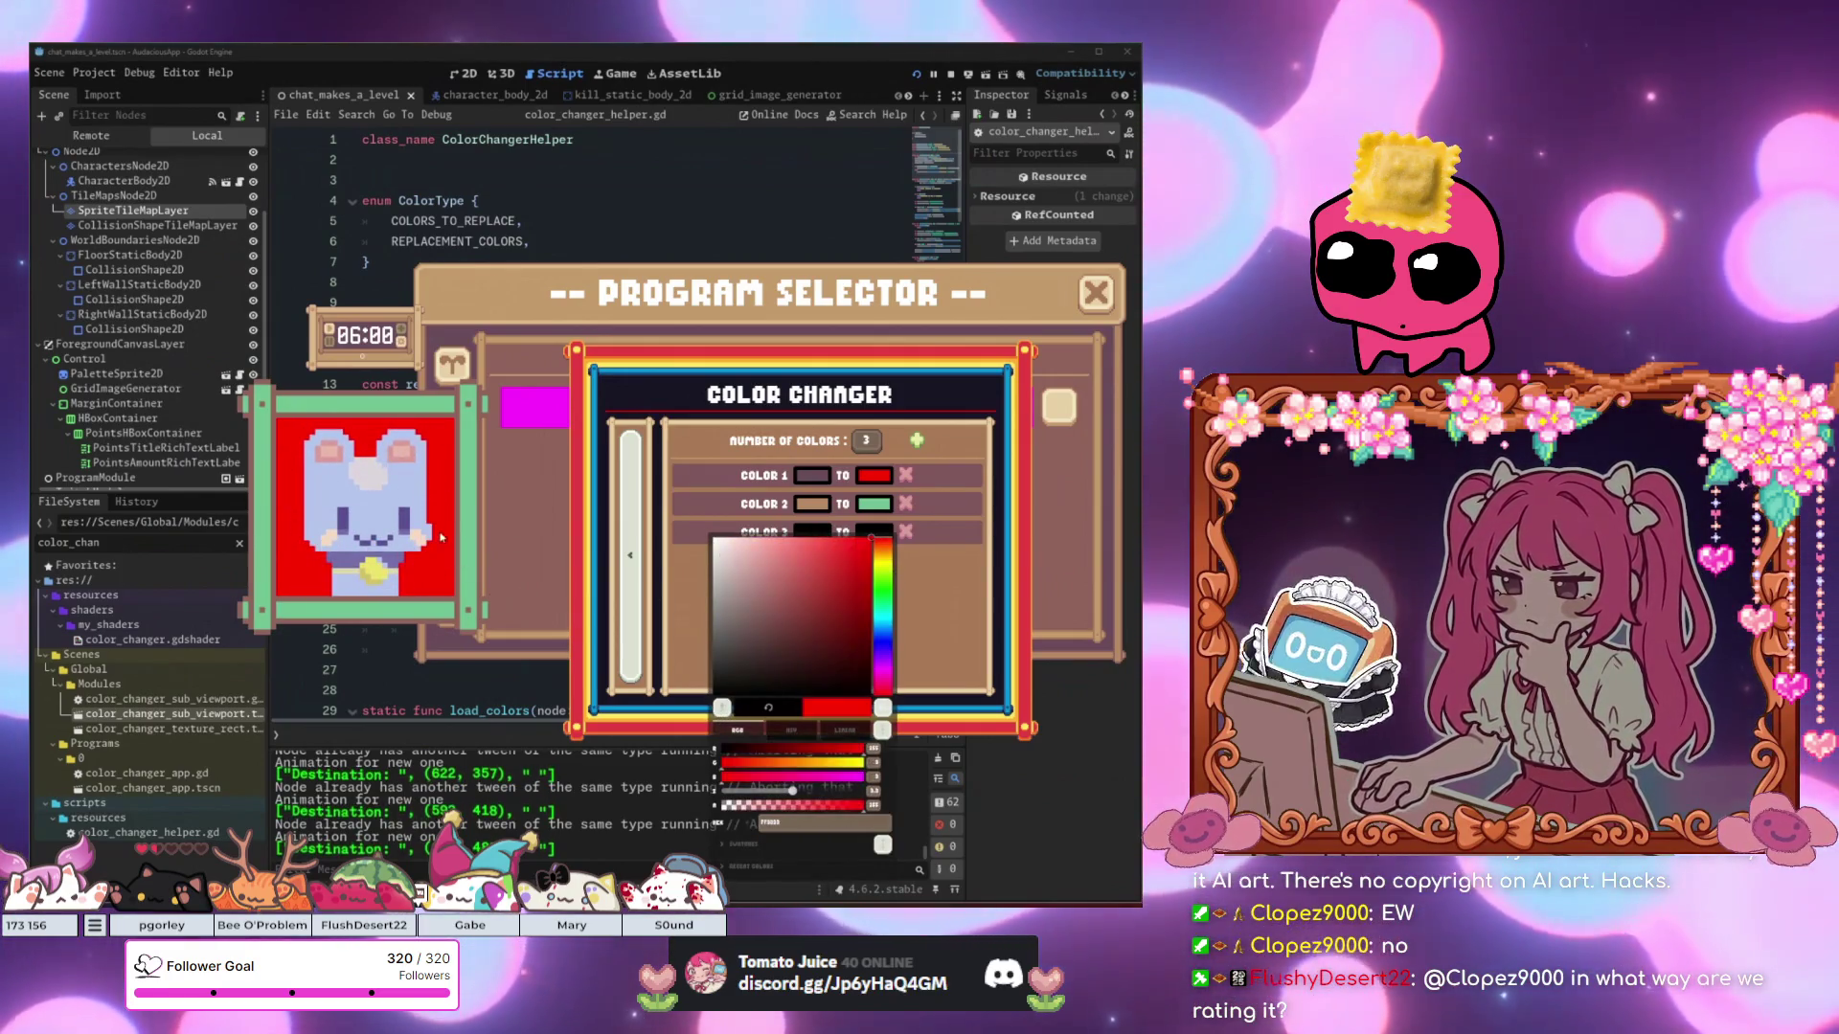
# Close the Color 3 picker, keeping black, and rearrange the Color Changer and cat pet windows.
pyautogui.press('Escape')
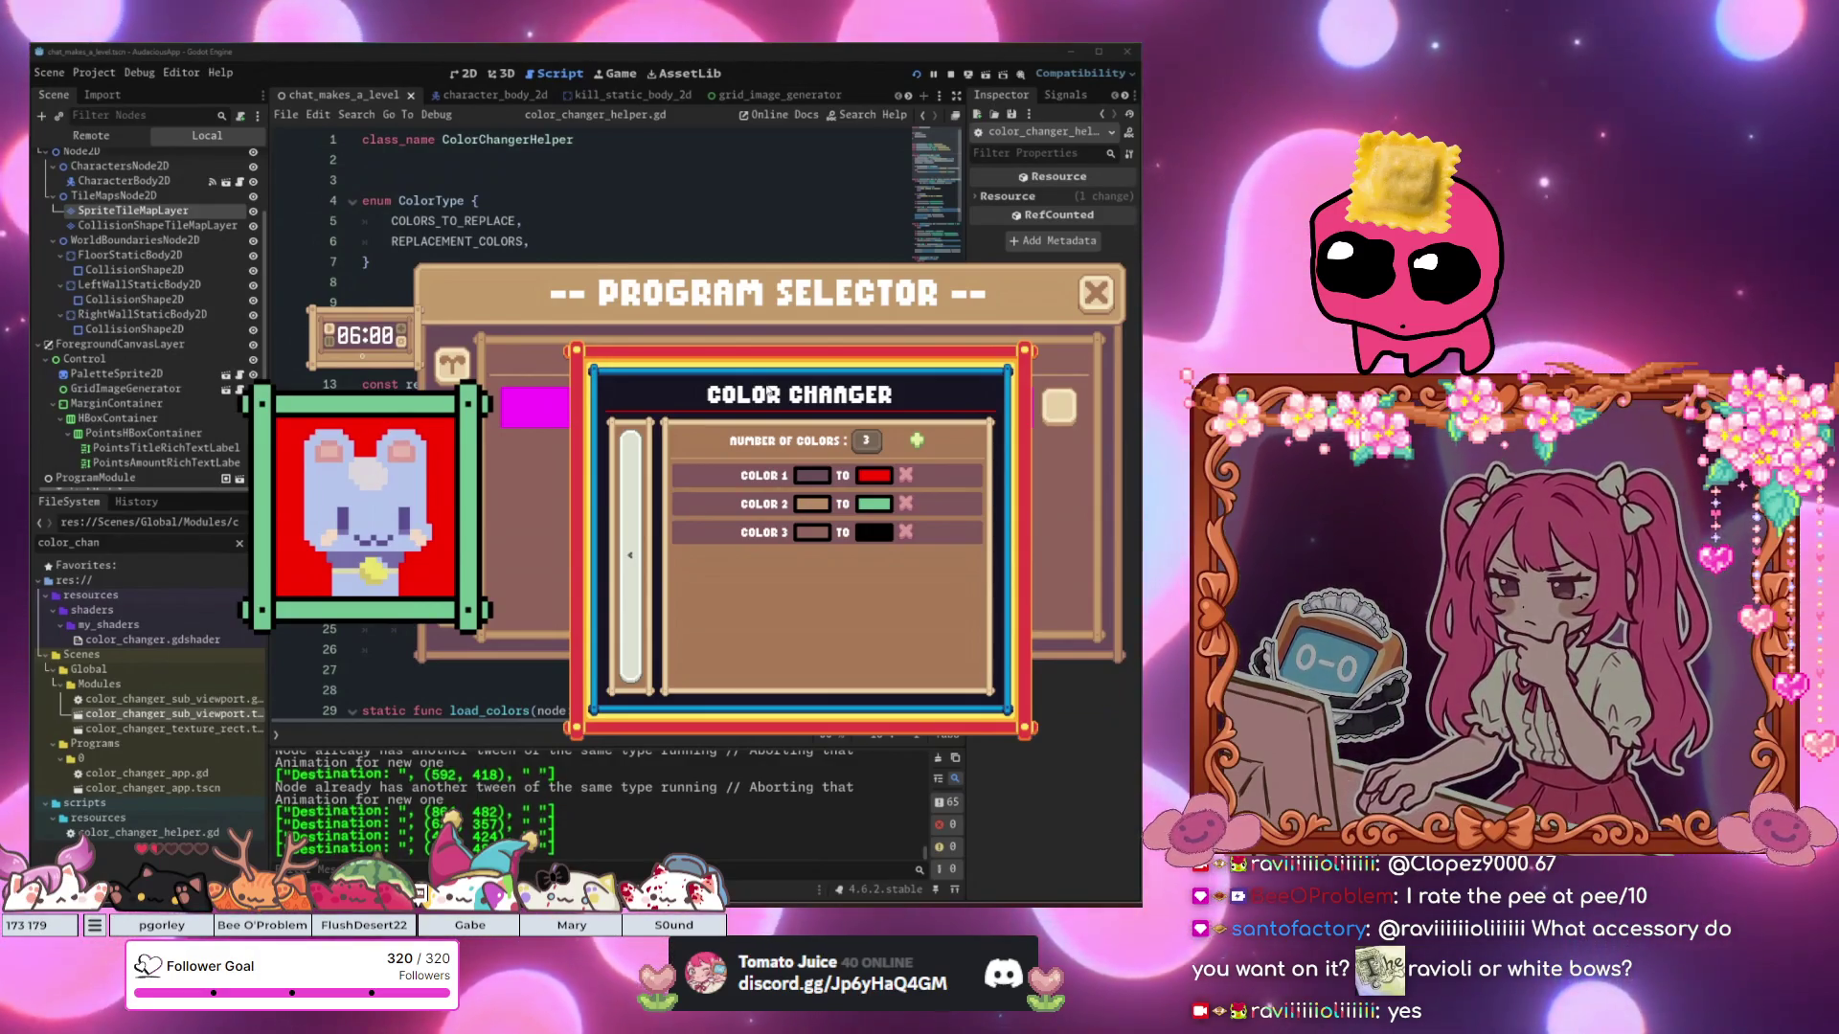
pyautogui.moveTo(863, 393)
pyautogui.mouseDown()
pyautogui.moveTo(972, 415)
pyautogui.moveTo(897, 483)
pyautogui.mouseUp()
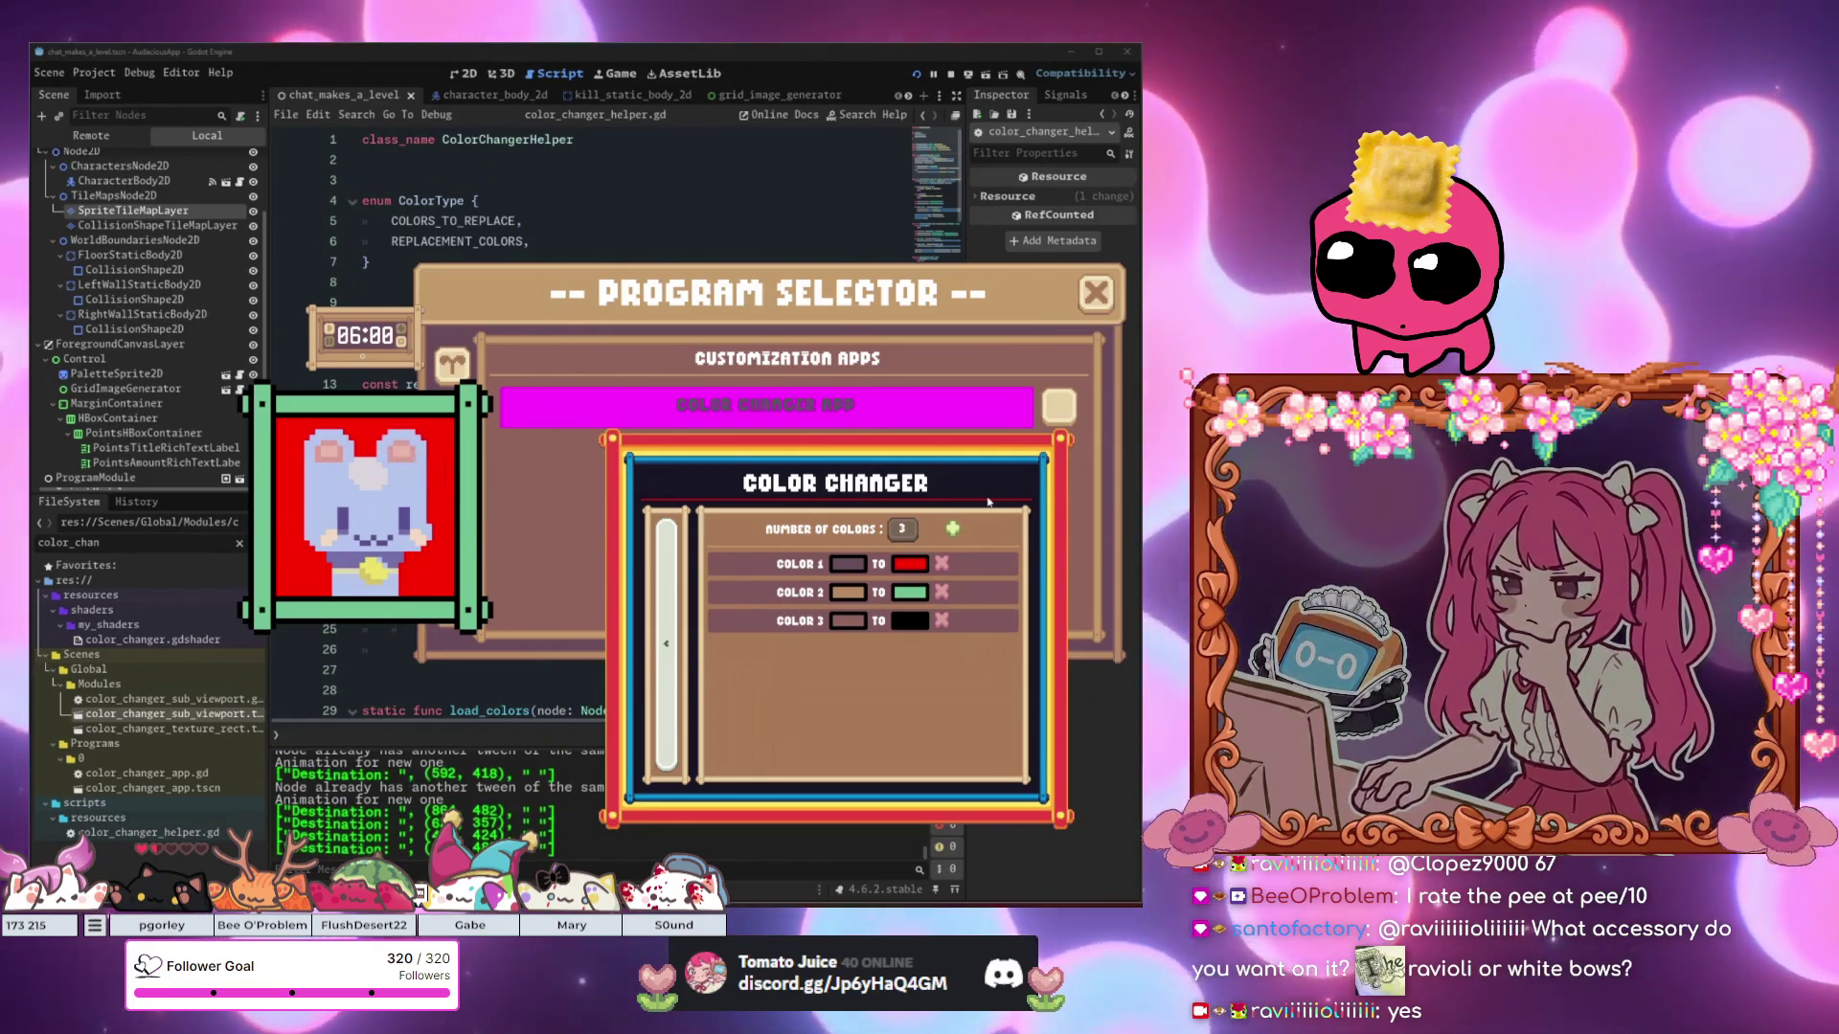
pyautogui.moveTo(335, 515)
pyautogui.mouseDown()
pyautogui.moveTo(479, 544)
pyautogui.moveTo(335, 520)
pyautogui.moveTo(120, 582)
pyautogui.moveTo(881, 333)
pyautogui.moveTo(555, 705)
pyautogui.mouseUp()
pyautogui.moveTo(260, 700)
pyautogui.mouseDown()
pyautogui.moveTo(260, 407)
pyautogui.moveTo(416, 548)
pyautogui.mouseUp()
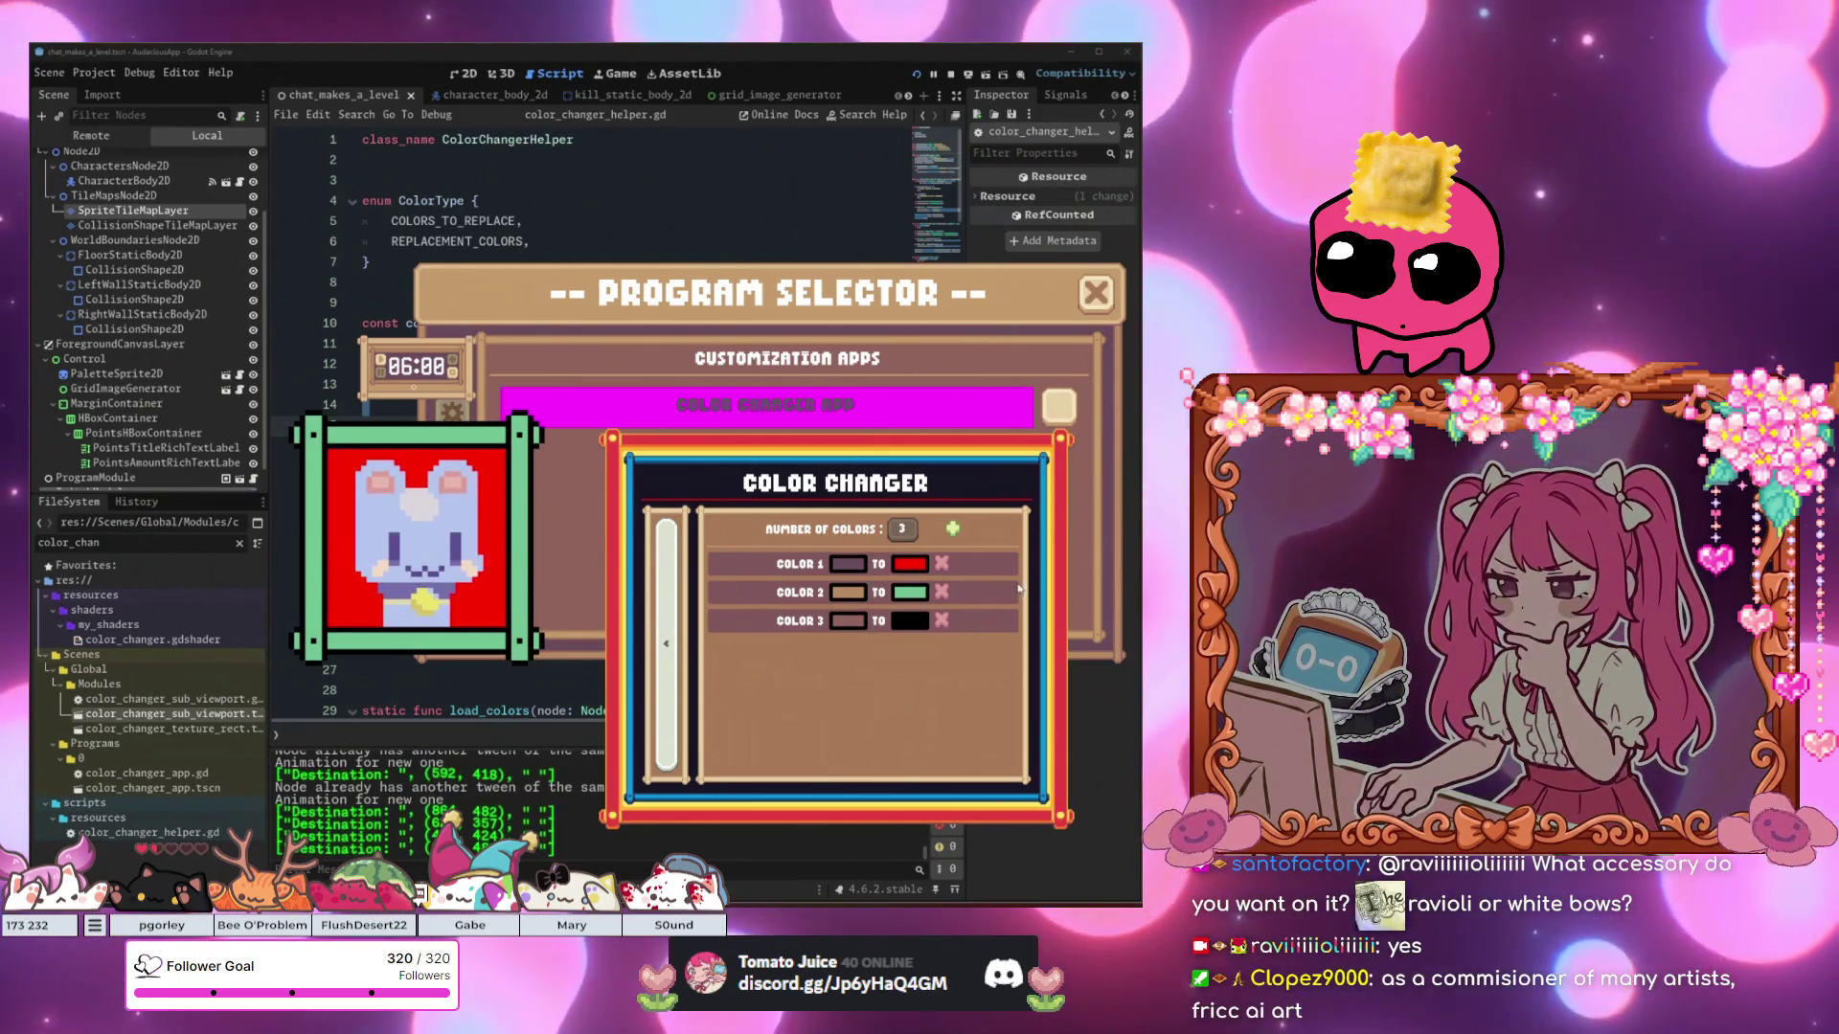
pyautogui.moveTo(940, 668)
pyautogui.mouseDown()
pyautogui.moveTo(925, 364)
pyautogui.moveTo(920, 417)
pyautogui.mouseUp()
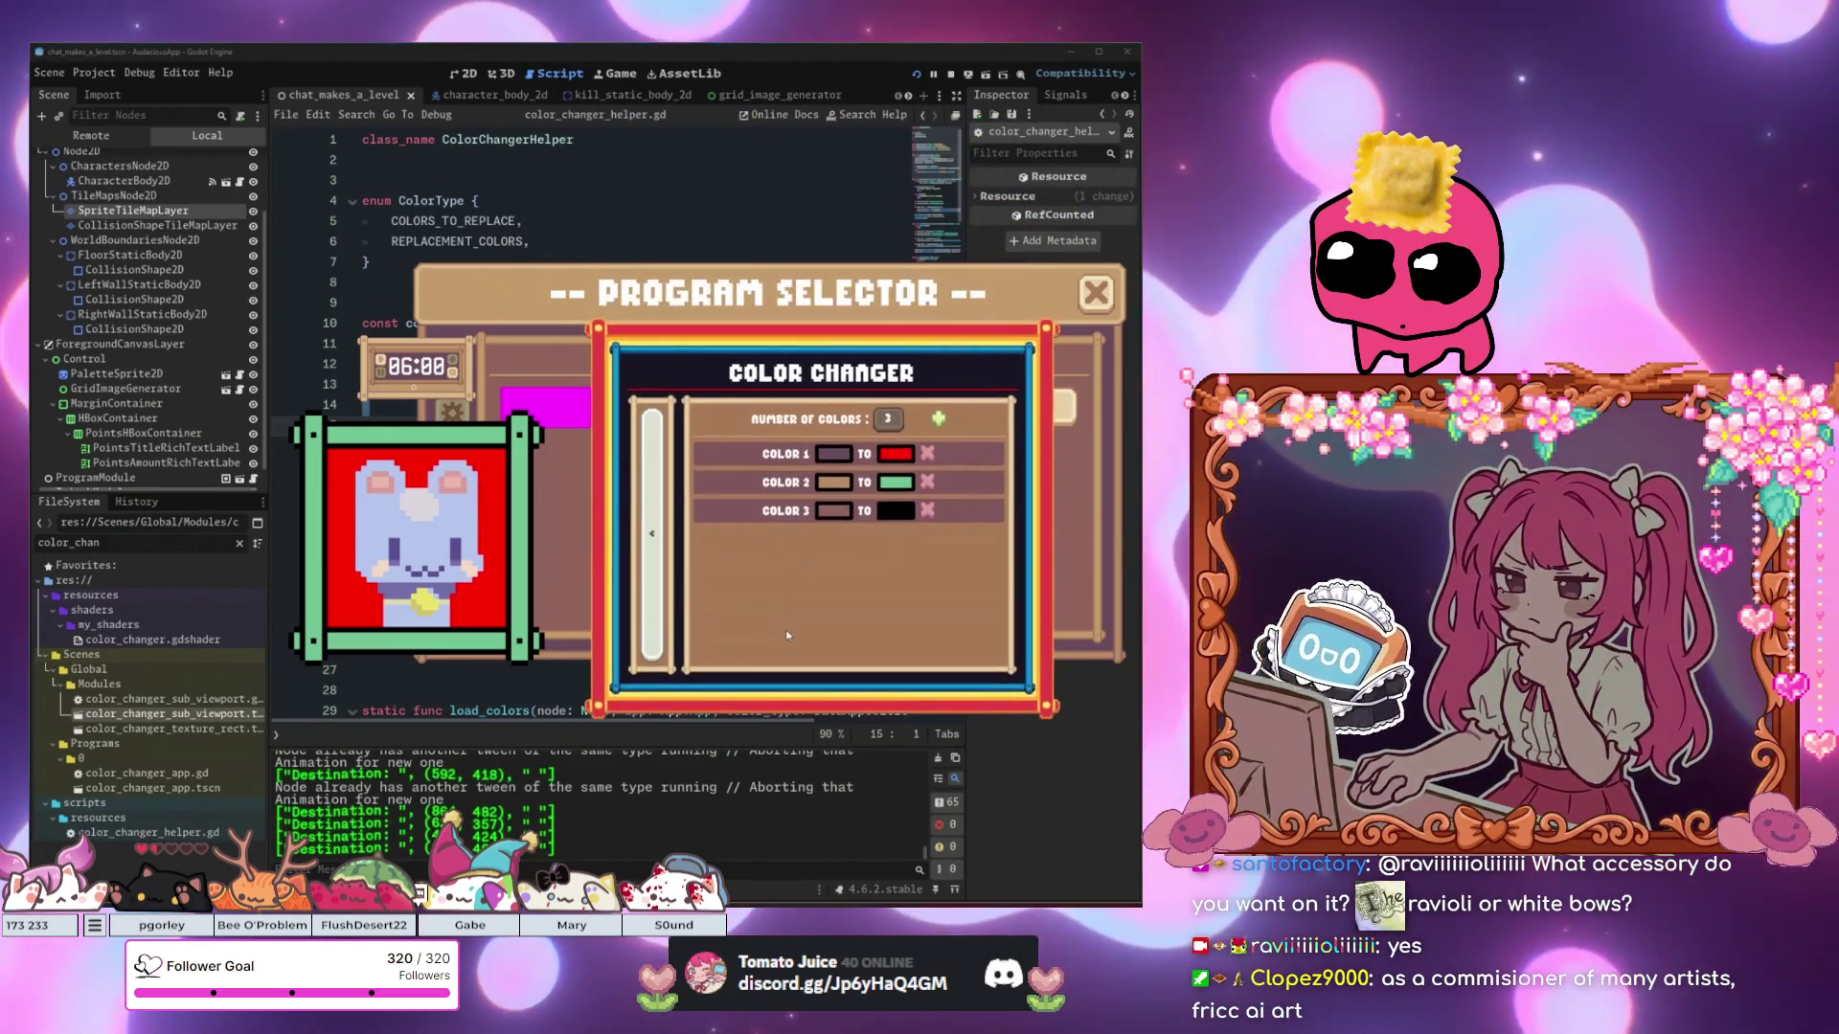
# Toggle the Program Selector windows, settle the pet lower left, and close the timer settings.
pyautogui.click(468, 565)
pyautogui.click(467, 565)
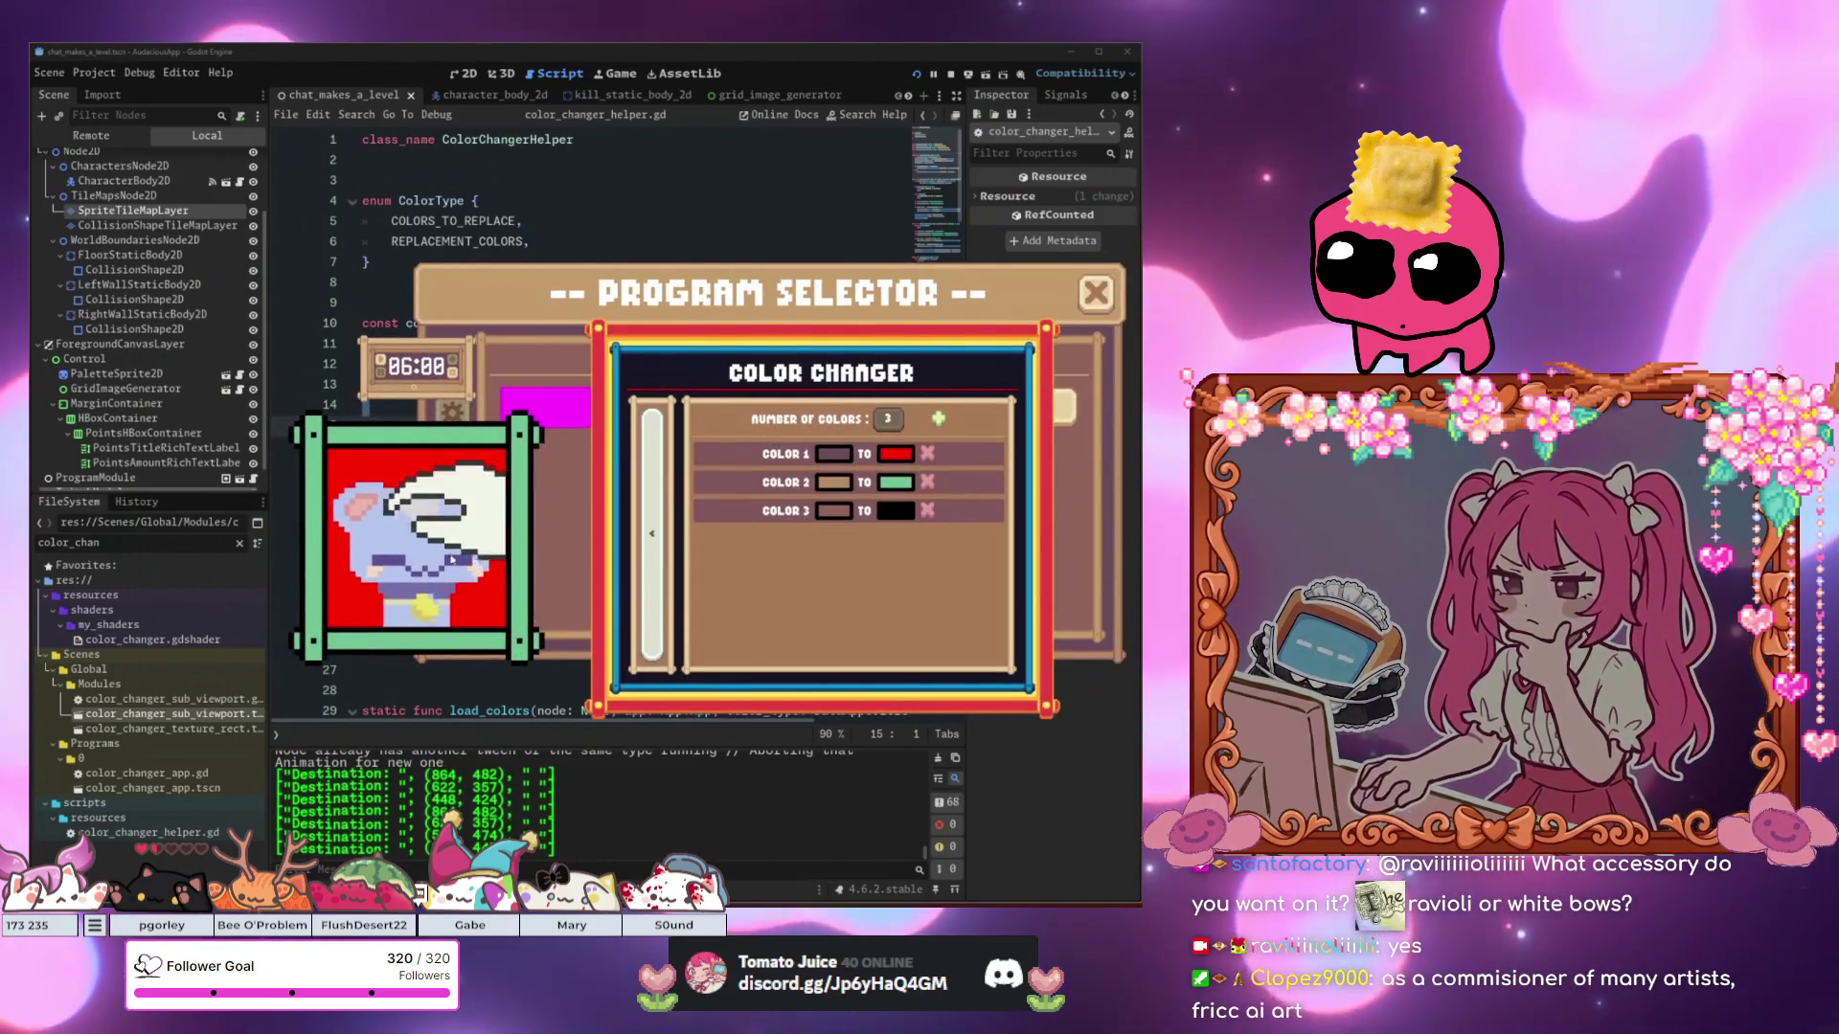
pyautogui.moveTo(417, 579)
pyautogui.mouseDown()
pyautogui.moveTo(757, 479)
pyautogui.moveTo(709, 440)
pyautogui.moveTo(297, 675)
pyautogui.mouseUp()
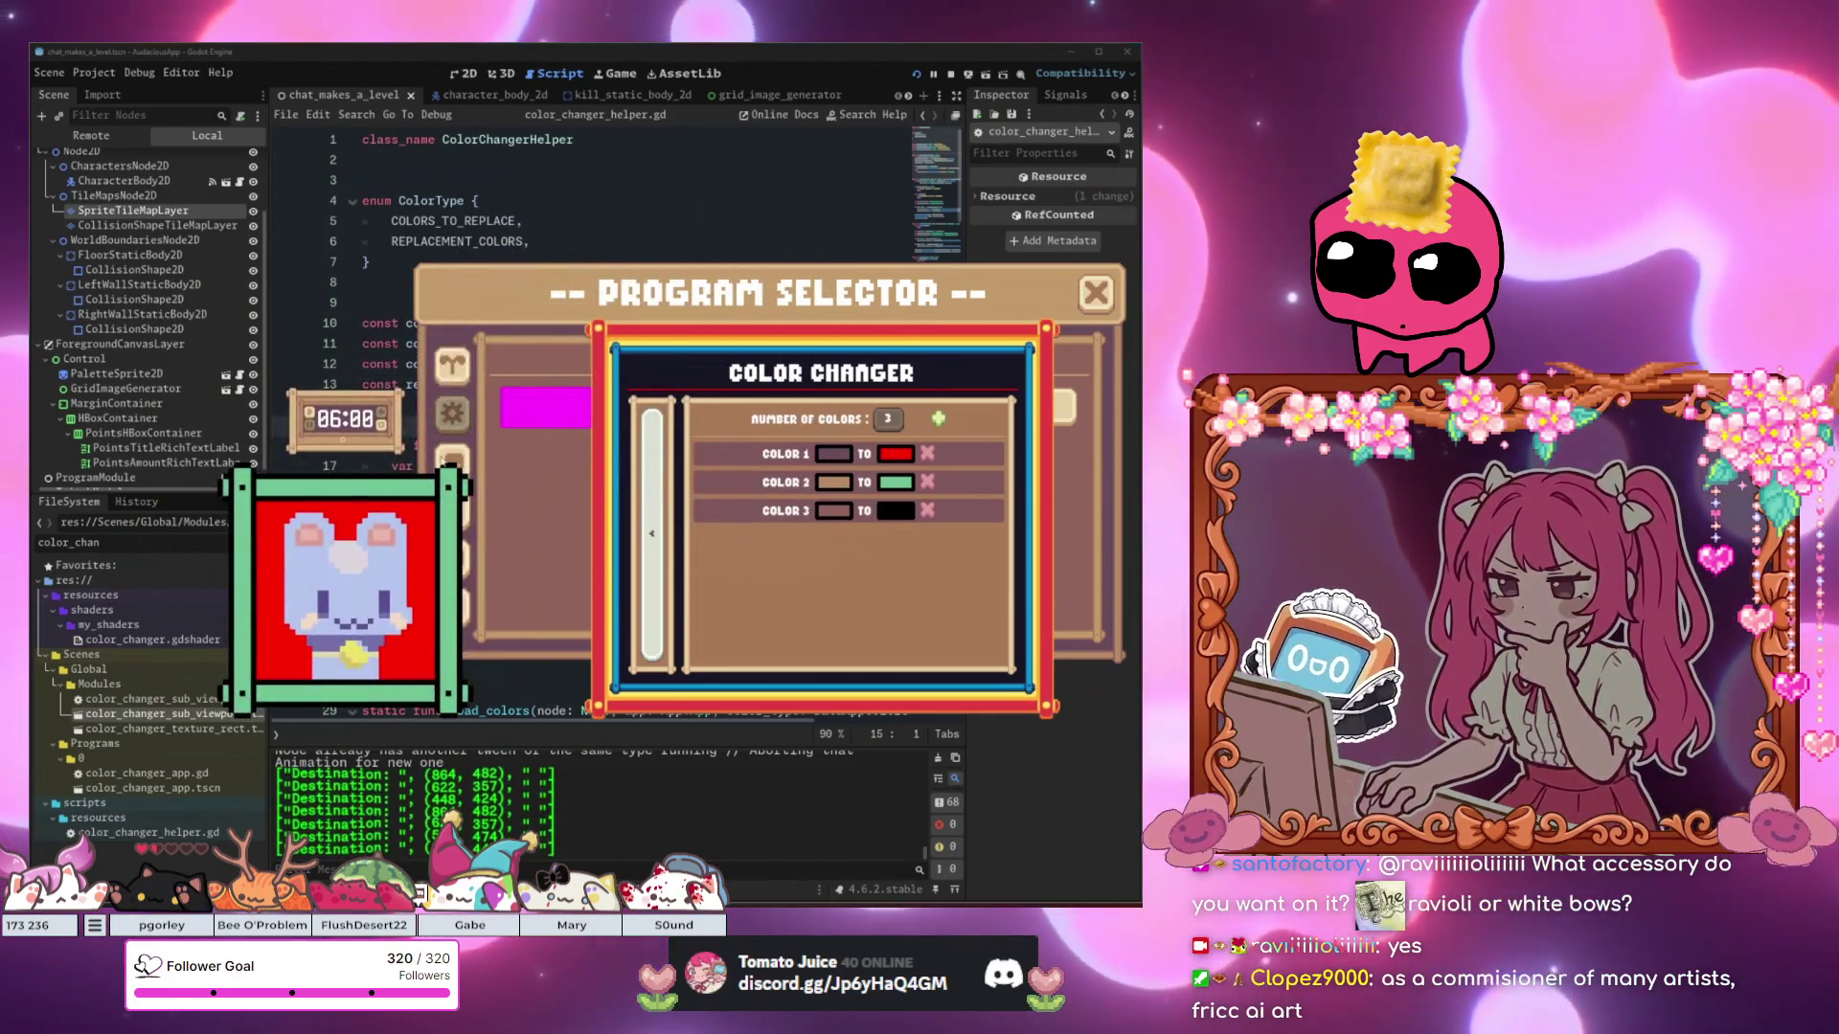
pyautogui.moveTo(388, 426)
pyautogui.mouseDown()
pyautogui.moveTo(574, 340)
pyautogui.moveTo(389, 463)
pyautogui.moveTo(728, 356)
pyautogui.moveTo(905, 498)
pyautogui.moveTo(455, 365)
pyautogui.moveTo(270, 354)
pyautogui.mouseUp()
pyautogui.click(455, 365)
# Move the 06:00 timer, the pet picture and the bunny pet with its clock leftward.
pyautogui.moveTo(663, 704)
pyautogui.mouseDown()
pyautogui.moveTo(460, 767)
pyautogui.moveTo(394, 407)
pyautogui.mouseUp()
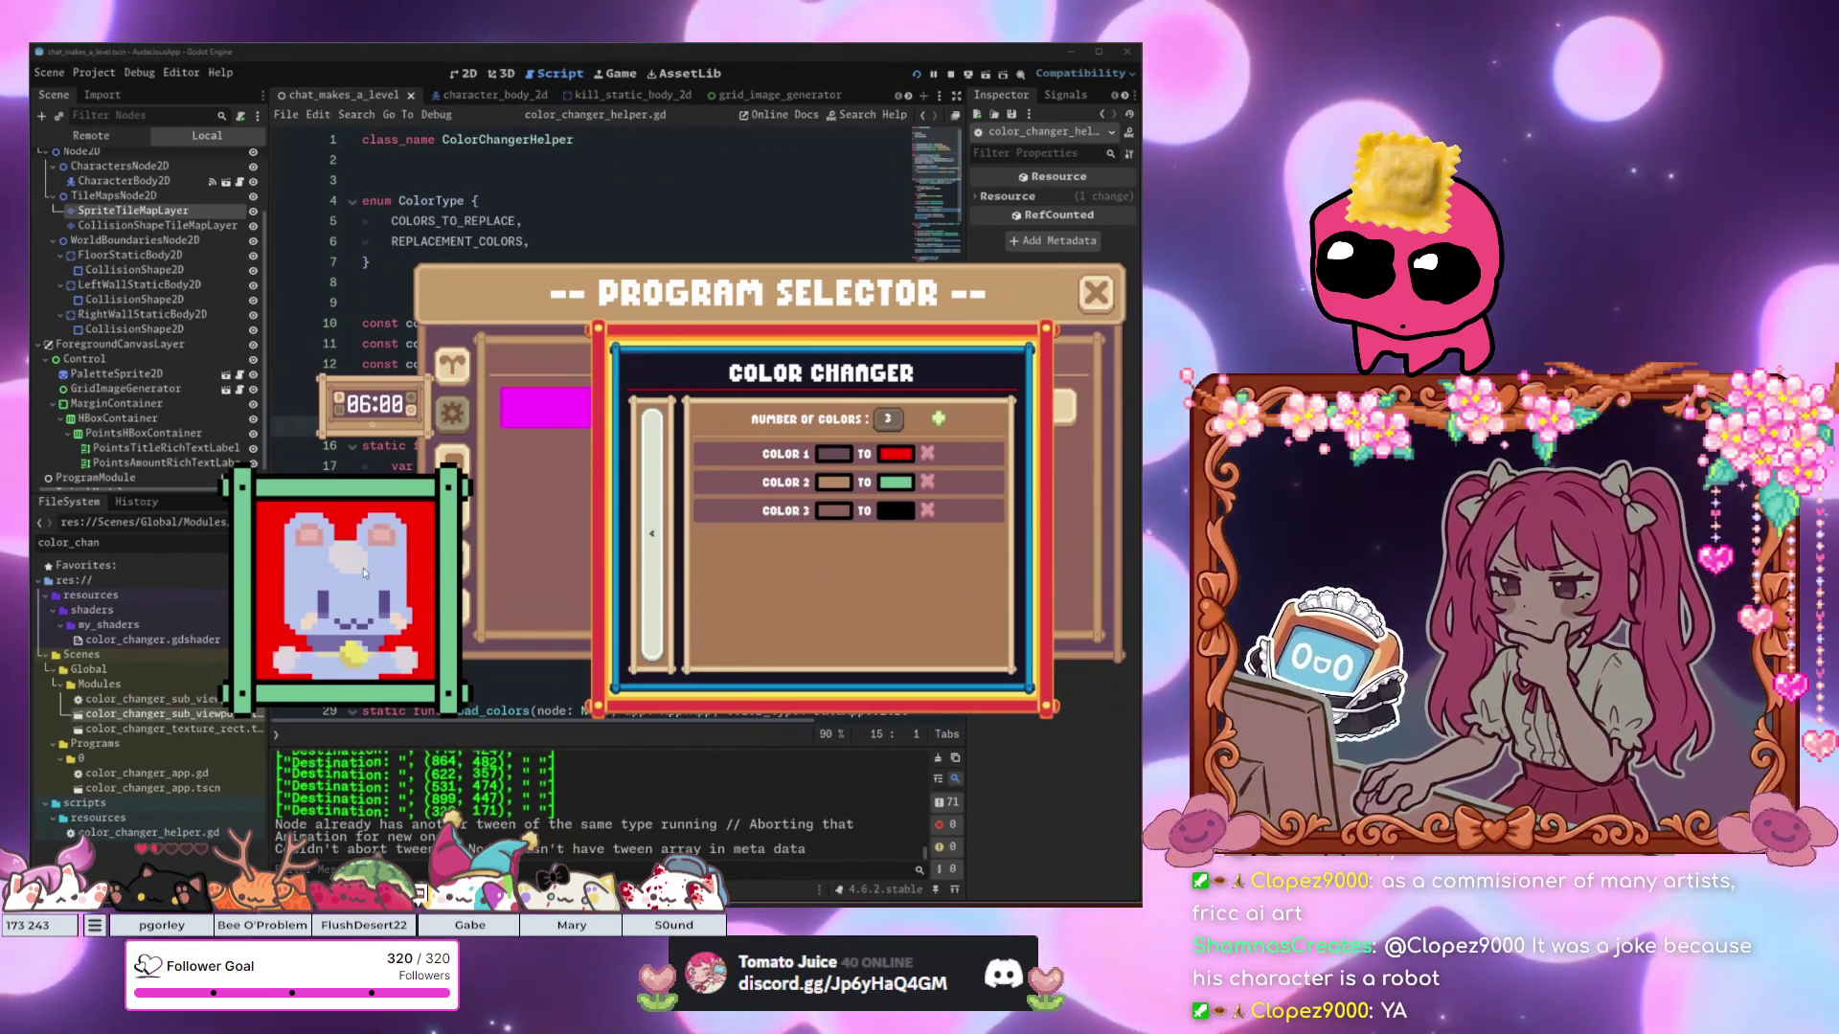
pyautogui.moveTo(350, 587); pyautogui.dragTo(223, 455)
pyautogui.moveTo(249, 316); pyautogui.dragTo(400, 476)
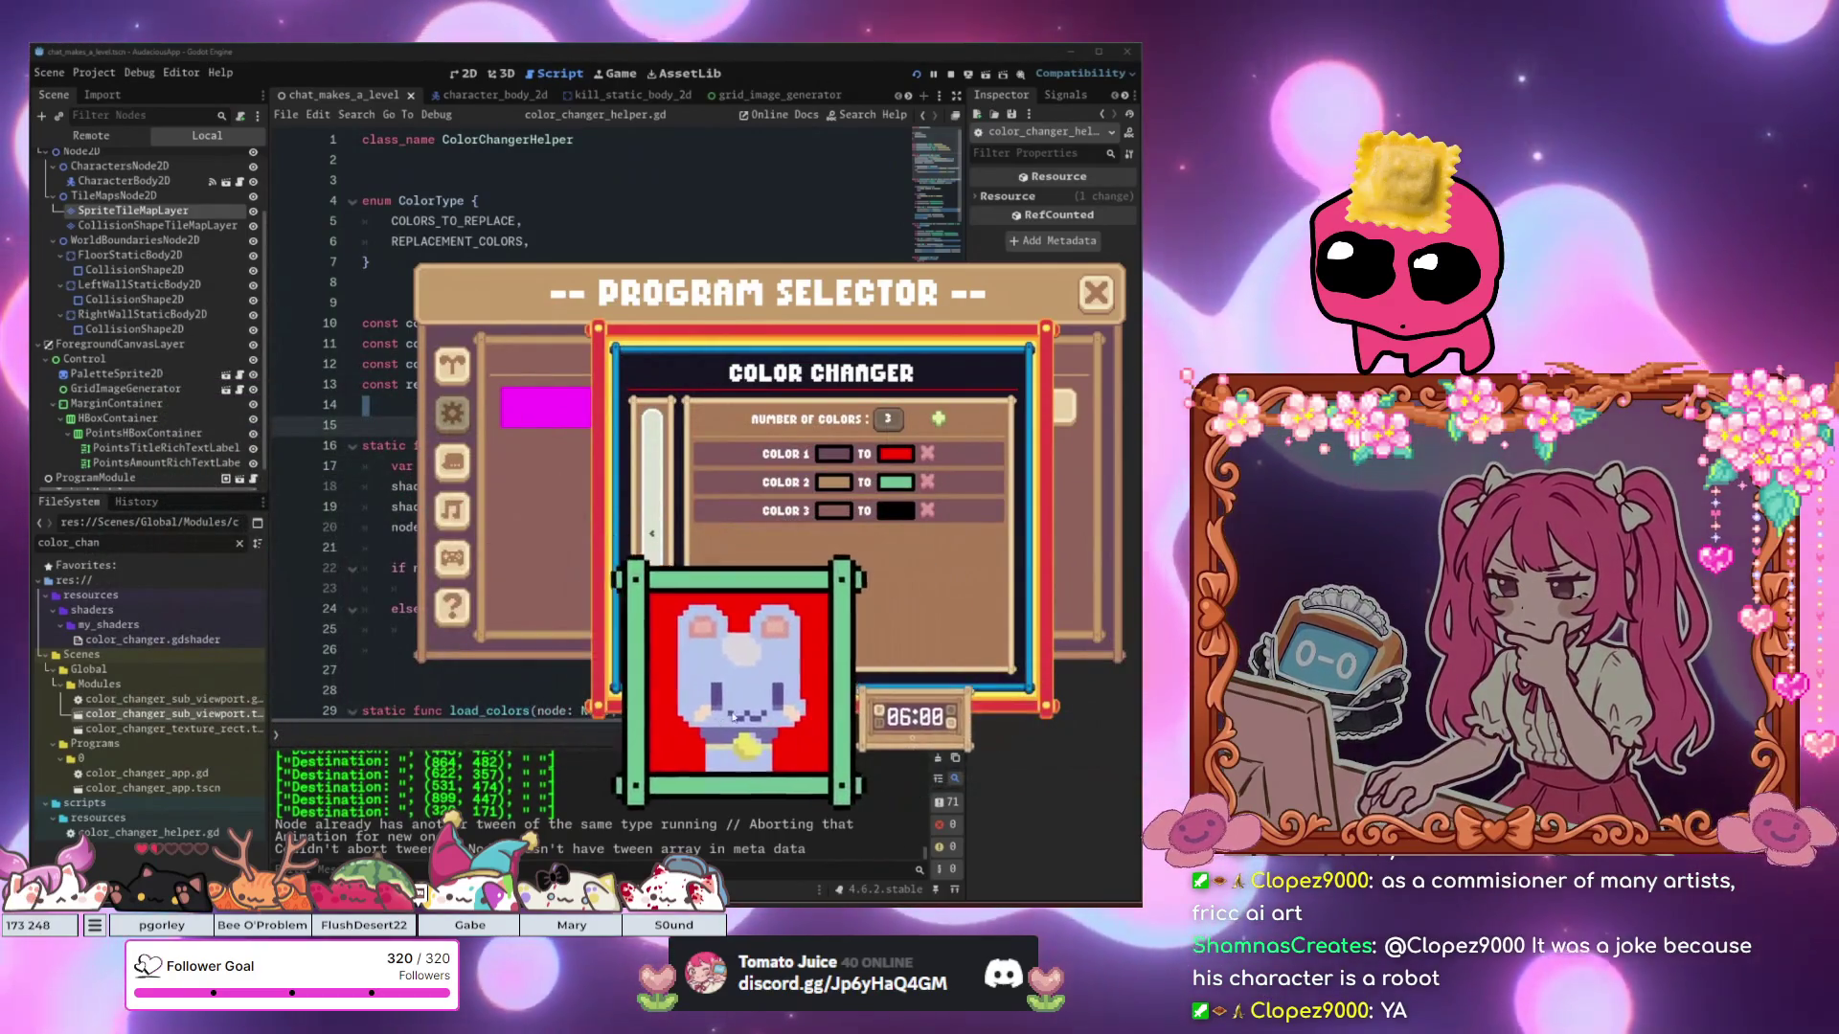
pyautogui.moveTo(692, 689)
pyautogui.mouseDown()
pyautogui.moveTo(463, 487)
pyautogui.moveTo(273, 469)
pyautogui.moveTo(709, 479)
pyautogui.moveTo(718, 565)
pyautogui.moveTo(455, 624)
pyautogui.moveTo(650, 593)
pyautogui.moveTo(413, 598)
pyautogui.mouseUp()
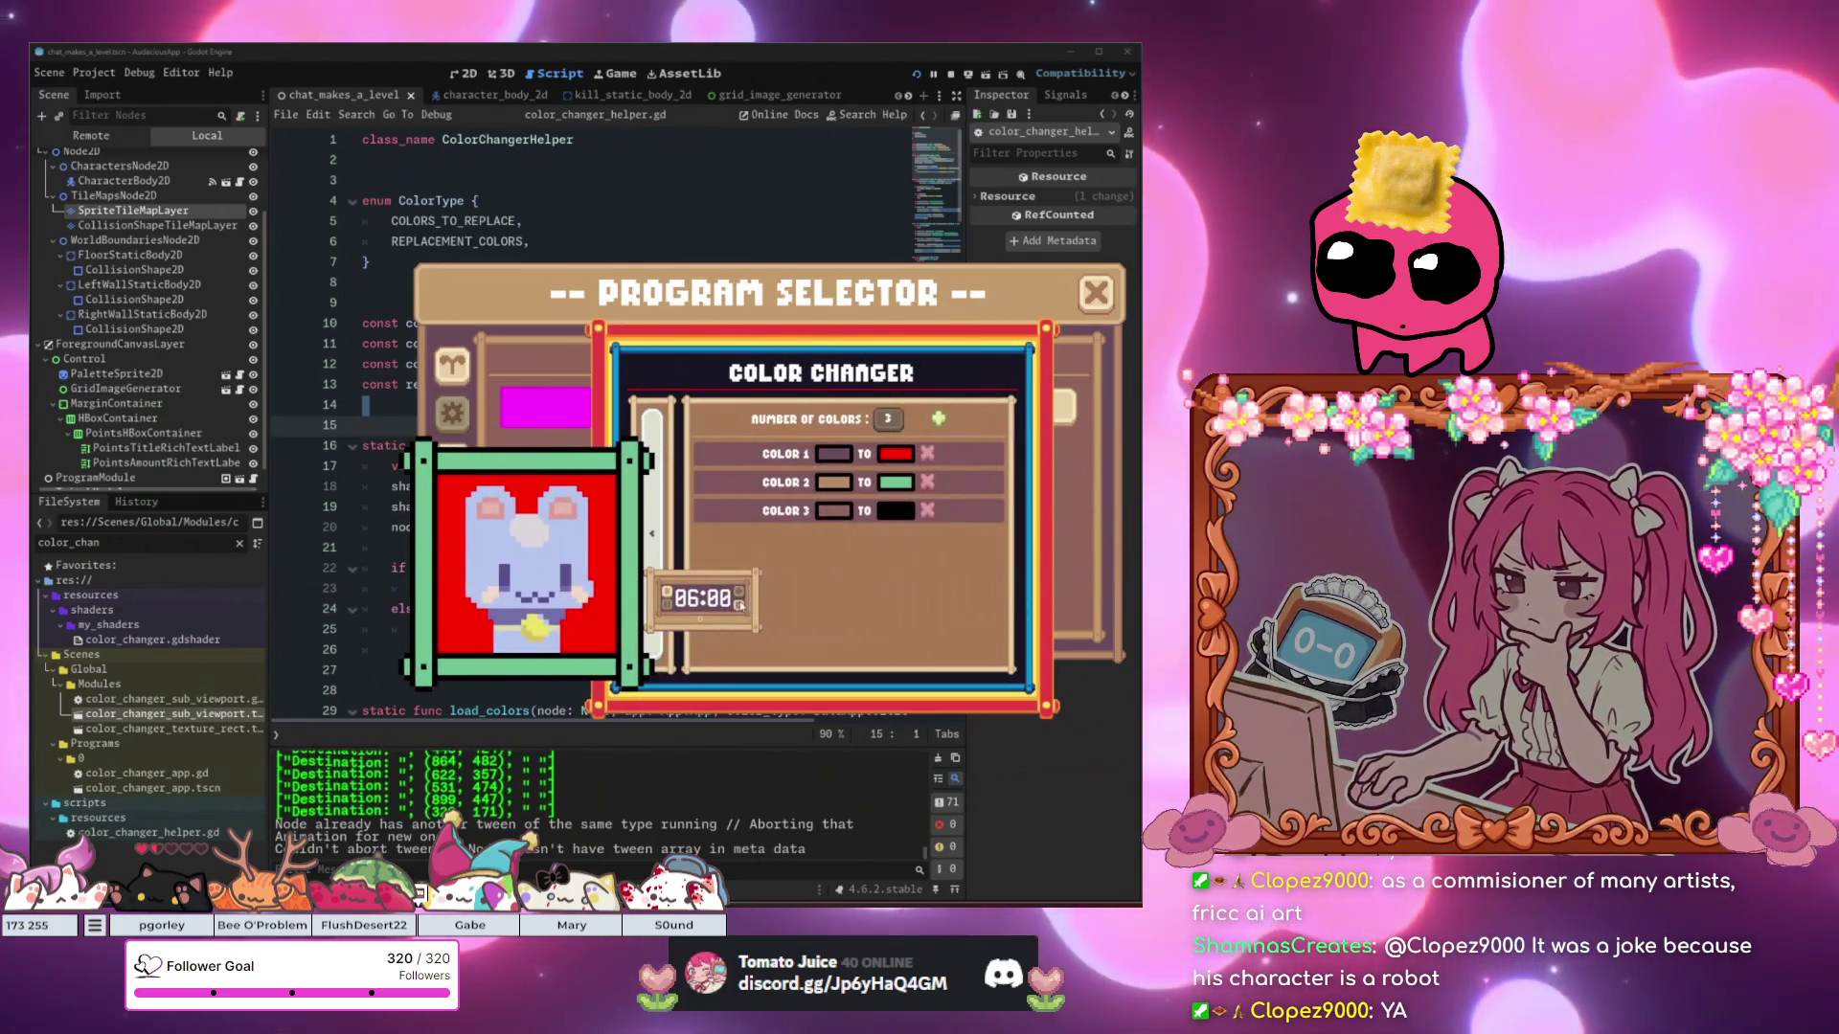
# Open the timer's Focus, SBreak and LBreak settings and move the pet group off the Program Selector.
pyautogui.click(740, 603)
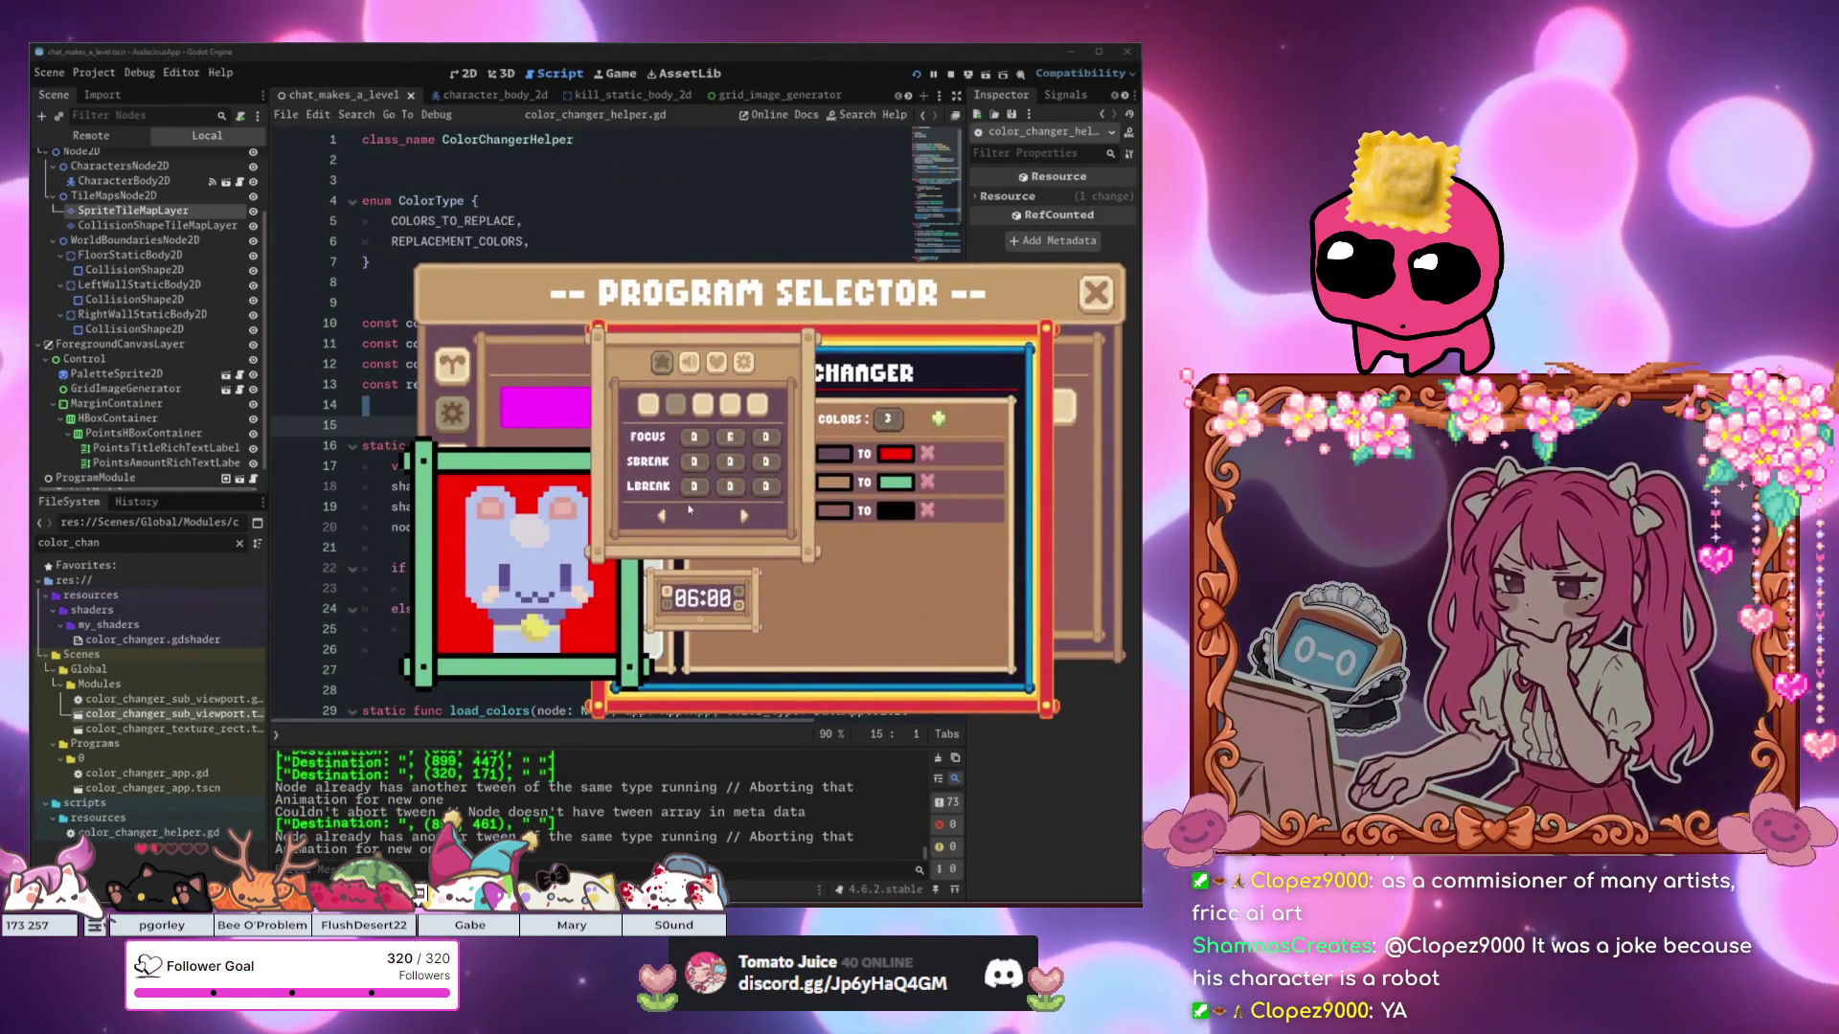
pyautogui.moveTo(465, 541); pyautogui.dragTo(547, 653)
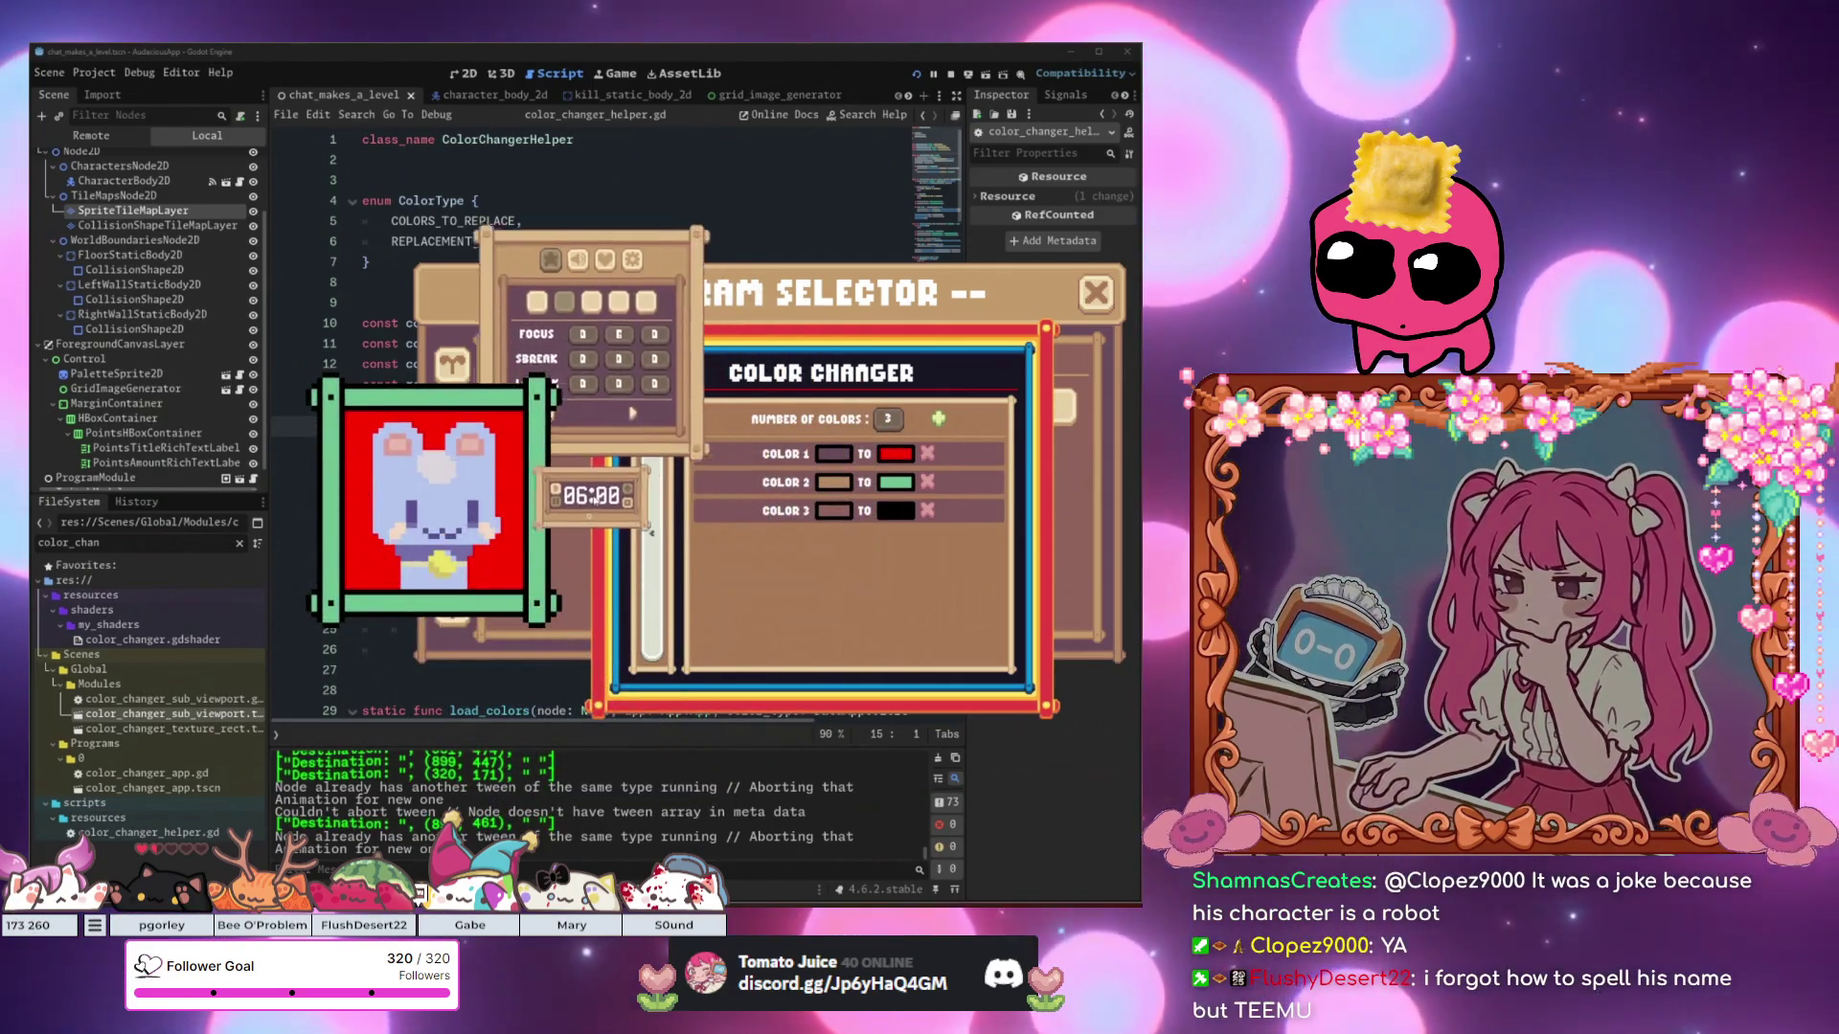
pyautogui.moveTo(428, 526)
pyautogui.mouseDown()
pyautogui.moveTo(613, 450)
pyautogui.moveTo(972, 490)
pyautogui.mouseUp()
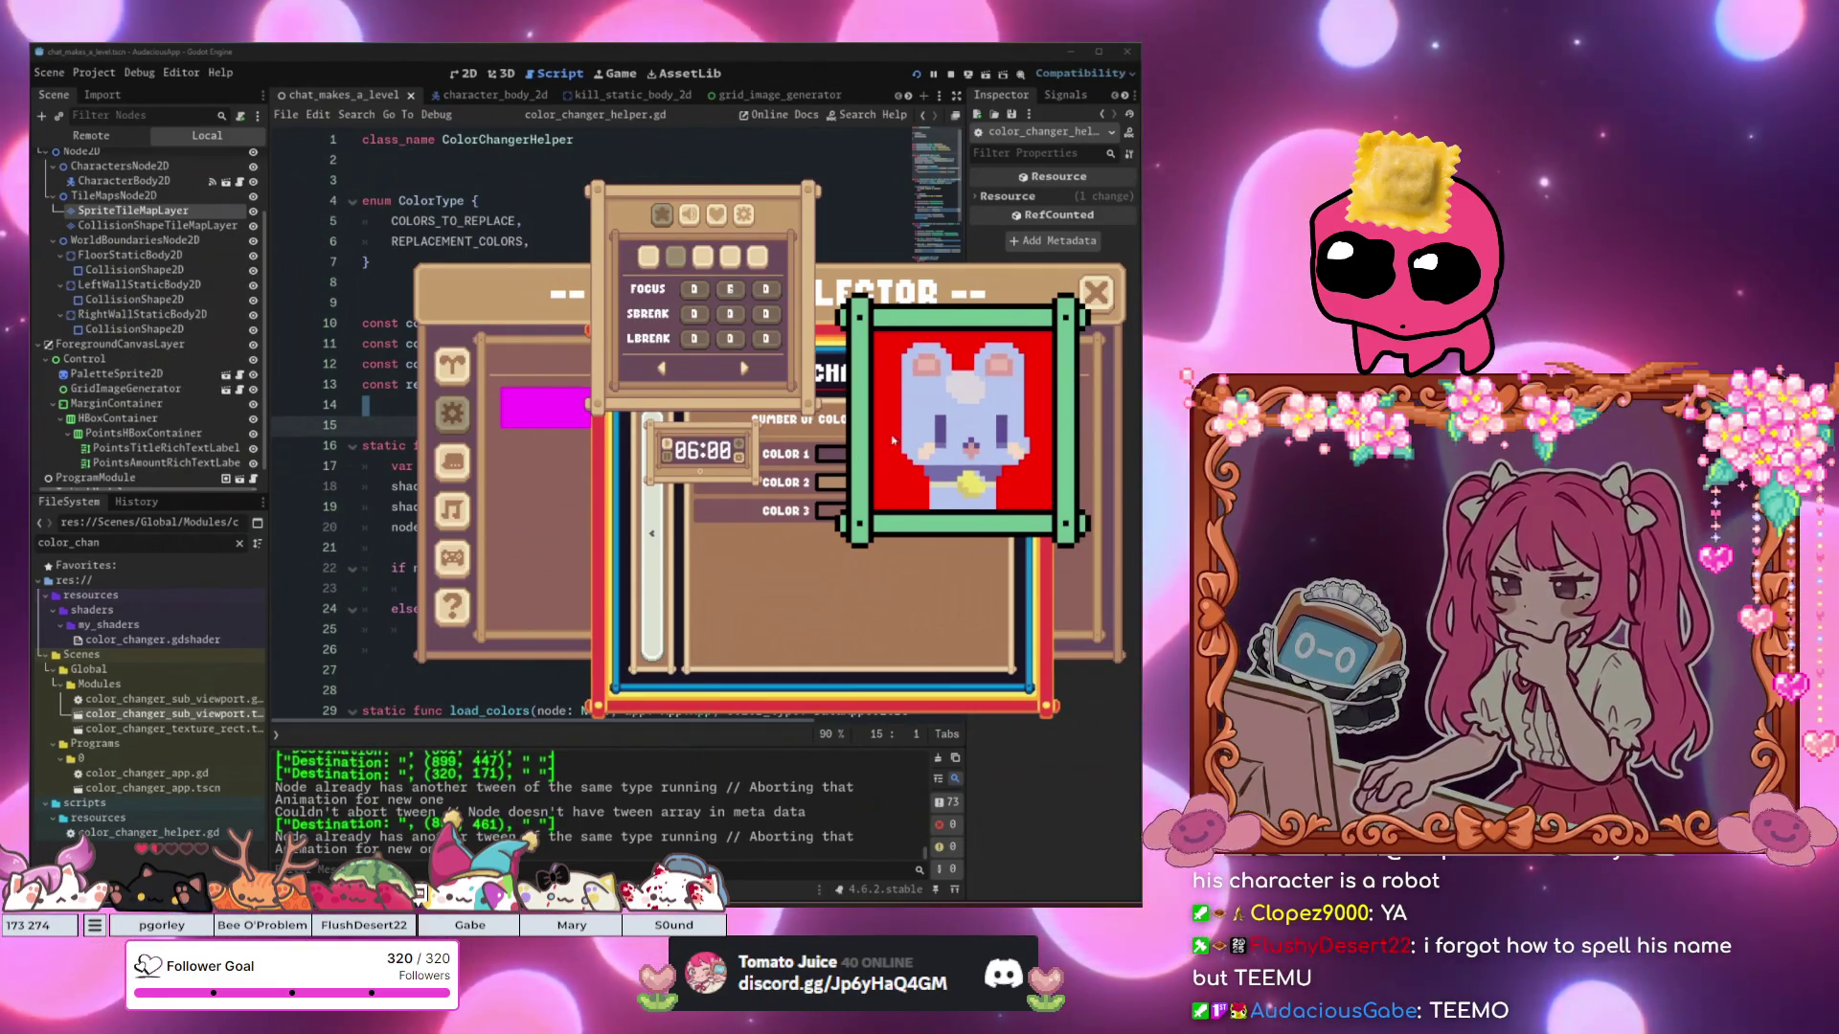
pyautogui.moveTo(674, 471); pyautogui.dragTo(338, 498)
# Load a saved TEEMO colour mapping, then stop the running project with F8.
pyautogui.click(747, 514)
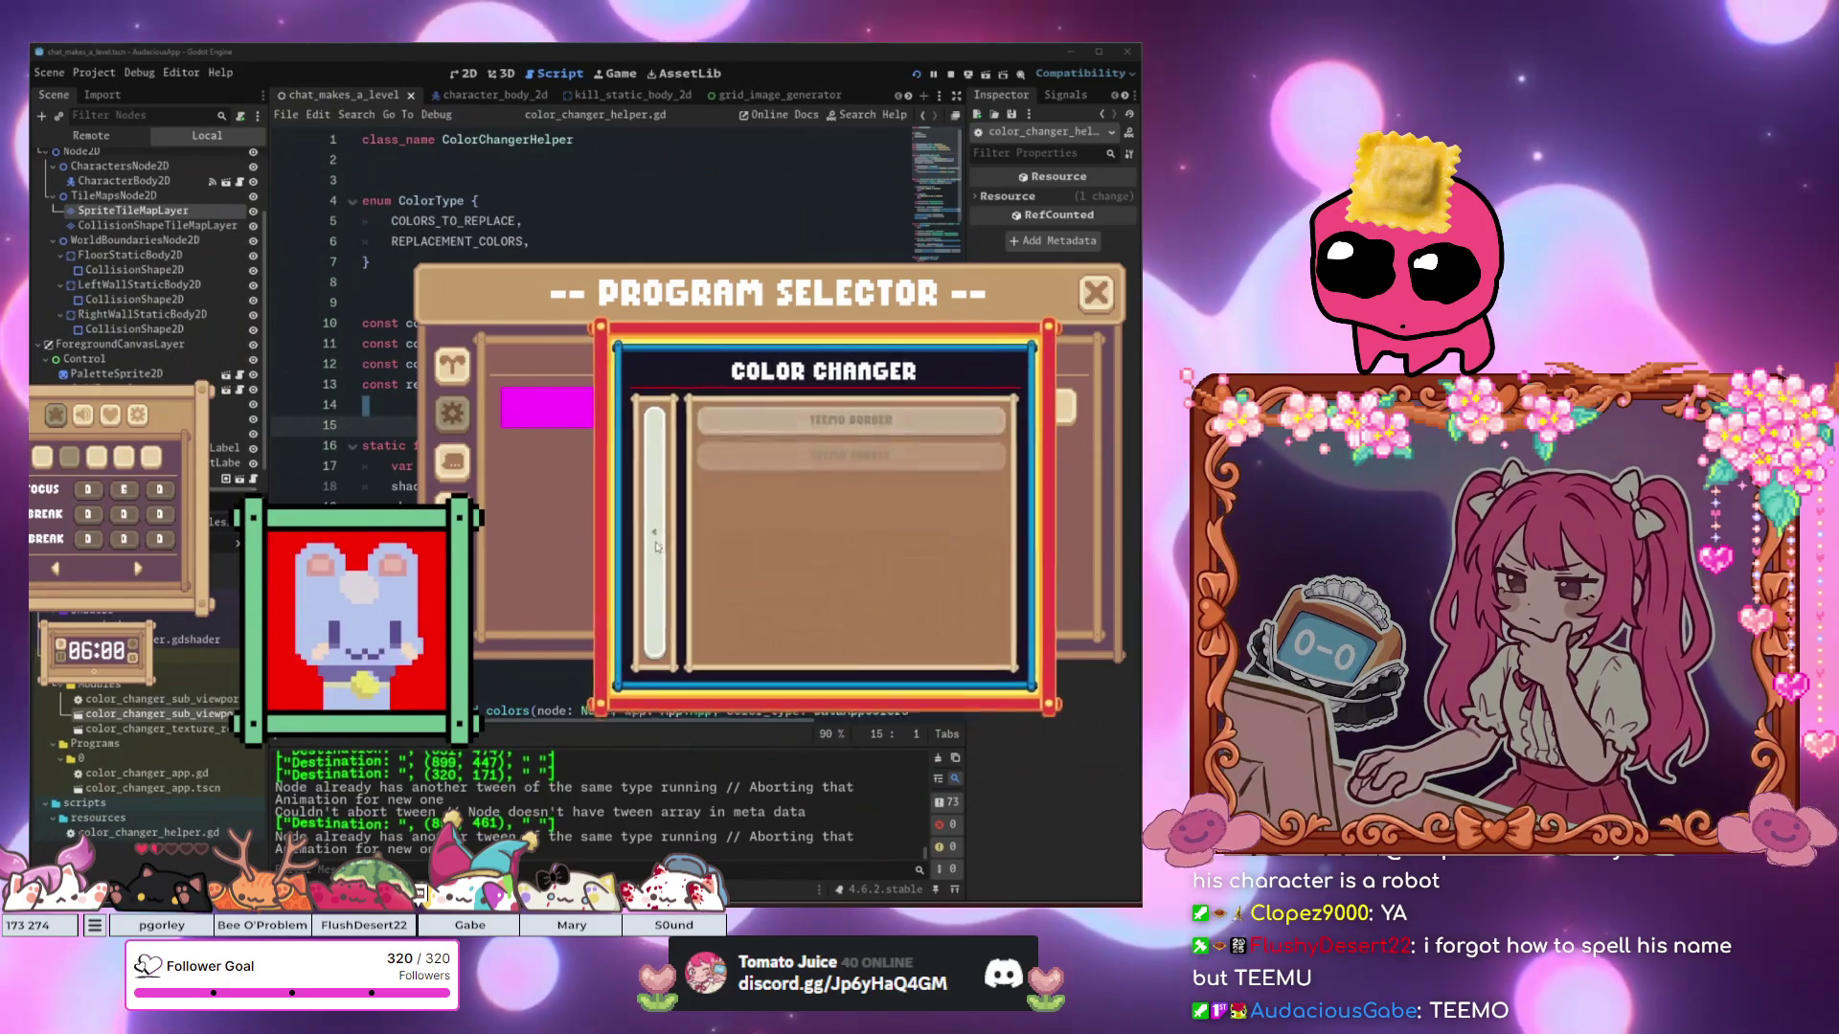
pyautogui.click(848, 457)
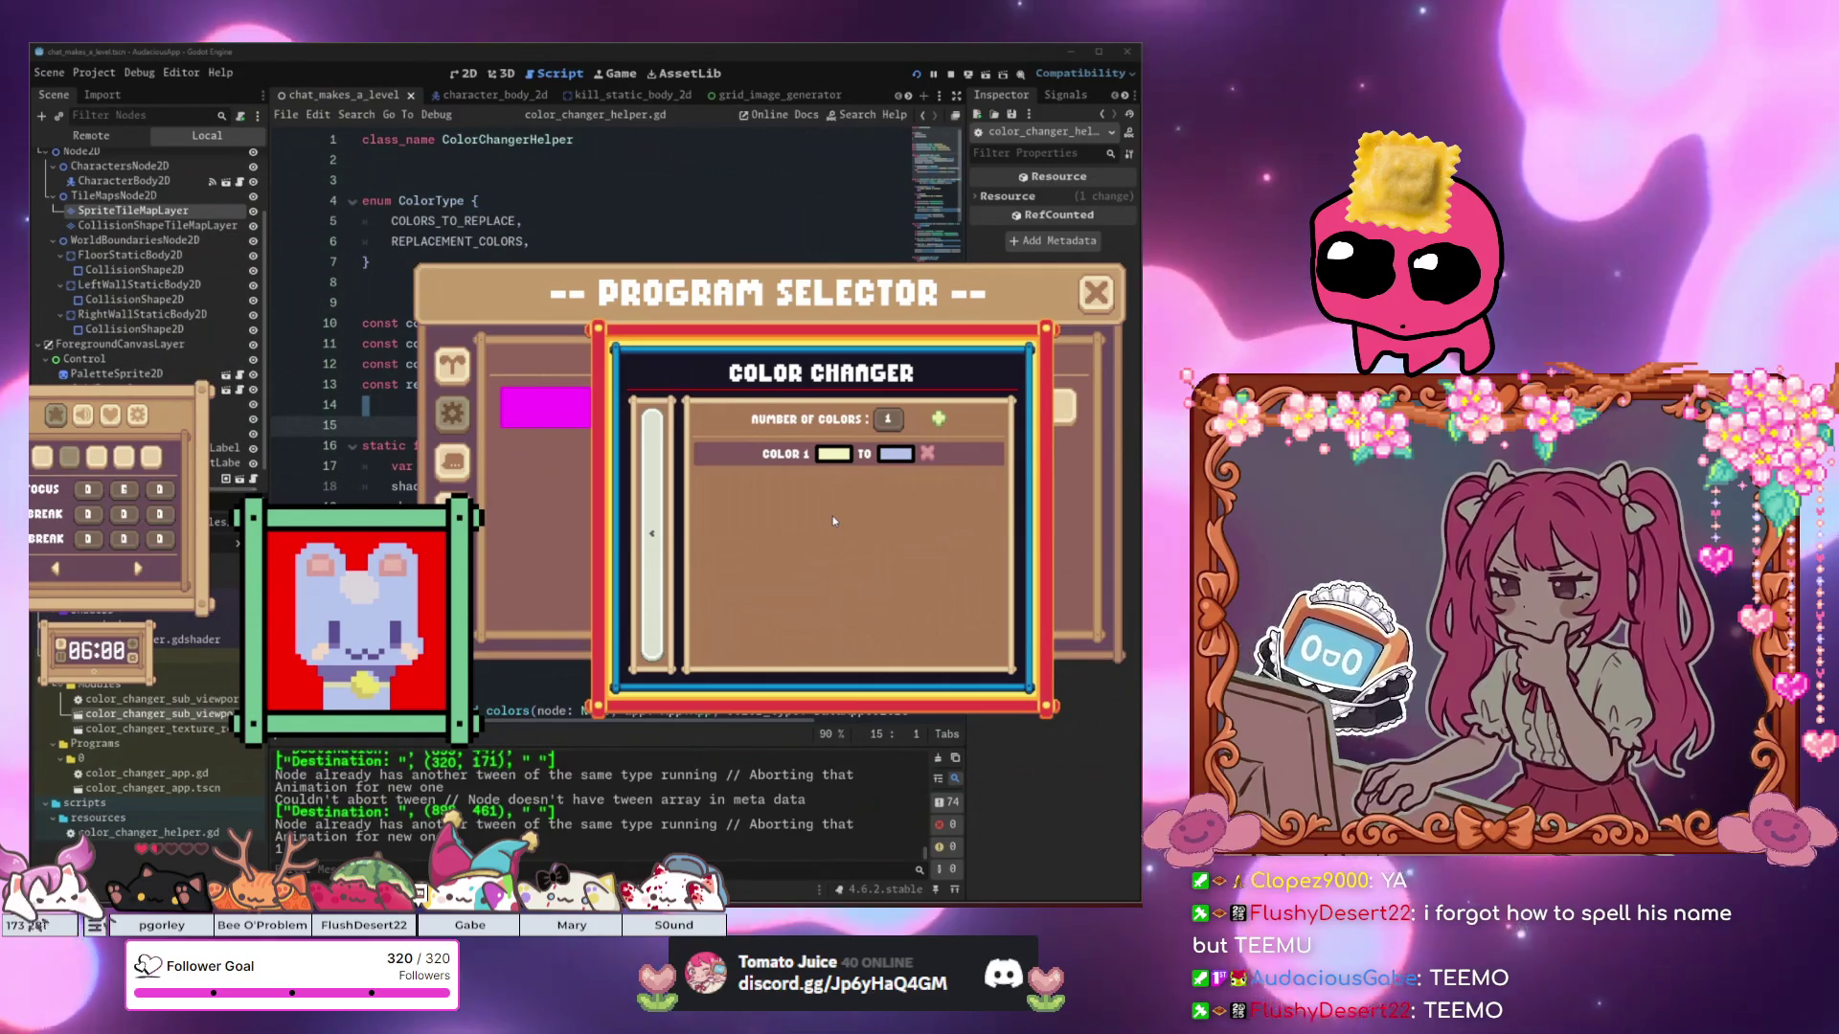
pyautogui.moveTo(346, 575)
pyautogui.mouseDown()
pyautogui.moveTo(467, 556)
pyautogui.moveTo(714, 613)
pyautogui.mouseUp()
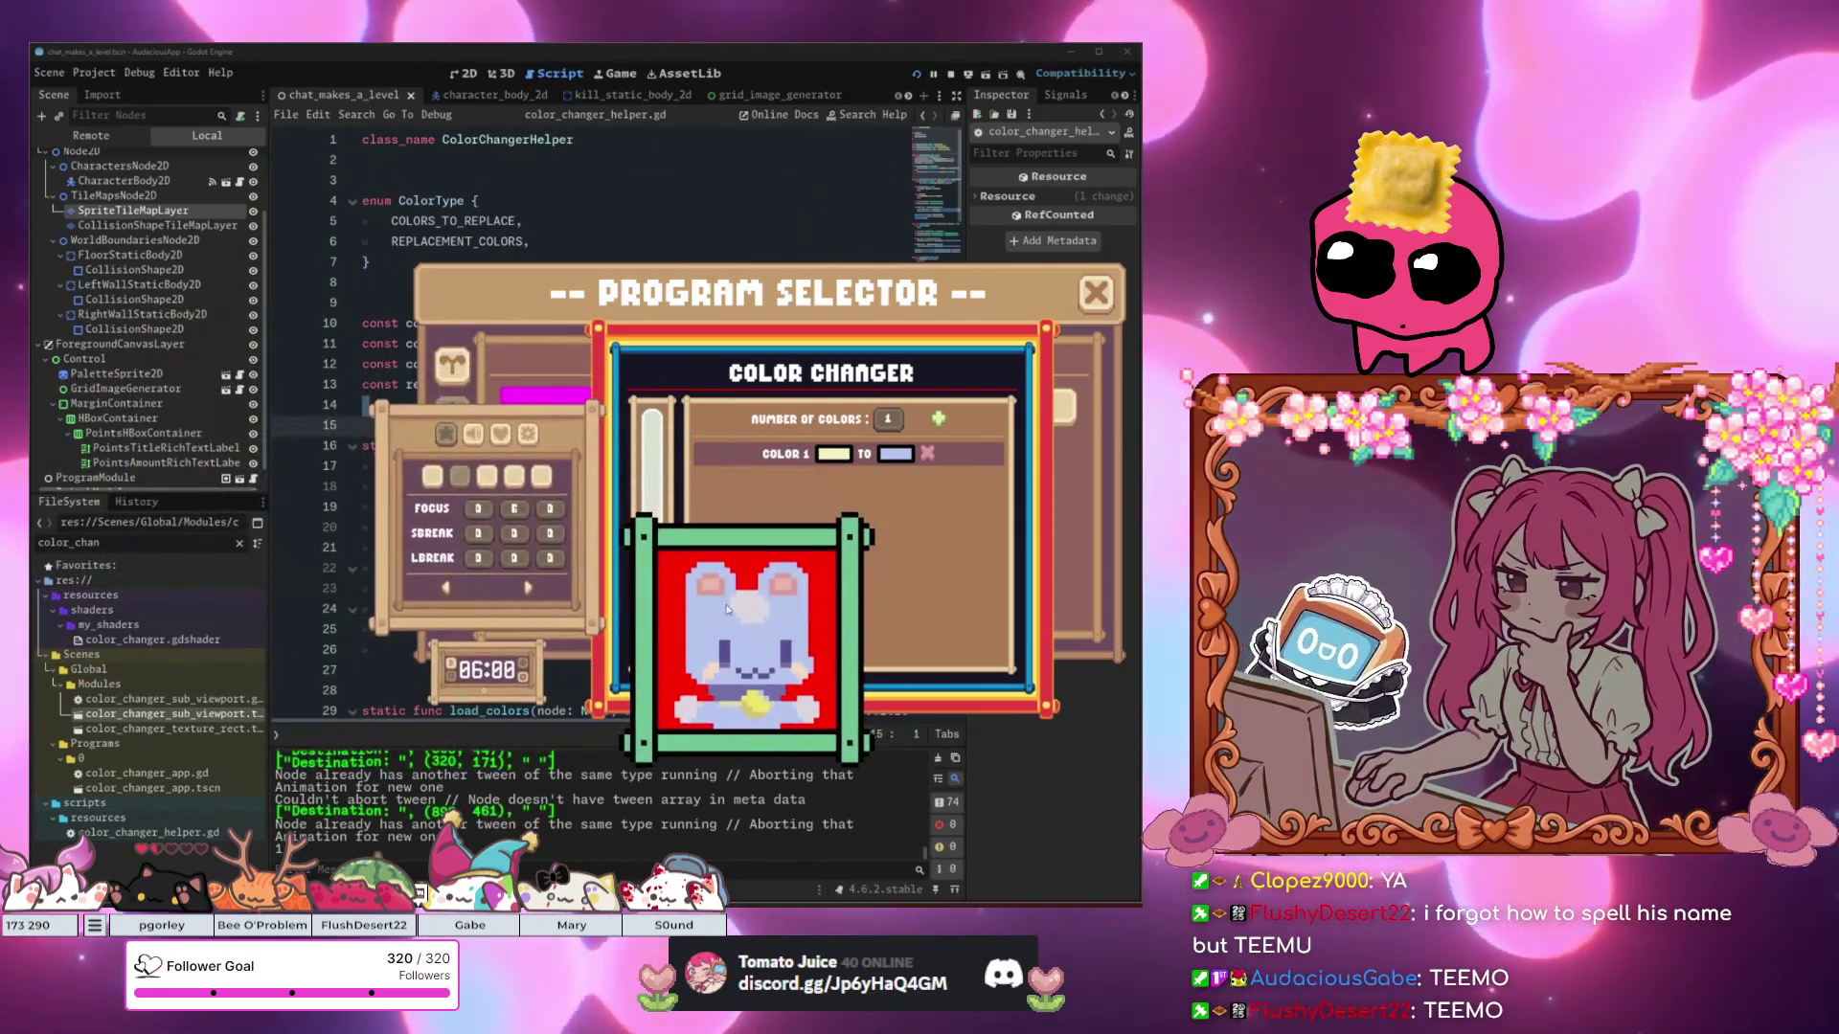
pyautogui.press('F8')
pyautogui.click(698, 589)
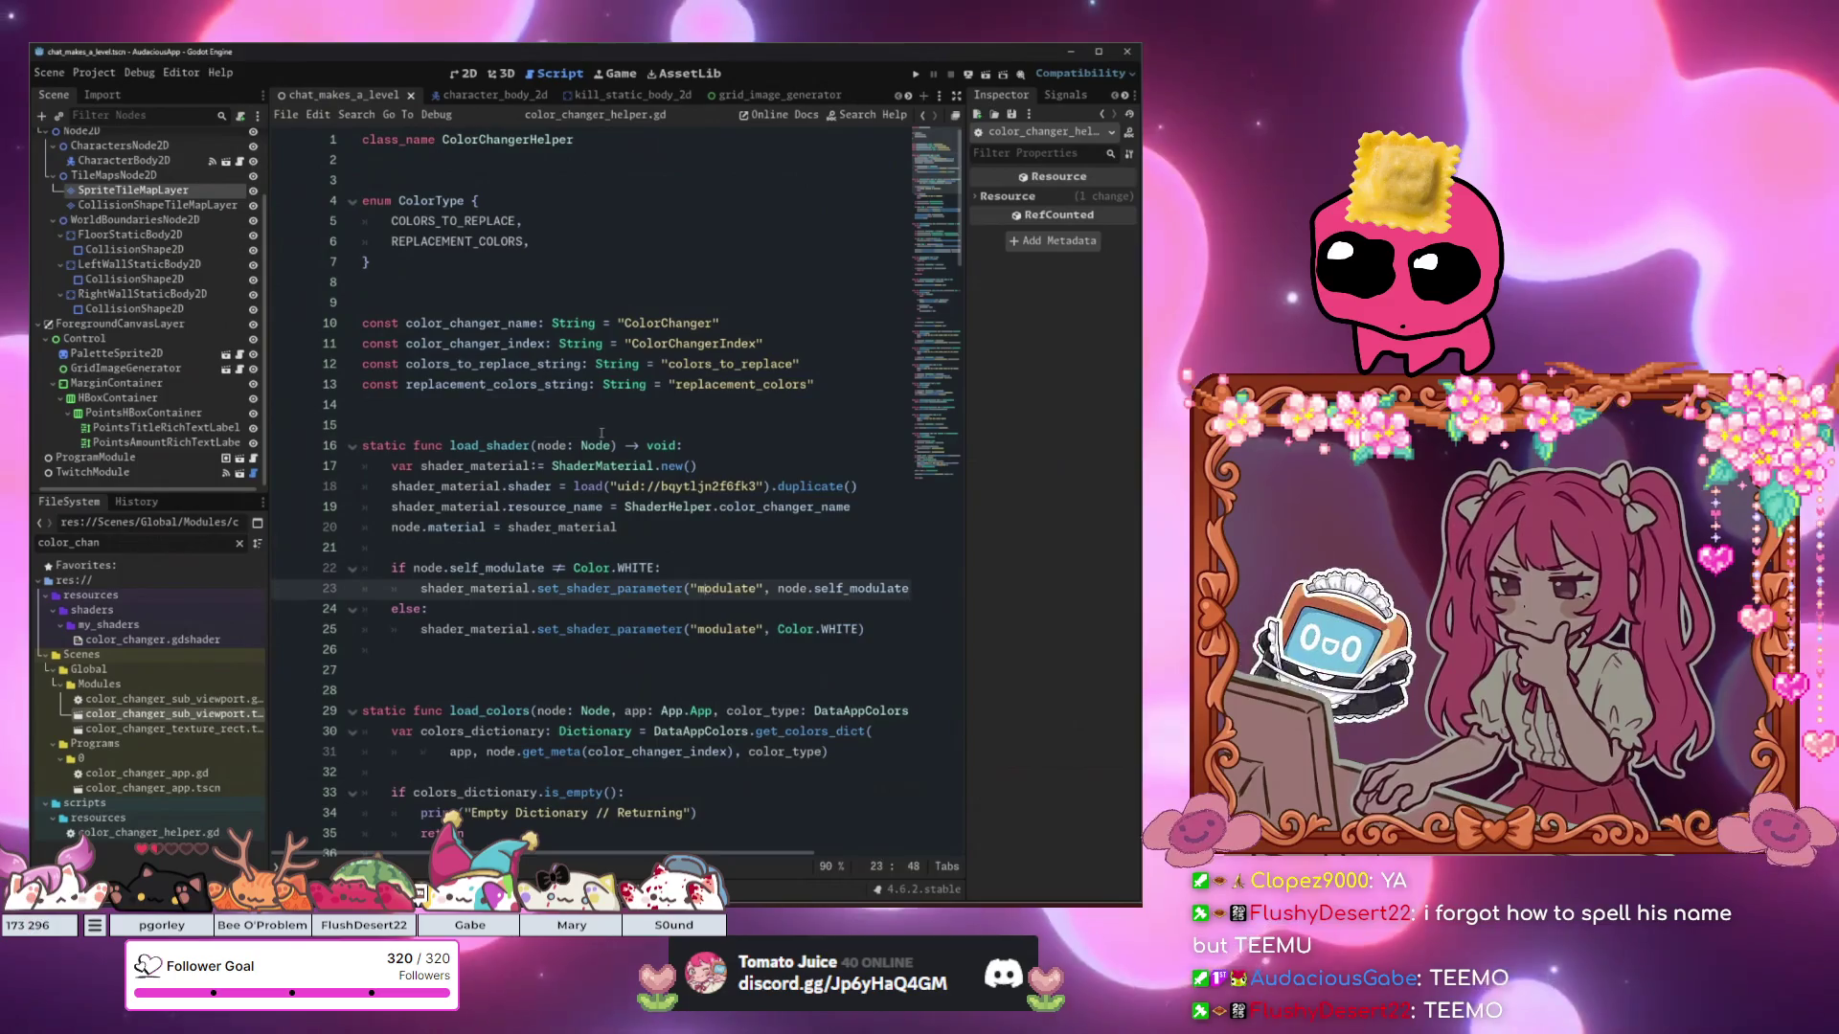
# Switch to the 2D view and zoom around the chat_makes_a_level canvas.
pyautogui.click(469, 75)
pyautogui.scroll(10, 489, 481)
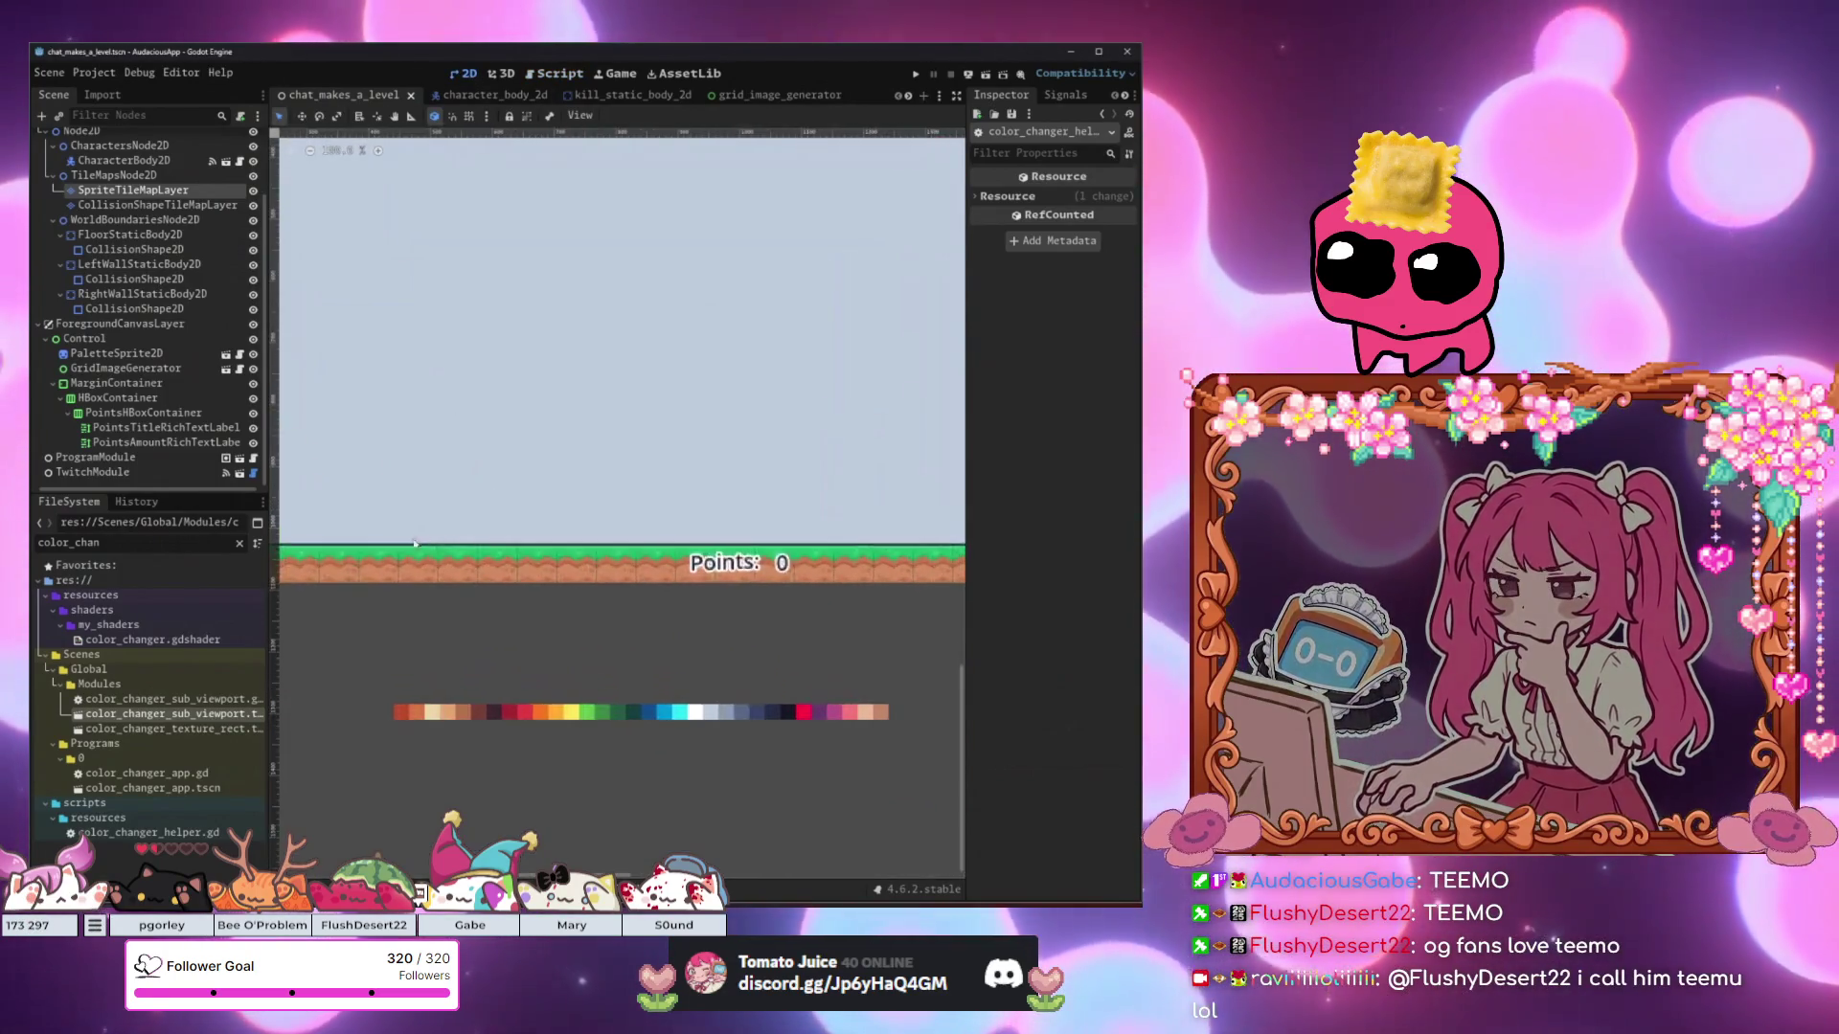
pyautogui.scroll(2, 440, 513)
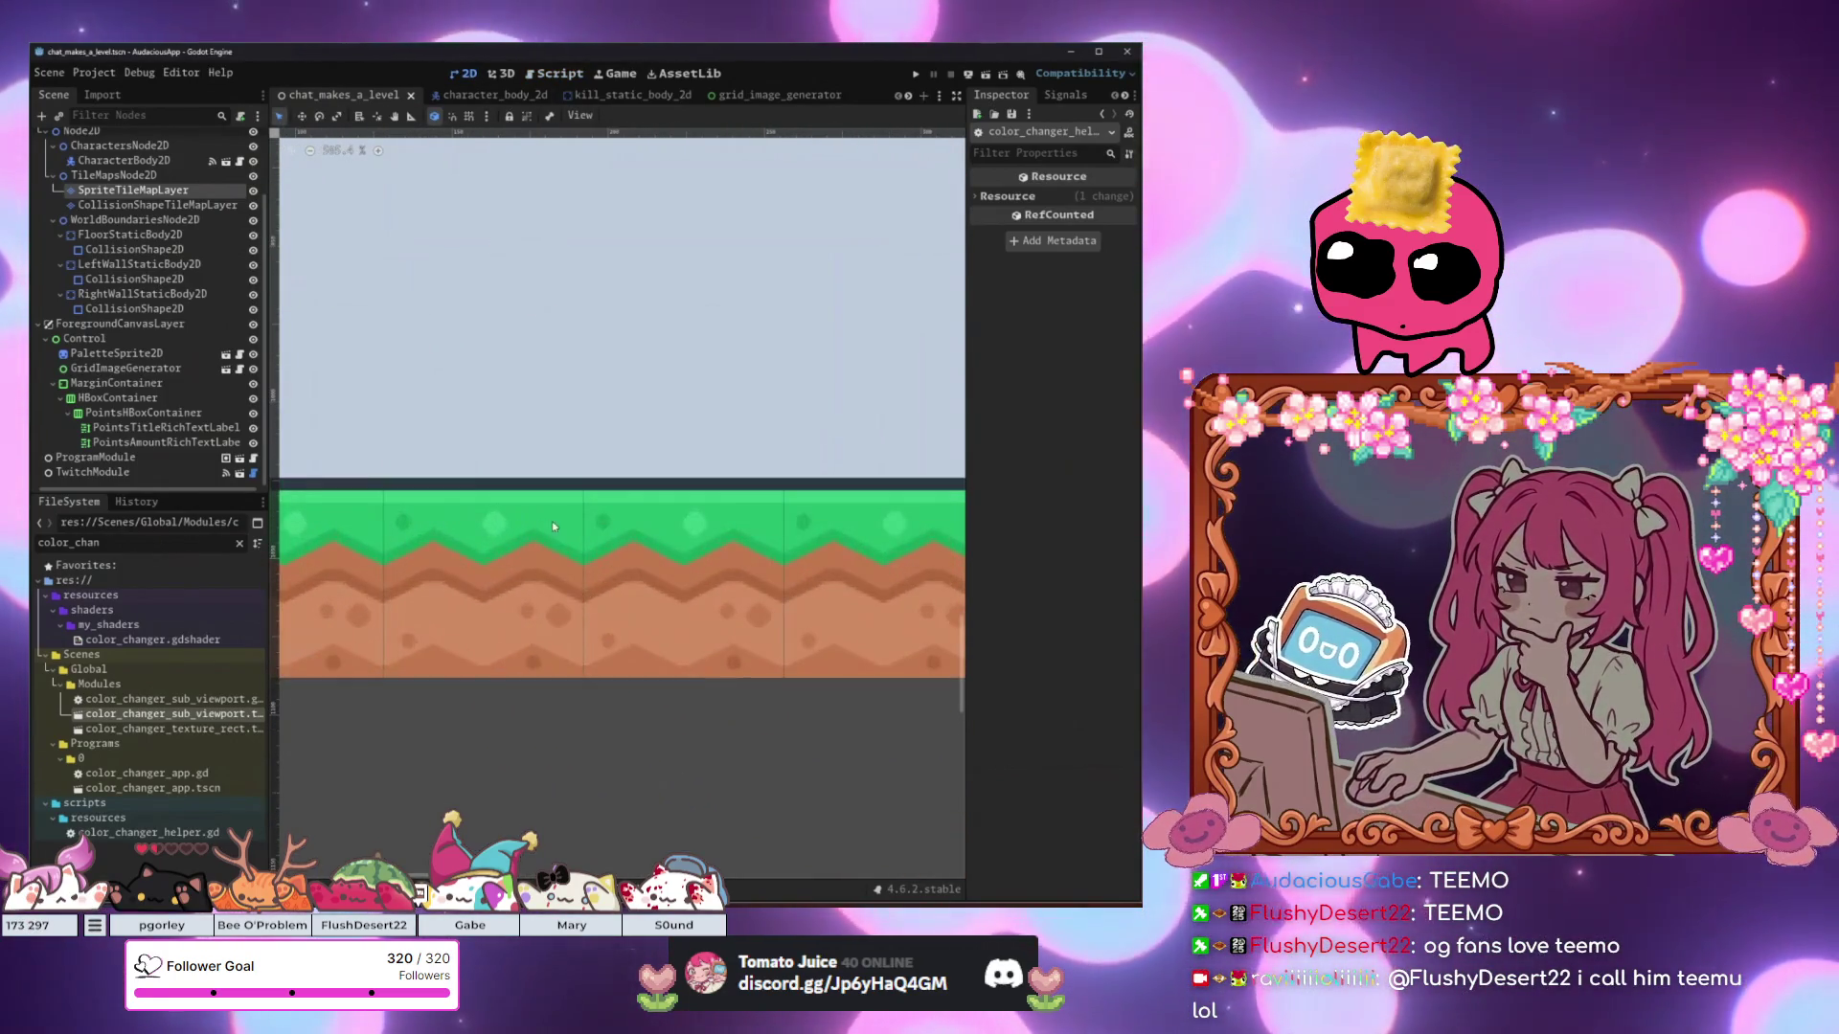
pyautogui.scroll(-2, 522, 538)
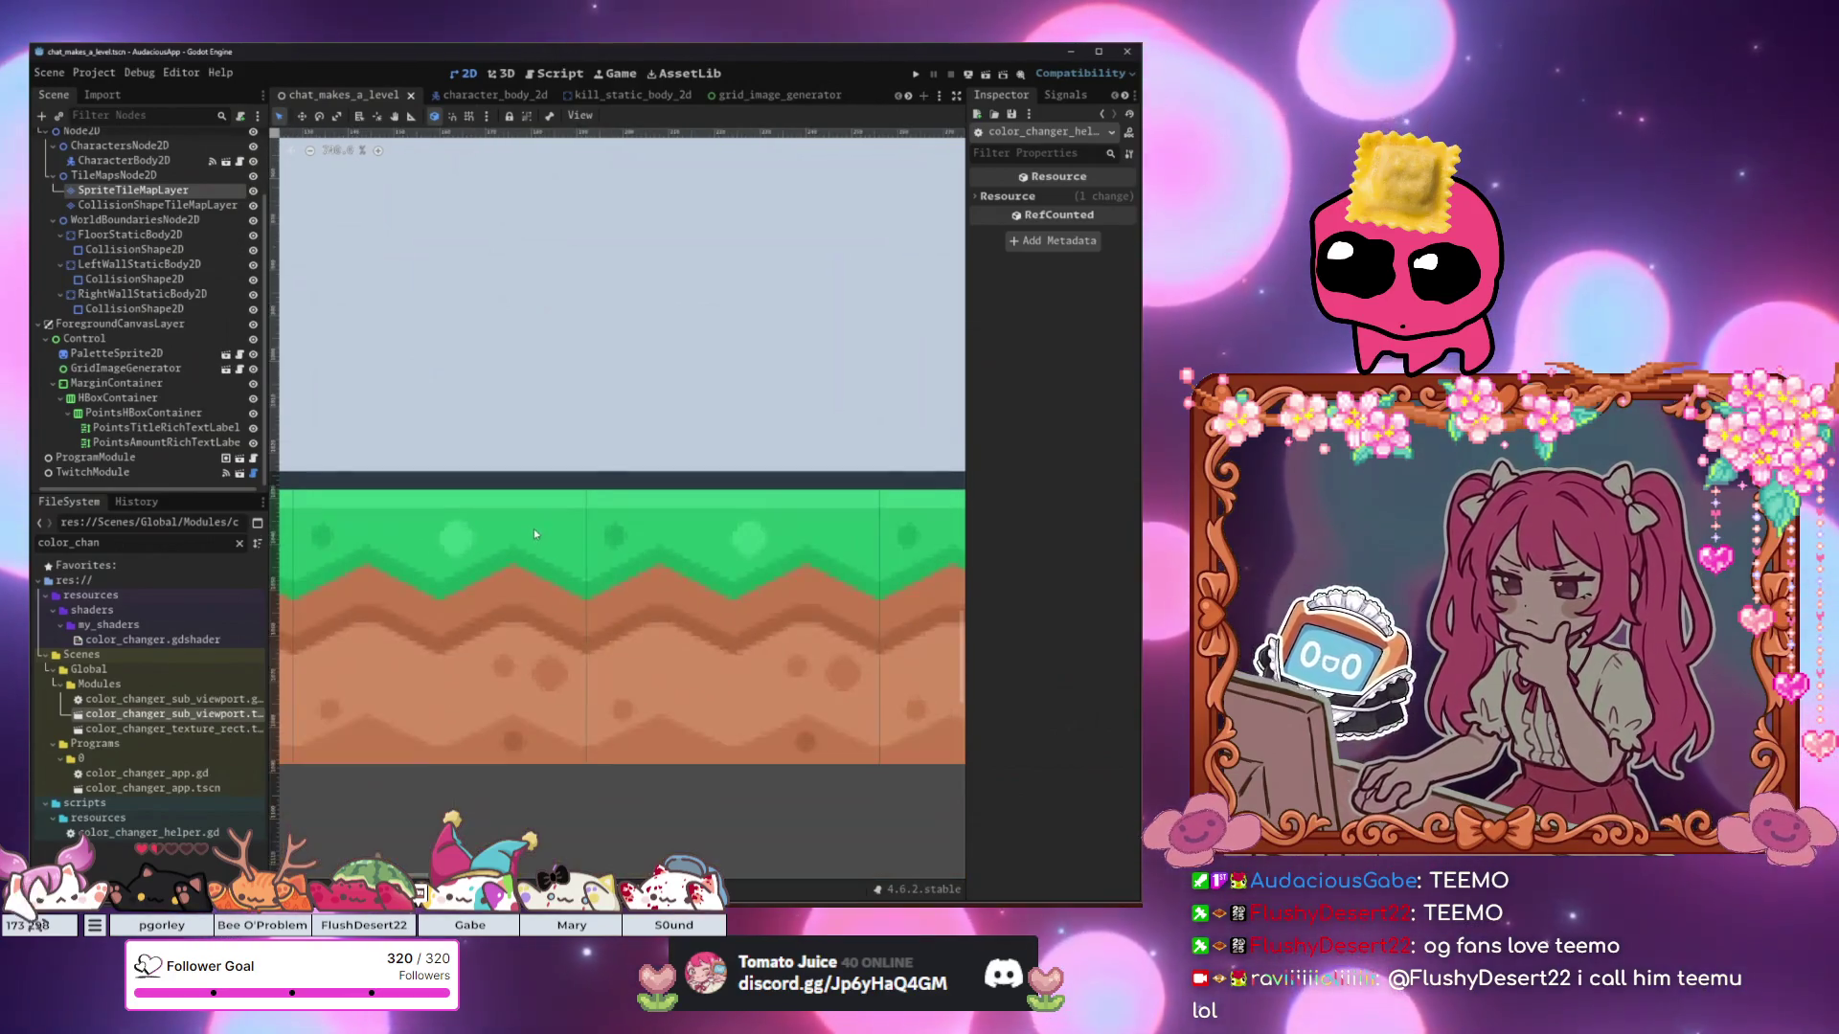
pyautogui.scroll(-5, 527, 531)
pyautogui.scroll(3, 387, 526)
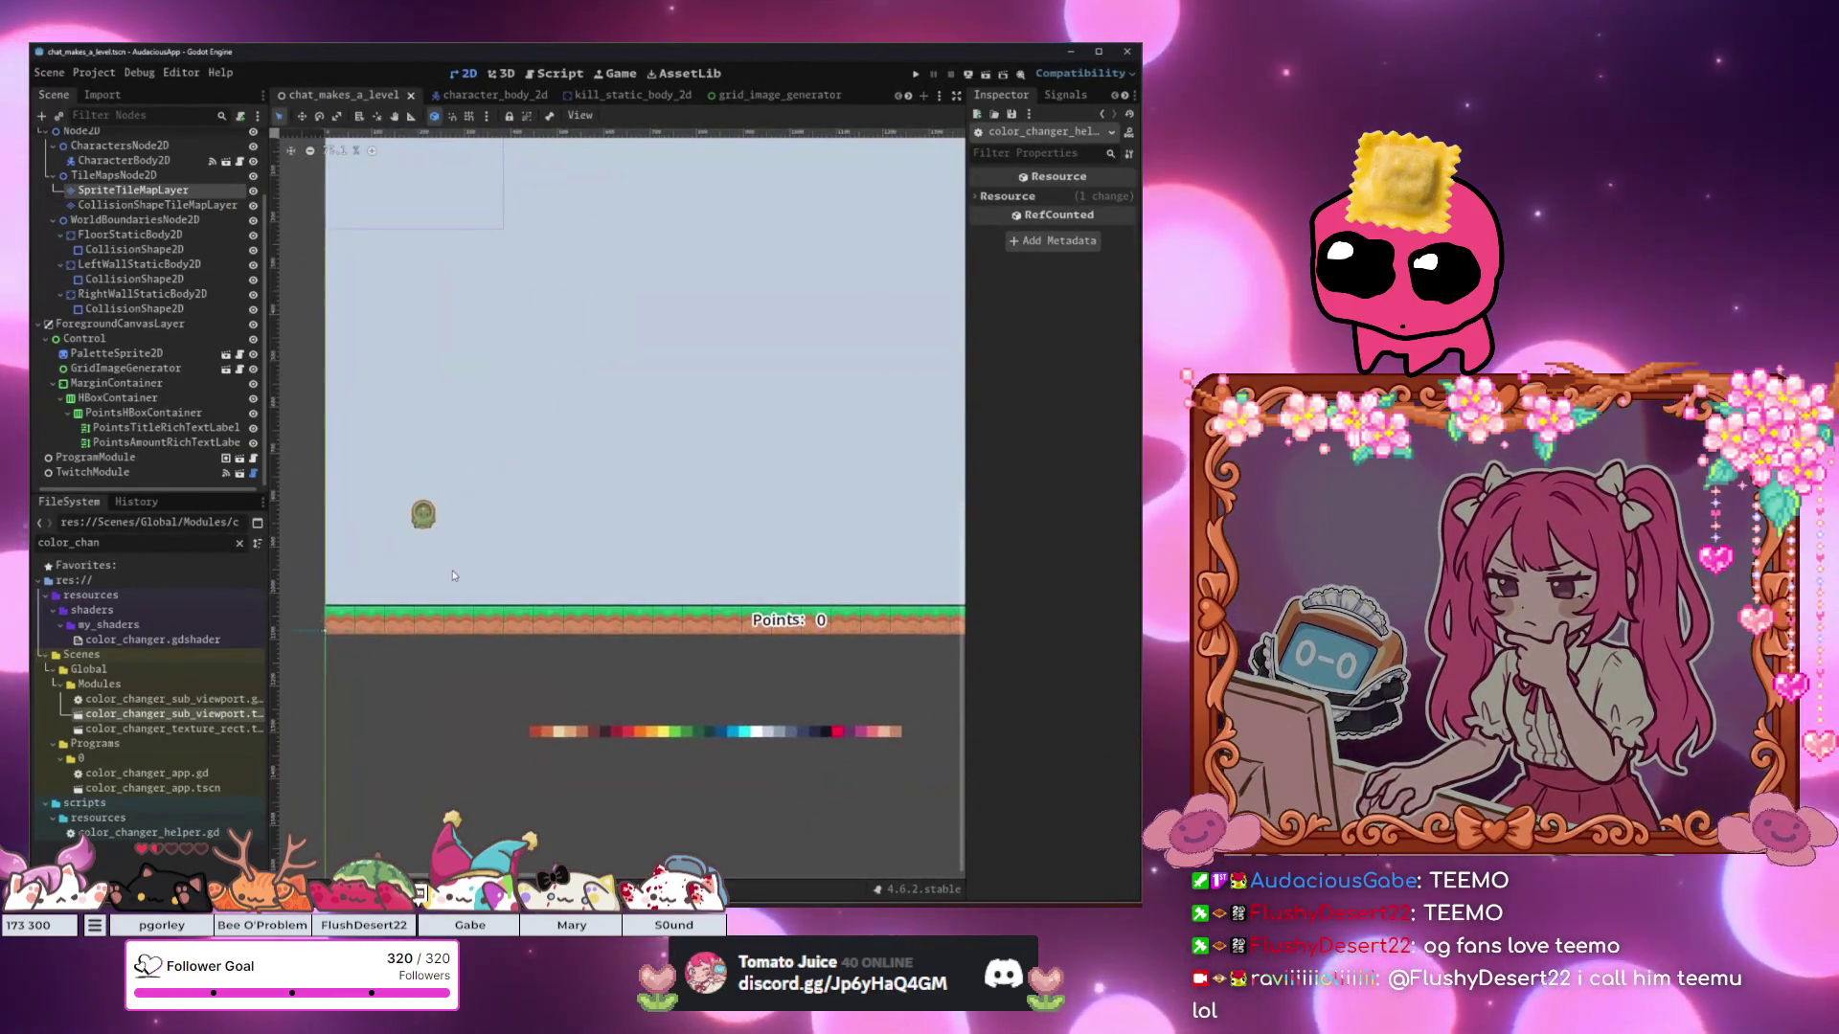
pyautogui.scroll(3, 402, 512)
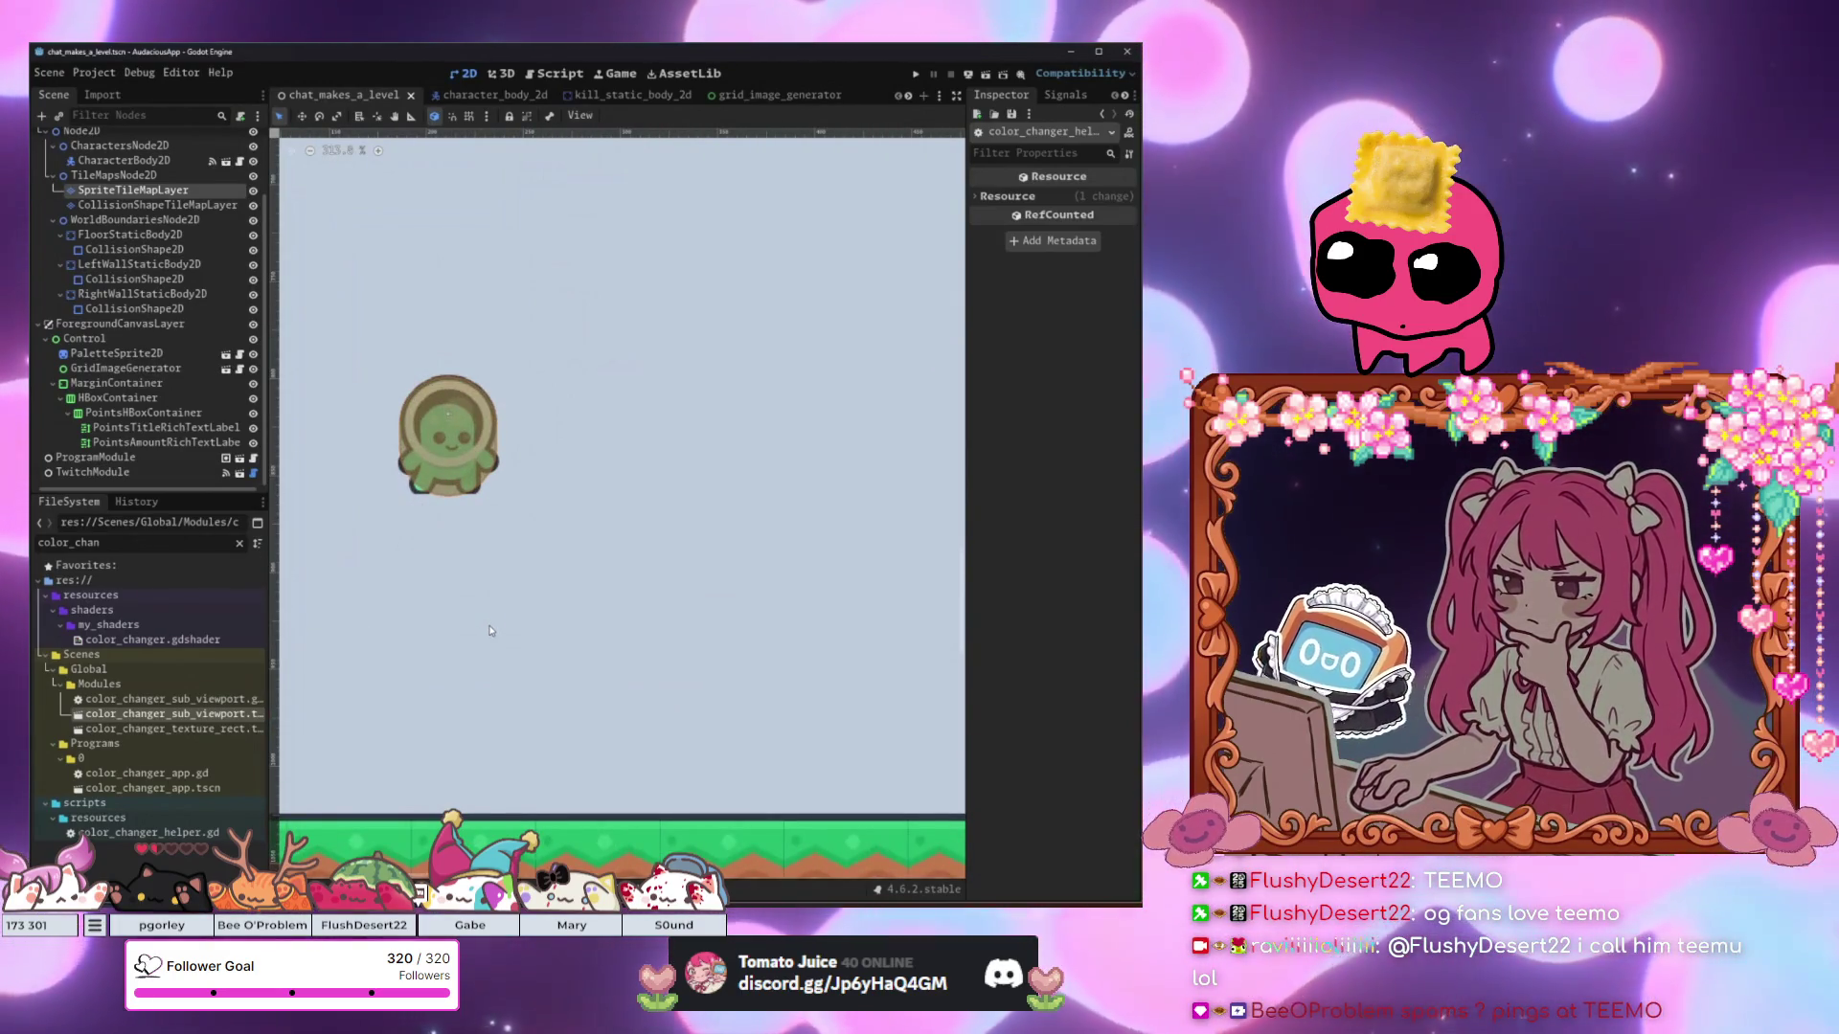
pyautogui.scroll(-6, 527, 637)
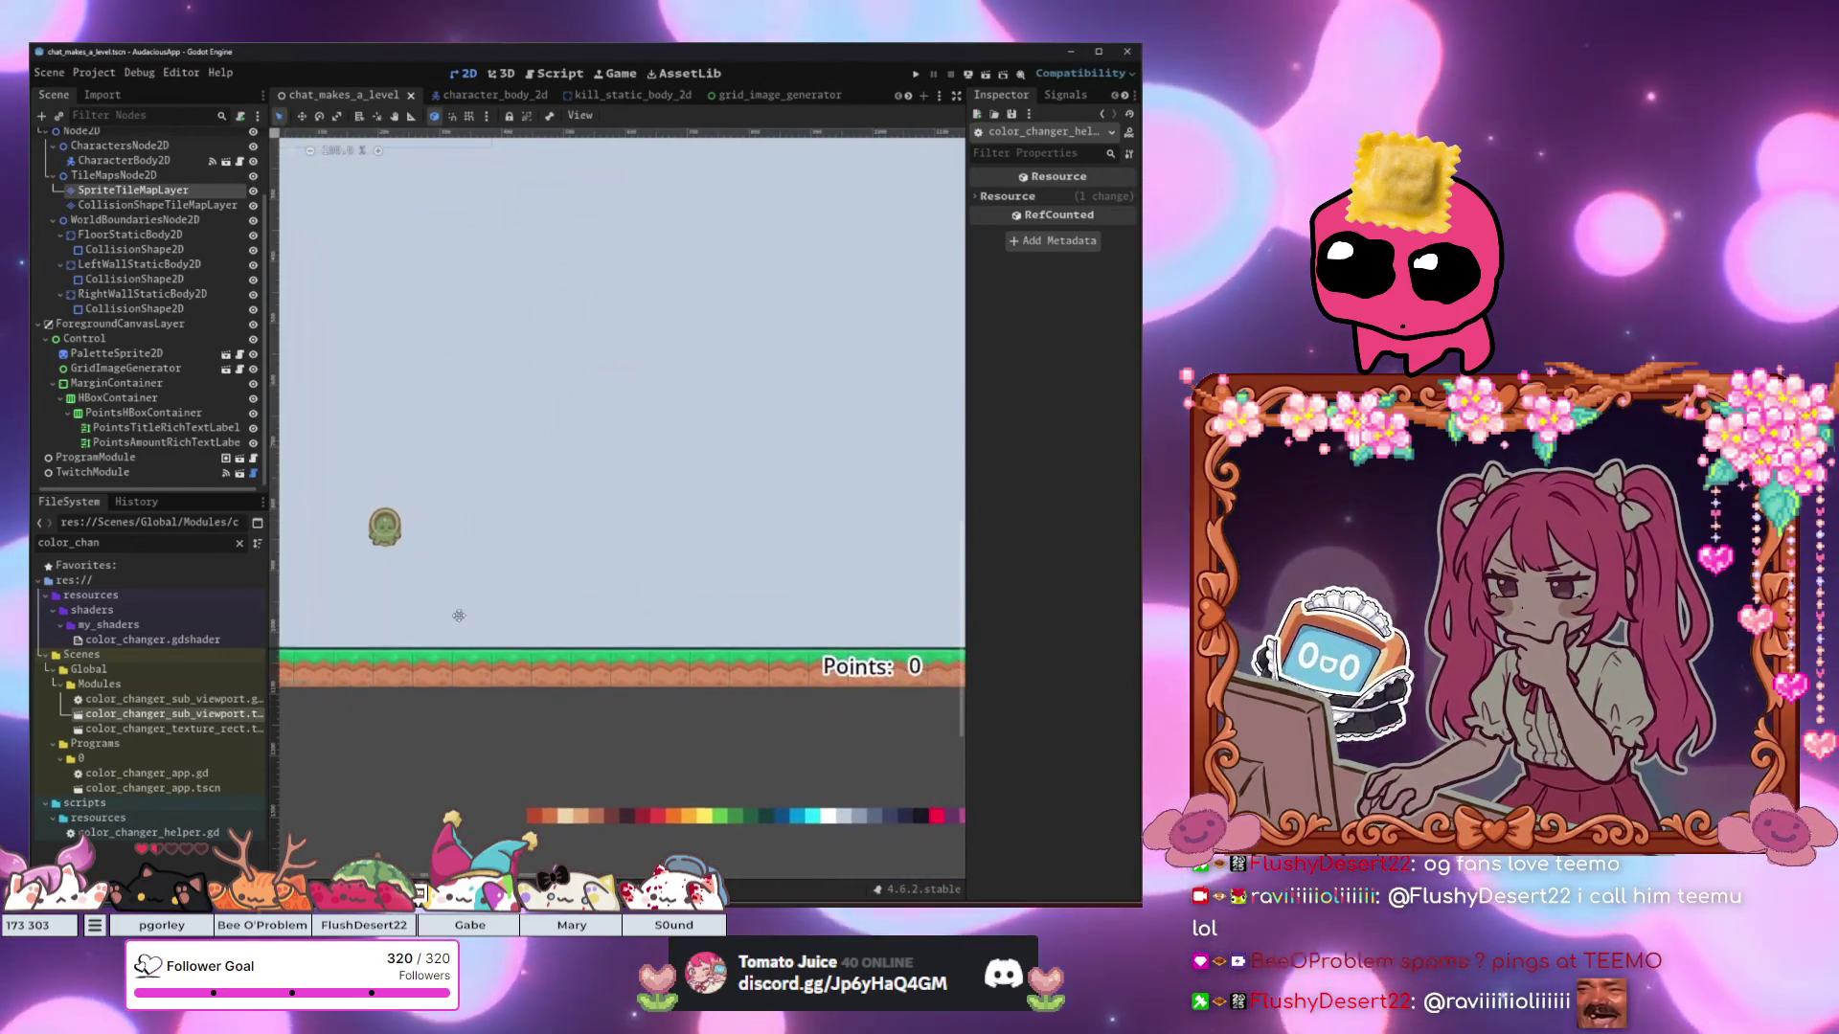
# Pan toward the player and run the current level scene from the scene tab menu.
pyautogui.moveTo(666, 573); pyautogui.dragTo(521, 527)
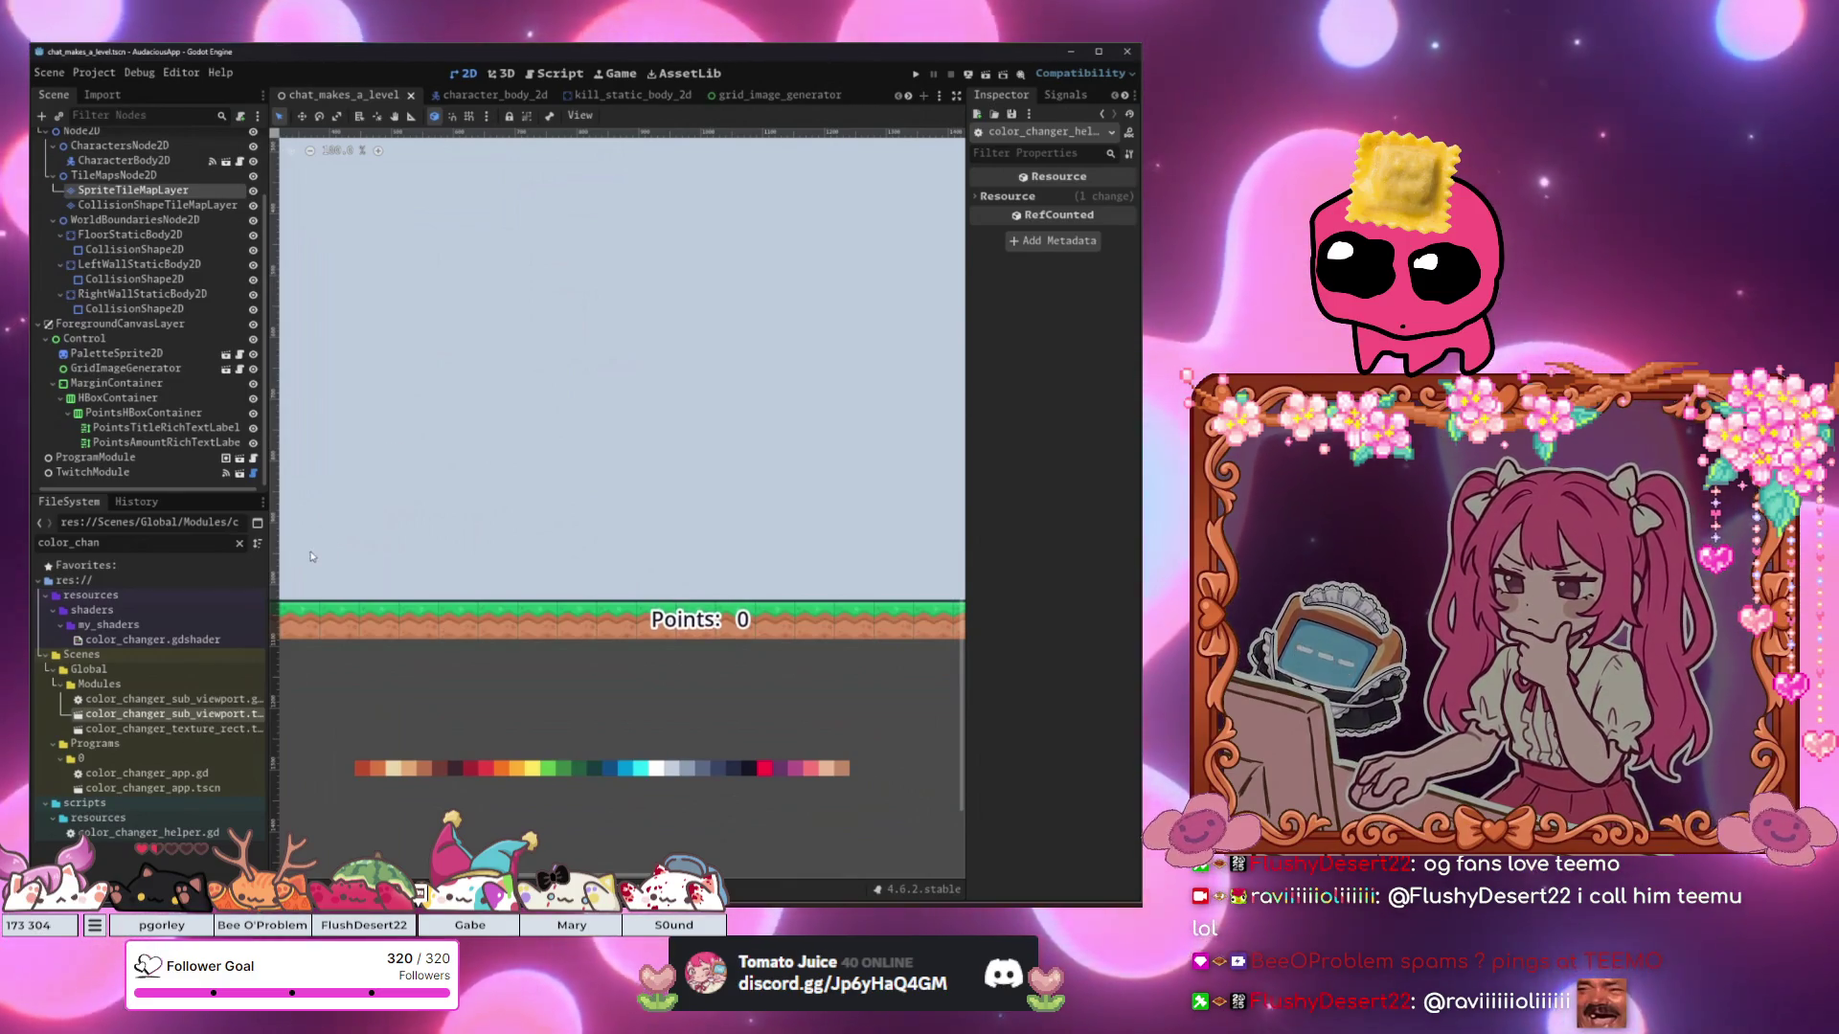
pyautogui.scroll(-2, 496, 407)
pyautogui.moveTo(496, 406); pyautogui.dragTo(580, 436)
pyautogui.scroll(1, 536, 460)
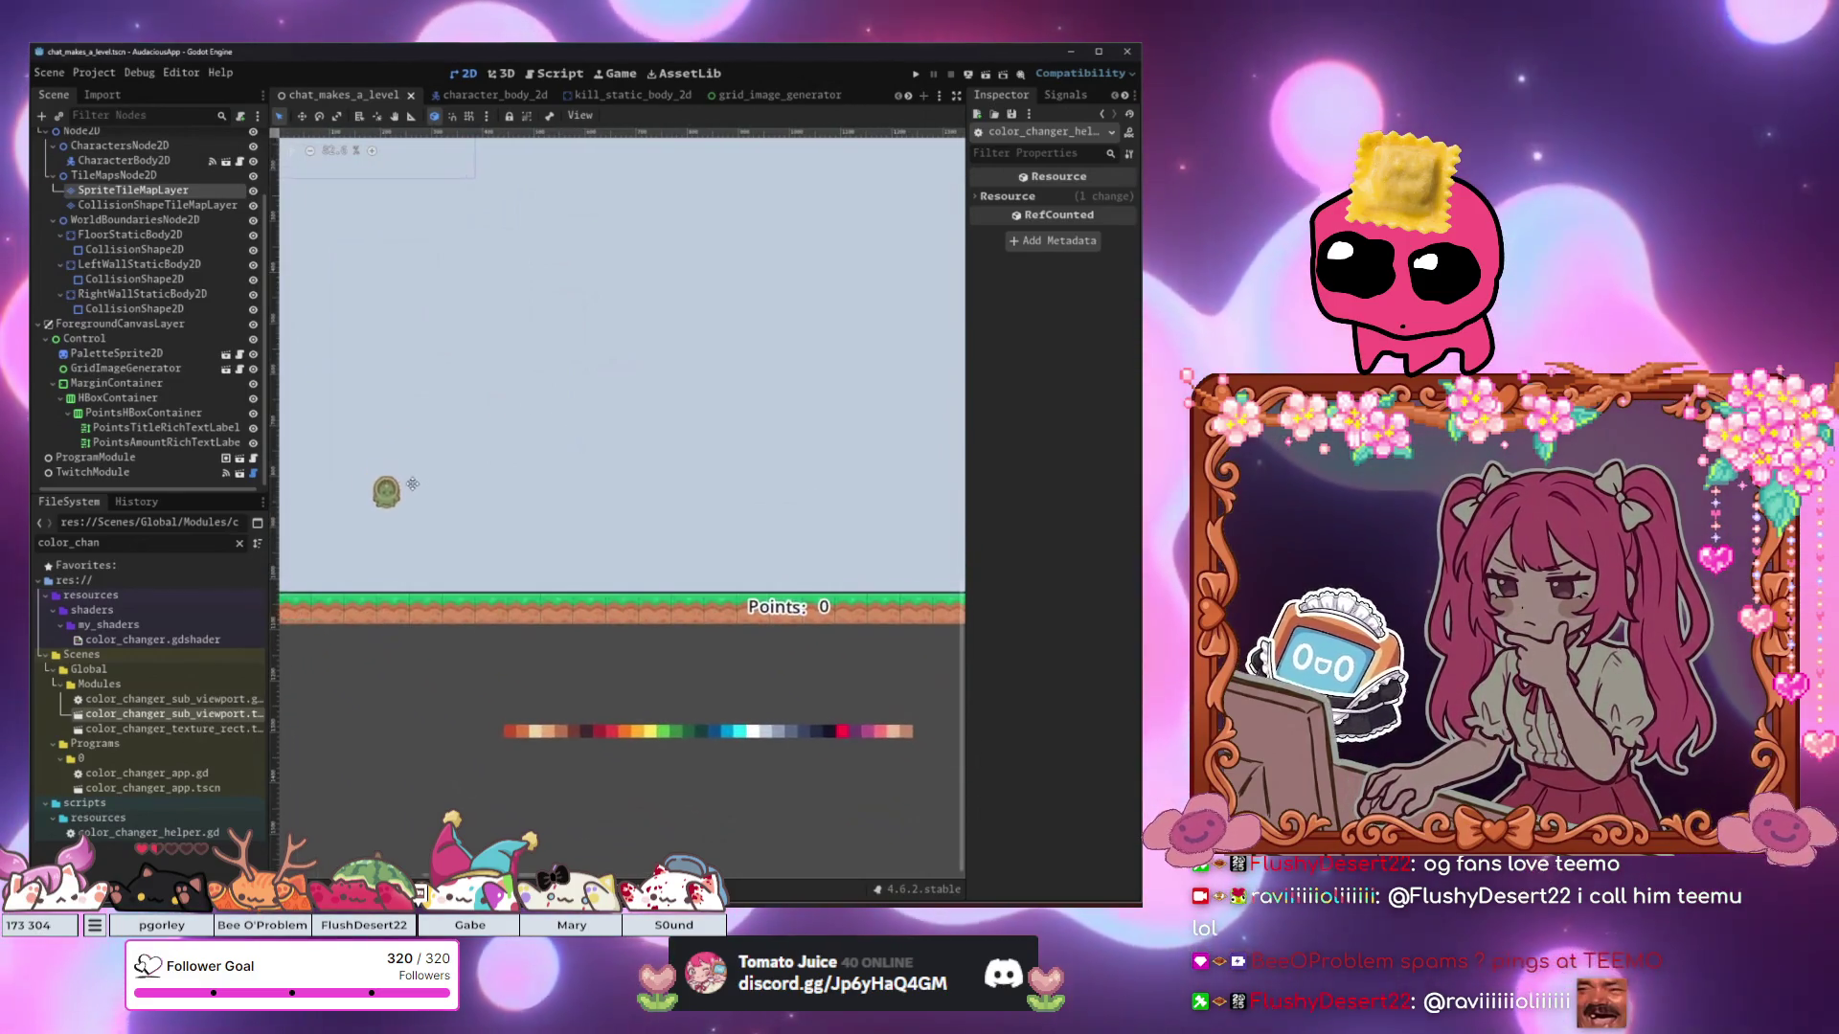
pyautogui.rightClick(381, 96)
pyautogui.click(439, 192)
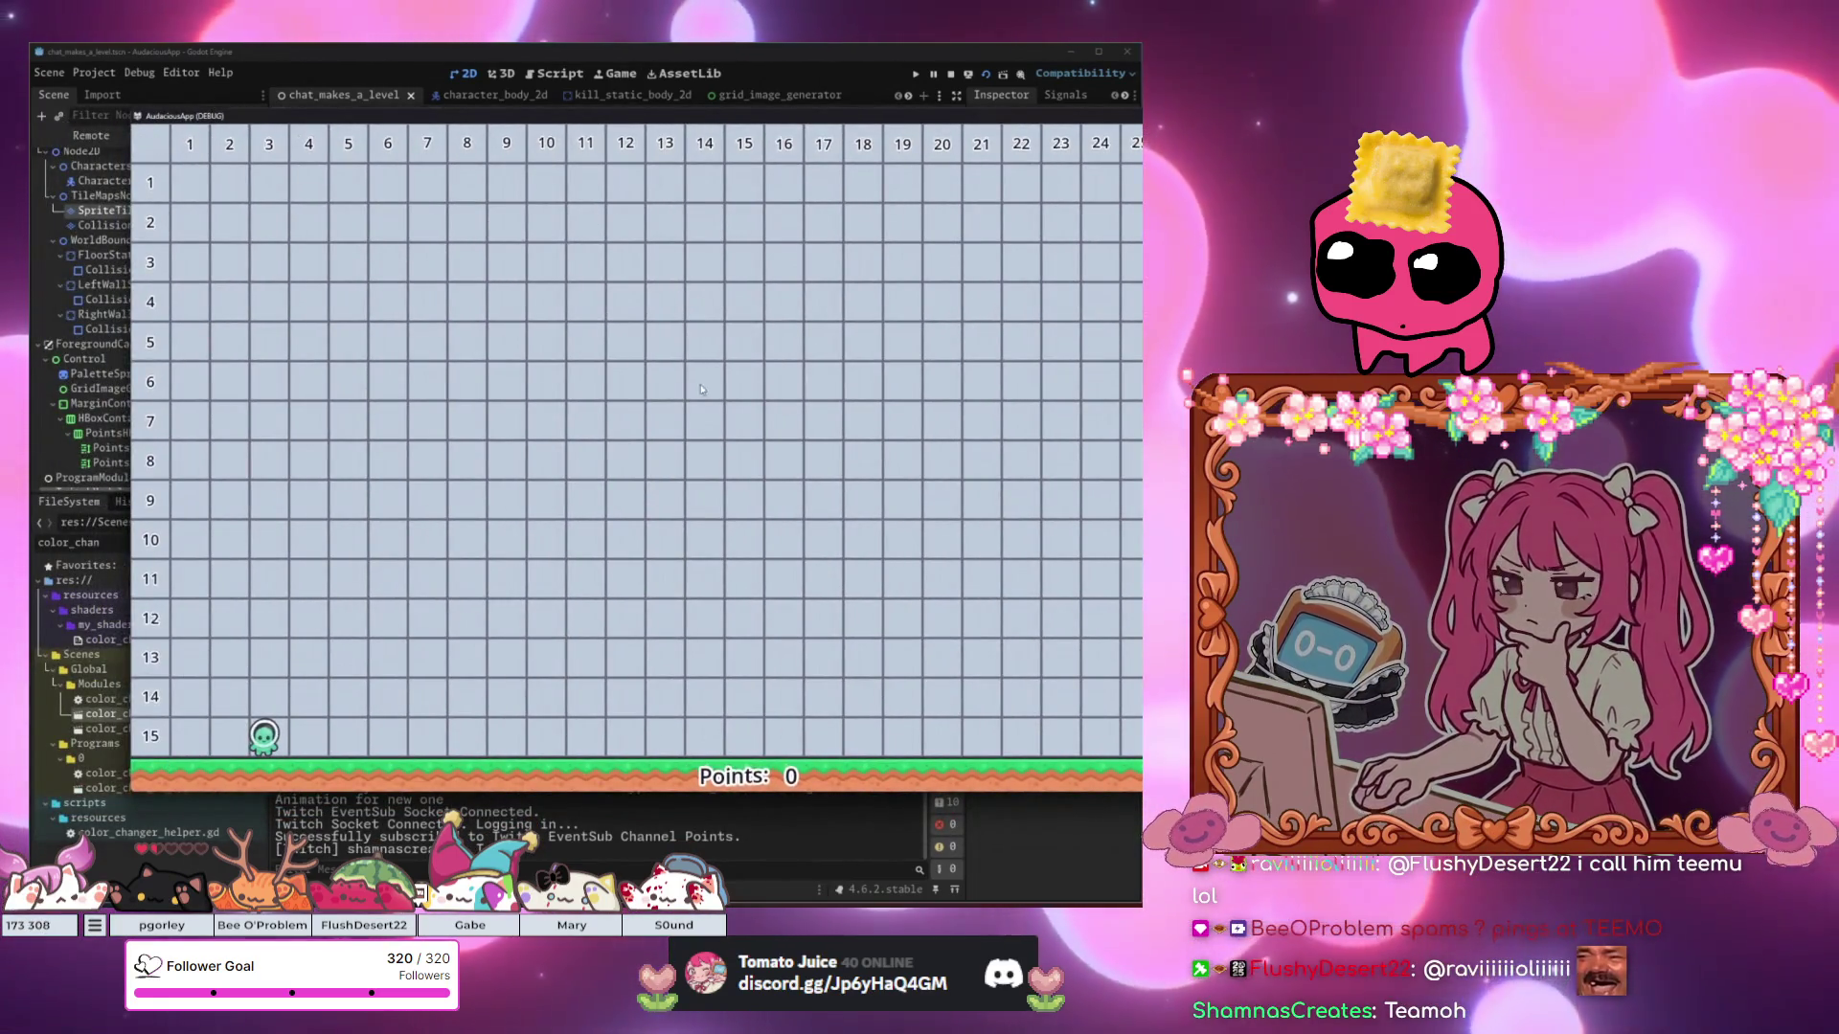
# Nudge the running game window left, then close it with F8.
pyautogui.moveTo(731, 115); pyautogui.dragTo(664, 100)
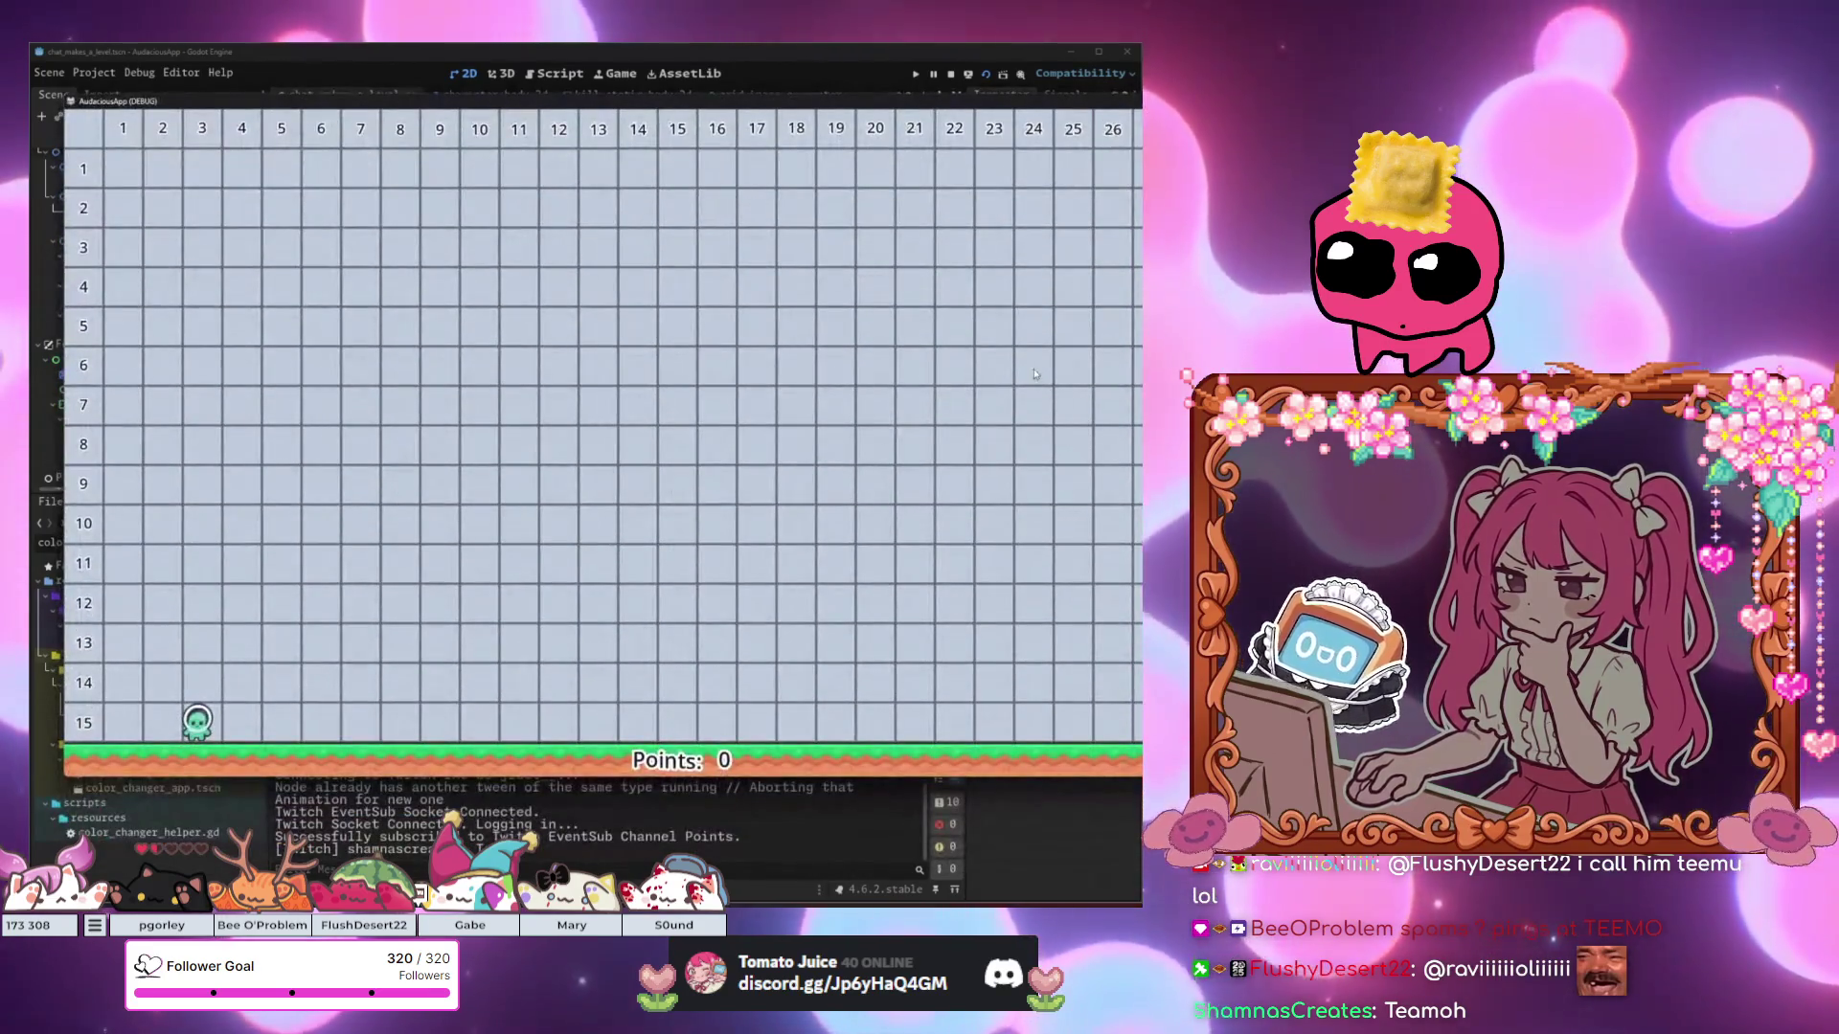
pyautogui.press('F8')
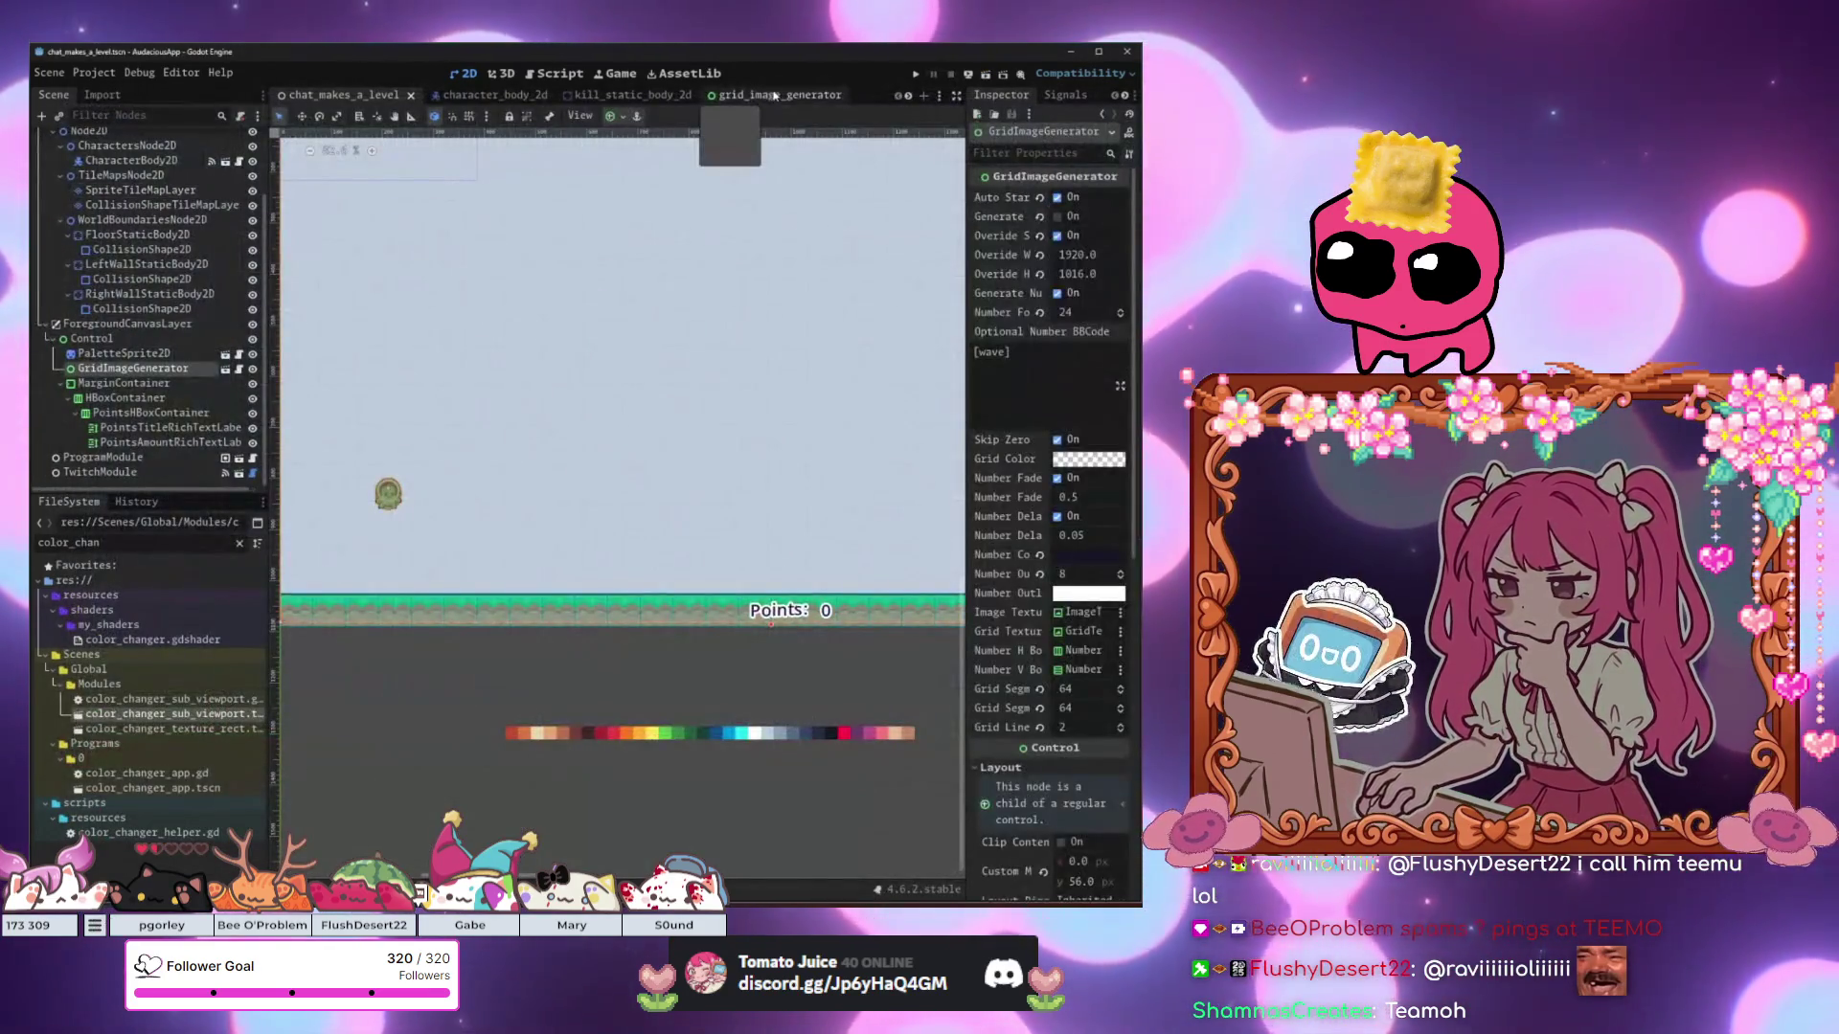
# Switch to the grid_image_generator scene tab and bring the Todo List notepad forward.
pyautogui.click(763, 94)
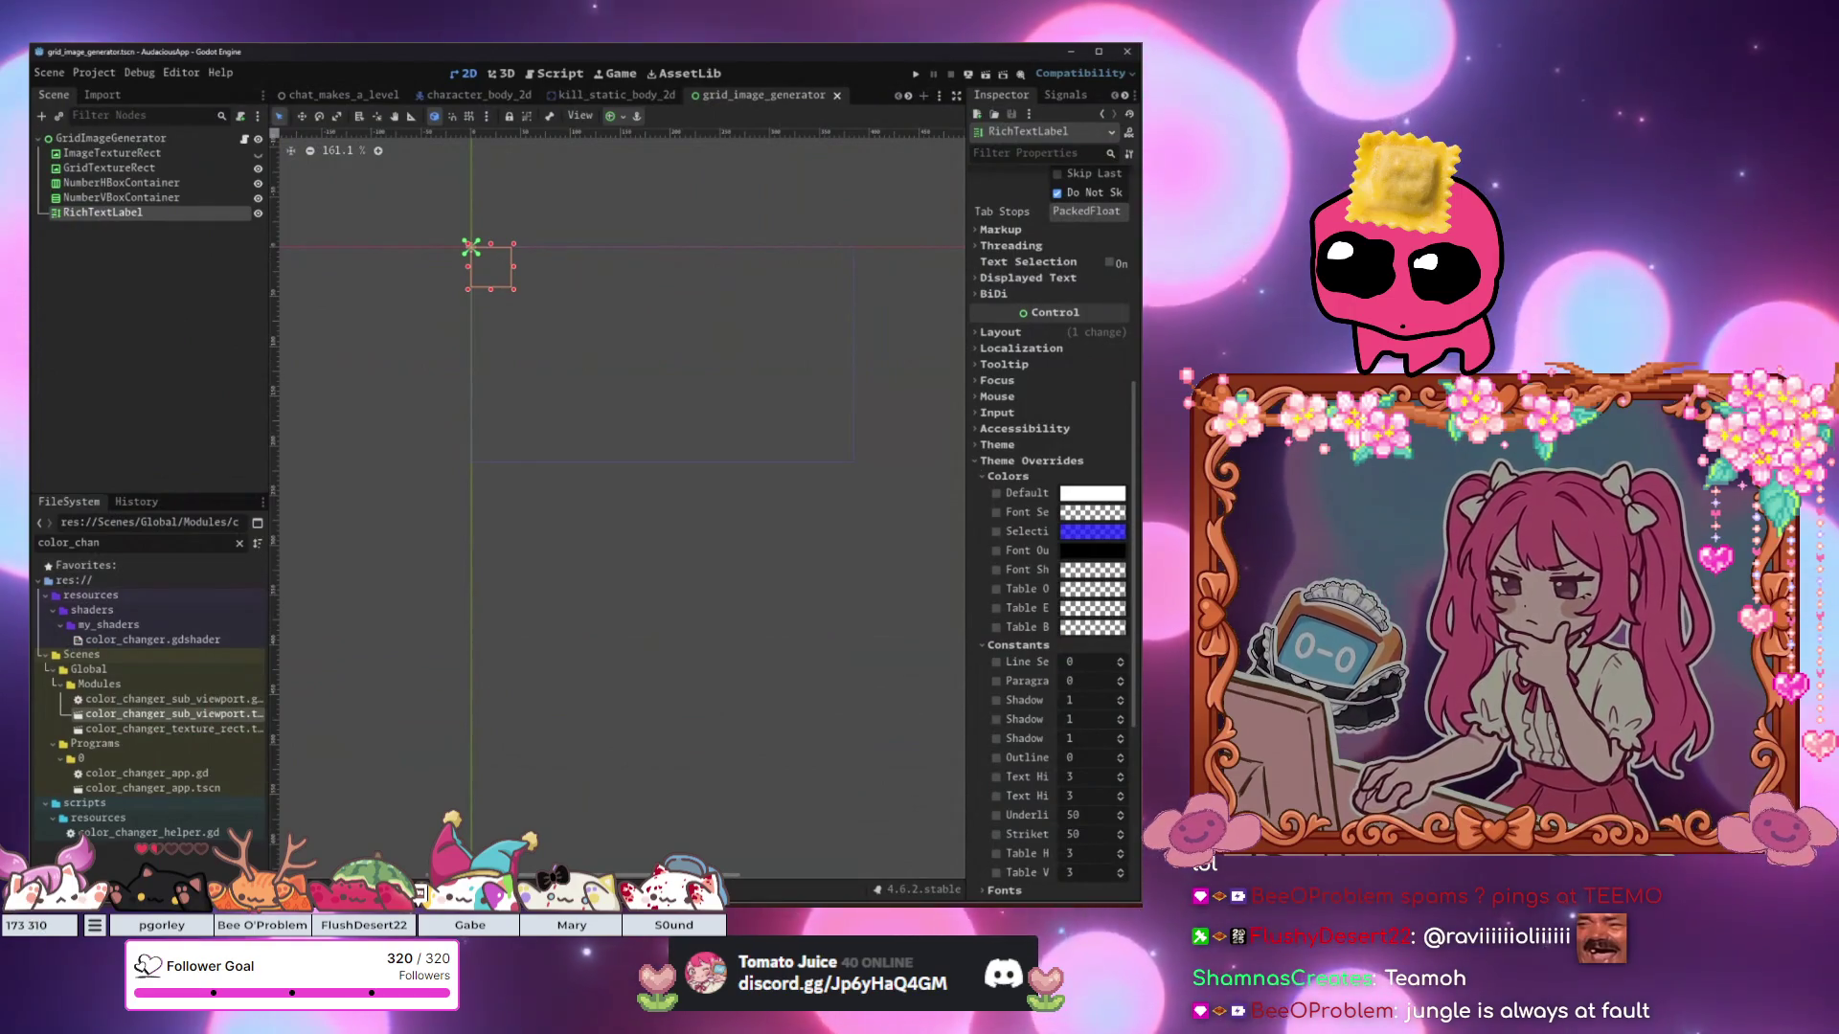
pyautogui.hotkey('alt', 'Tab')
pyautogui.scroll(1, 510, 502)
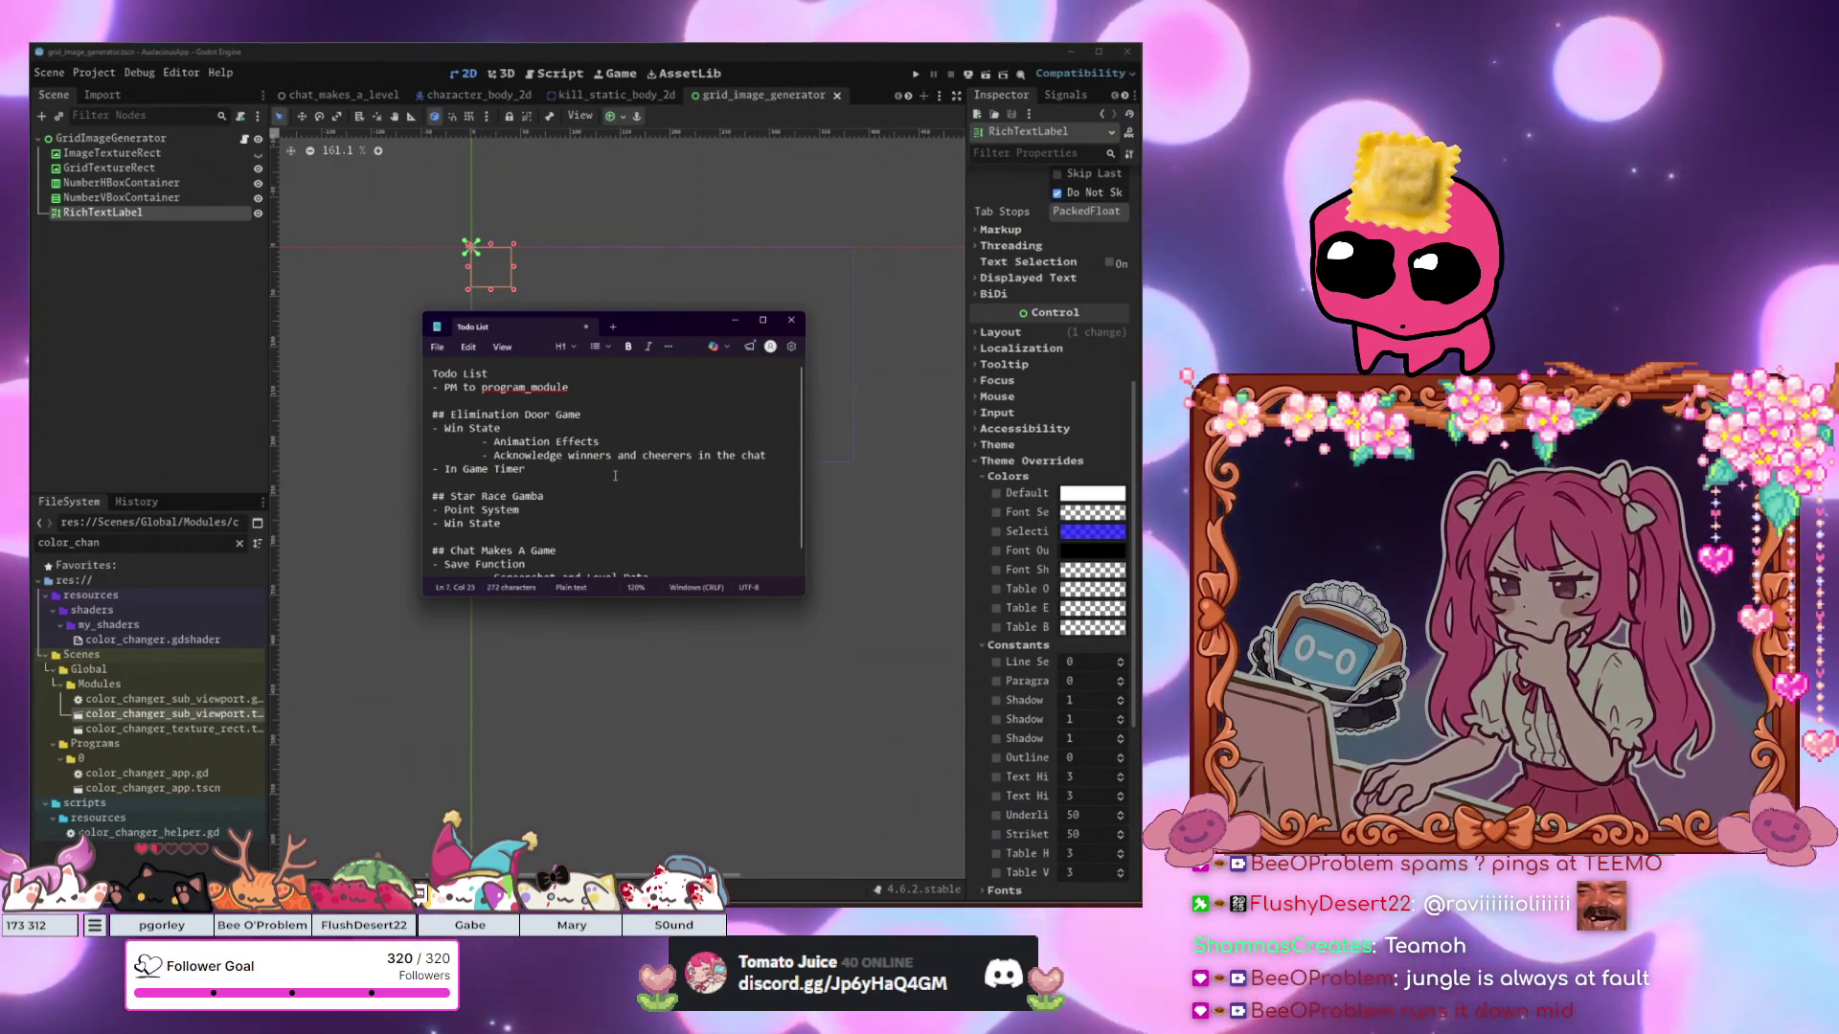
# Browse the Todo List notes down to the Elimination Door Game's Win State line.
pyautogui.click(612, 455)
pyautogui.scroll(-1, 615, 476)
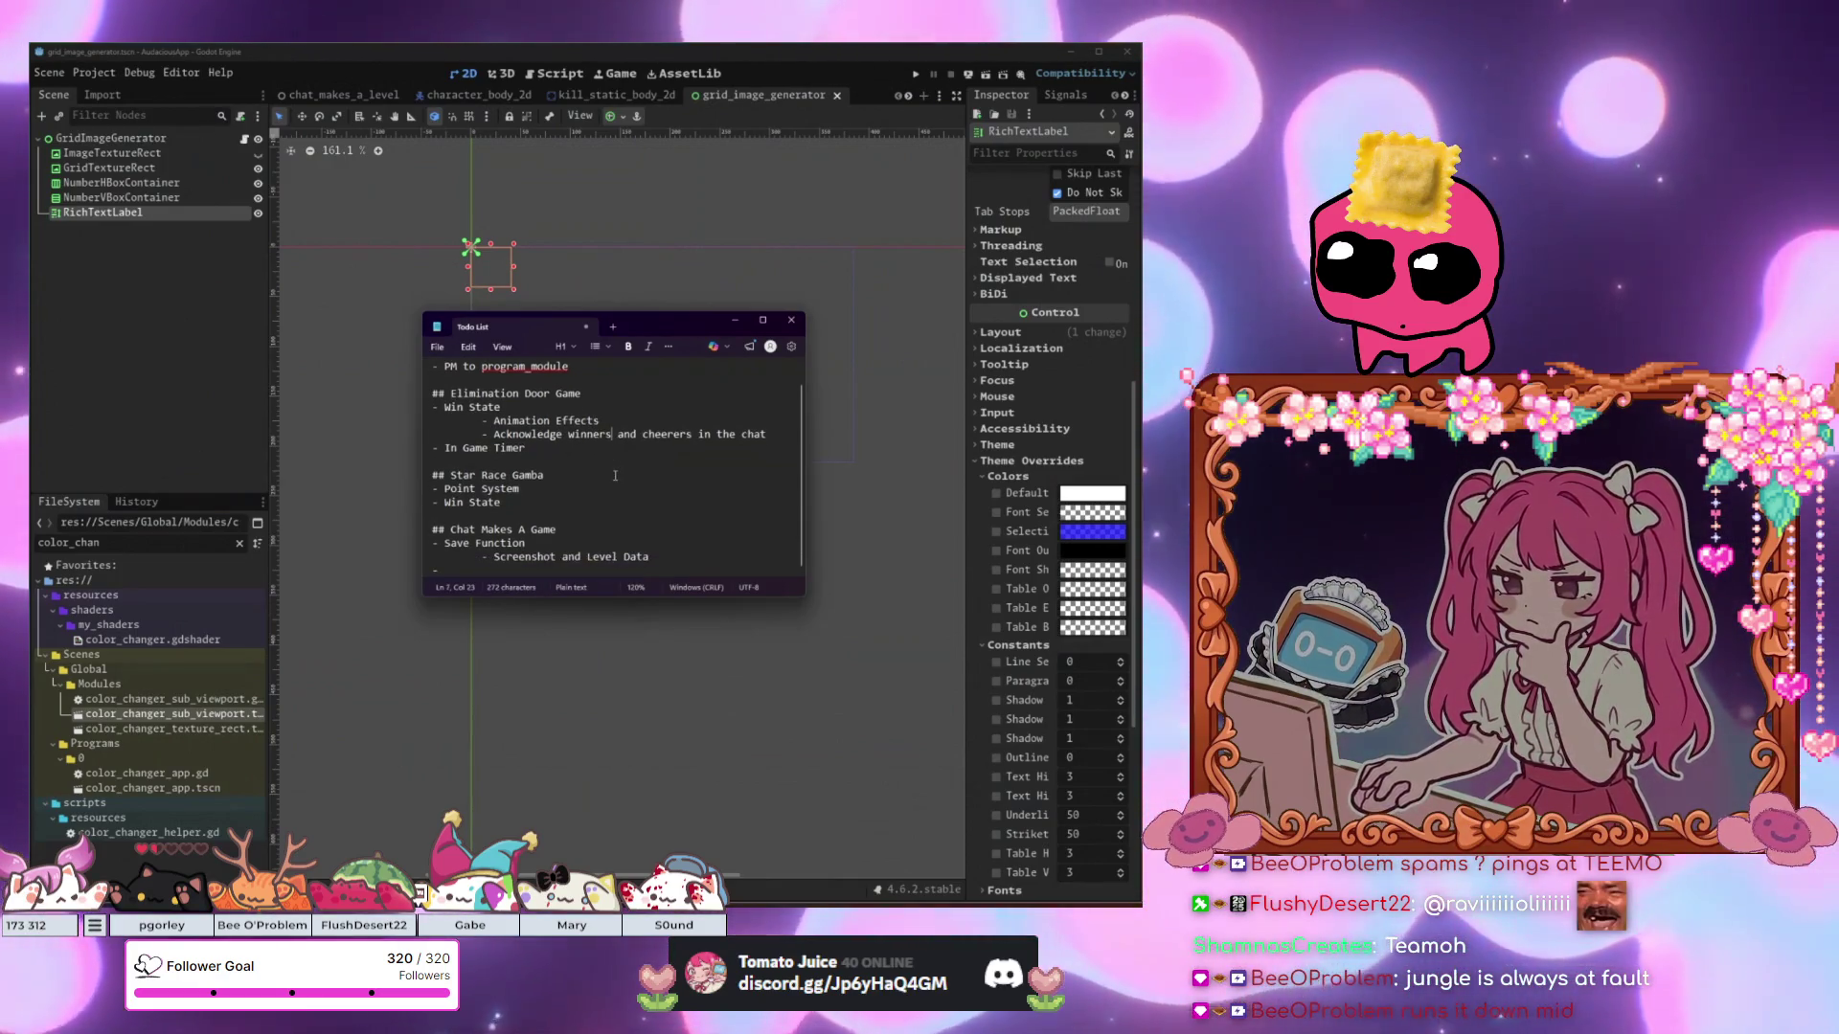
pyautogui.click(591, 522)
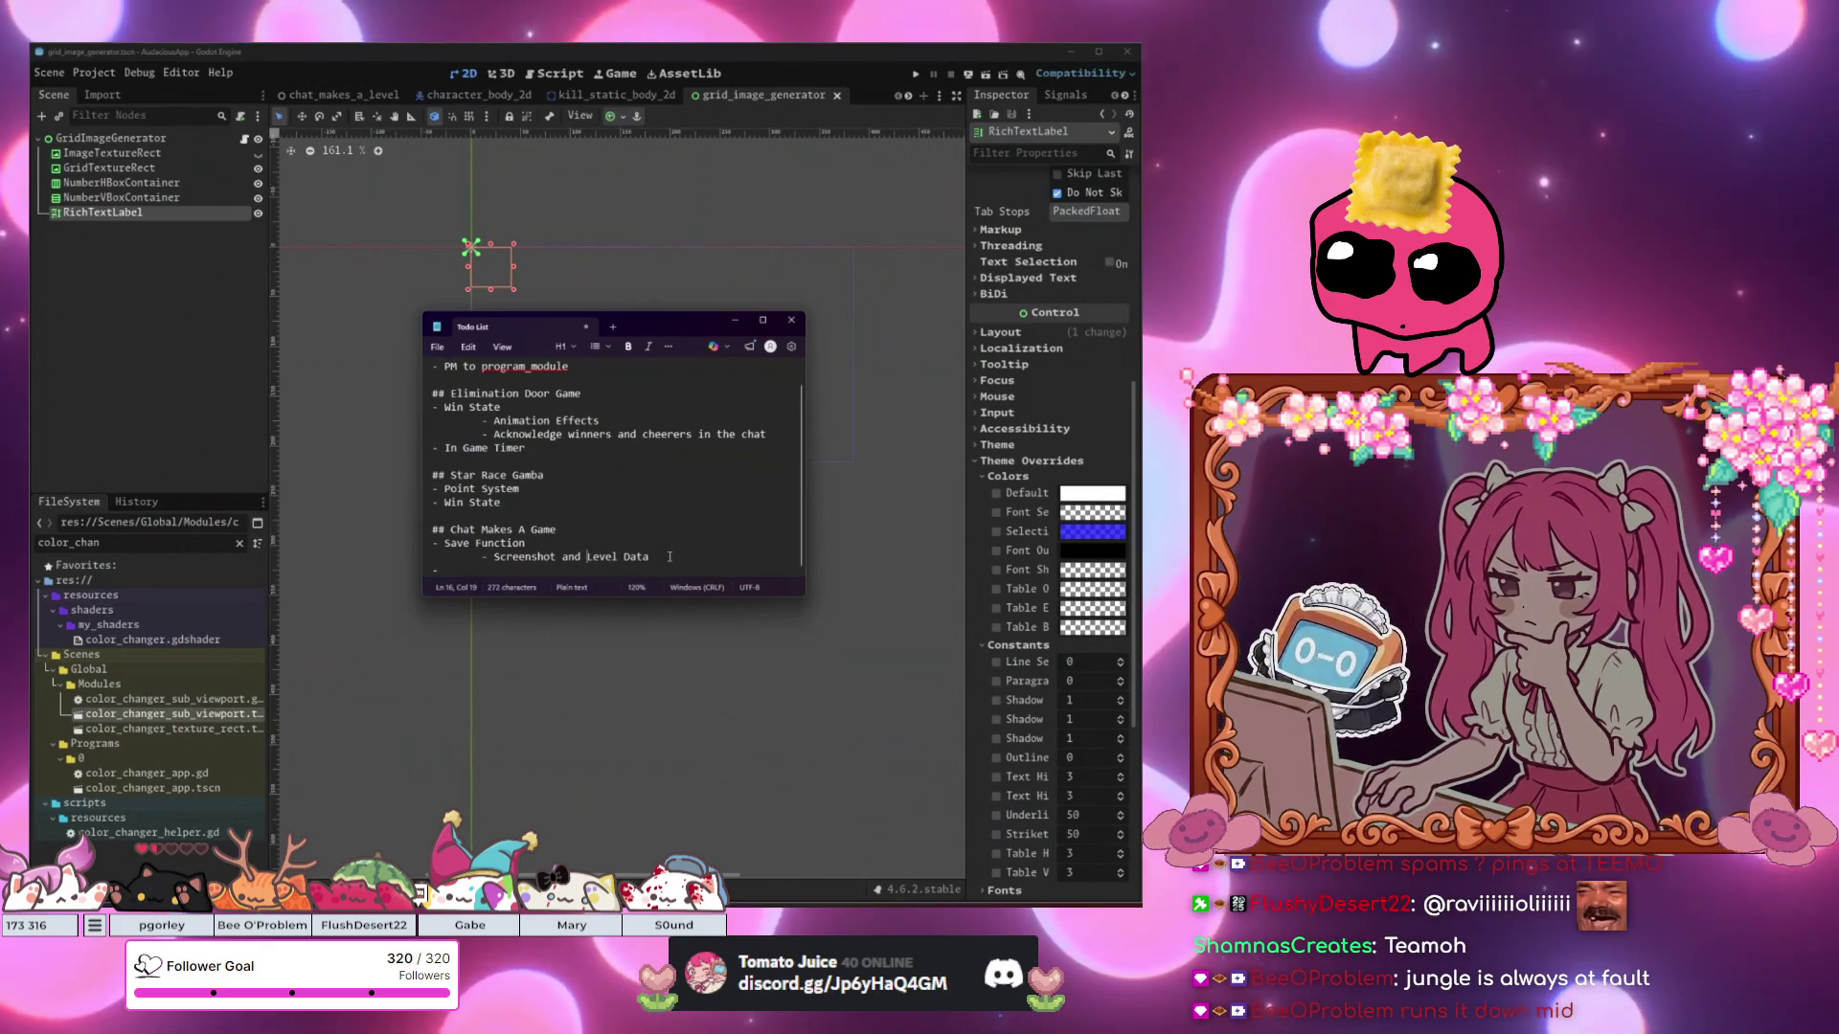
pyautogui.scroll(1, 613, 560)
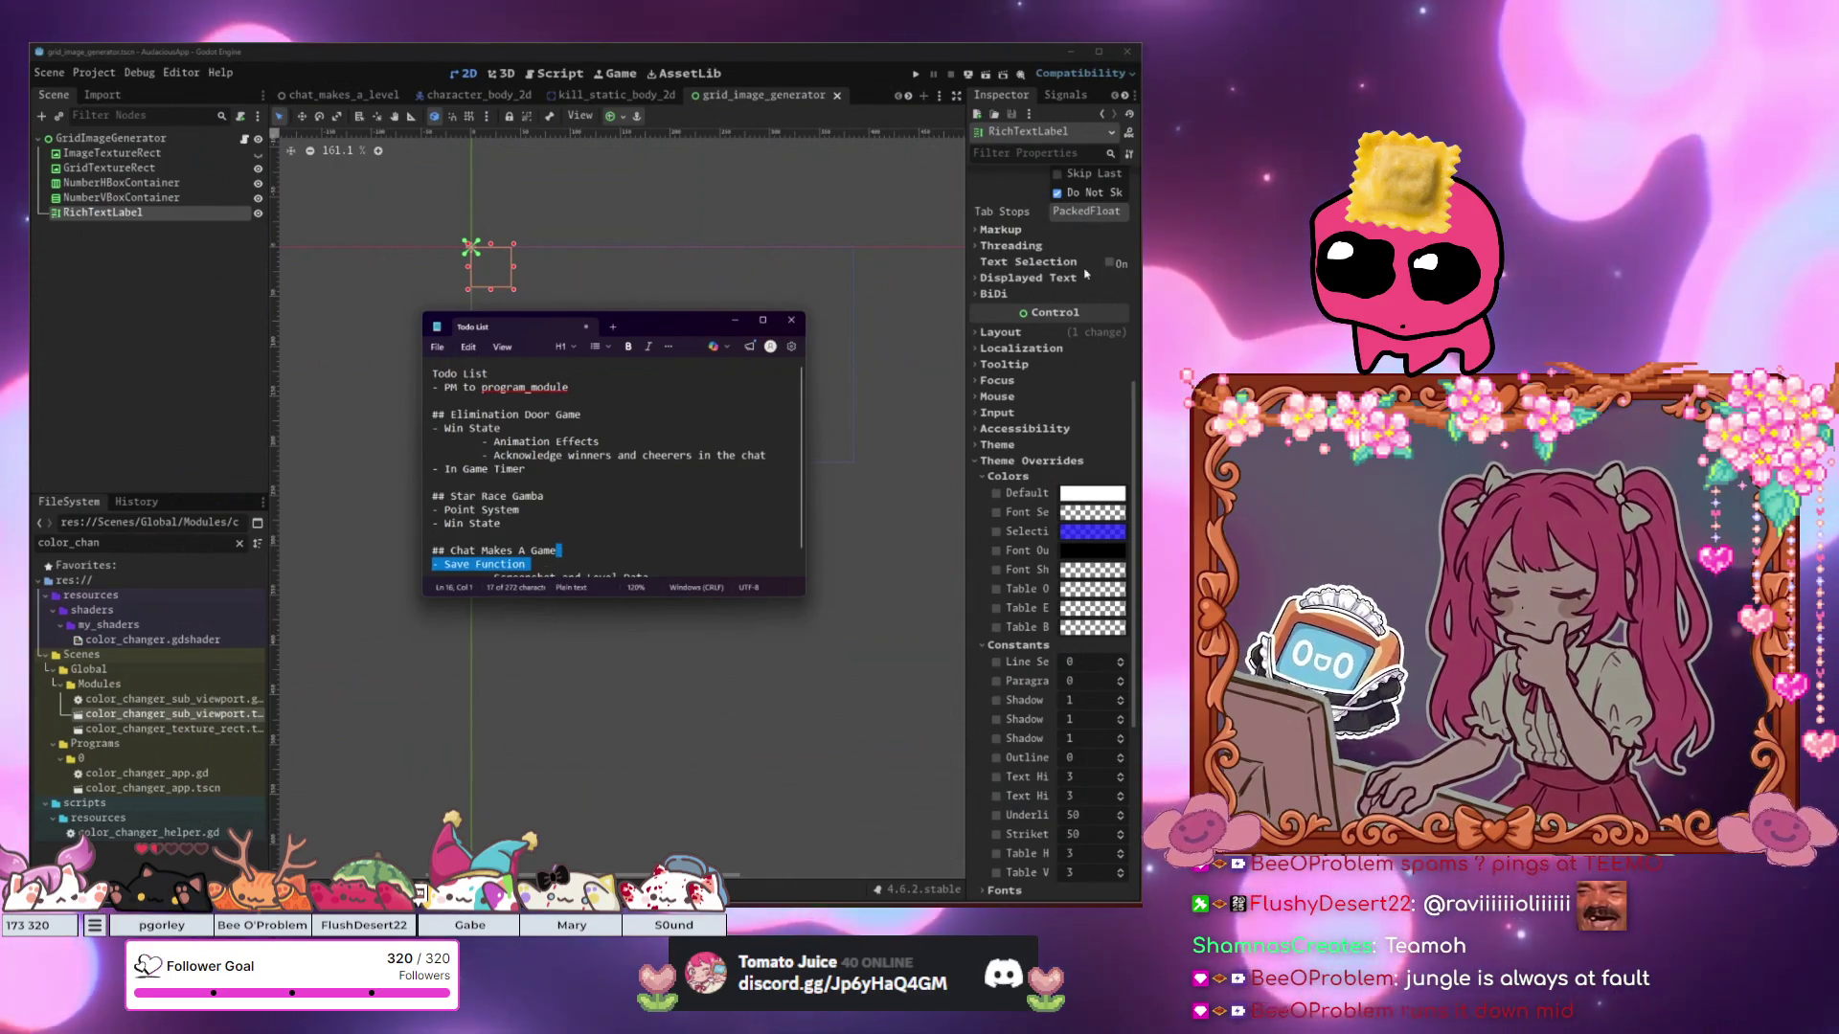
pyautogui.click(95, 926)
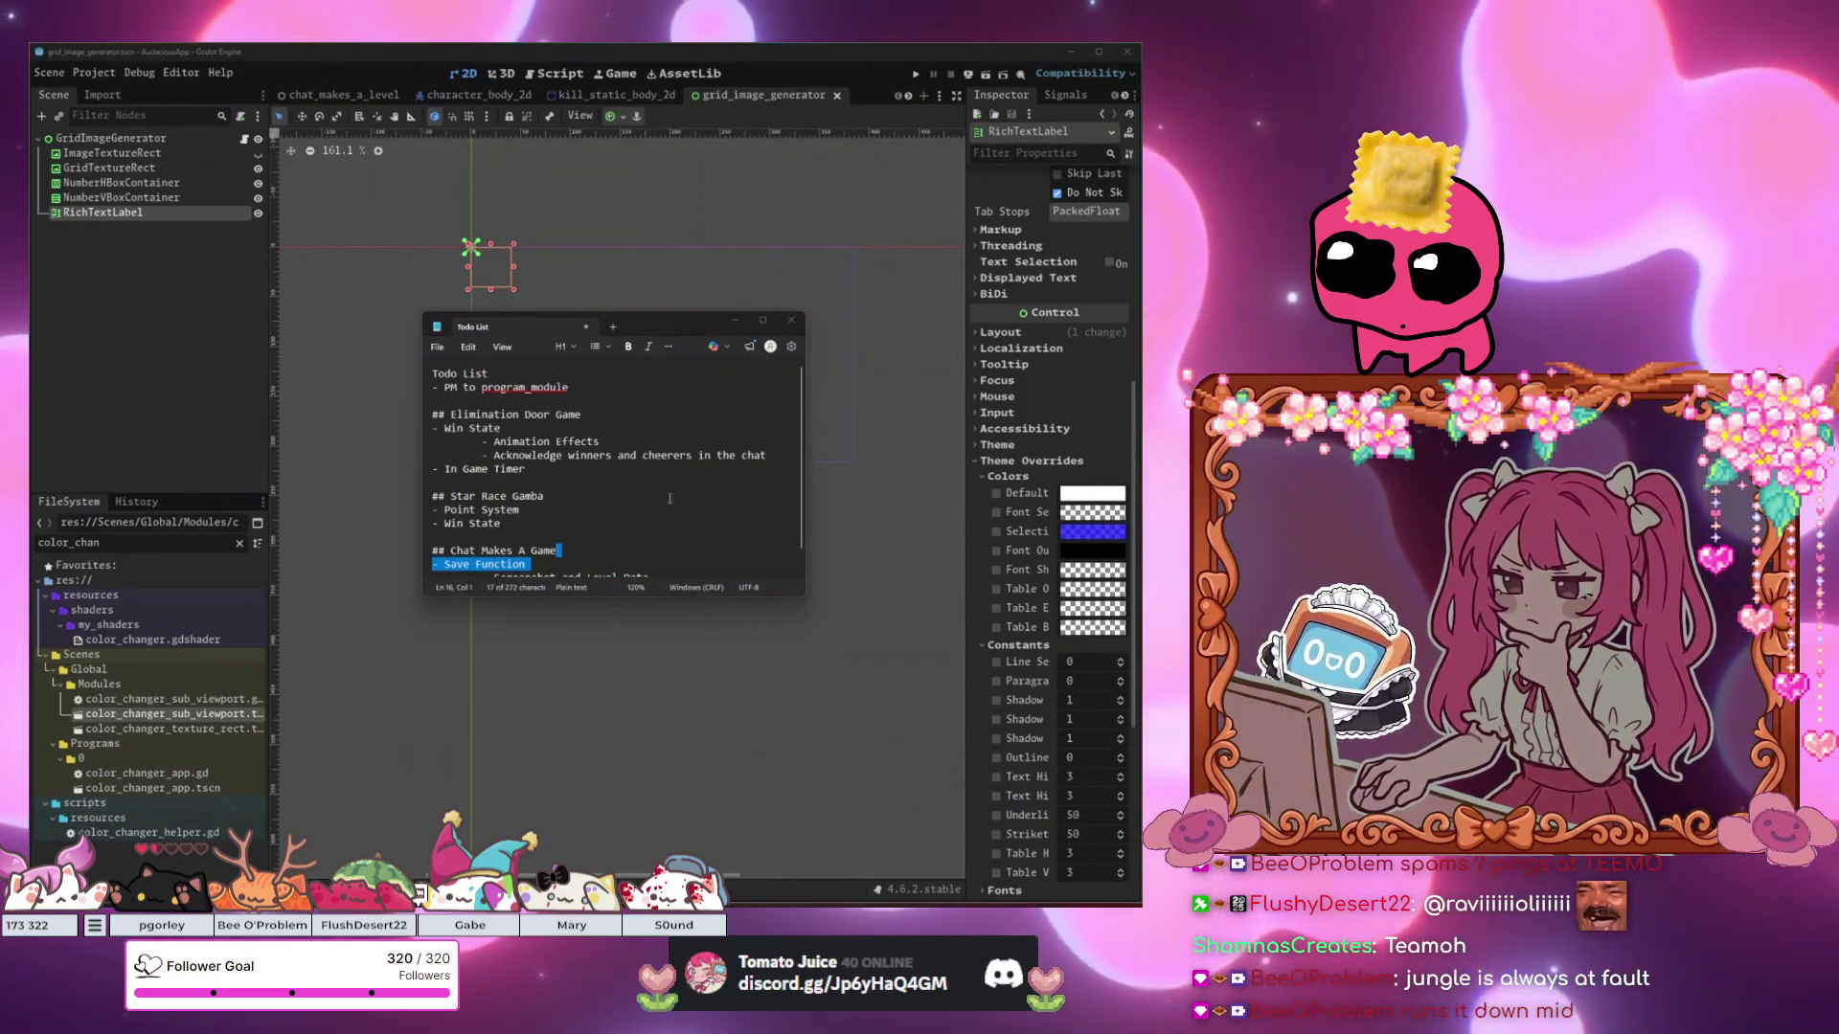
pyautogui.click(598, 415)
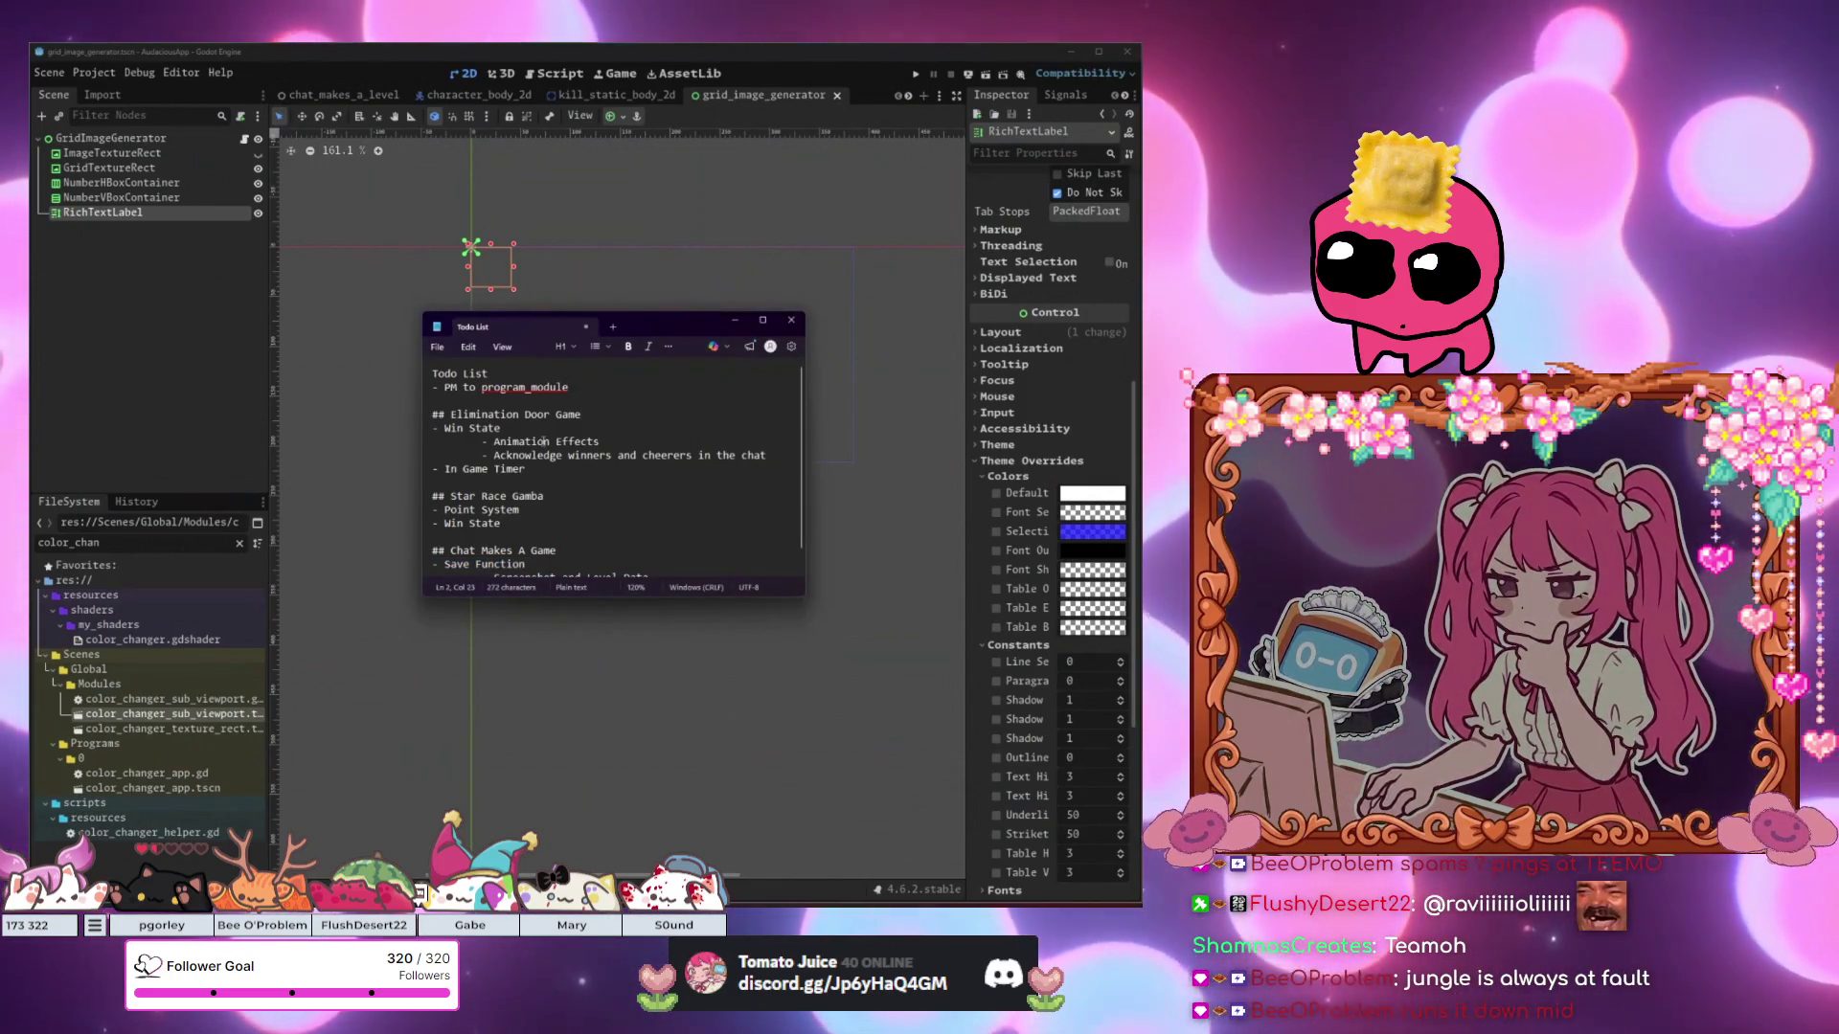
pyautogui.press('Down')
pyautogui.press('Down')
pyautogui.press('Down')
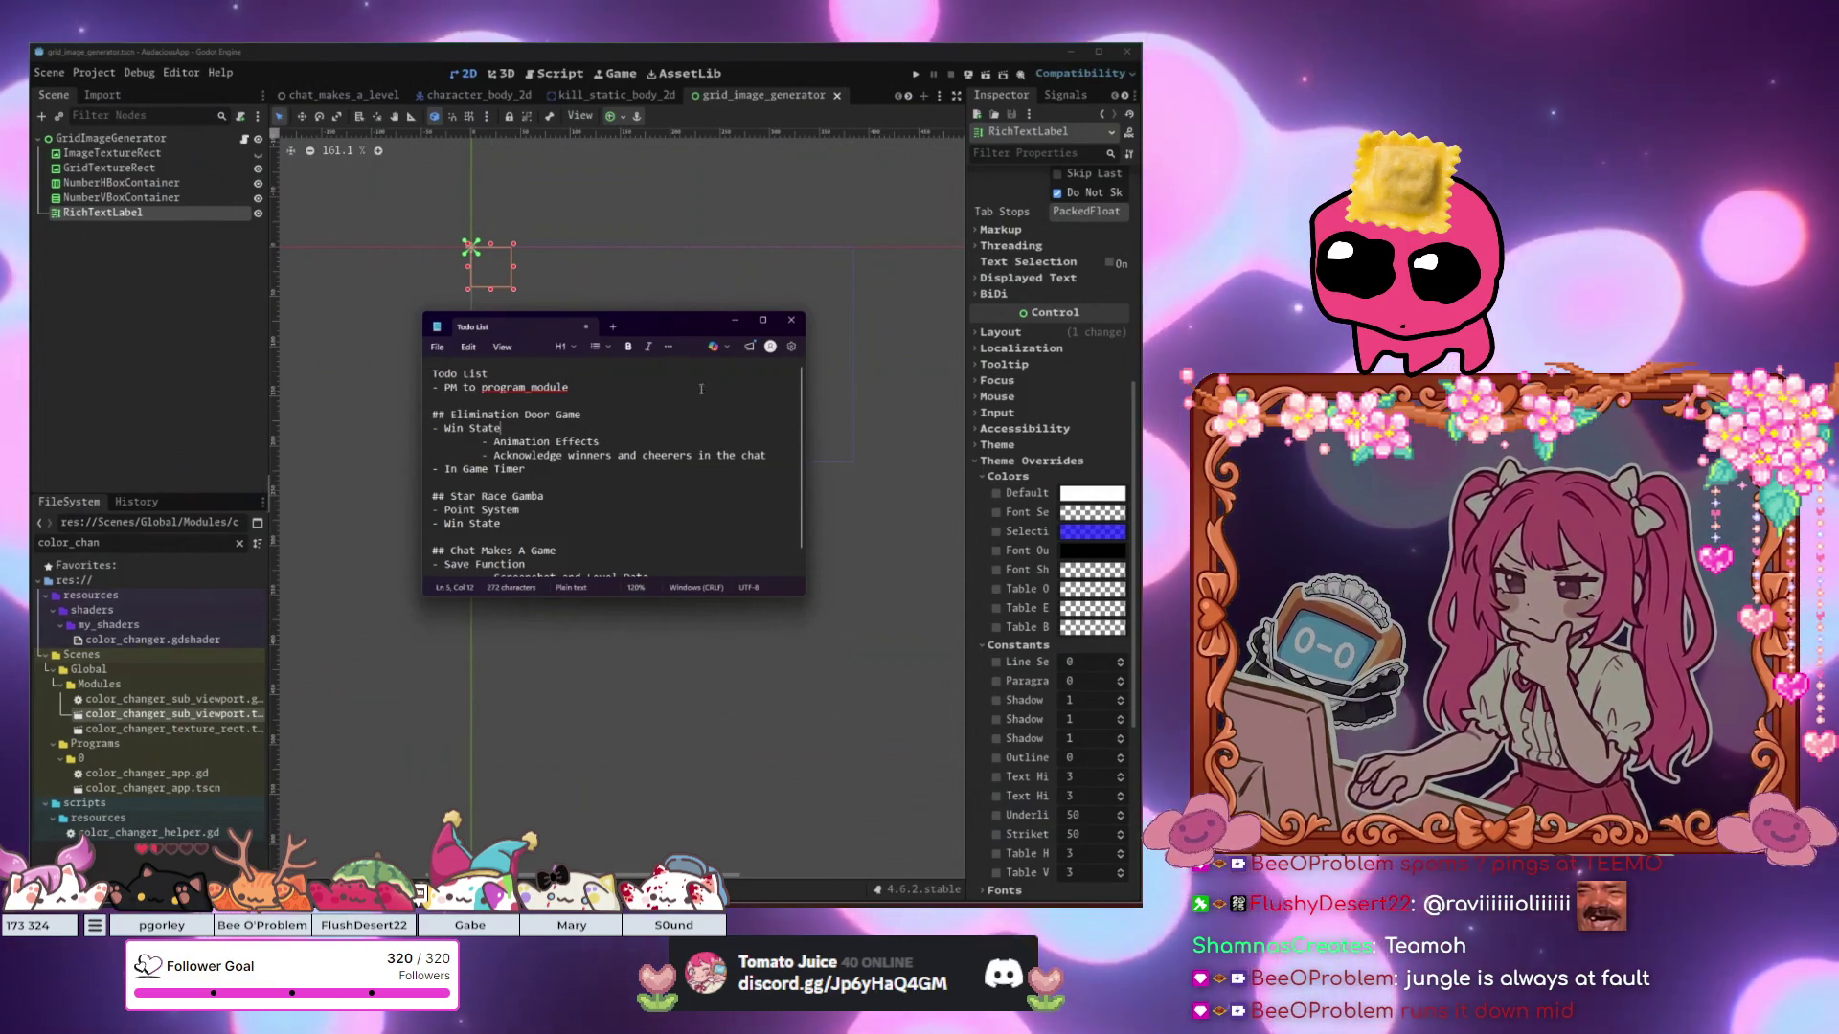
# Close the Todo List Notepad without saving and return to the Godot editor.
pyautogui.click(784, 321)
pyautogui.click(555, 485)
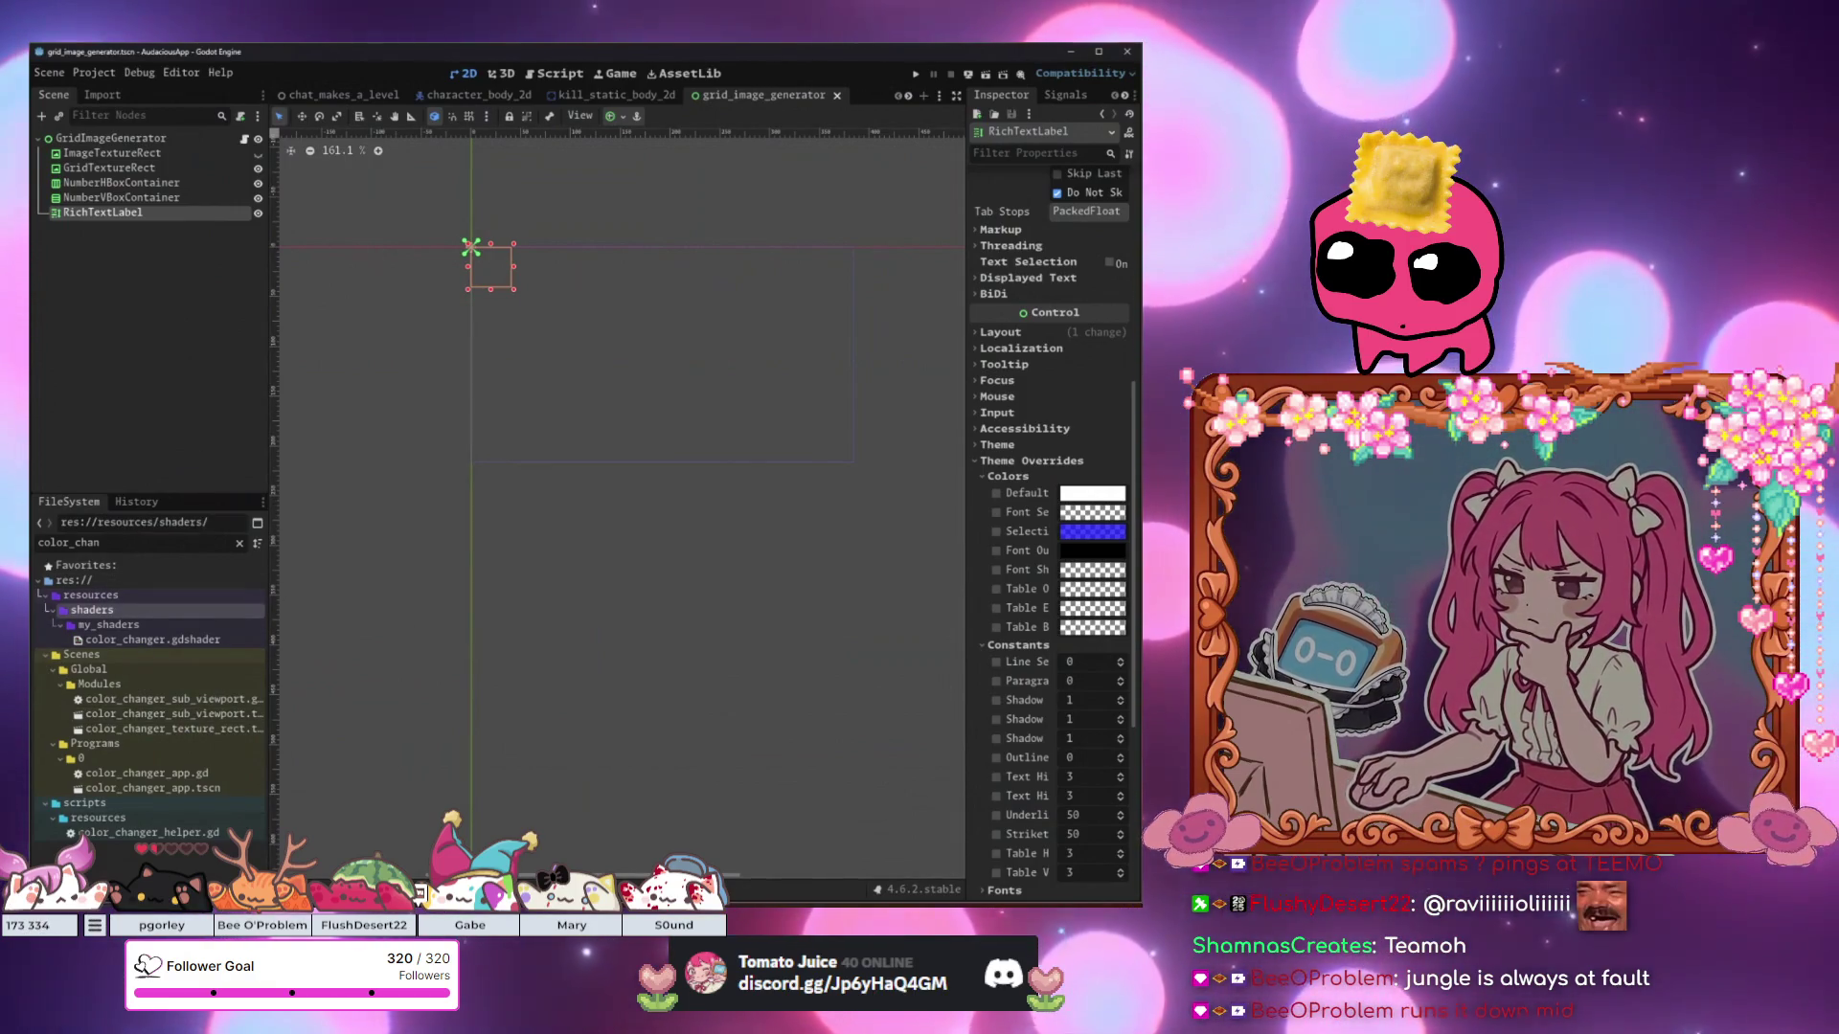
pyautogui.hotkey('alt', 'Tab')
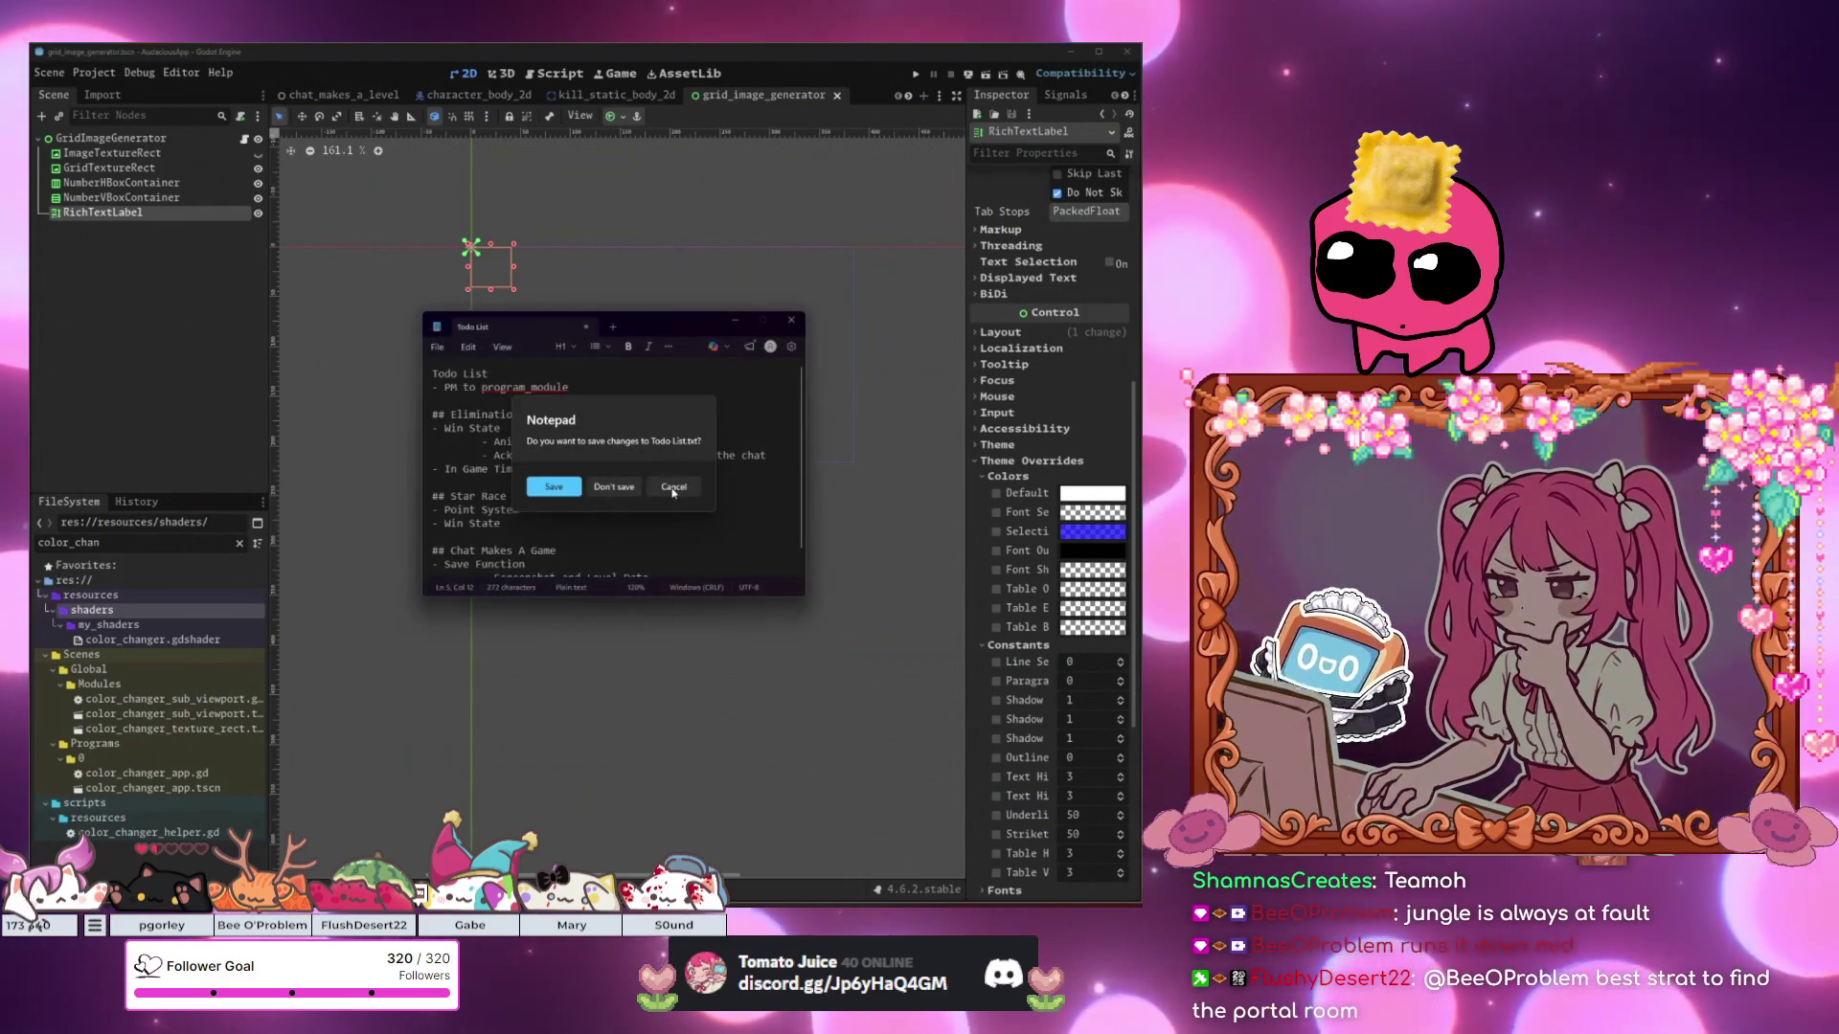
pyautogui.click(673, 488)
pyautogui.click(81, 654)
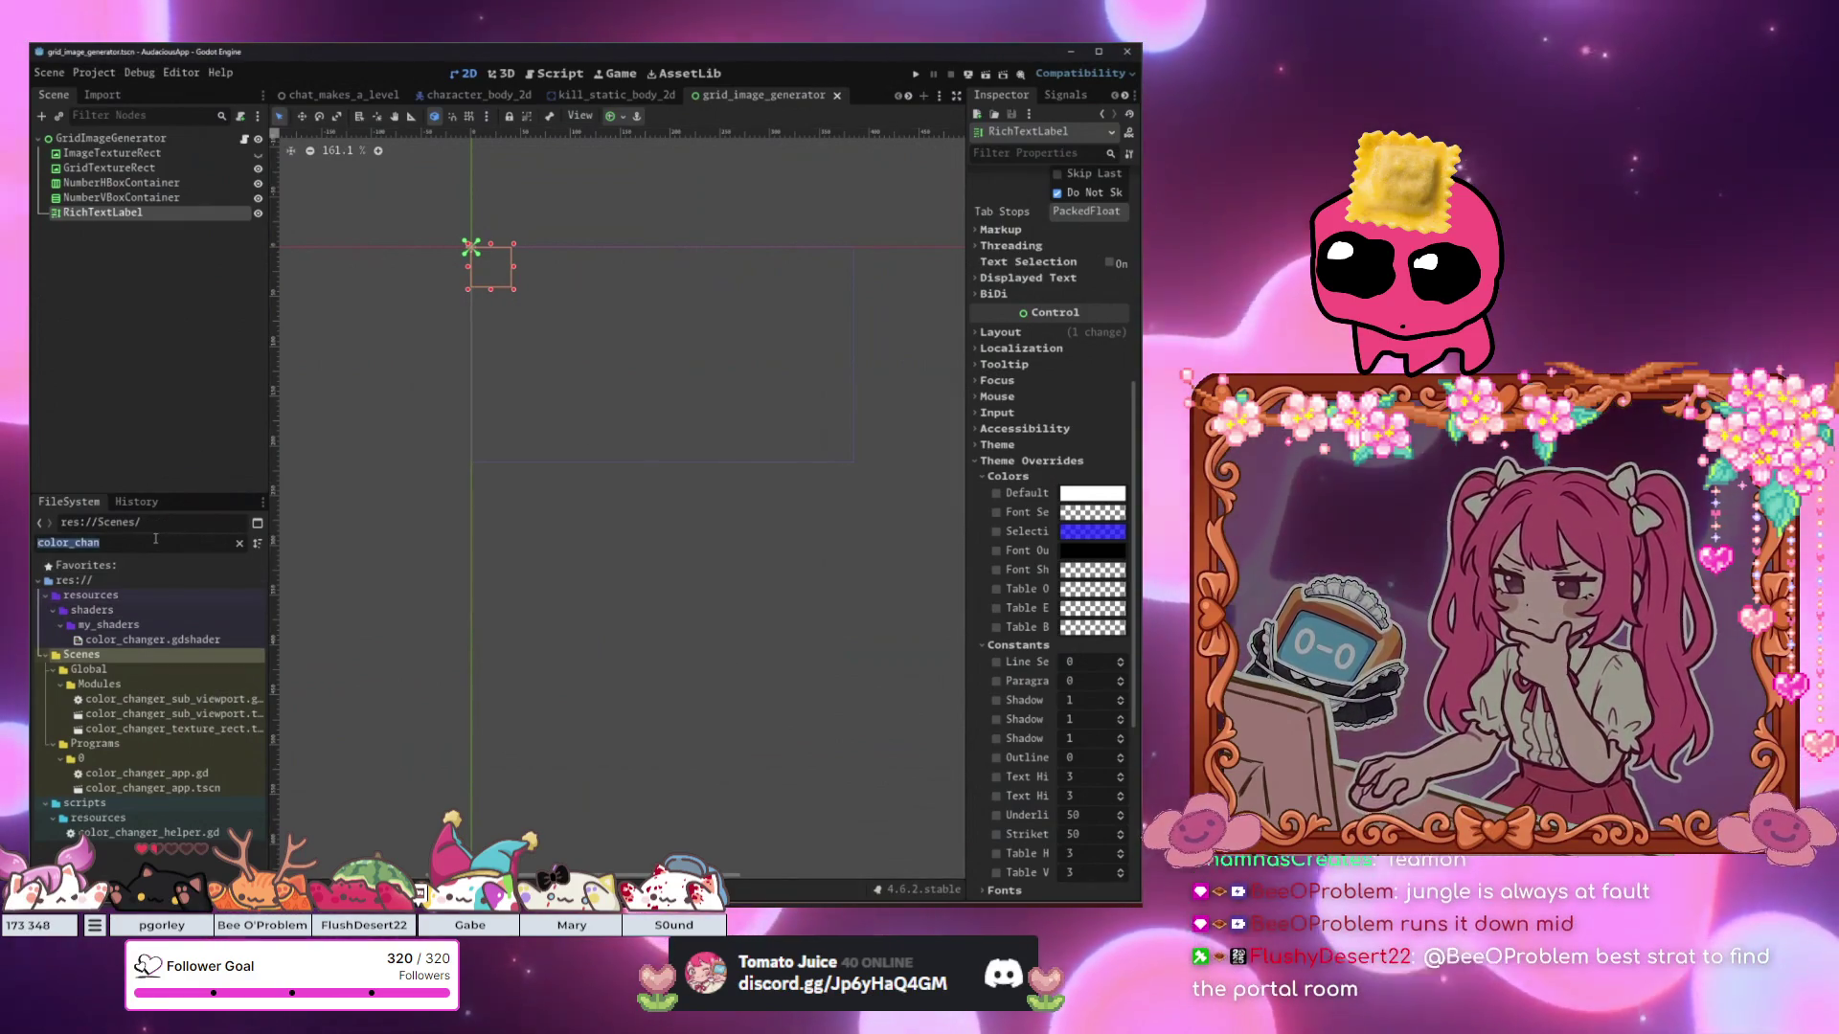
# Filter FileSystem for golf_ and switch to the chat_makes_a_level scene with nothing selected.
pyautogui.write('golf_')
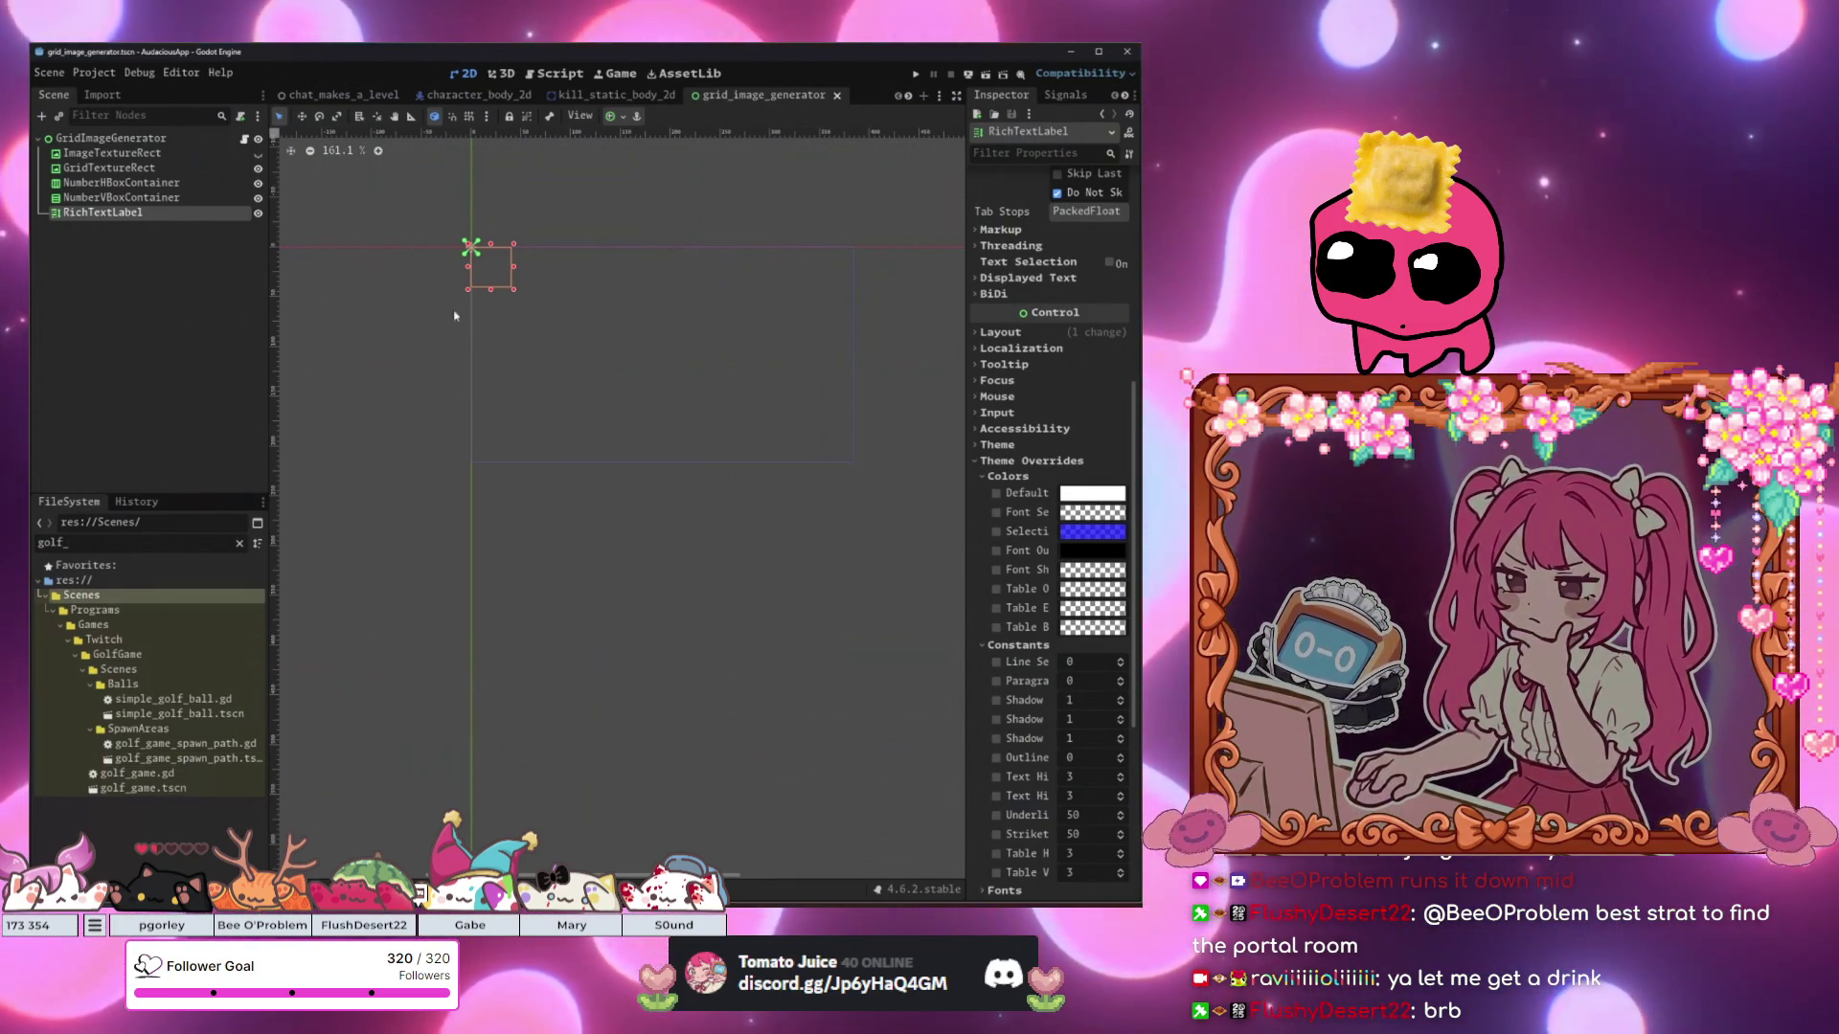
pyautogui.click(380, 101)
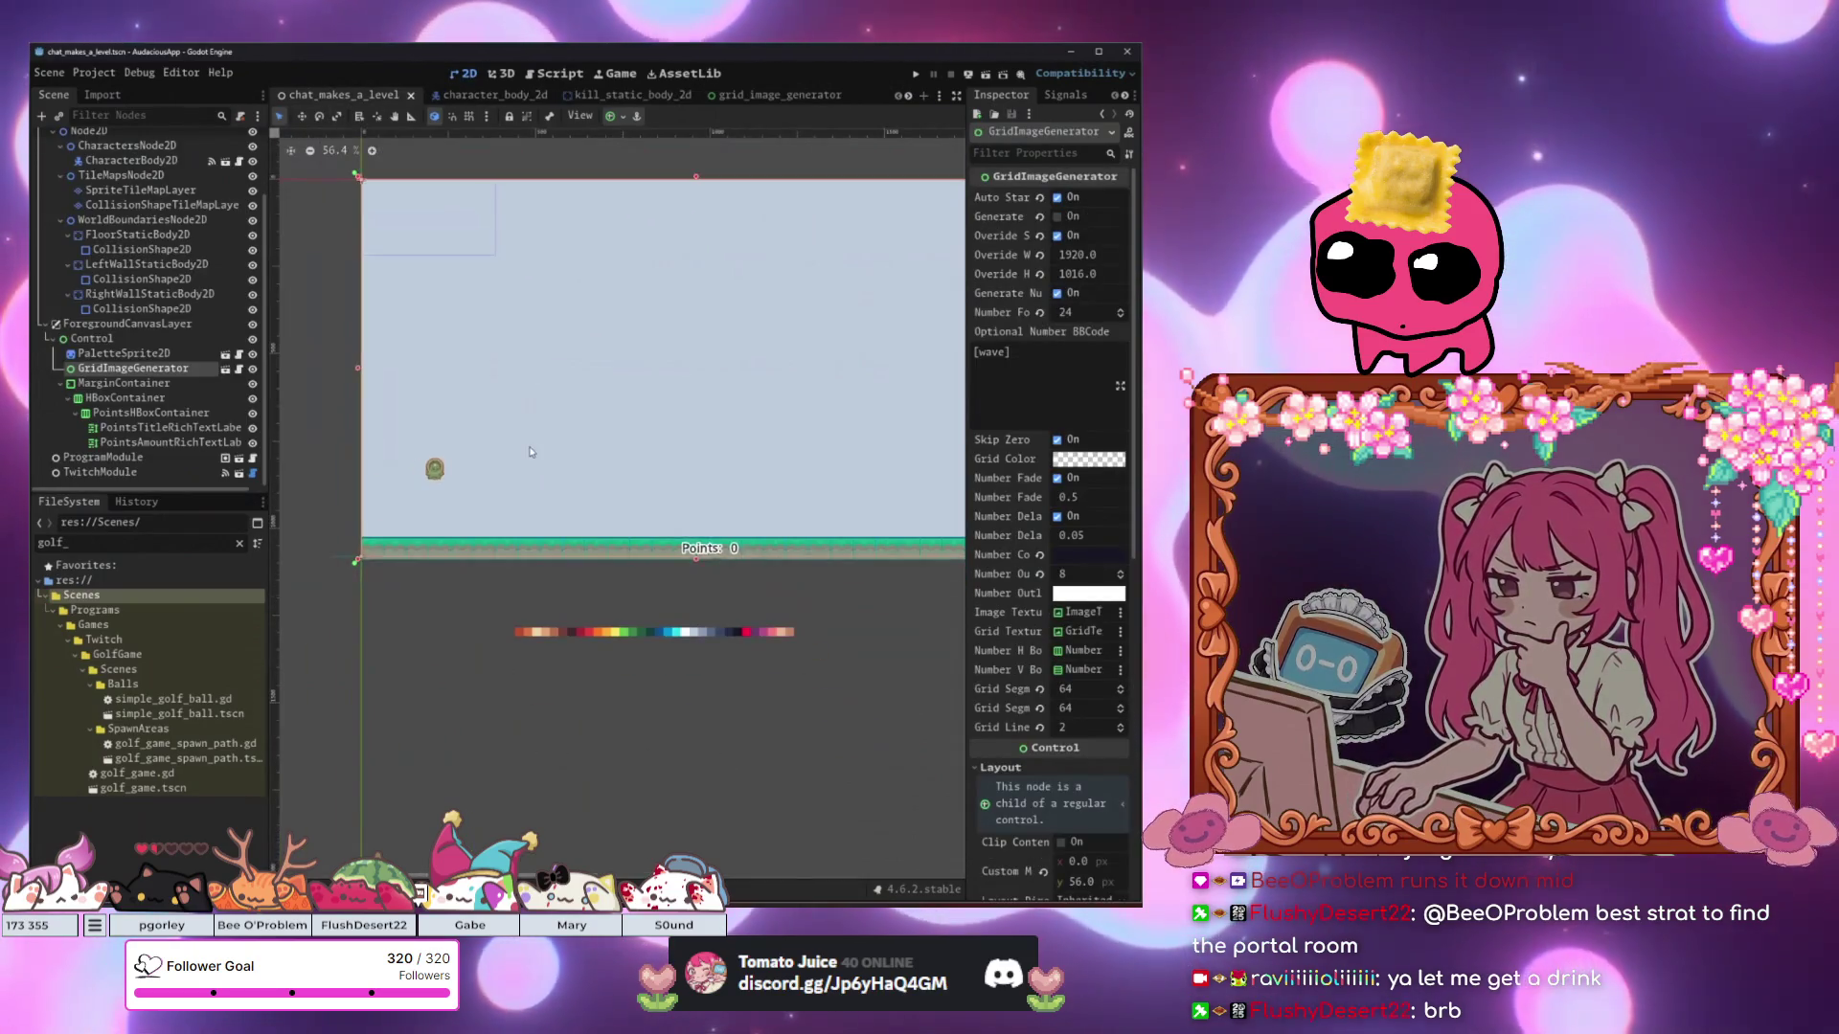
pyautogui.click(514, 581)
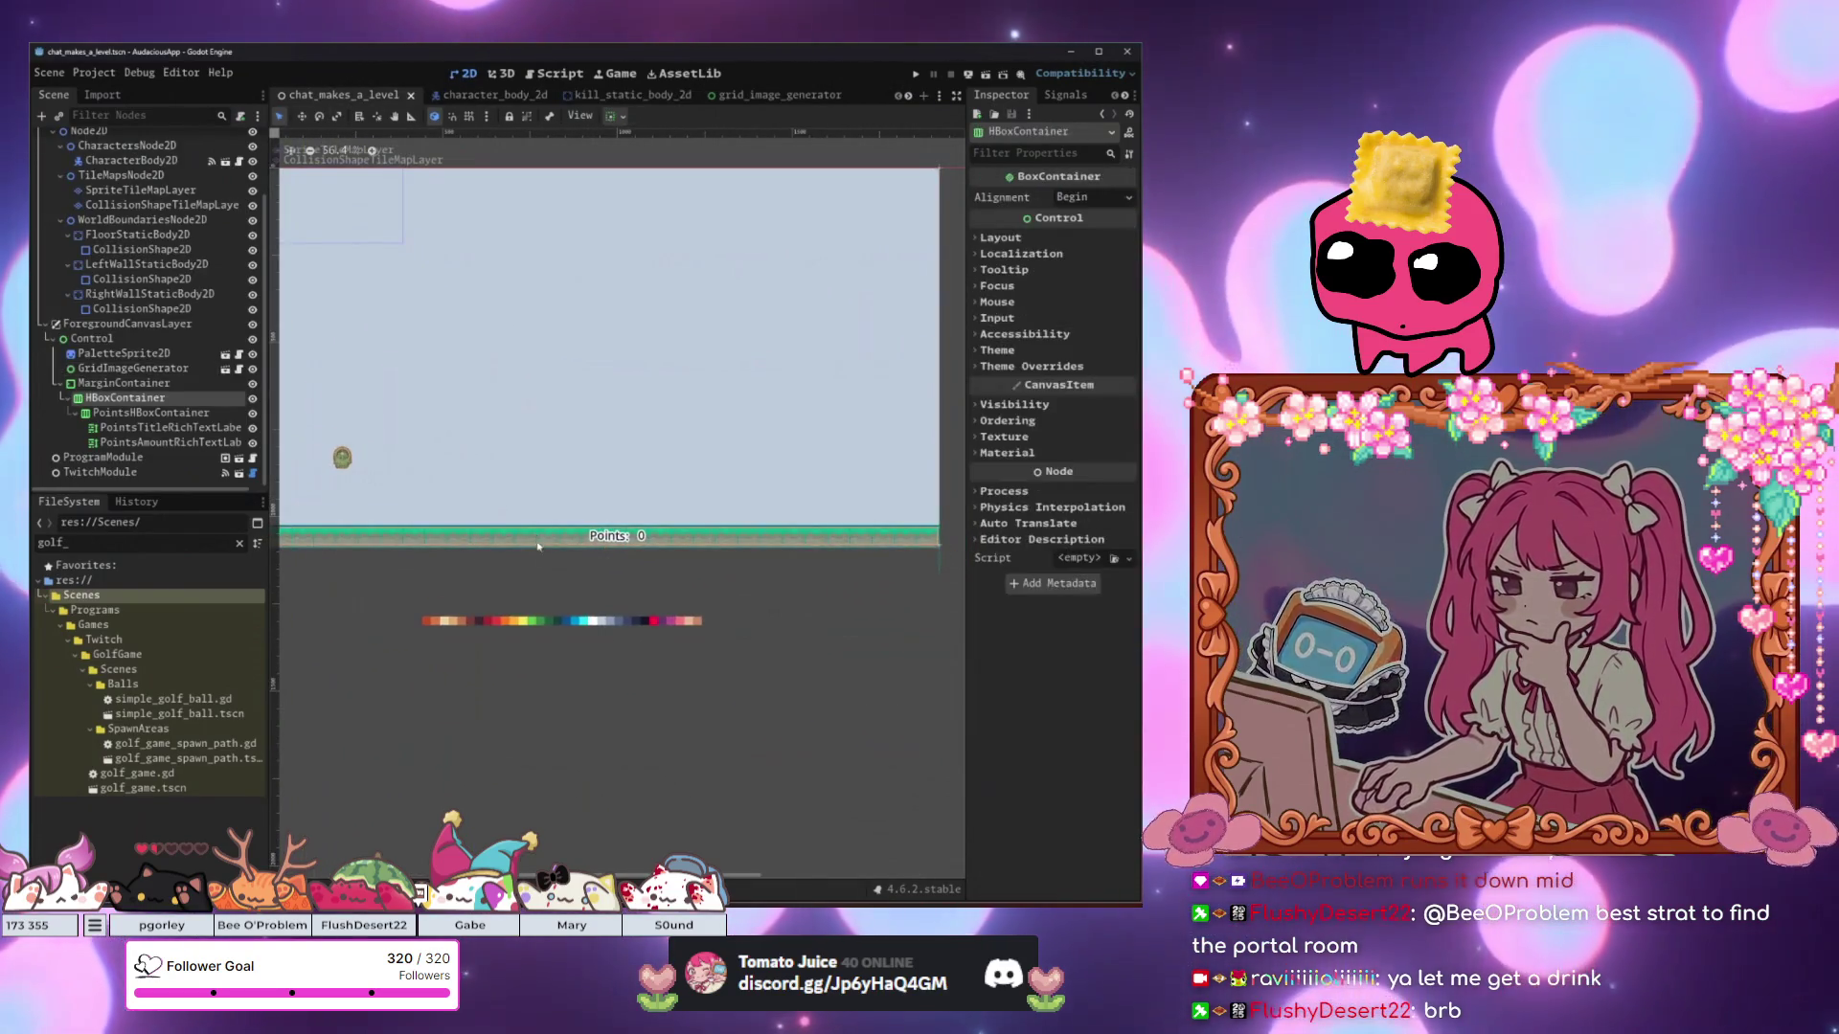
# Select the HBoxContainer and then the WorldBoundariesNode2D node in the Scene tree.
pyautogui.scroll(-1, 515, 581)
pyautogui.click(504, 546)
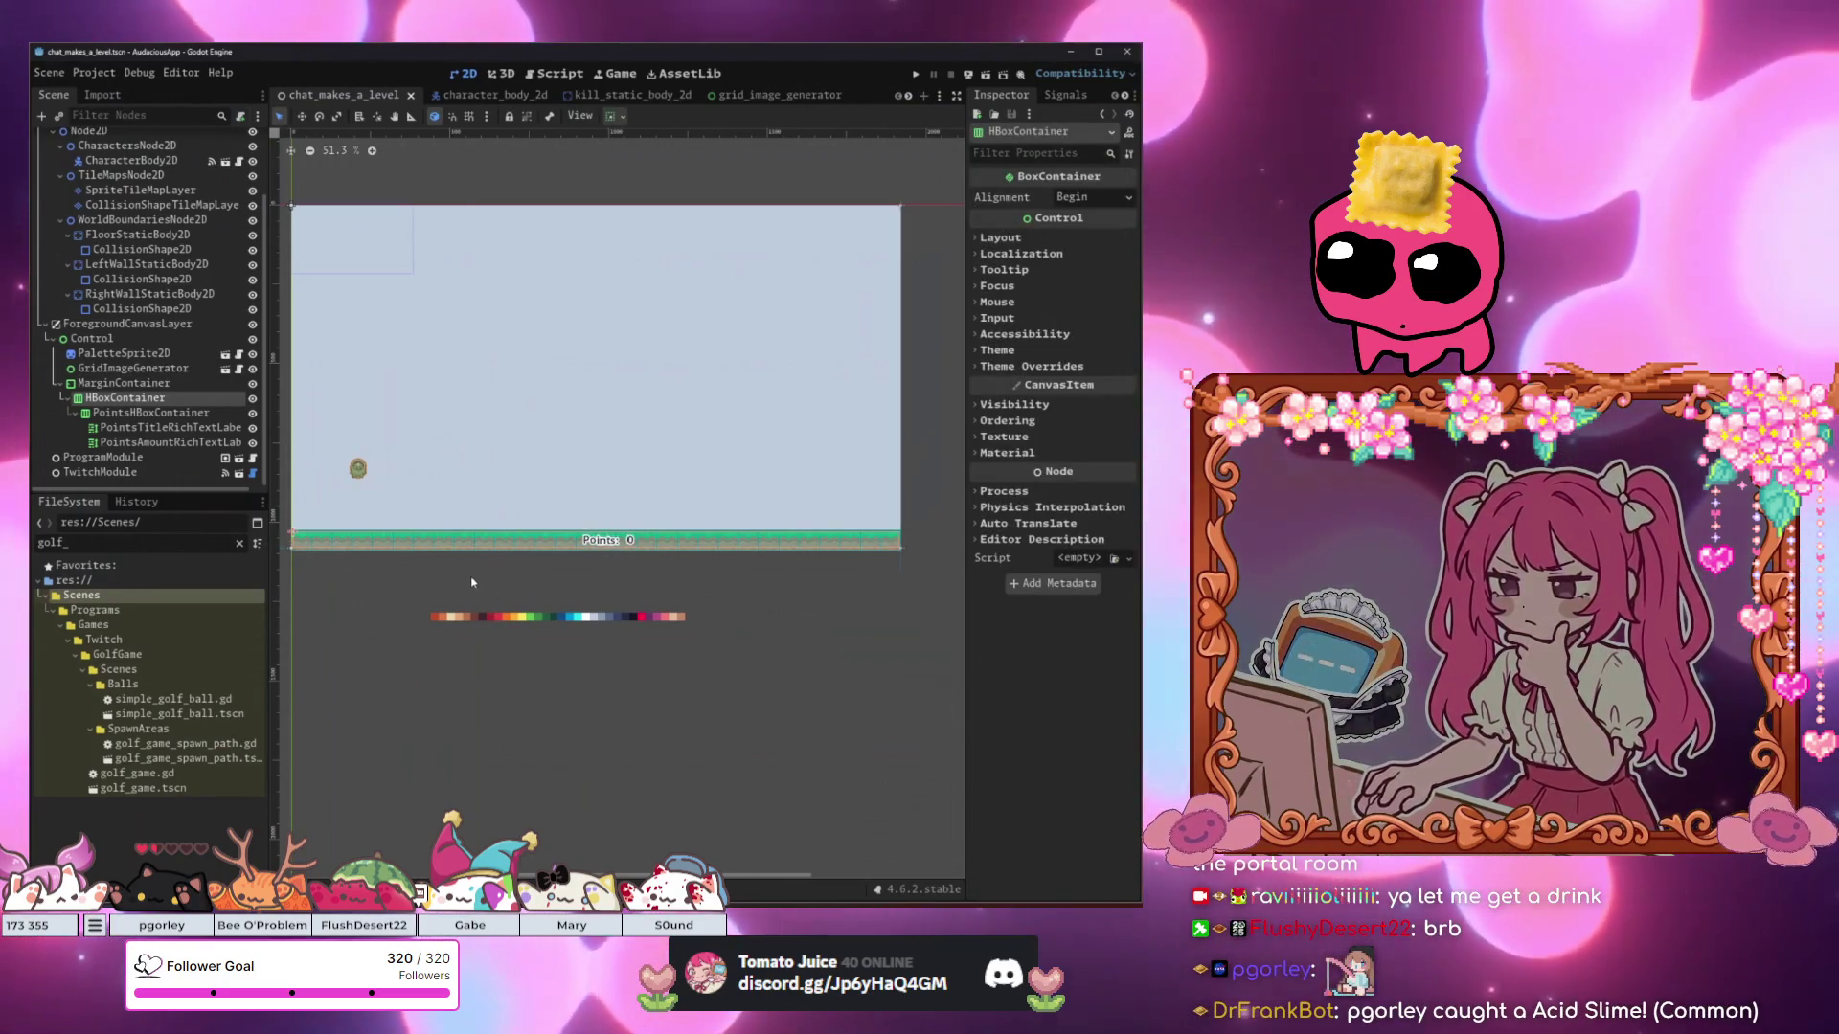
pyautogui.scroll(-1, 402, 520)
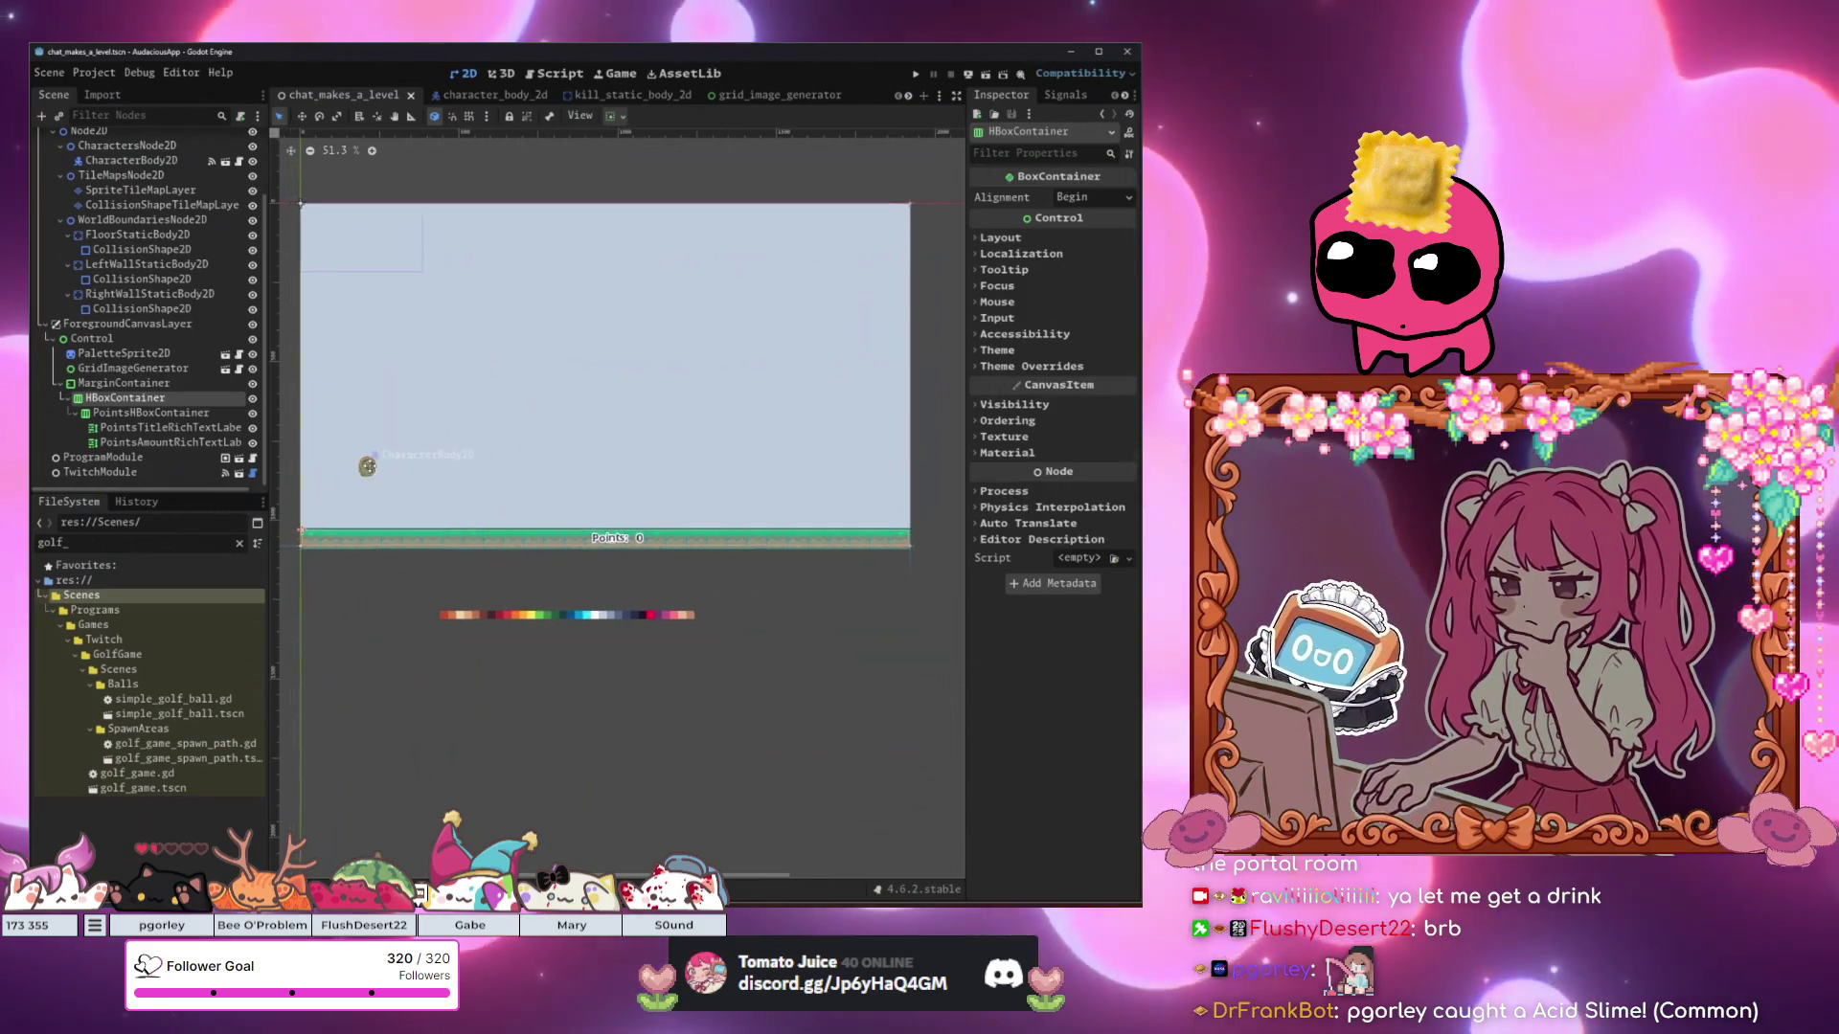
pyautogui.scroll(1, 422, 517)
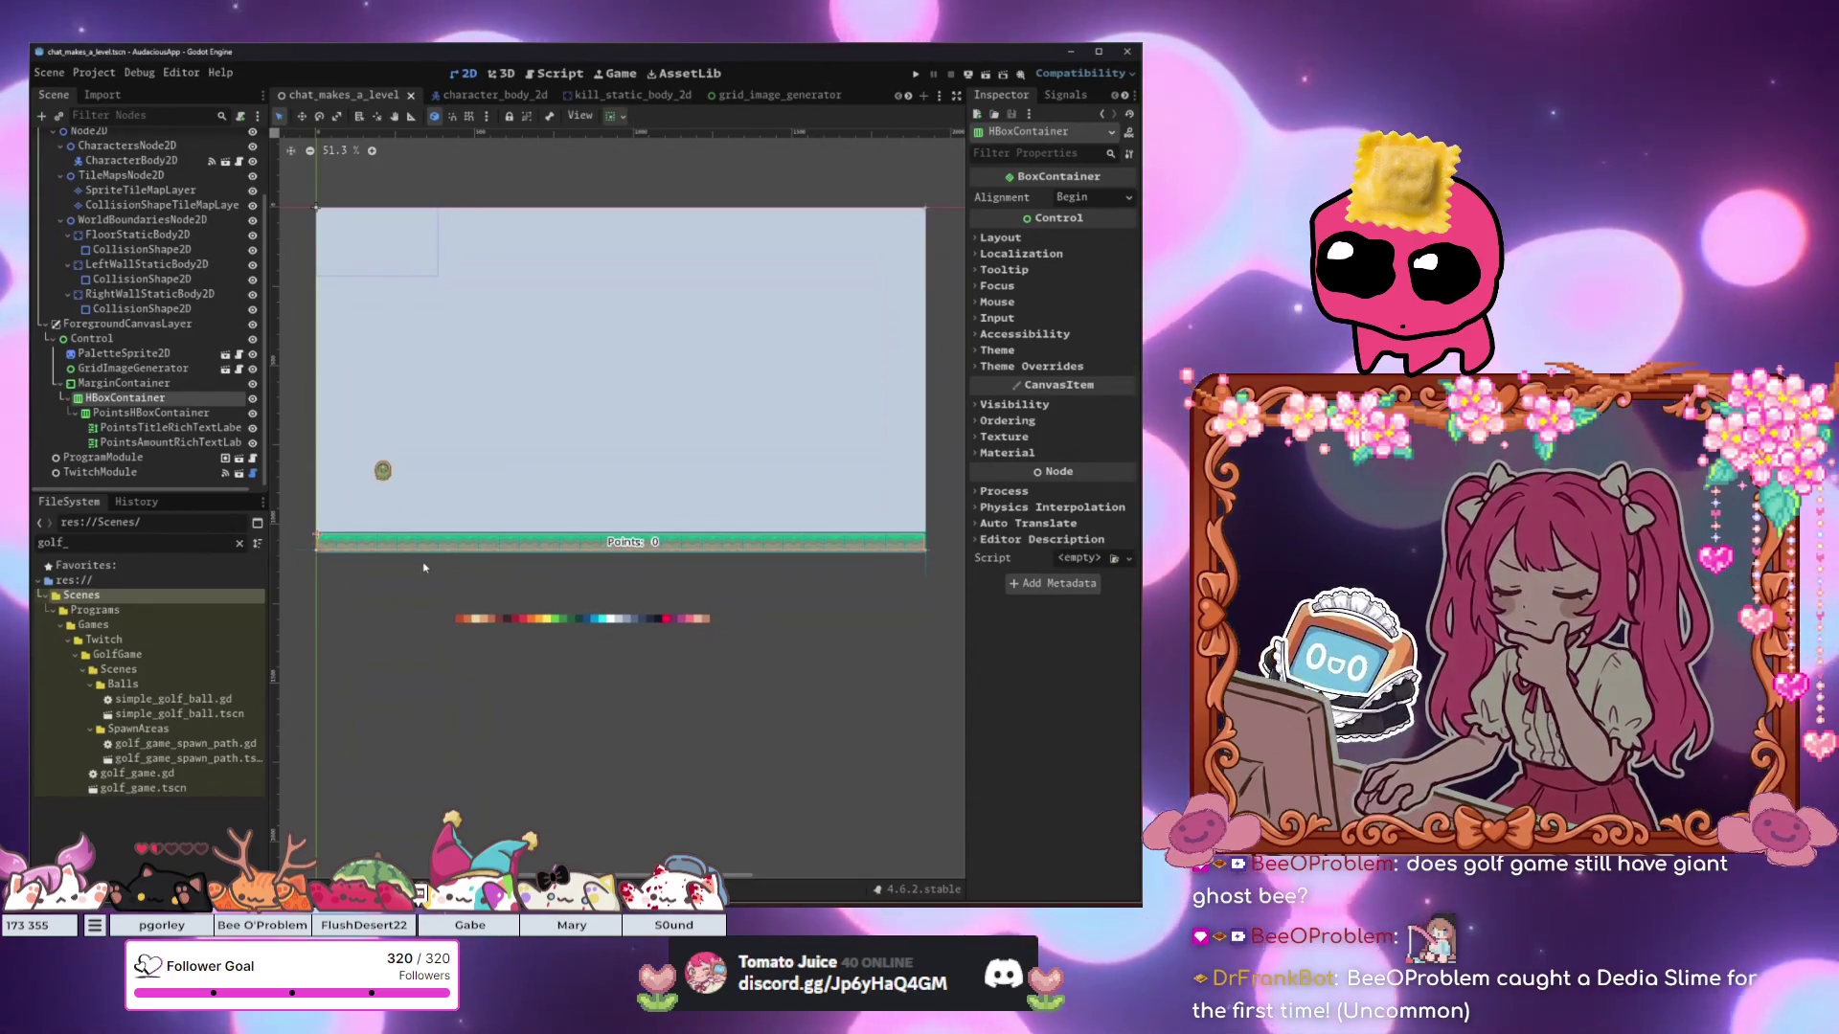
pyautogui.click(178, 219)
pyautogui.scroll(3, 182, 191)
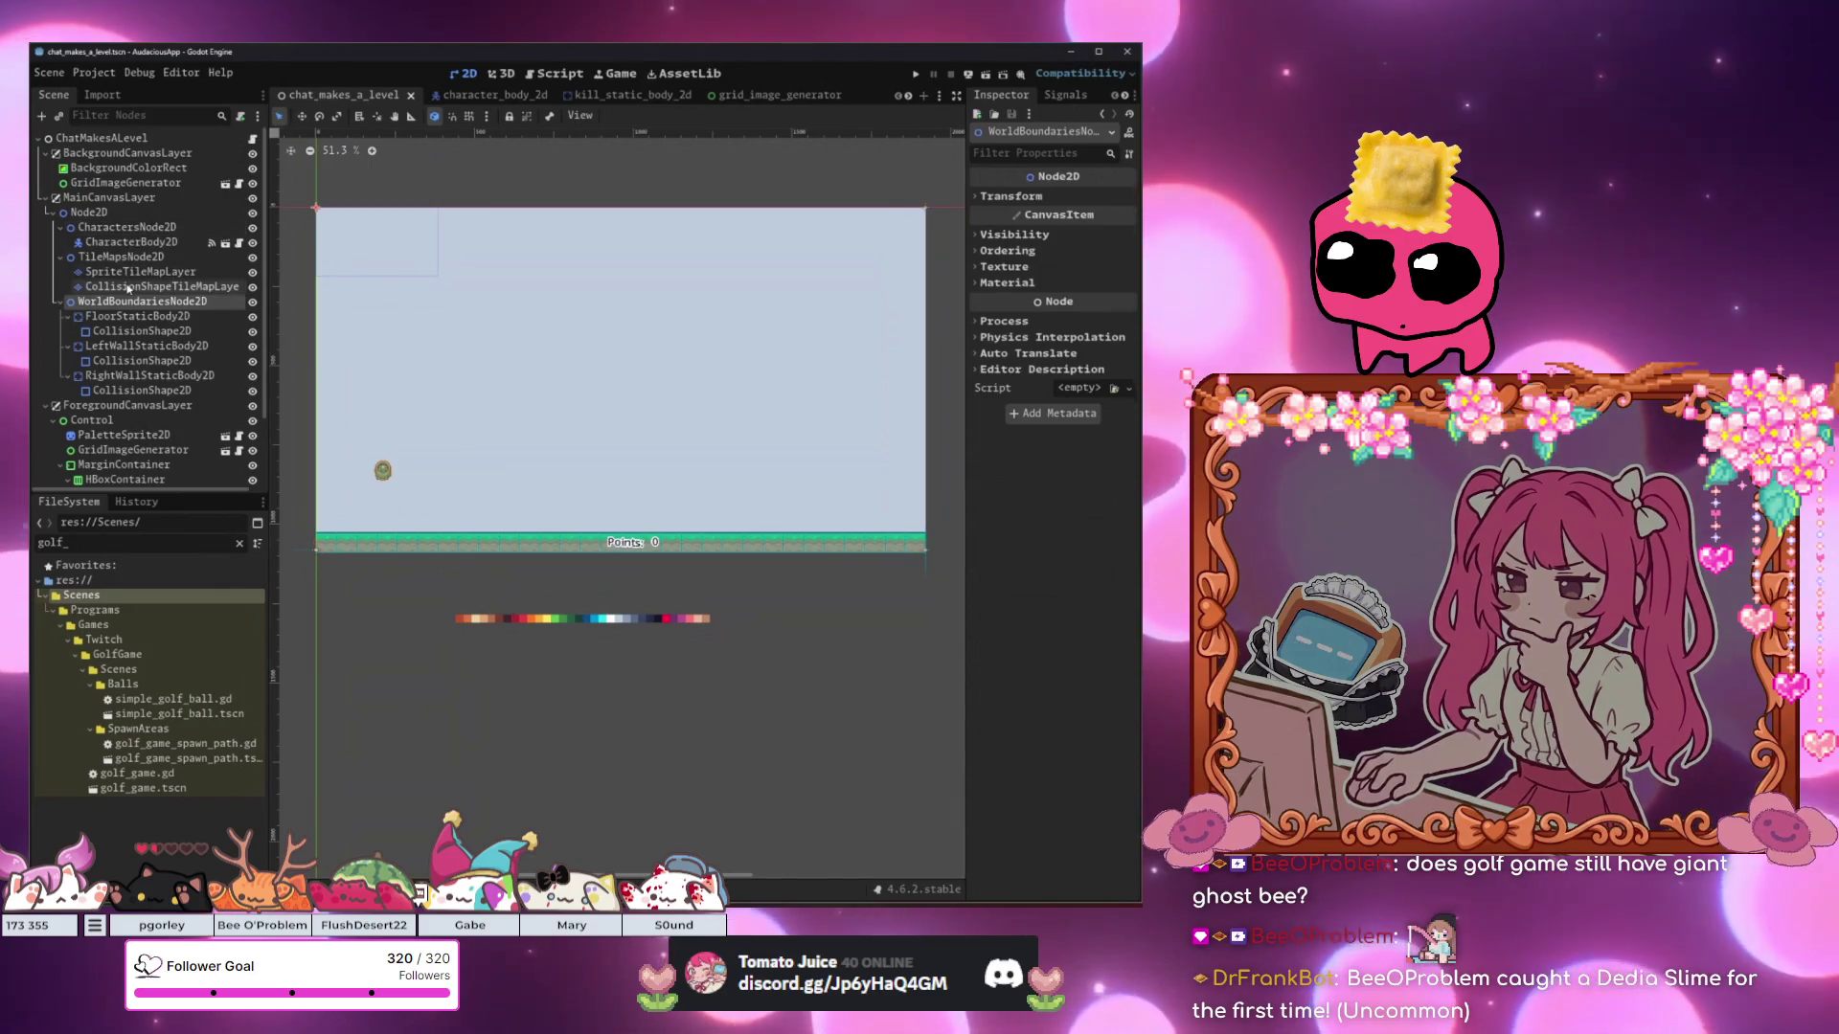
# Select SpriteTileMapLayer after CollisionShapeTileMapLayer and zoom into its tile atlas.
pyautogui.click(127, 287)
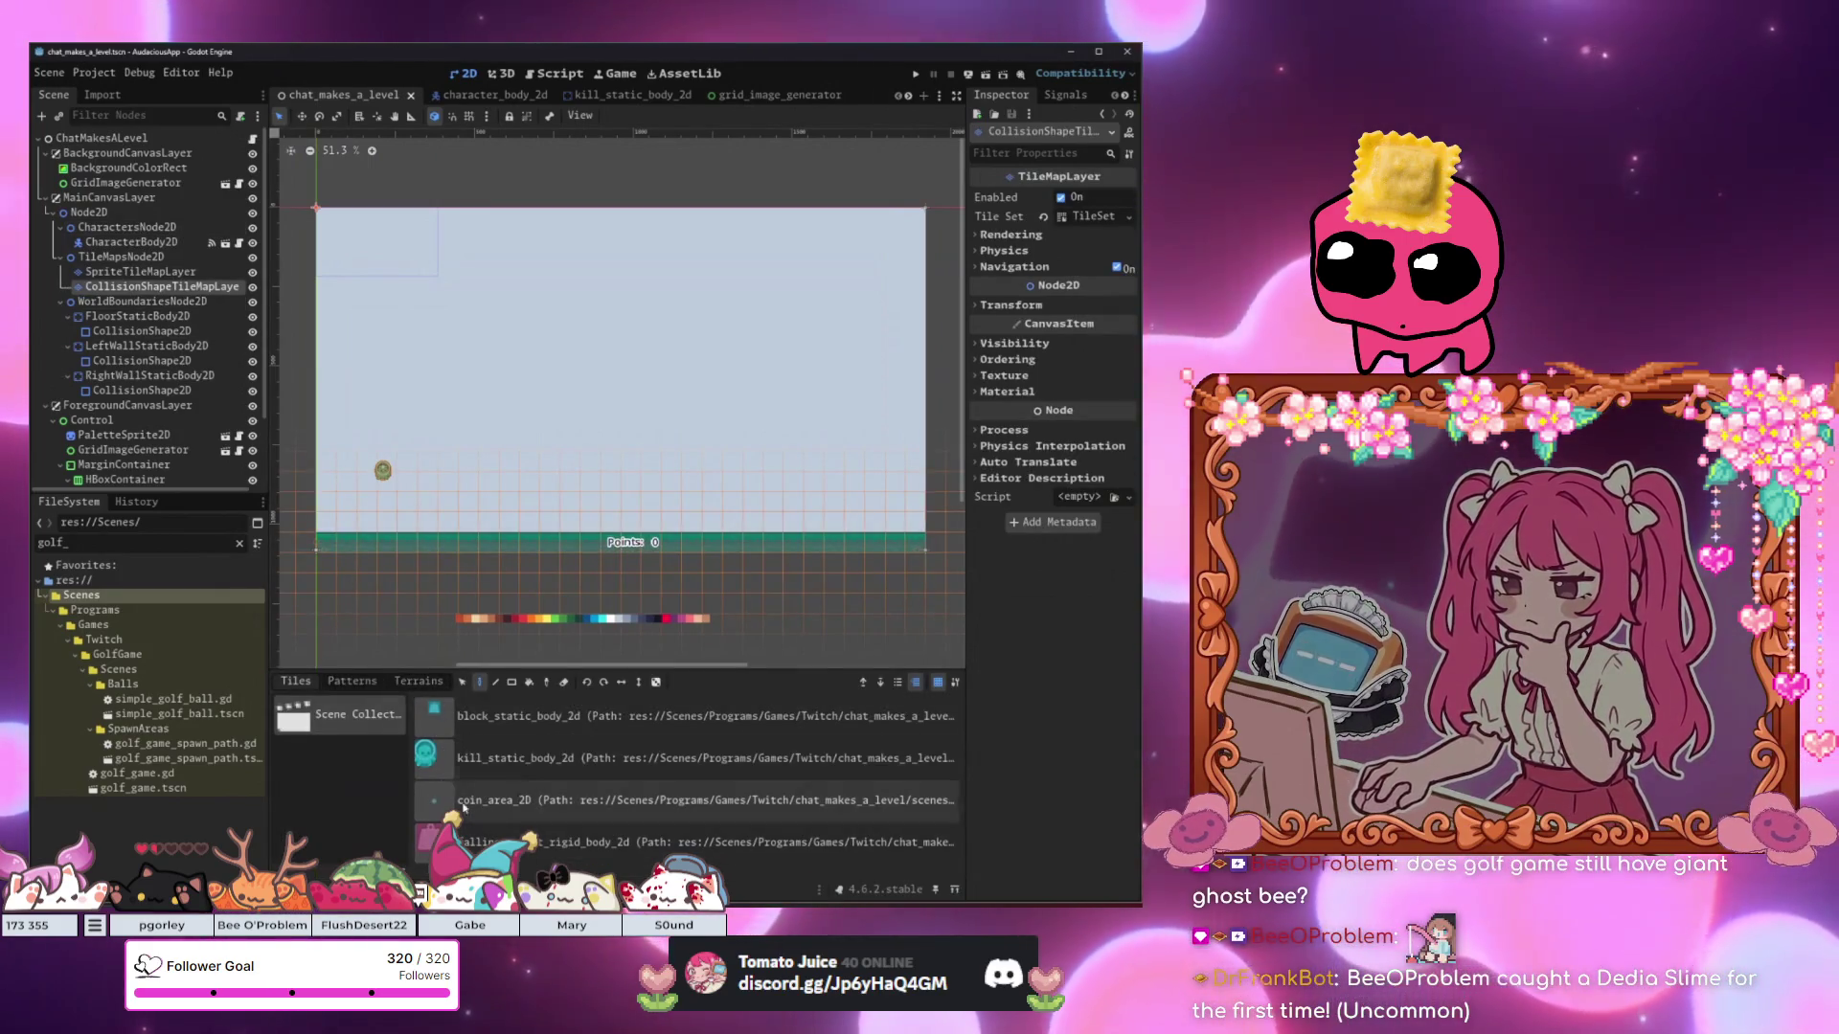
pyautogui.click(113, 287)
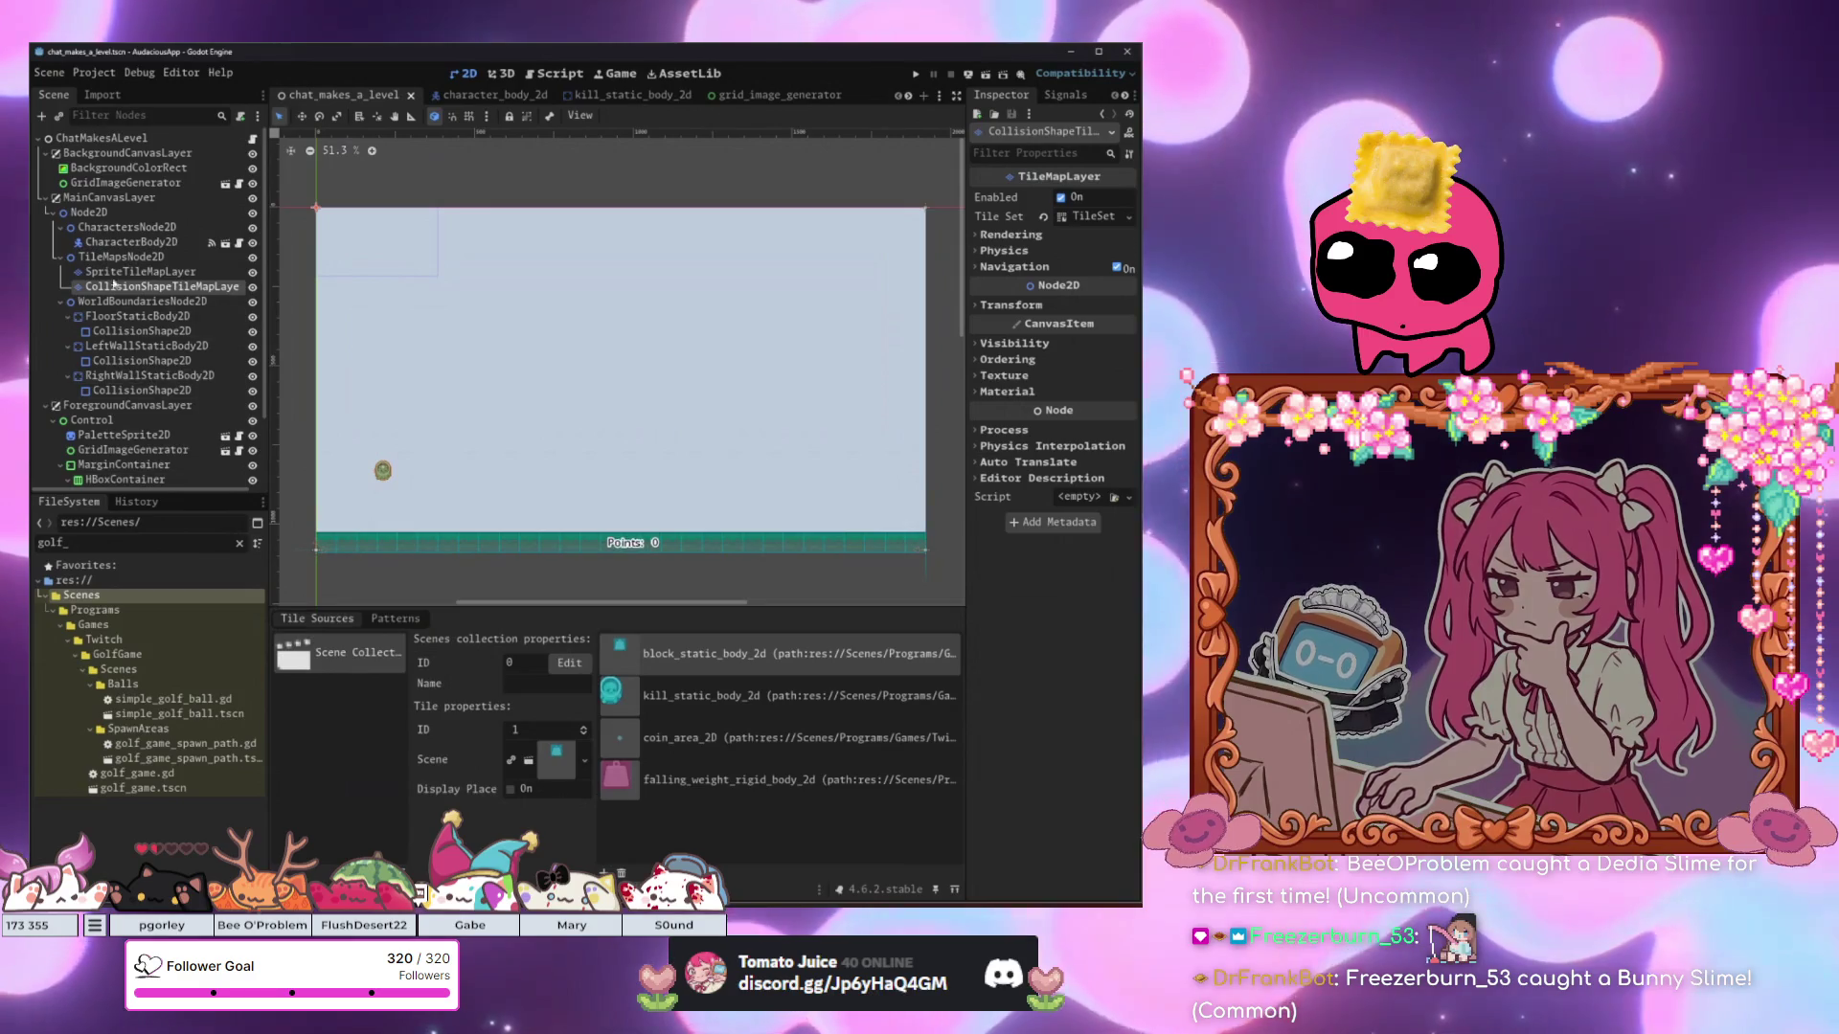
pyautogui.click(135, 272)
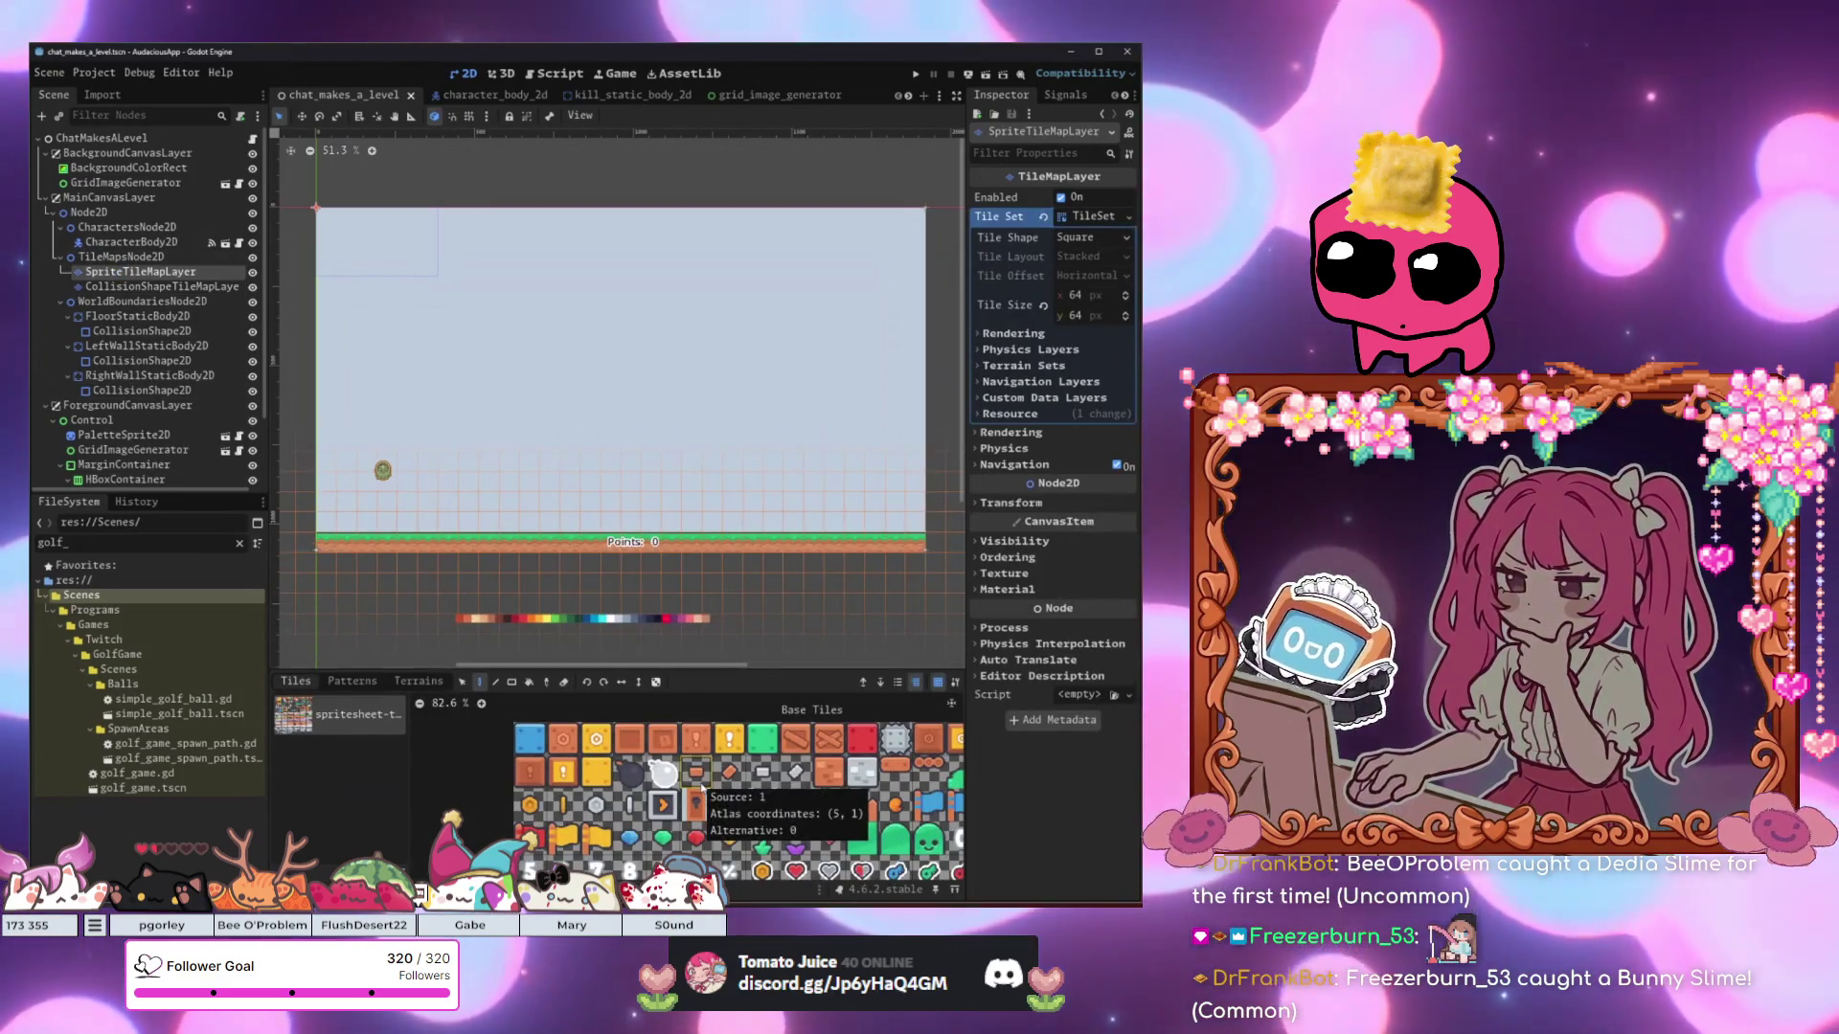
pyautogui.scroll(-2, 640, 735)
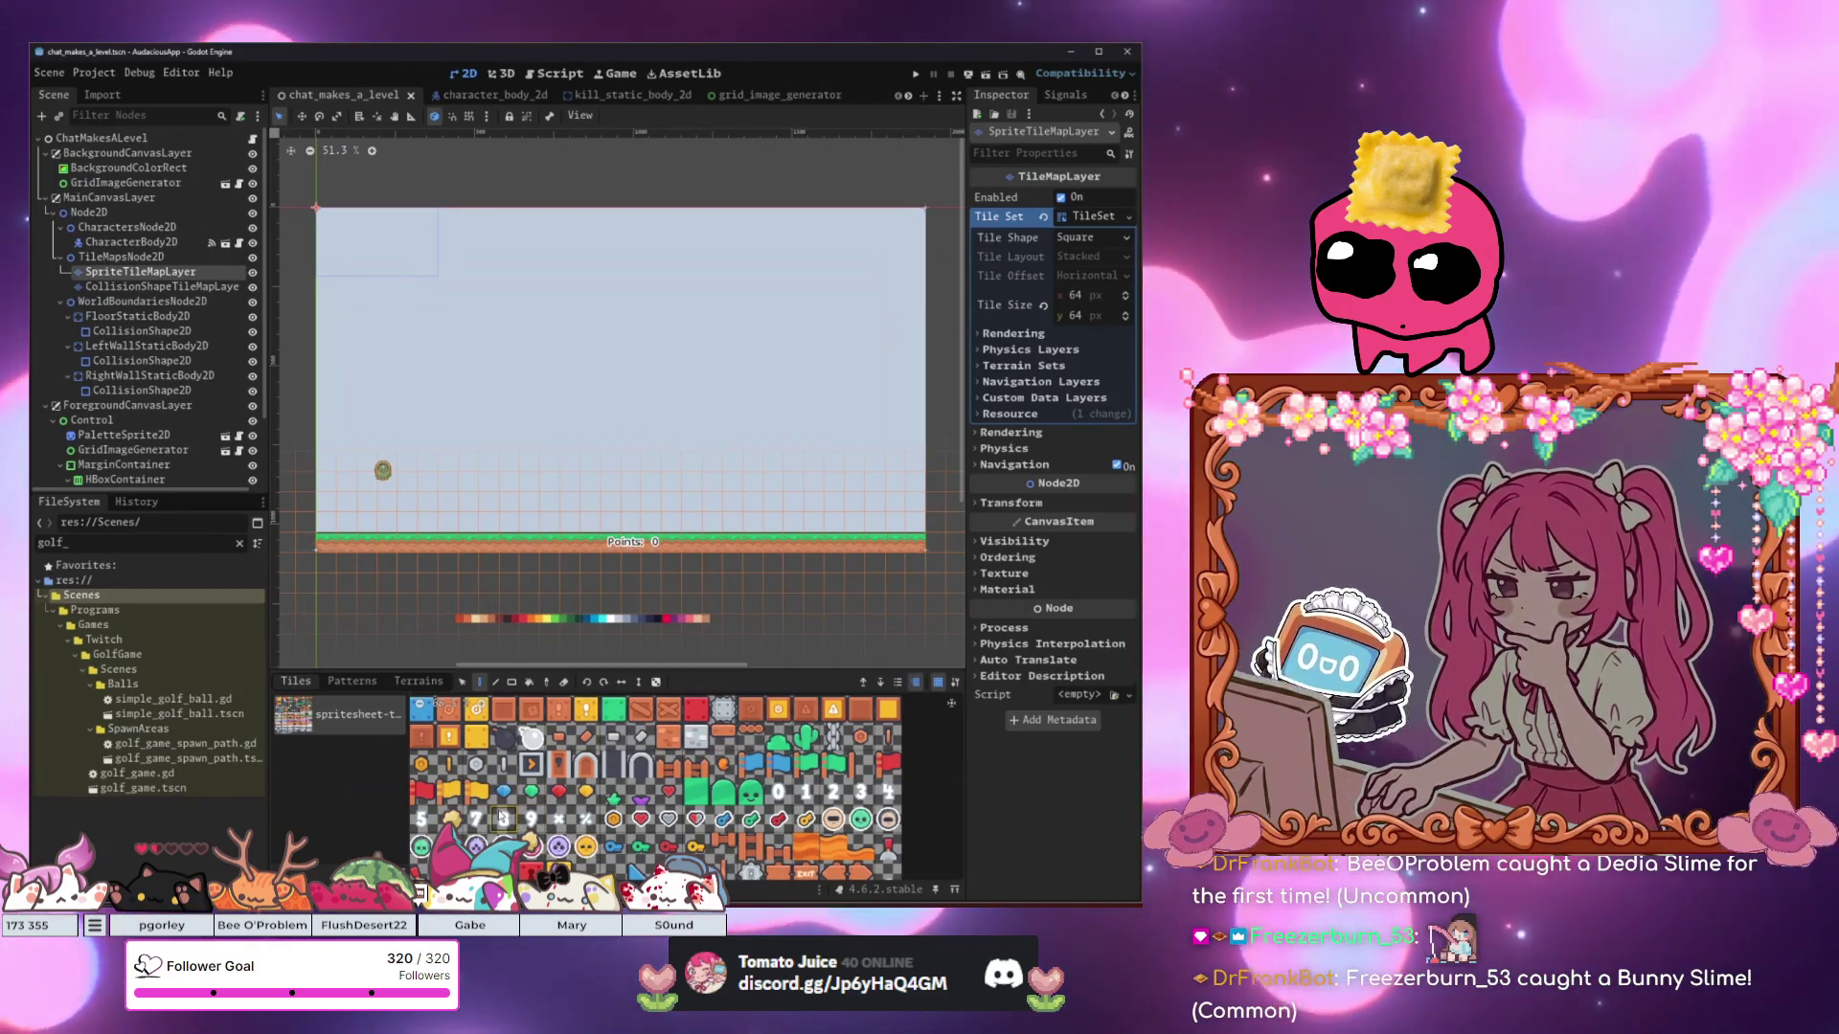
pyautogui.scroll(1, 575, 821)
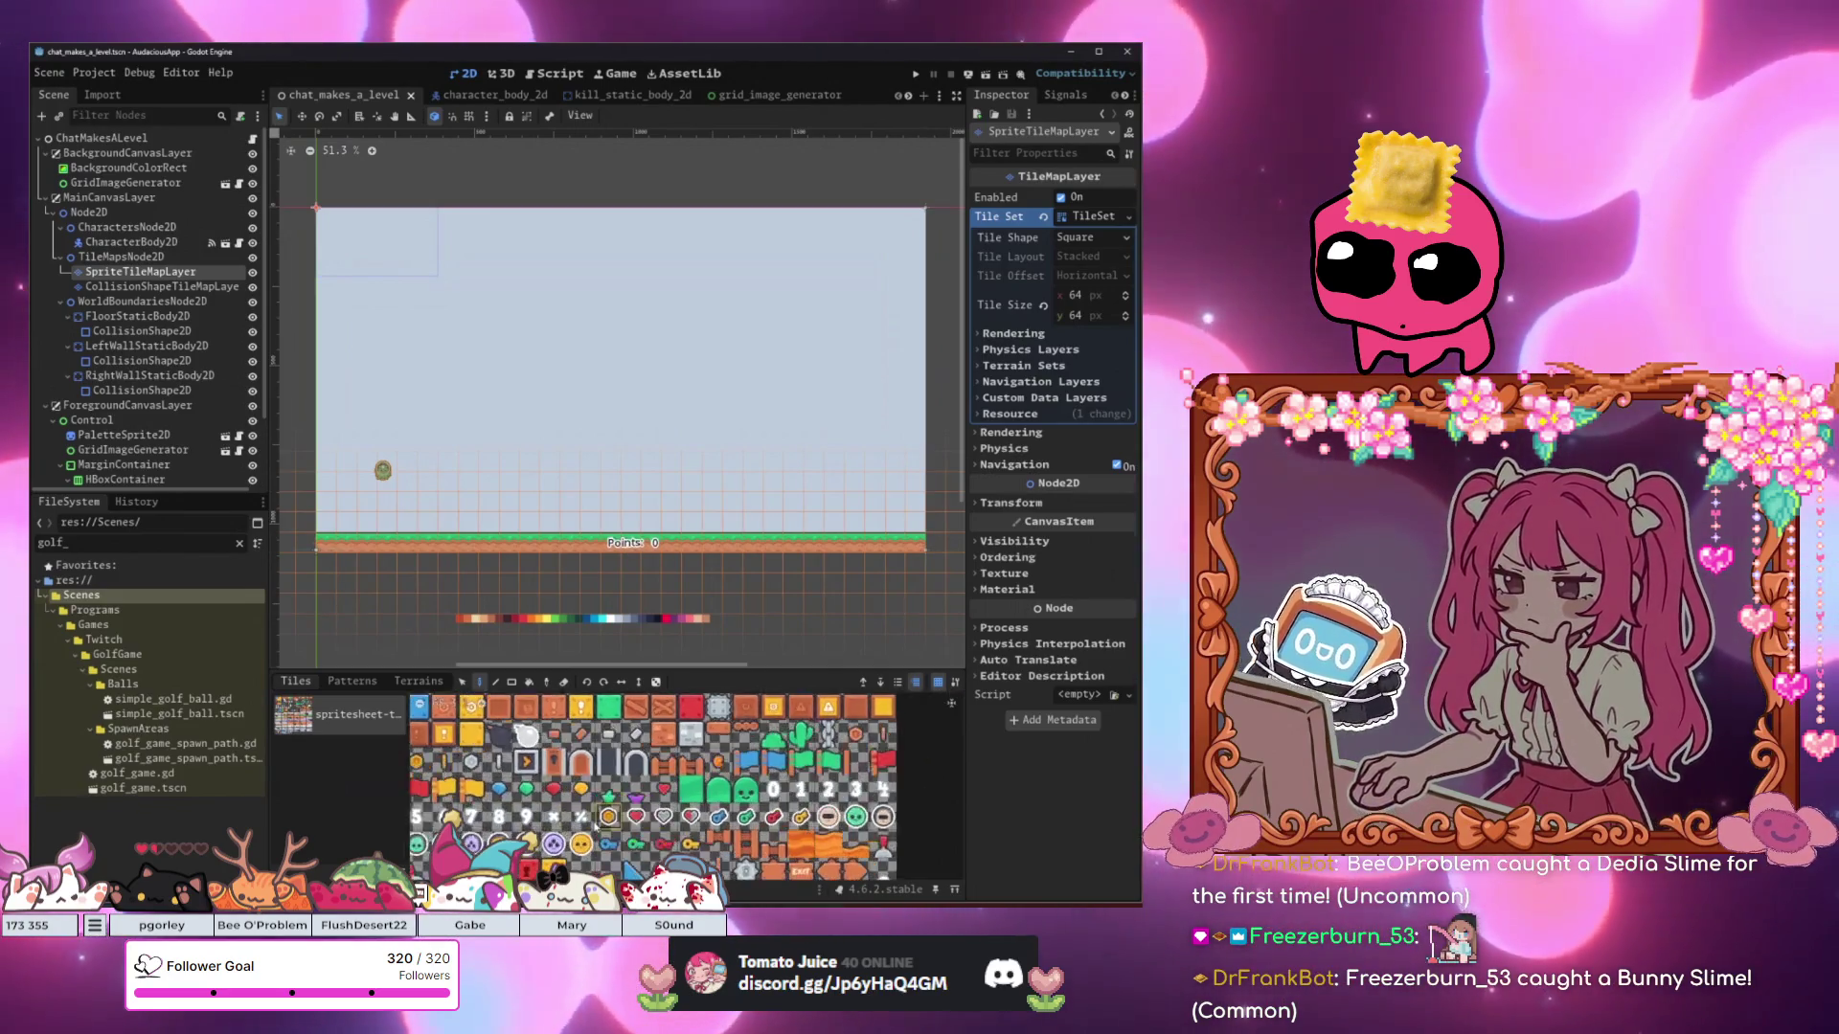
pyautogui.scroll(2, 596, 818)
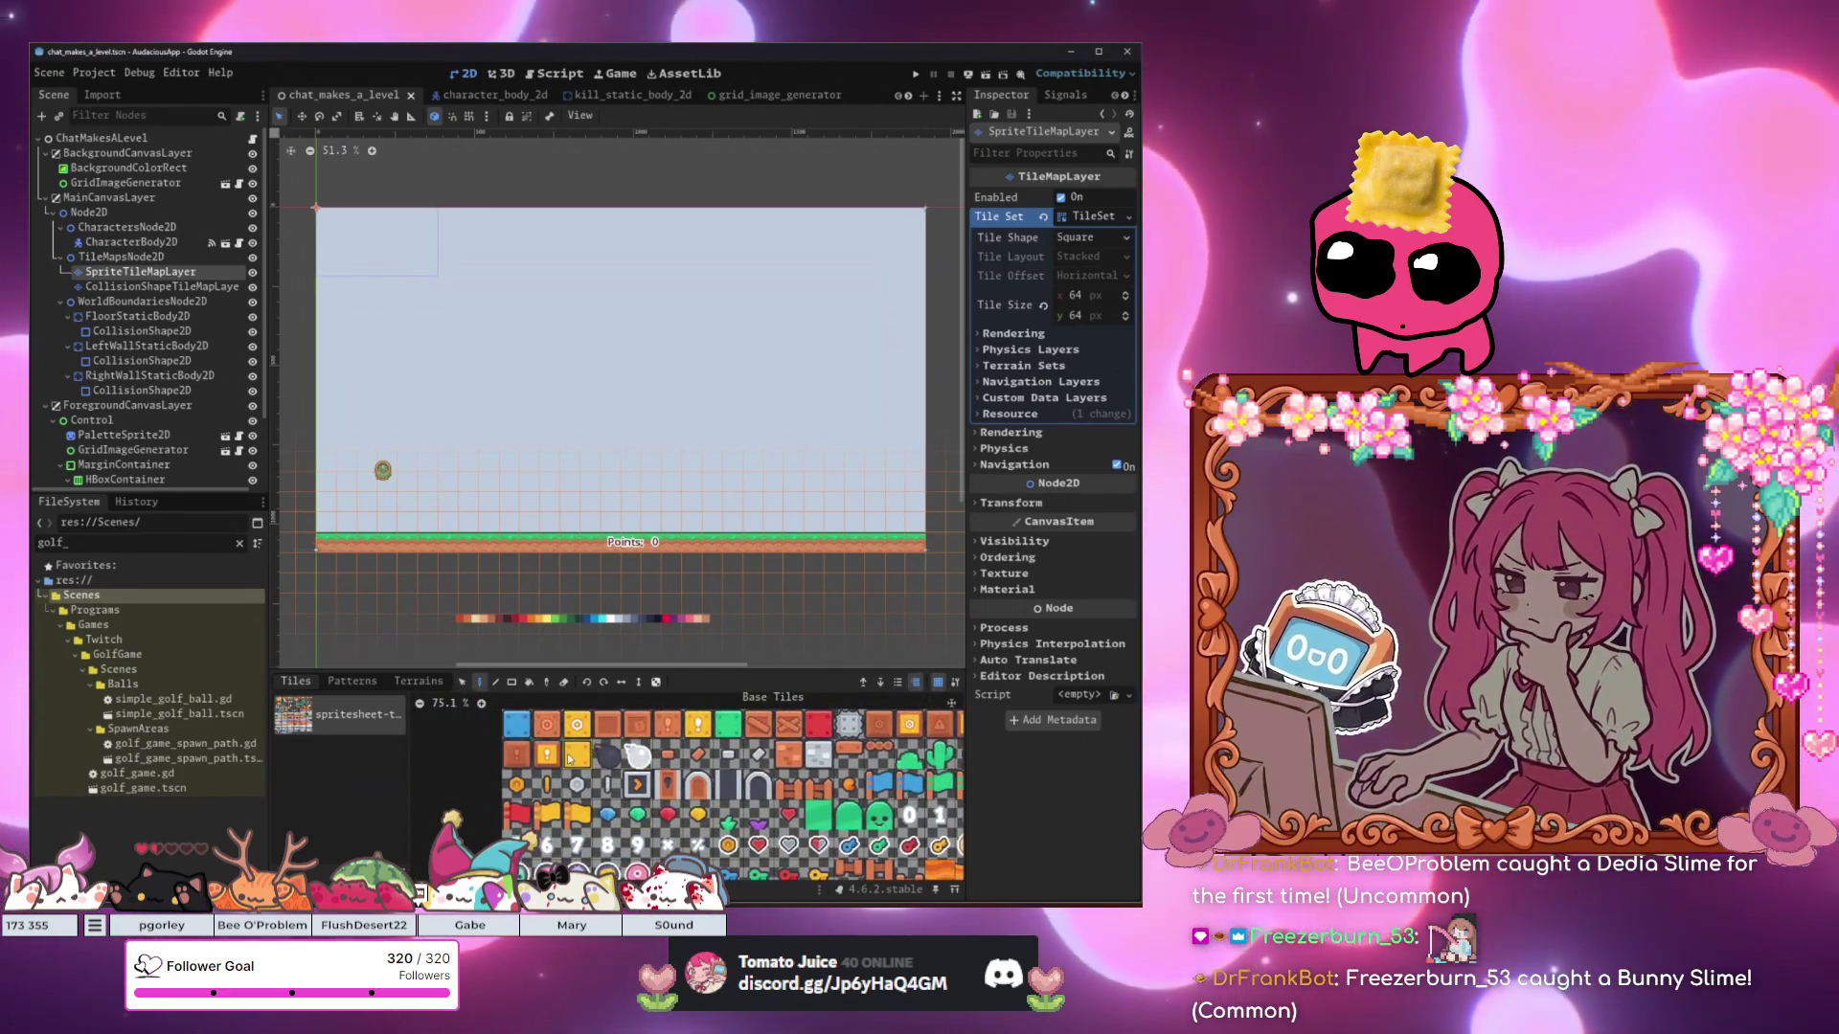
pyautogui.scroll(2, 625, 755)
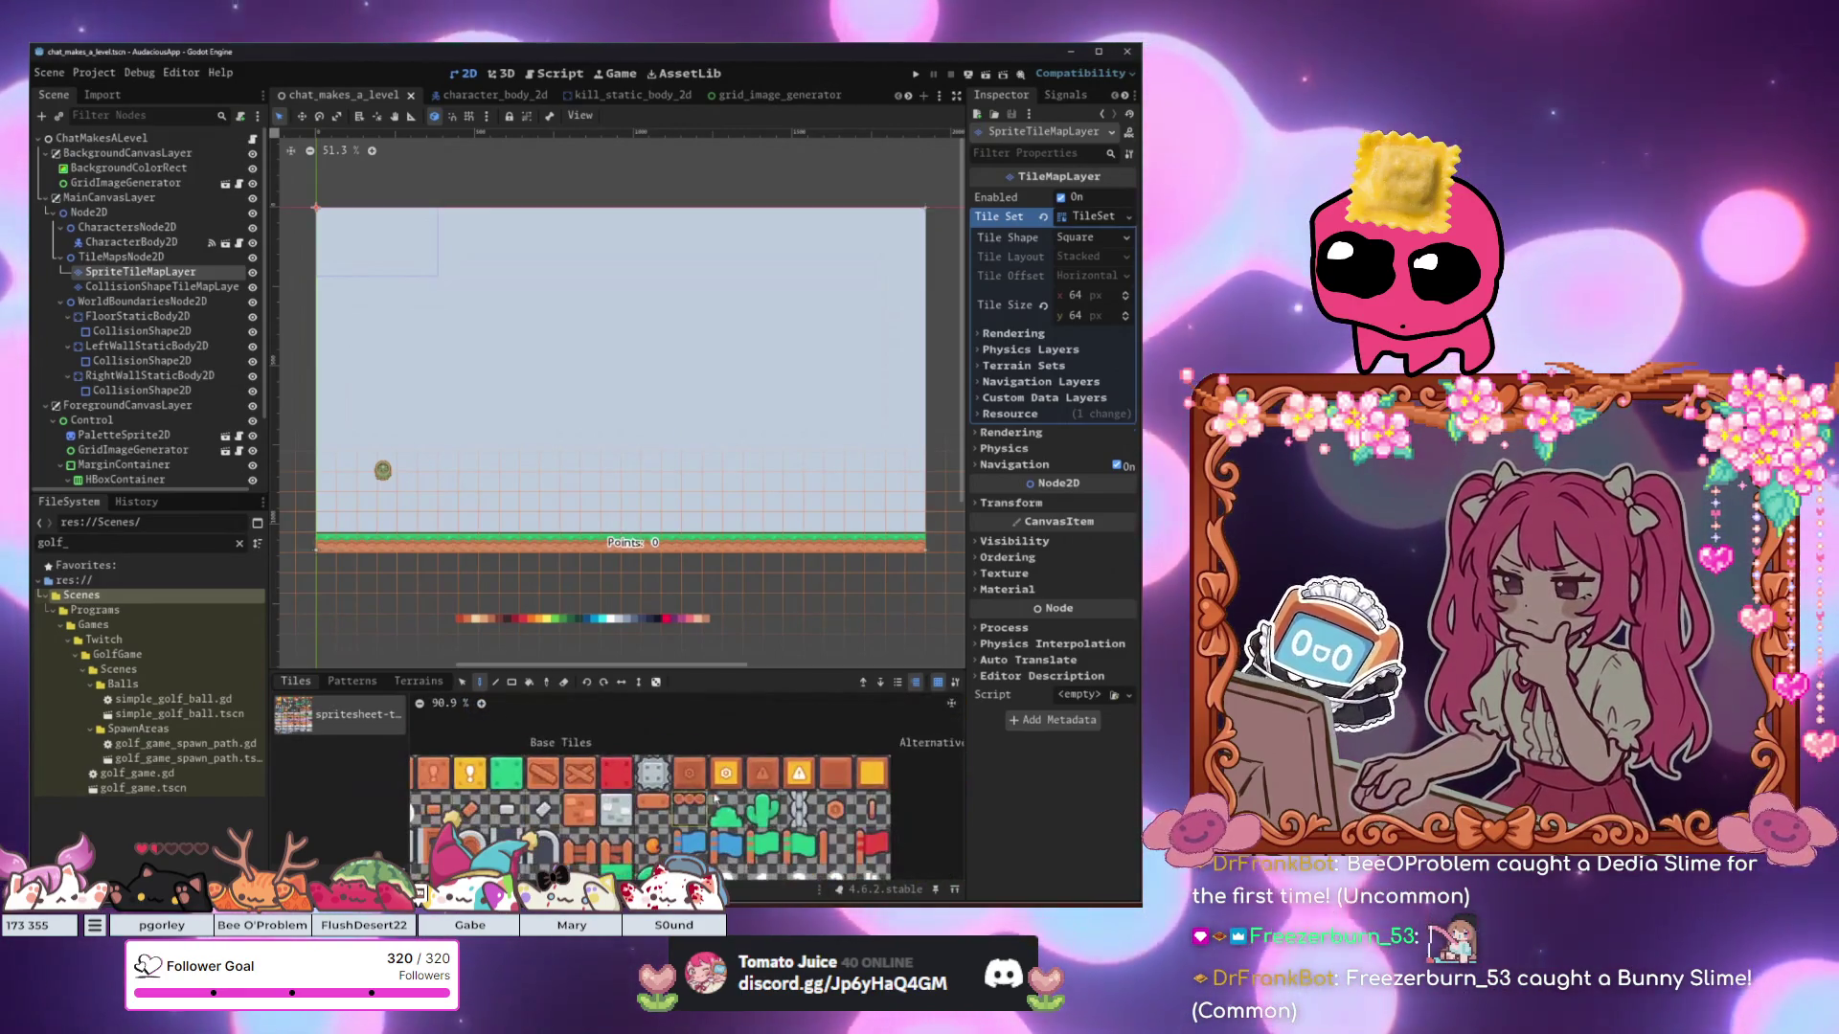
pyautogui.scroll(1, 670, 803)
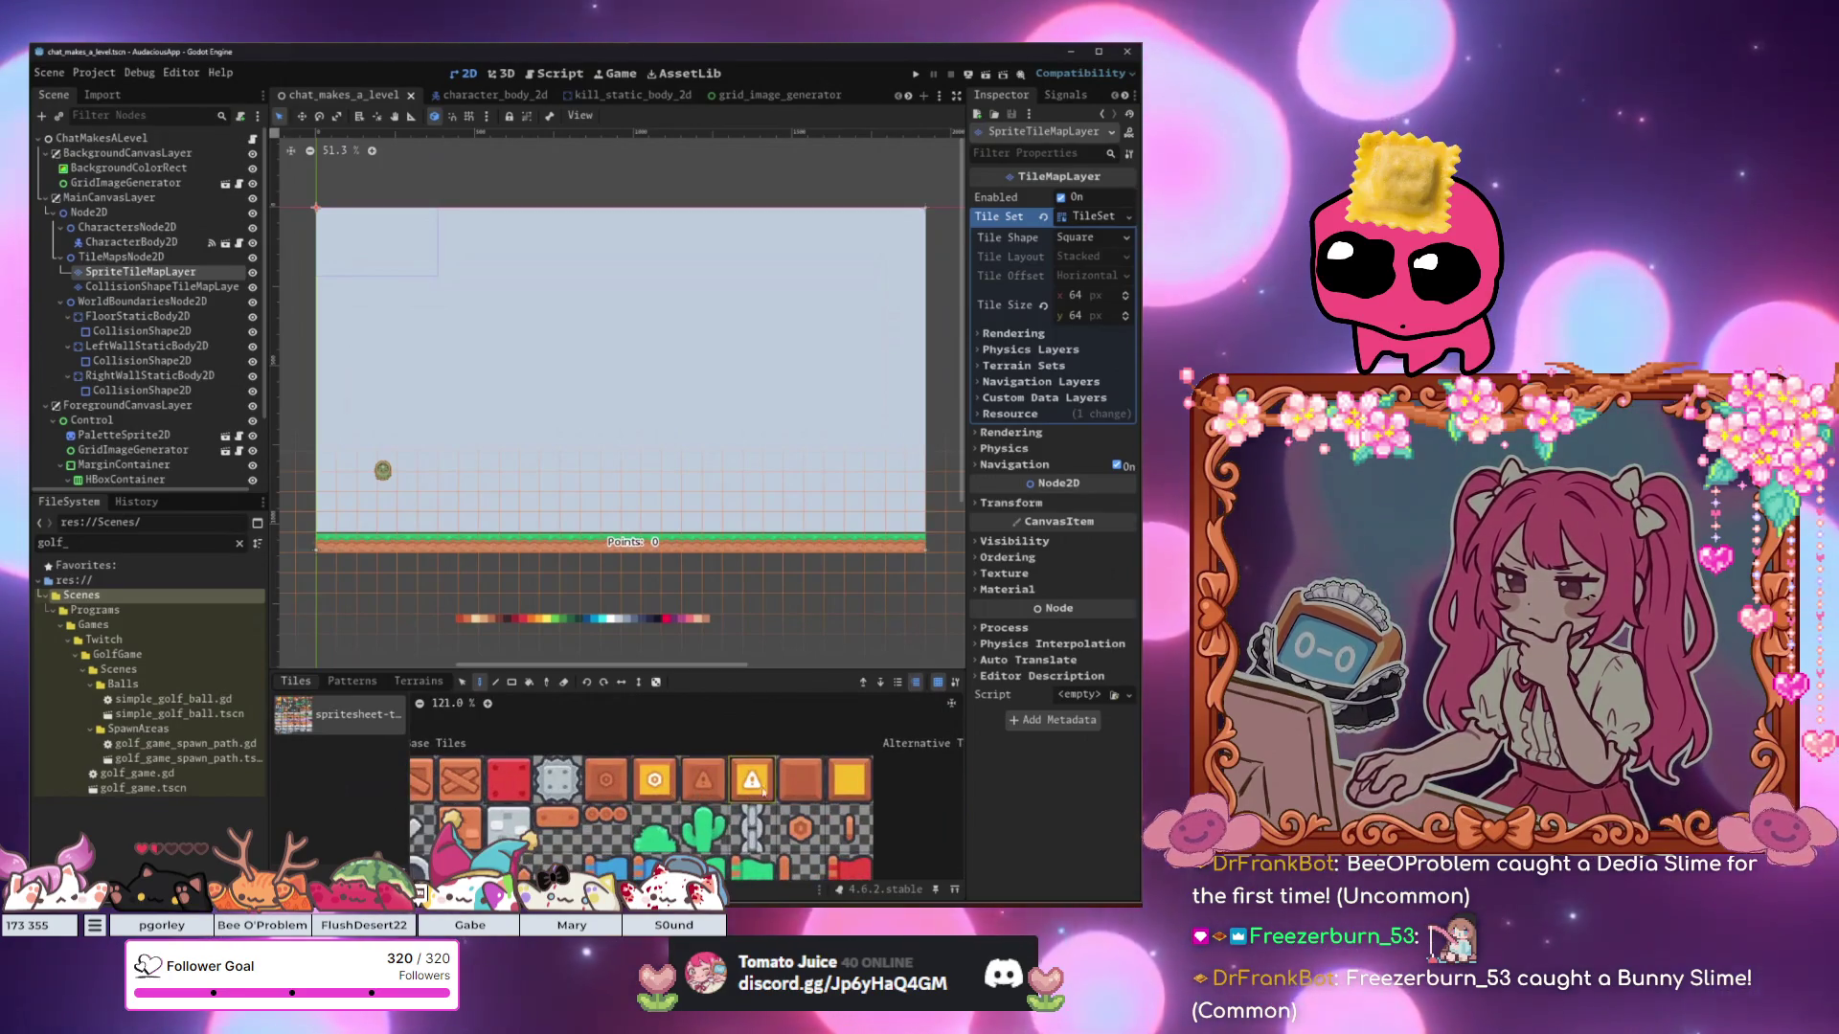
pyautogui.scroll(4, 751, 791)
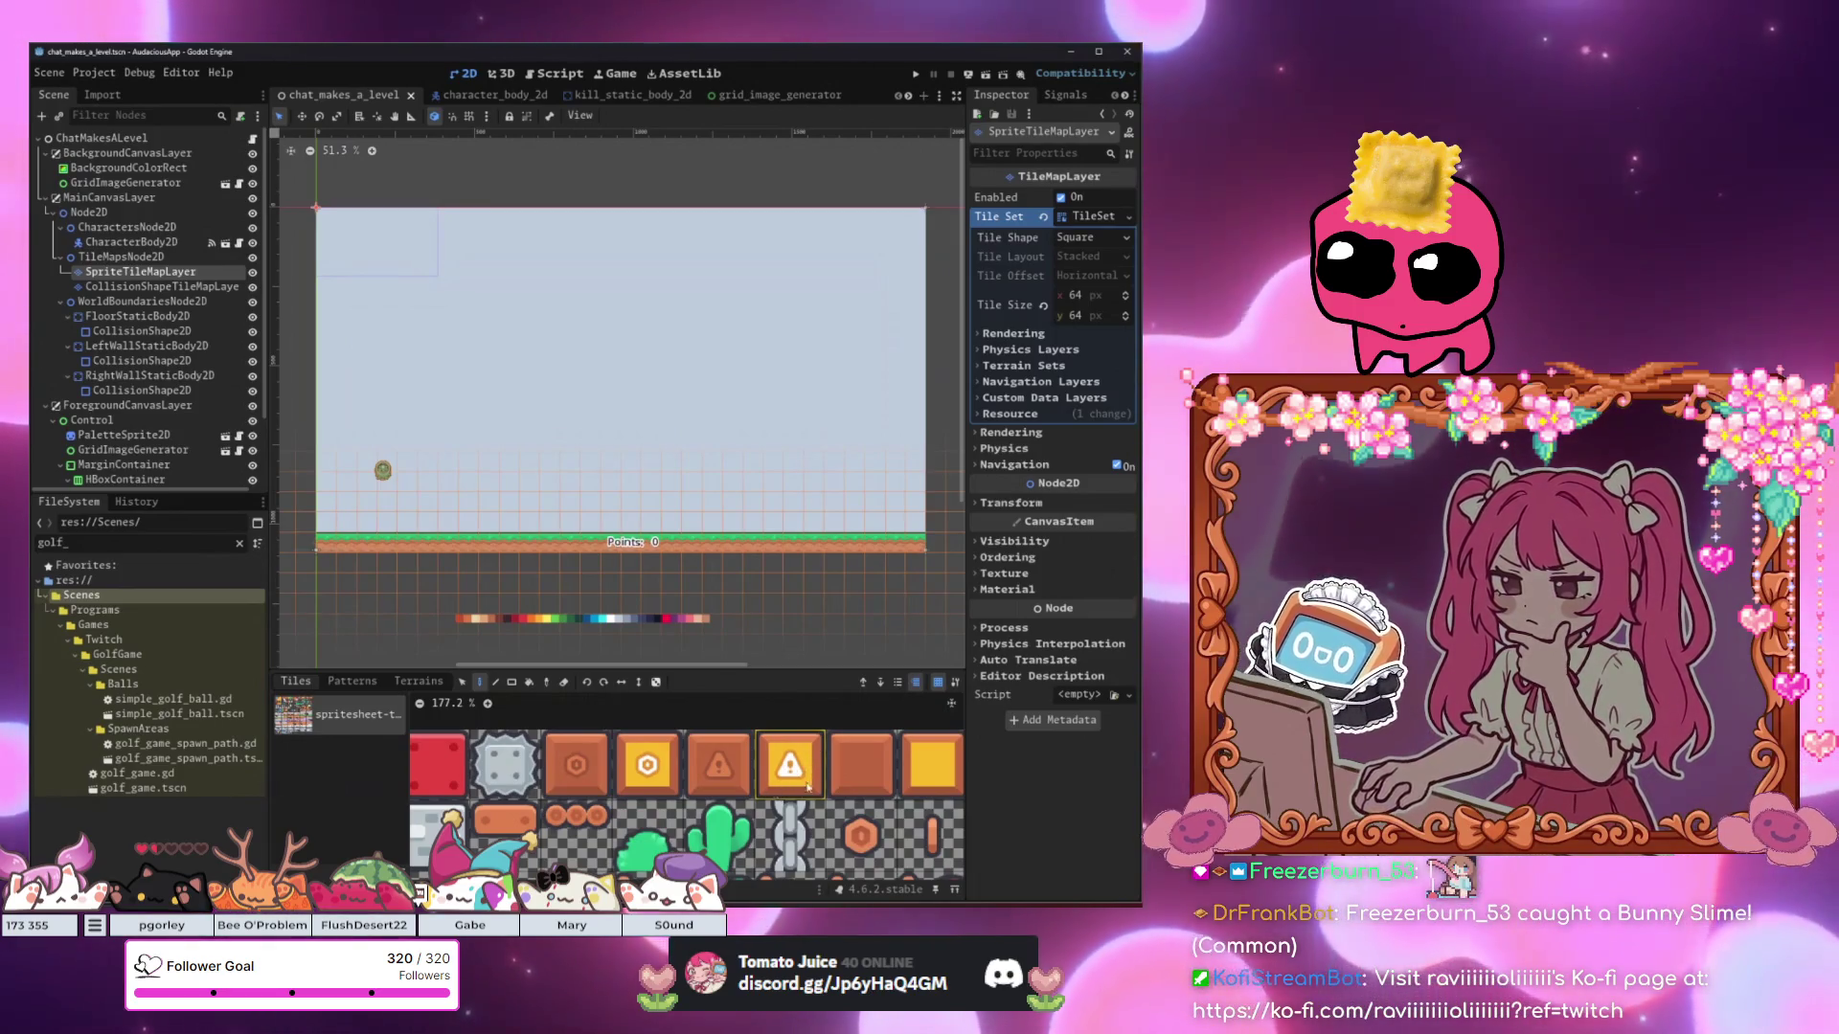
# Bring other atlas tiles into view, then filter FileSystem with 'streamer_apo'.
pyautogui.scroll(-8, 655, 766)
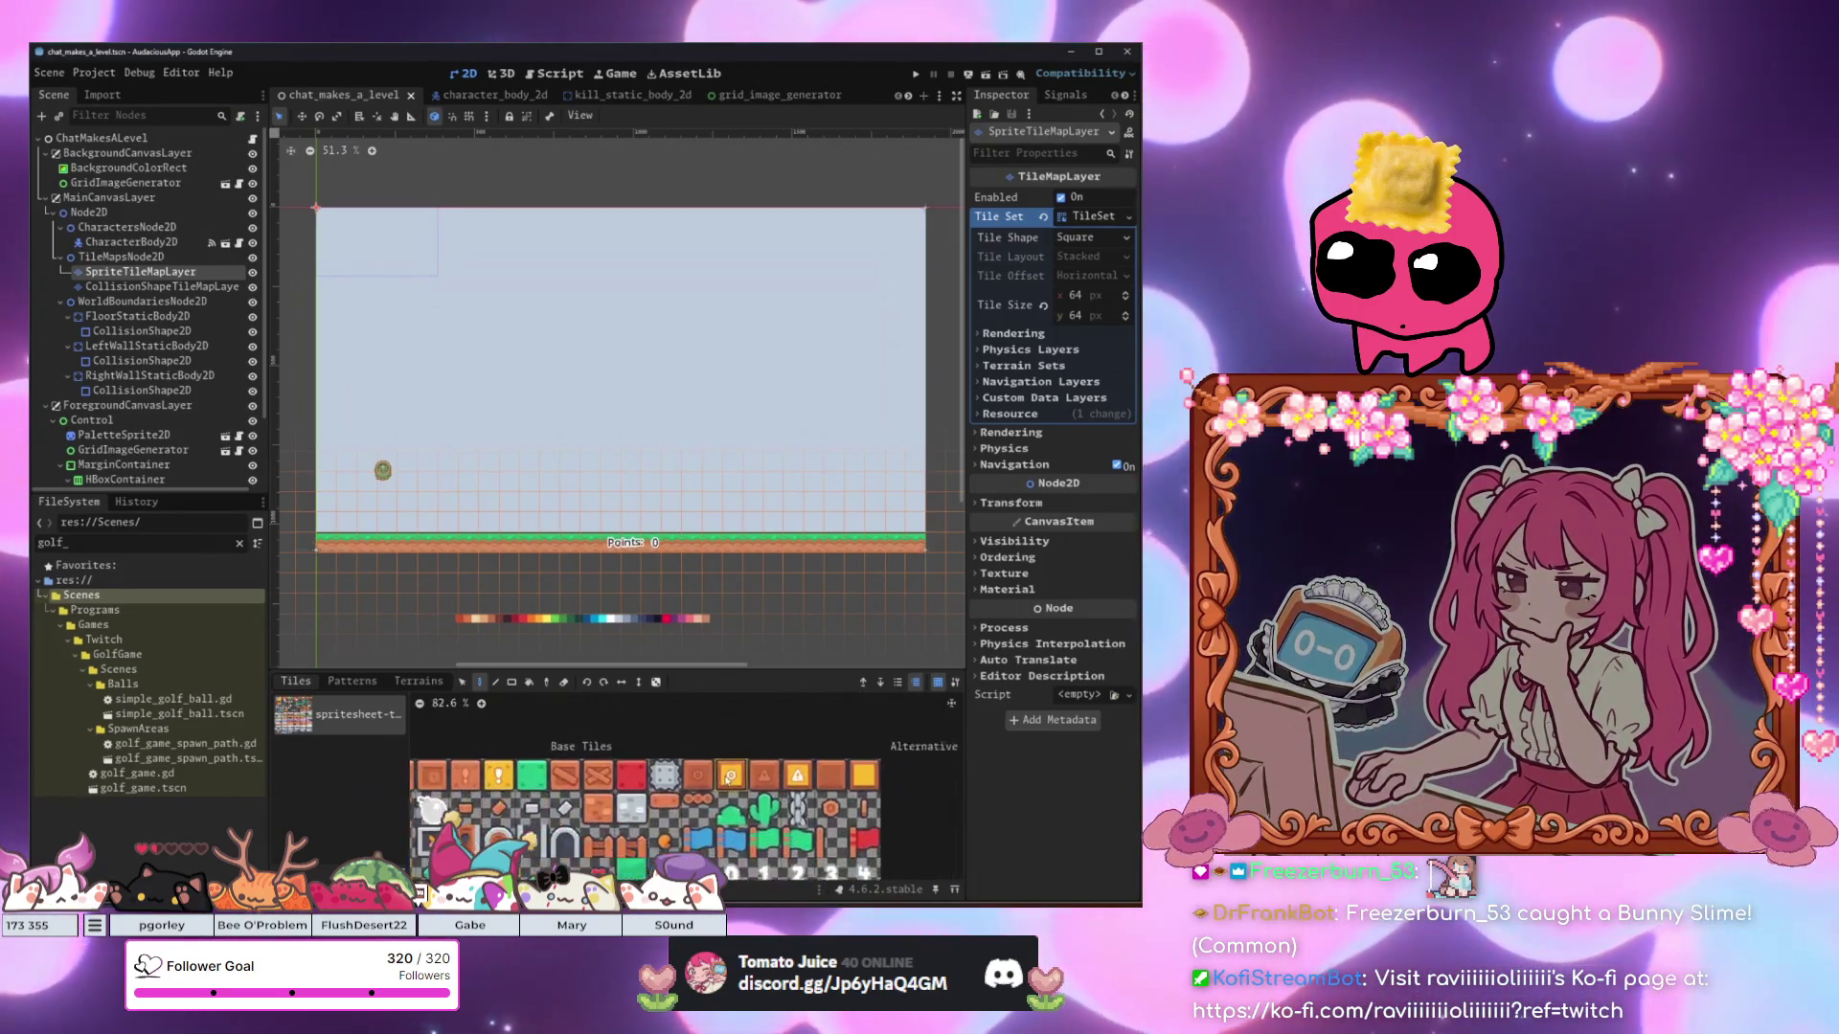
pyautogui.scroll(2, 720, 738)
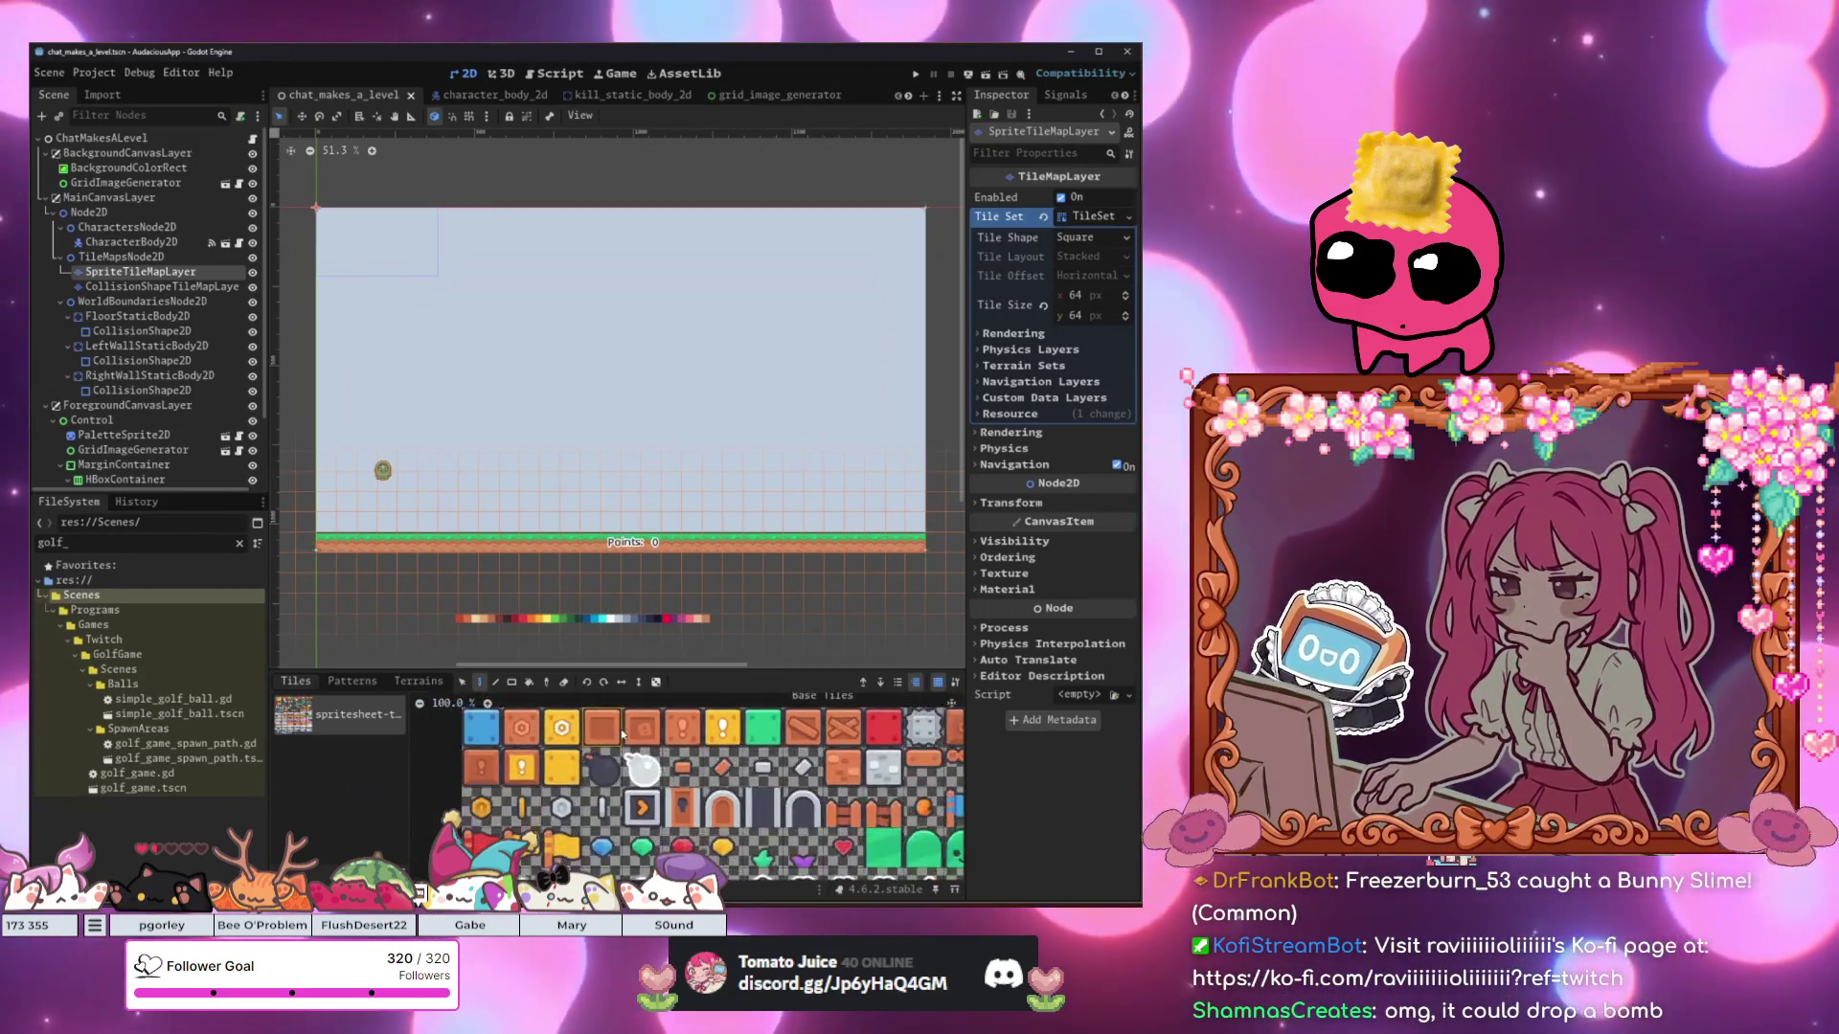
pyautogui.scroll(-4, 613, 745)
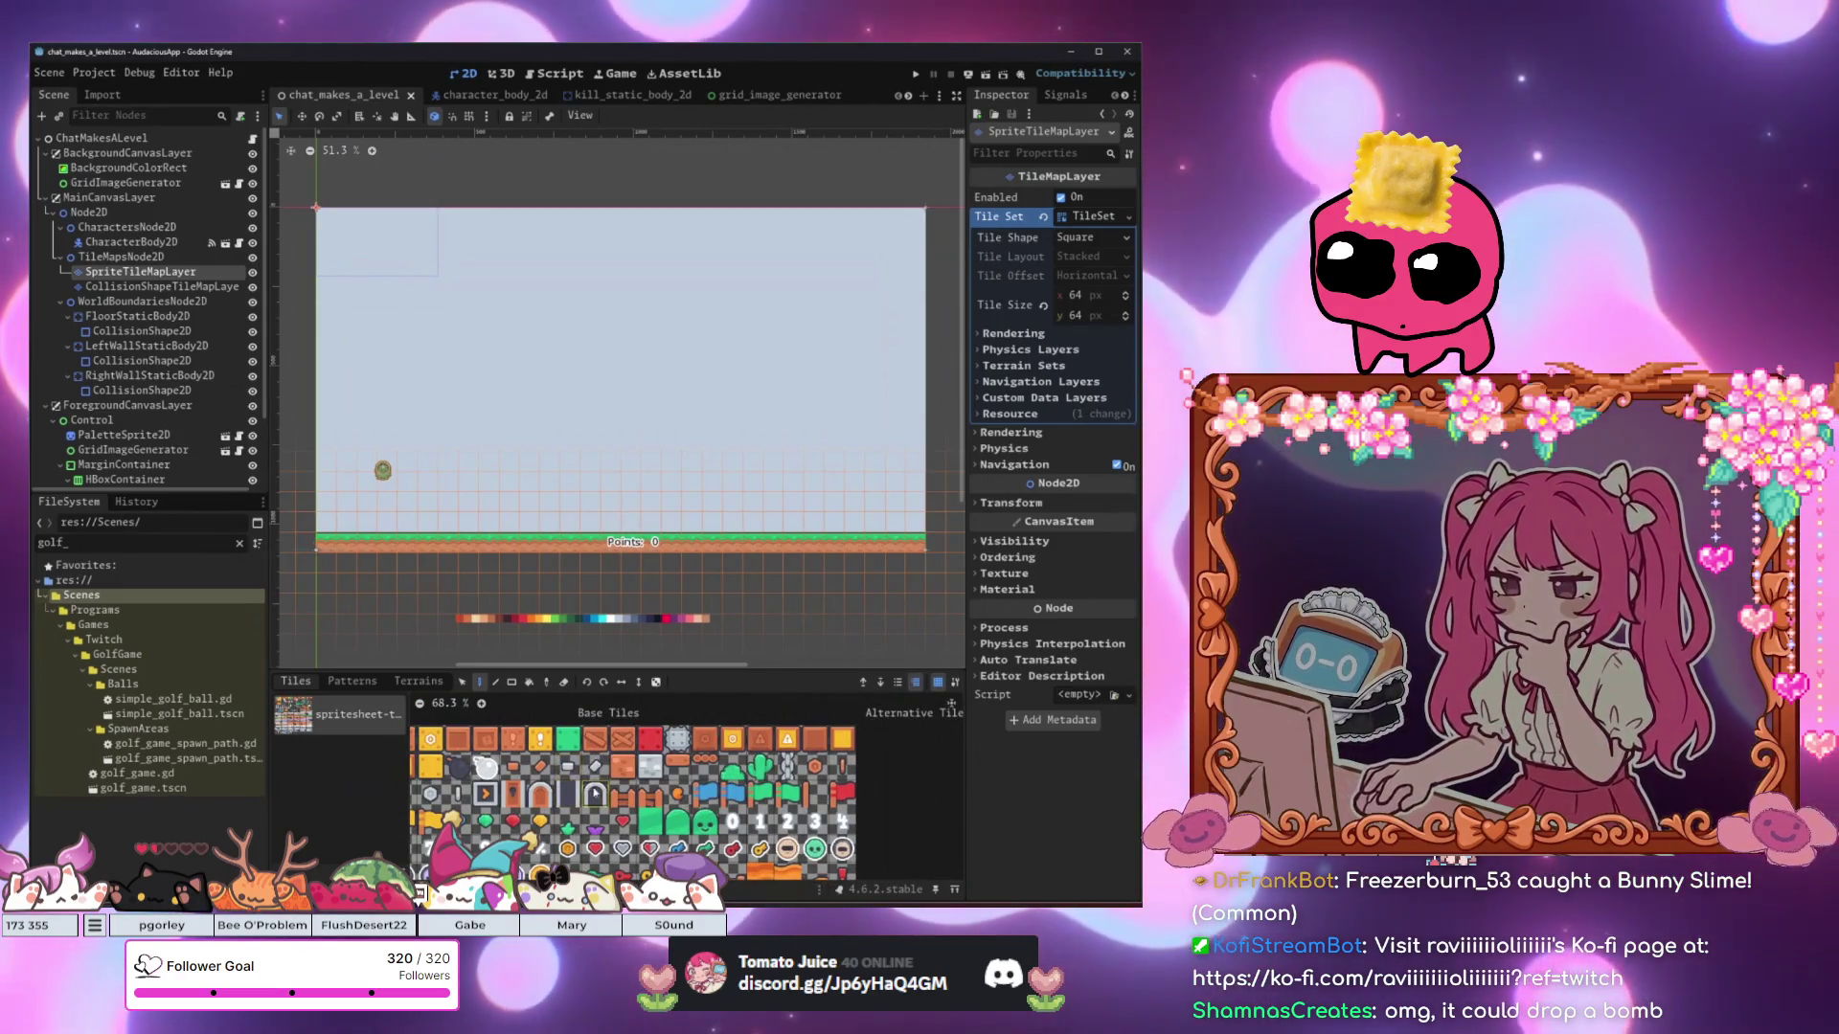
pyautogui.scroll(-1, 594, 764)
pyautogui.scroll(8, 594, 751)
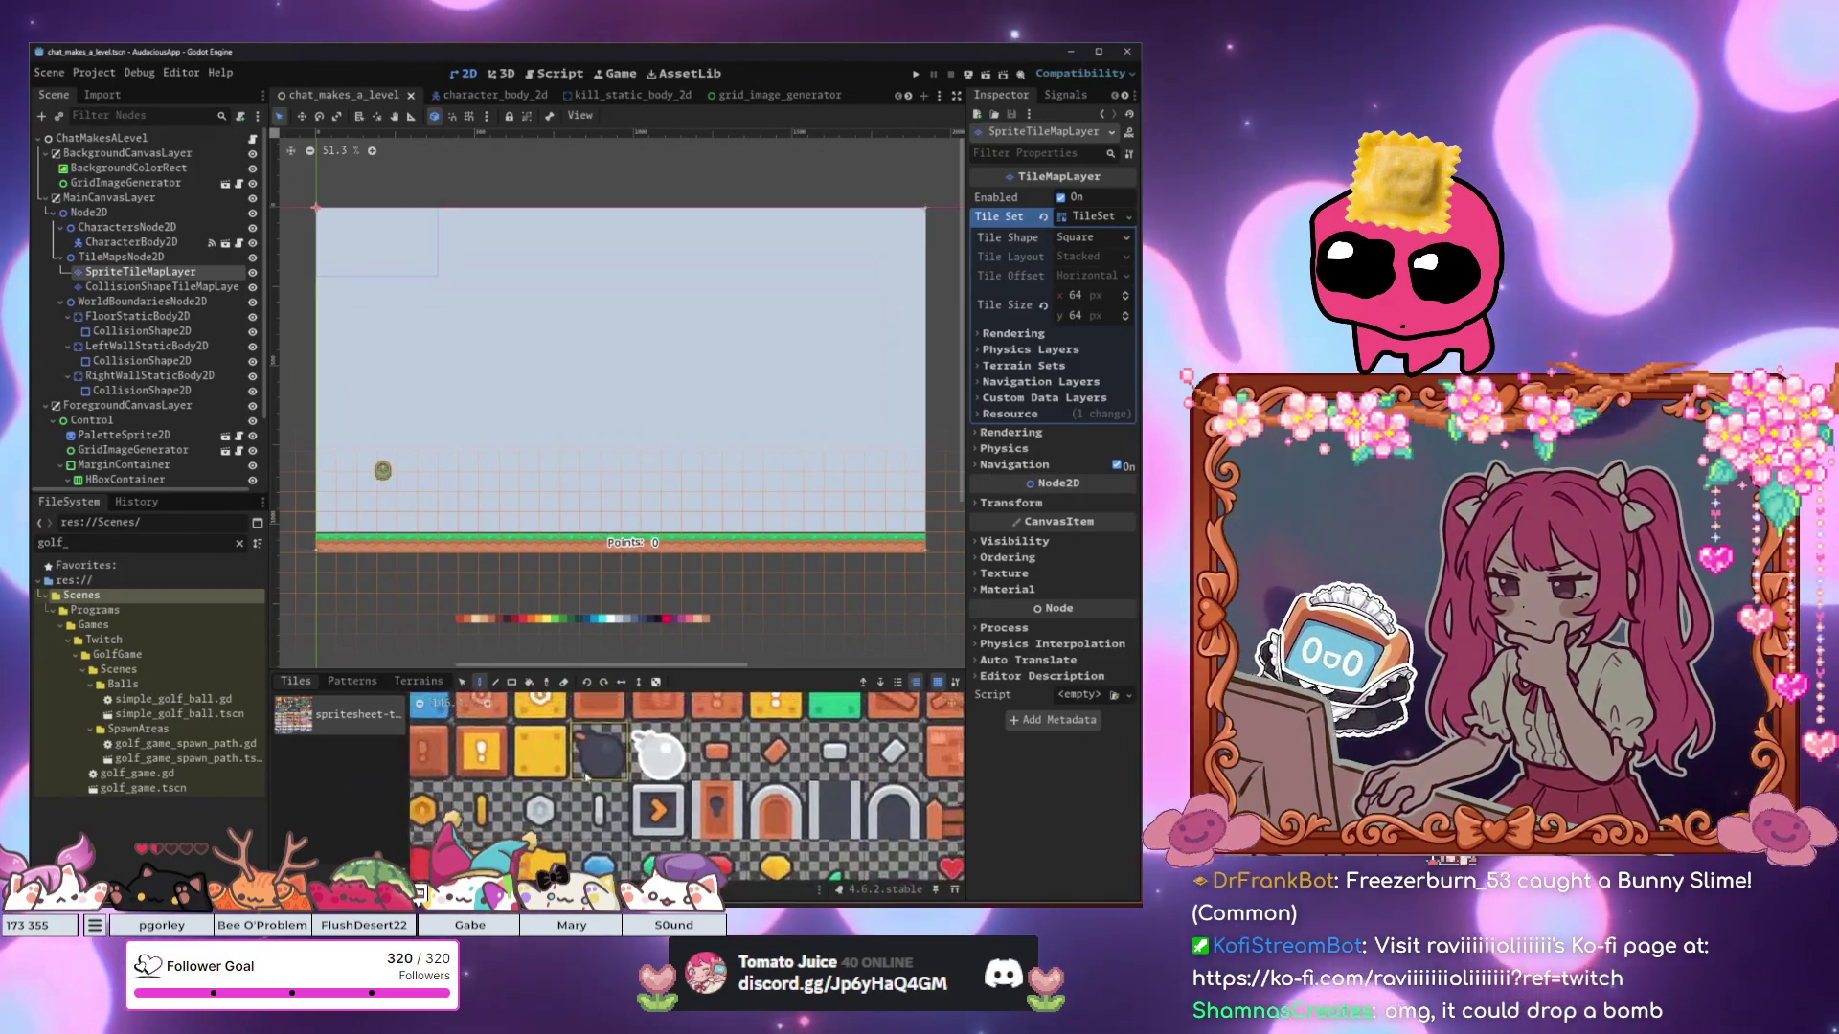
pyautogui.scroll(-9, 606, 768)
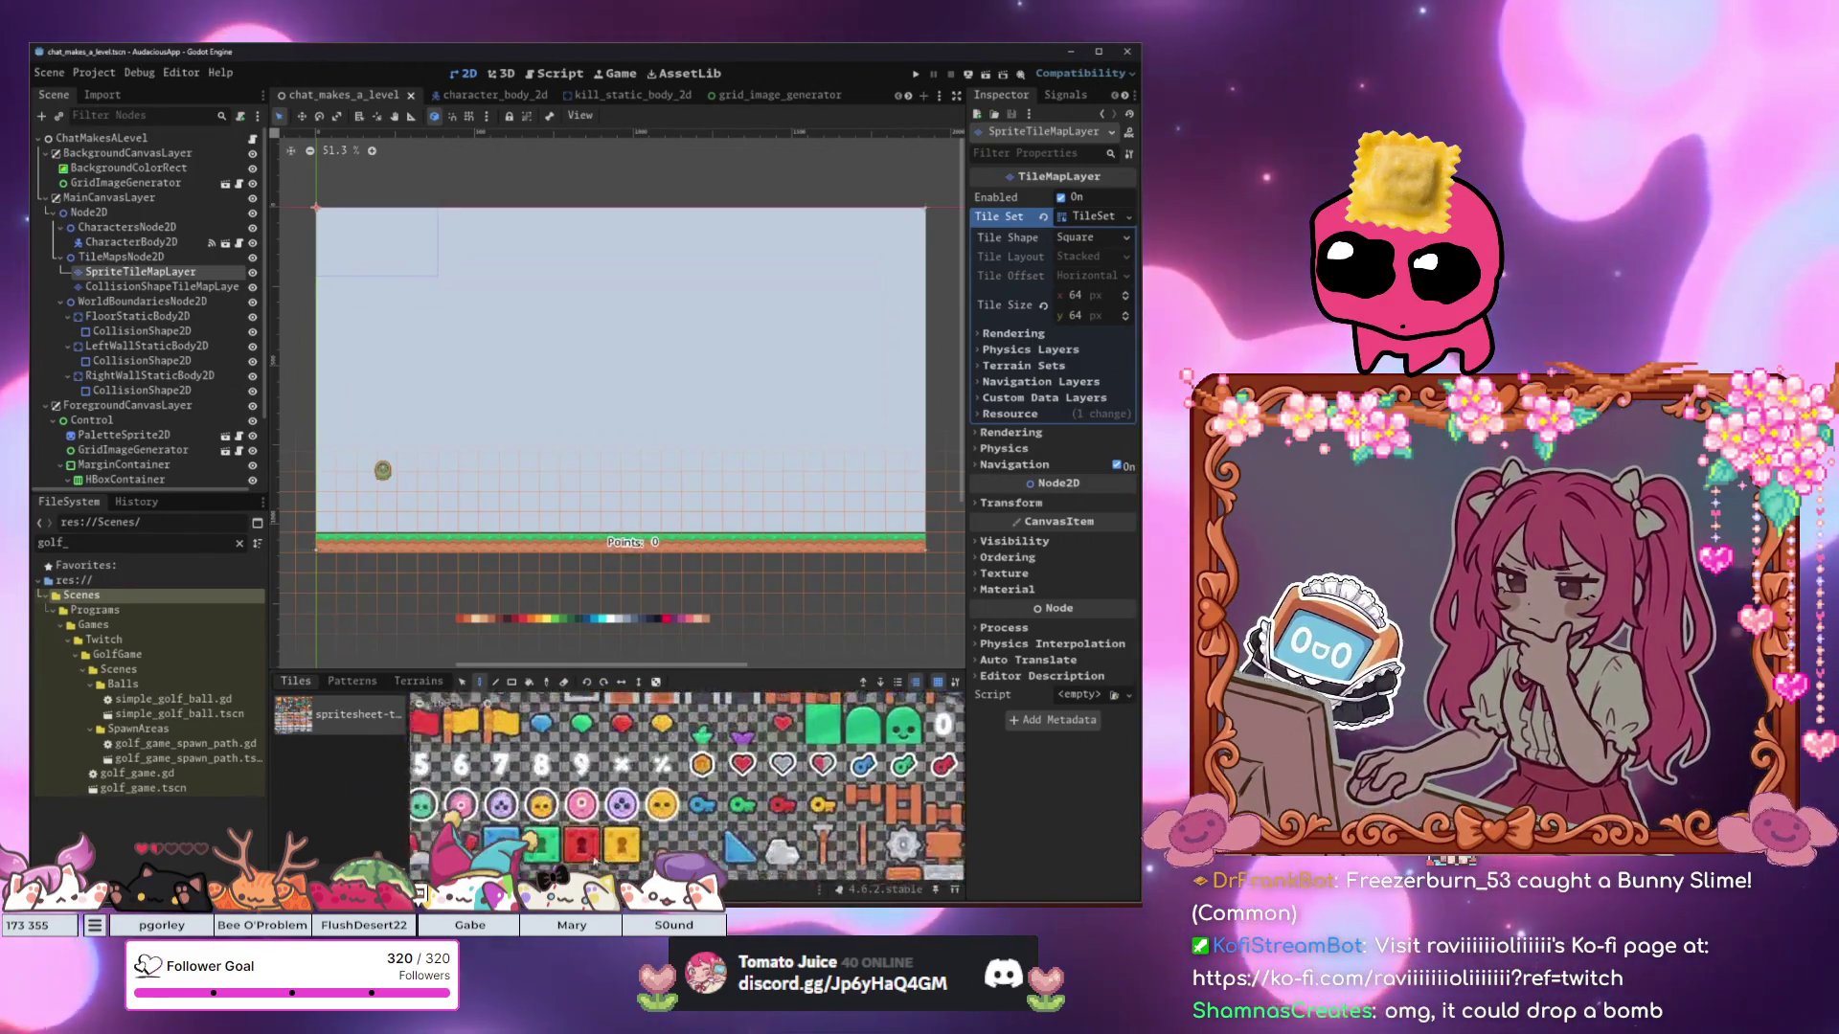
pyautogui.moveTo(634, 794)
pyautogui.mouseDown()
pyautogui.moveTo(507, 738)
pyautogui.moveTo(634, 813)
pyautogui.mouseUp()
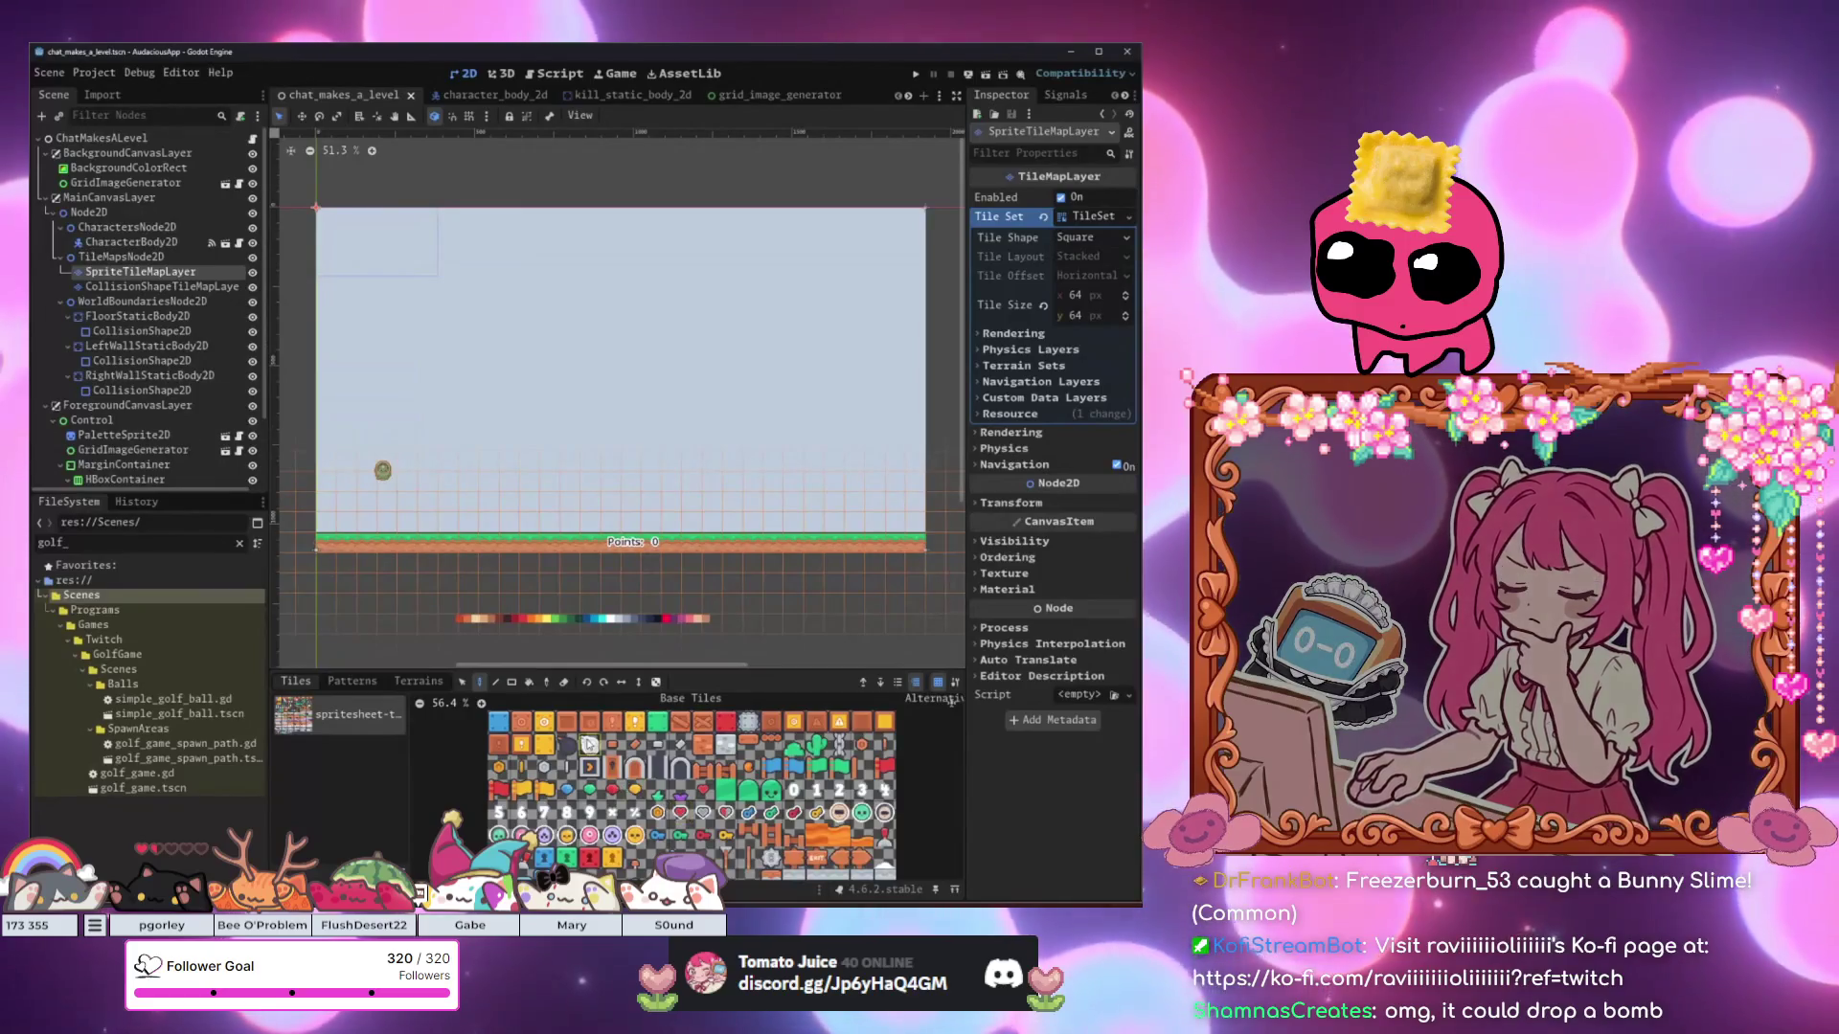
pyautogui.scroll(5, 626, 754)
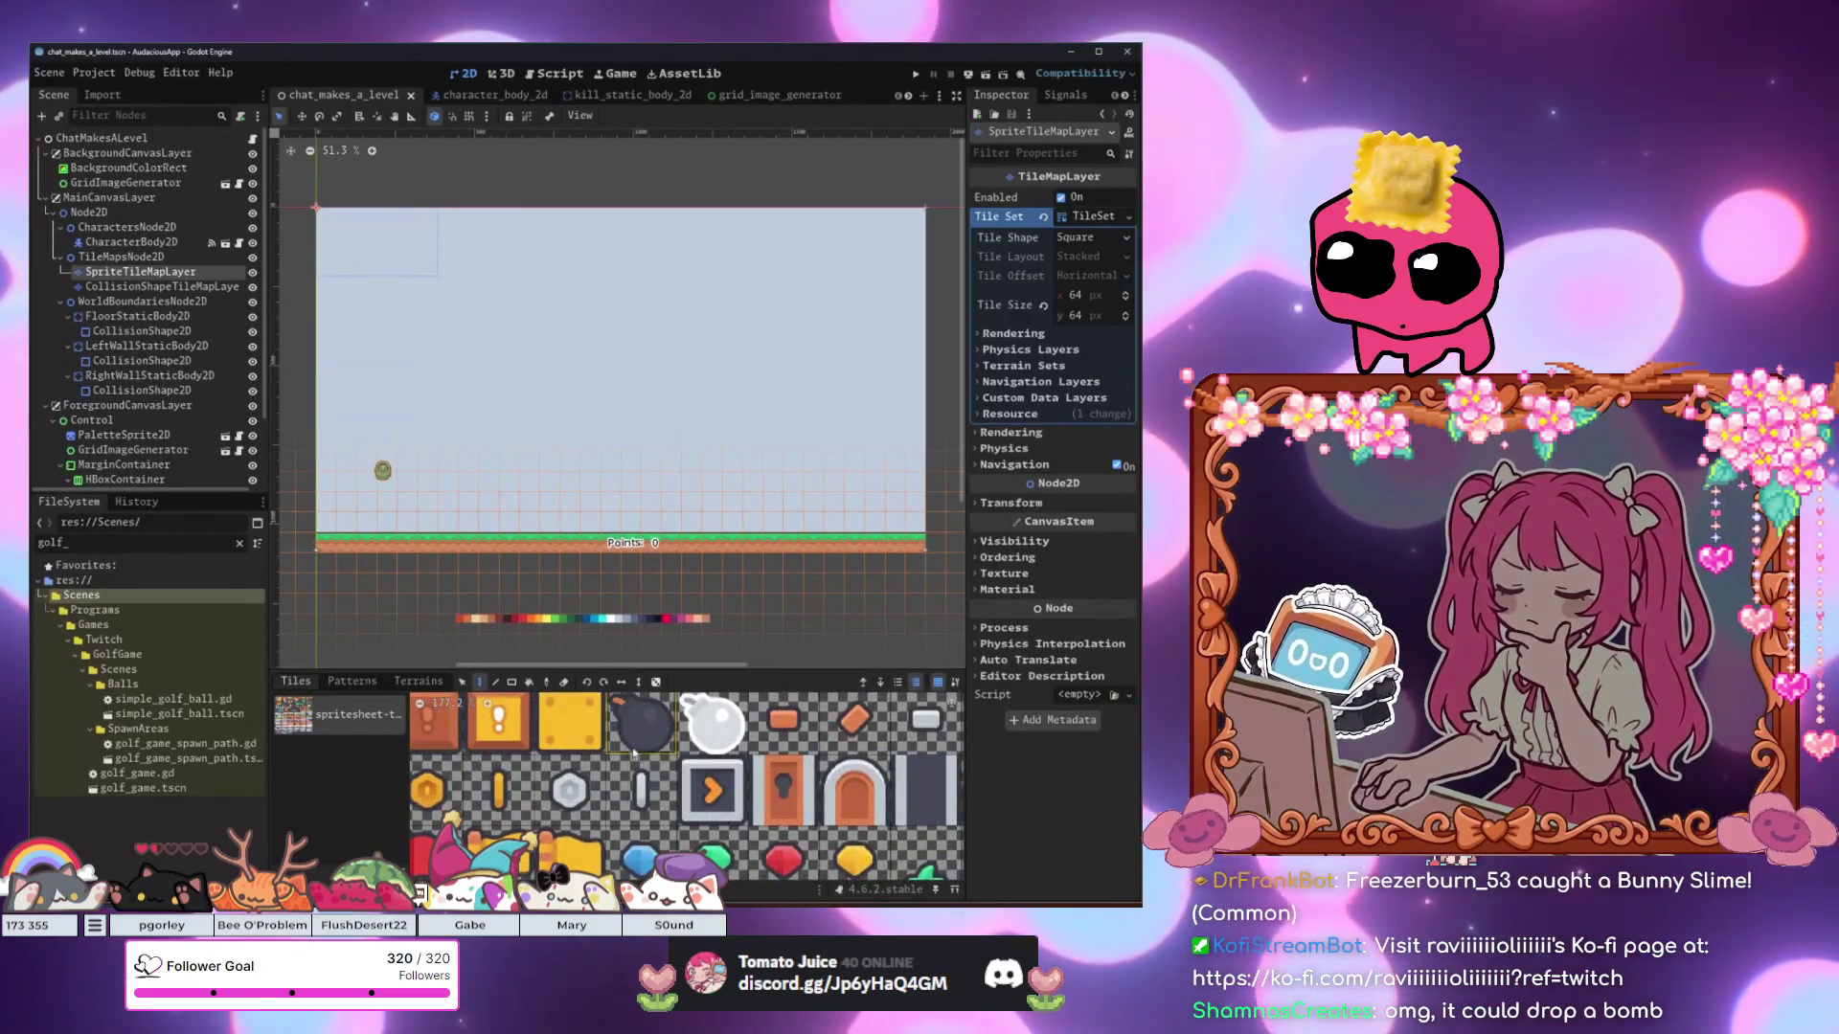
pyautogui.scroll(-3, 626, 752)
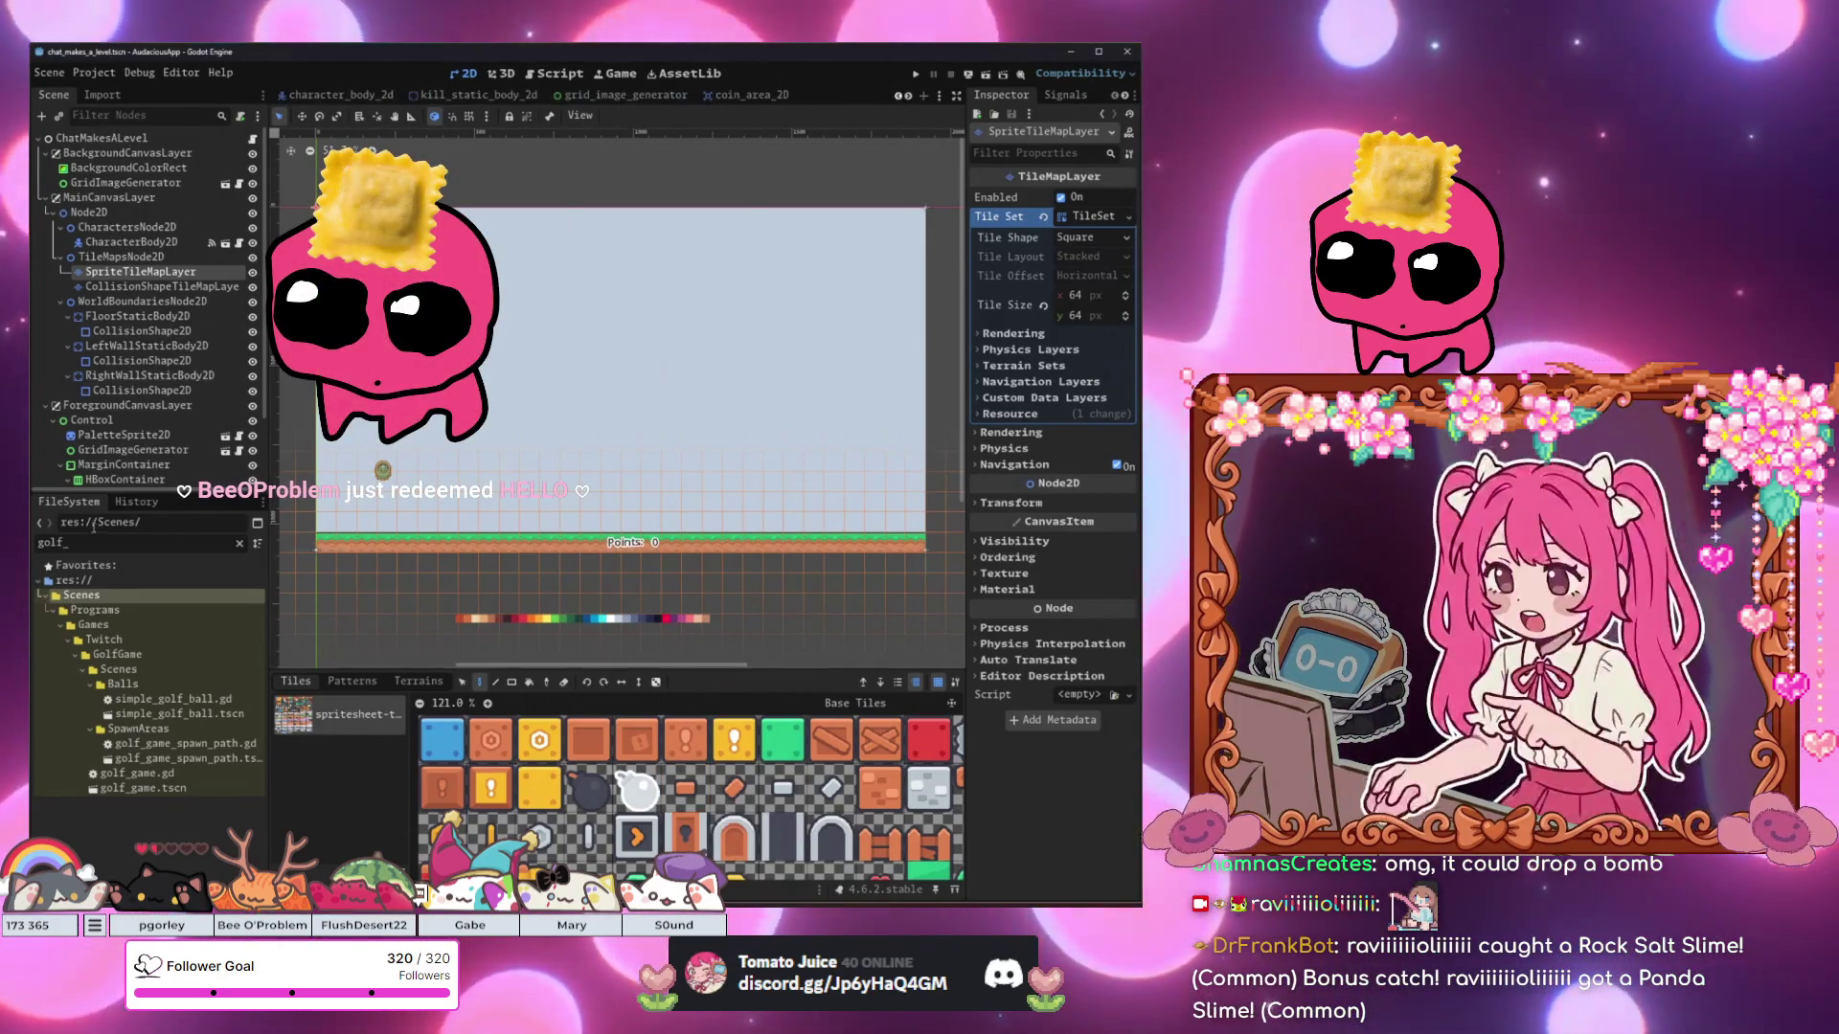
pyautogui.write('streamer_apo')
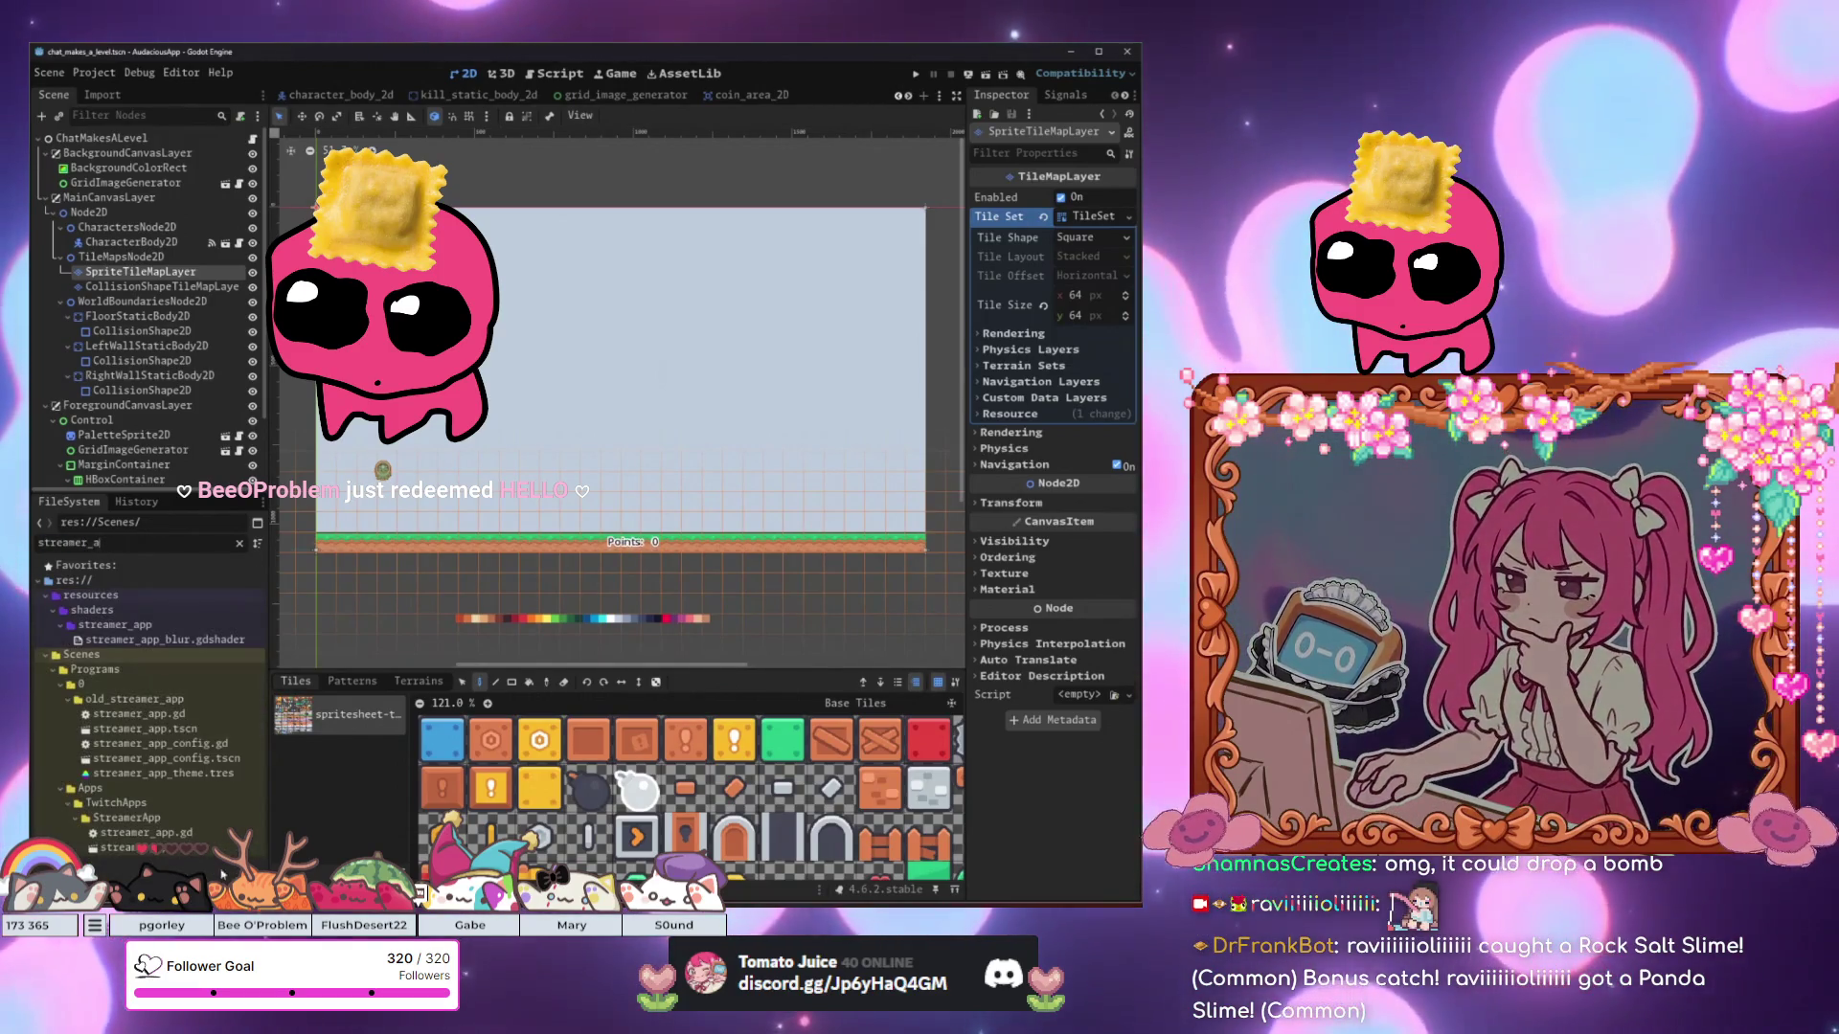
# Open the streamer_app scene and recentre the viewport on the Streamer App panel.
pyautogui.hotkey('ctrl', 'Tab')
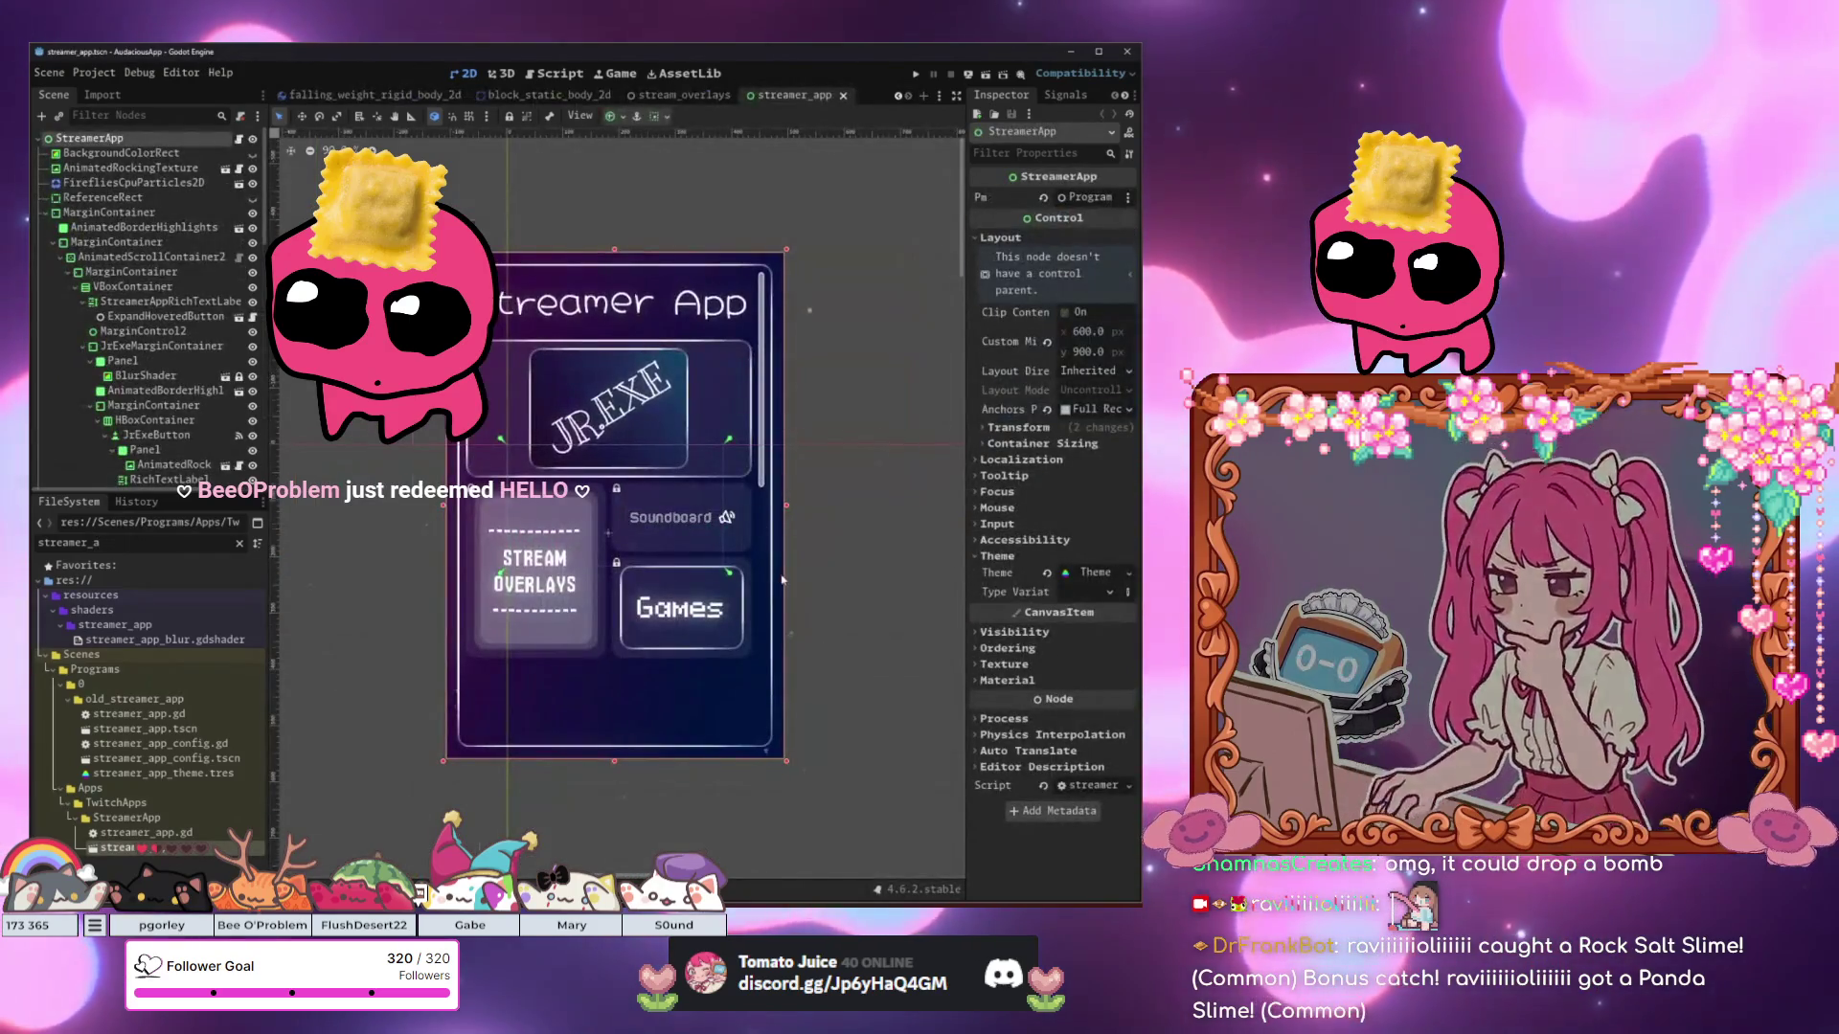
pyautogui.scroll(1, 783, 579)
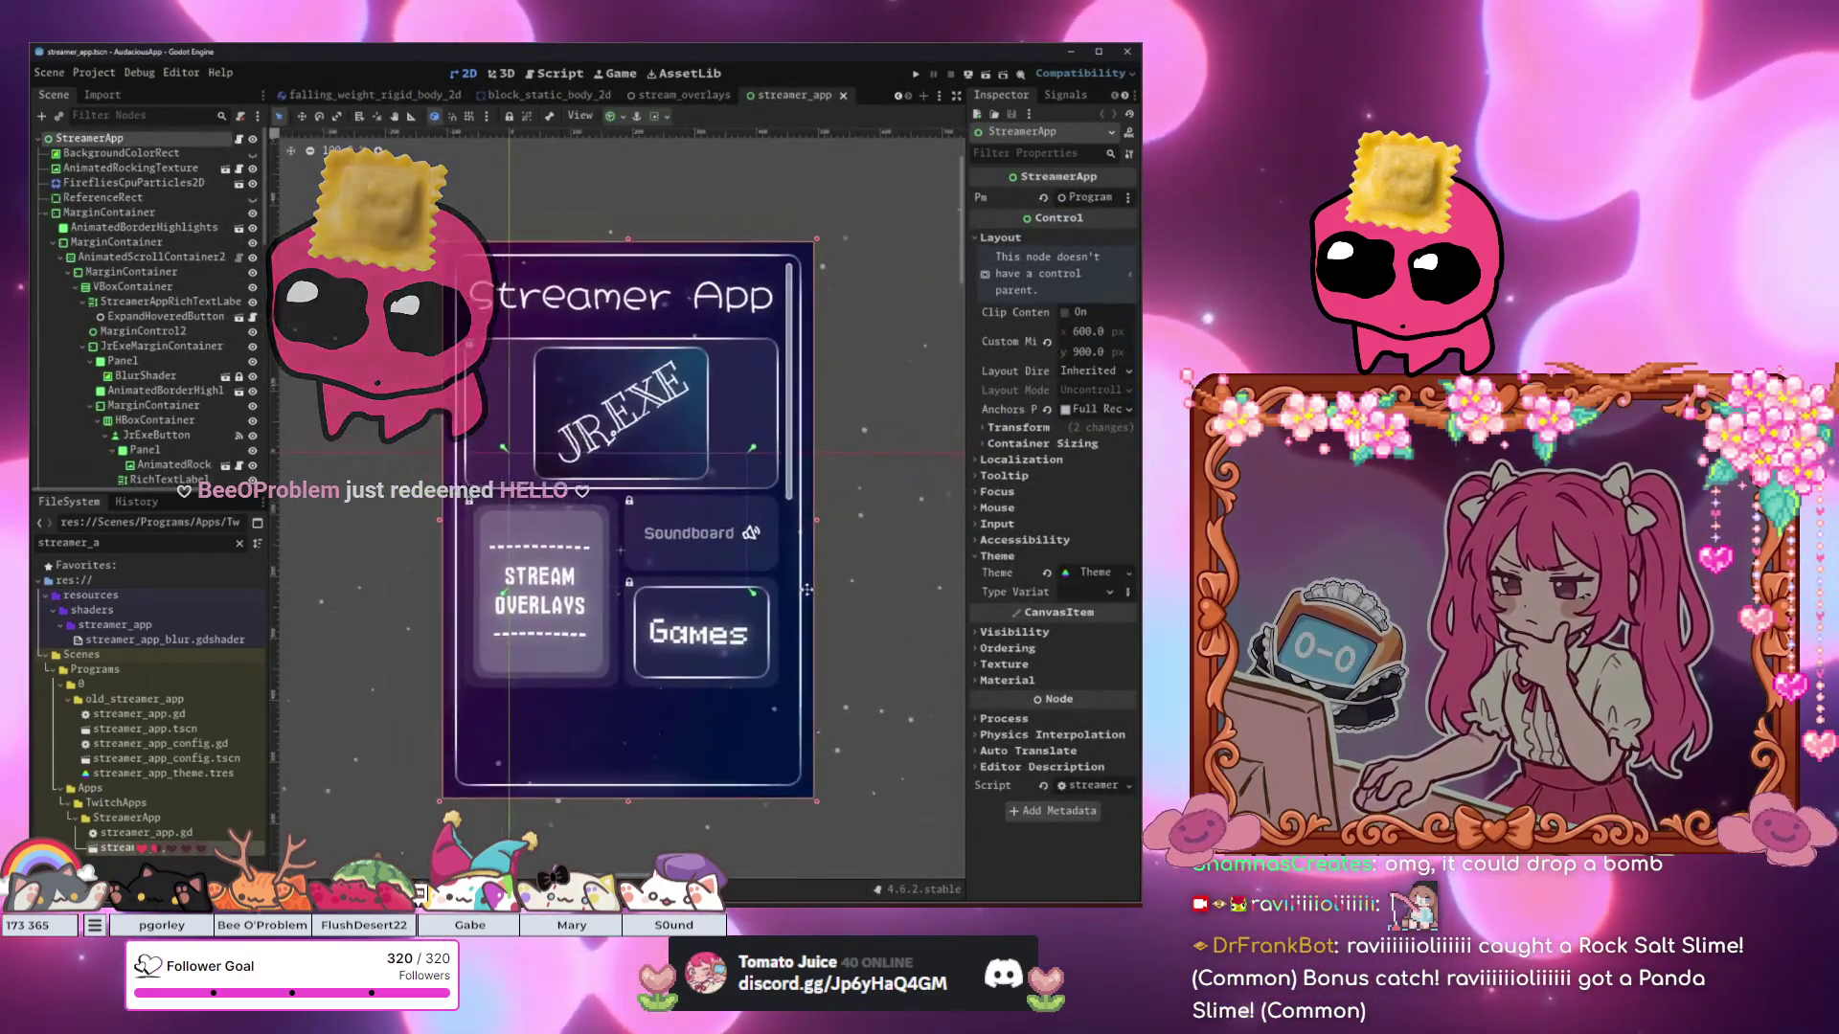
pyautogui.moveTo(805, 589); pyautogui.dragTo(856, 612)
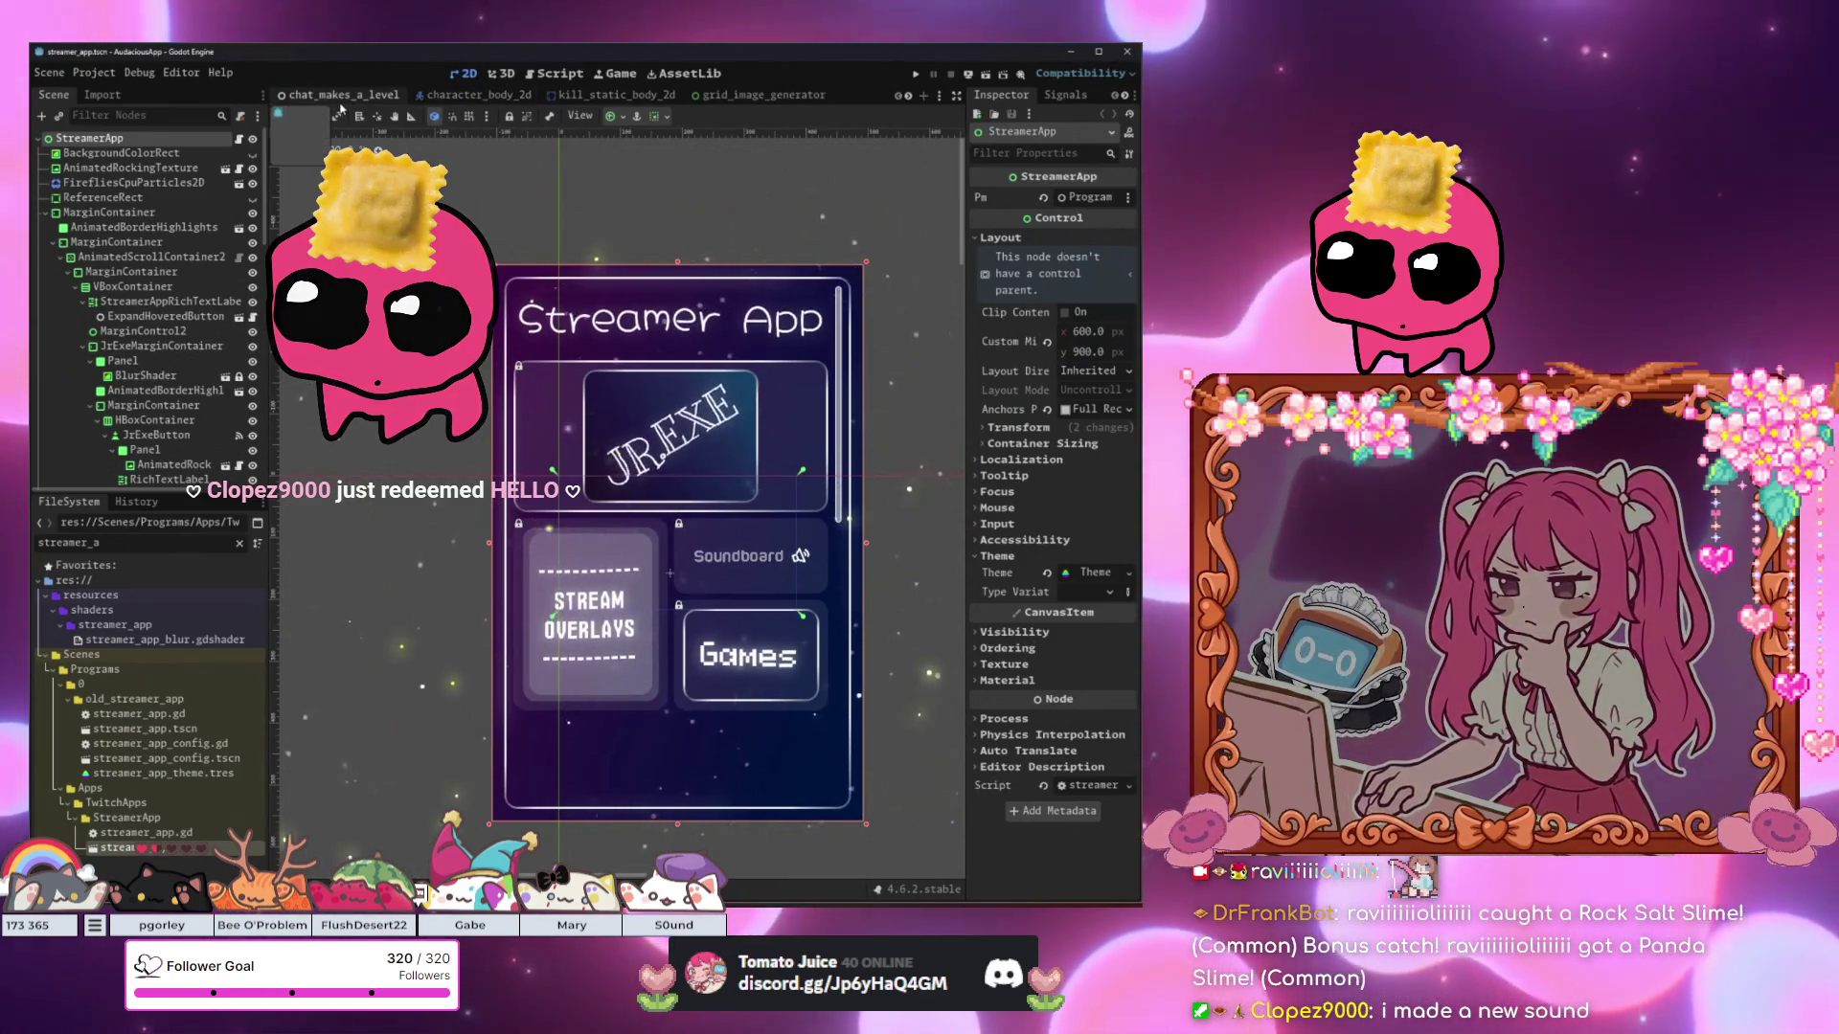
pyautogui.moveTo(384, 399); pyautogui.dragTo(364, 380)
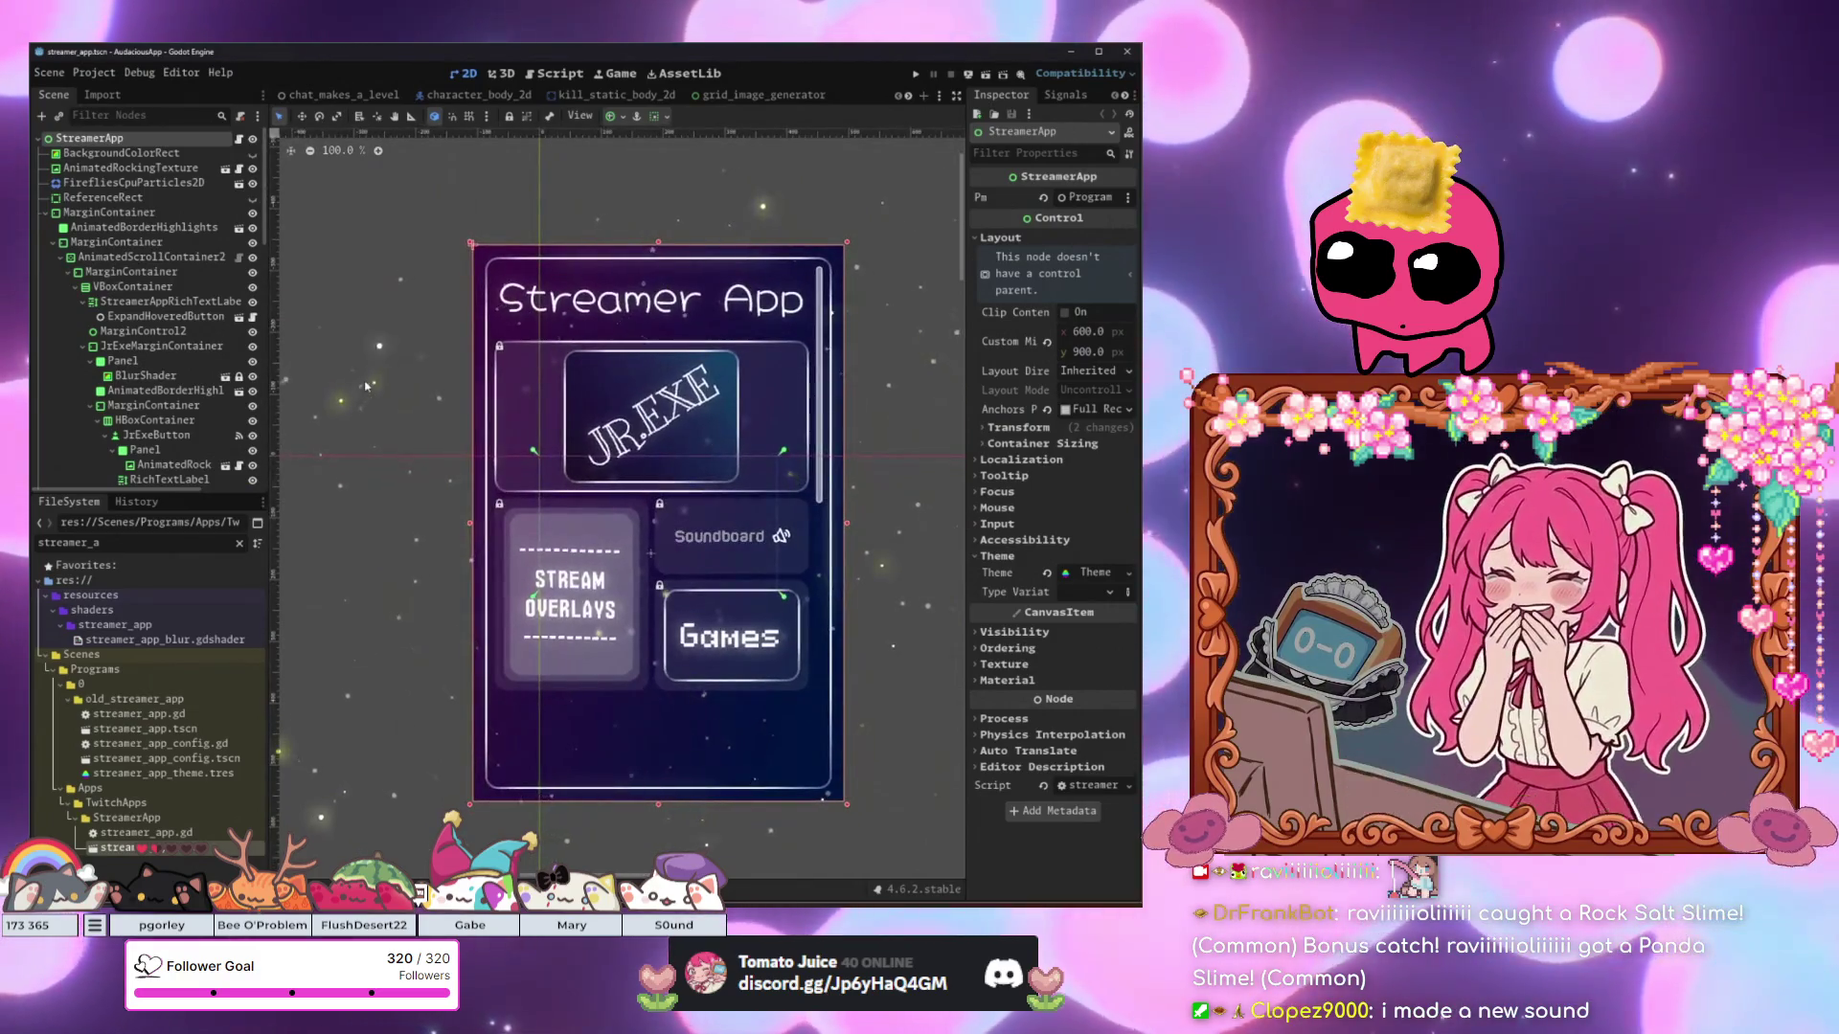